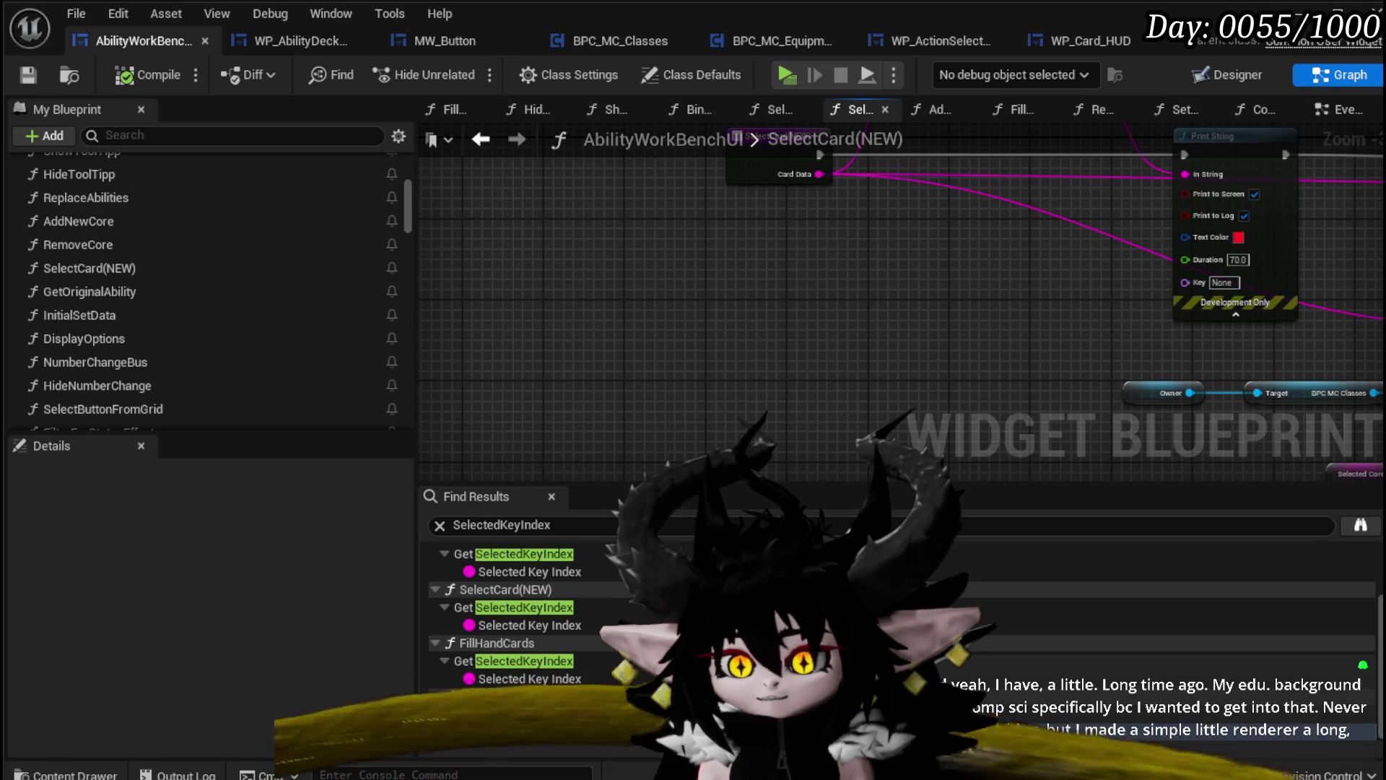
Add getters for WP_AbilityDeckViewer_1 and ComboBoxString_CopyFrom to the SelectCard(NEW) graph
{"action": "key", "text": "ctrl+space"}
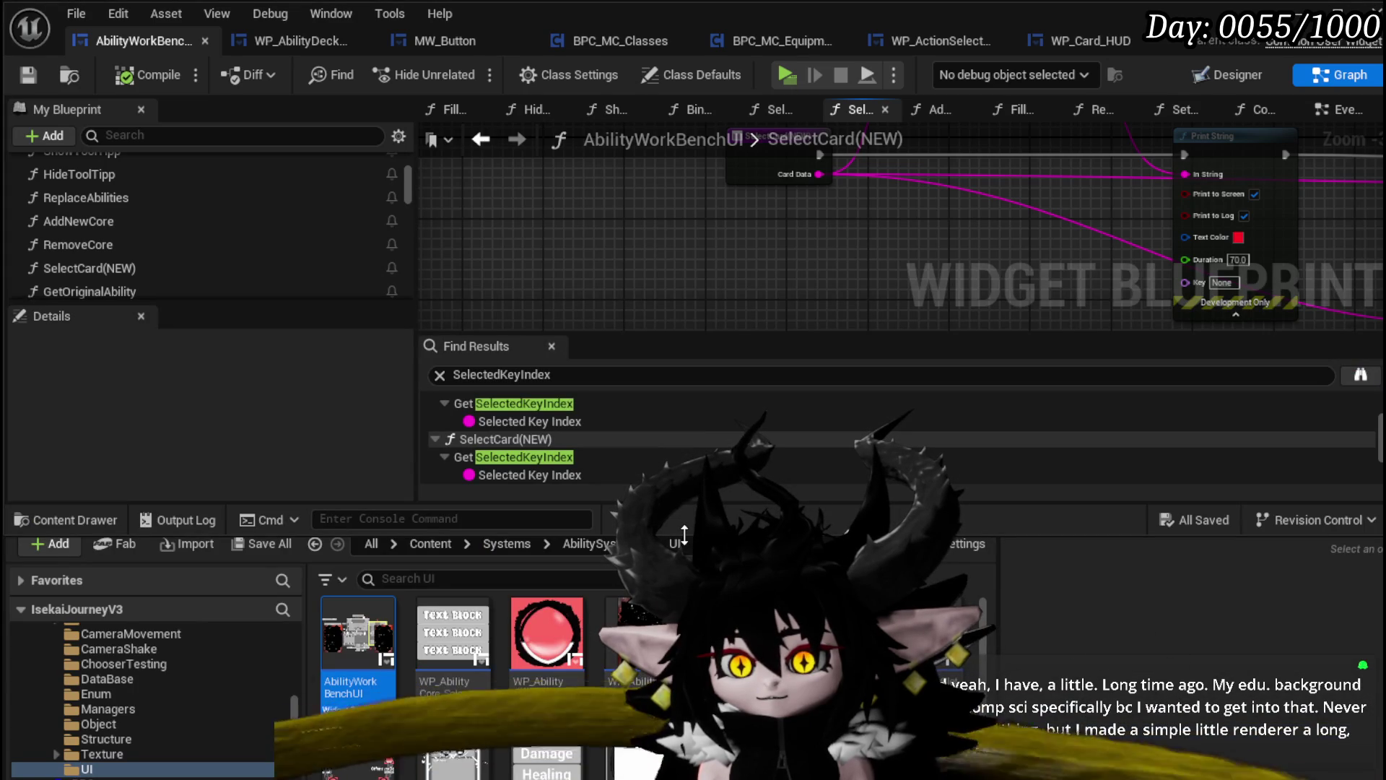
{"action": "key", "text": "ctrl+space"}
{"action": "left_click_drag", "start_coordinate": [765, 284], "coordinate": [720, 323]}
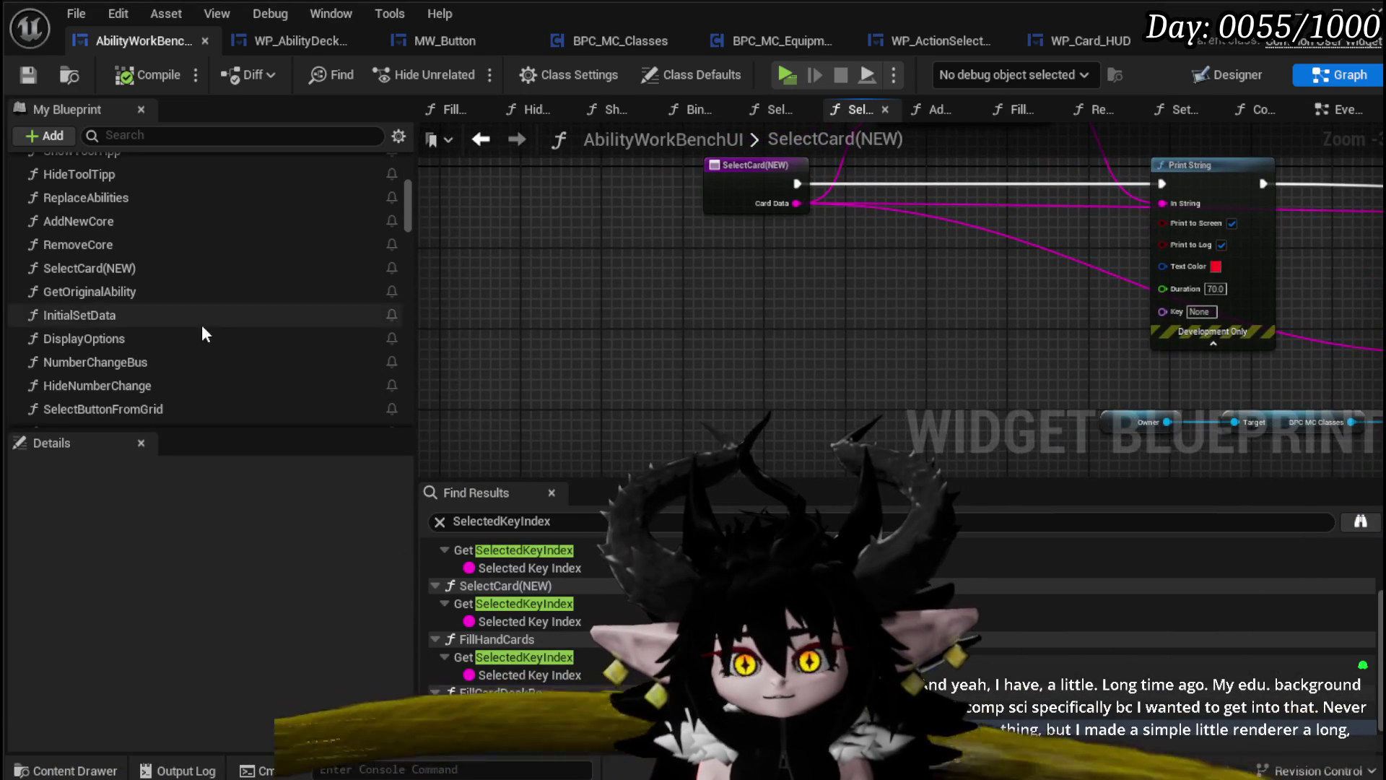
{"action": "scroll", "coordinate": [203, 323], "scroll_direction": "up", "scroll_amount": 10}
{"action": "scroll", "coordinate": [204, 324], "scroll_direction": "down", "scroll_amount": 3}
{"action": "scroll", "coordinate": [201, 339], "scroll_direction": "down", "scroll_amount": 15}
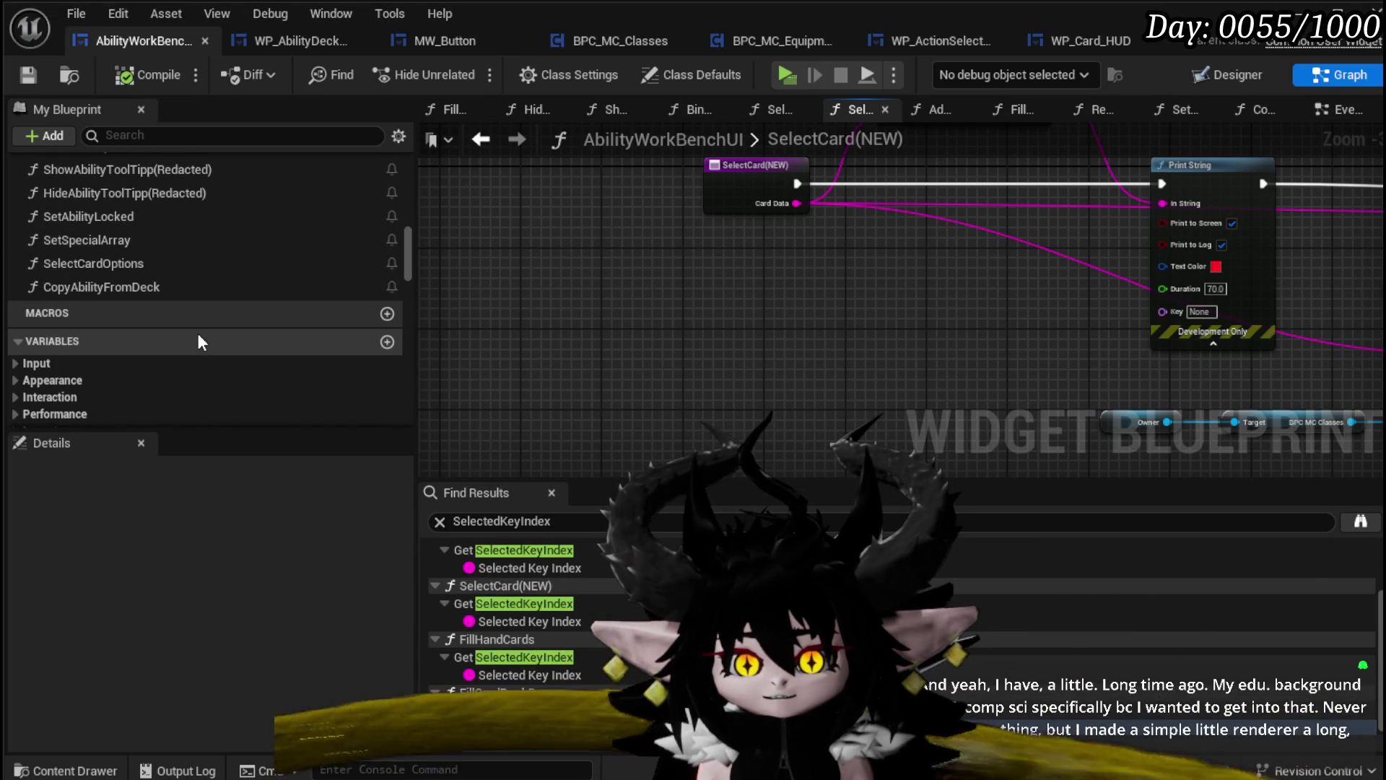
{"action": "scroll", "coordinate": [200, 334], "scroll_direction": "down", "scroll_amount": 3}
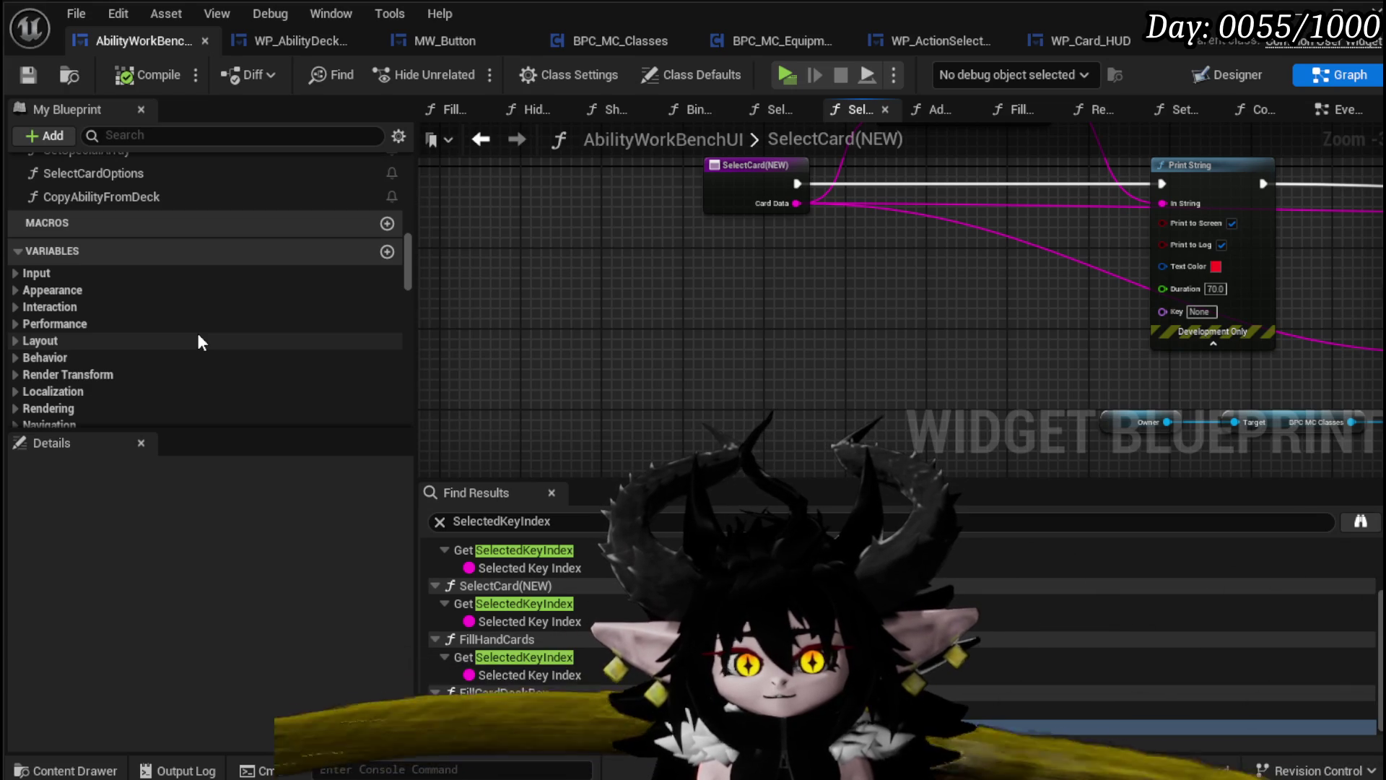
{"action": "scroll", "coordinate": [197, 340], "scroll_direction": "down", "scroll_amount": 10}
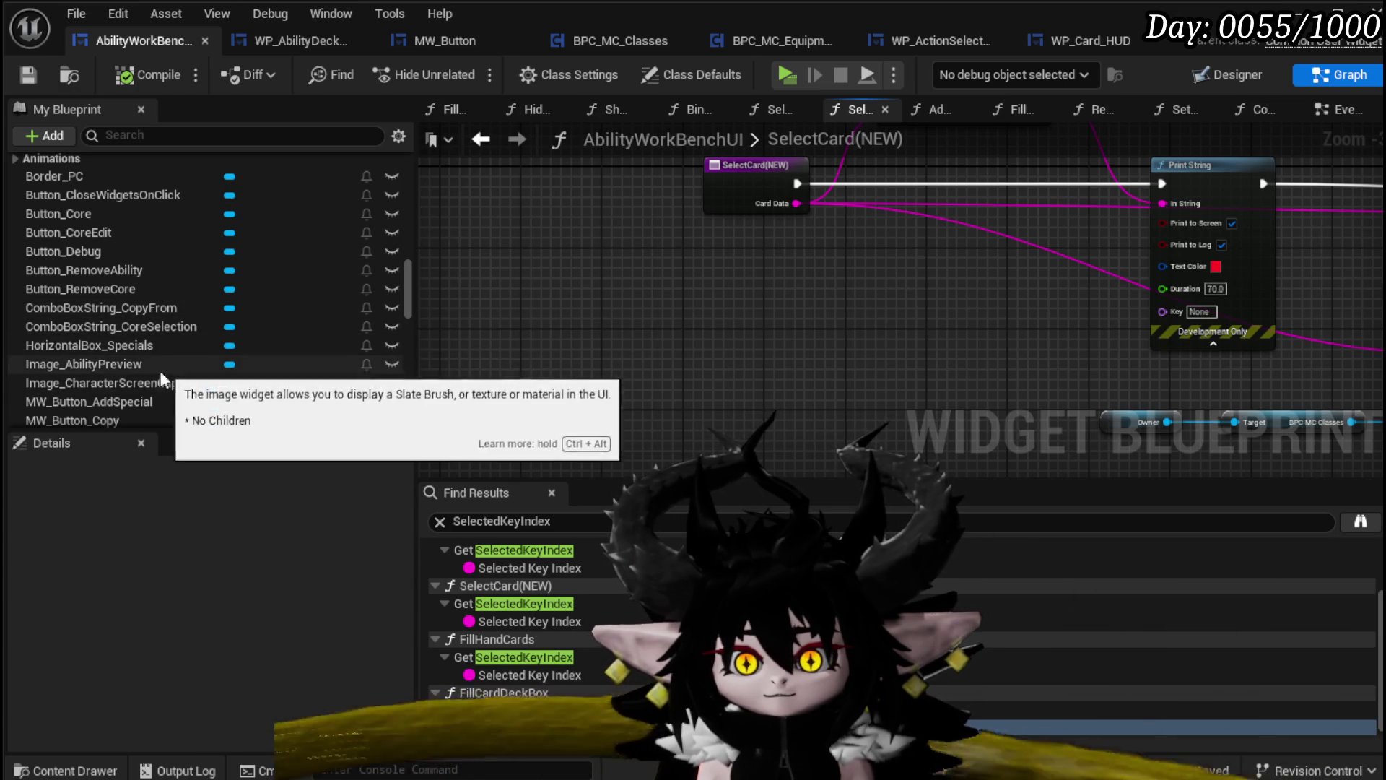
{"action": "scroll", "coordinate": [123, 382], "scroll_direction": "down", "scroll_amount": 3}
{"action": "scroll", "coordinate": [144, 375], "scroll_direction": "down", "scroll_amount": 3}
{"action": "mouse_move", "coordinate": [167, 357]}
{"action": "left_mouse_down"}
{"action": "mouse_move", "coordinate": [726, 320]}
{"action": "mouse_move", "coordinate": [590, 280]}
{"action": "left_mouse_up"}
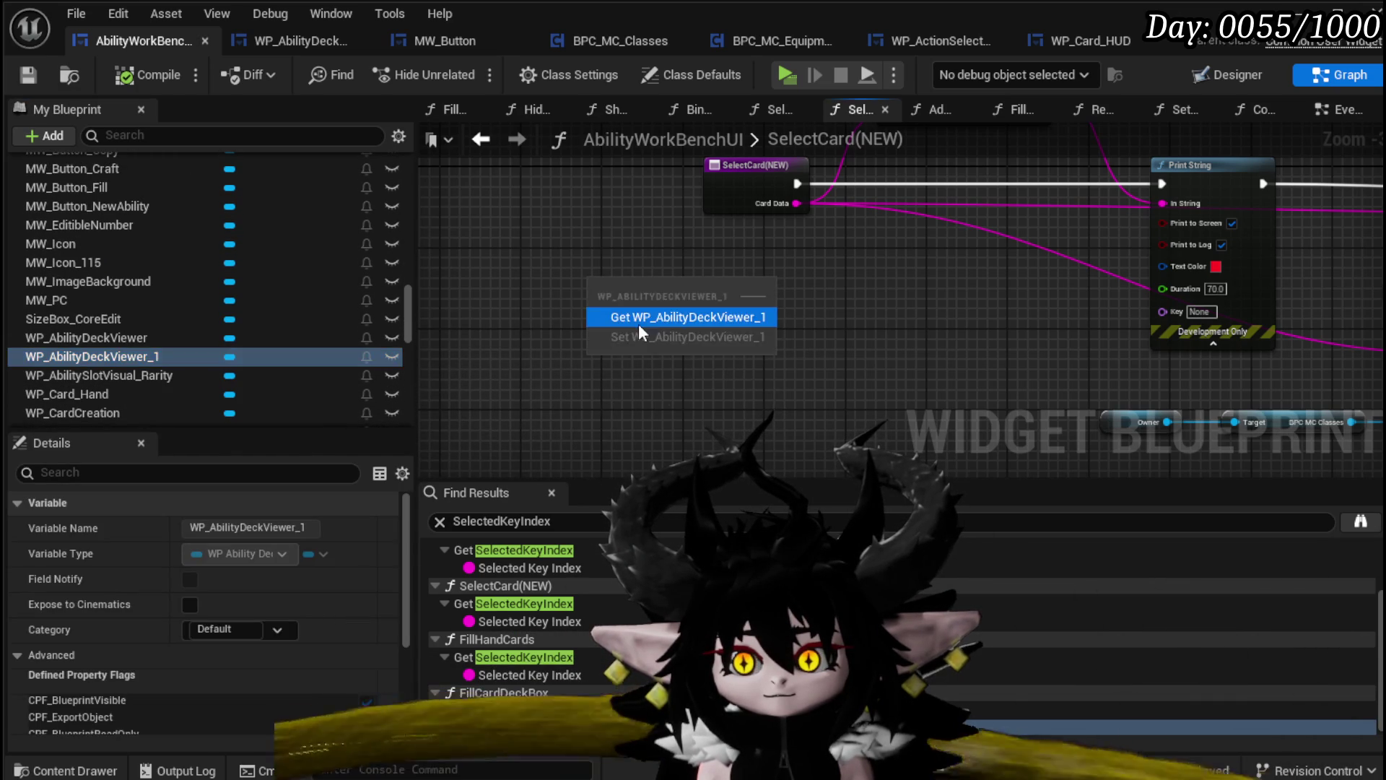
{"action": "left_click", "coordinate": [638, 324]}
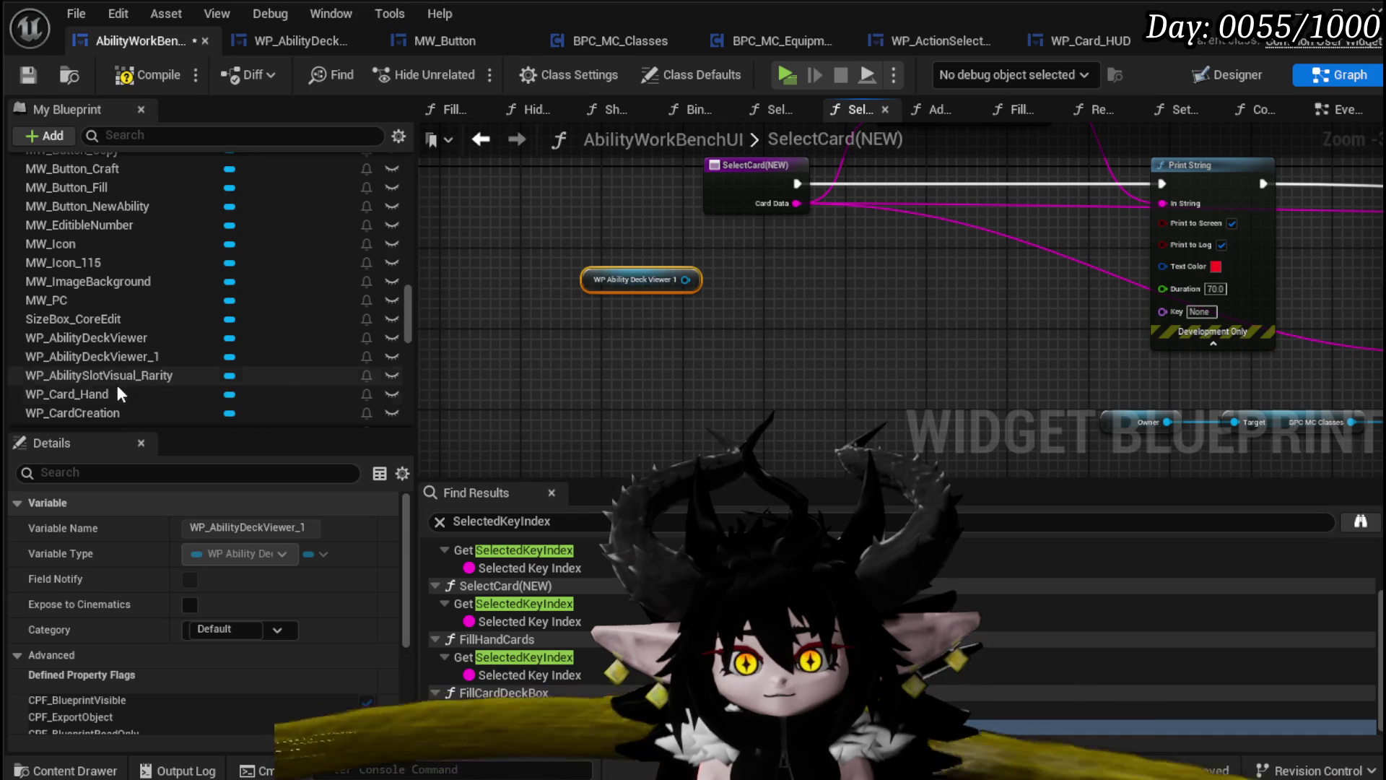
{"action": "scroll", "coordinate": [116, 383], "scroll_direction": "down", "scroll_amount": 3}
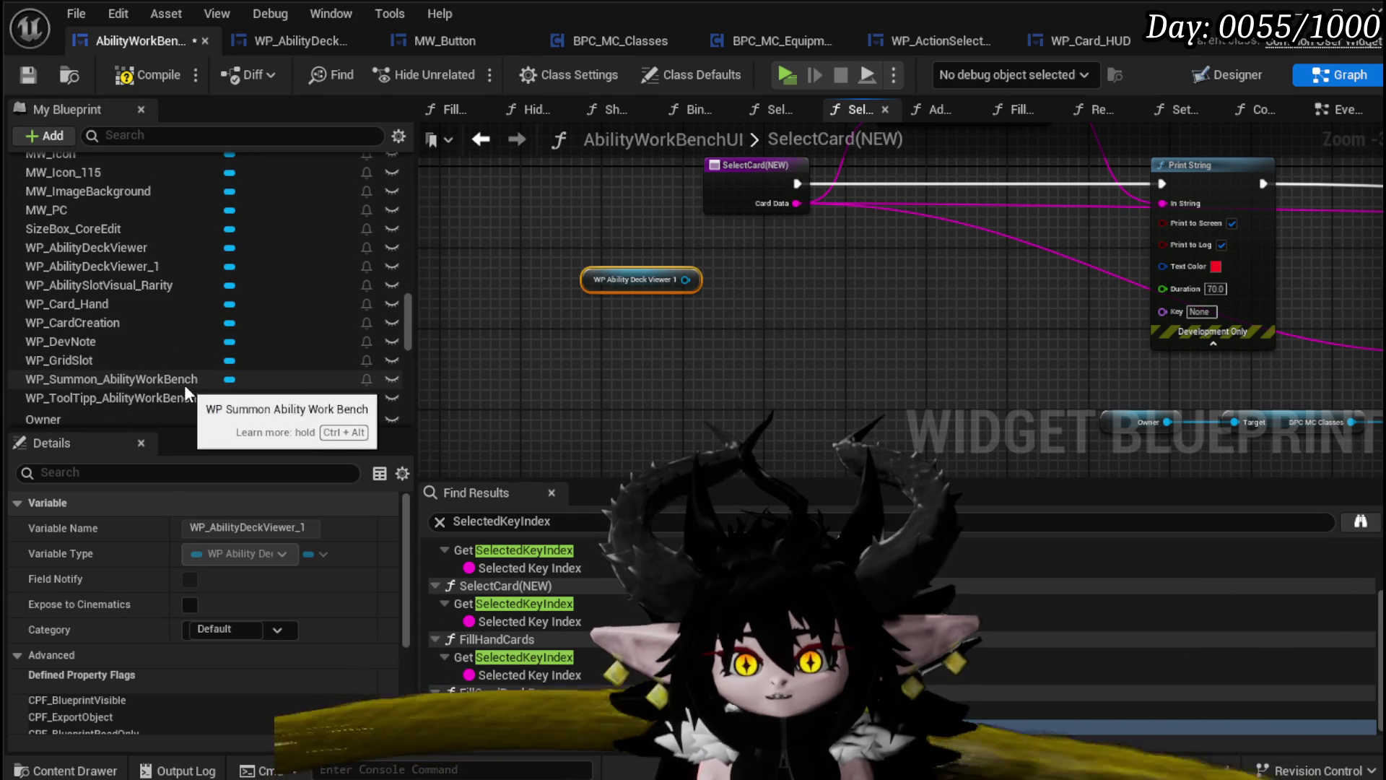
{"action": "scroll", "coordinate": [118, 323], "scroll_direction": "up", "scroll_amount": 5}
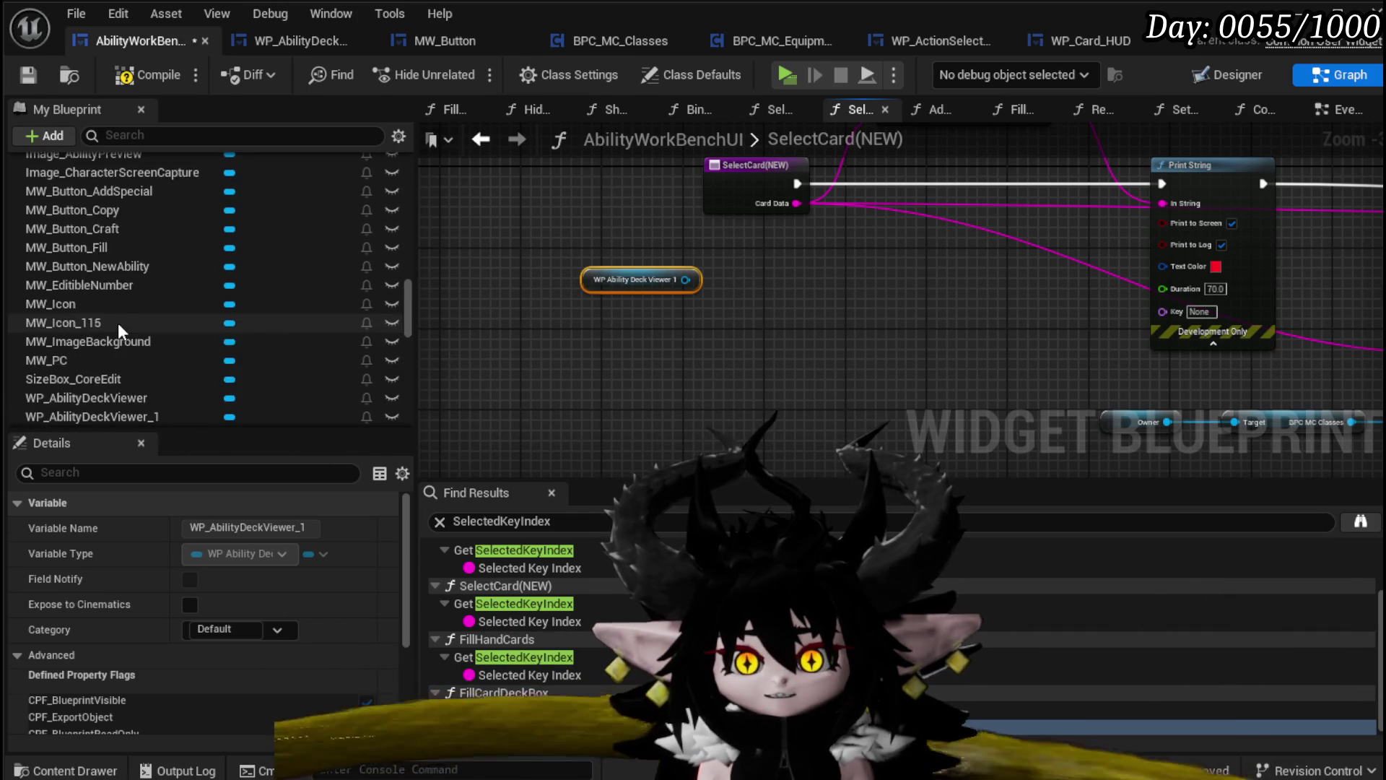
{"action": "scroll", "coordinate": [117, 320], "scroll_direction": "up", "scroll_amount": 5}
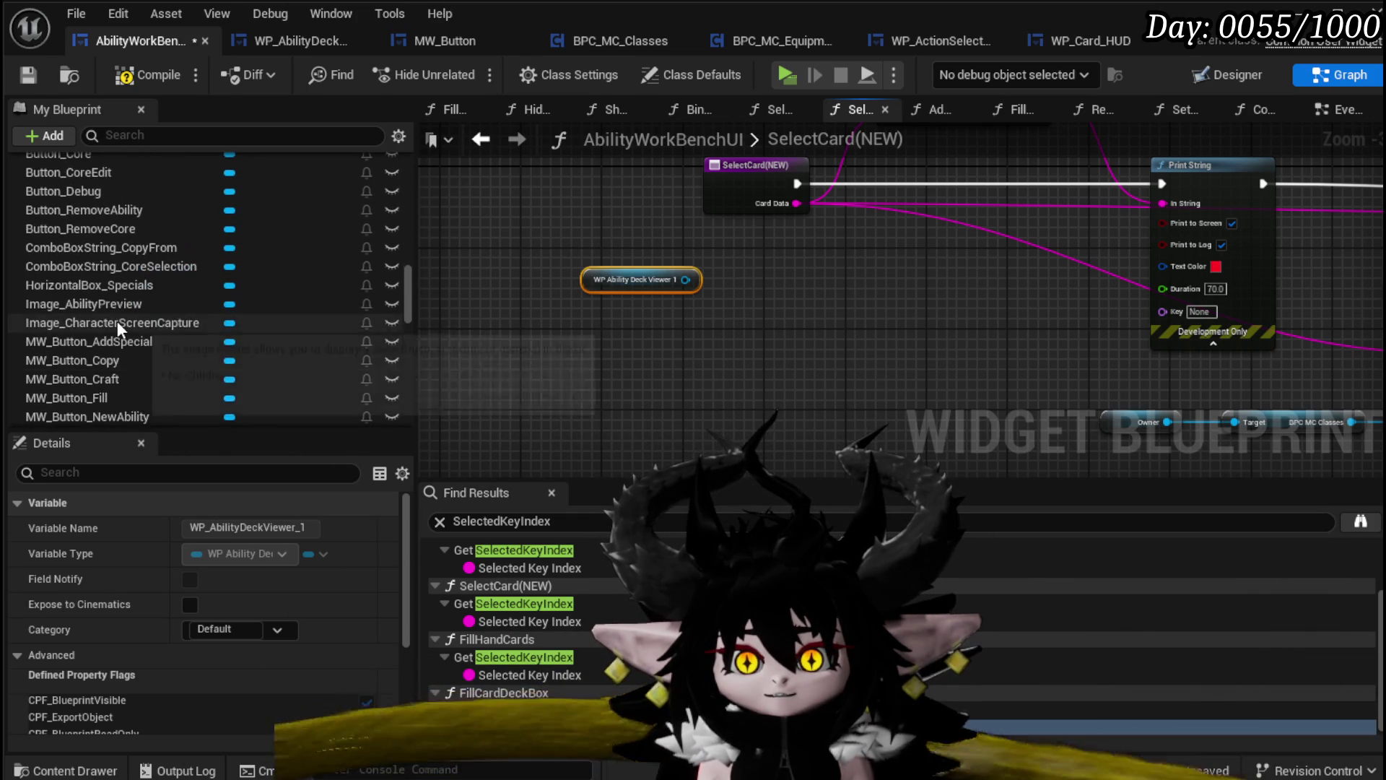
{"action": "left_click", "coordinate": [179, 252]}
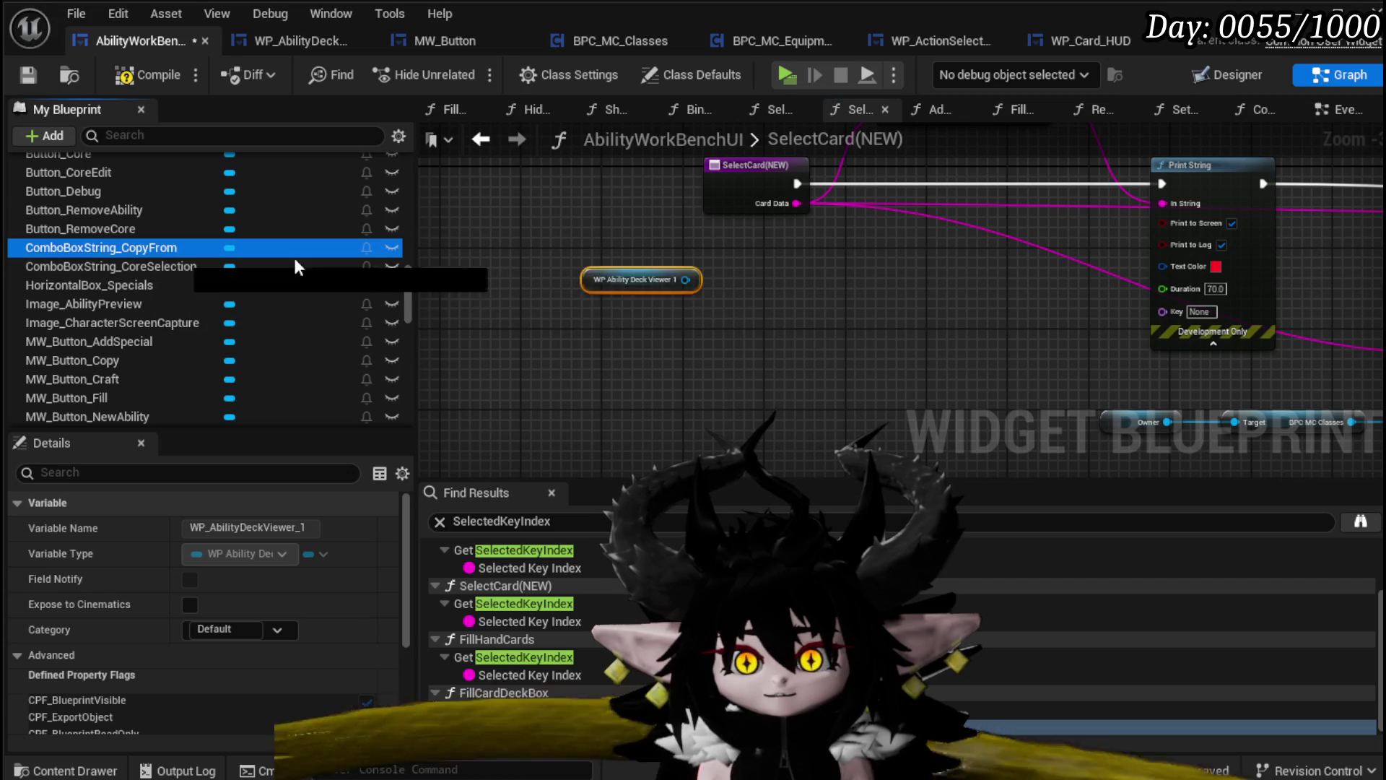
{"action": "left_click_drag", "start_coordinate": [592, 312], "coordinate": [593, 313]}
Add a Collapsed Set Visibility node for both widgets, wire it before Print String, and save
{"action": "left_click_drag", "start_coordinate": [685, 279], "coordinate": [818, 270]}
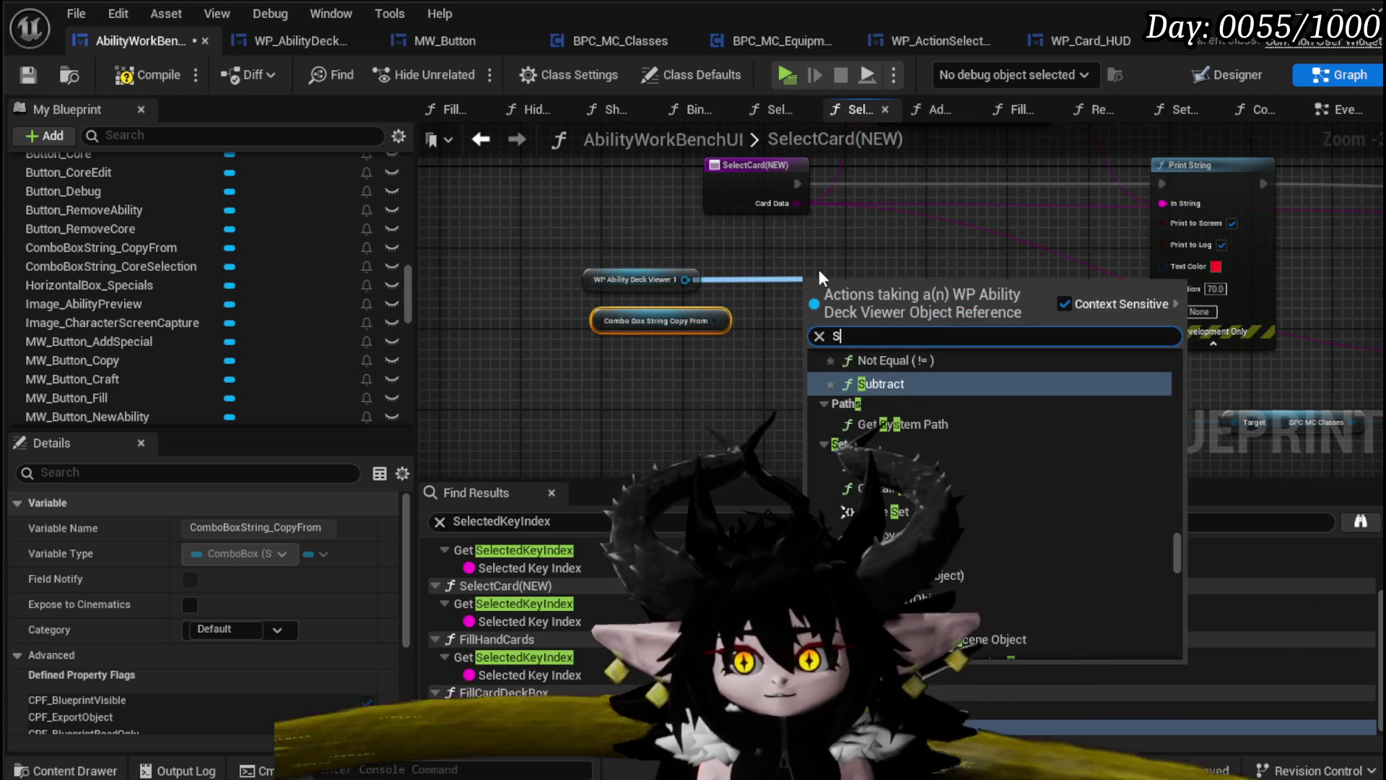
{"action": "type", "text": "Set Visi"}
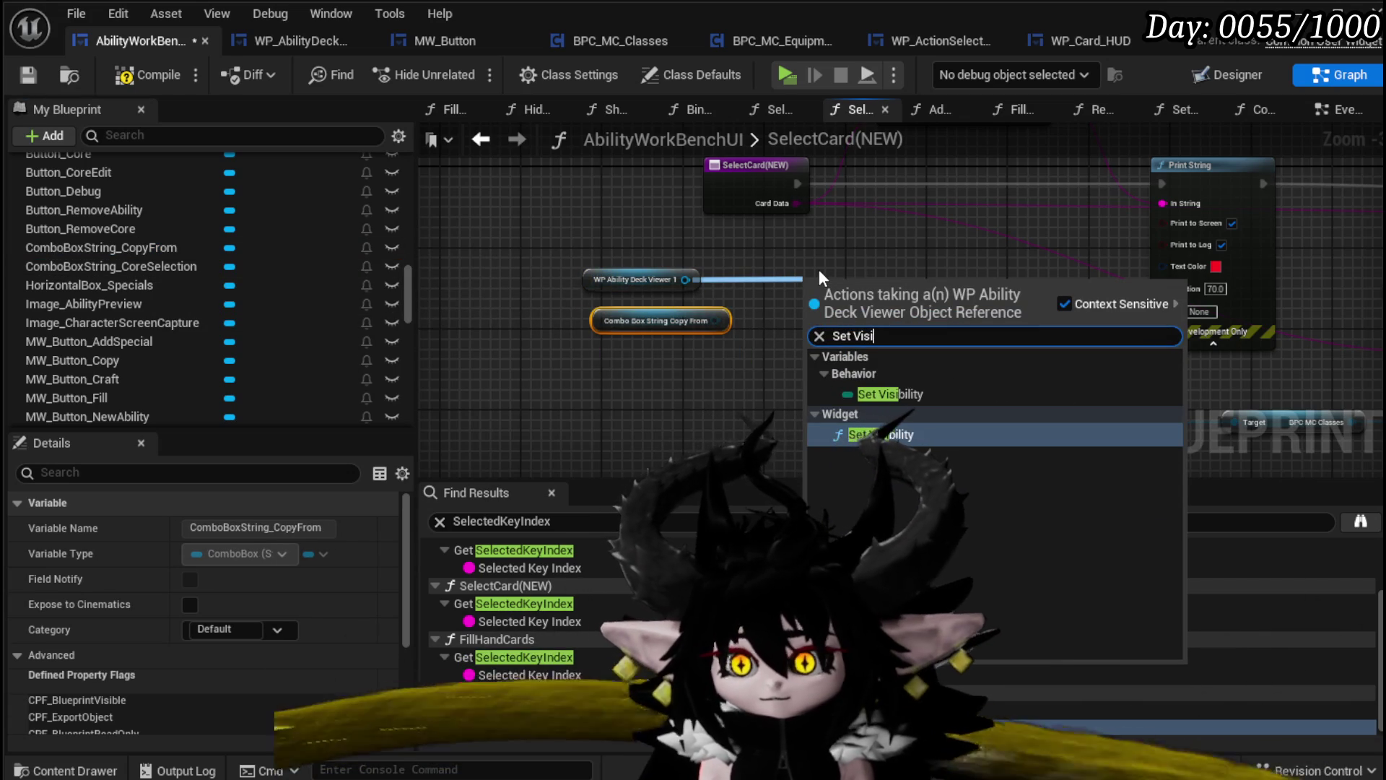
{"action": "left_click", "coordinate": [885, 433]}
{"action": "left_click", "coordinate": [841, 393]}
{"action": "left_click_drag", "start_coordinate": [714, 320], "coordinate": [806, 333]}
{"action": "mouse_move", "coordinate": [909, 268]}
{"action": "left_mouse_down"}
{"action": "mouse_move", "coordinate": [675, 404]}
{"action": "mouse_move", "coordinate": [738, 259]}
{"action": "left_mouse_up"}
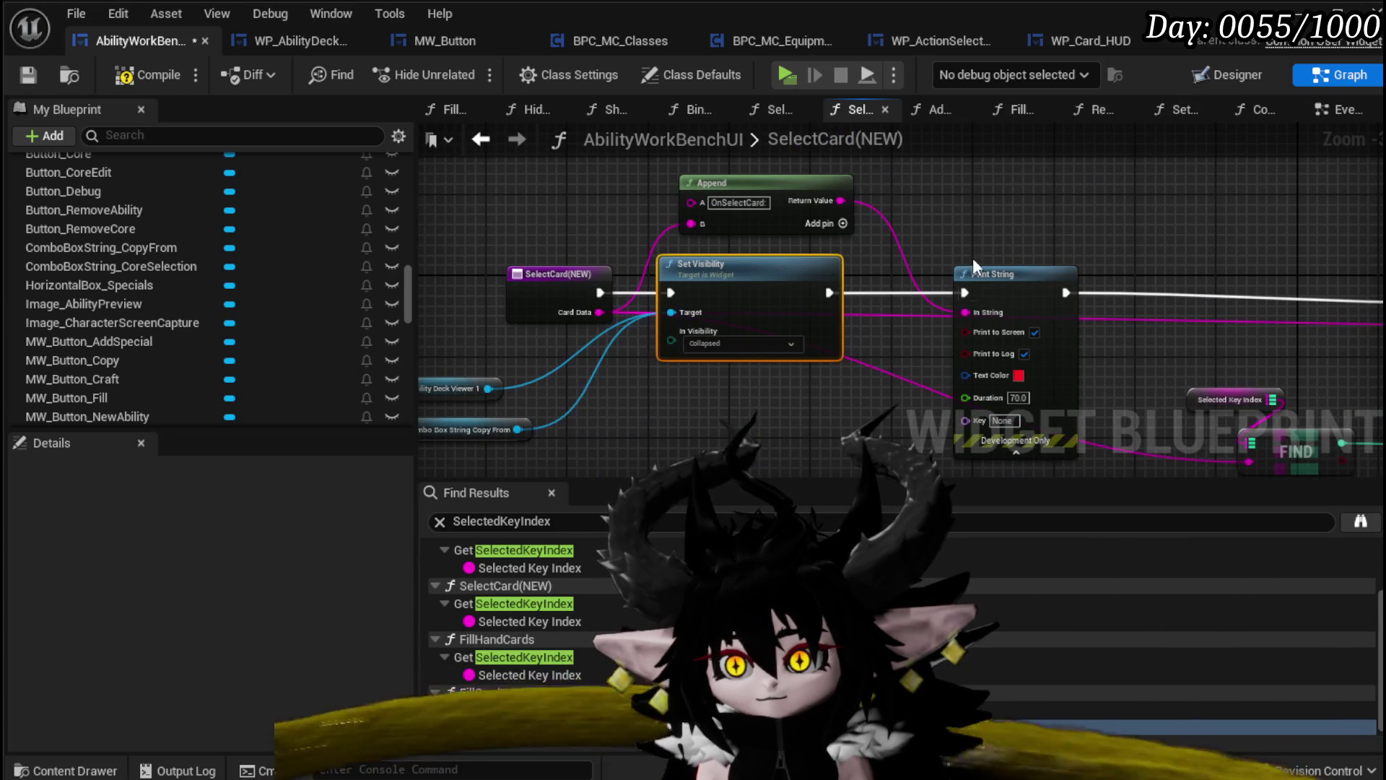
{"action": "left_click", "coordinate": [26, 76]}
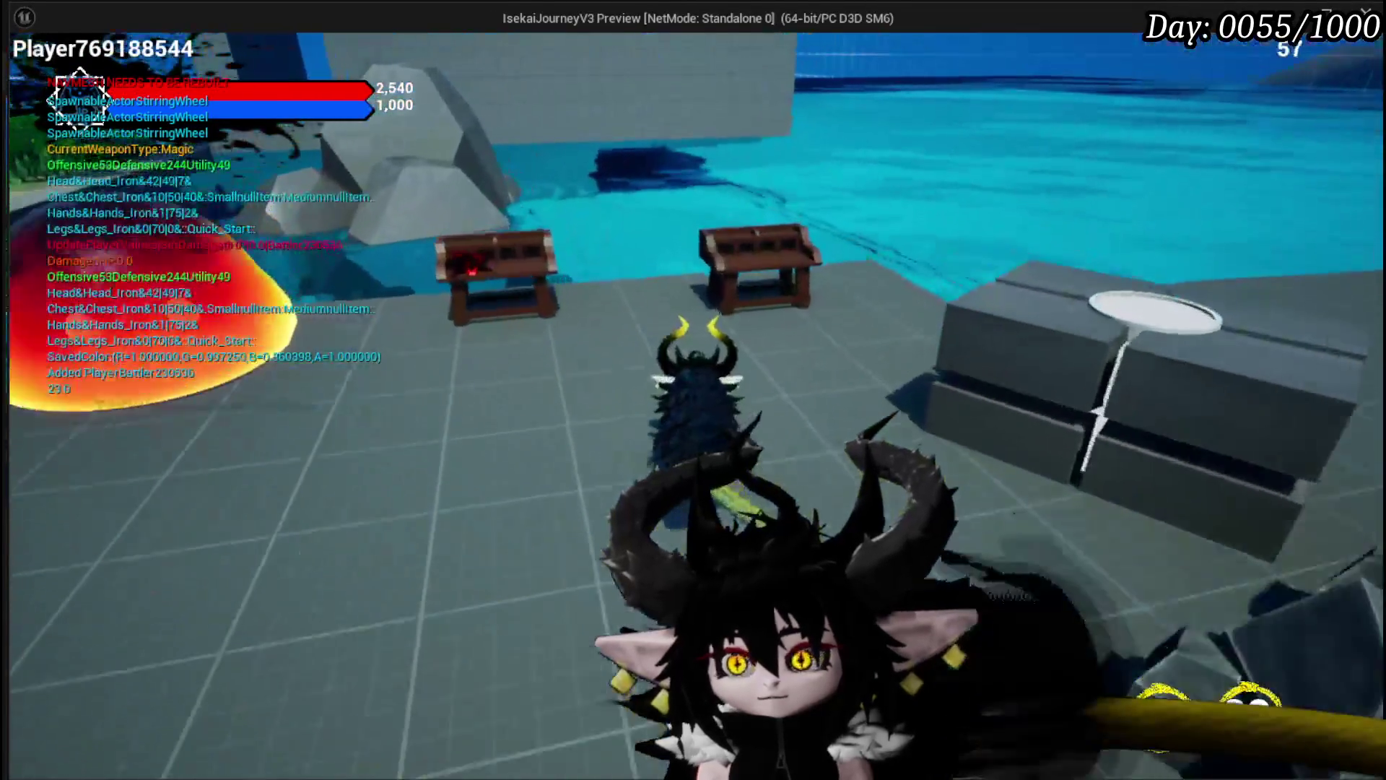
Open the Ability workbench on Magic|ChuraMagicSummon|001, copy from Fist|SingleTargetSustain|003, and try Melee AOE
{"action": "key", "text": "e"}
{"action": "left_click", "coordinate": [44, 54]}
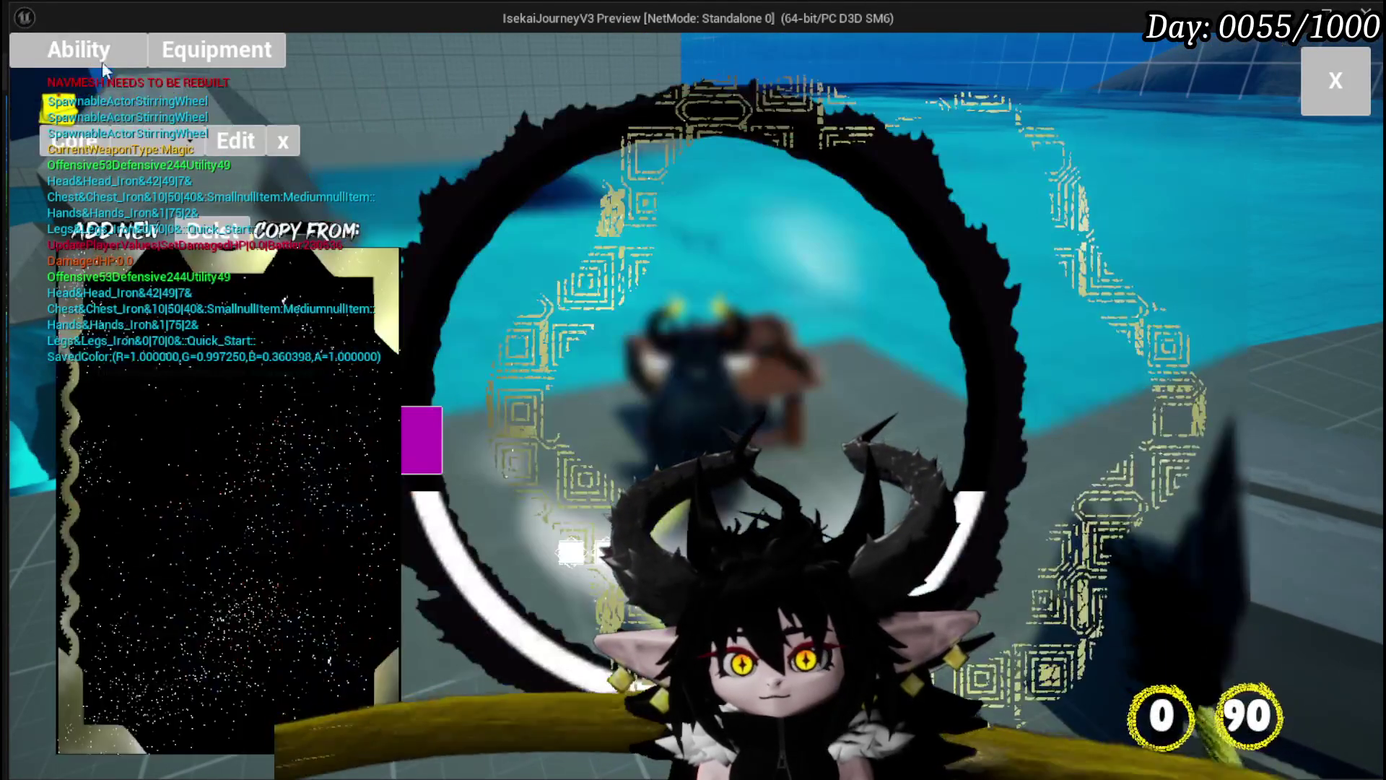
{"action": "left_click", "coordinate": [166, 141]}
{"action": "left_click", "coordinate": [223, 183]}
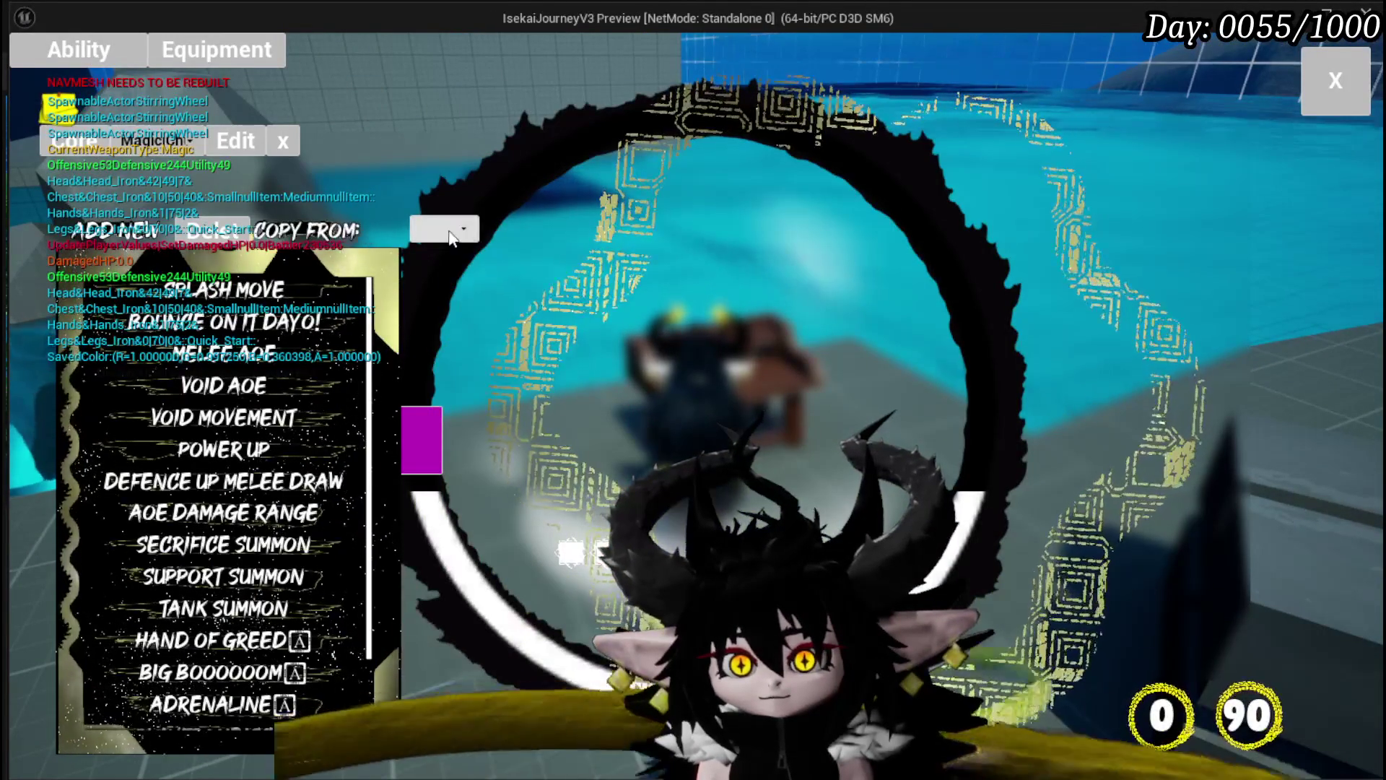
{"action": "left_click", "coordinate": [446, 228]}
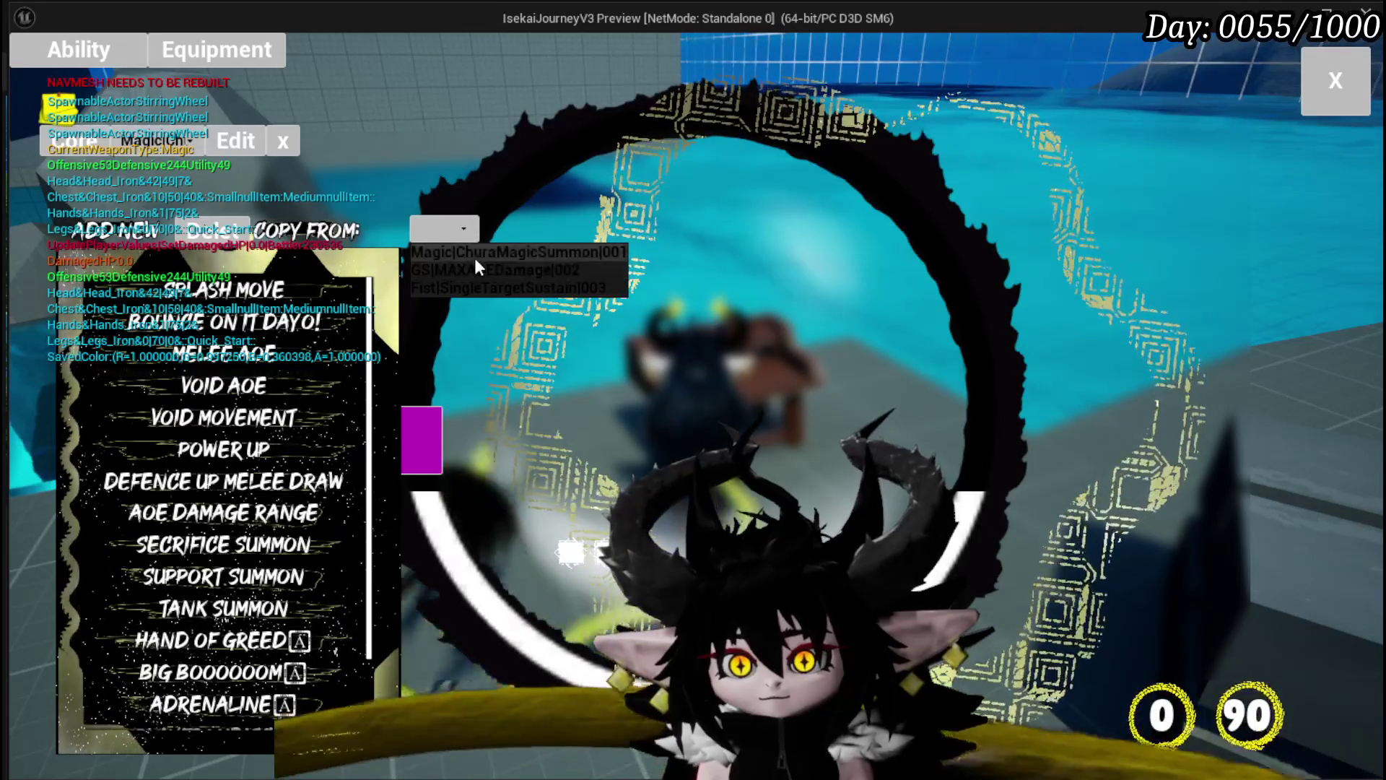
{"action": "left_click", "coordinate": [479, 287]}
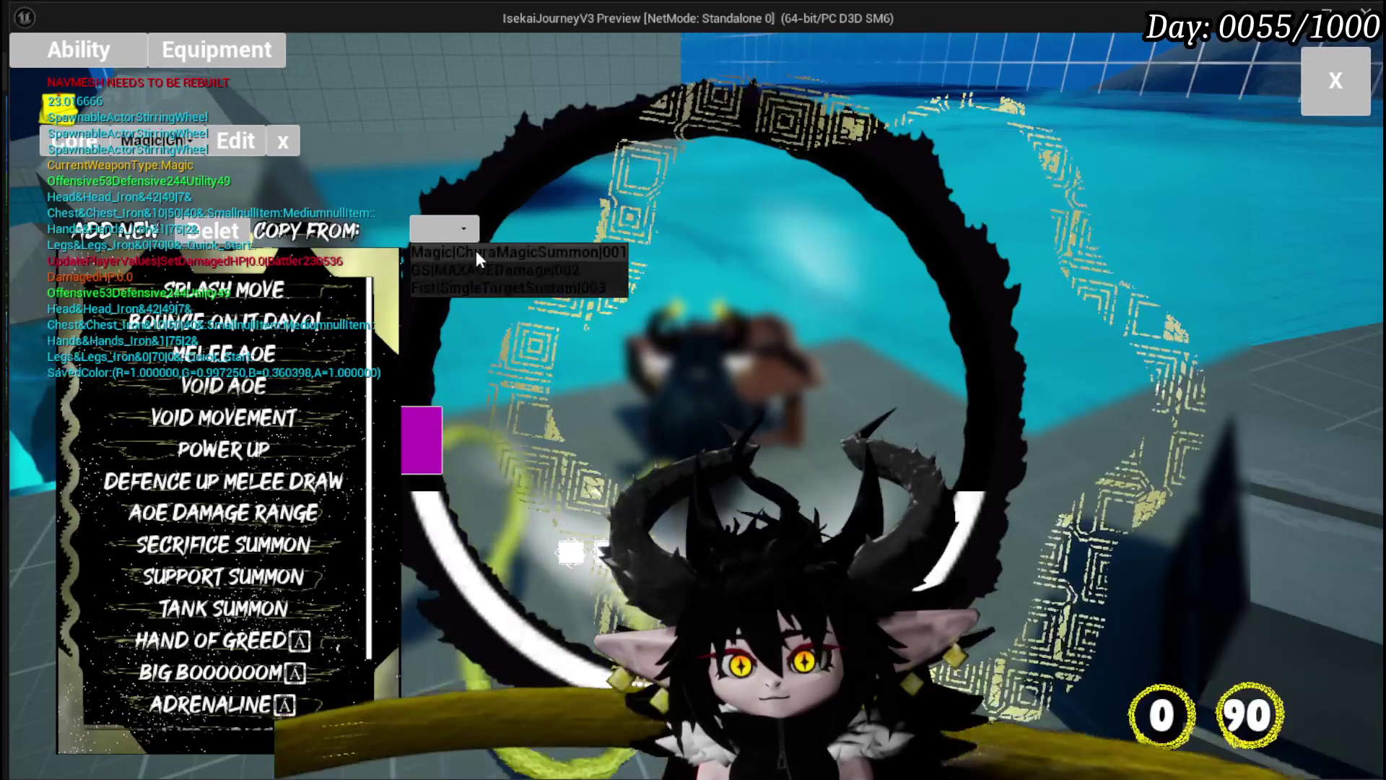
{"action": "left_click", "coordinate": [1162, 360]}
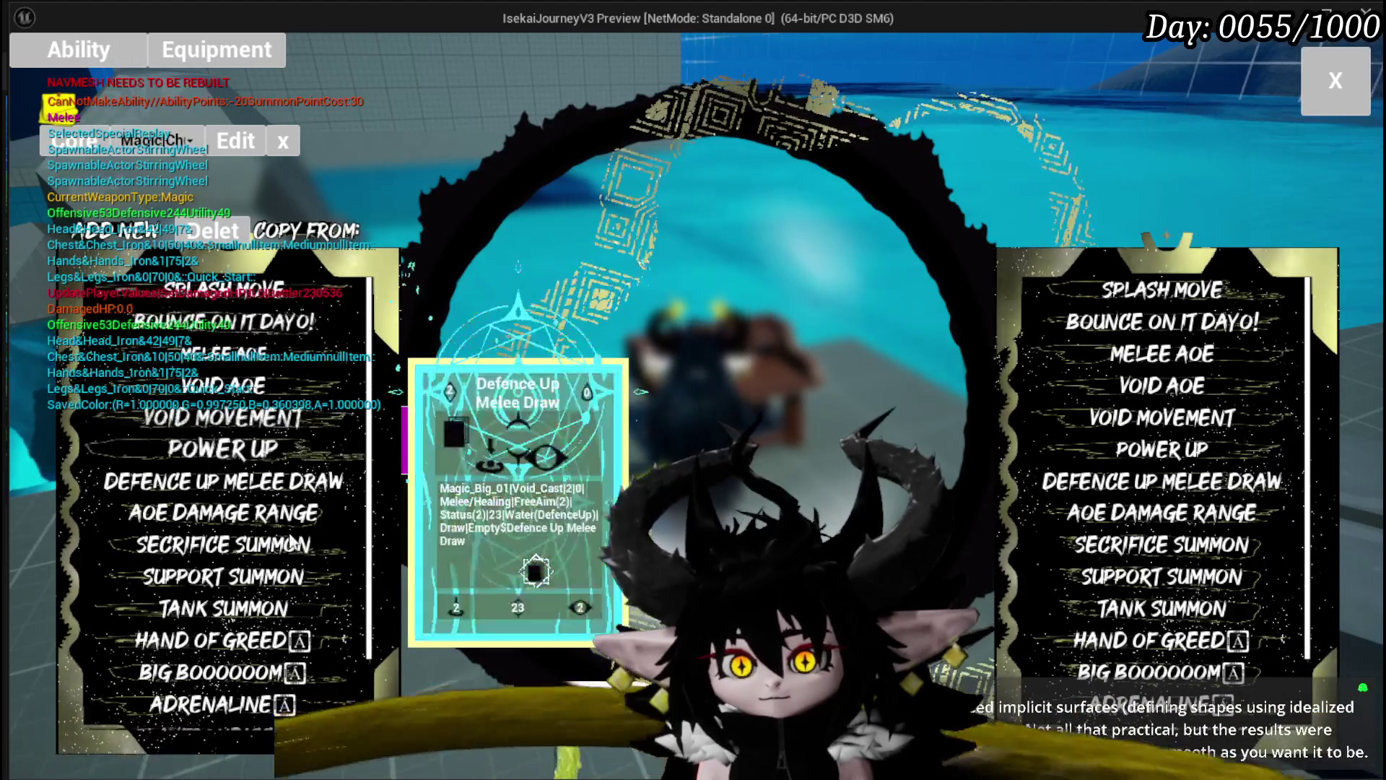
Try copying Tank Summon, which adds a Splash Move_1 entry, then inspect the Copy From cards
{"action": "scroll", "coordinate": [224, 620], "scroll_direction": "down", "scroll_amount": 3}
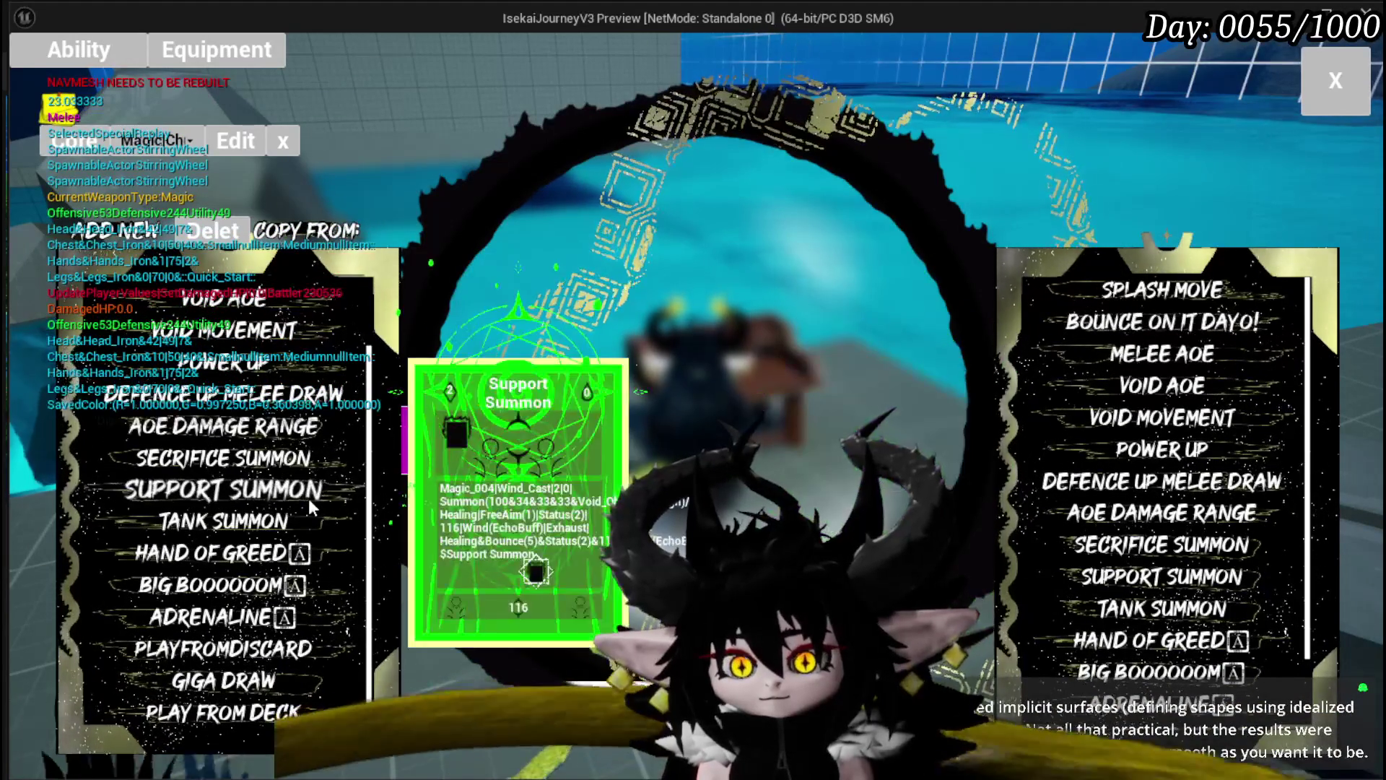
{"action": "scroll", "coordinate": [309, 498], "scroll_direction": "up", "scroll_amount": 2}
{"action": "scroll", "coordinate": [307, 498], "scroll_direction": "down", "scroll_amount": 2}
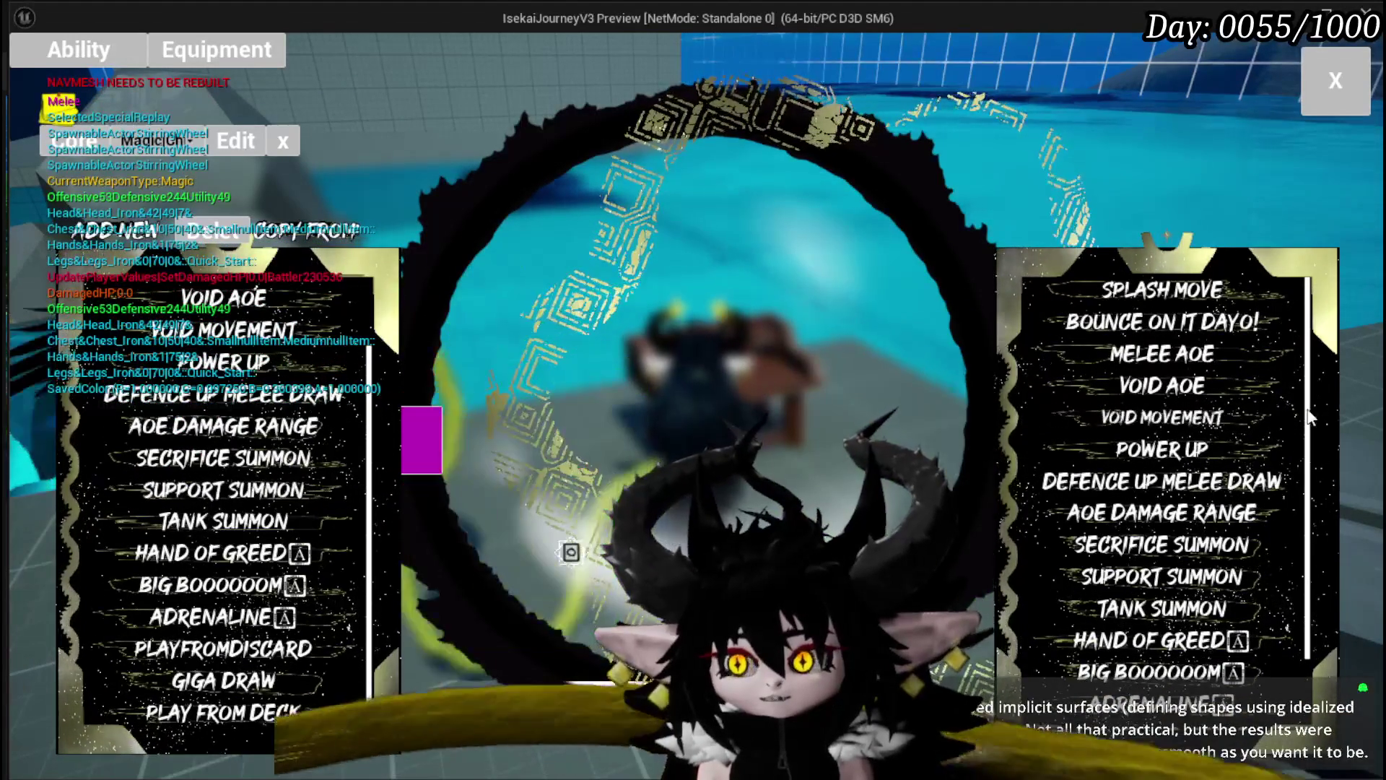
{"action": "left_click", "coordinate": [209, 531]}
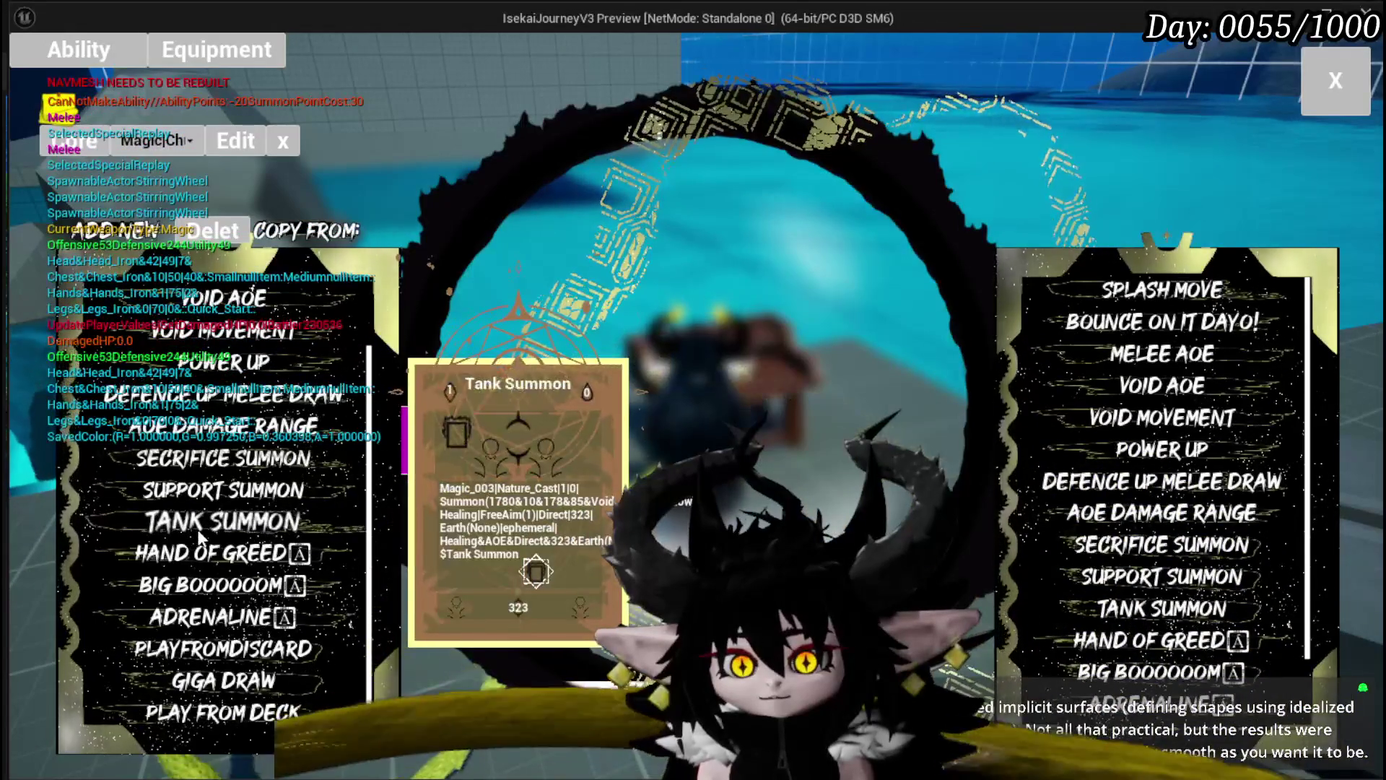
{"action": "scroll", "coordinate": [203, 532], "scroll_direction": "up", "scroll_amount": 3}
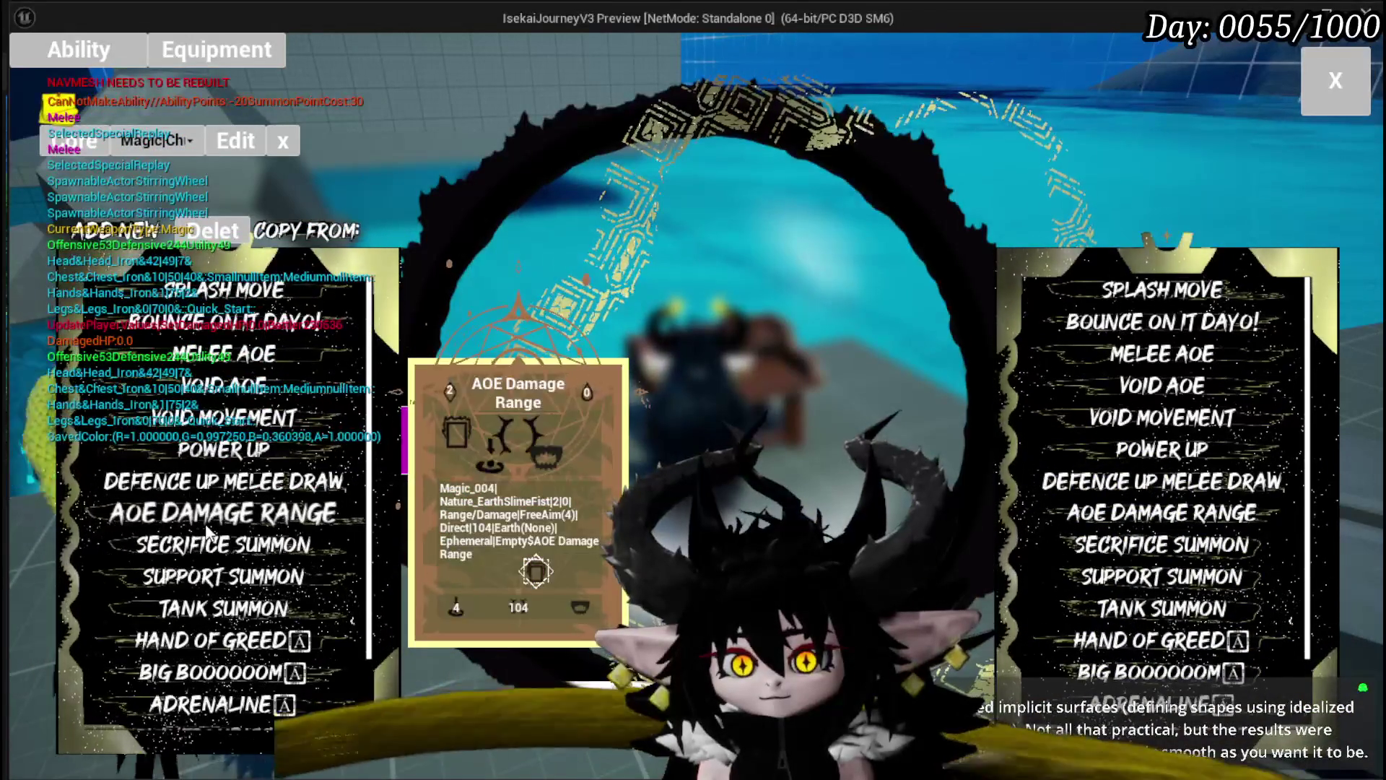
{"action": "scroll", "coordinate": [207, 532], "scroll_direction": "down", "scroll_amount": 3}
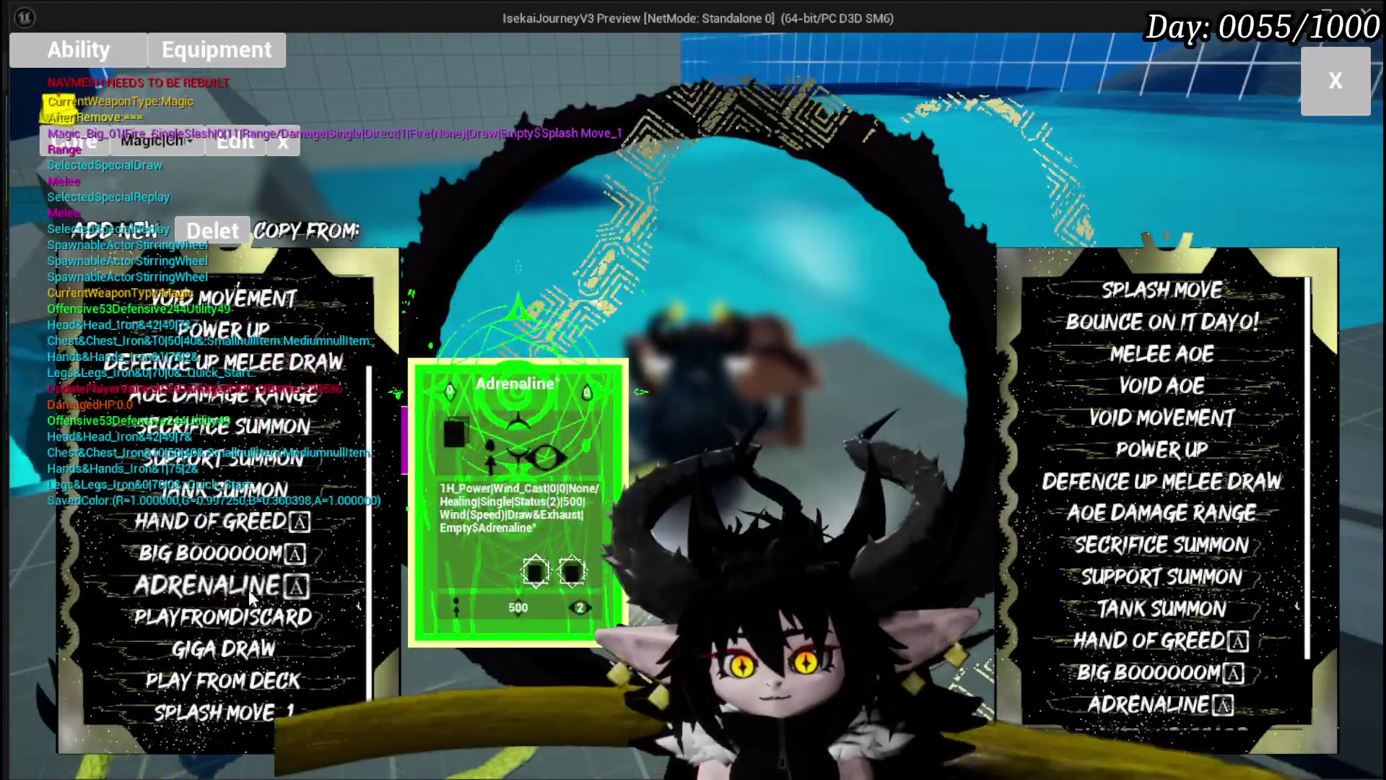
{"action": "mouse_move", "coordinate": [1213, 357]}
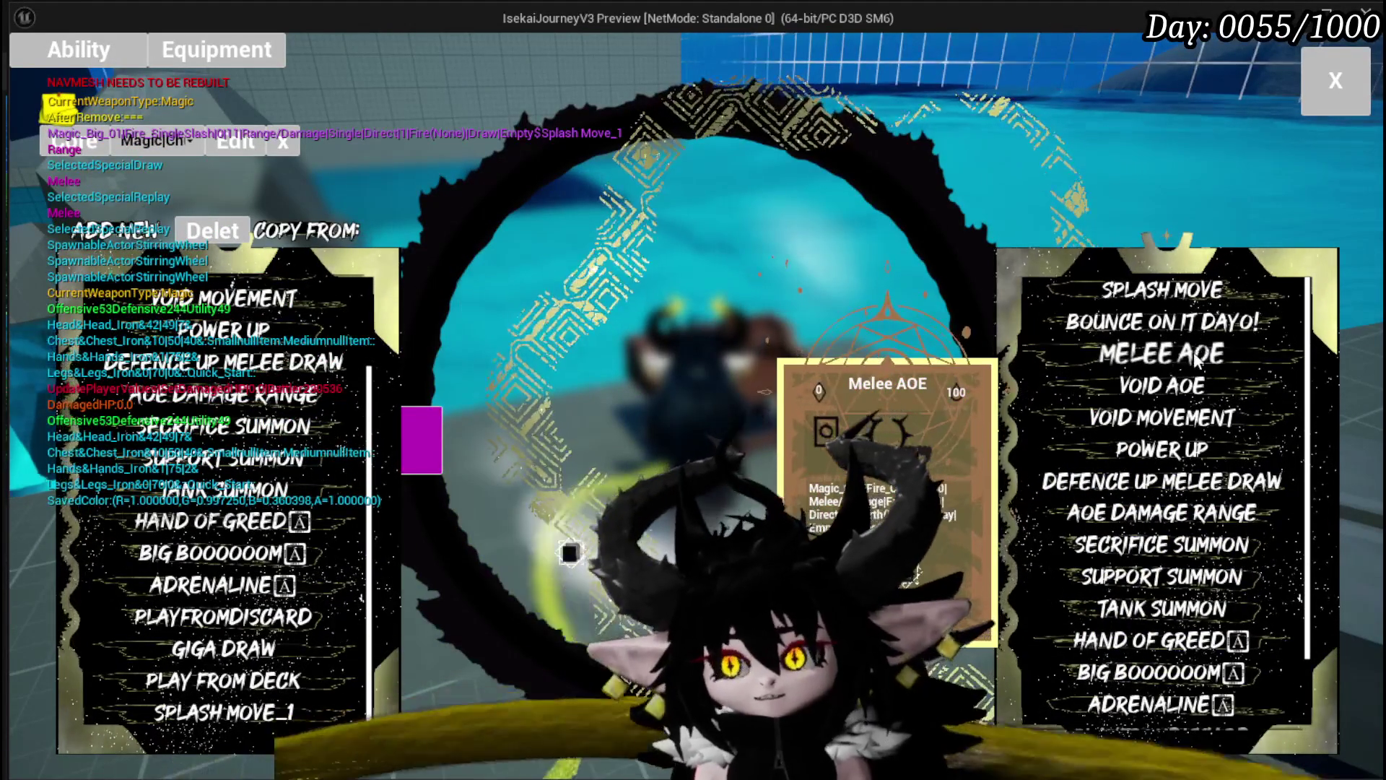
{"action": "mouse_move", "coordinate": [1185, 390]}
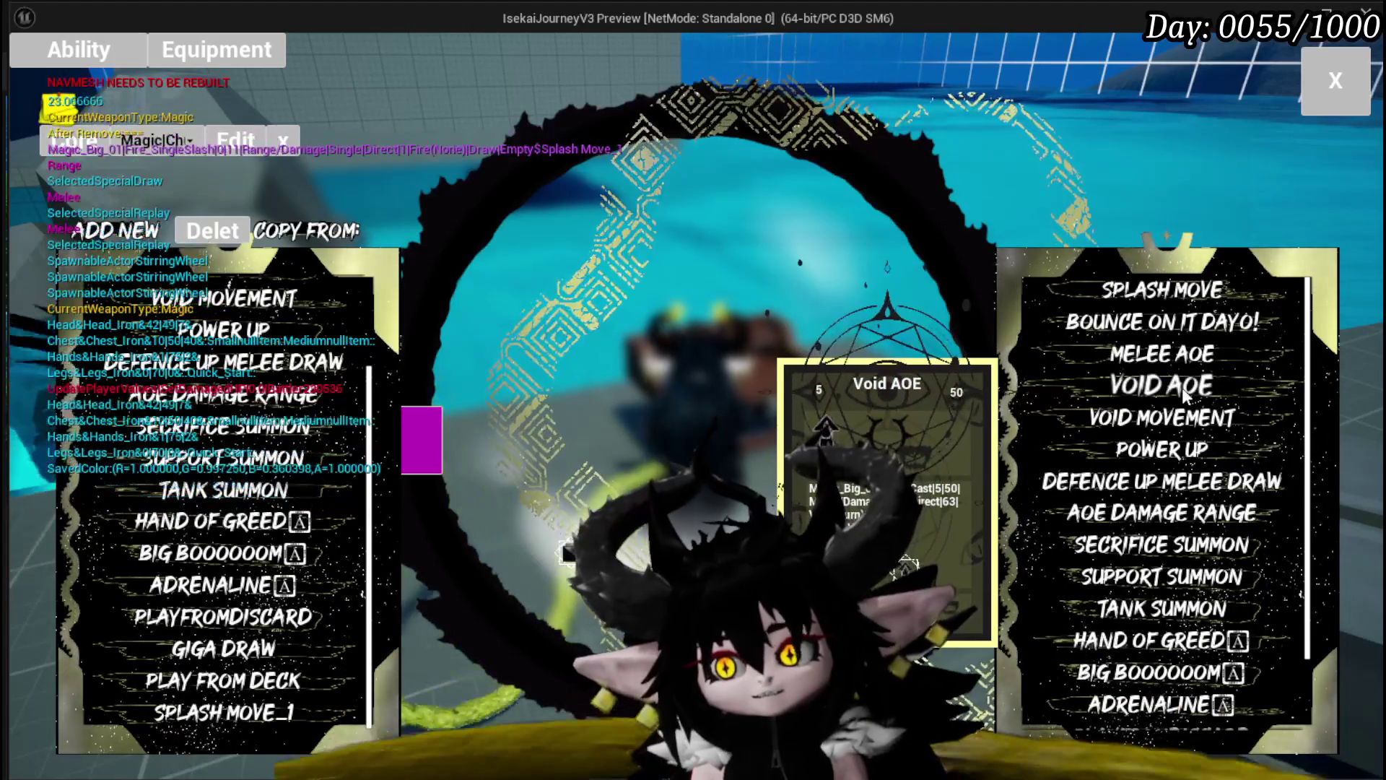
{"action": "mouse_move", "coordinate": [1171, 307]}
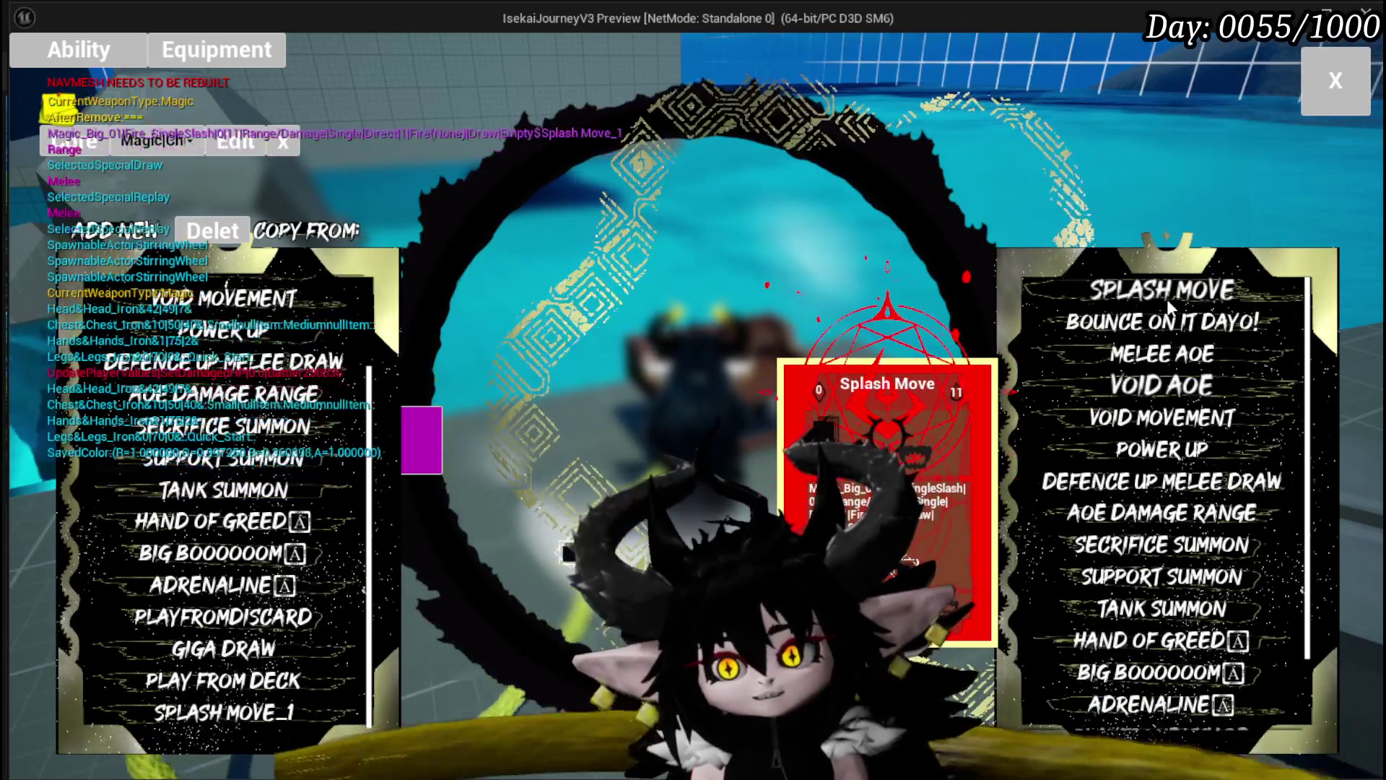
{"action": "mouse_move", "coordinate": [1167, 354]}
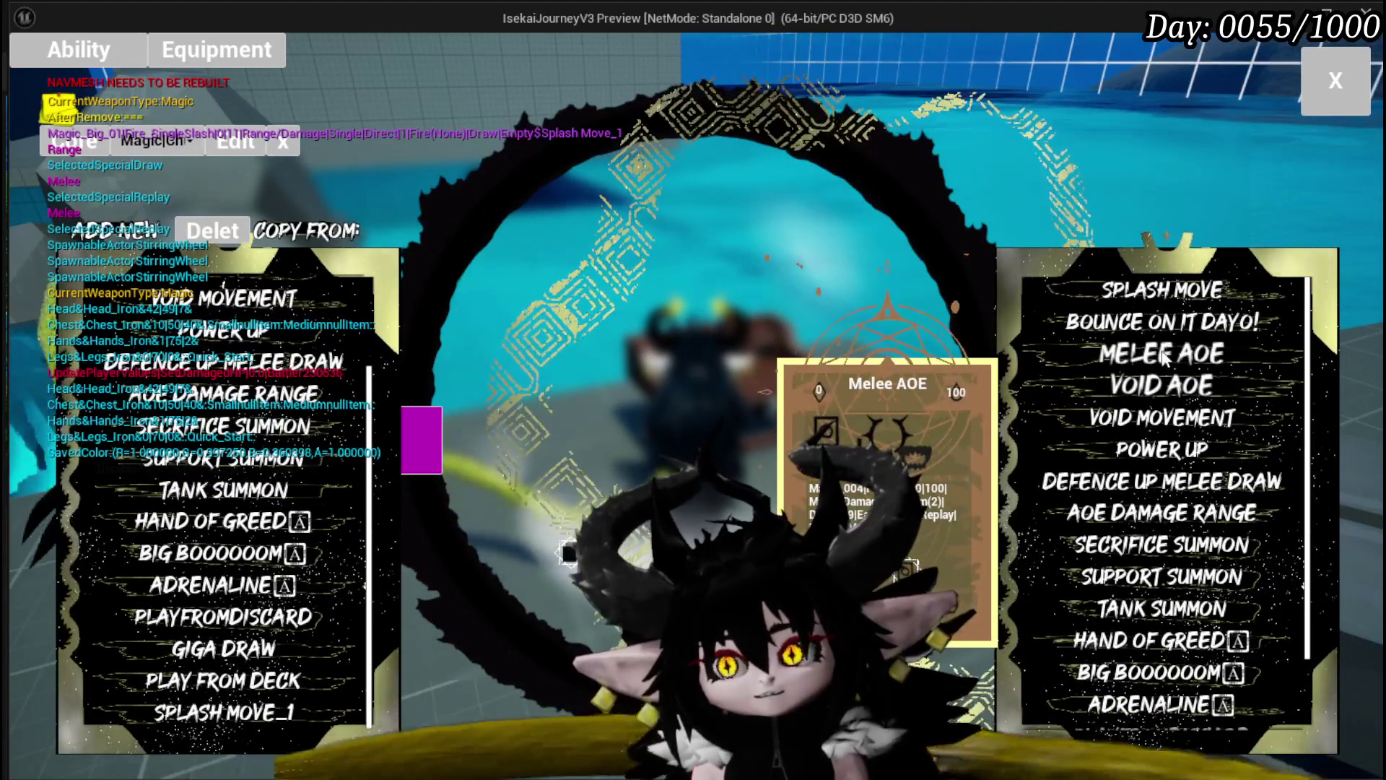
Scroll through the left ability list, then copy Melee AOE in, adding Bounce On It Dayo!_1
{"action": "mouse_move", "coordinate": [194, 587]}
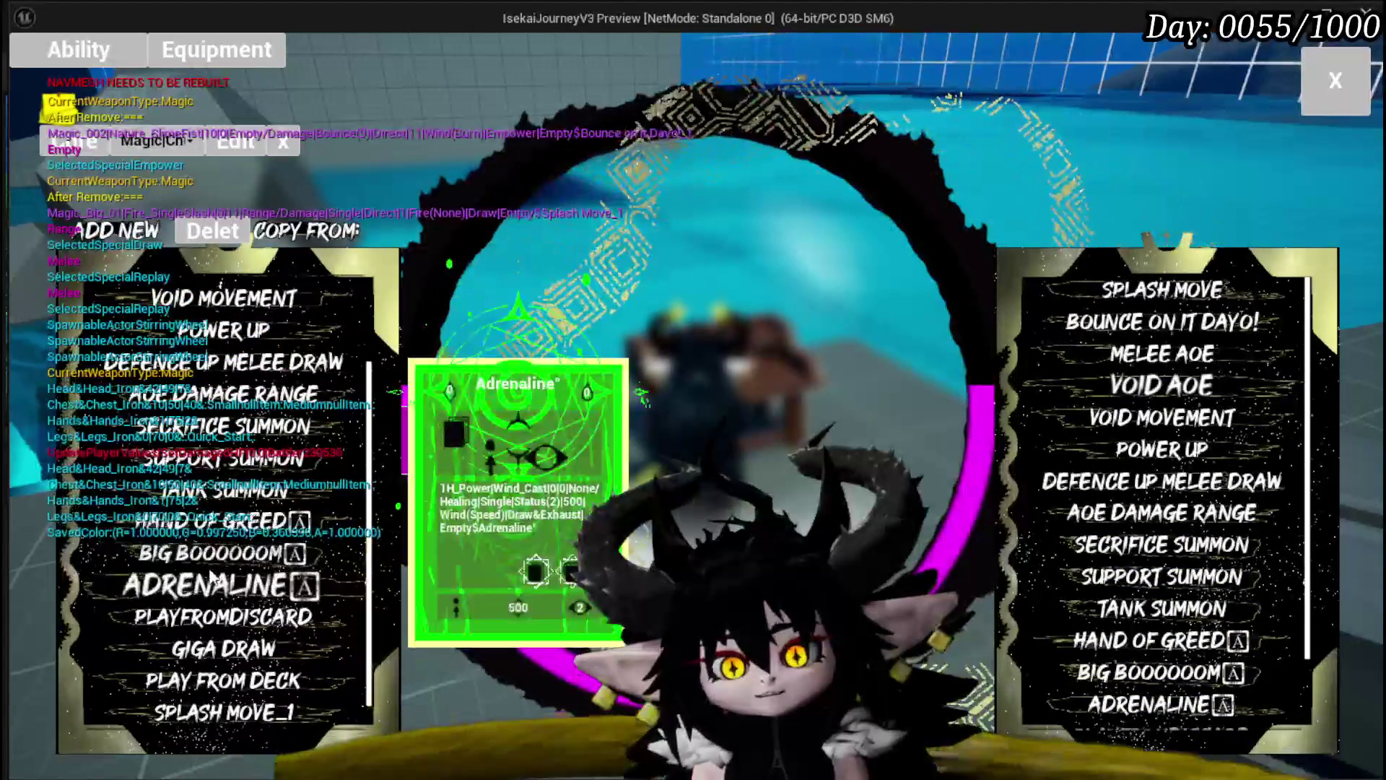
{"action": "scroll", "coordinate": [193, 586], "scroll_direction": "down", "scroll_amount": 1}
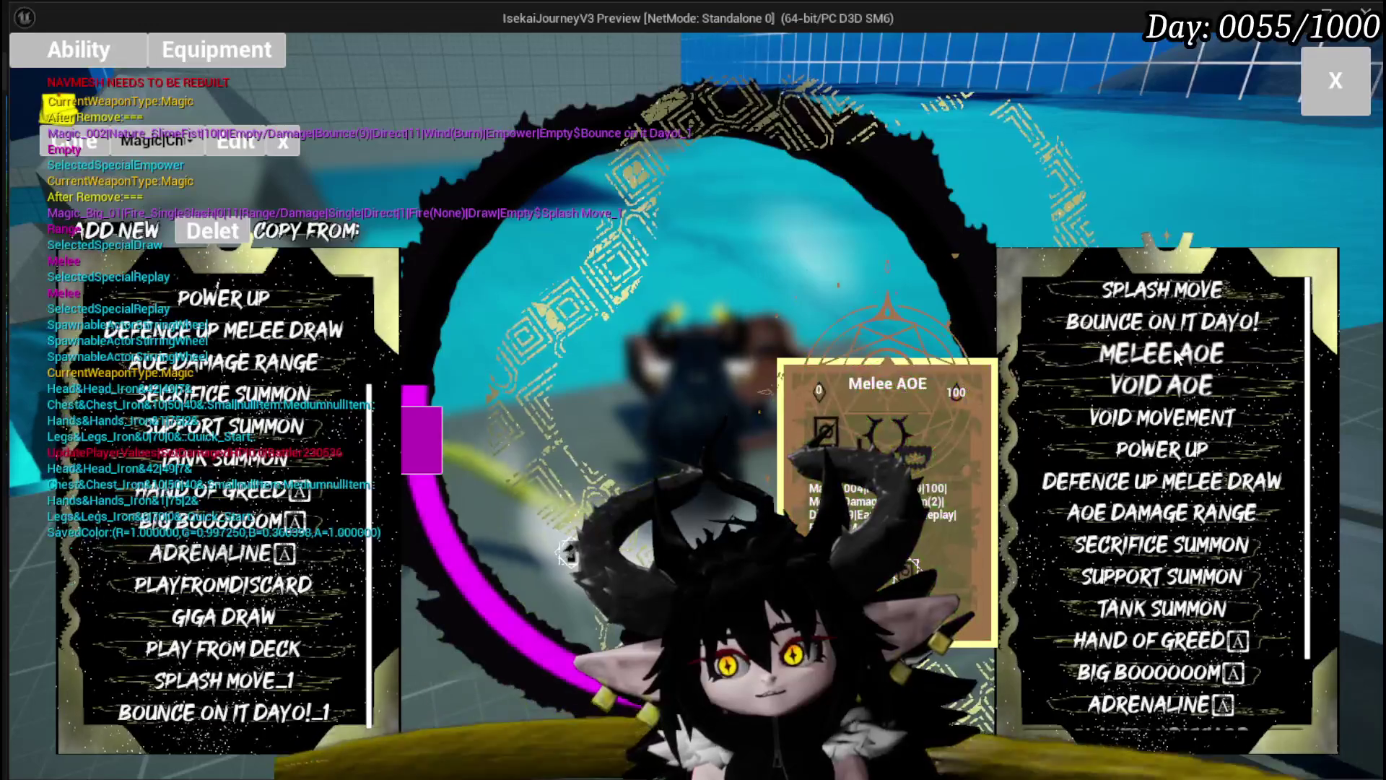
{"action": "scroll", "coordinate": [176, 491], "scroll_direction": "up", "scroll_amount": 5}
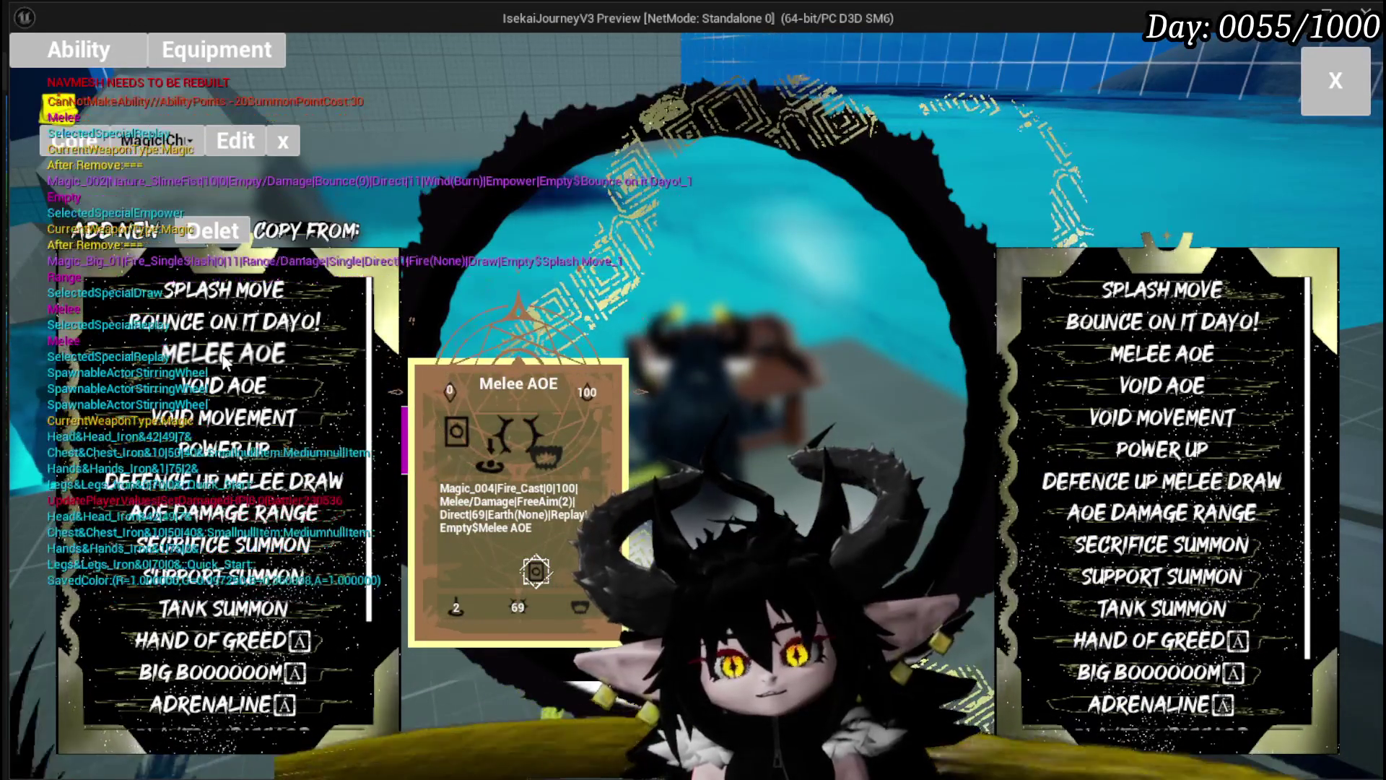
{"action": "scroll", "coordinate": [225, 363], "scroll_direction": "down", "scroll_amount": 5}
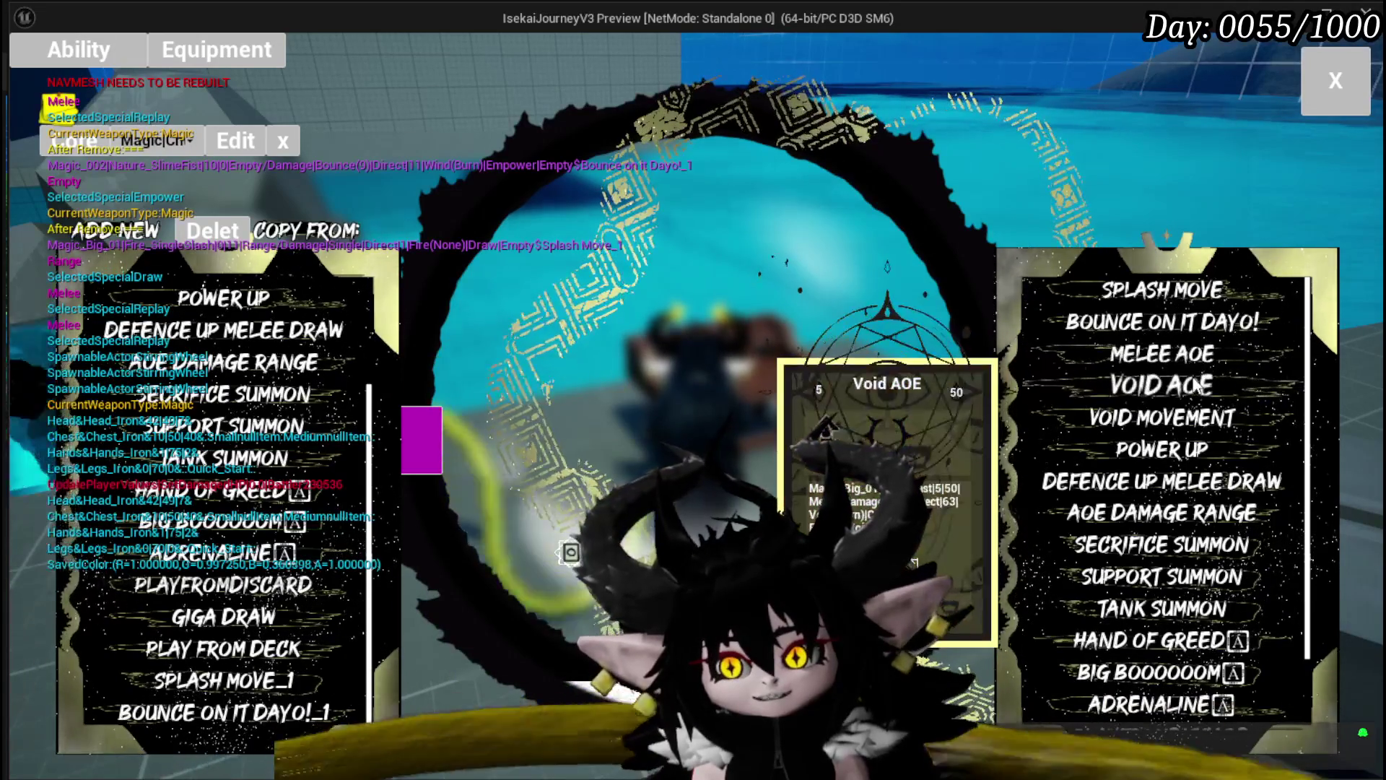
{"action": "scroll", "coordinate": [217, 511], "scroll_direction": "up", "scroll_amount": 5}
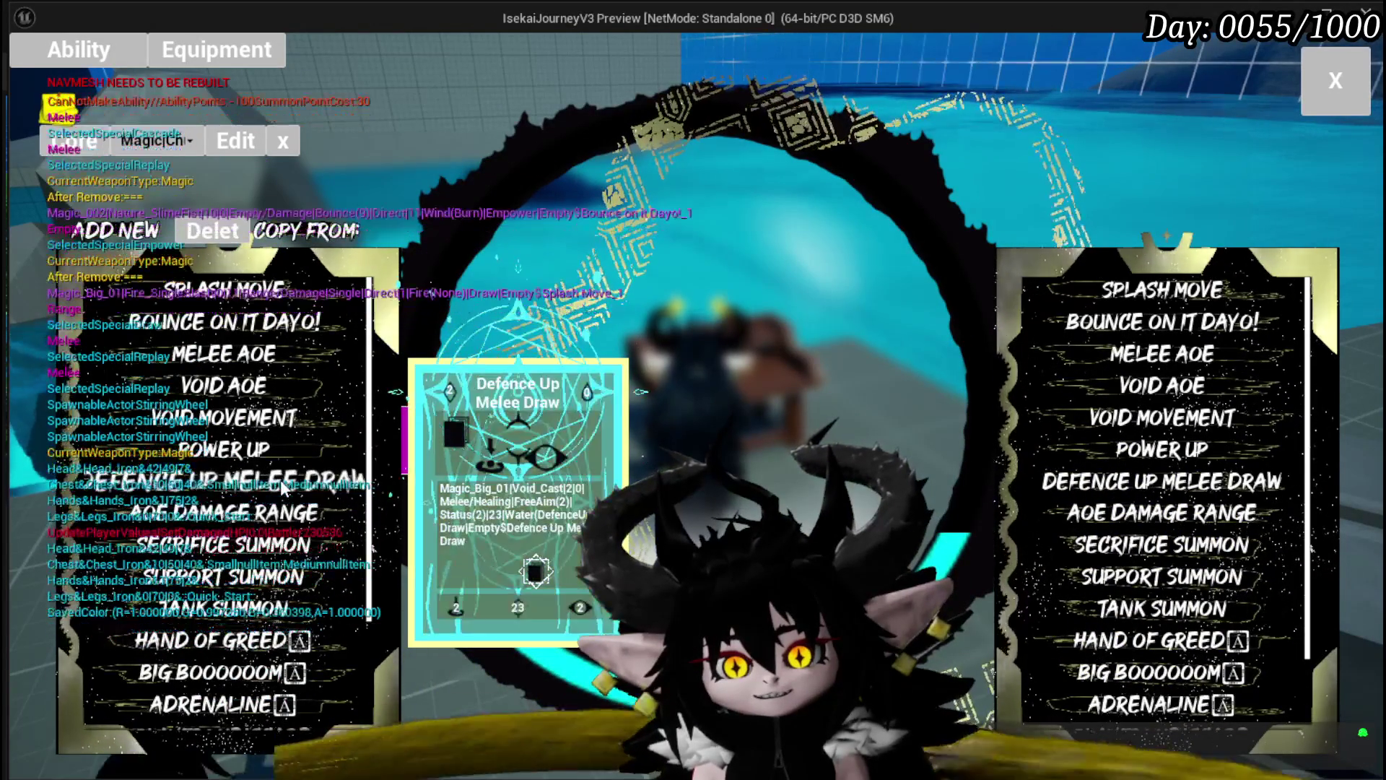
{"action": "scroll", "coordinate": [281, 483], "scroll_direction": "down", "scroll_amount": 5}
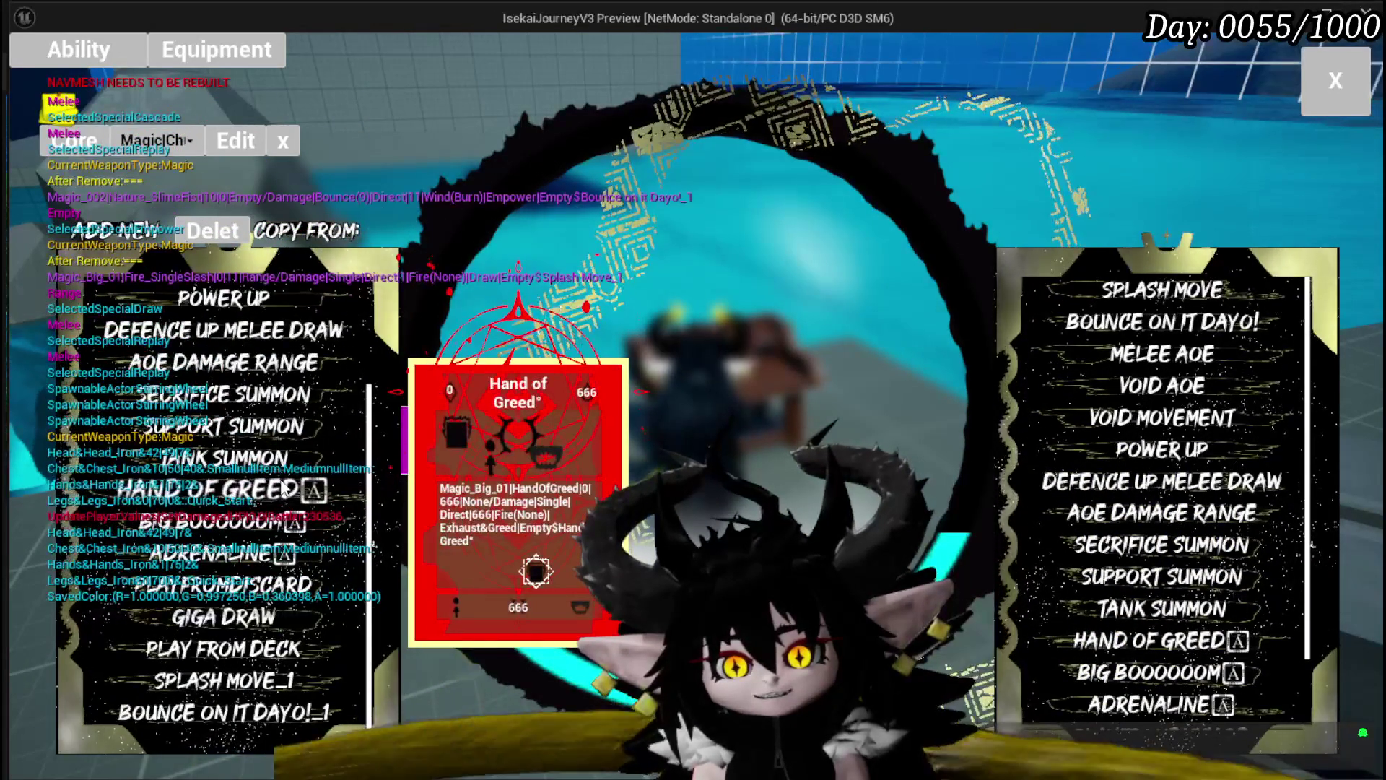
{"action": "scroll", "coordinate": [283, 488], "scroll_direction": "up", "scroll_amount": 5}
{"action": "scroll", "coordinate": [283, 488], "scroll_direction": "down", "scroll_amount": 5}
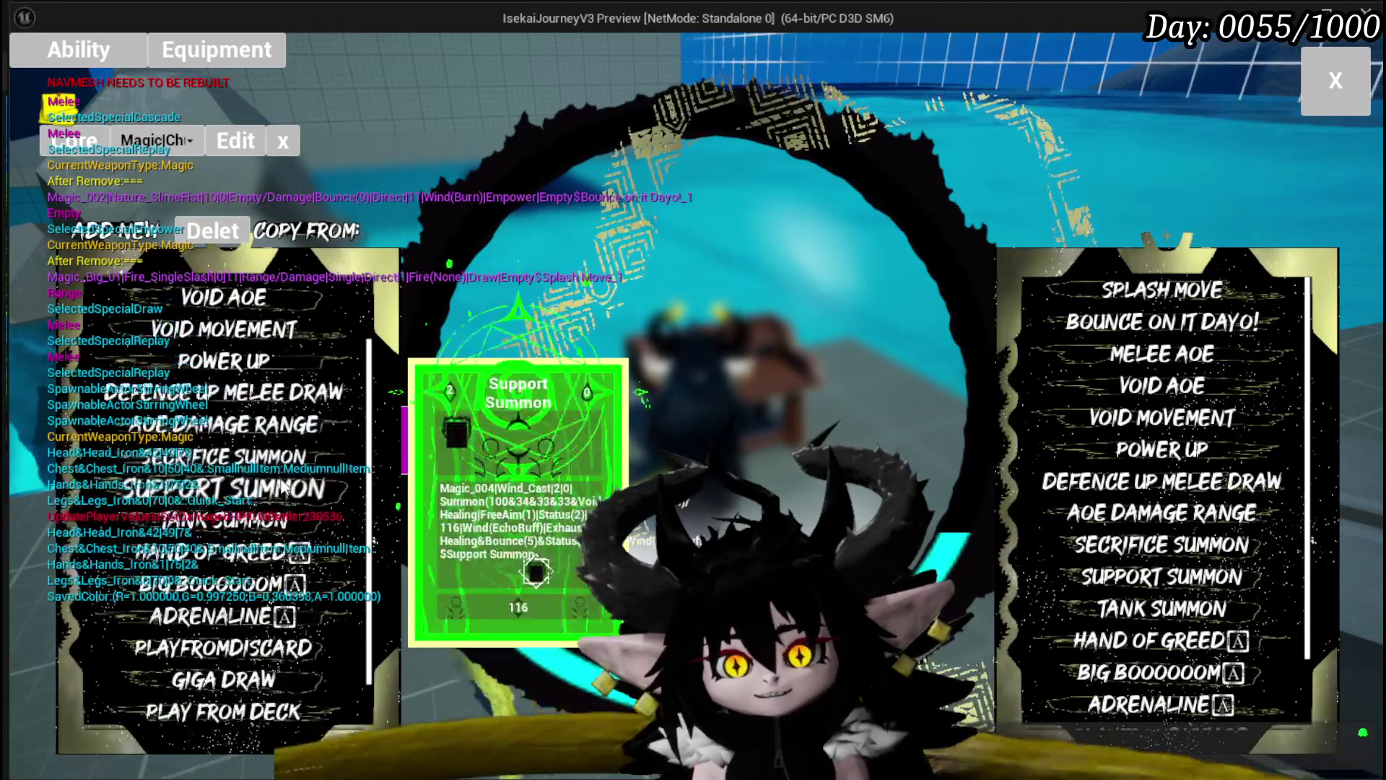
{"action": "scroll", "coordinate": [285, 489], "scroll_direction": "up", "scroll_amount": 5}
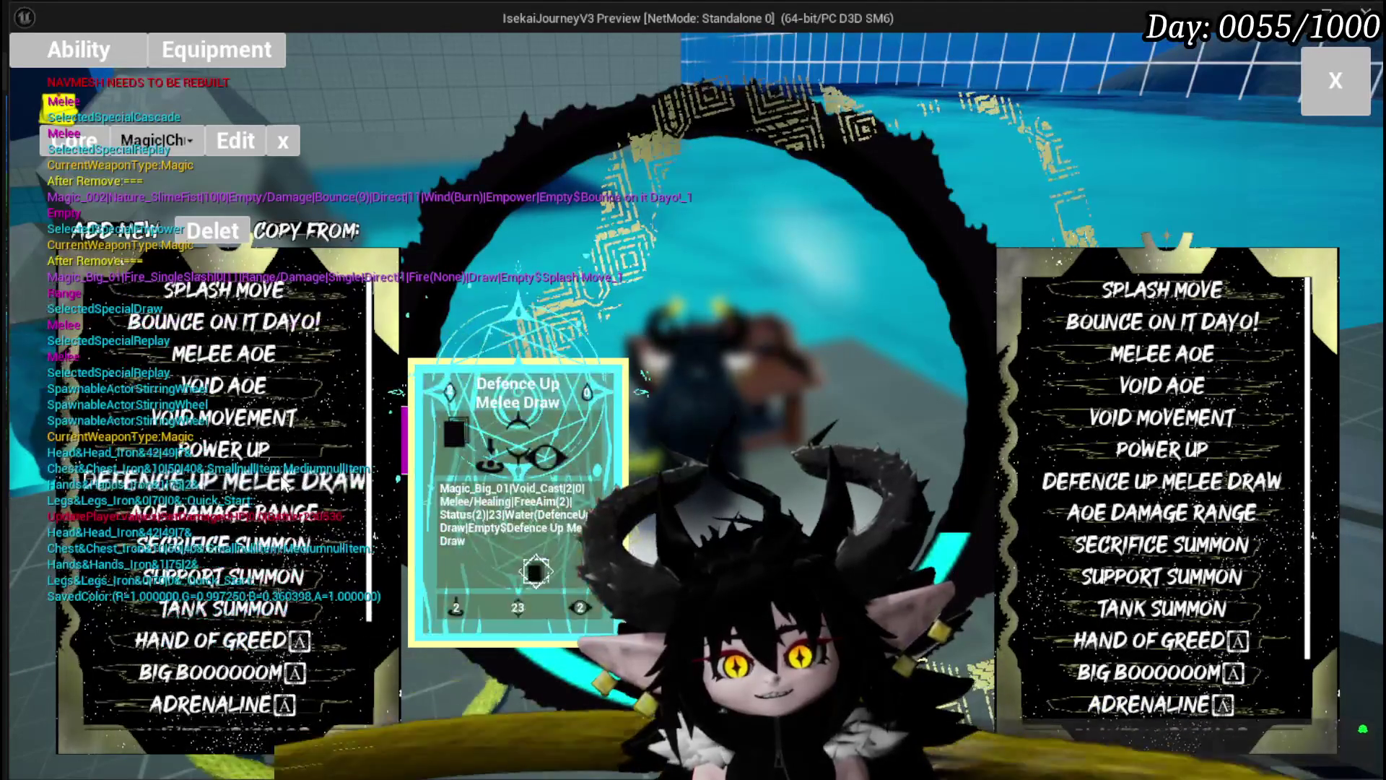
{"action": "scroll", "coordinate": [230, 462], "scroll_direction": "down", "scroll_amount": 5}
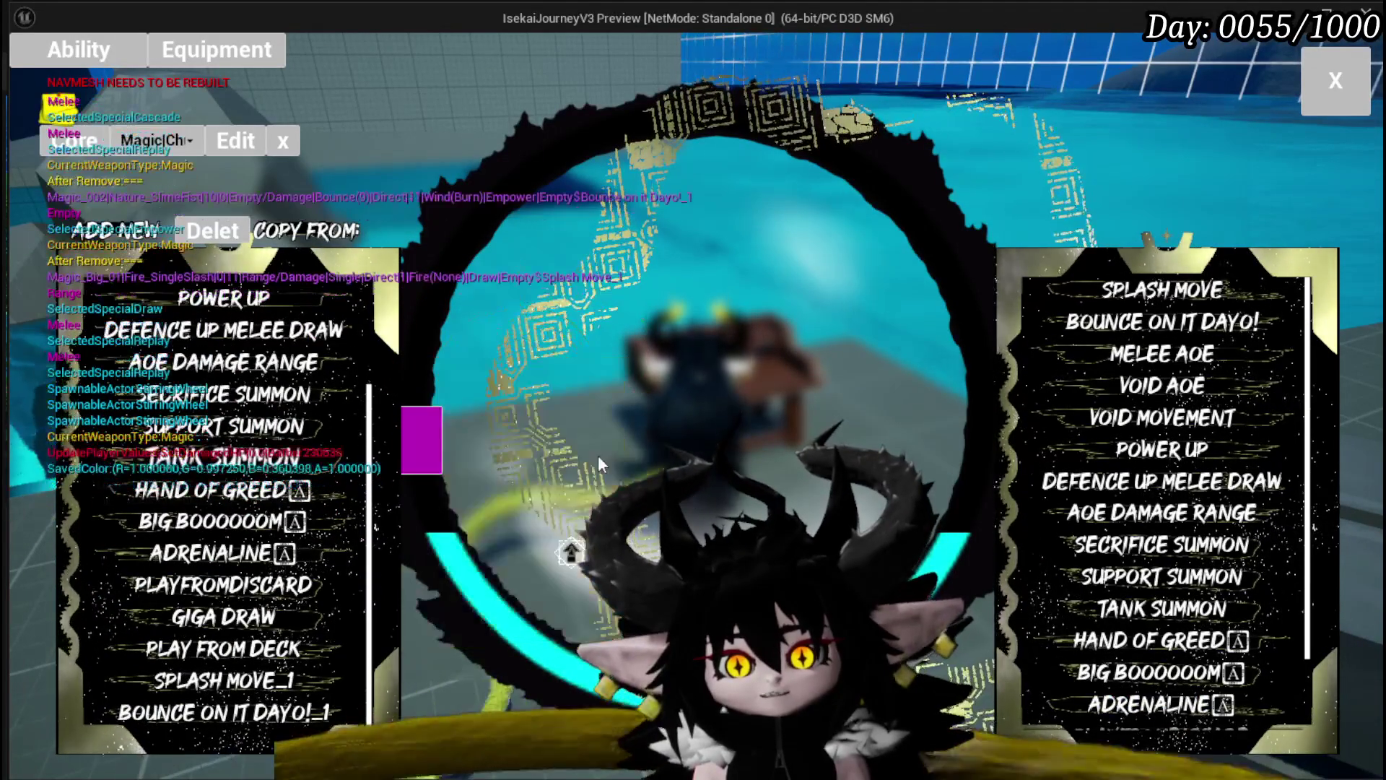
{"action": "left_click", "coordinate": [1165, 370]}
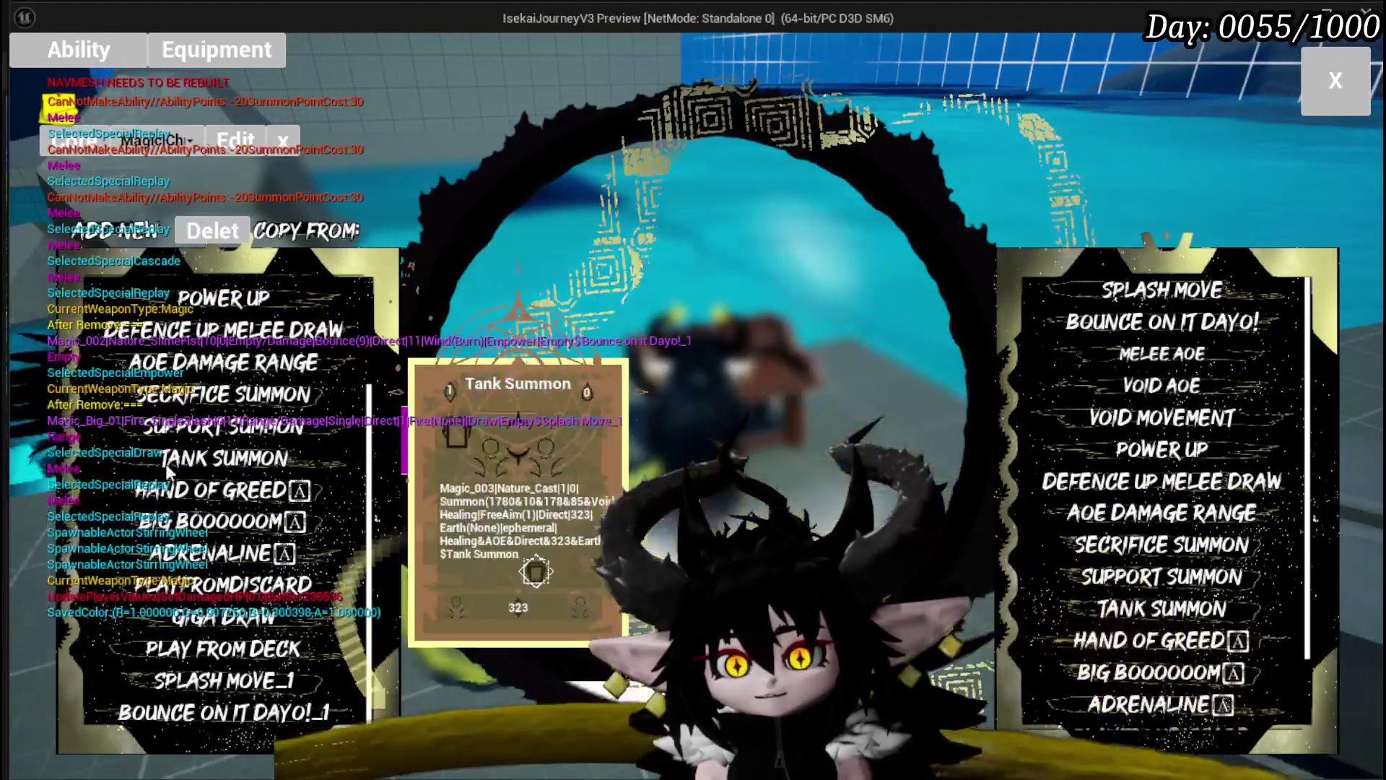
{"action": "scroll", "coordinate": [204, 437], "scroll_direction": "up", "scroll_amount": 5}
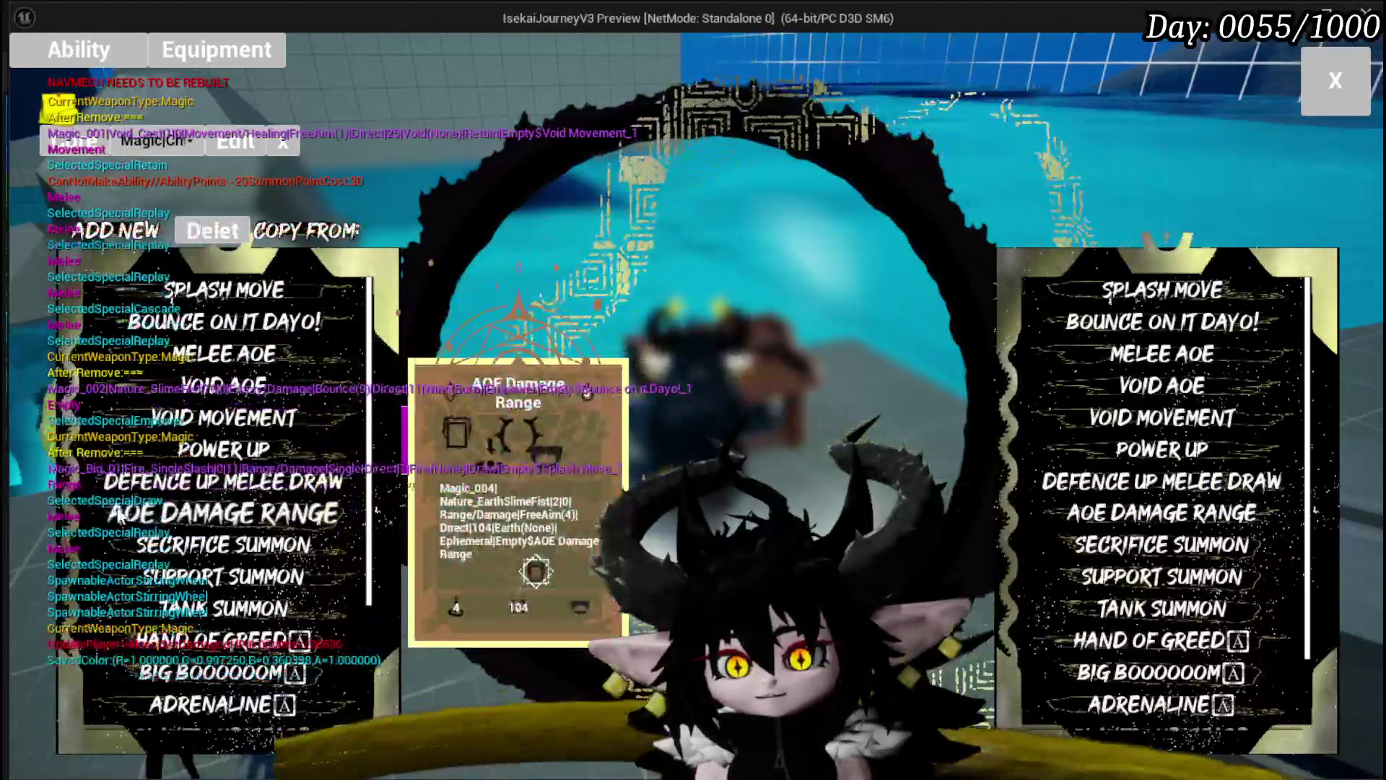
{"action": "scroll", "coordinate": [211, 498], "scroll_direction": "down", "scroll_amount": 5}
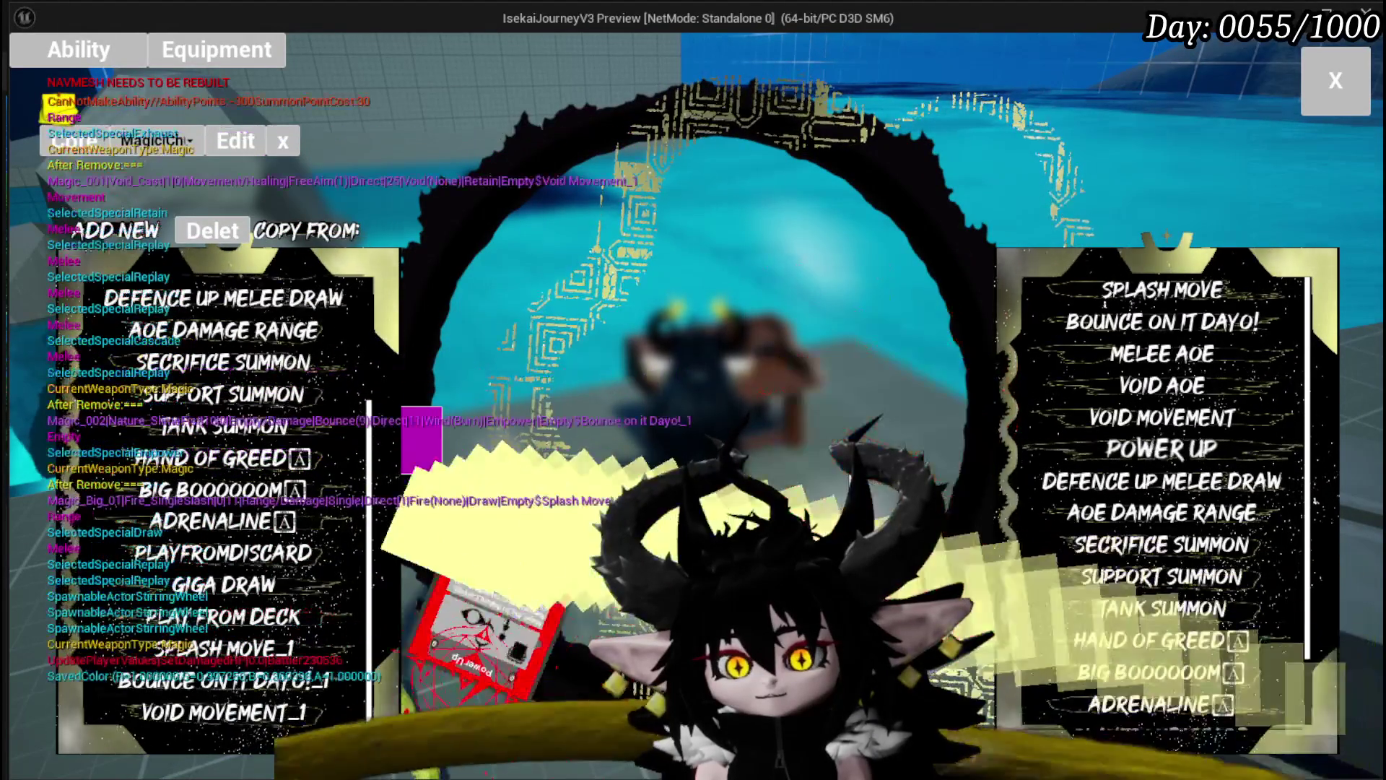
Try copying Power Up and Defence Up Melee Draw into the left ability list
{"action": "left_click", "coordinate": [1238, 448]}
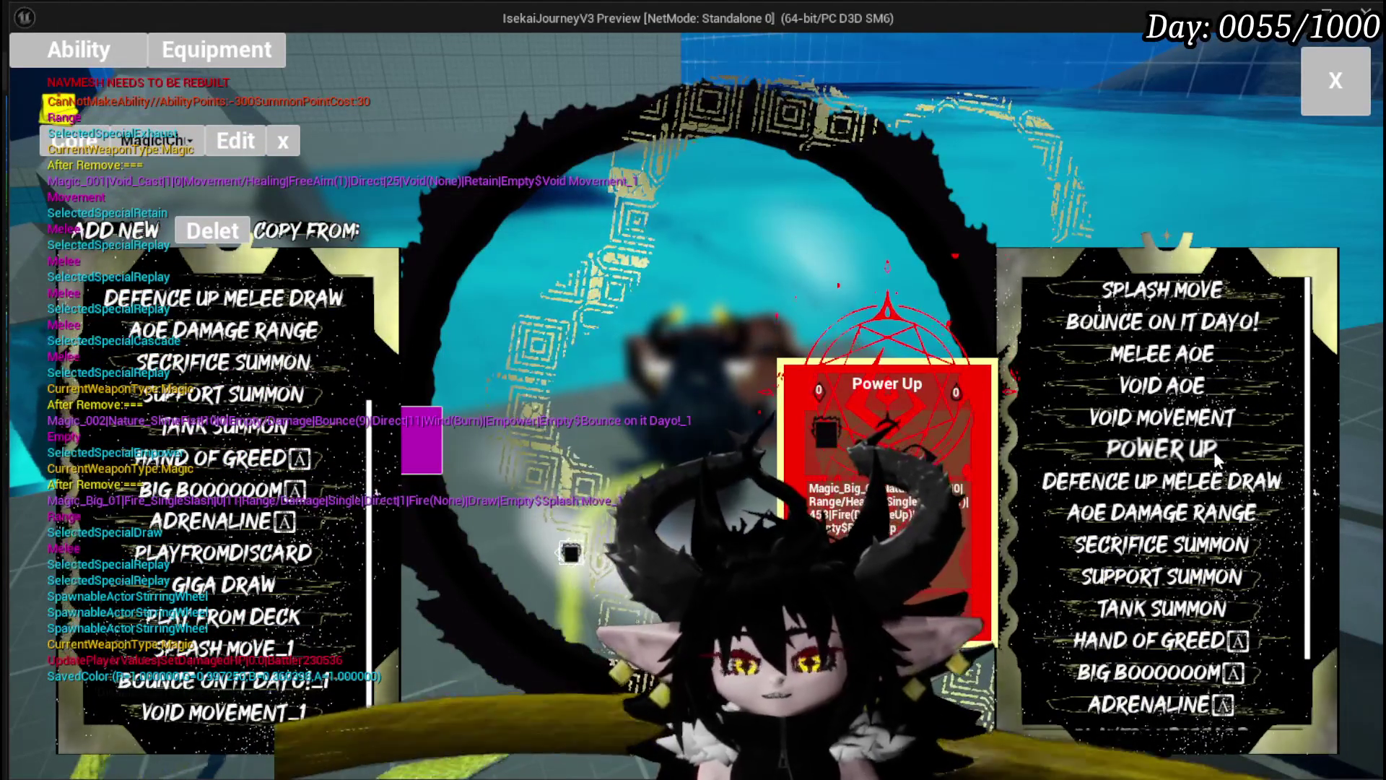
{"action": "scroll", "coordinate": [285, 549], "scroll_direction": "up", "scroll_amount": 5}
{"action": "scroll", "coordinate": [285, 548], "scroll_direction": "up", "scroll_amount": 3}
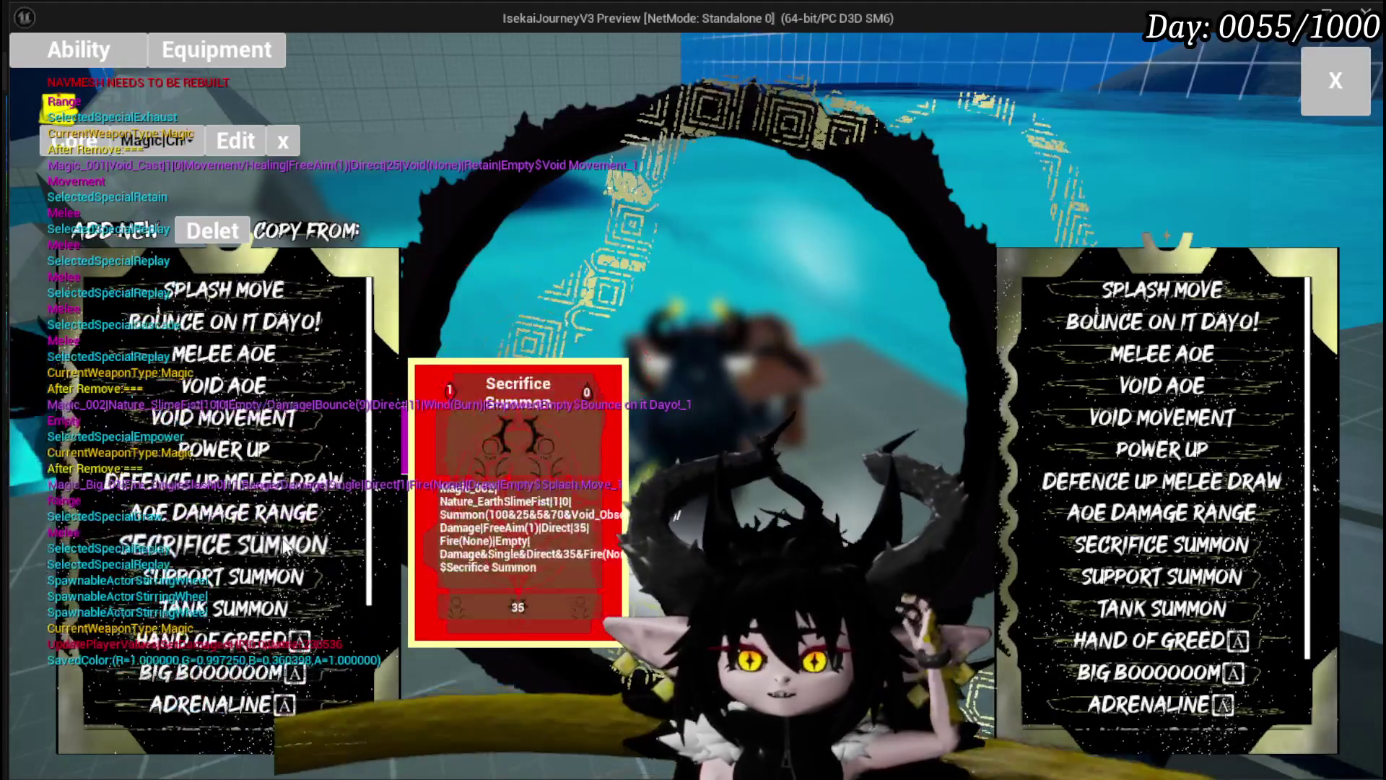
{"action": "left_click", "coordinate": [1140, 485]}
{"action": "scroll", "coordinate": [220, 581], "scroll_direction": "down", "scroll_amount": 6}
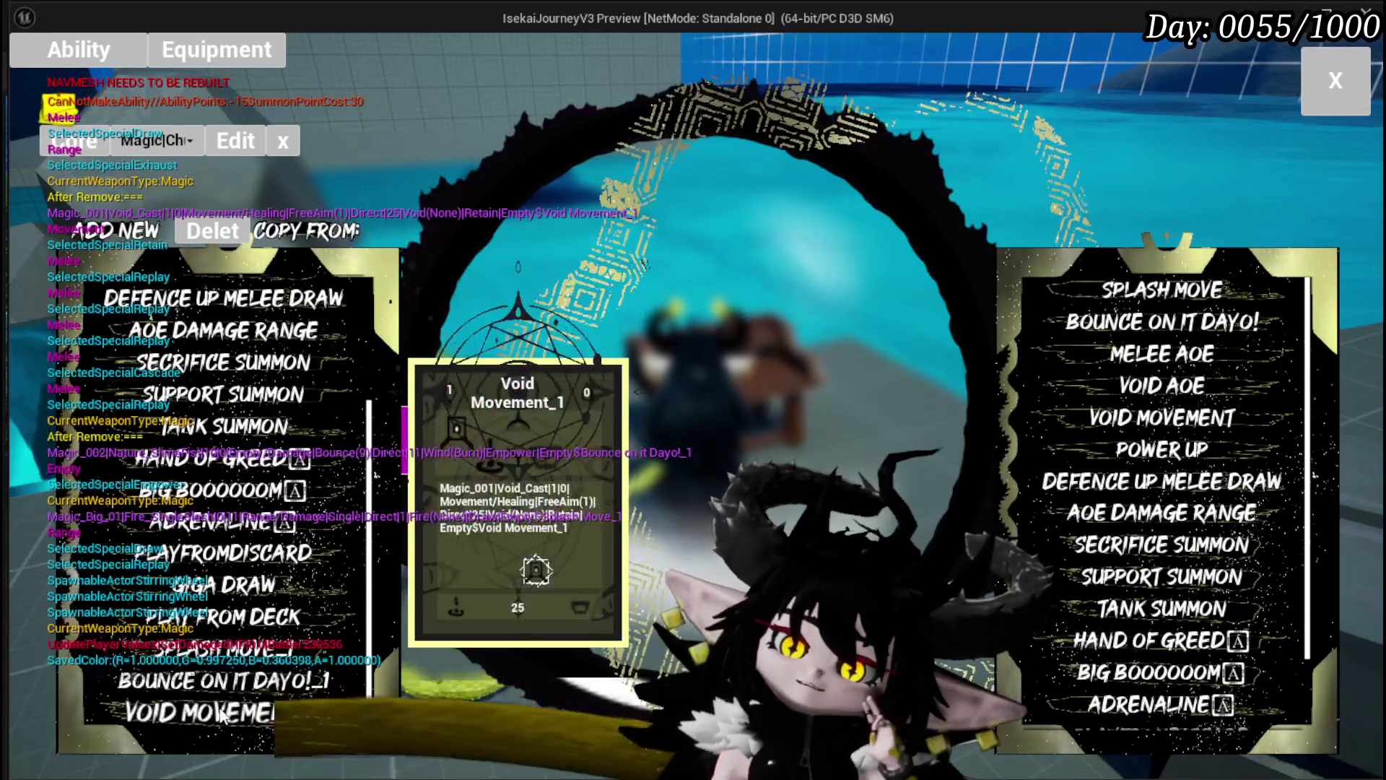
{"action": "left_click", "coordinate": [1123, 482]}
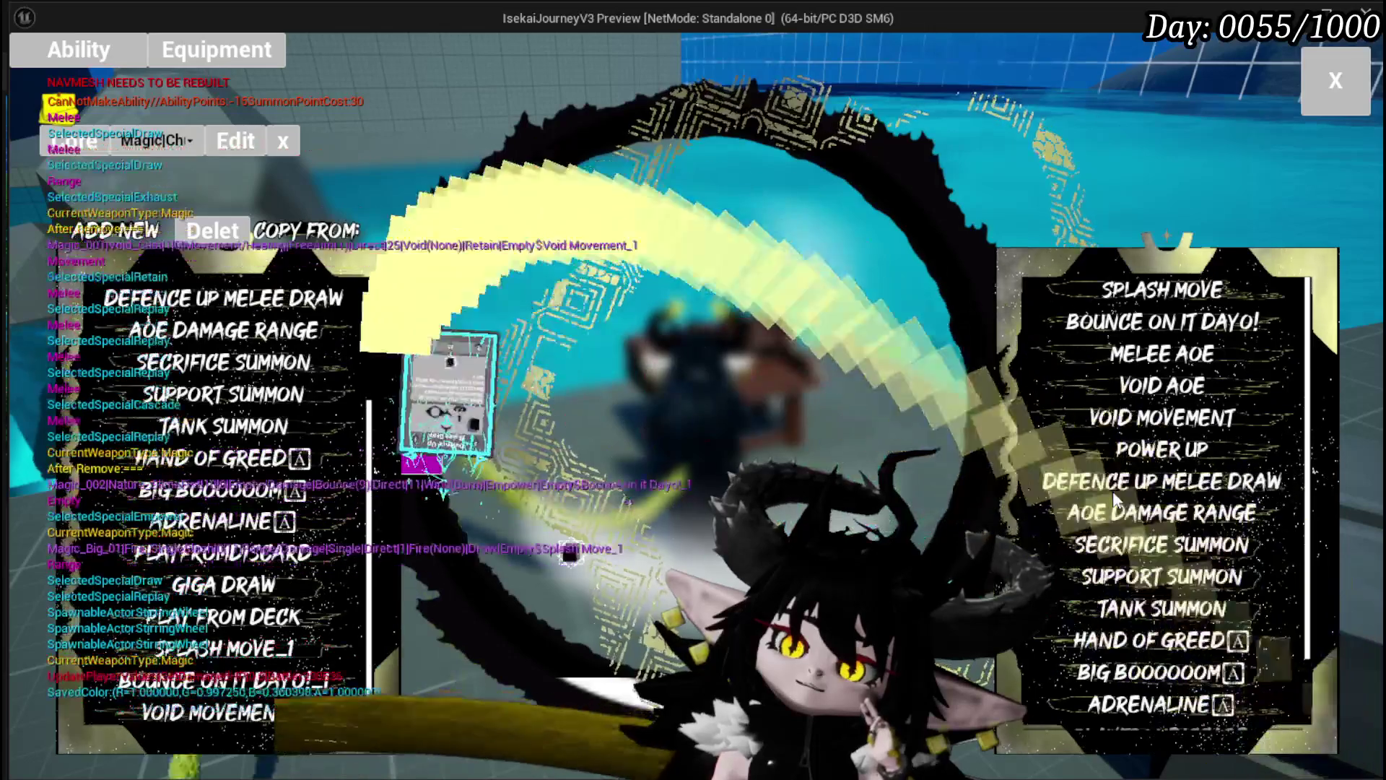
Copy AOE Damage Range, Secrifice Summon, Support Summon, Tank Summon and Giga Draw into the list
{"action": "left_click", "coordinate": [1106, 514]}
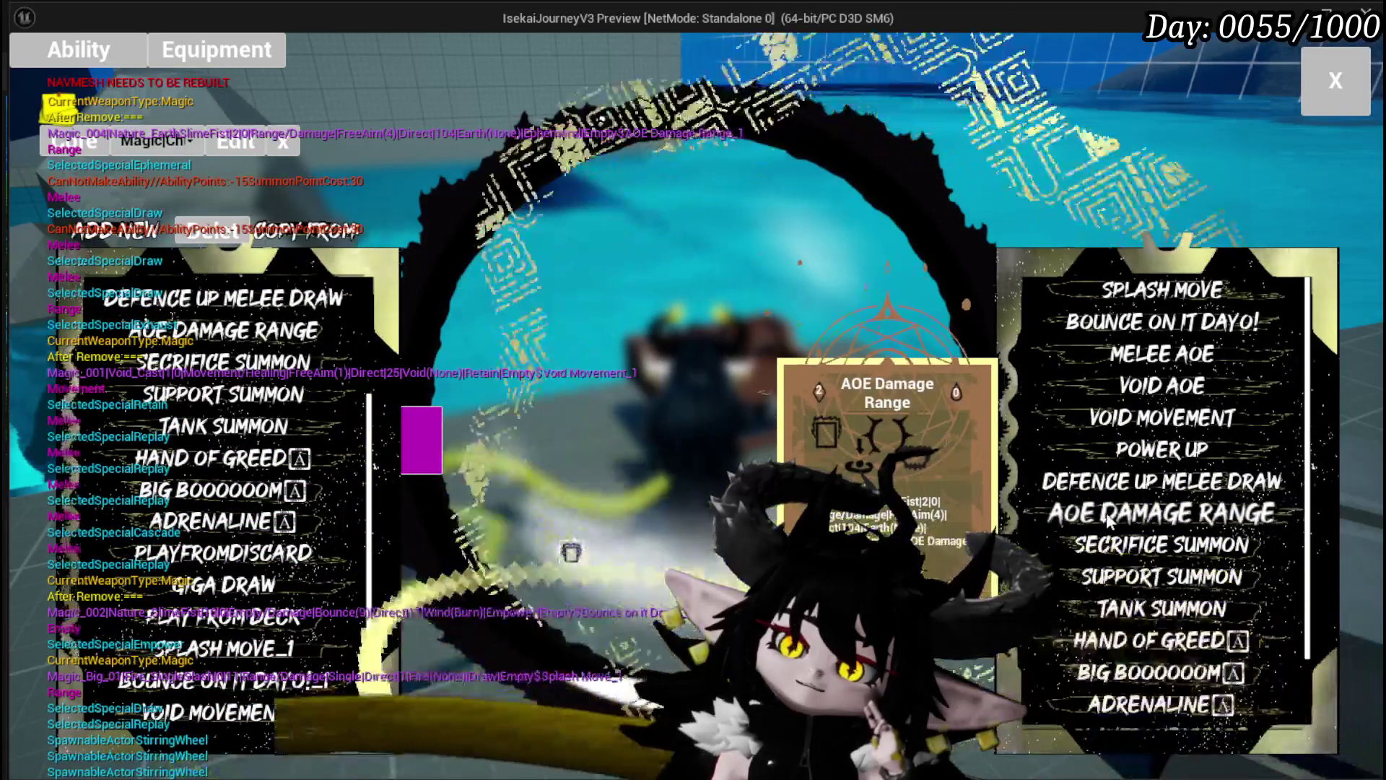
{"action": "left_click", "coordinate": [1112, 546]}
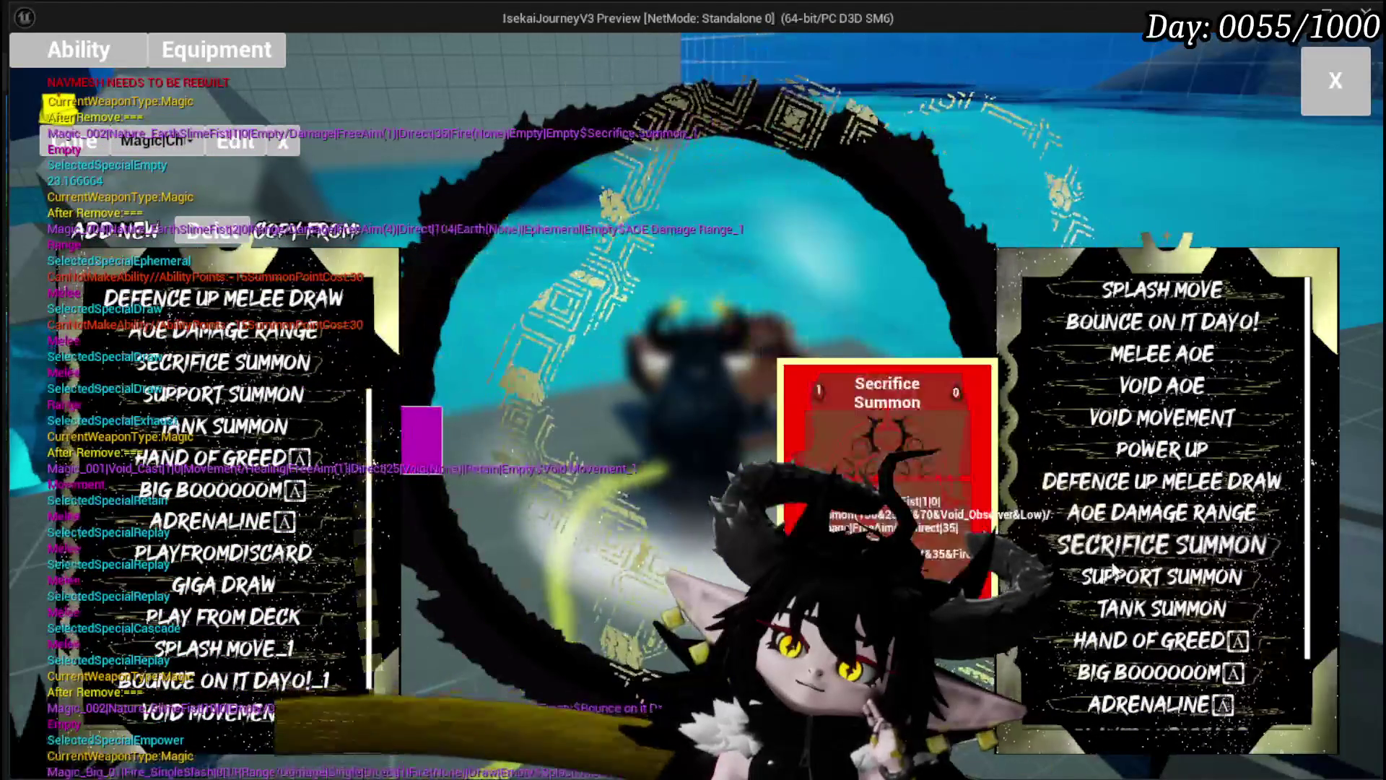
{"action": "left_click", "coordinate": [1114, 571]}
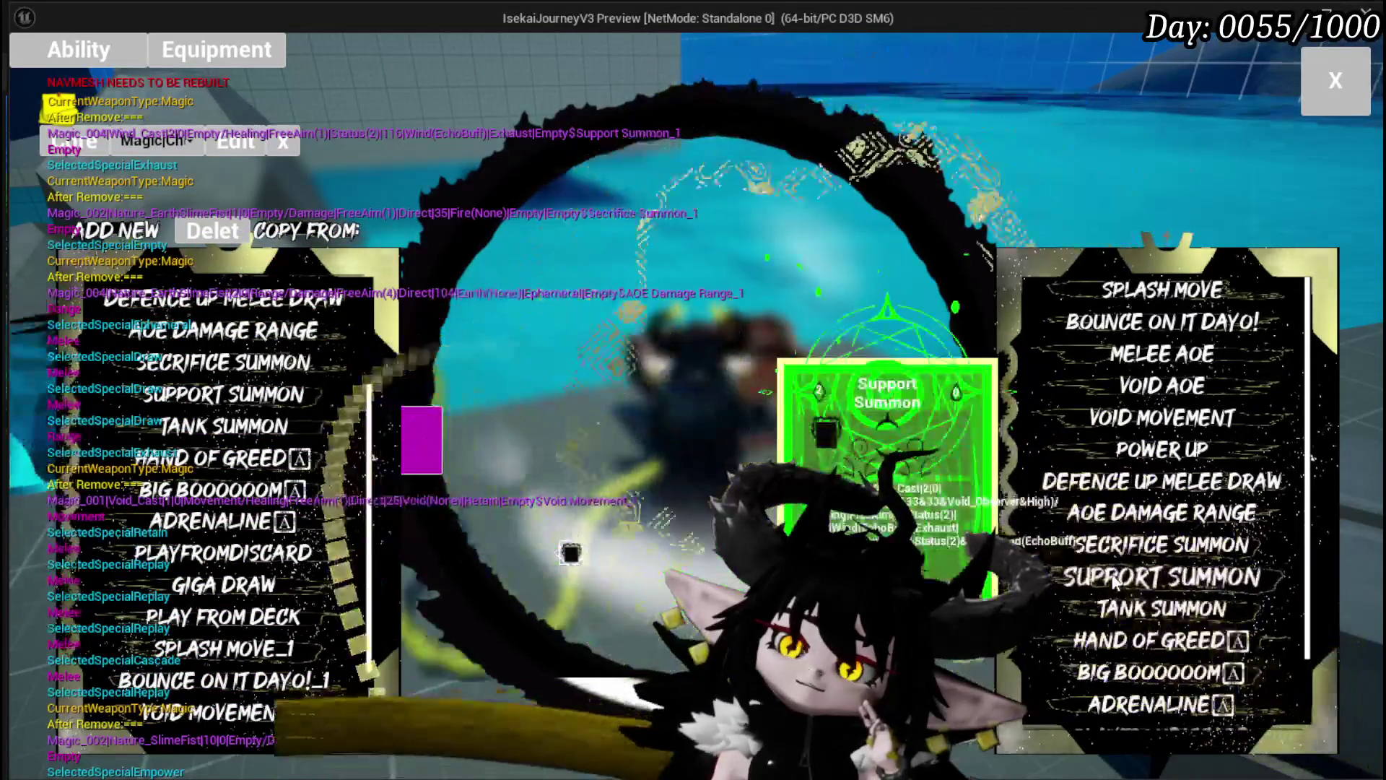
{"action": "left_click", "coordinate": [1137, 612]}
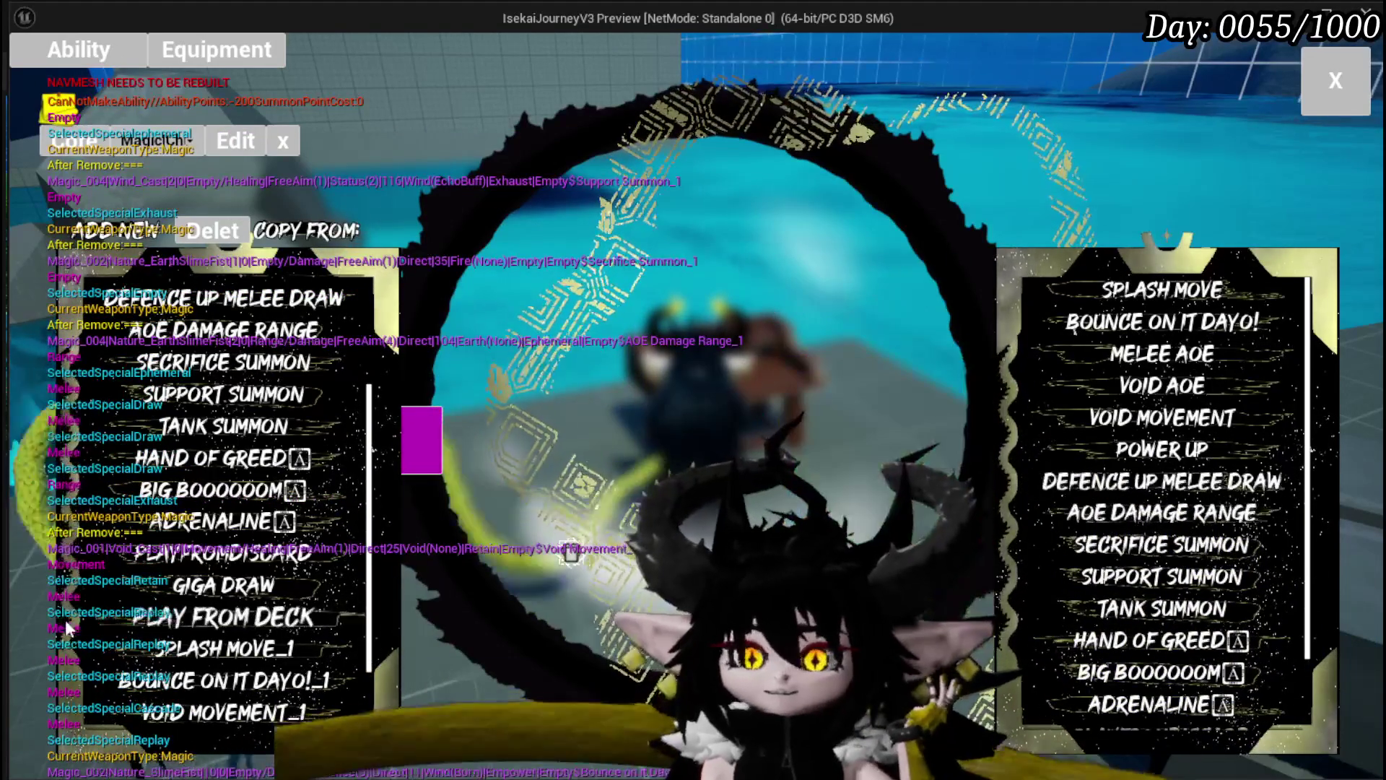
{"action": "scroll", "coordinate": [339, 617], "scroll_direction": "down", "scroll_amount": 3}
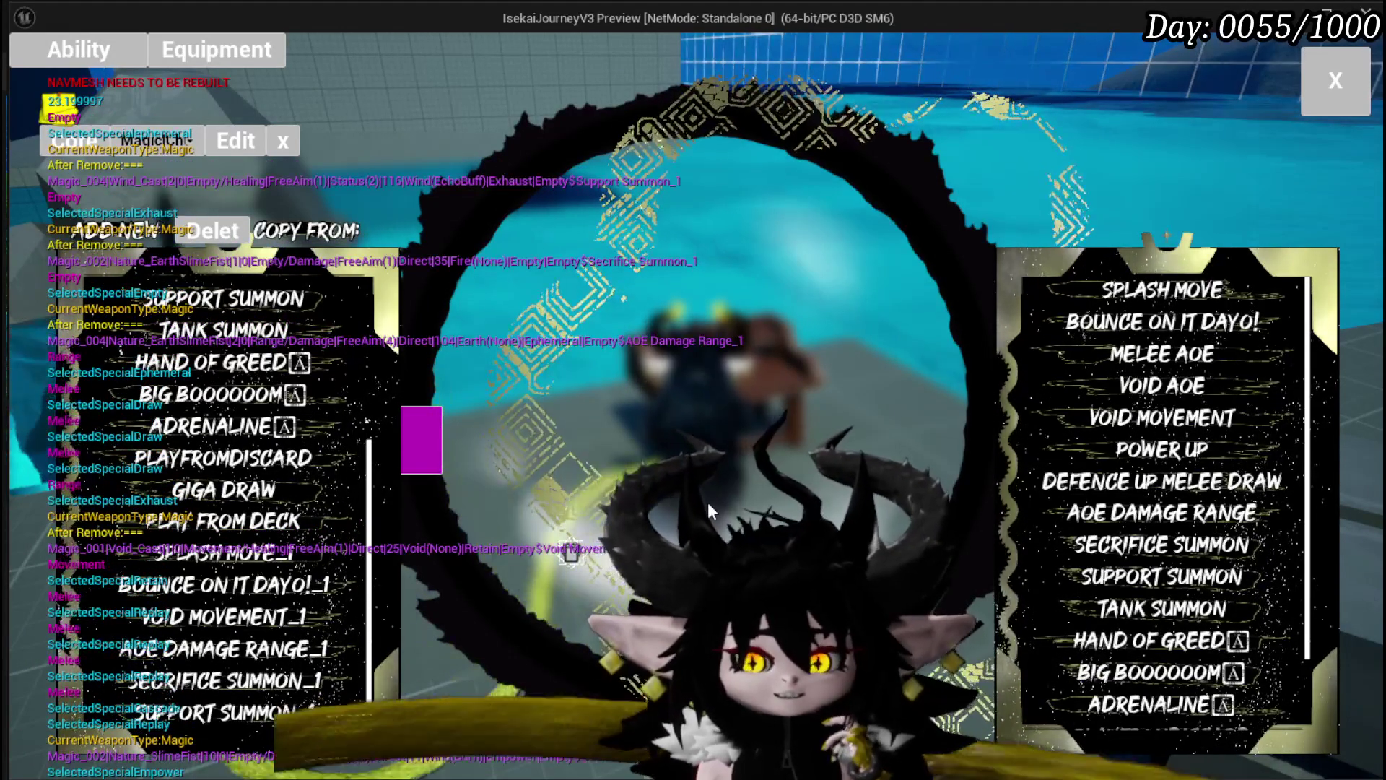
{"action": "mouse_move", "coordinate": [1063, 497]}
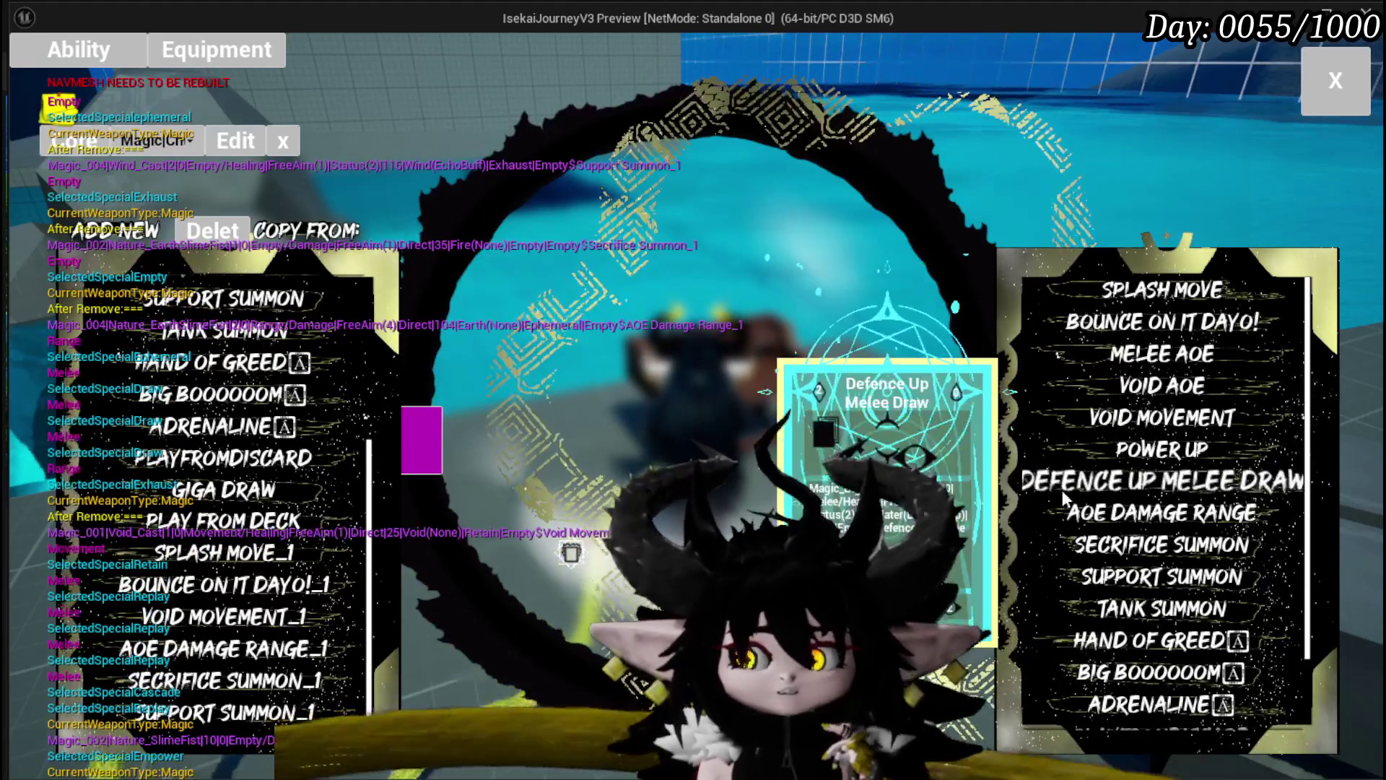
{"action": "scroll", "coordinate": [1155, 498], "scroll_direction": "down", "scroll_amount": 3}
{"action": "left_click", "coordinate": [1210, 693]}
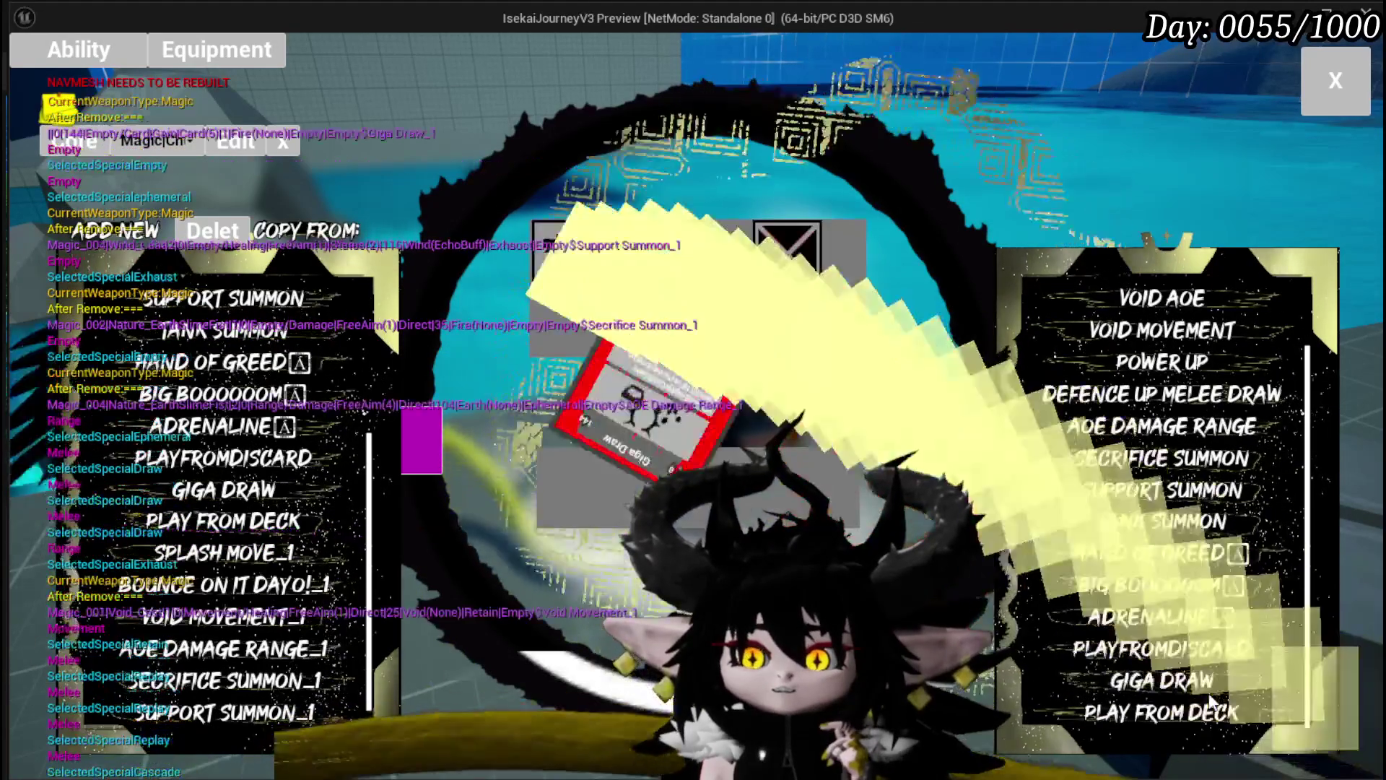
Copy Play From Deck twice, plus AOE Damage Range and Tank Summon, then stop the preview
{"action": "mouse_move", "coordinate": [1194, 680]}
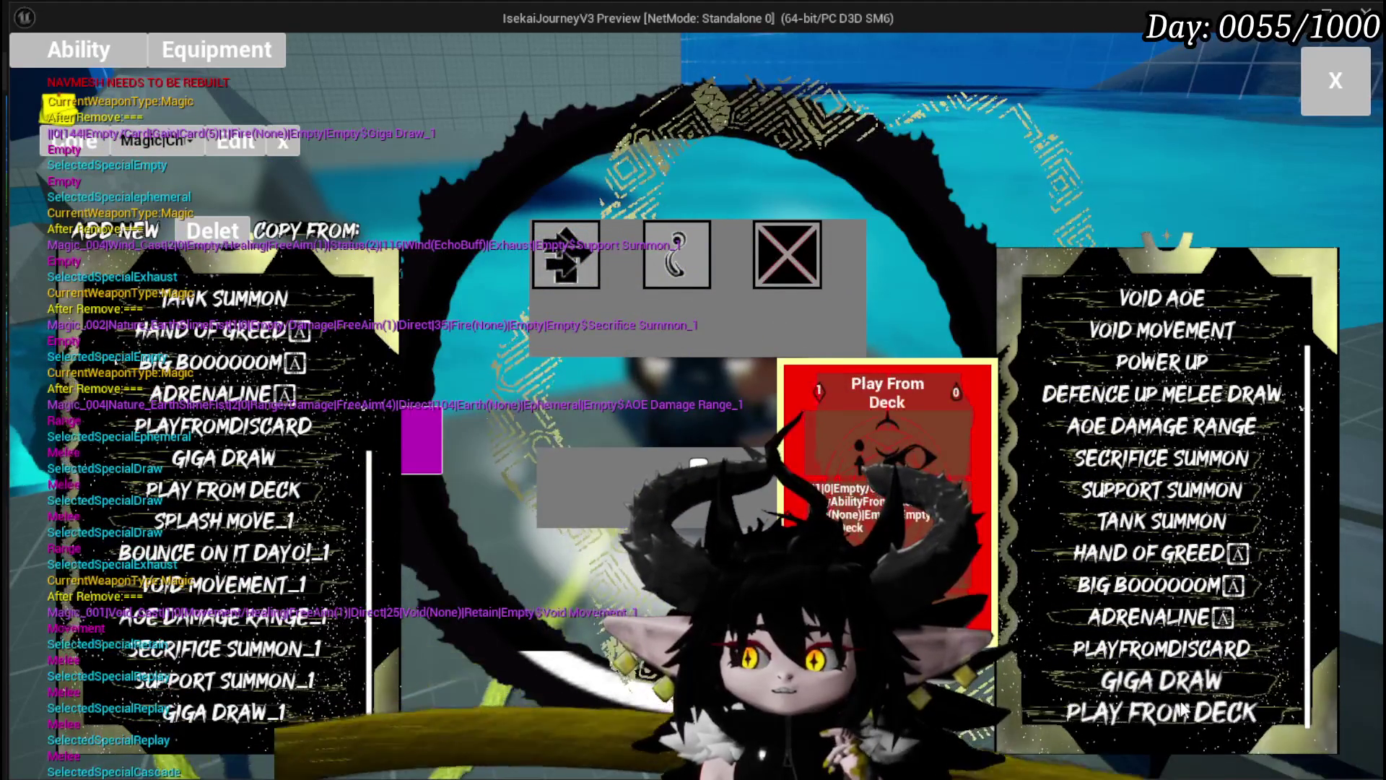
{"action": "left_click", "coordinate": [1183, 711]}
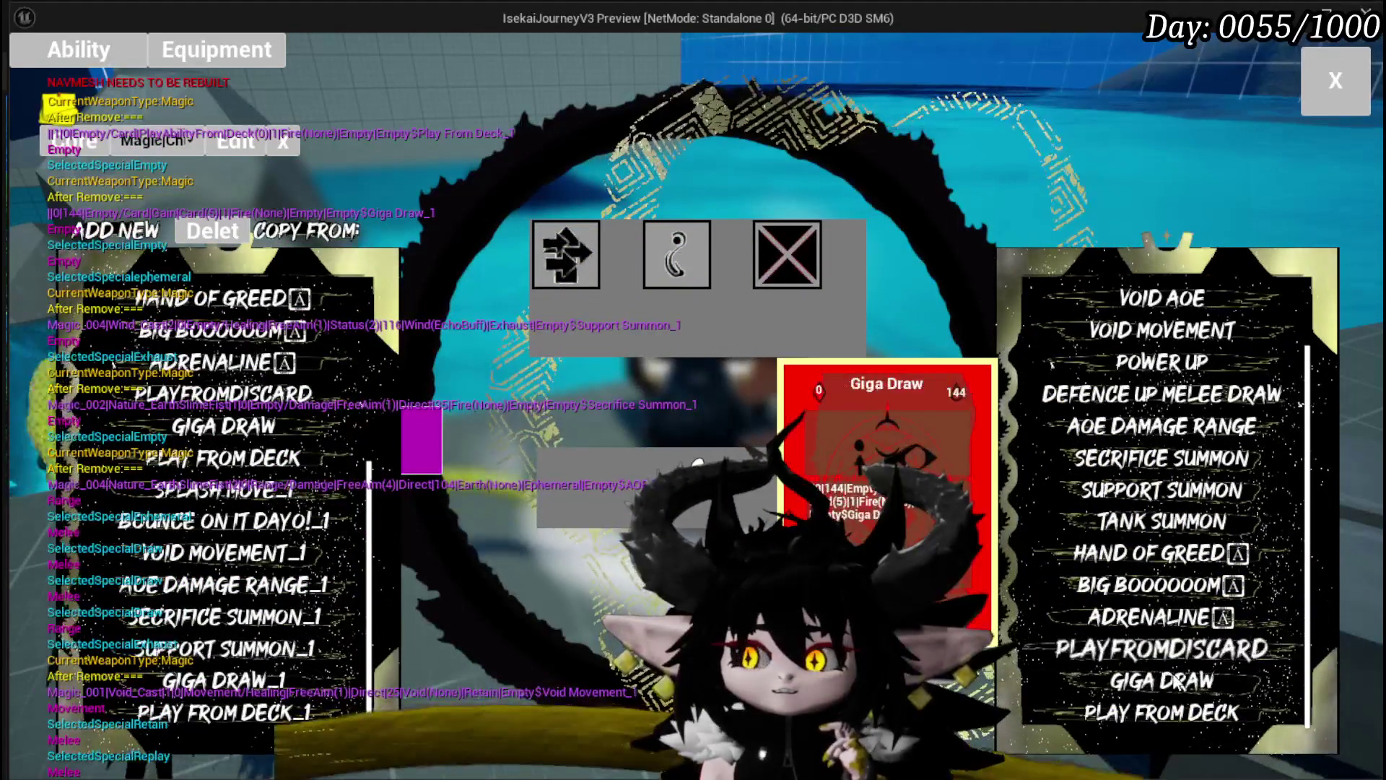
{"action": "left_click", "coordinate": [1164, 718]}
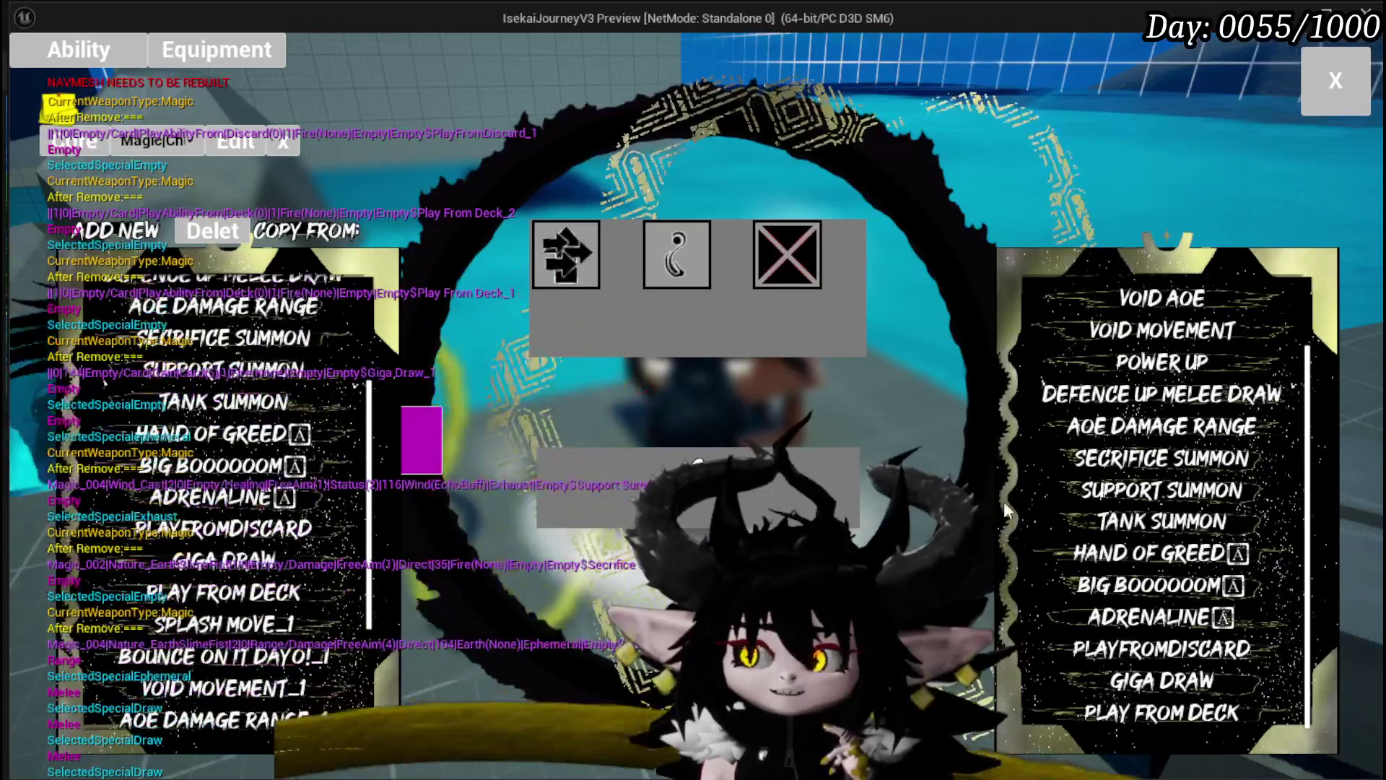
{"action": "scroll", "coordinate": [1155, 397], "scroll_direction": "up", "scroll_amount": 3}
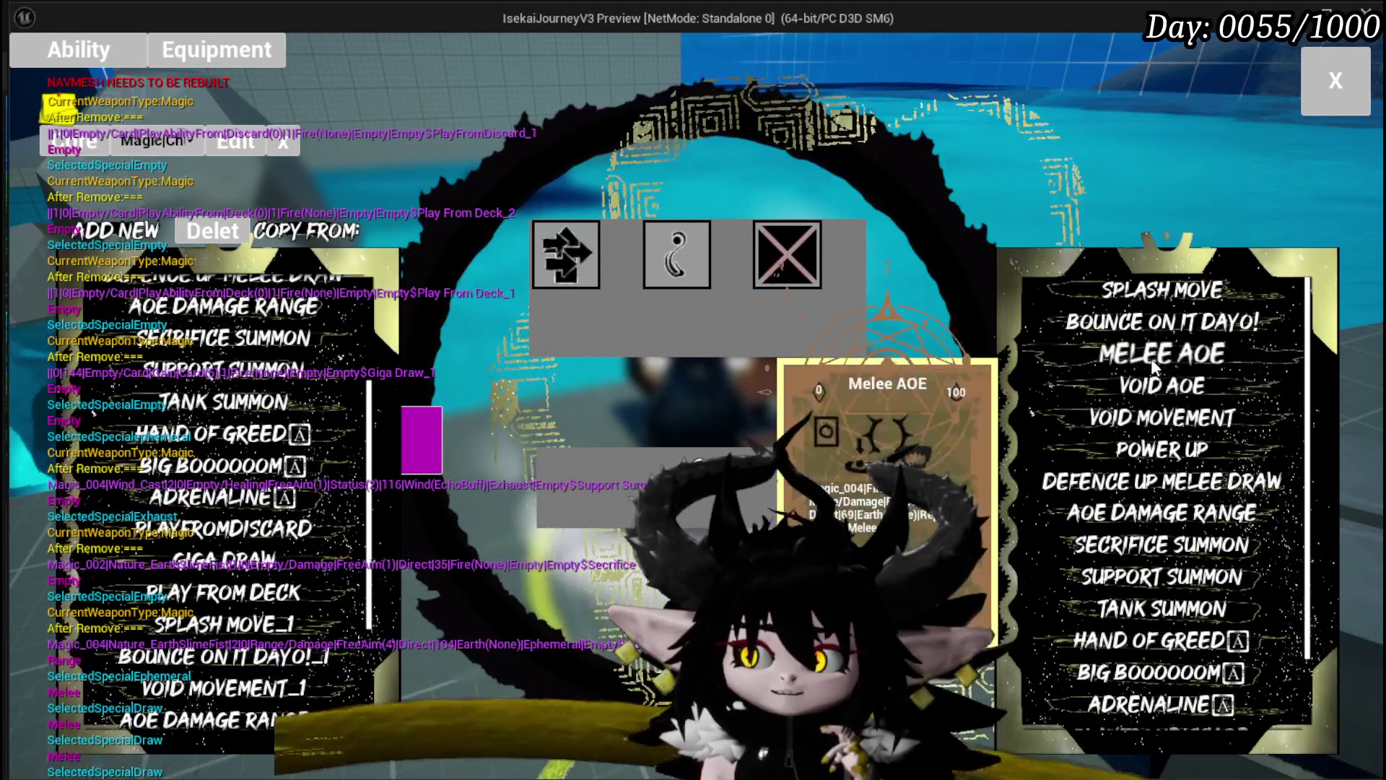
{"action": "left_click", "coordinate": [1138, 518]}
{"action": "scroll", "coordinate": [264, 550], "scroll_direction": "down", "scroll_amount": 2}
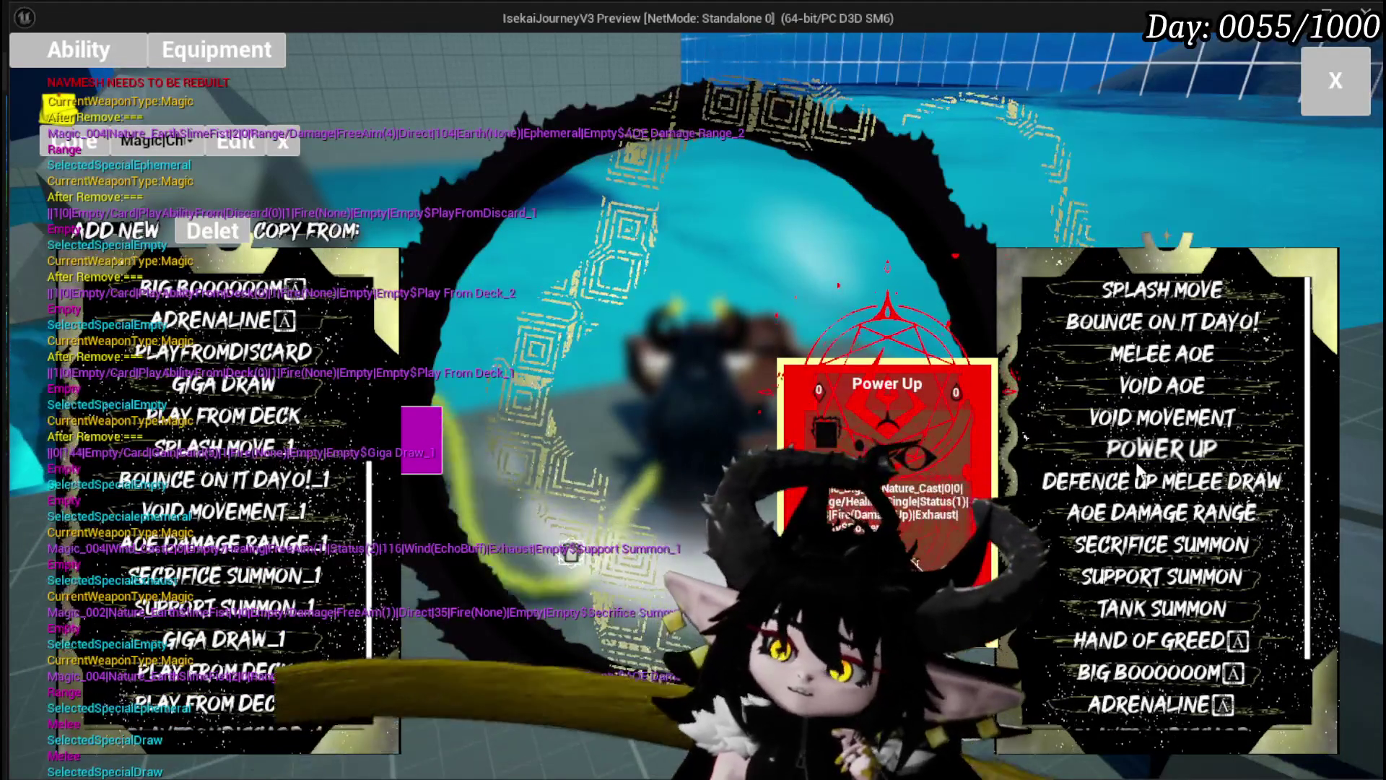
{"action": "left_click", "coordinate": [1135, 610]}
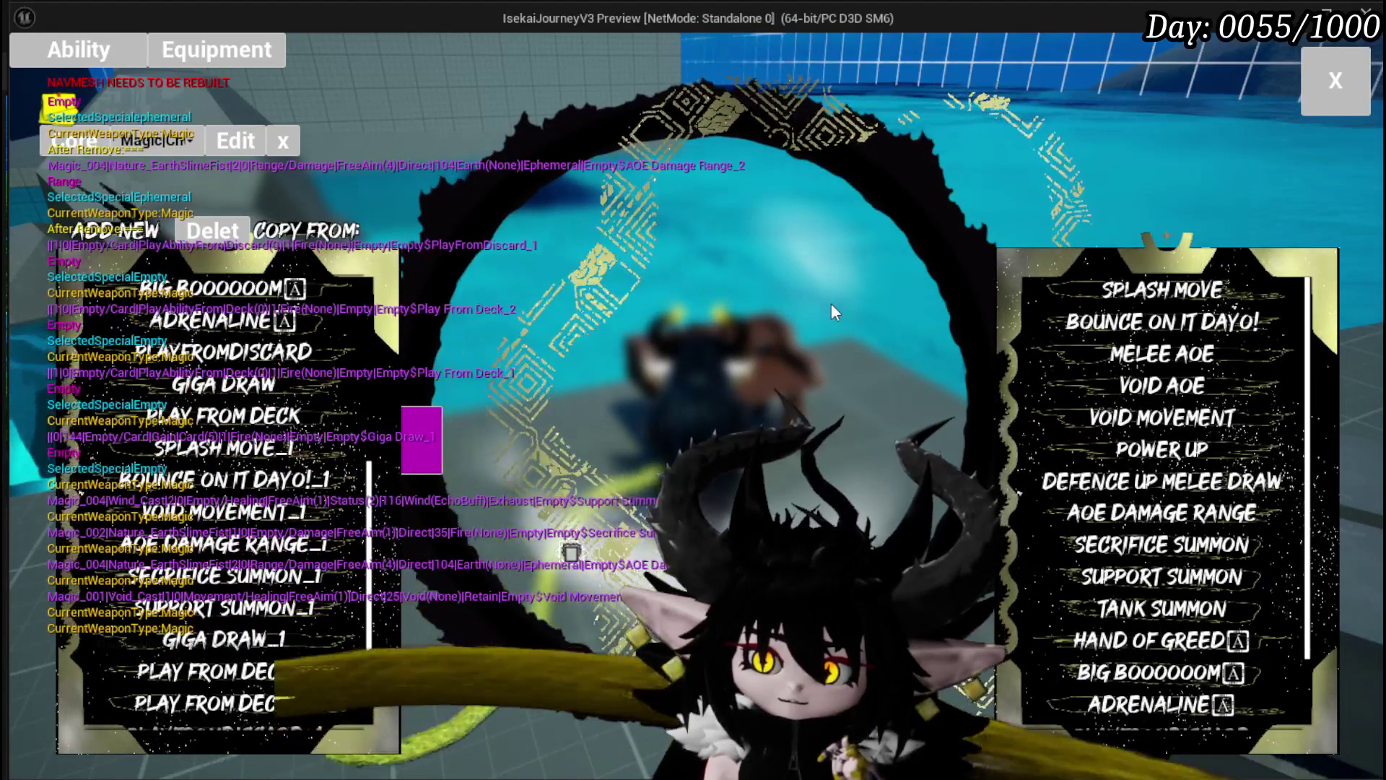
{"action": "key", "text": "Escape"}
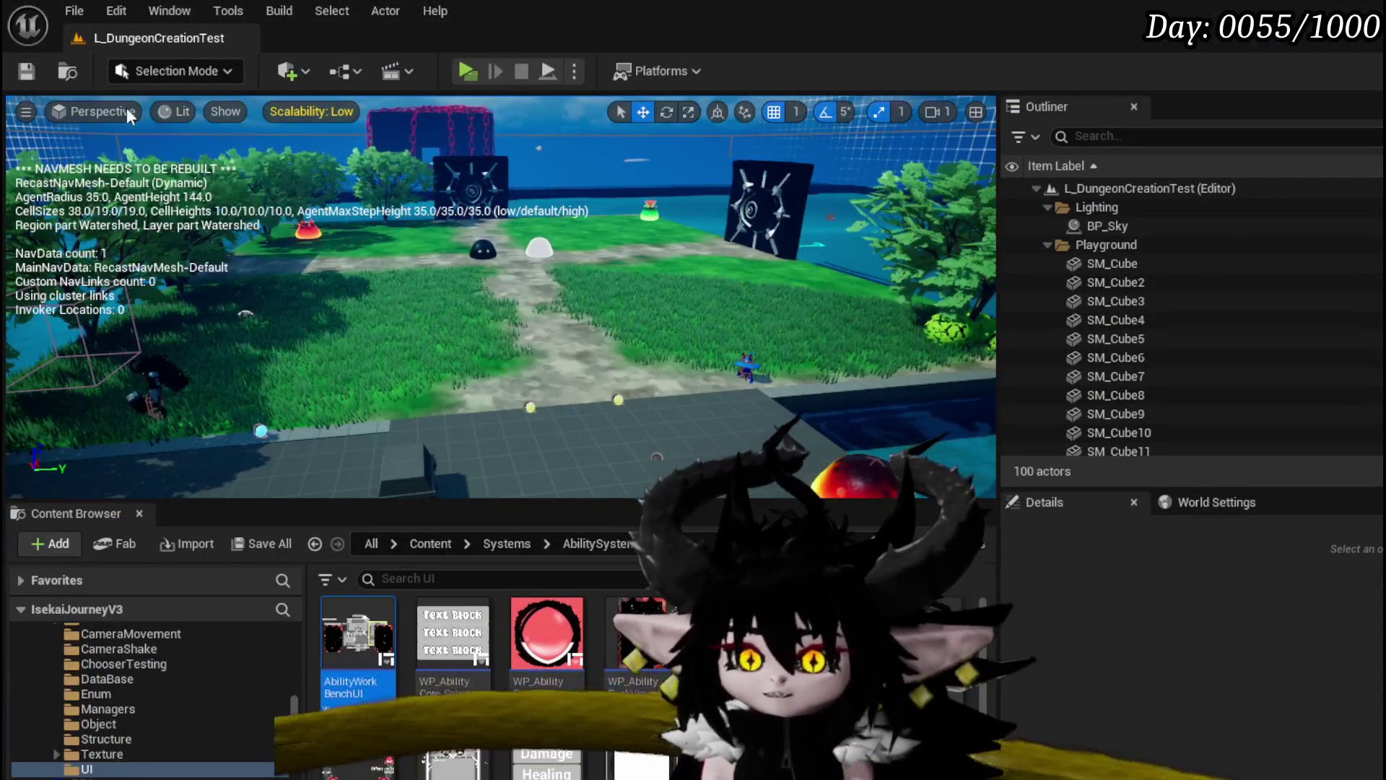
Return to the editor and frame the Set Visibility node collapsing WP Card Hand in SelectCard(NEW)
{"action": "key", "text": "ctrl+s"}
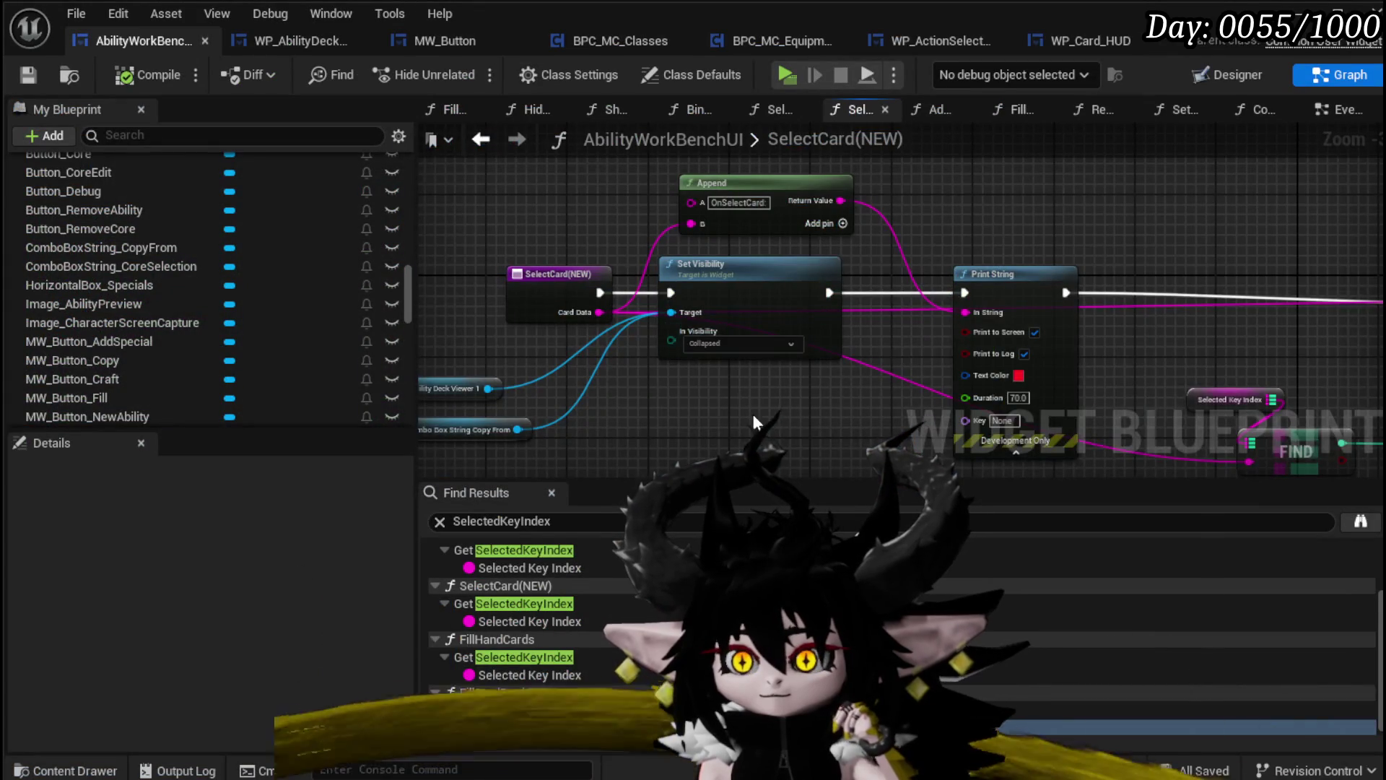
{"action": "mouse_move", "coordinate": [752, 414]}
{"action": "left_mouse_down"}
{"action": "mouse_move", "coordinate": [919, 313]}
{"action": "mouse_move", "coordinate": [471, 355]}
{"action": "left_mouse_up"}
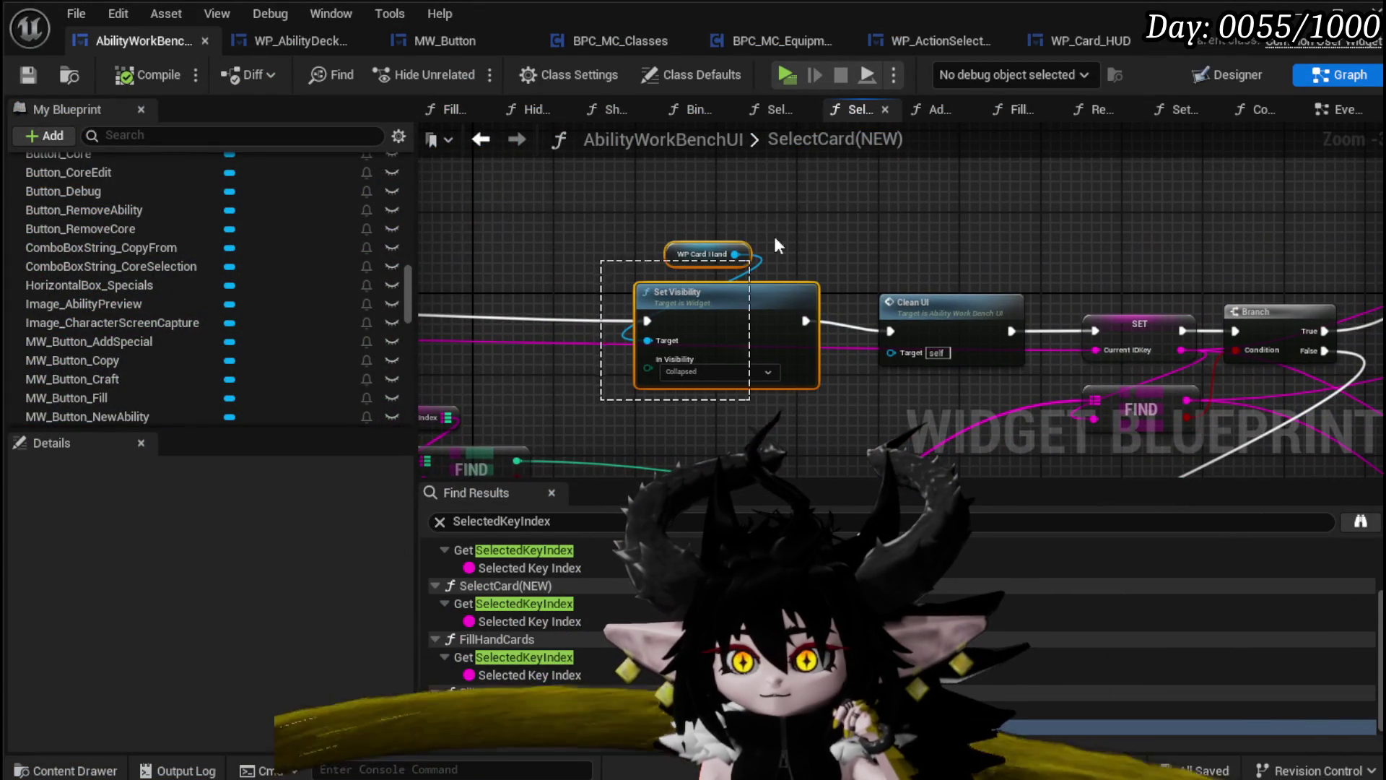
Reposition the Set Visibility and WP Card Hand nodes and save the blueprint
{"action": "mouse_move", "coordinate": [717, 290]}
{"action": "left_mouse_down"}
{"action": "mouse_move", "coordinate": [629, 300]}
{"action": "mouse_move", "coordinate": [1111, 232]}
{"action": "left_mouse_up"}
{"action": "mouse_move", "coordinate": [848, 238]}
{"action": "left_mouse_down"}
{"action": "mouse_move", "coordinate": [1141, 201]}
{"action": "mouse_move", "coordinate": [864, 201]}
{"action": "left_mouse_up"}
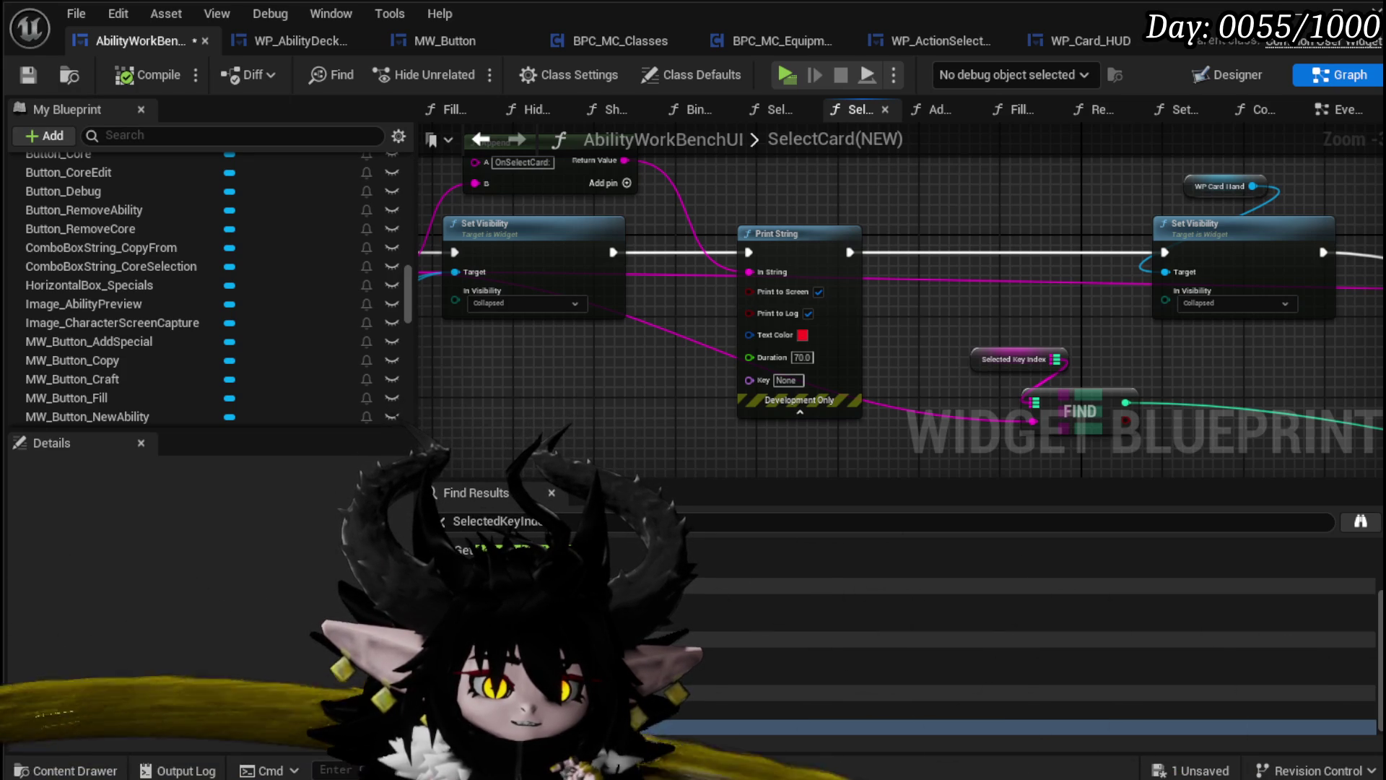
{"action": "left_click", "coordinate": [26, 75]}
{"action": "scroll", "coordinate": [565, 358], "scroll_direction": "down", "scroll_amount": 6}
{"action": "mouse_move", "coordinate": [835, 272]}
{"action": "left_mouse_down"}
{"action": "mouse_move", "coordinate": [739, 273]}
{"action": "mouse_move", "coordinate": [1023, 282]}
{"action": "left_mouse_up"}
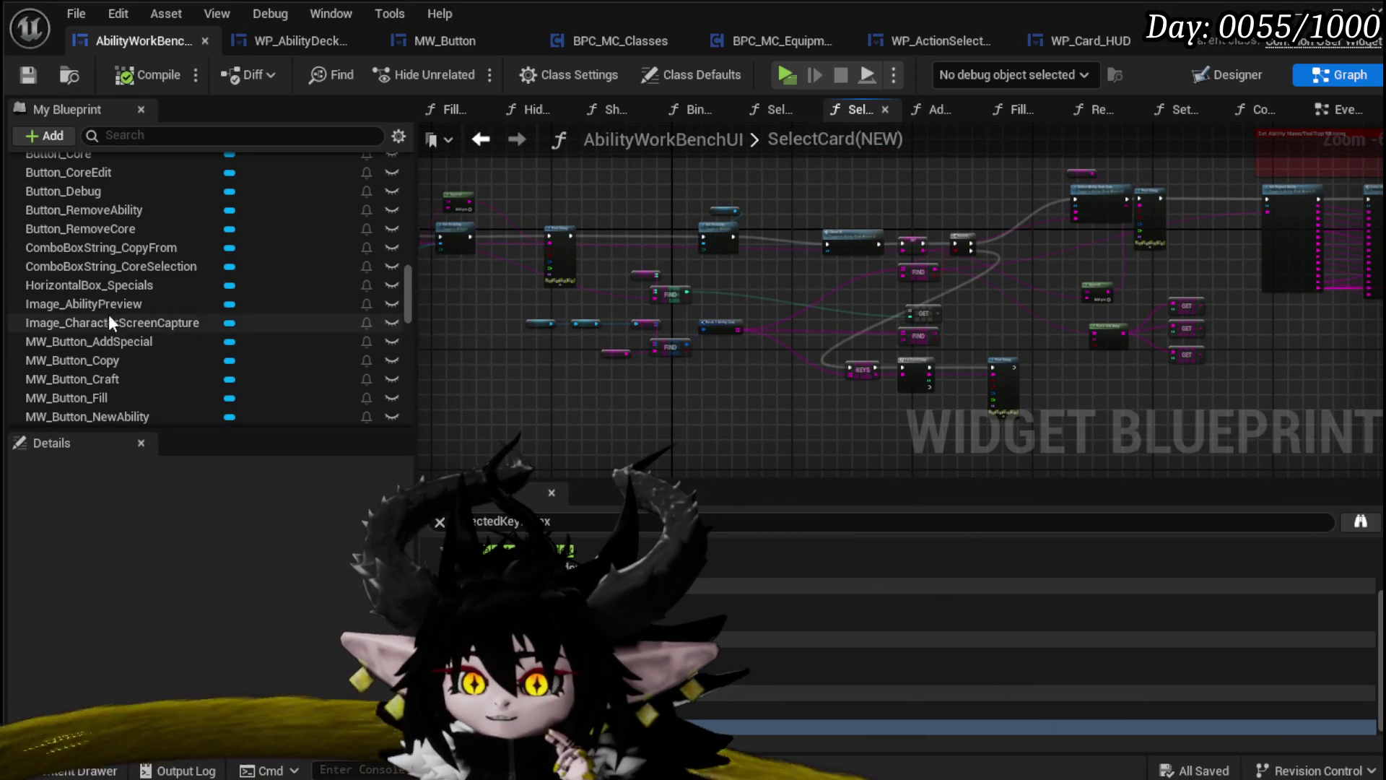
{"action": "scroll", "coordinate": [110, 322], "scroll_direction": "up", "scroll_amount": 15}
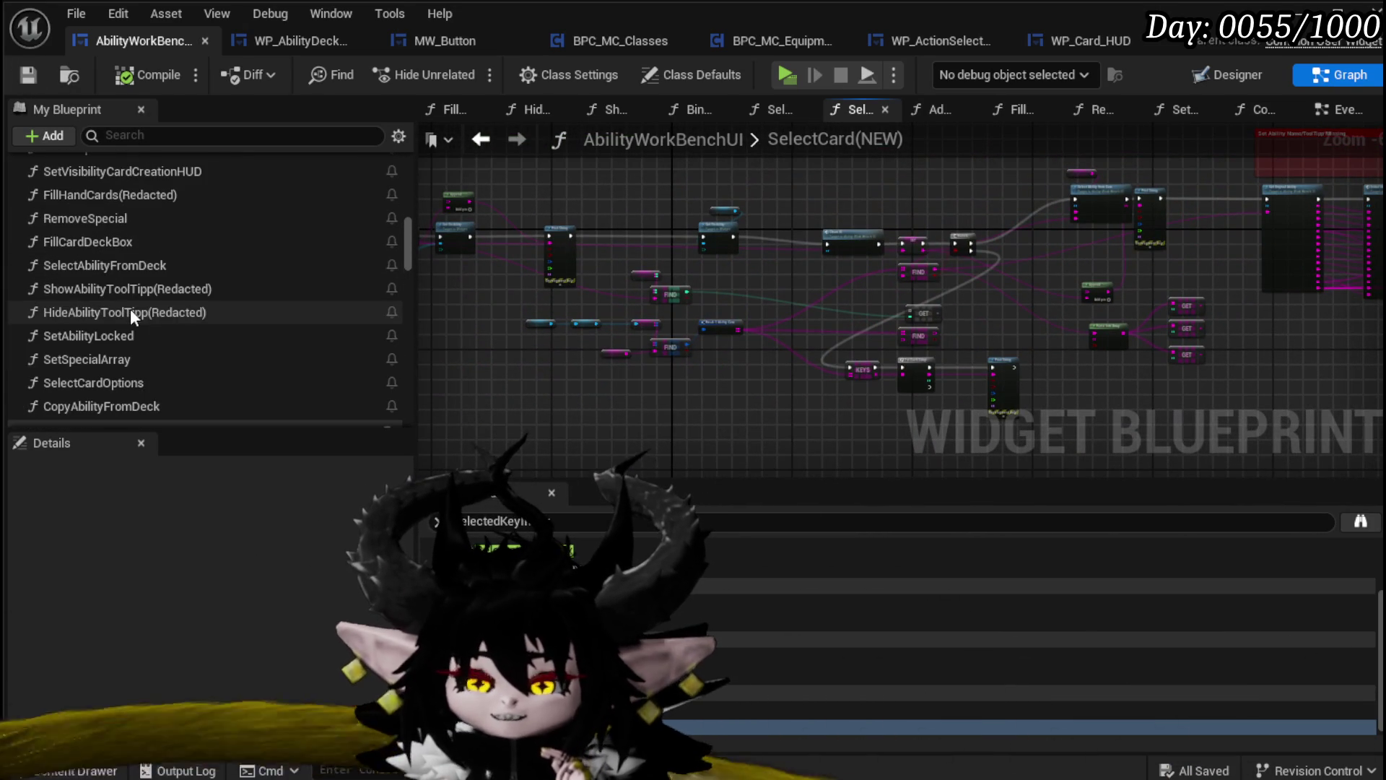
{"action": "scroll", "coordinate": [162, 342], "scroll_direction": "up", "scroll_amount": 3}
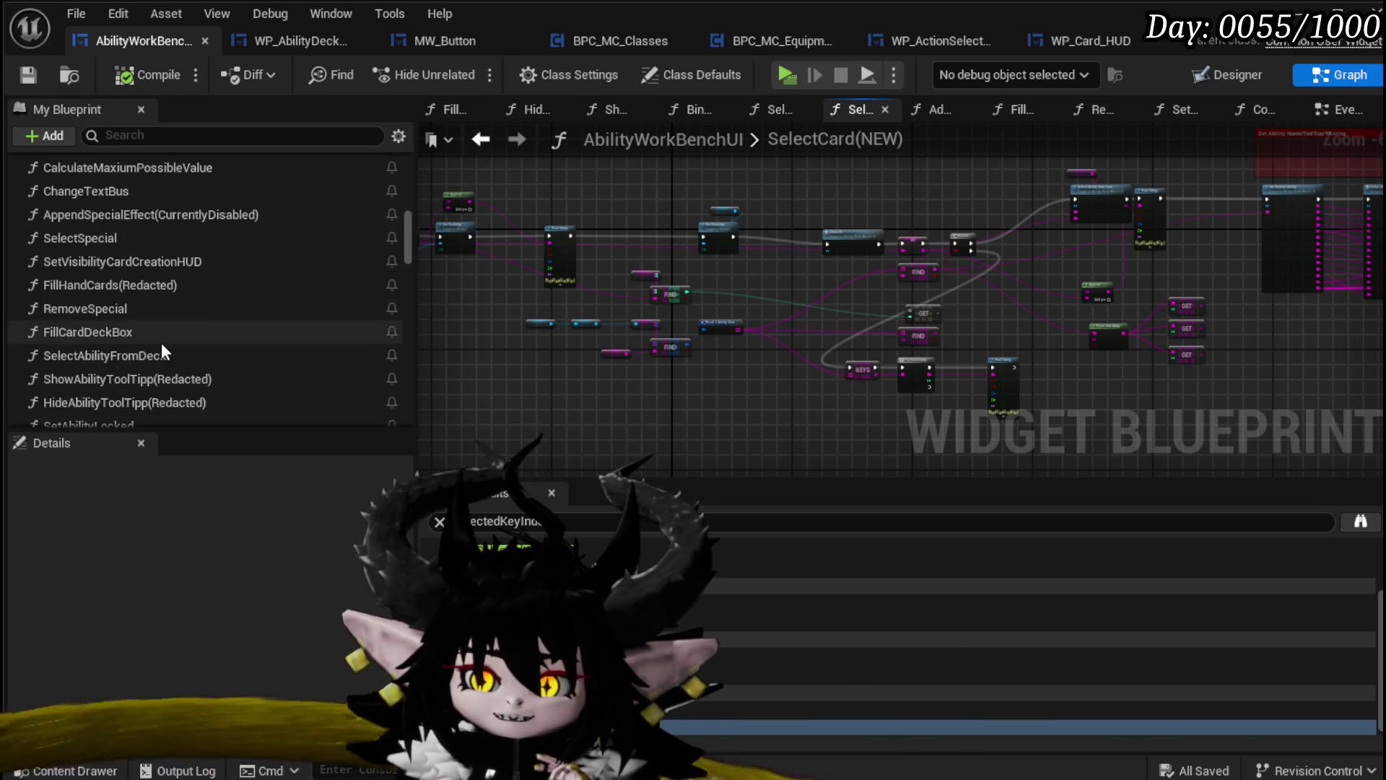
{"action": "scroll", "coordinate": [162, 342], "scroll_direction": "up", "scroll_amount": 10}
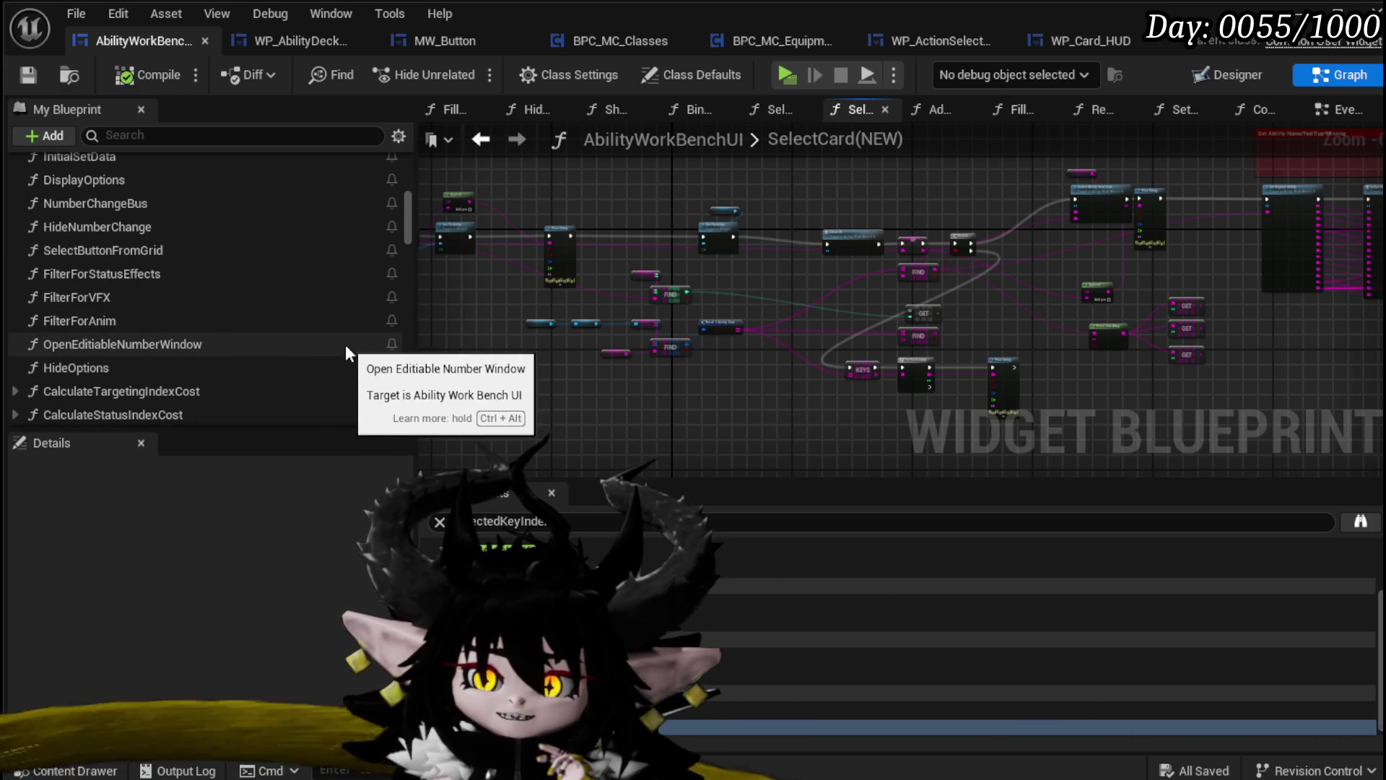
{"action": "scroll", "coordinate": [334, 341], "scroll_direction": "down", "scroll_amount": 15}
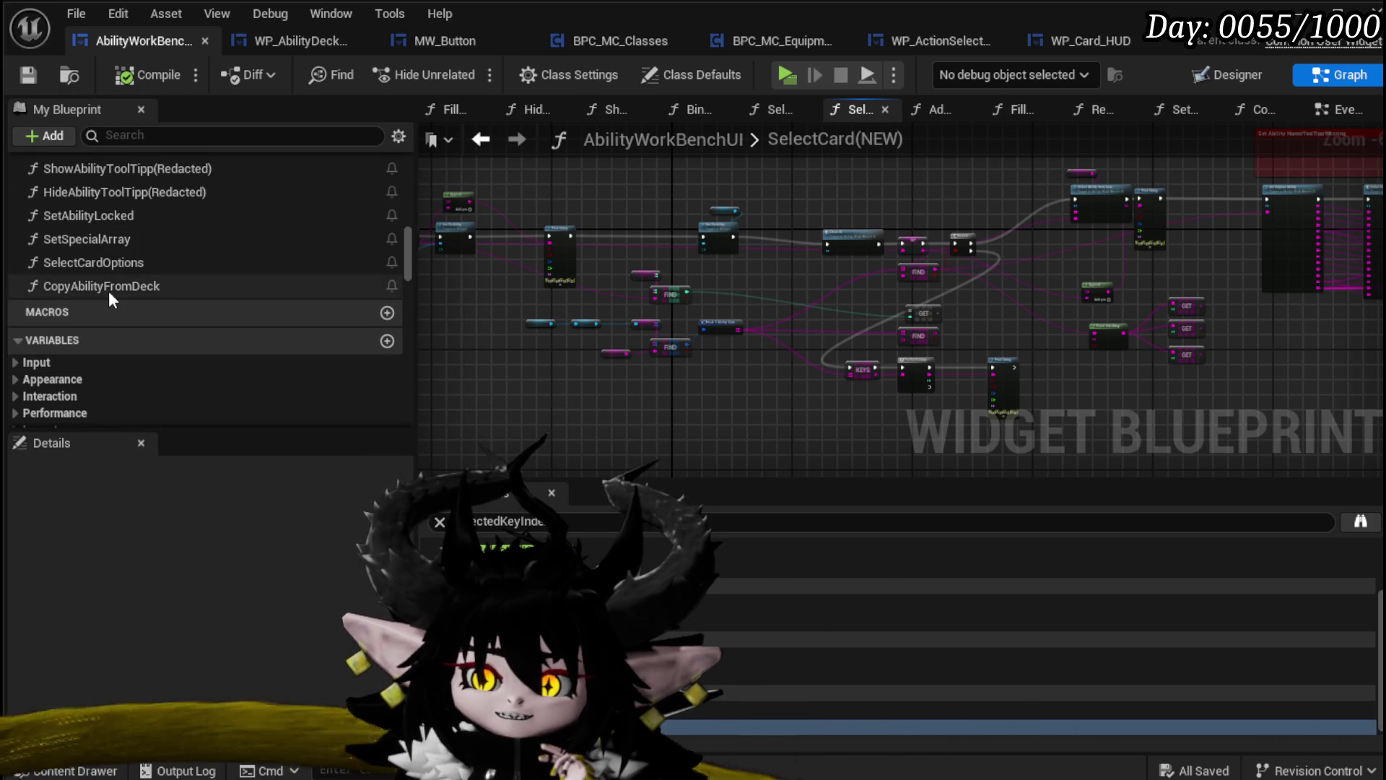
Add a breakpoint on the CopyAbilityFromDeck entry node, save, and start Play
{"action": "double_click", "coordinate": [109, 291]}
{"action": "scroll", "coordinate": [729, 366], "scroll_direction": "up", "scroll_amount": 5}
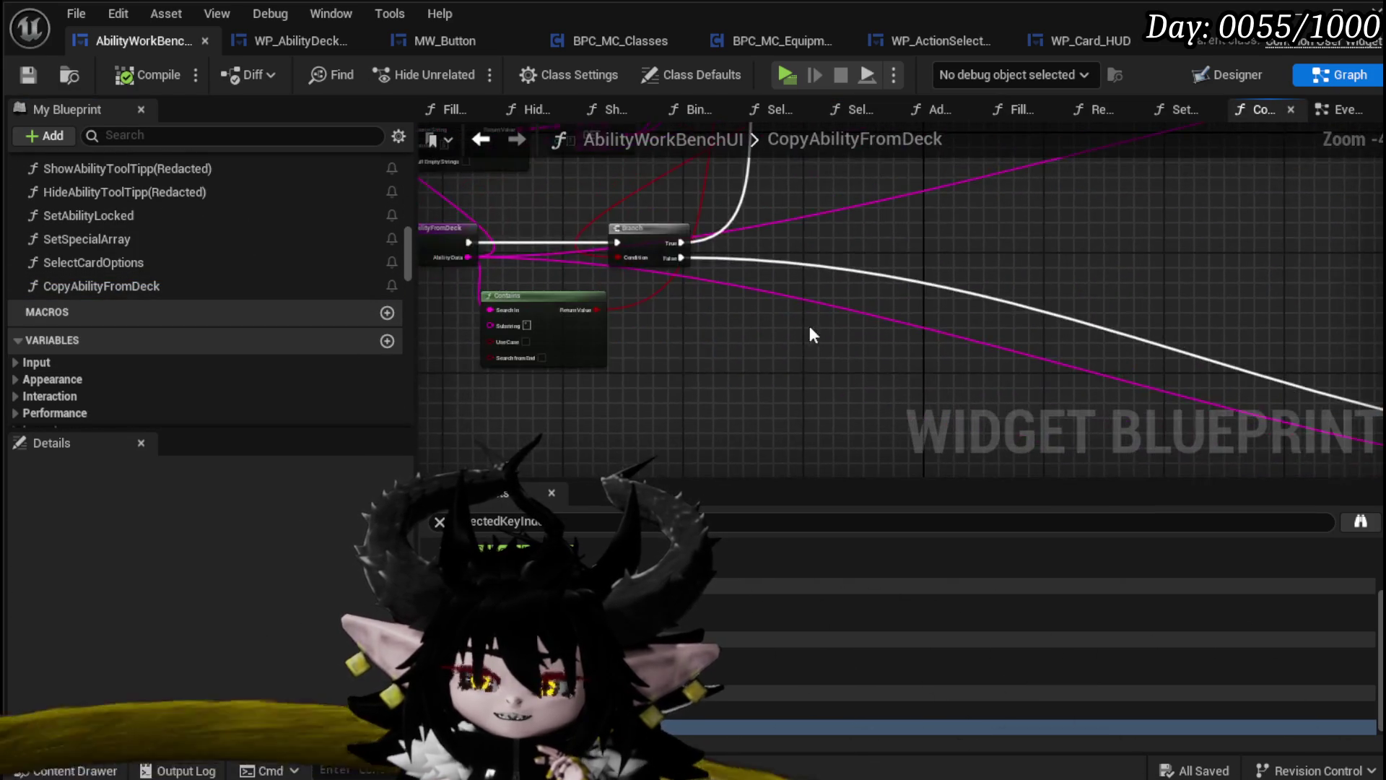
{"action": "right_click", "coordinate": [598, 276]}
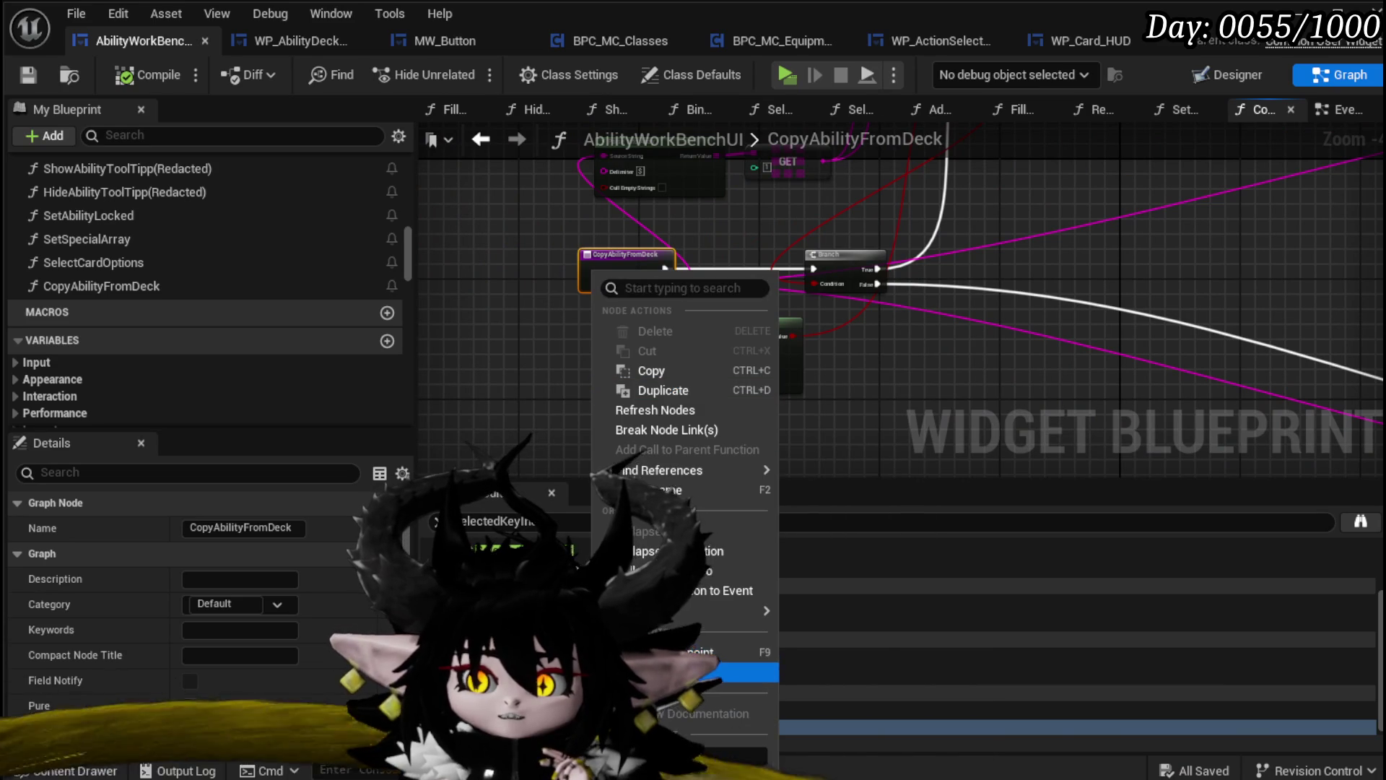
{"action": "left_click", "coordinate": [722, 671]}
{"action": "left_click", "coordinate": [511, 270]}
{"action": "left_click", "coordinate": [28, 76]}
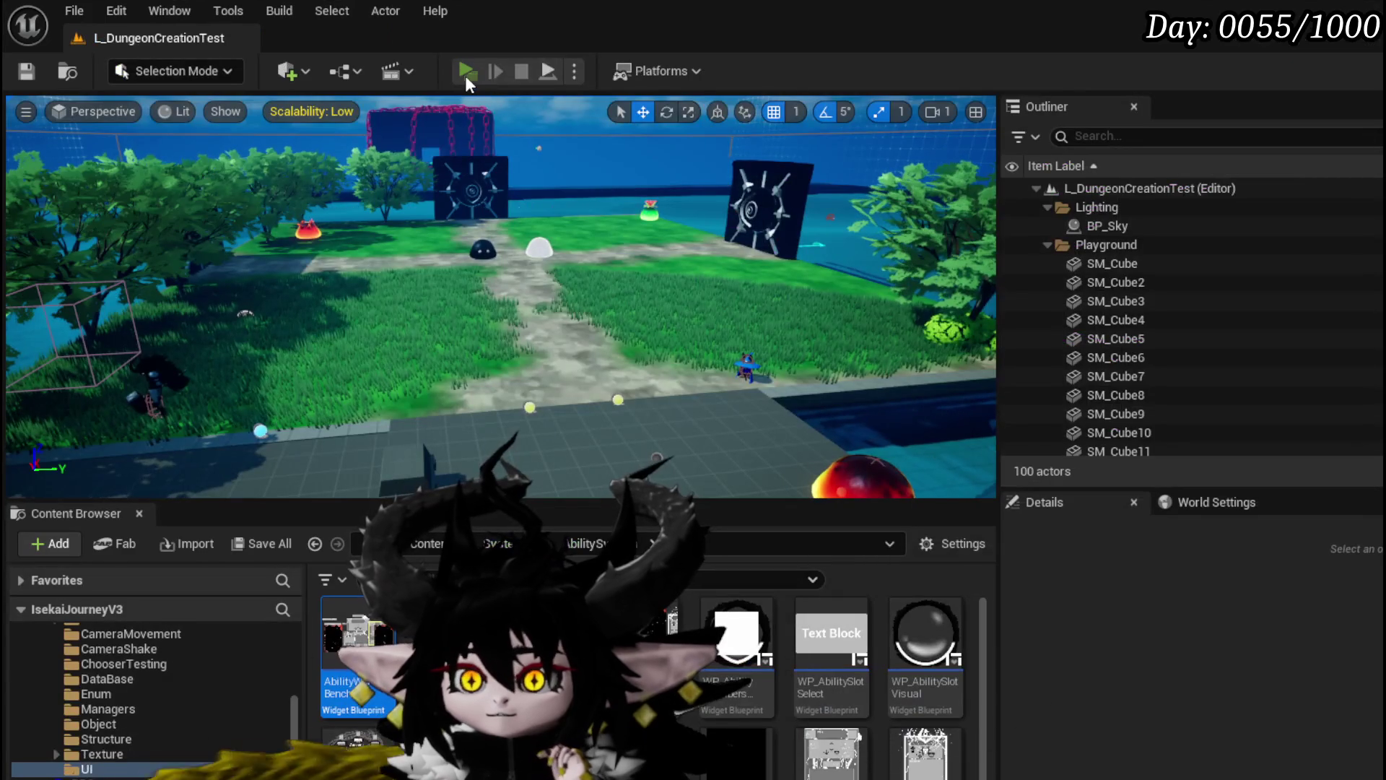
{"action": "left_click", "coordinate": [465, 72]}
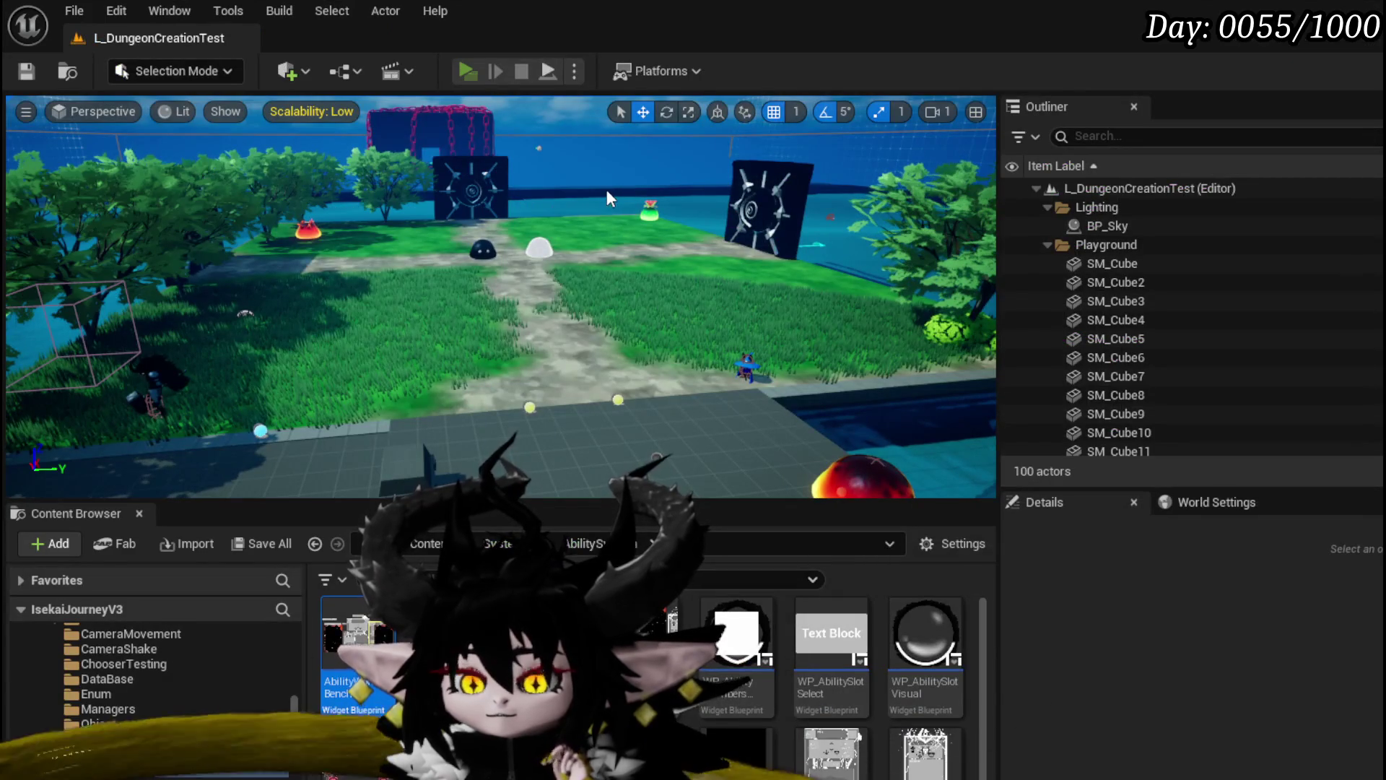
In play mode, open the Ability workbench on the Magic core and browse its abilities
{"action": "key", "text": "w"}
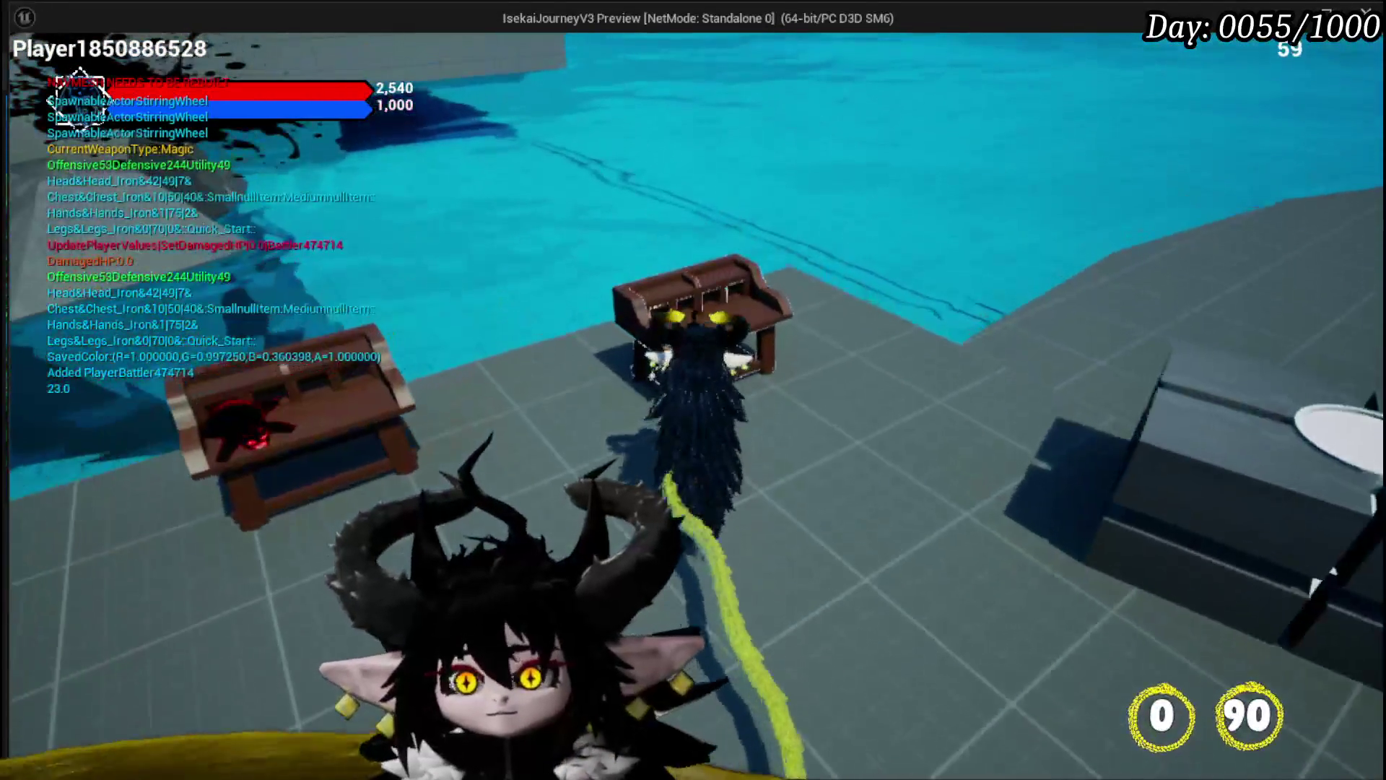
{"action": "key", "text": "e"}
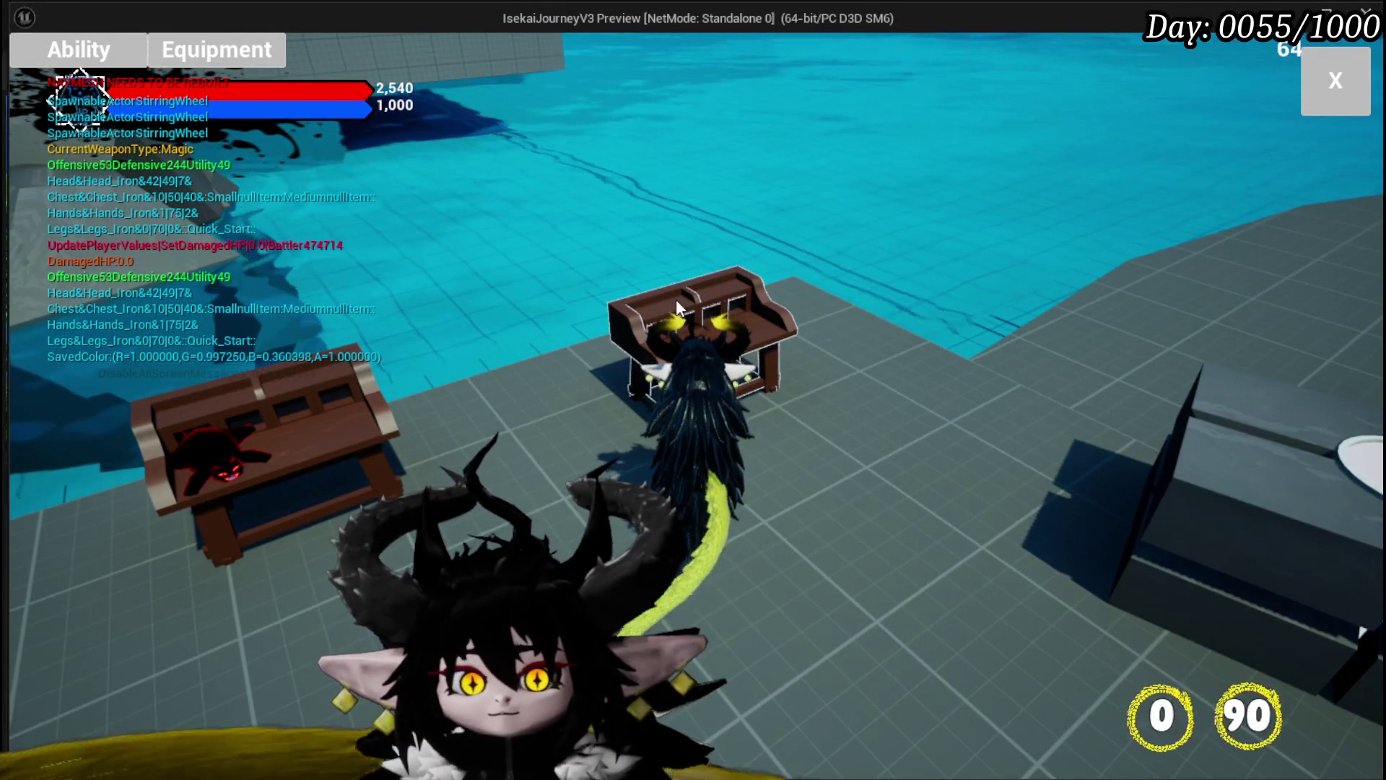
{"action": "left_click", "coordinate": [80, 51]}
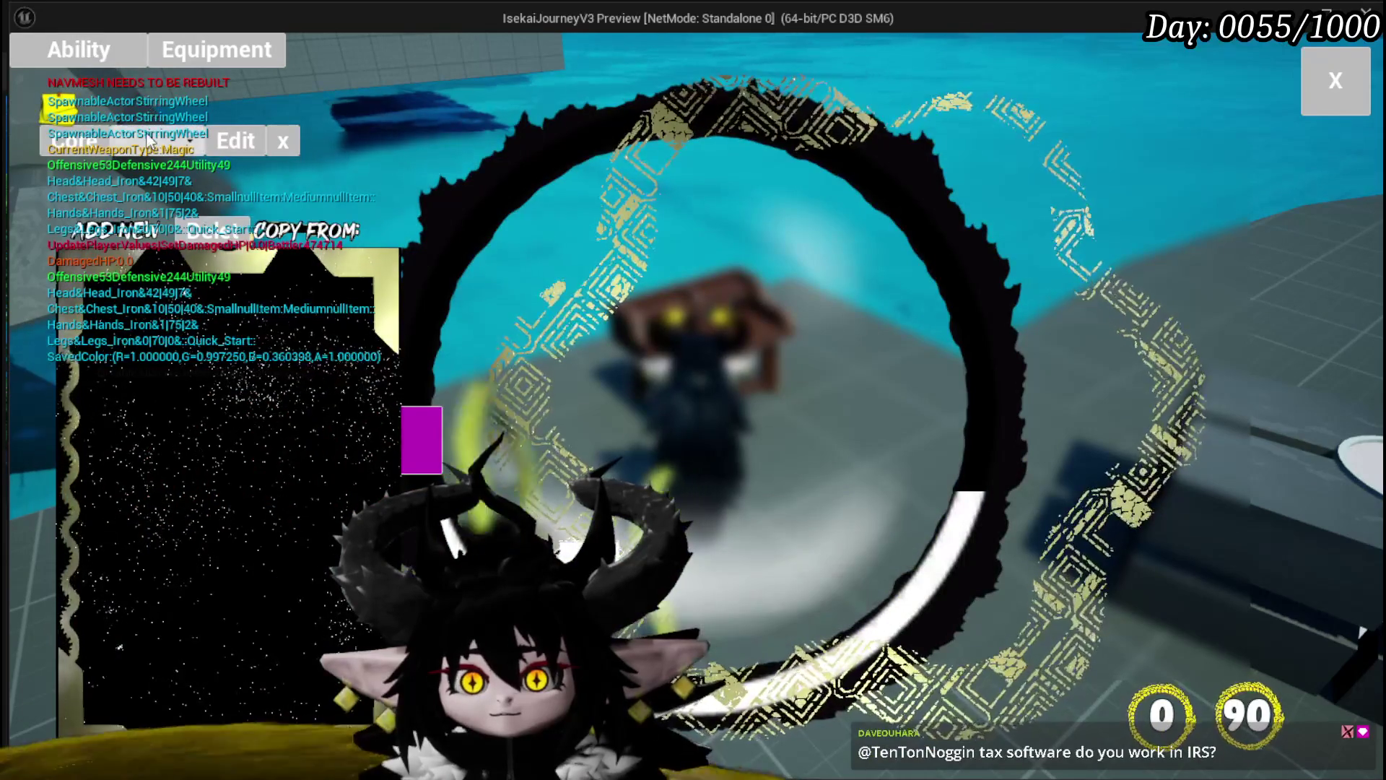
{"action": "left_click", "coordinate": [144, 141]}
{"action": "left_click", "coordinate": [189, 179]}
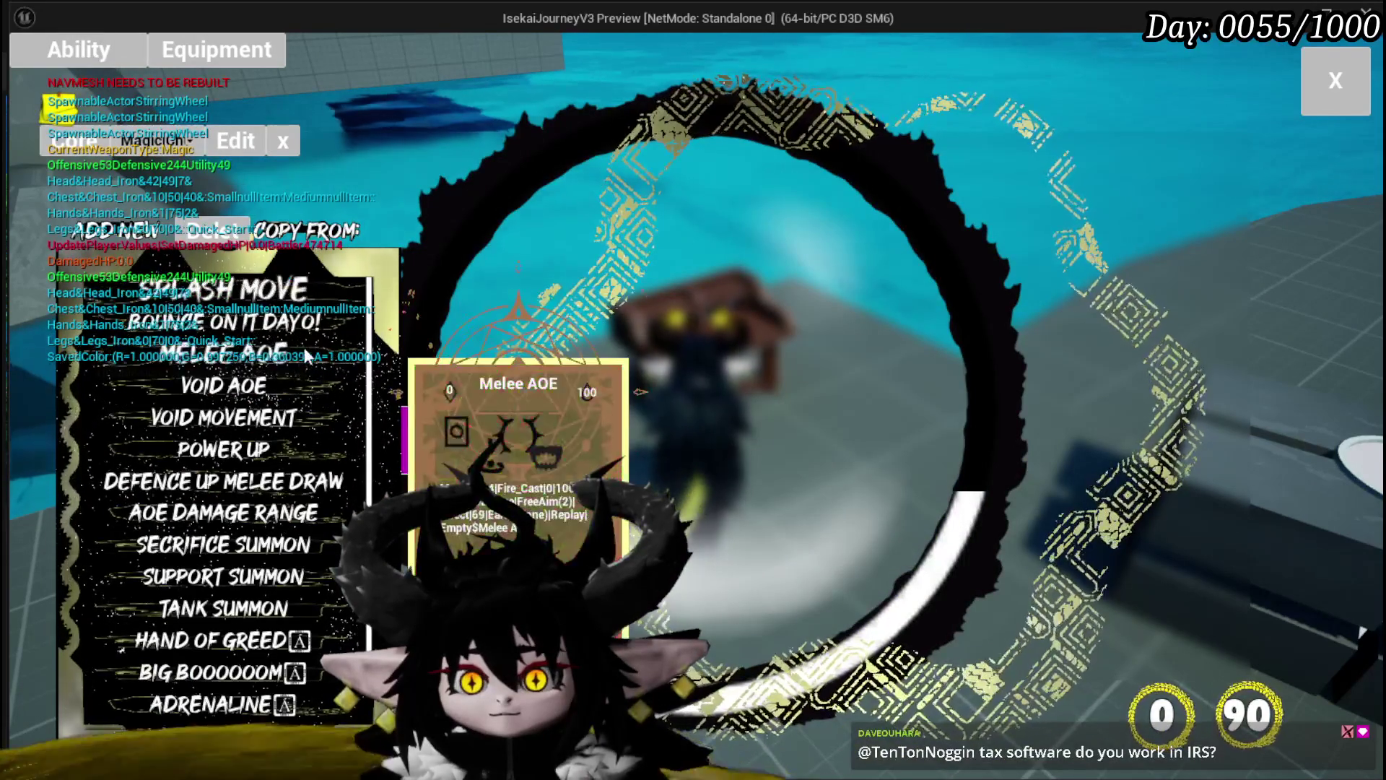
{"action": "scroll", "coordinate": [299, 389], "scroll_direction": "down", "scroll_amount": 3}
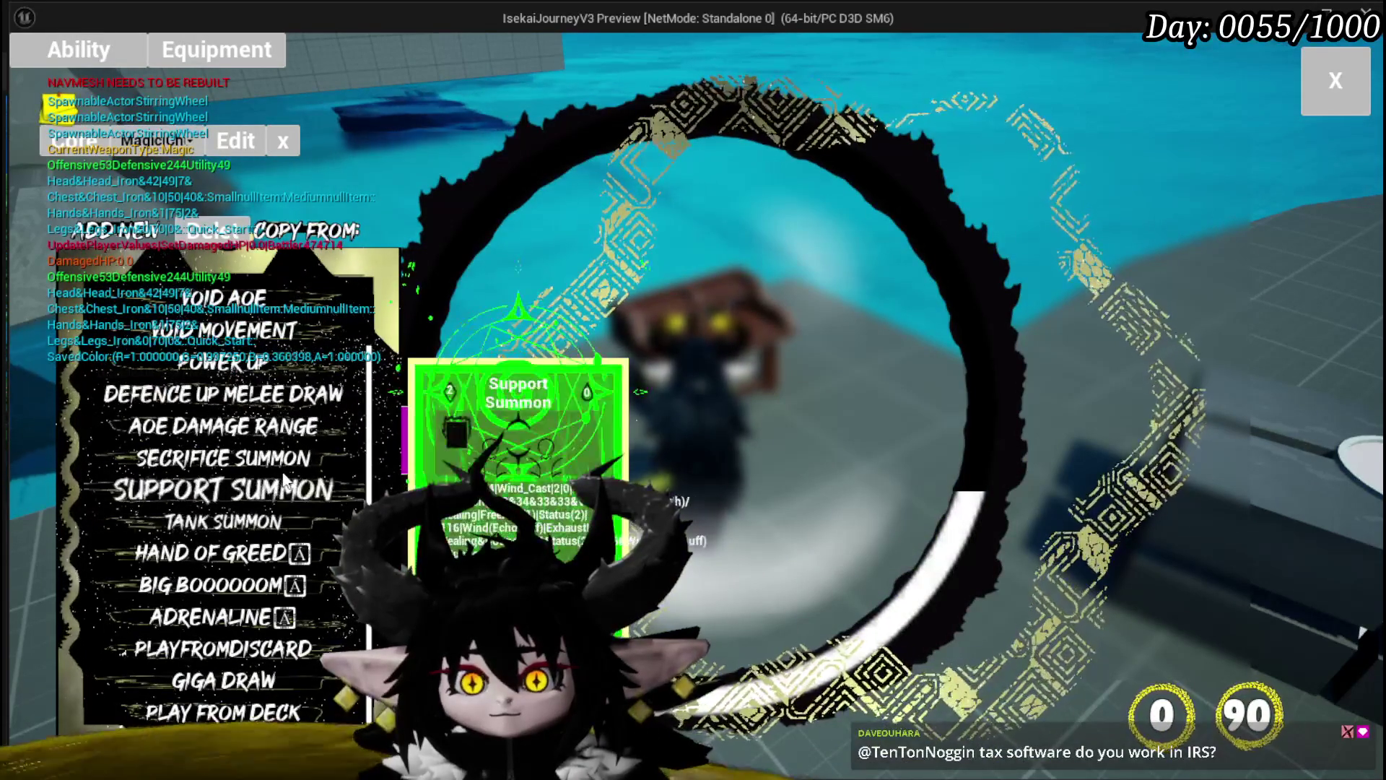
{"action": "left_click", "coordinate": [280, 465]}
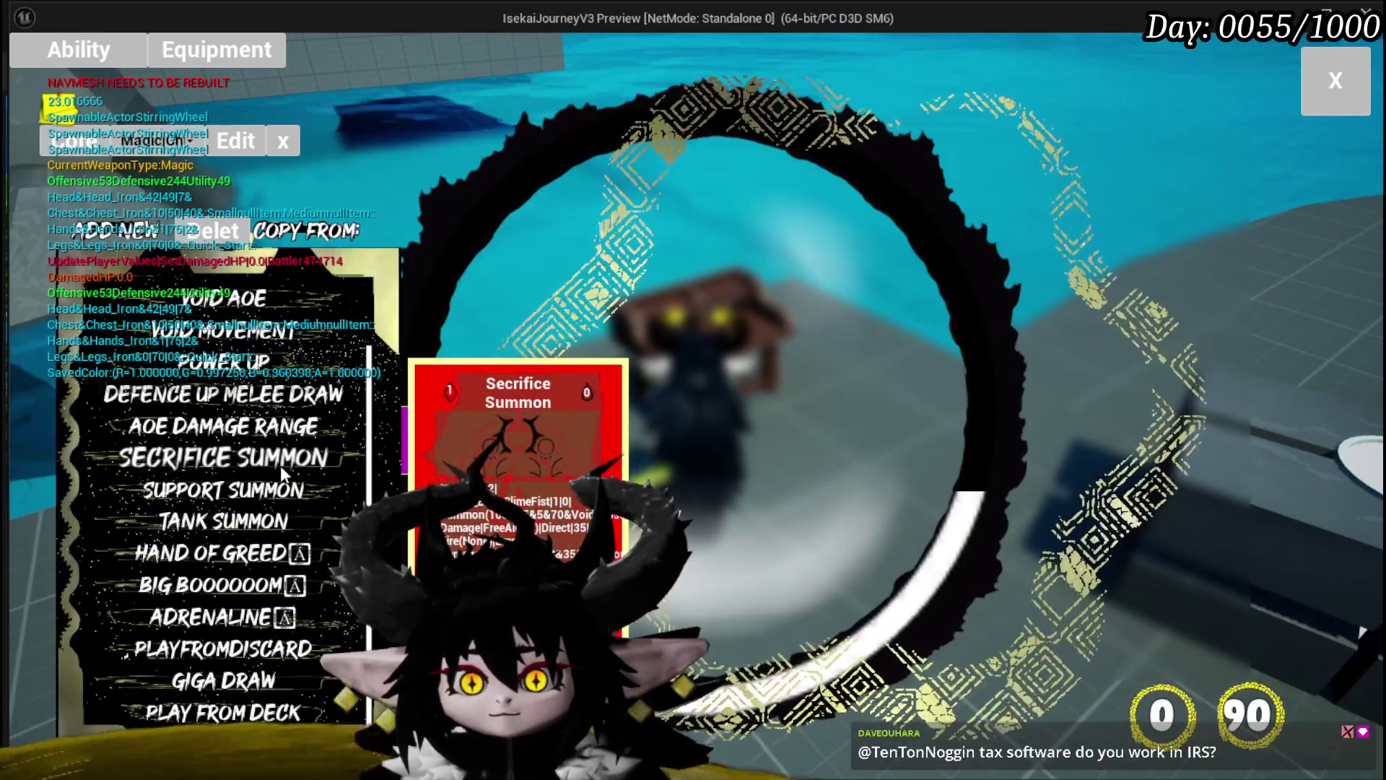
{"action": "left_click", "coordinate": [146, 520]}
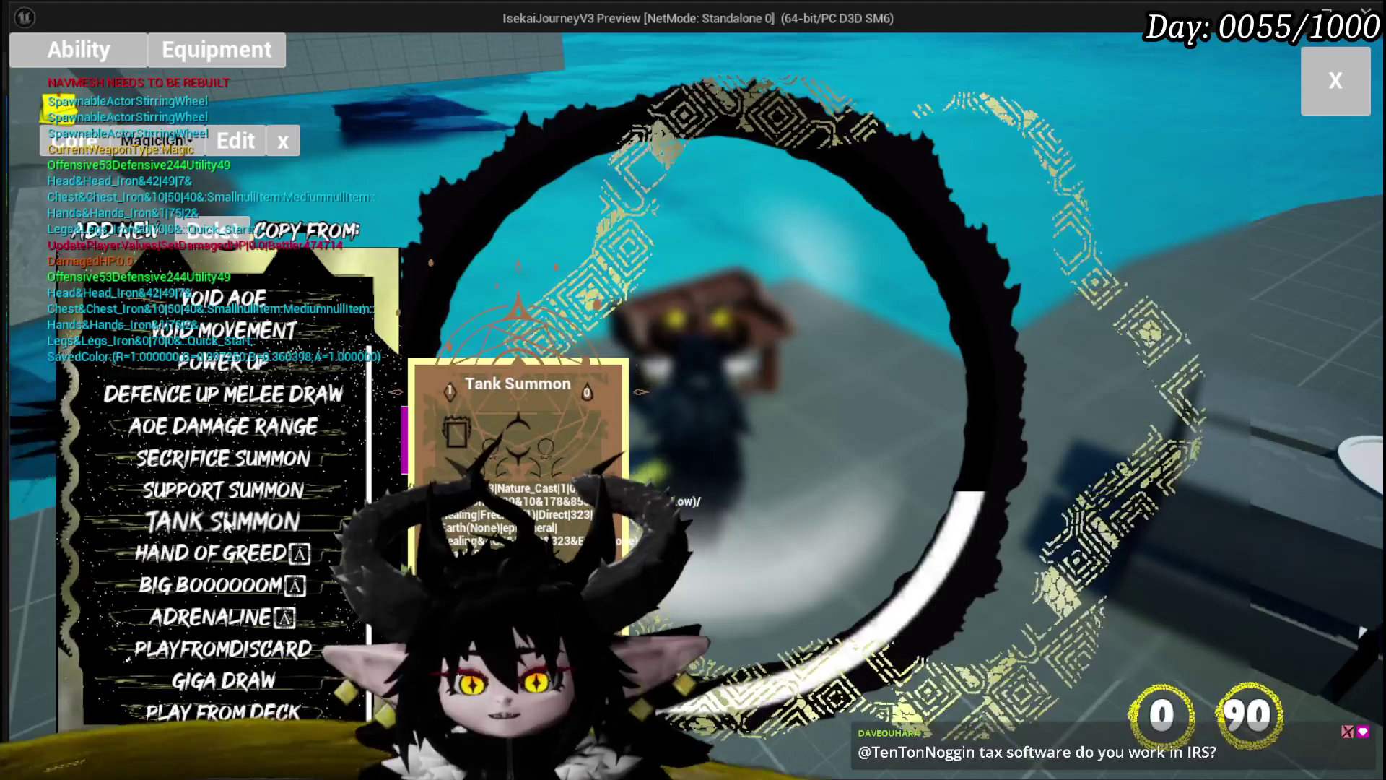
{"action": "scroll", "coordinate": [214, 525], "scroll_direction": "up", "scroll_amount": 2}
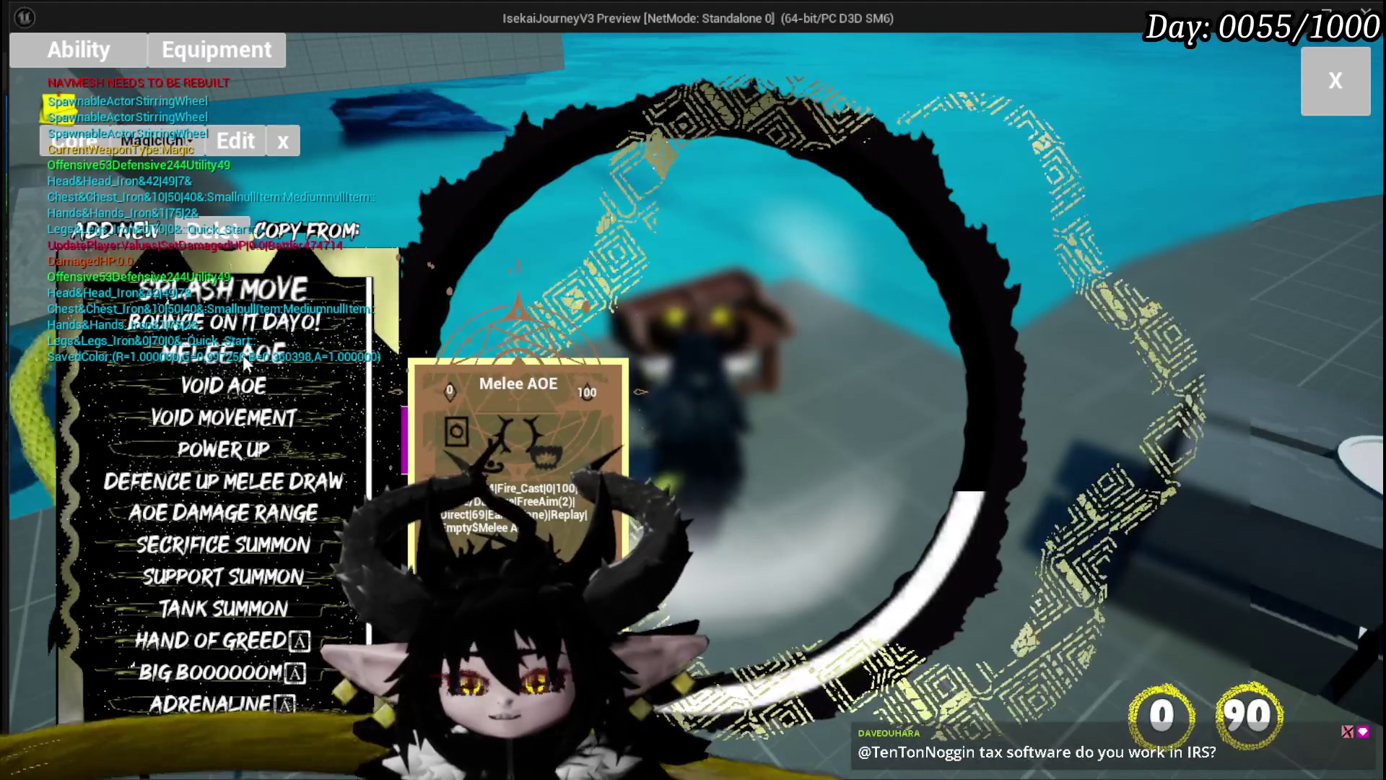
{"action": "left_click", "coordinate": [235, 359]}
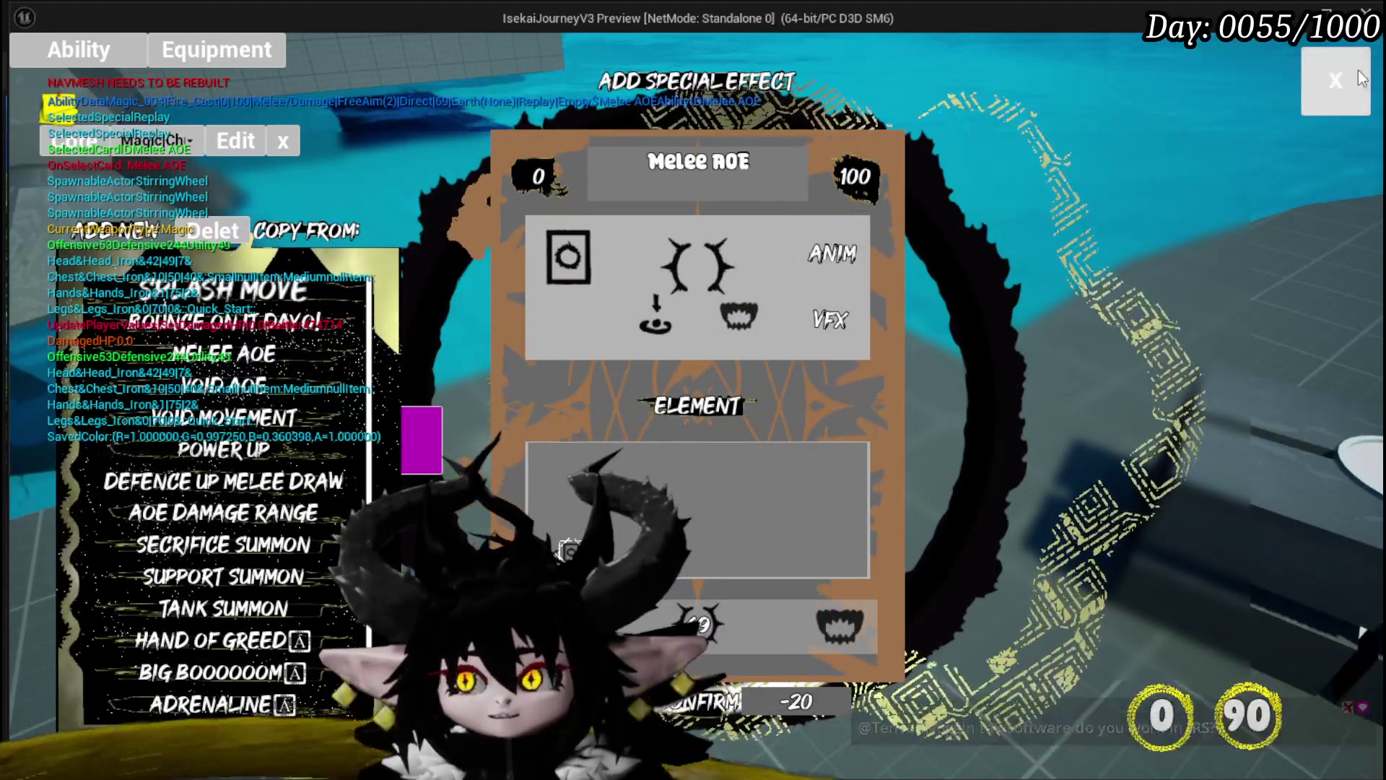
{"action": "key", "text": "Escape"}
Load a saved magic ability, pick a Copy From source, and copy Melee AOE to hit the breakpoint
{"action": "left_click", "coordinate": [79, 47]}
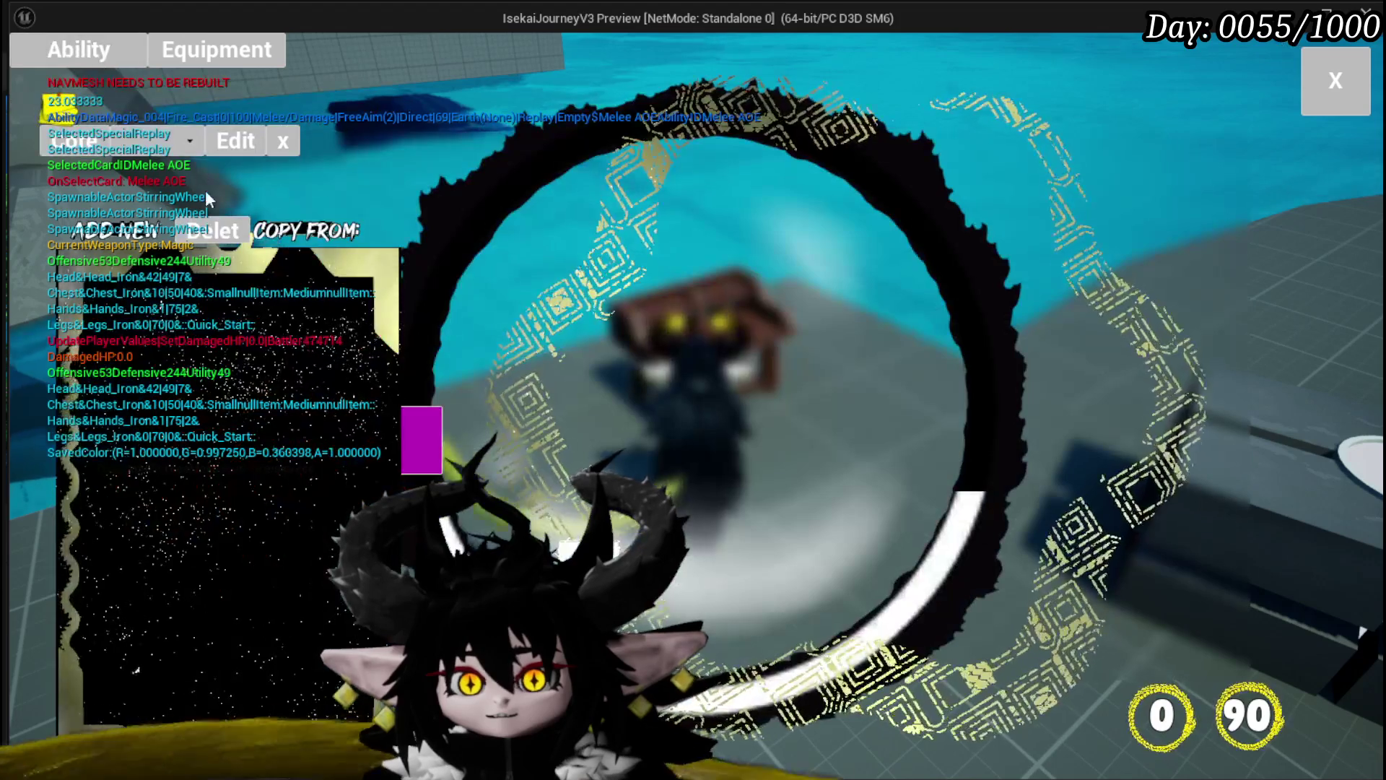
{"action": "left_click", "coordinate": [170, 142]}
{"action": "left_click", "coordinate": [166, 189]}
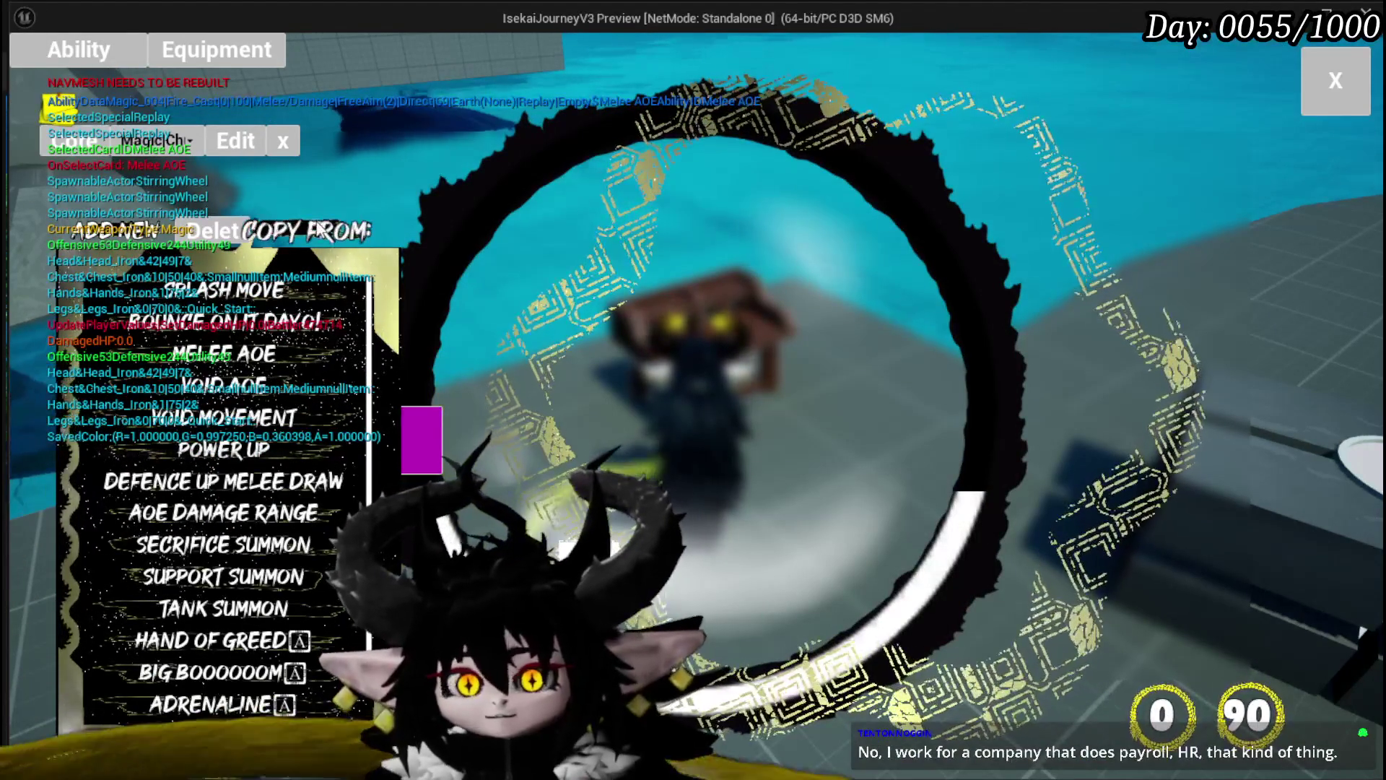
{"action": "left_click", "coordinate": [443, 229]}
{"action": "left_click", "coordinate": [491, 251]}
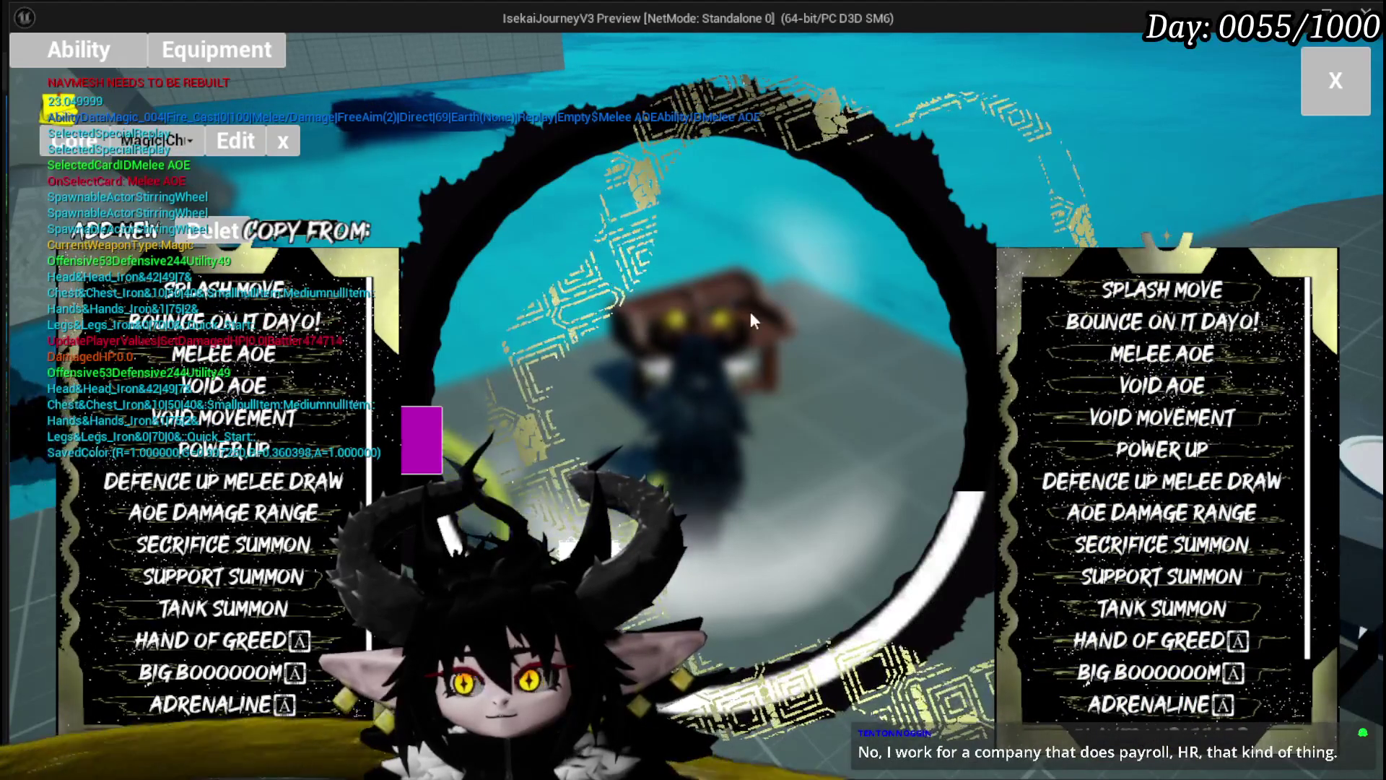
{"action": "mouse_move", "coordinate": [1067, 352]}
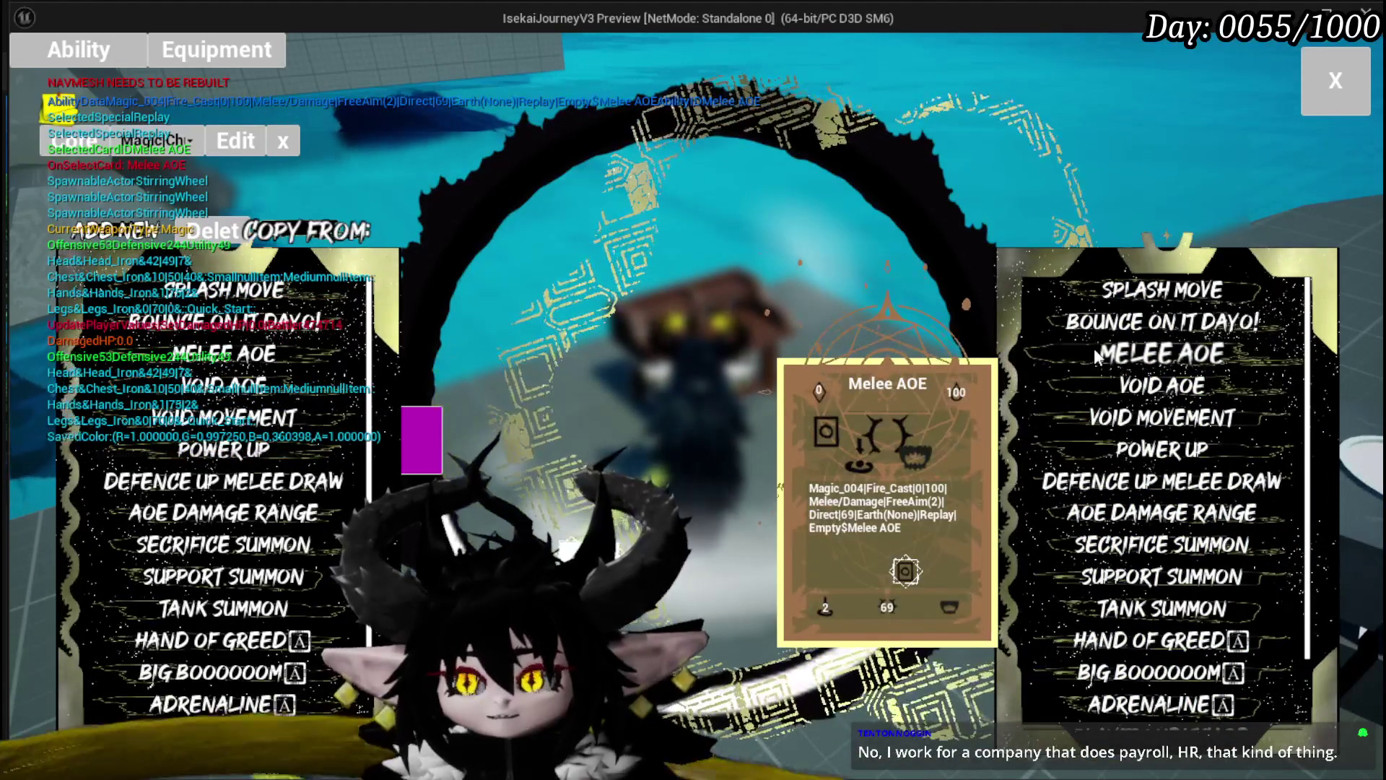
{"action": "left_click", "coordinate": [1094, 348]}
{"action": "mouse_move", "coordinate": [956, 331]}
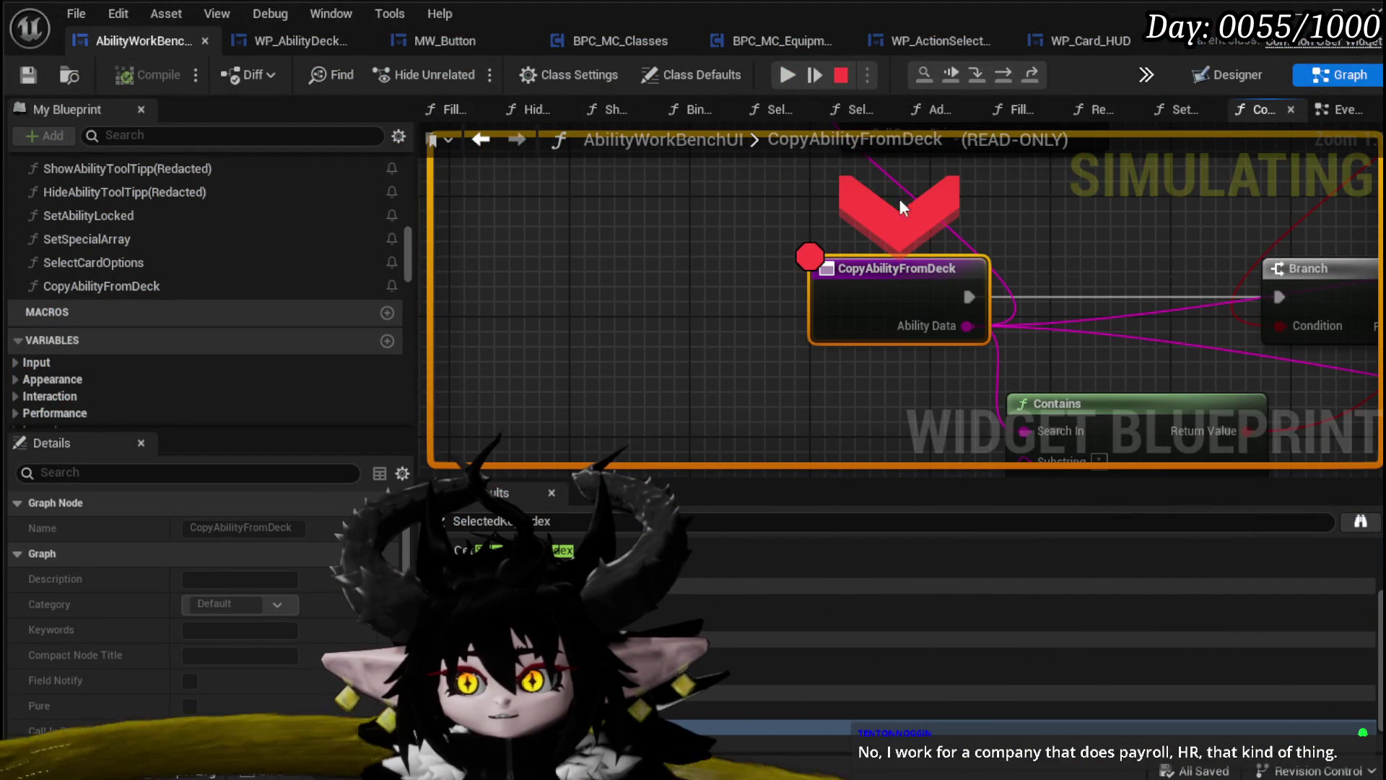
Step over from the breakpoint through the Branch and KEYS nodes to the For Each Loop
{"action": "left_click", "coordinate": [991, 77]}
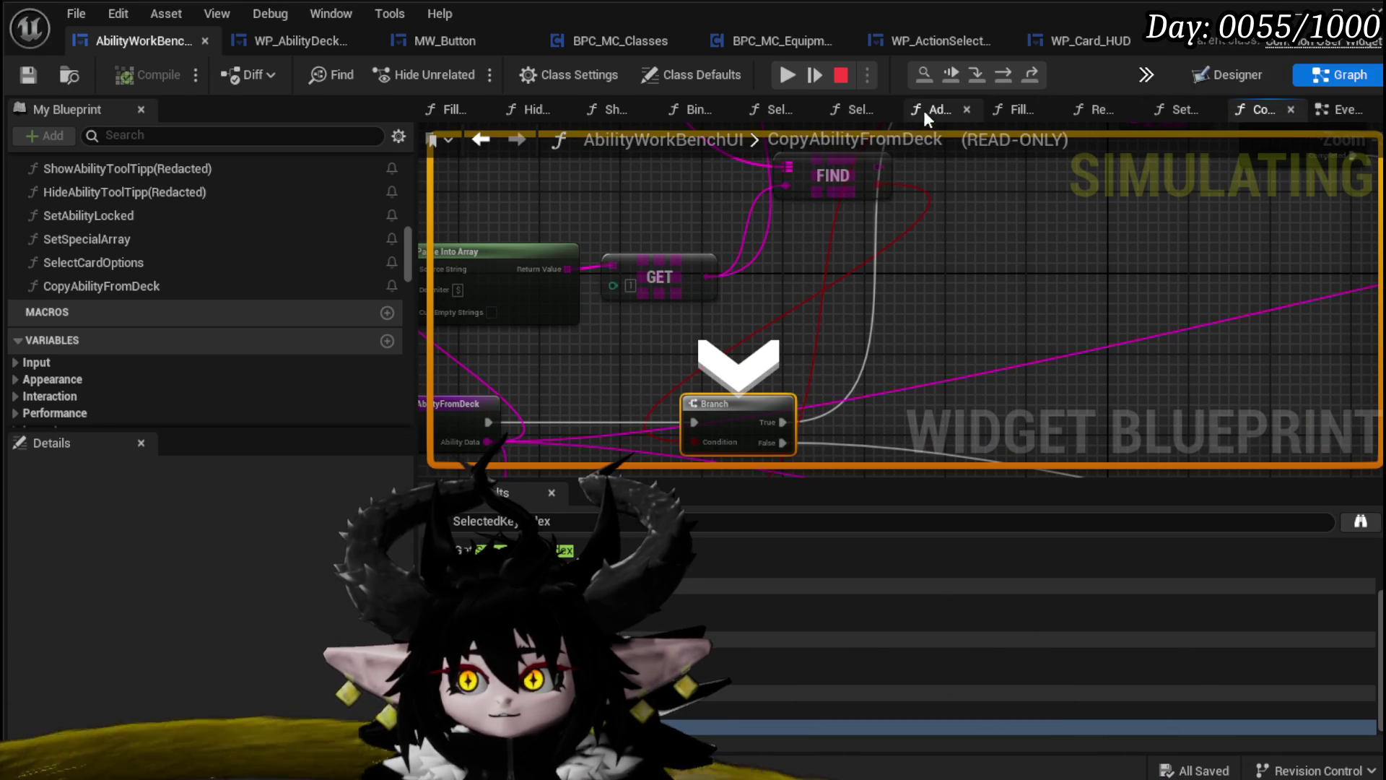
{"action": "left_click", "coordinate": [1010, 72]}
{"action": "mouse_move", "coordinate": [875, 326]}
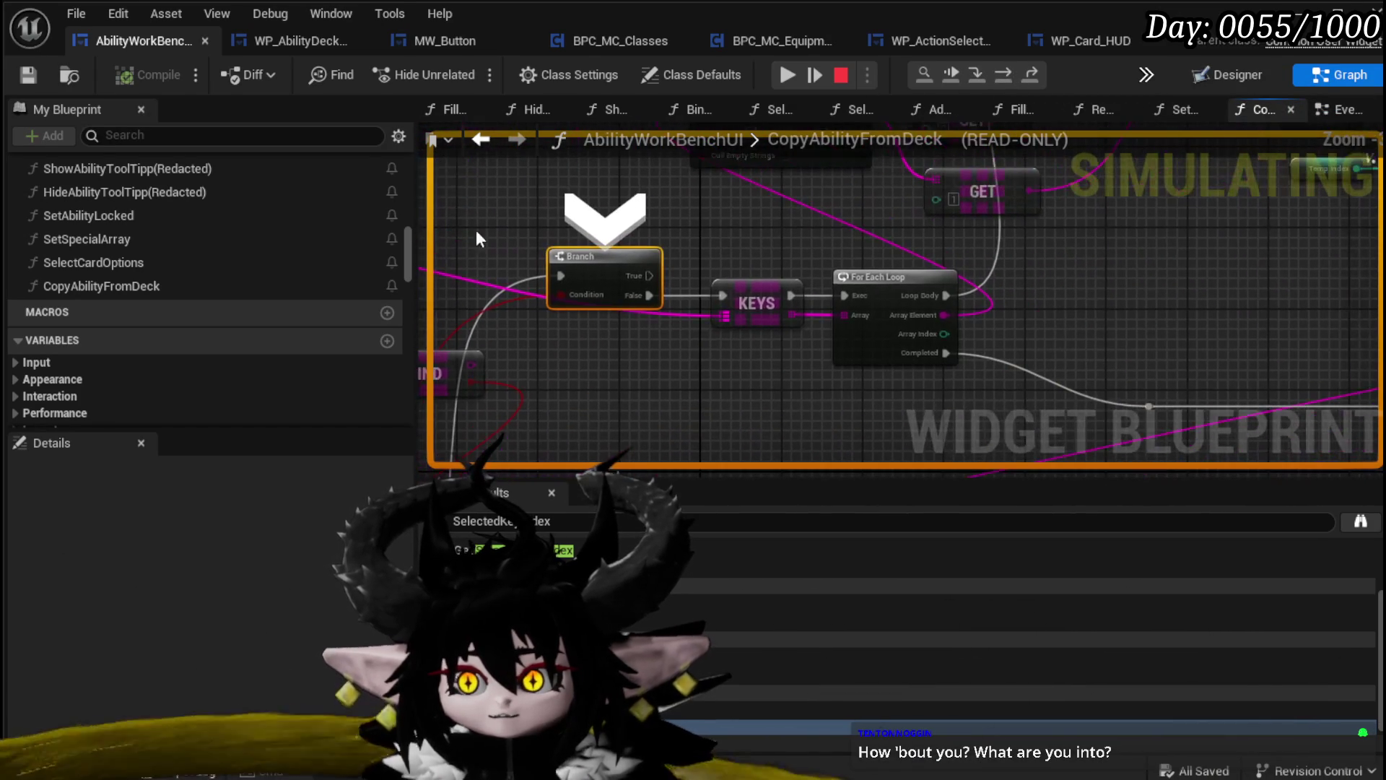
{"action": "left_click", "coordinate": [1003, 74]}
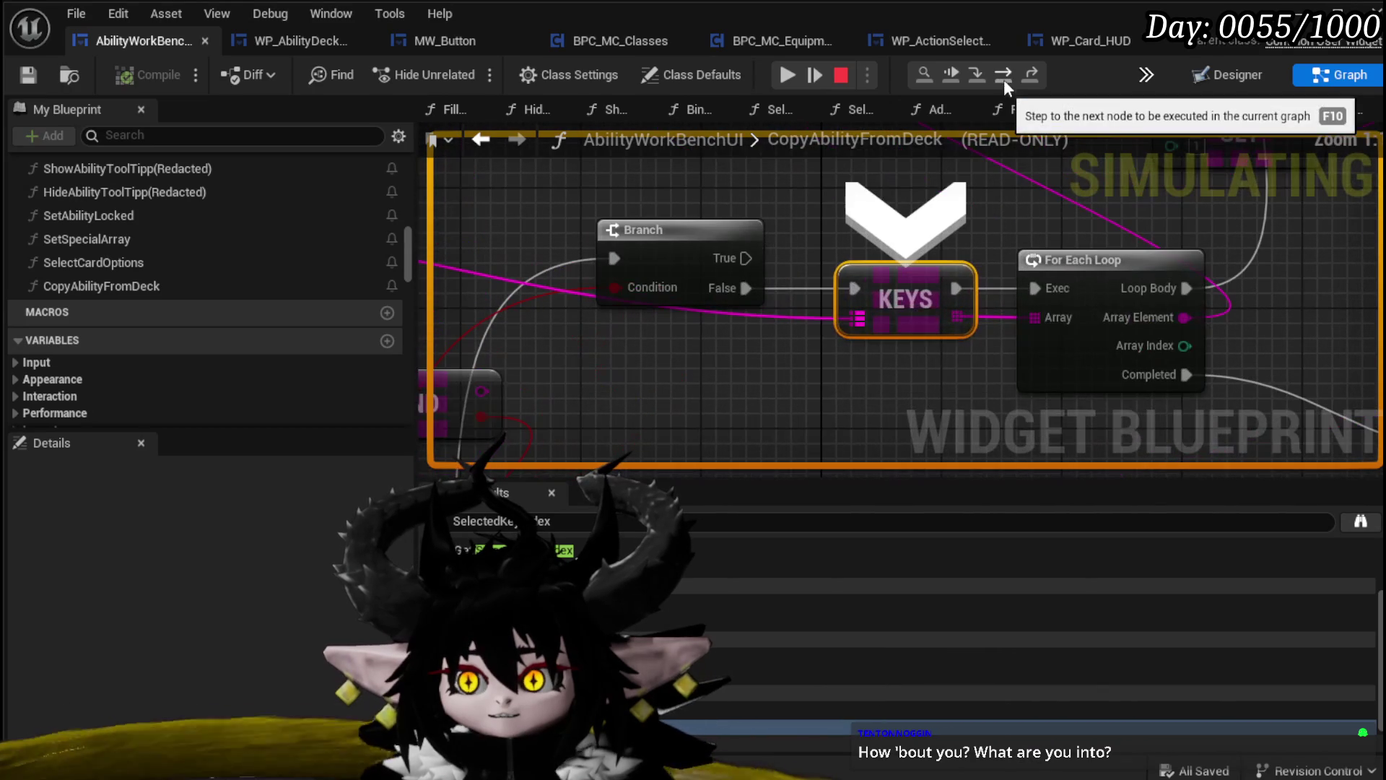
{"action": "left_click", "coordinate": [1008, 79]}
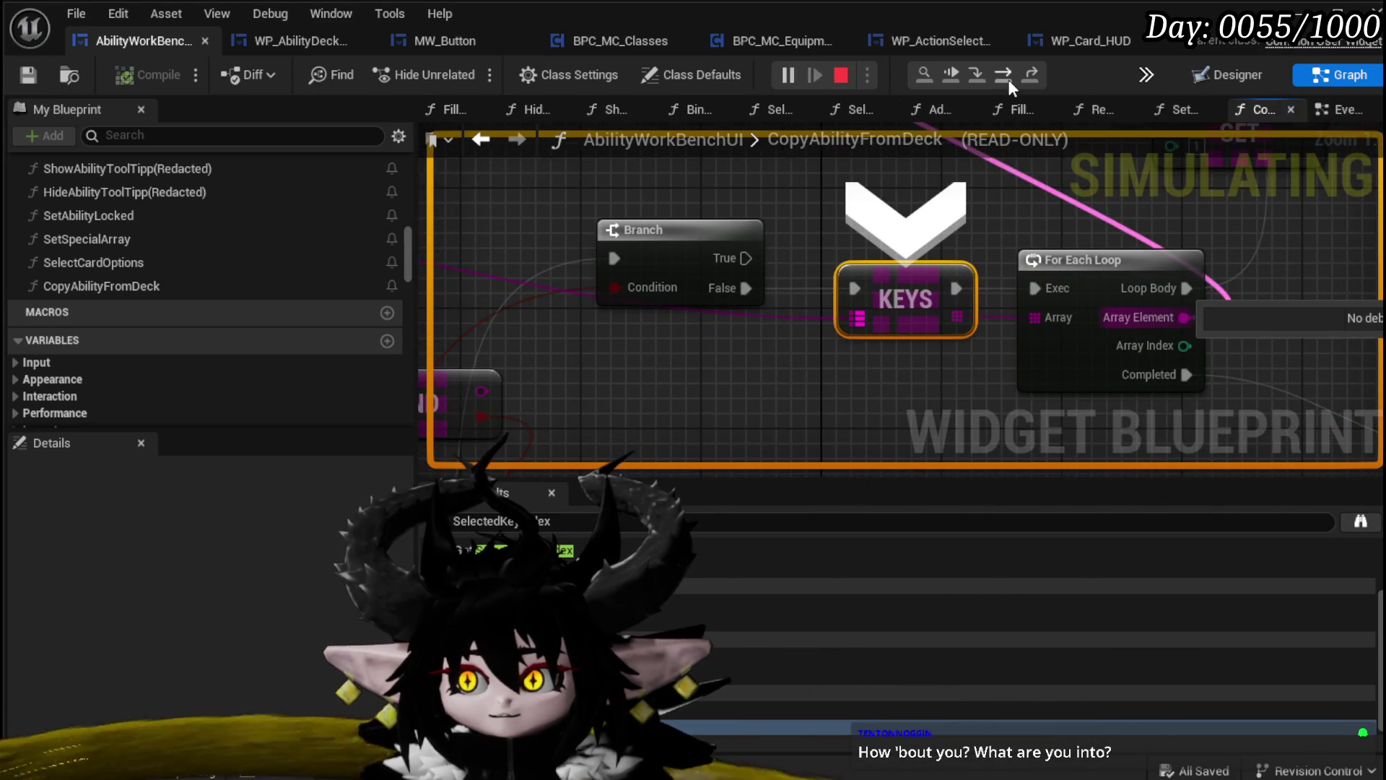
{"action": "left_click", "coordinate": [1008, 80]}
{"action": "left_click_drag", "start_coordinate": [1177, 236], "coordinate": [816, 384]}
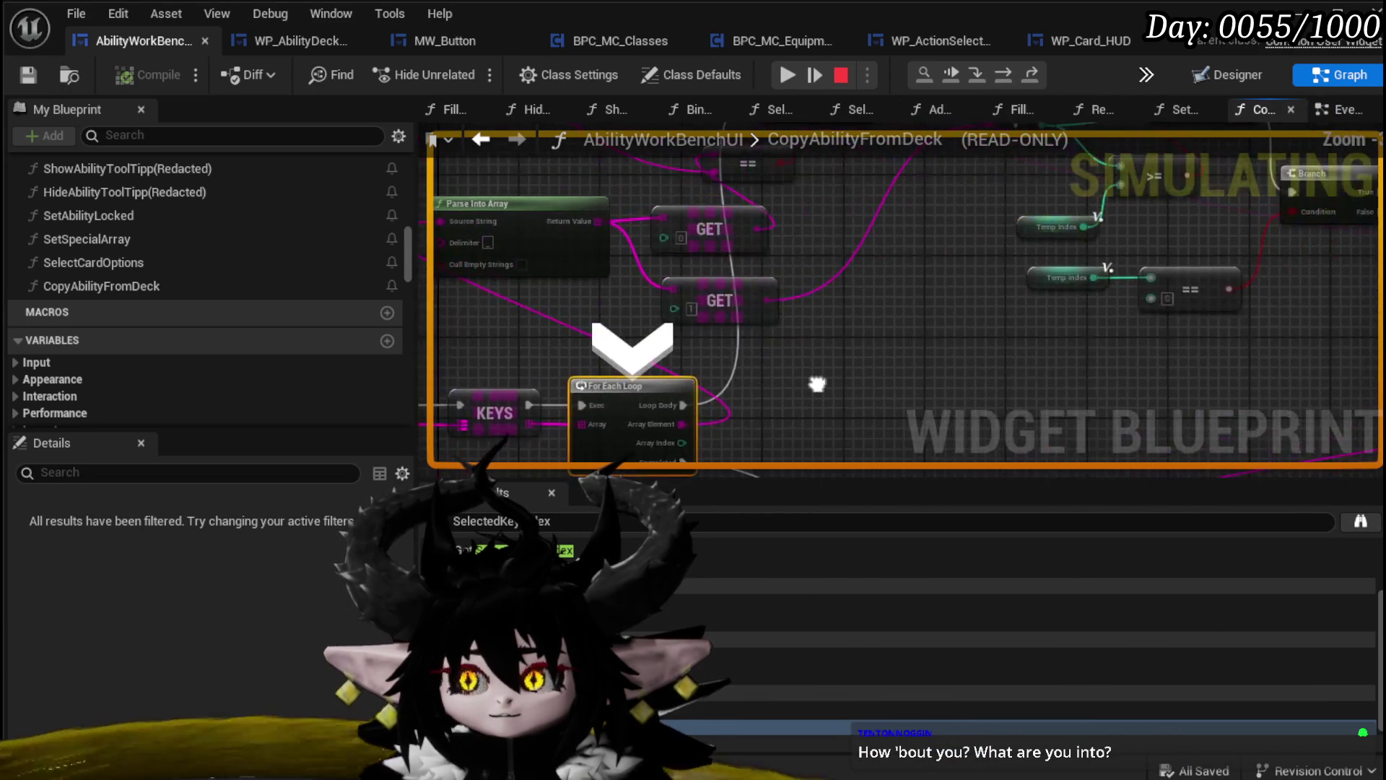
{"action": "scroll", "coordinate": [817, 384], "scroll_direction": "down", "scroll_amount": 4}
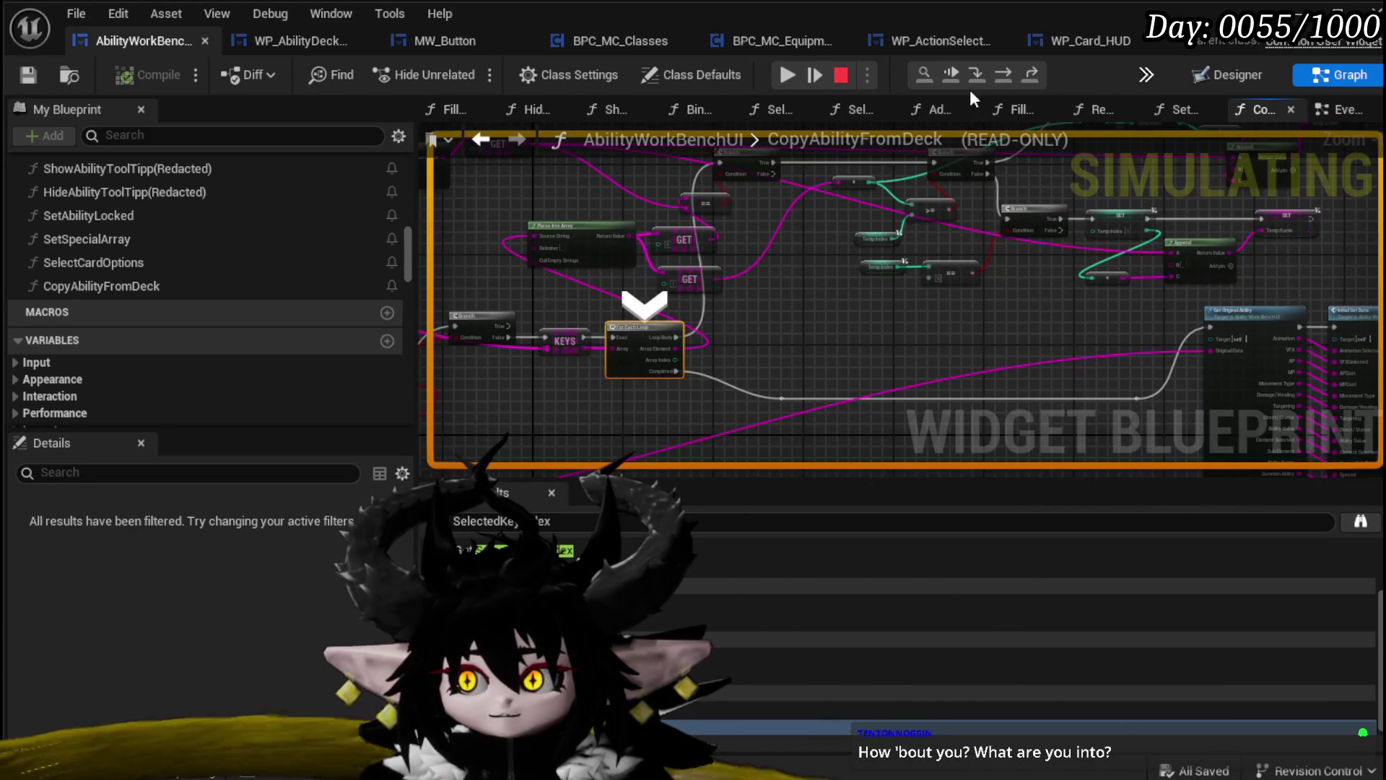
{"action": "left_click", "coordinate": [1007, 74]}
Pan to the Parse Into Array and GET nodes, then step into ForEachLoop's counter increment
{"action": "mouse_move", "coordinate": [844, 328]}
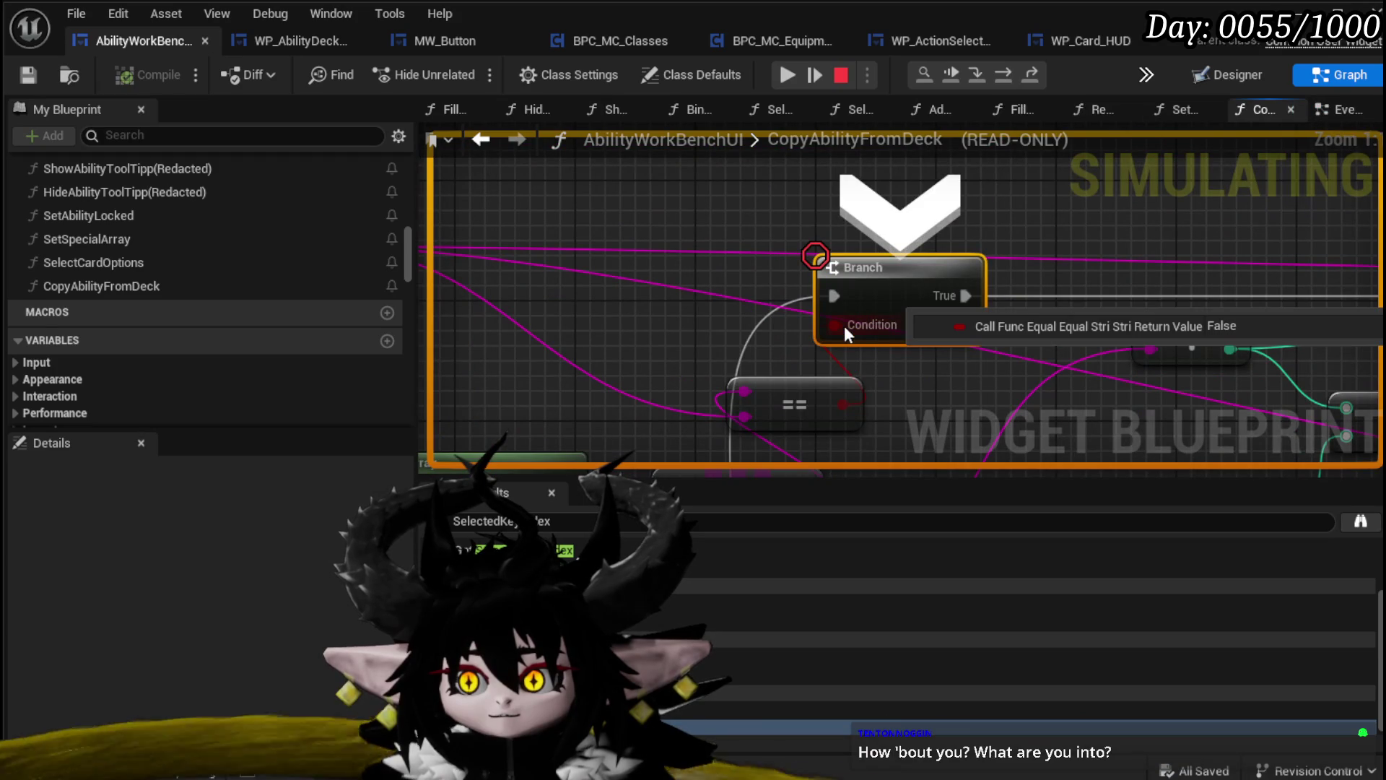
{"action": "scroll", "coordinate": [963, 375], "scroll_direction": "down", "scroll_amount": 1}
{"action": "mouse_move", "coordinate": [963, 373]}
{"action": "left_mouse_down"}
{"action": "mouse_move", "coordinate": [1194, 326]}
{"action": "mouse_move", "coordinate": [1385, 327]}
{"action": "mouse_move", "coordinate": [1364, 326]}
{"action": "left_mouse_up"}
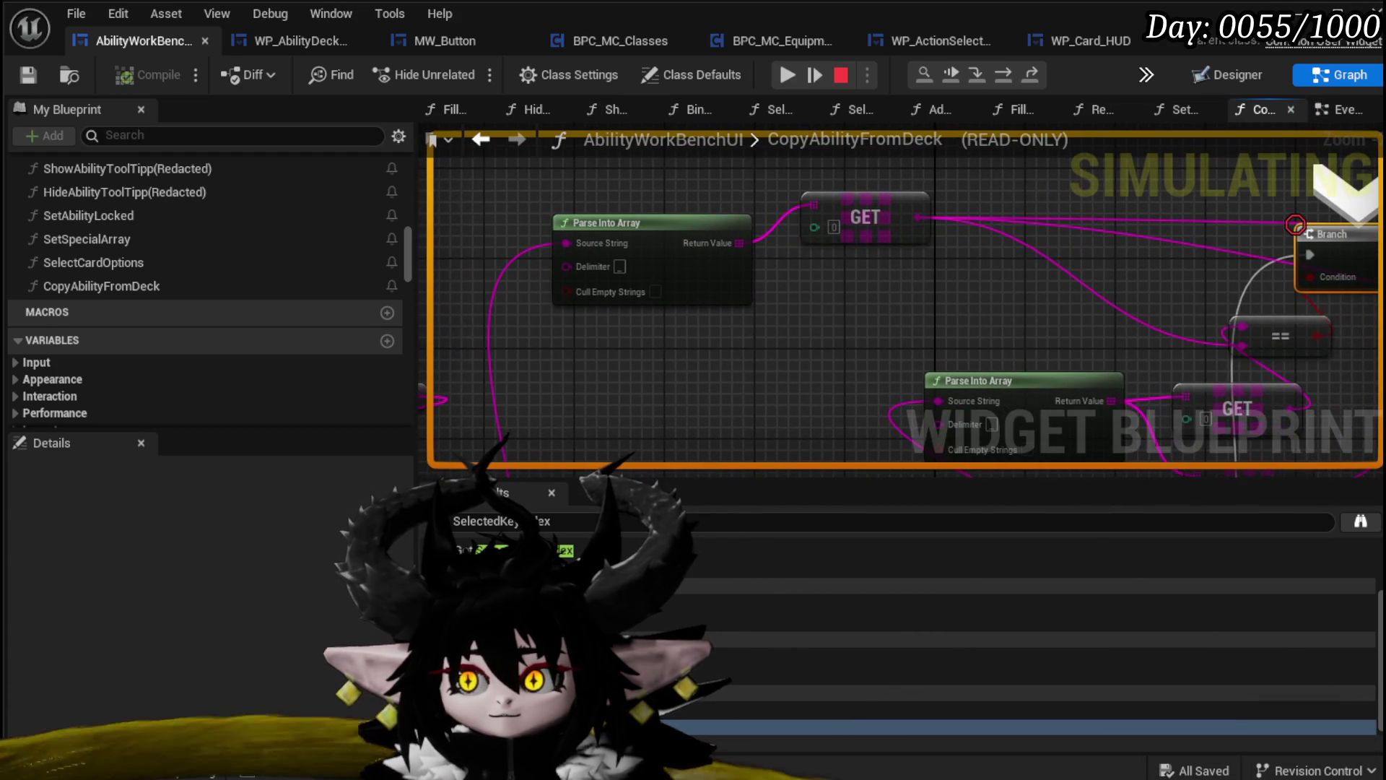
{"action": "left_click_drag", "start_coordinate": [1342, 316], "coordinate": [433, 318]}
{"action": "scroll", "coordinate": [1067, 325], "scroll_direction": "down", "scroll_amount": 2}
{"action": "mouse_move", "coordinate": [1068, 326]}
{"action": "left_mouse_down"}
{"action": "mouse_move", "coordinate": [781, 319]}
{"action": "mouse_move", "coordinate": [651, 289]}
{"action": "mouse_move", "coordinate": [511, 300]}
{"action": "mouse_move", "coordinate": [561, 300]}
{"action": "mouse_move", "coordinate": [581, 123]}
{"action": "mouse_move", "coordinate": [621, 216]}
{"action": "mouse_move", "coordinate": [1018, 225]}
{"action": "mouse_move", "coordinate": [1002, 225]}
{"action": "left_mouse_up"}
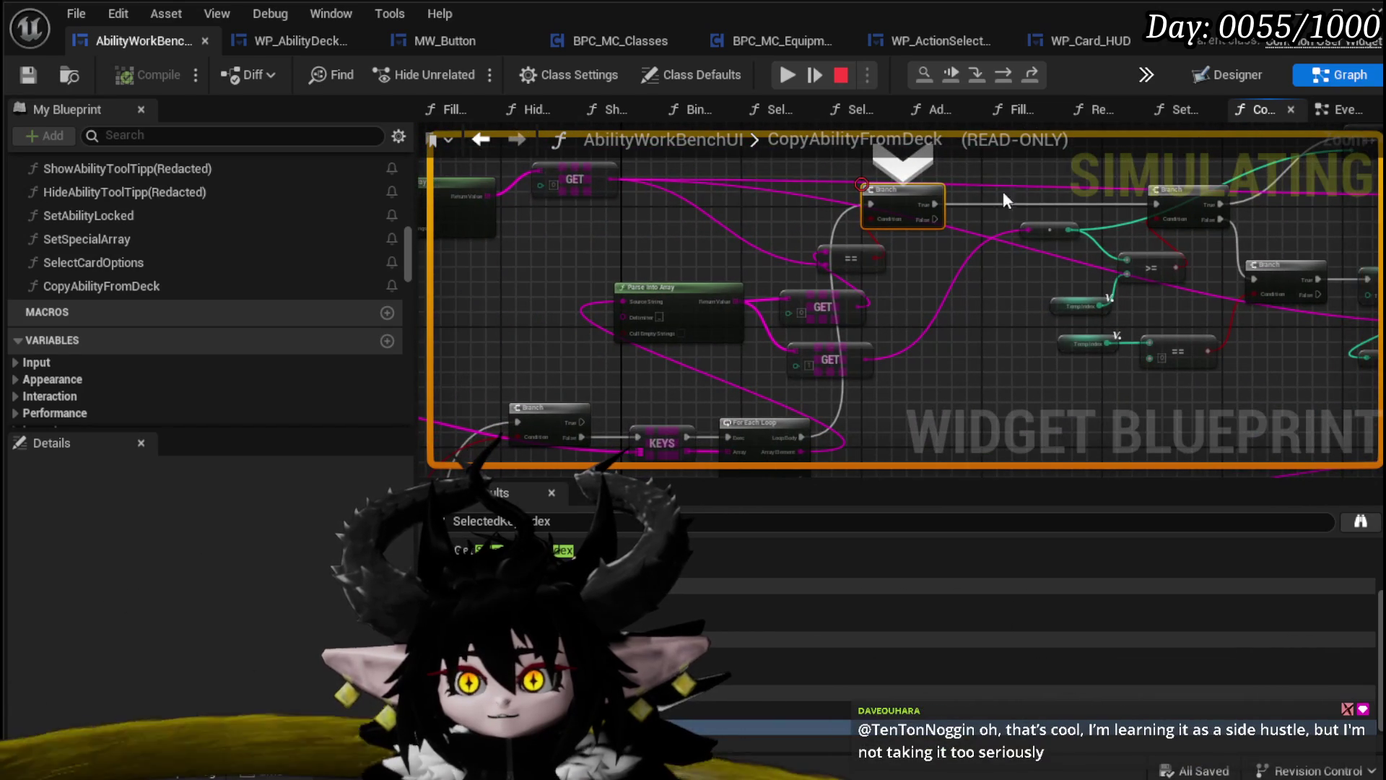
{"action": "left_click", "coordinate": [1011, 77]}
{"action": "left_click", "coordinate": [1012, 75]}
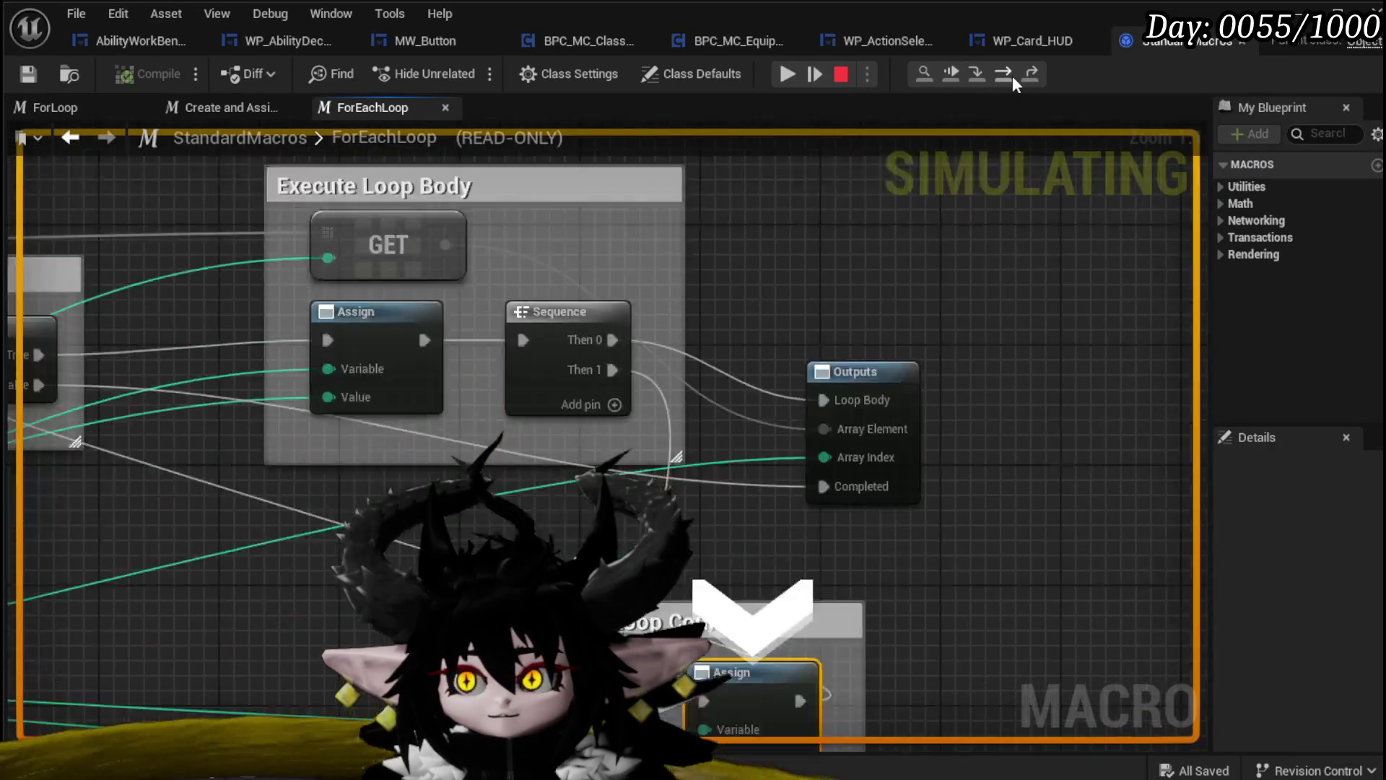
Stop the running simulation and go back to the AbilityWorkBenchUI blueprint
{"action": "left_click", "coordinate": [839, 74]}
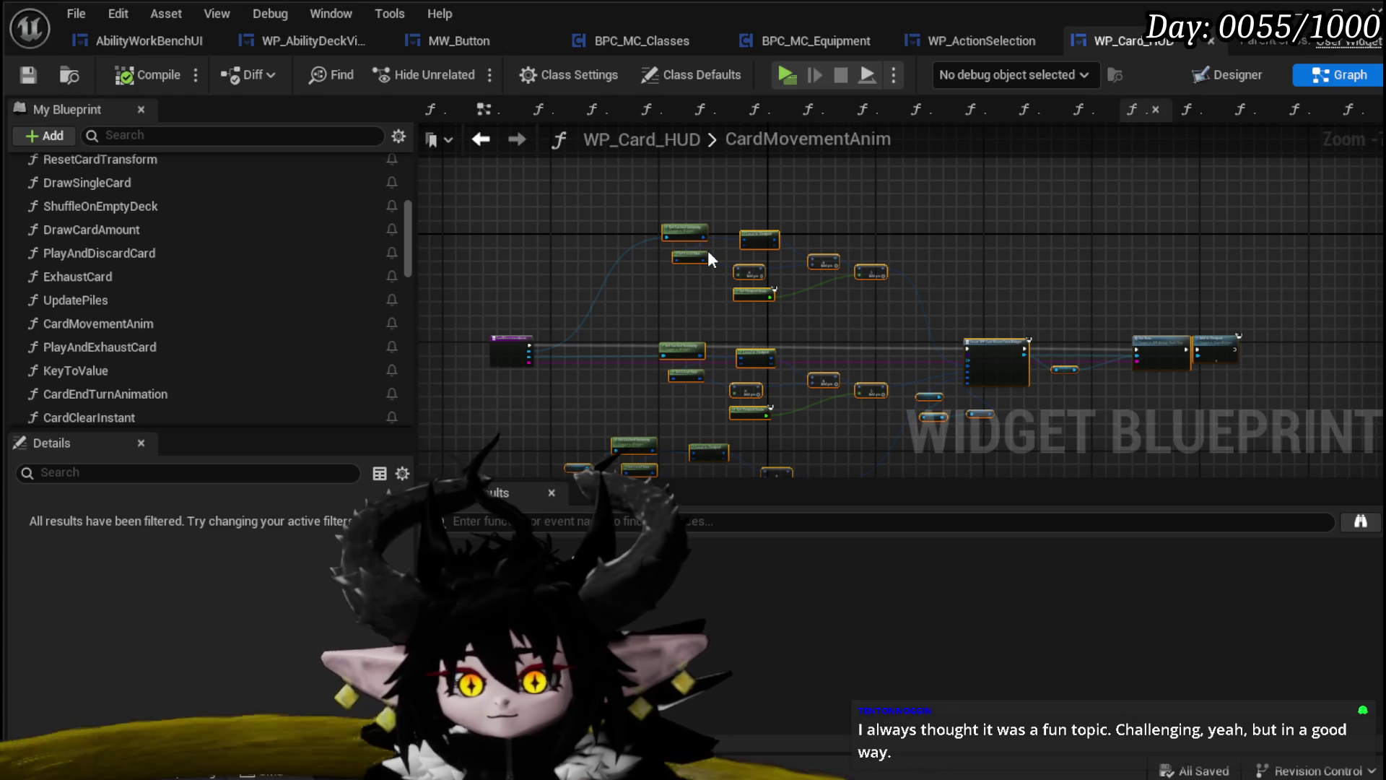
{"action": "left_click_drag", "start_coordinate": [807, 256], "coordinate": [874, 245]}
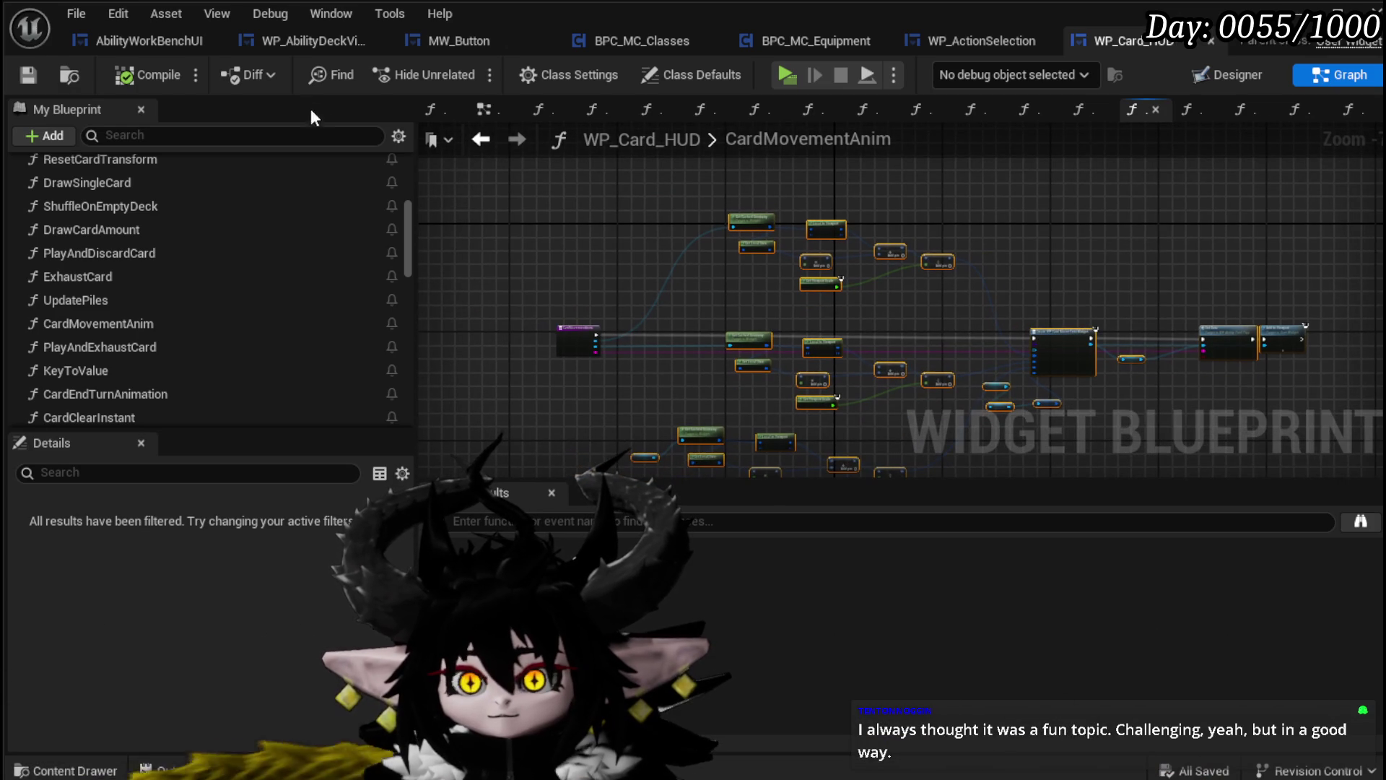
{"action": "left_click", "coordinate": [156, 45]}
{"action": "scroll", "coordinate": [866, 296], "scroll_direction": "up", "scroll_amount": 4}
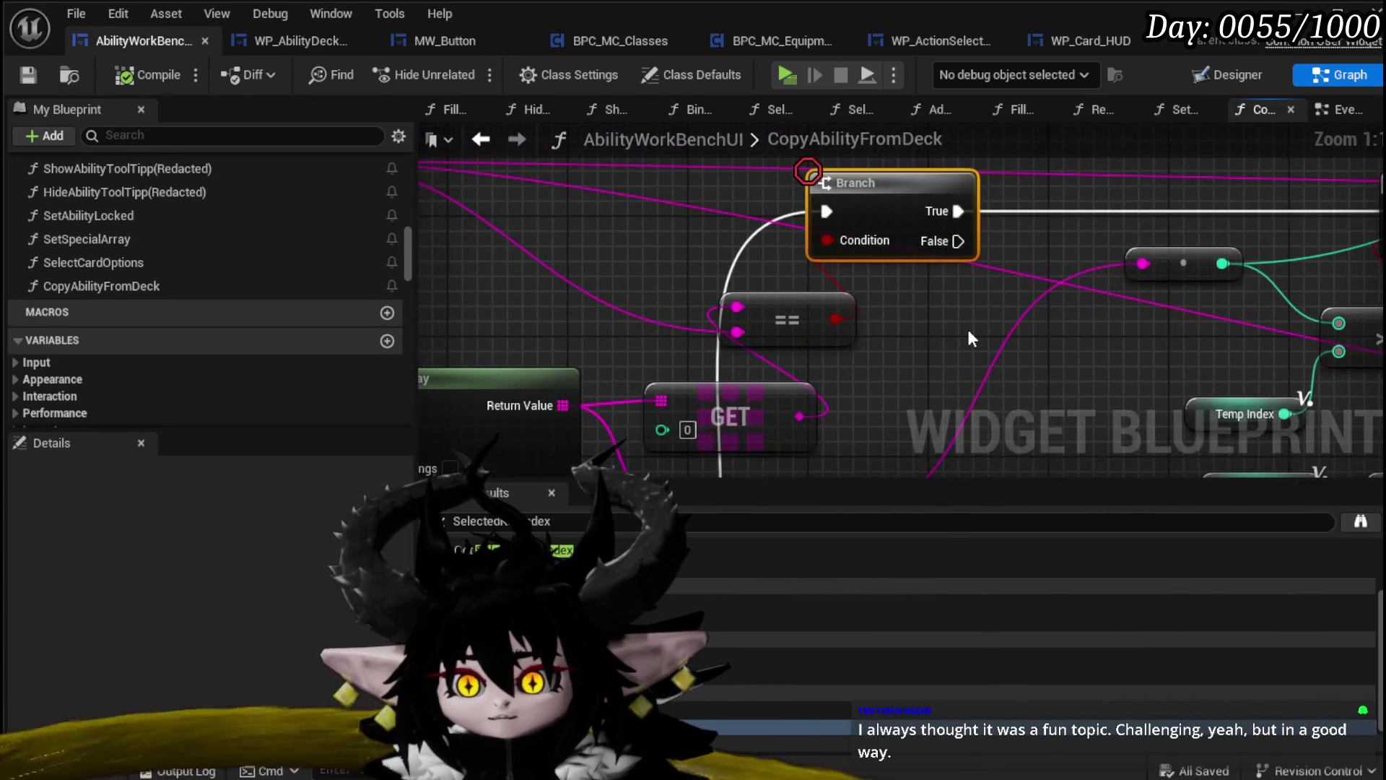
Reposition the Parse Into Array, GET and == nodes in the CopyAbilityFromDeck graph
{"action": "left_click_drag", "start_coordinate": [968, 326], "coordinate": [1094, 240]}
{"action": "scroll", "coordinate": [665, 223], "scroll_direction": "down", "scroll_amount": 2}
{"action": "mouse_move", "coordinate": [854, 298]}
{"action": "left_mouse_down"}
{"action": "mouse_move", "coordinate": [707, 236]}
{"action": "mouse_move", "coordinate": [844, 287]}
{"action": "mouse_move", "coordinate": [760, 255]}
{"action": "mouse_move", "coordinate": [709, 196]}
{"action": "left_mouse_up"}
{"action": "mouse_move", "coordinate": [757, 280]}
{"action": "left_mouse_down"}
{"action": "mouse_move", "coordinate": [882, 384]}
{"action": "mouse_move", "coordinate": [1011, 343]}
{"action": "mouse_move", "coordinate": [533, 349]}
{"action": "mouse_move", "coordinate": [520, 220]}
{"action": "left_mouse_up"}
{"action": "mouse_move", "coordinate": [744, 258]}
{"action": "left_mouse_down"}
{"action": "mouse_move", "coordinate": [953, 181]}
{"action": "mouse_move", "coordinate": [992, 213]}
{"action": "left_mouse_up"}
Move the Branch, KEYS and For Each Loop nodes left and tidy the FIND, Parse Into Array and GET nodes
{"action": "mouse_move", "coordinate": [1143, 260]}
{"action": "left_mouse_down"}
{"action": "mouse_move", "coordinate": [811, 240]}
{"action": "mouse_move", "coordinate": [678, 319]}
{"action": "mouse_move", "coordinate": [792, 305]}
{"action": "left_mouse_up"}
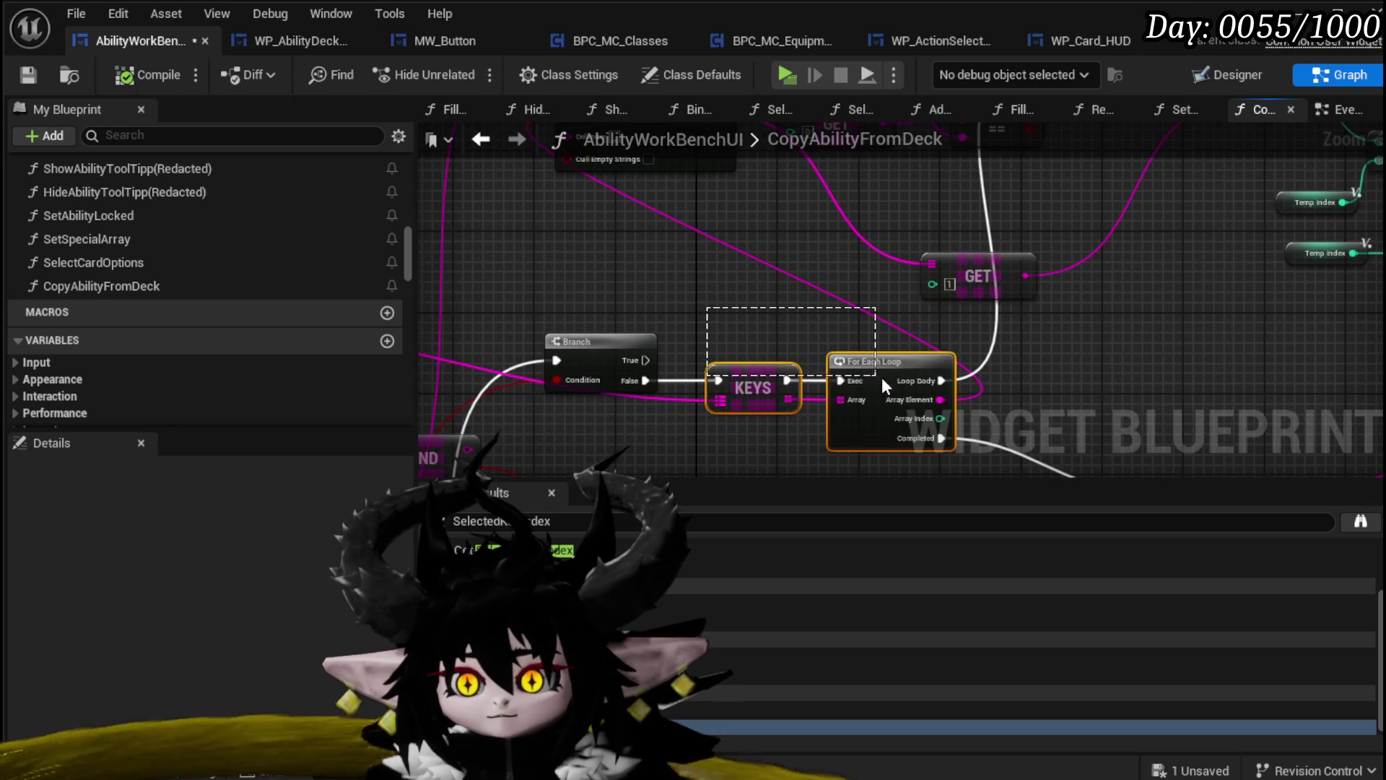
{"action": "left_click_drag", "start_coordinate": [876, 382], "coordinate": [798, 420]}
{"action": "left_click", "coordinate": [599, 341], "text": "shift"}
{"action": "mouse_move", "coordinate": [904, 349]}
{"action": "left_mouse_down"}
{"action": "mouse_move", "coordinate": [810, 354]}
{"action": "mouse_move", "coordinate": [790, 326]}
{"action": "left_mouse_up"}
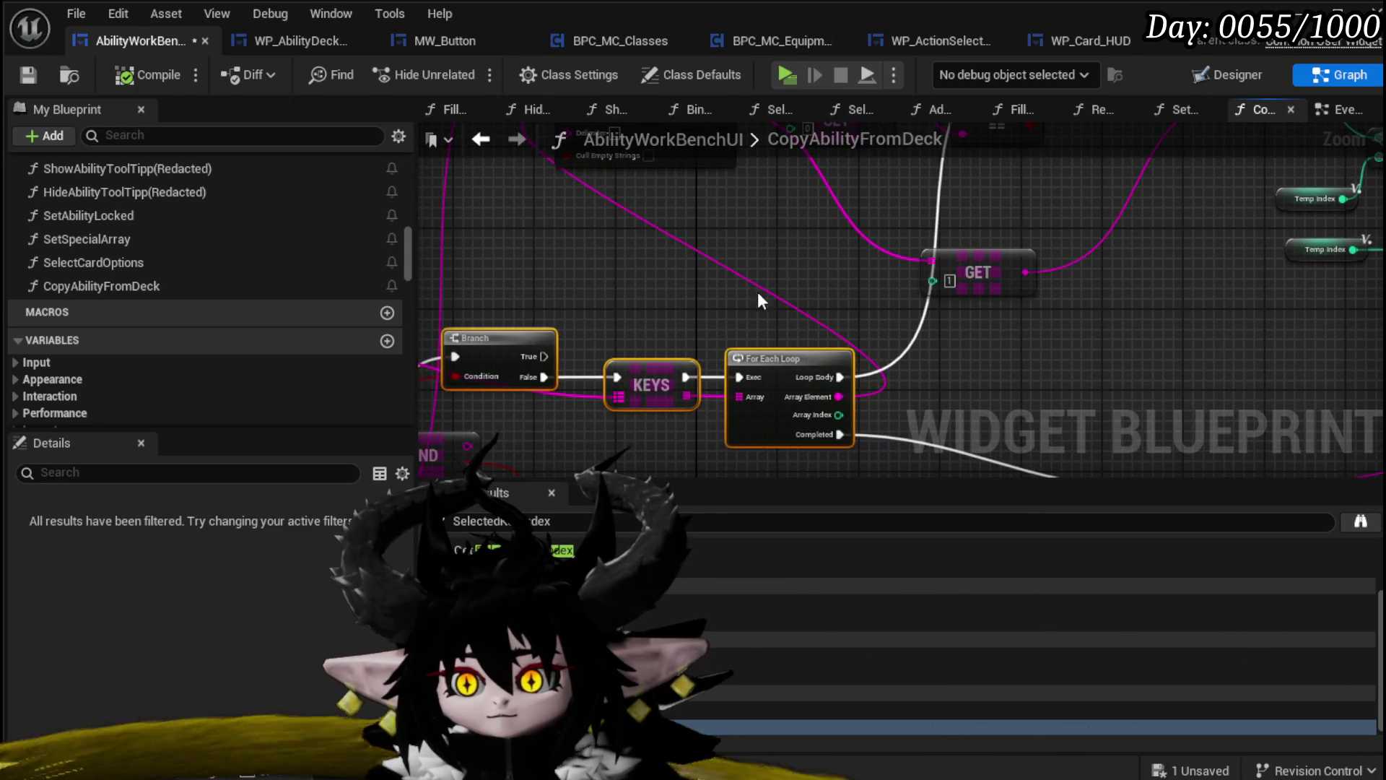
{"action": "mouse_move", "coordinate": [668, 253]}
{"action": "left_mouse_down"}
{"action": "mouse_move", "coordinate": [892, 262]}
{"action": "mouse_move", "coordinate": [810, 396]}
{"action": "mouse_move", "coordinate": [913, 357]}
{"action": "left_mouse_up"}
{"action": "left_click_drag", "start_coordinate": [828, 281], "coordinate": [843, 281]}
{"action": "mouse_move", "coordinate": [989, 284]}
{"action": "left_mouse_down"}
{"action": "mouse_move", "coordinate": [1007, 286]}
{"action": "mouse_move", "coordinate": [1008, 273]}
{"action": "left_mouse_up"}
{"action": "left_click_drag", "start_coordinate": [1030, 324], "coordinate": [841, 369]}
{"action": "left_click_drag", "start_coordinate": [1033, 388], "coordinate": [924, 253]}
{"action": "scroll", "coordinate": [645, 348], "scroll_direction": "down", "scroll_amount": 2}
{"action": "mouse_move", "coordinate": [635, 335]}
{"action": "left_mouse_down"}
{"action": "mouse_move", "coordinate": [588, 350]}
{"action": "mouse_move", "coordinate": [588, 403]}
{"action": "mouse_move", "coordinate": [601, 367]}
{"action": "left_mouse_up"}
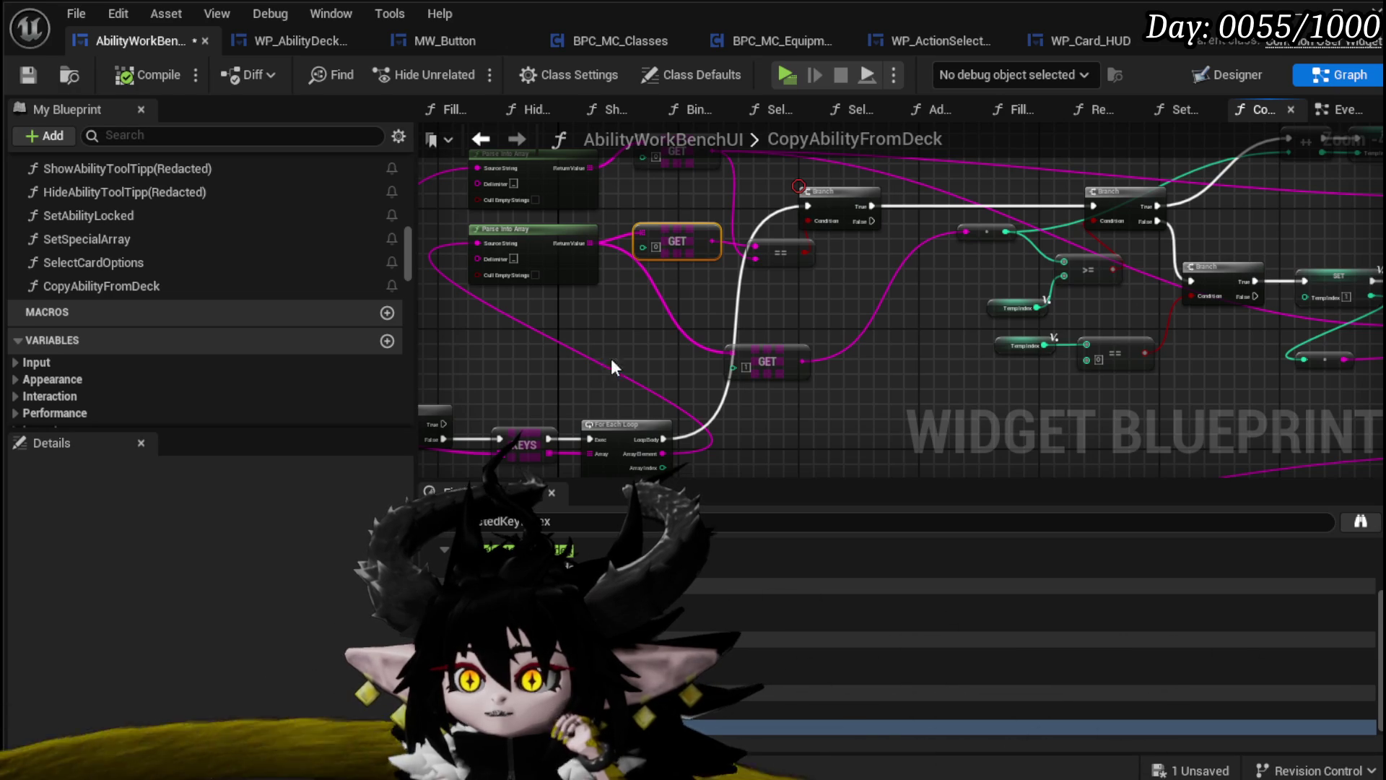
Connect the For Each Loop's Loop Body to the upper Branch, adding a reroute point on the wire
{"action": "left_click_drag", "start_coordinate": [663, 438], "coordinate": [962, 246]}
{"action": "left_click_drag", "start_coordinate": [1103, 210], "coordinate": [1102, 207]}
{"action": "double_click", "coordinate": [838, 359]}
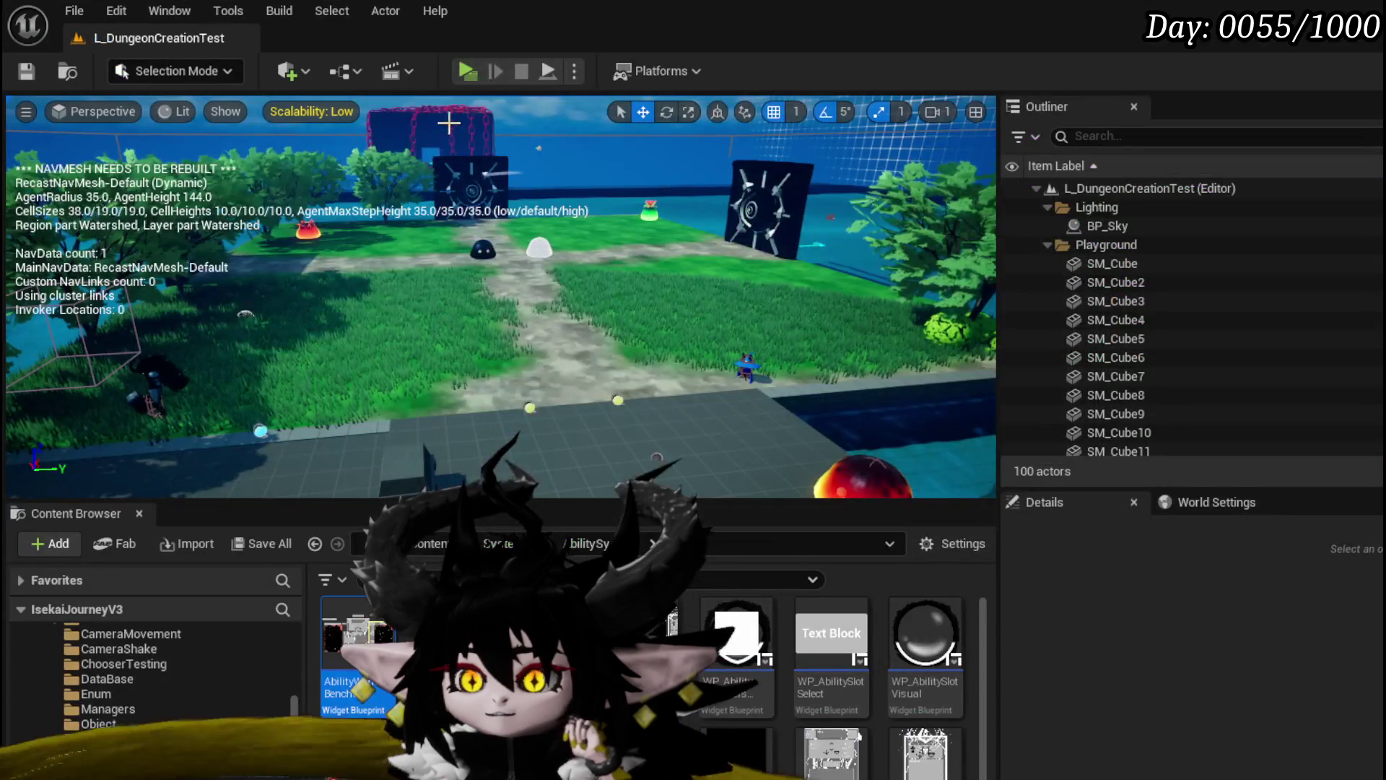
Launch the game and pick the Magic|ChuraMagicSummon|001 core and the first Copy From deck
{"action": "left_click", "coordinate": [472, 72]}
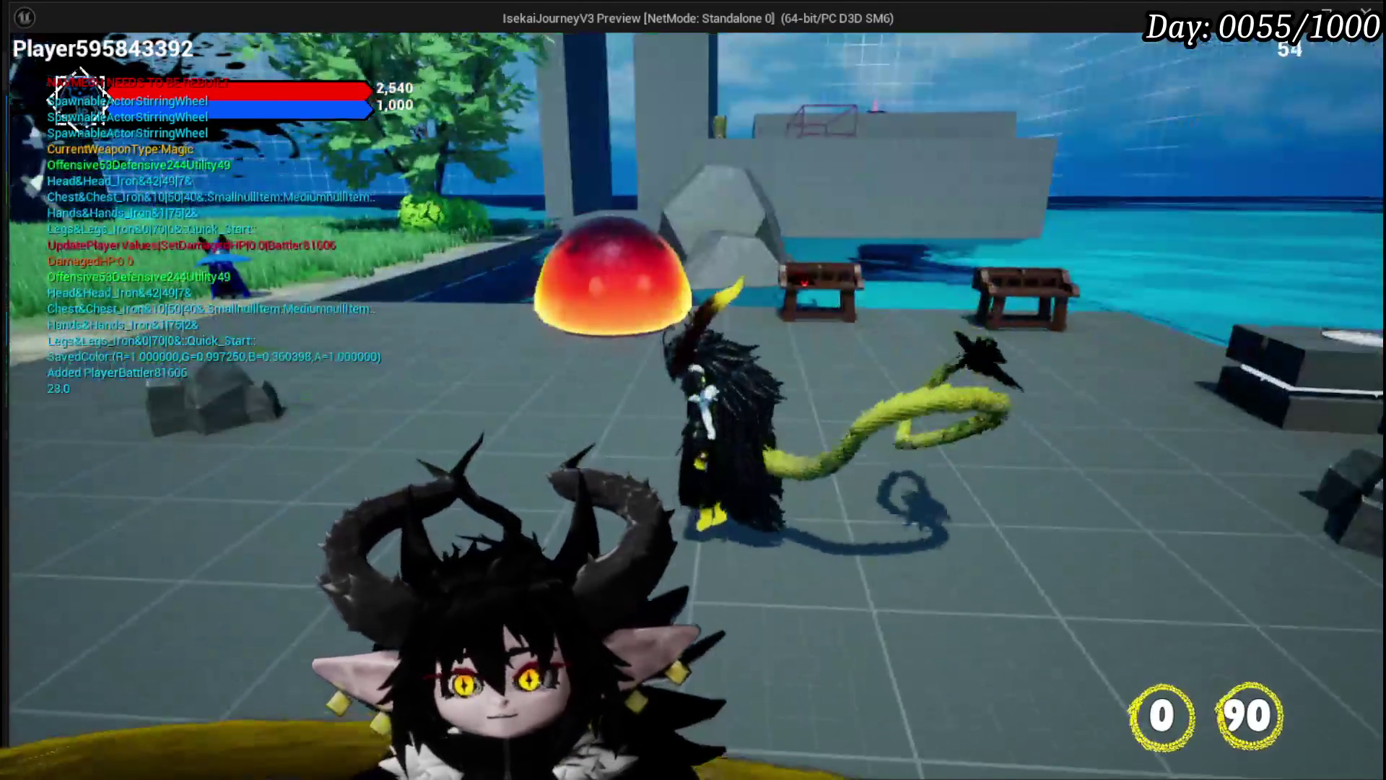
{"action": "key", "text": "w"}
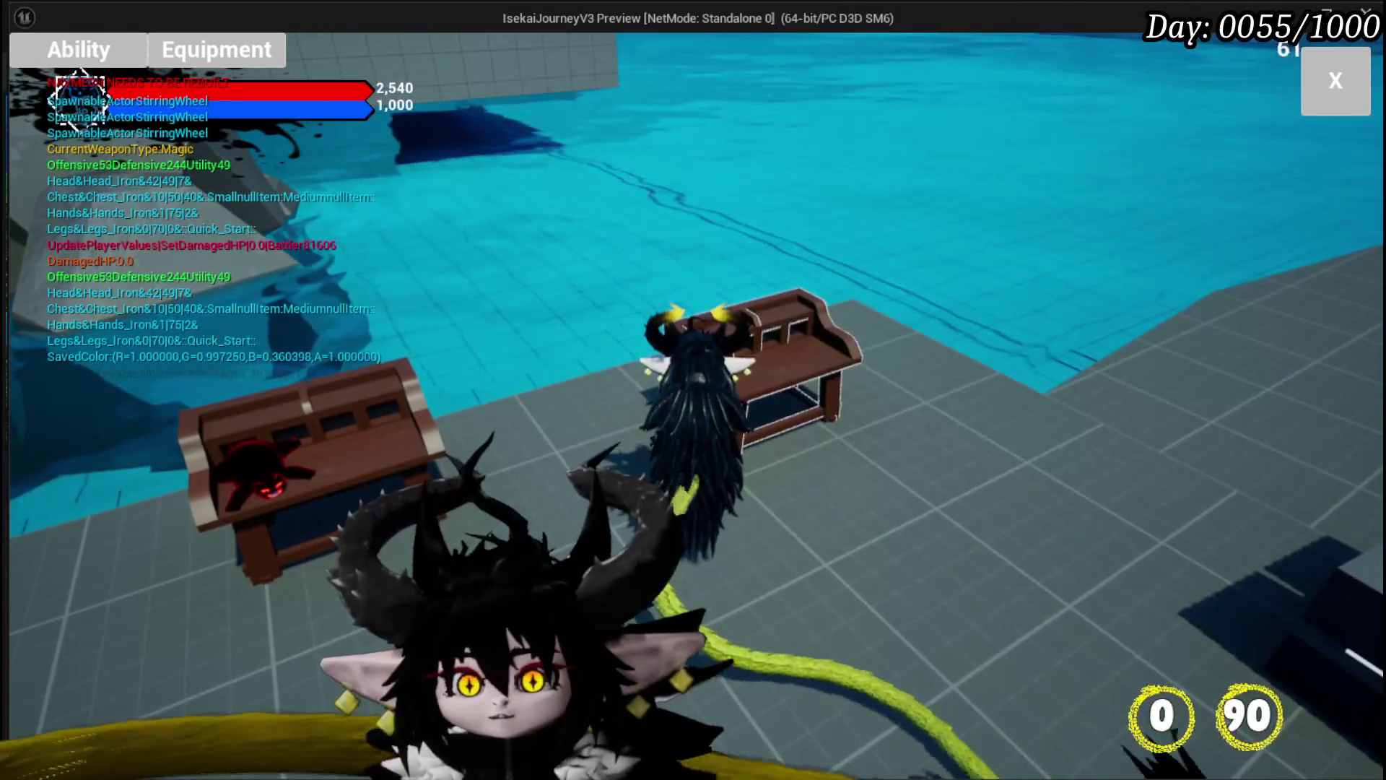
{"action": "left_click", "coordinate": [78, 49]}
{"action": "left_click", "coordinate": [155, 136]}
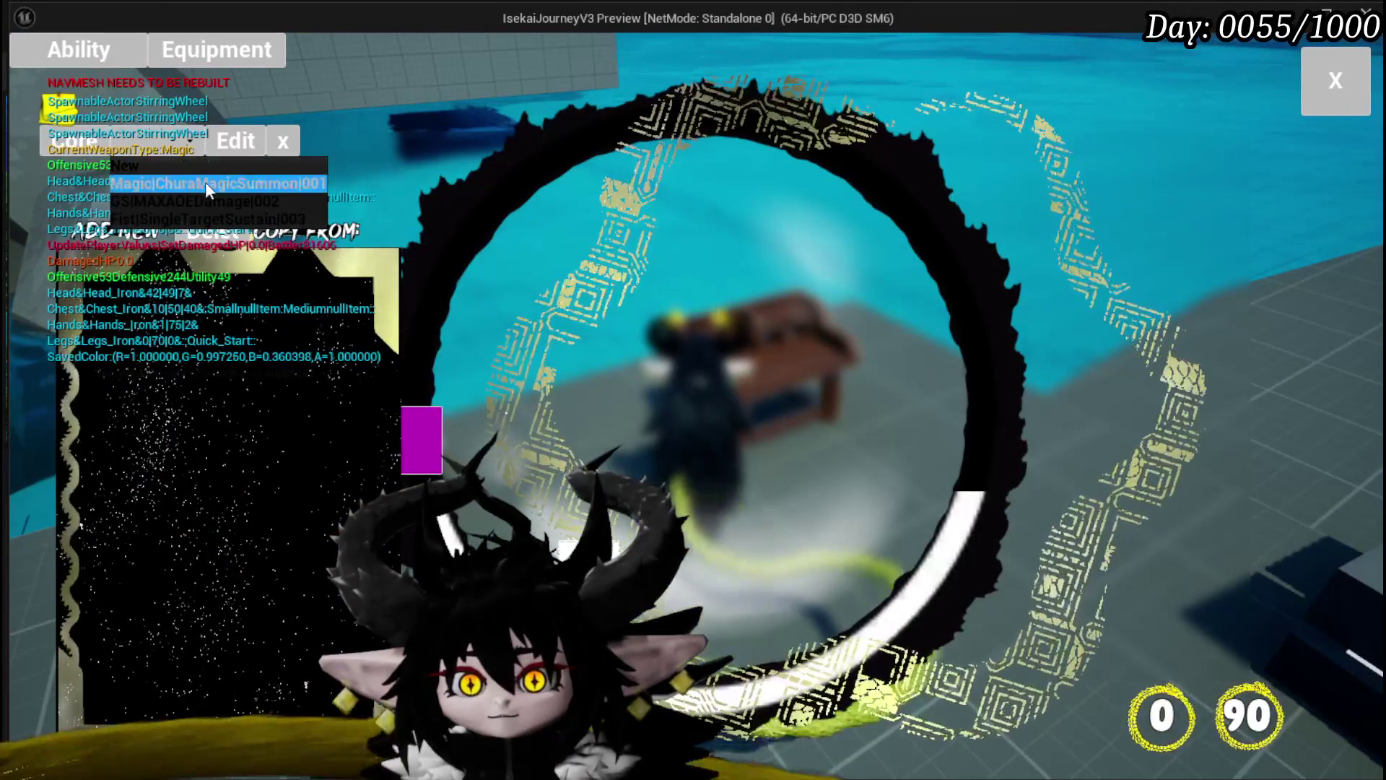
{"action": "left_click", "coordinate": [196, 182]}
{"action": "left_click", "coordinate": [458, 230]}
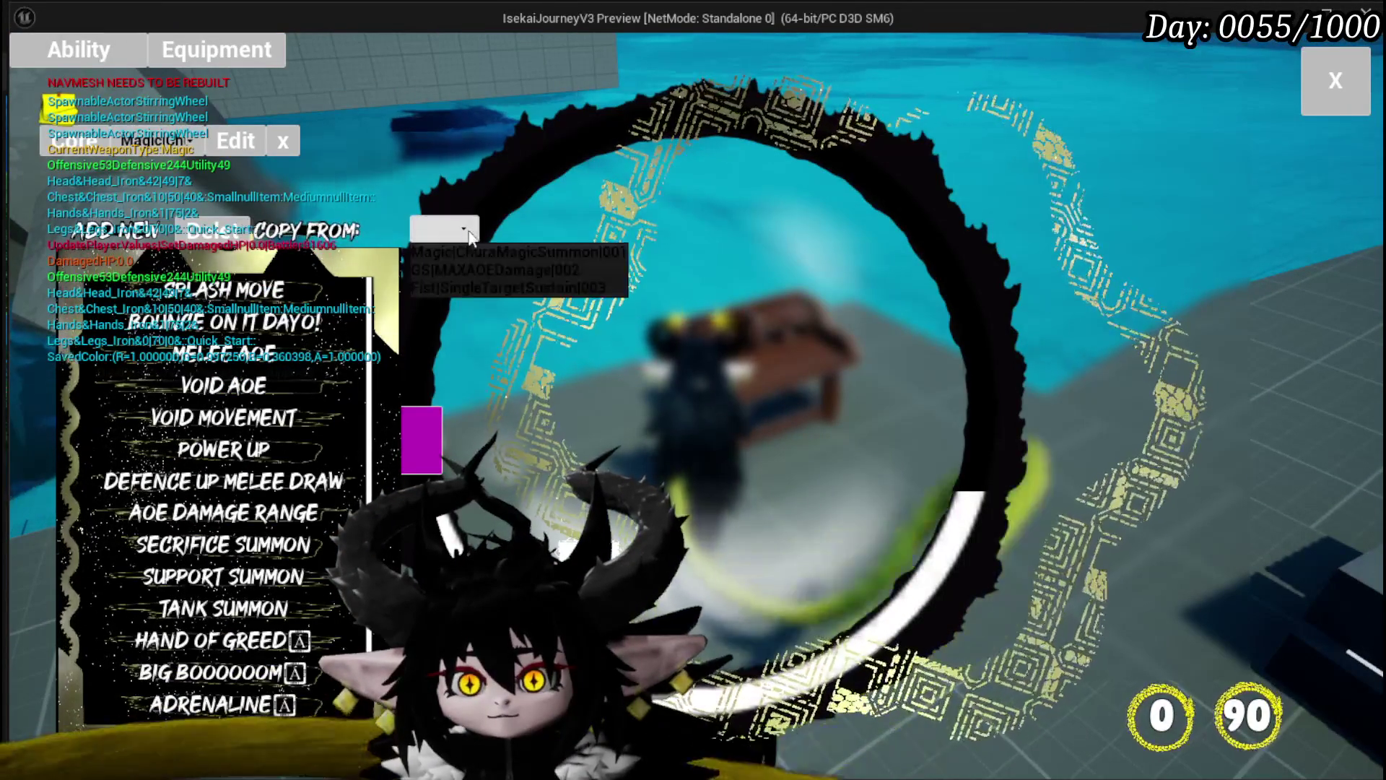
{"action": "left_click", "coordinate": [504, 253]}
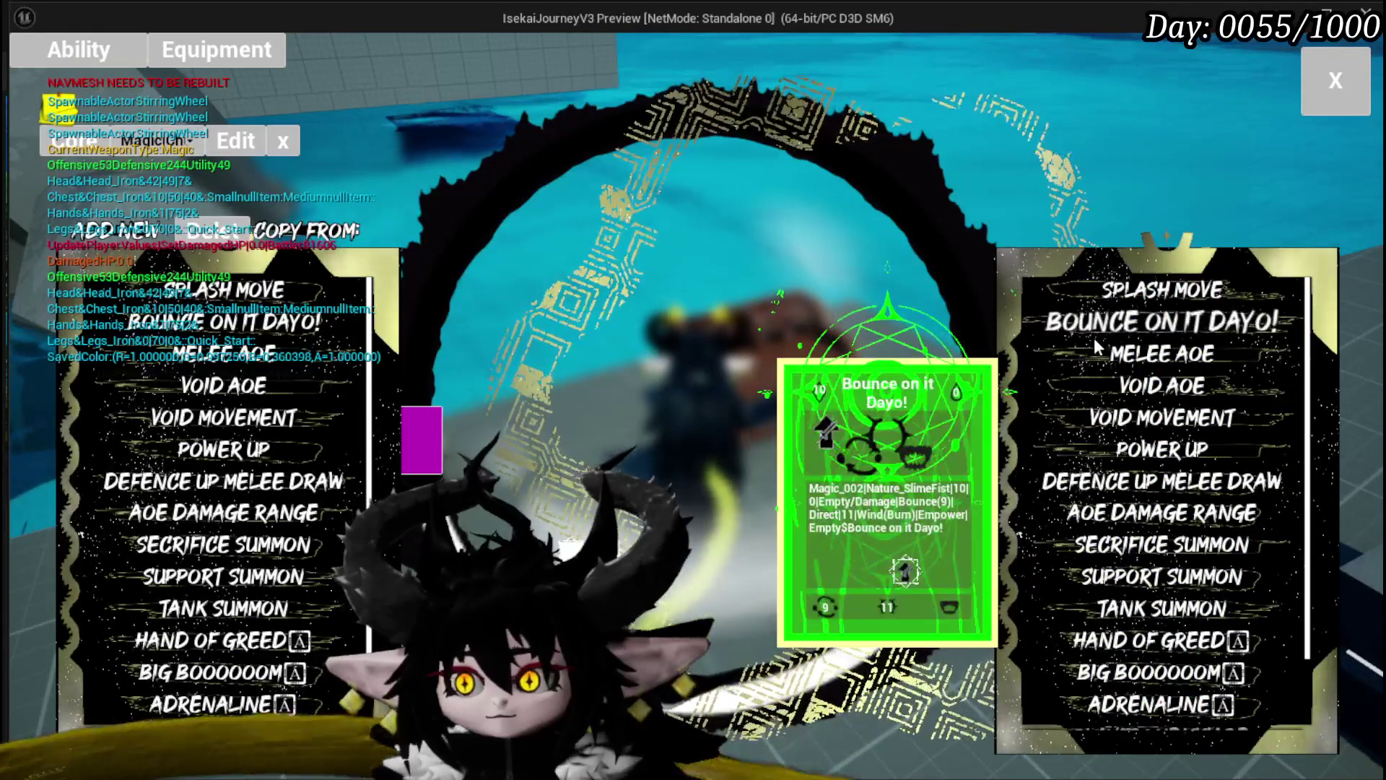
Copy Melee AOE to hit the CopyAbilityFromDeck breakpoint and step through the Branch and the next node
{"action": "left_click", "coordinate": [1110, 354]}
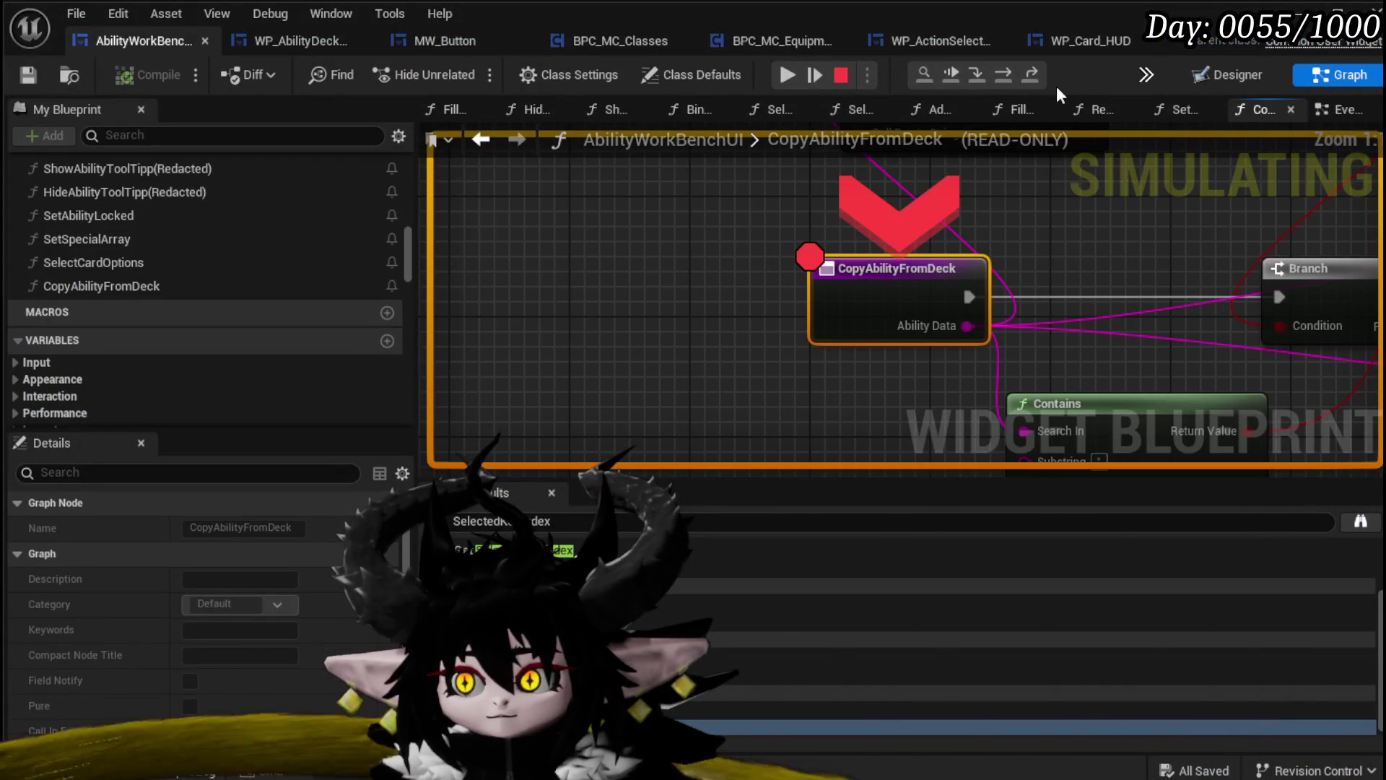
{"action": "left_click", "coordinate": [999, 72]}
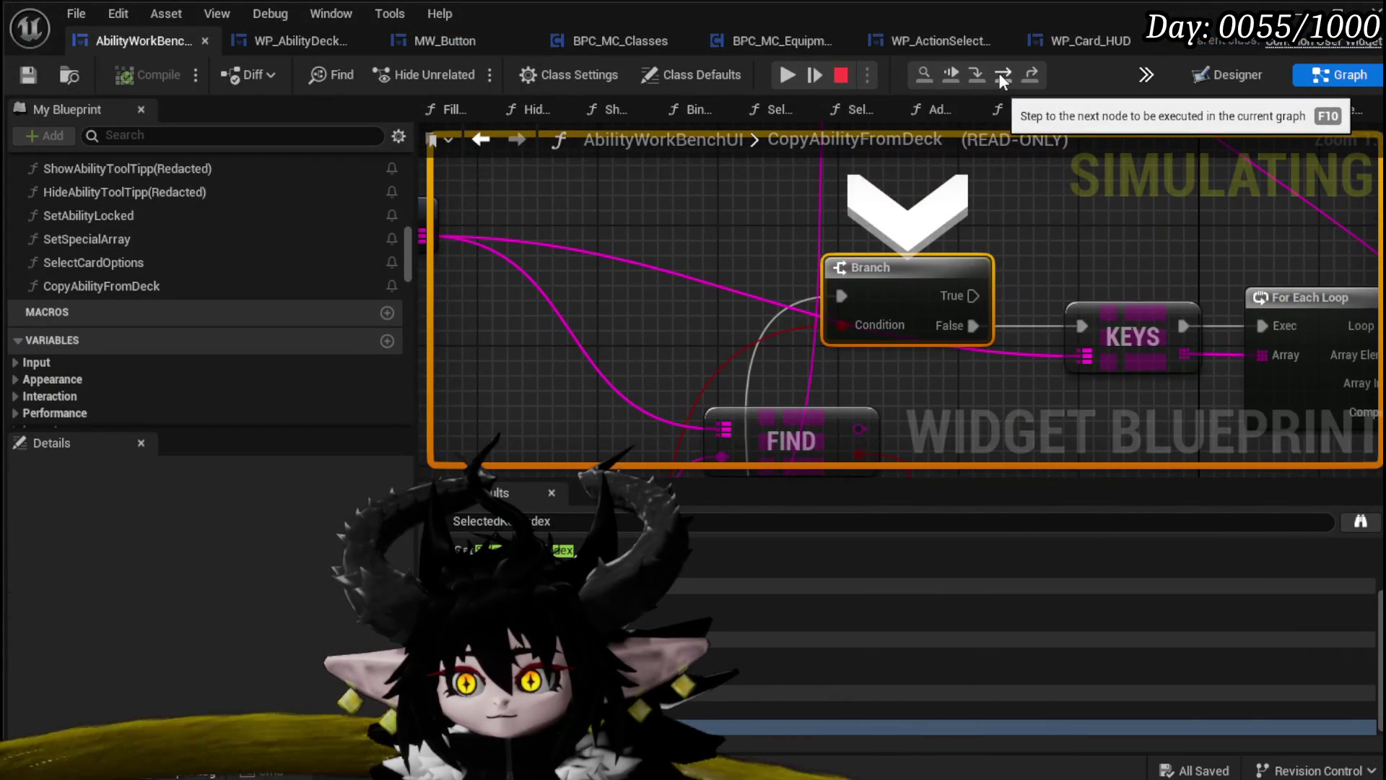
{"action": "scroll", "coordinate": [932, 278], "scroll_direction": "down", "scroll_amount": 2}
{"action": "mouse_move", "coordinate": [931, 278]}
{"action": "left_mouse_down"}
{"action": "mouse_move", "coordinate": [895, 296]}
{"action": "mouse_move", "coordinate": [872, 371]}
{"action": "left_mouse_up"}
{"action": "scroll", "coordinate": [901, 301], "scroll_direction": "down", "scroll_amount": 3}
{"action": "scroll", "coordinate": [925, 315], "scroll_direction": "up", "scroll_amount": 3}
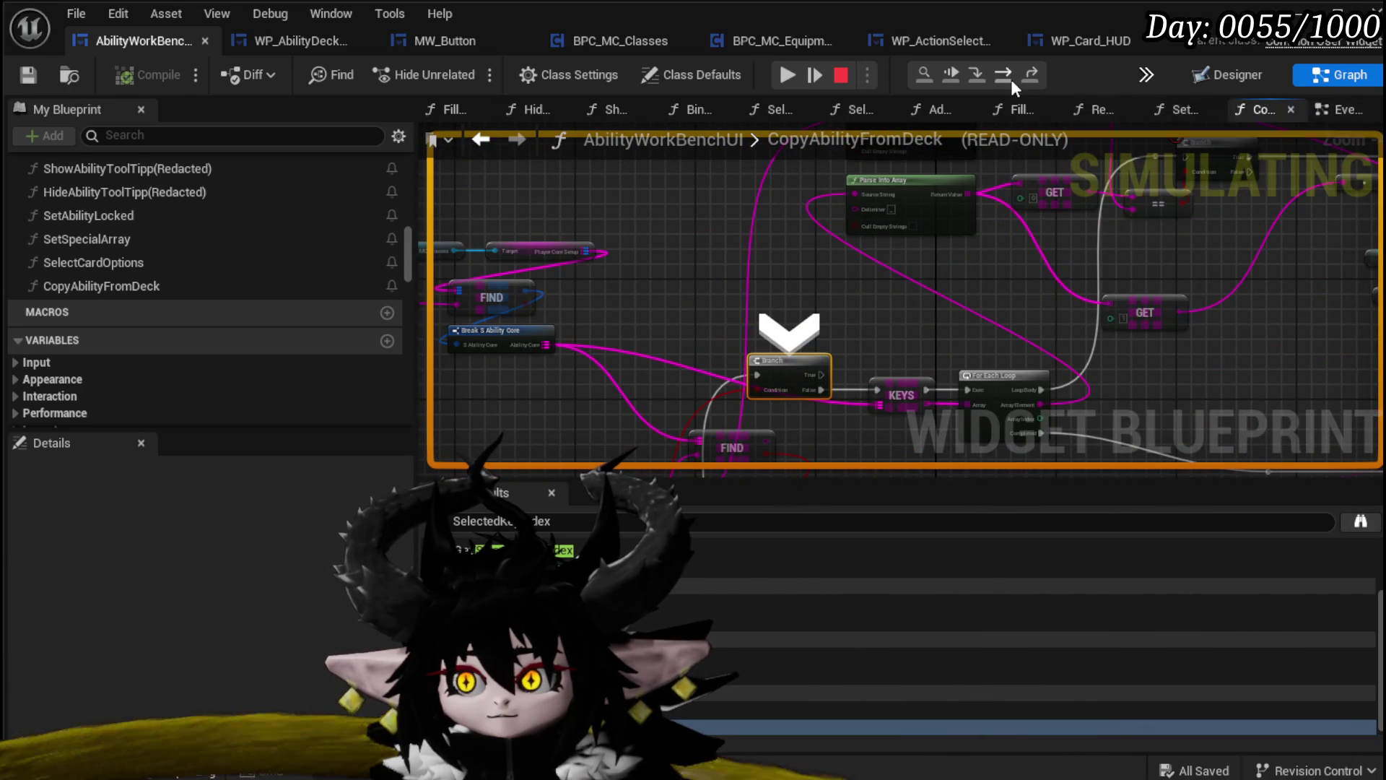
{"action": "left_click", "coordinate": [1010, 80]}
{"action": "scroll", "coordinate": [726, 292], "scroll_direction": "up", "scroll_amount": 3}
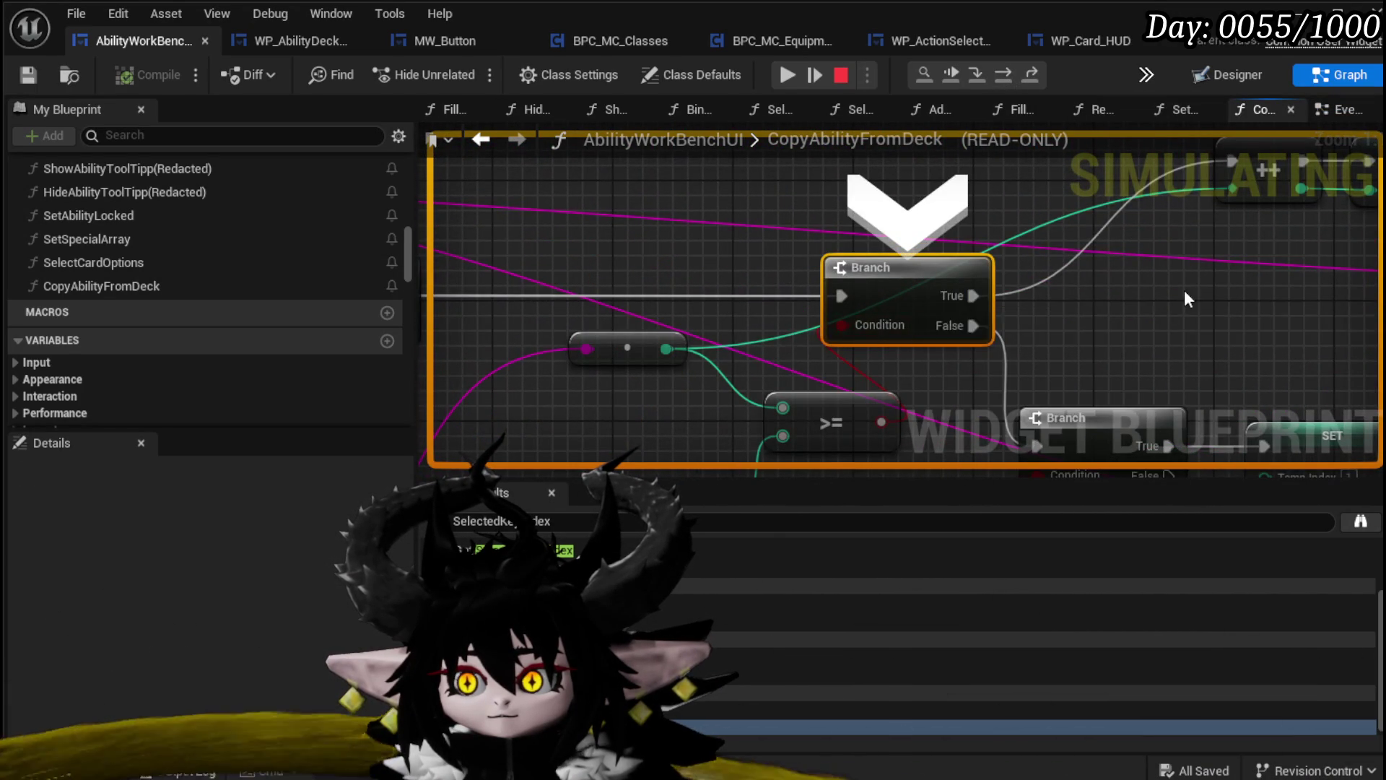
{"action": "scroll", "coordinate": [1188, 298], "scroll_direction": "down", "scroll_amount": 2}
{"action": "left_click_drag", "start_coordinate": [1188, 298], "coordinate": [736, 341]}
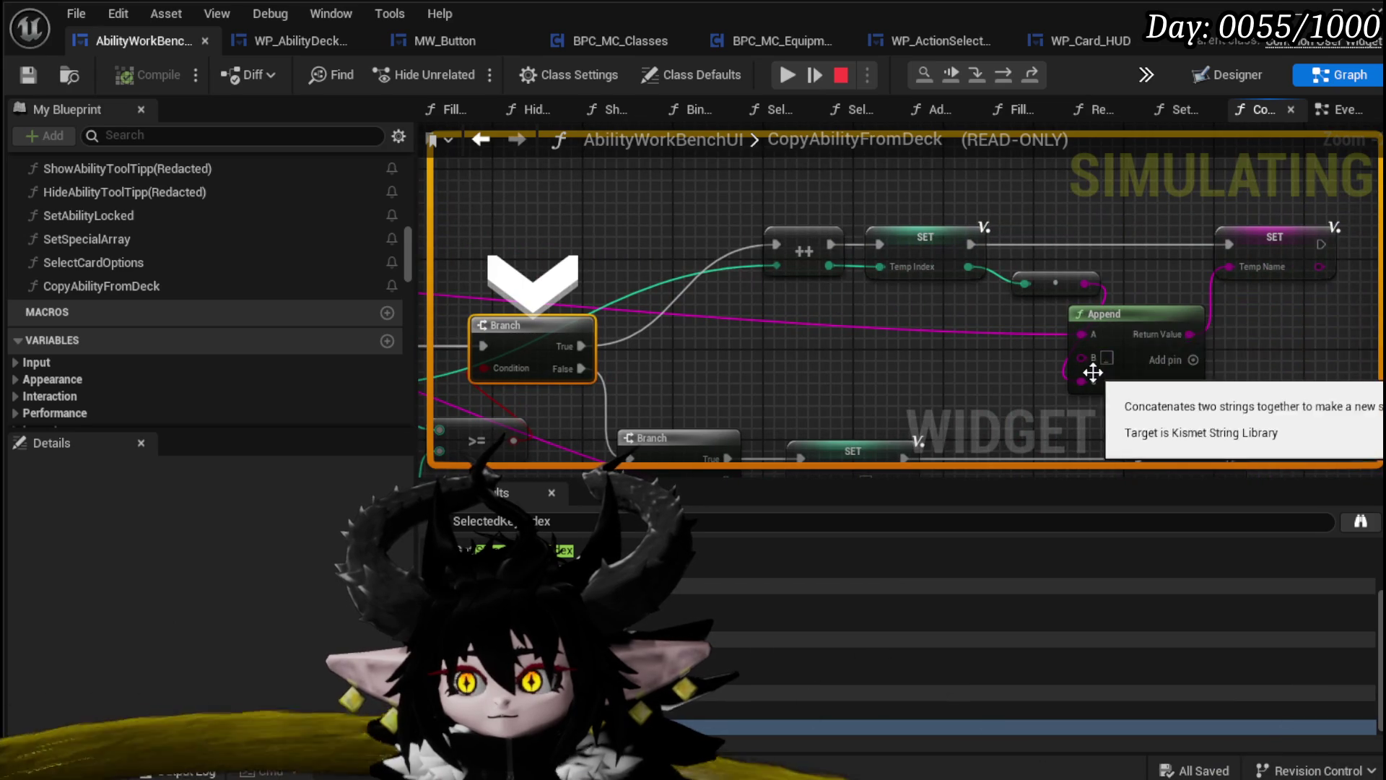
Resume the game, preview the Power Up card, and copy Melee AOE again
{"action": "left_click", "coordinate": [786, 77]}
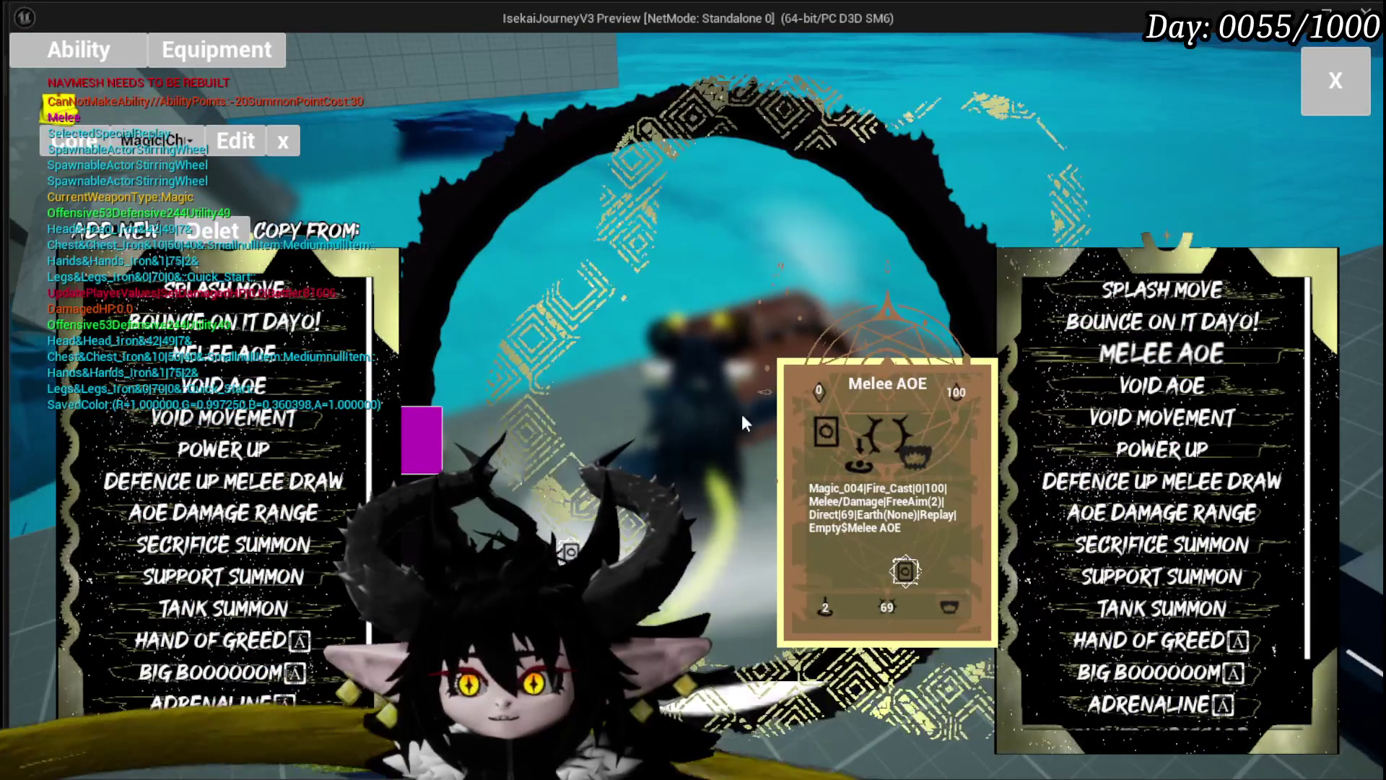
{"action": "left_click", "coordinate": [294, 450]}
{"action": "scroll", "coordinate": [293, 451], "scroll_direction": "down", "scroll_amount": 3}
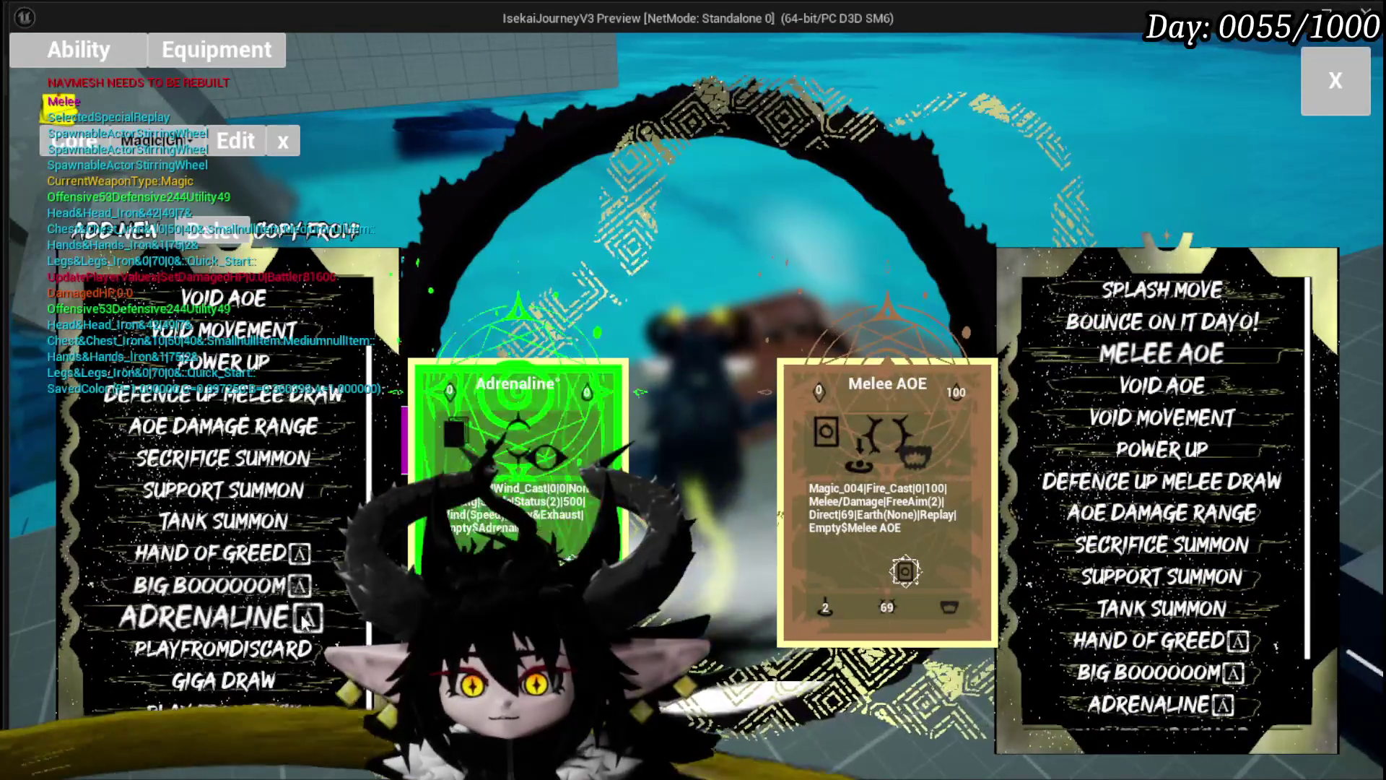
{"action": "scroll", "coordinate": [230, 649], "scroll_direction": "up", "scroll_amount": 3}
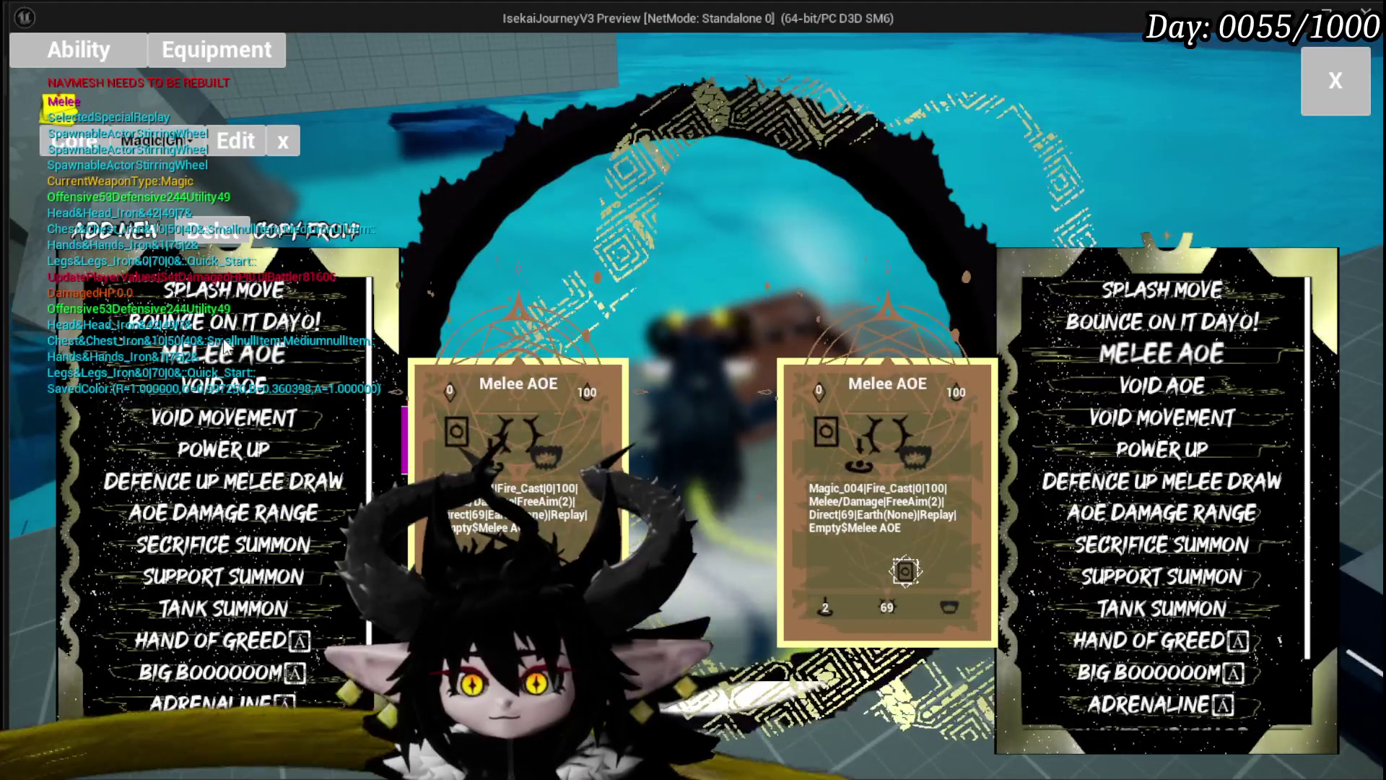
{"action": "left_click", "coordinate": [1155, 353]}
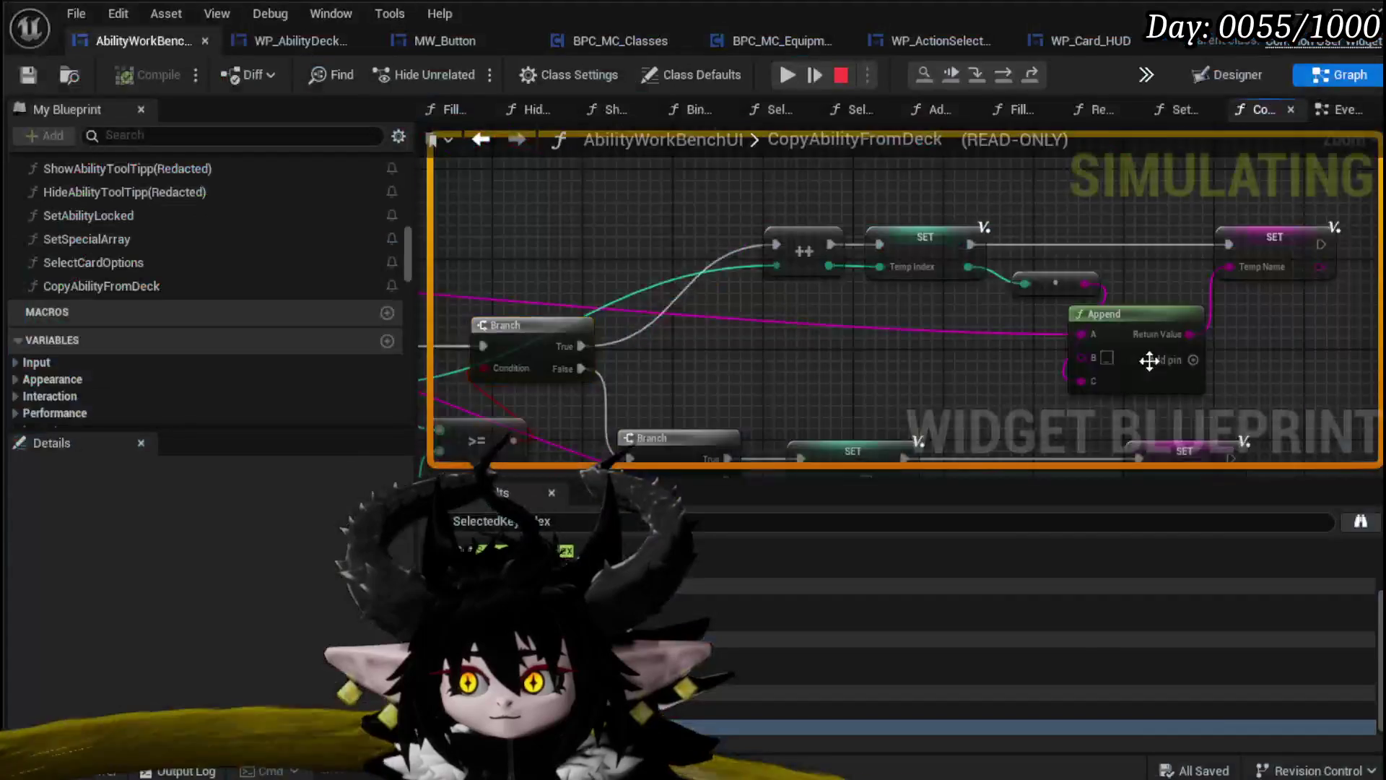
Disable the breakpoint on the CopyAbilityFromDeck node
{"action": "scroll", "coordinate": [898, 296], "scroll_direction": "down", "scroll_amount": 3}
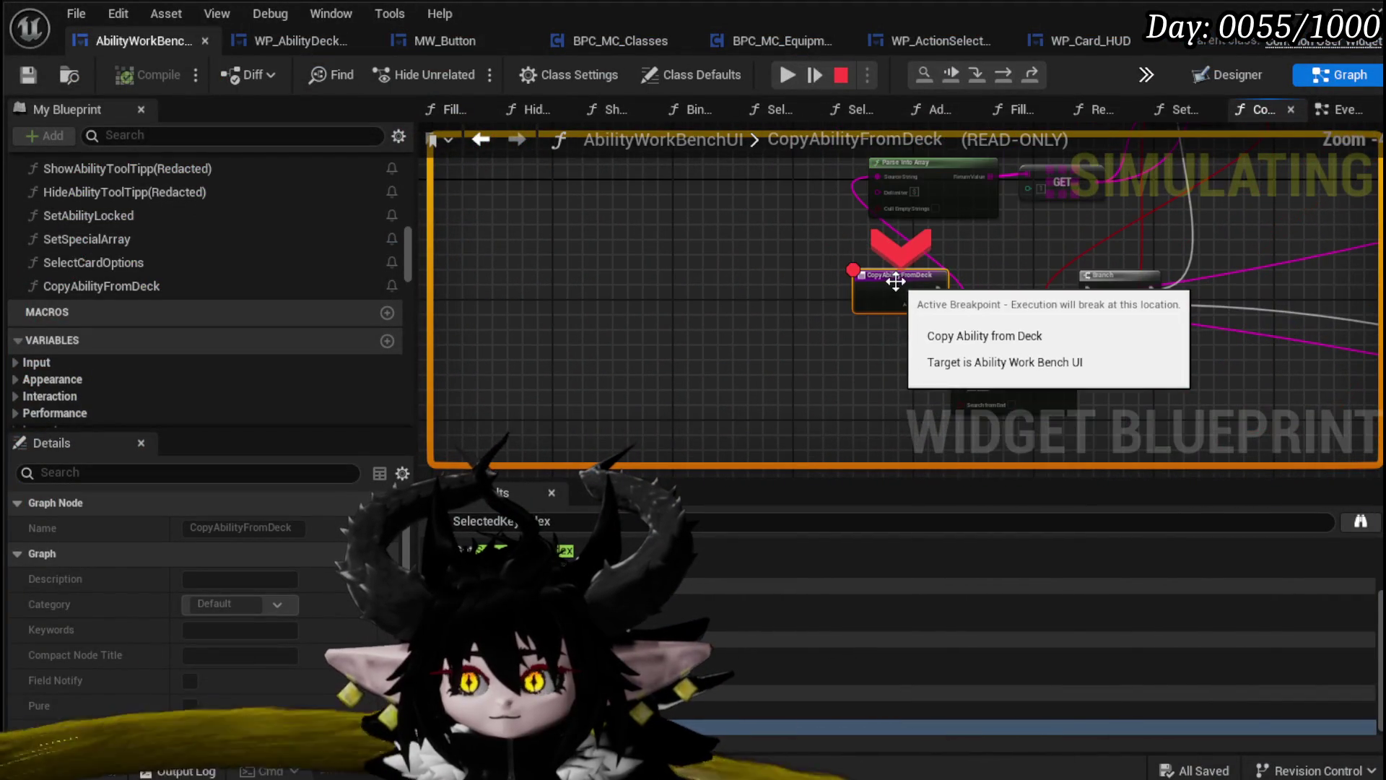
{"action": "right_click", "coordinate": [899, 289]}
{"action": "left_click", "coordinate": [964, 403]}
{"action": "scroll", "coordinate": [668, 390], "scroll_direction": "down", "scroll_amount": 5}
{"action": "scroll", "coordinate": [863, 341], "scroll_direction": "up", "scroll_amount": 6}
{"action": "scroll", "coordinate": [808, 353], "scroll_direction": "down", "scroll_amount": 3}
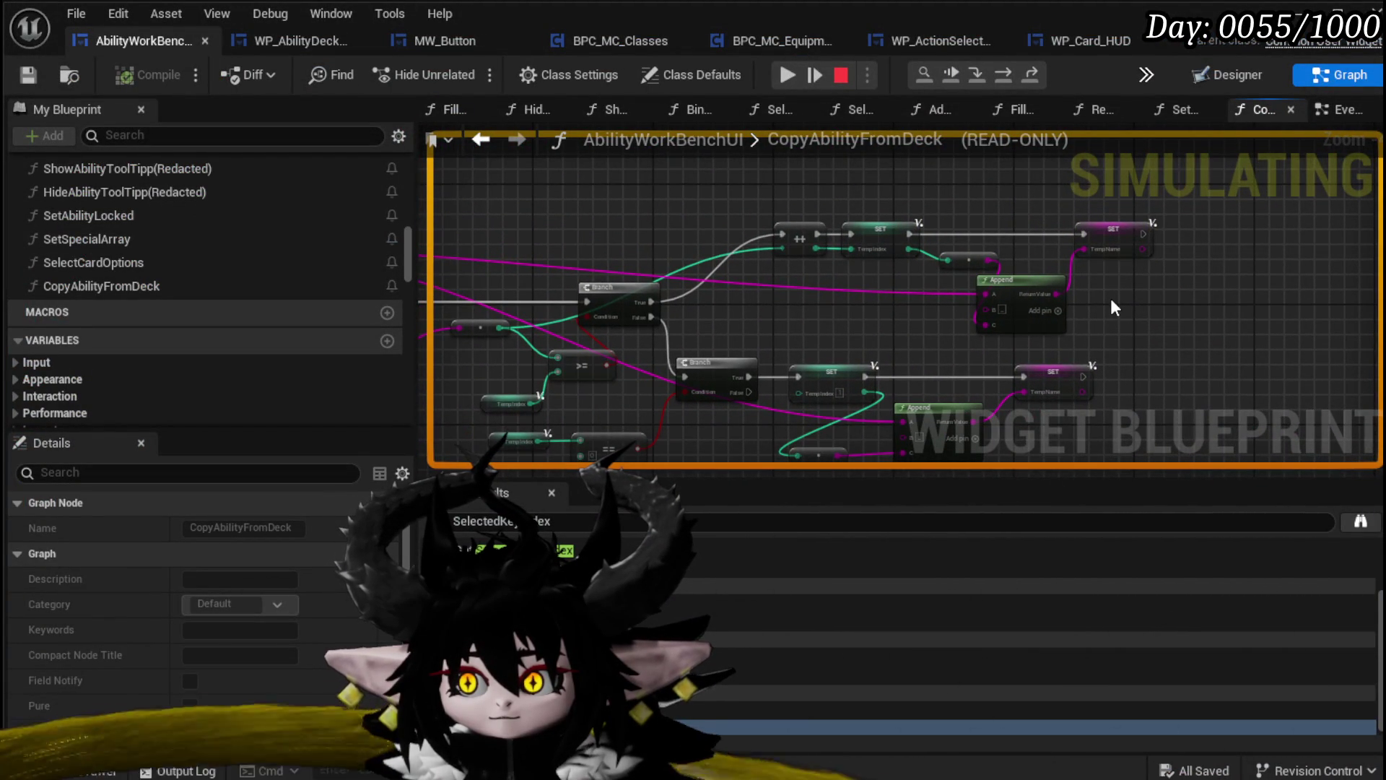
{"action": "mouse_move", "coordinate": [1110, 297]}
{"action": "left_mouse_down"}
{"action": "mouse_move", "coordinate": [881, 305]}
{"action": "mouse_move", "coordinate": [940, 342]}
{"action": "mouse_move", "coordinate": [538, 395]}
{"action": "mouse_move", "coordinate": [882, 286]}
{"action": "mouse_move", "coordinate": [746, 365]}
{"action": "mouse_move", "coordinate": [525, 420]}
{"action": "mouse_move", "coordinate": [709, 310]}
{"action": "left_mouse_up"}
Find the Initial Set Data node and toggle a breakpoint on it
{"action": "scroll", "coordinate": [709, 309], "scroll_direction": "up", "scroll_amount": 2}
{"action": "scroll", "coordinate": [669, 236], "scroll_direction": "down", "scroll_amount": 2}
{"action": "mouse_move", "coordinate": [669, 236]}
{"action": "left_mouse_down"}
{"action": "mouse_move", "coordinate": [833, 362]}
{"action": "mouse_move", "coordinate": [856, 309]}
{"action": "left_mouse_up"}
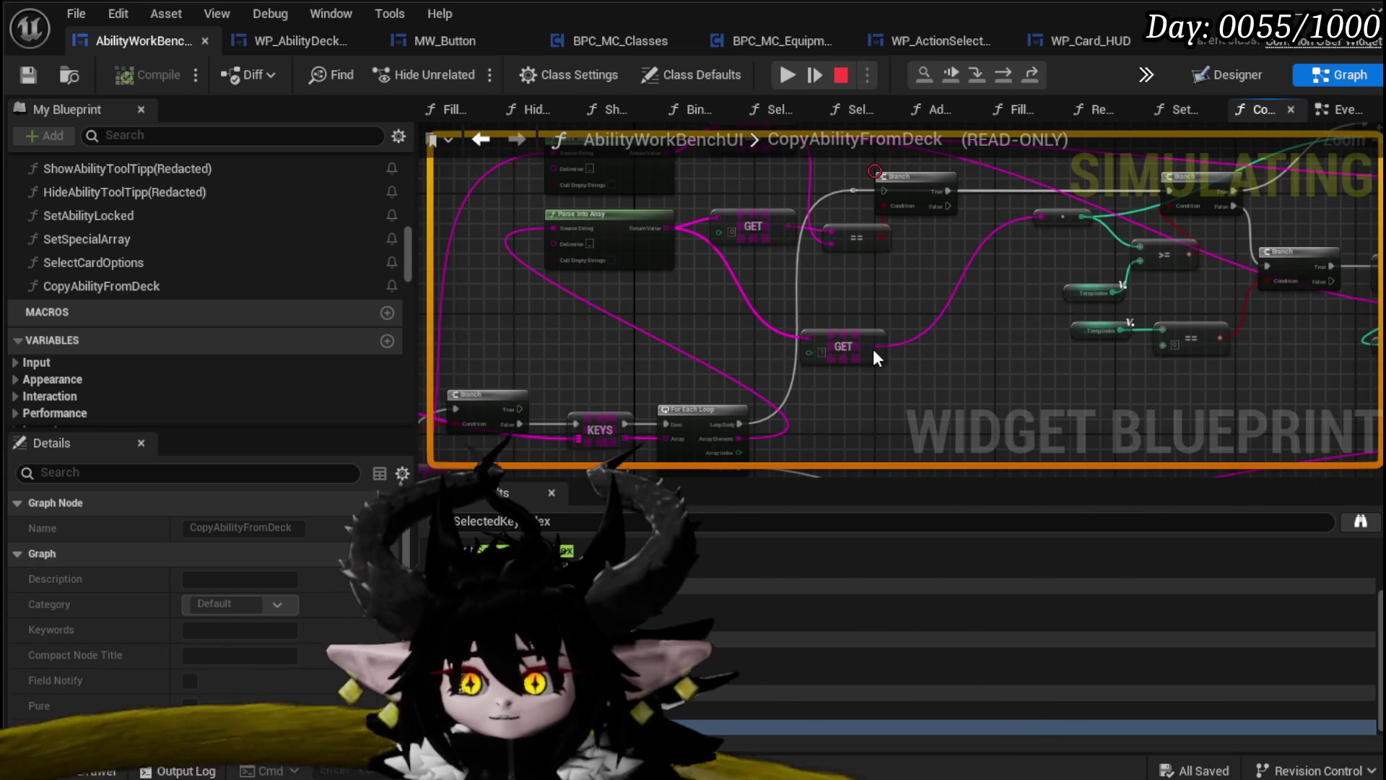
{"action": "mouse_move", "coordinate": [959, 327]}
{"action": "left_mouse_down"}
{"action": "mouse_move", "coordinate": [331, 182]}
{"action": "mouse_move", "coordinate": [332, 233]}
{"action": "left_mouse_up"}
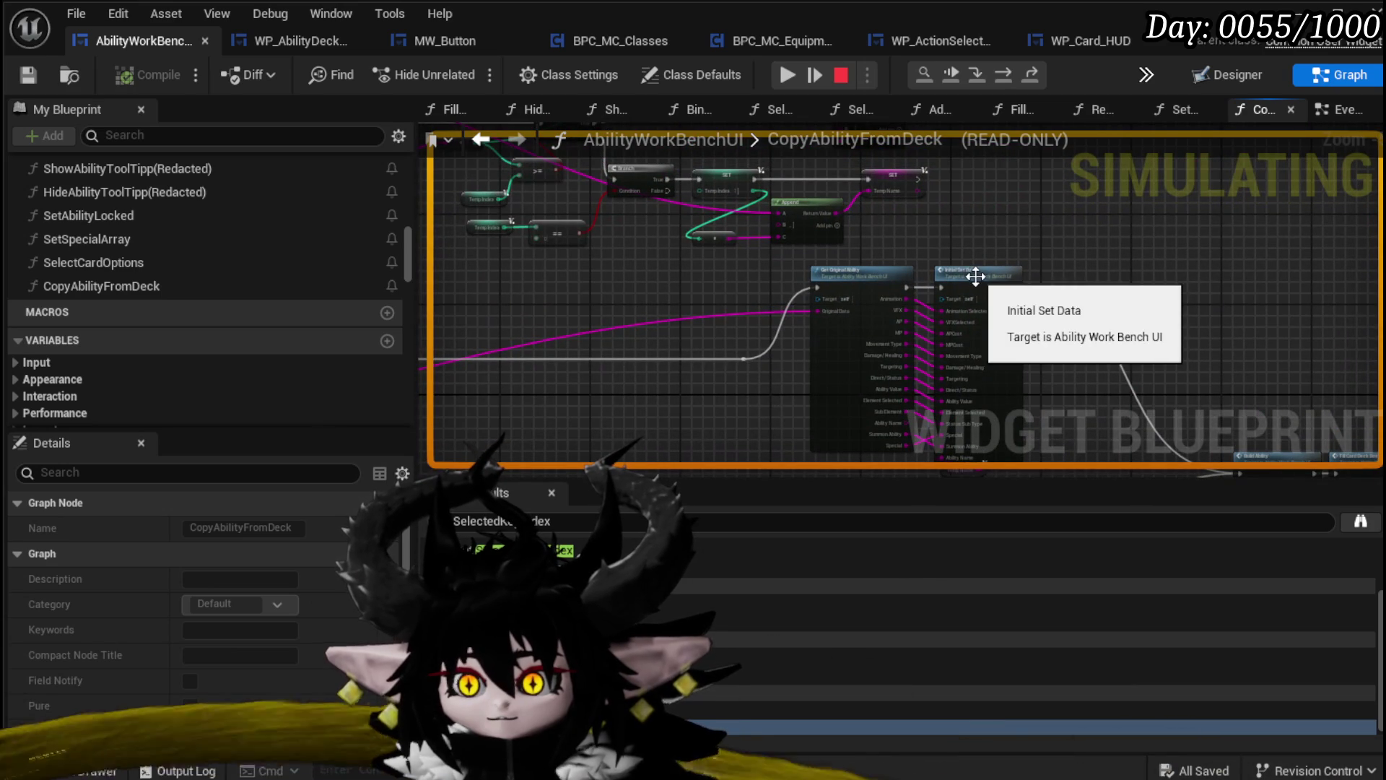
{"action": "left_click_drag", "start_coordinate": [960, 275], "coordinate": [963, 200]}
{"action": "right_click", "coordinate": [937, 214]}
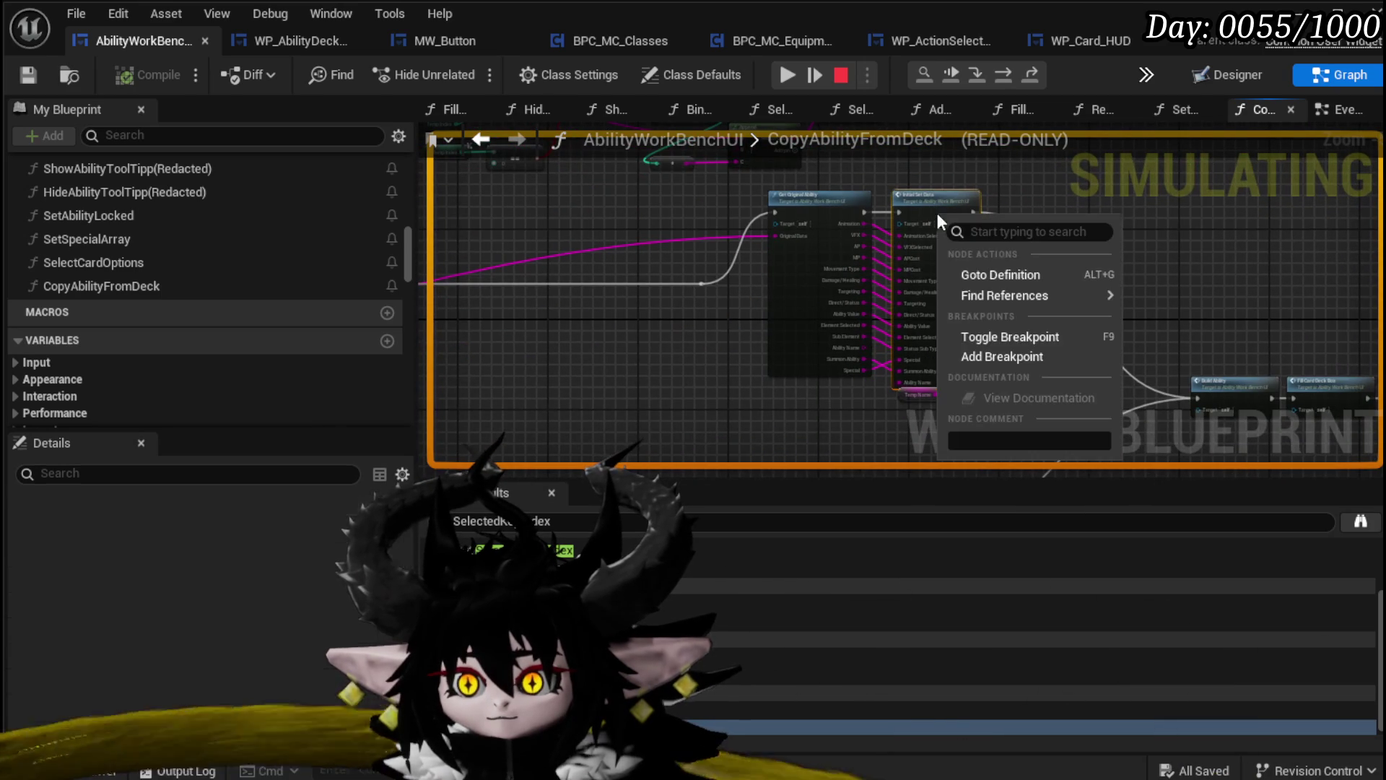
{"action": "left_click", "coordinate": [997, 356]}
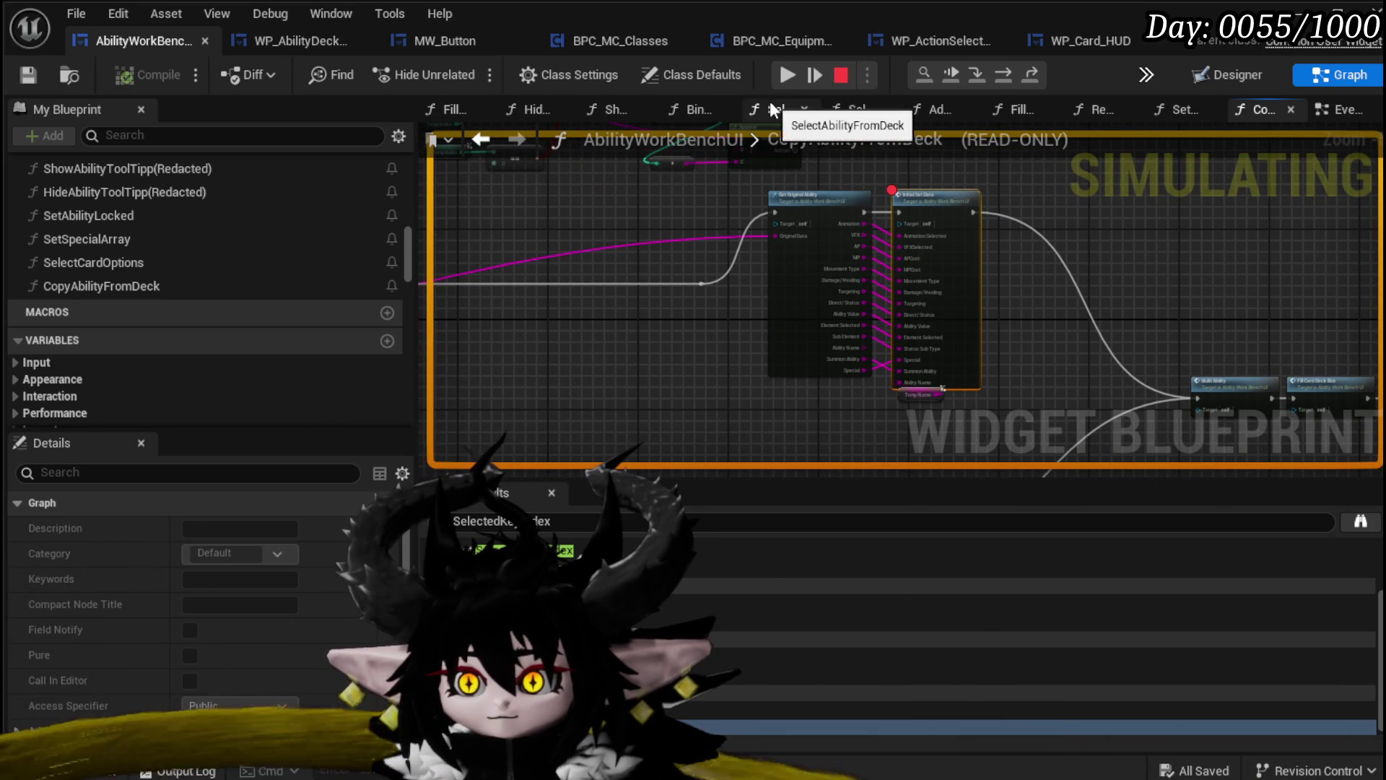
Resume until Initial Set Data pauses, confirm Temp Name is Melee AOE_1, and return to the game
{"action": "left_click", "coordinate": [789, 76]}
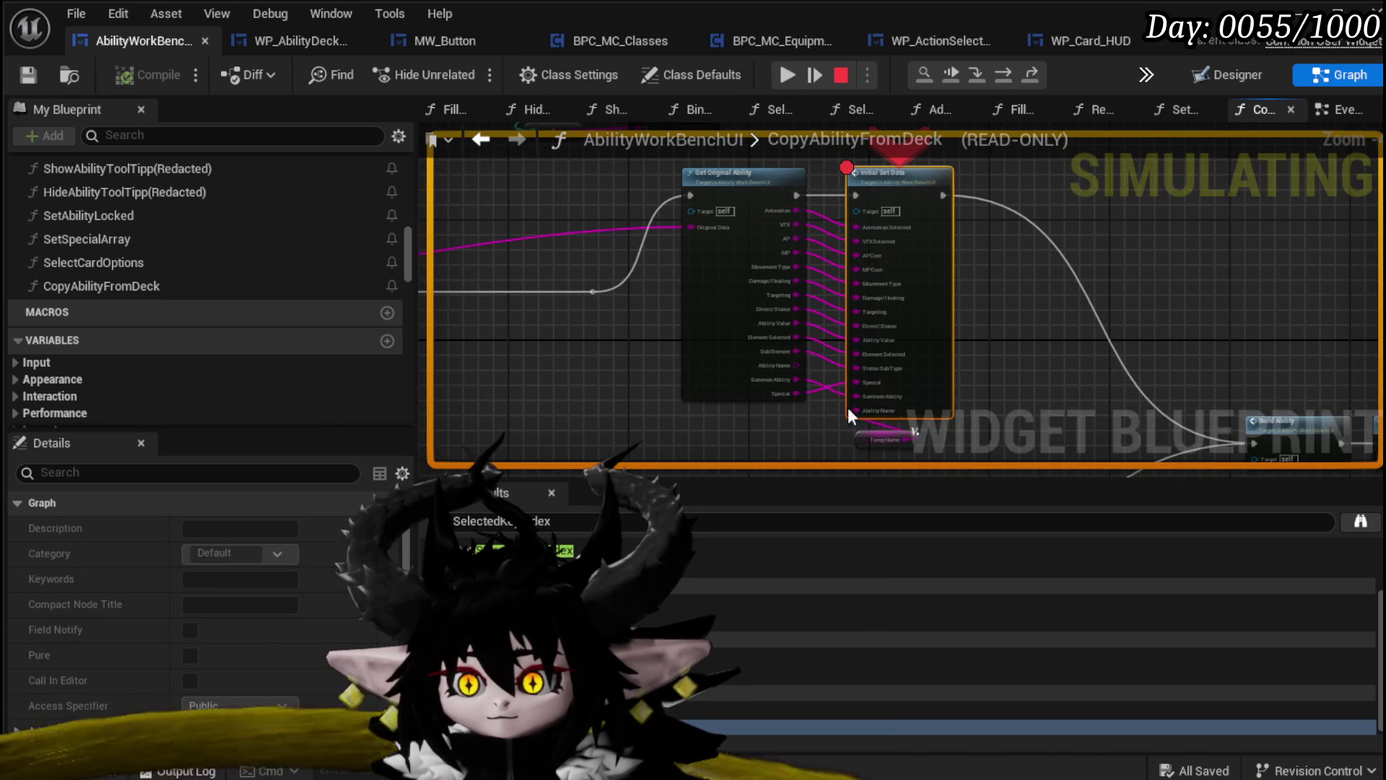
{"action": "scroll", "coordinate": [790, 328], "scroll_direction": "up", "scroll_amount": 4}
{"action": "mouse_move", "coordinate": [789, 328]}
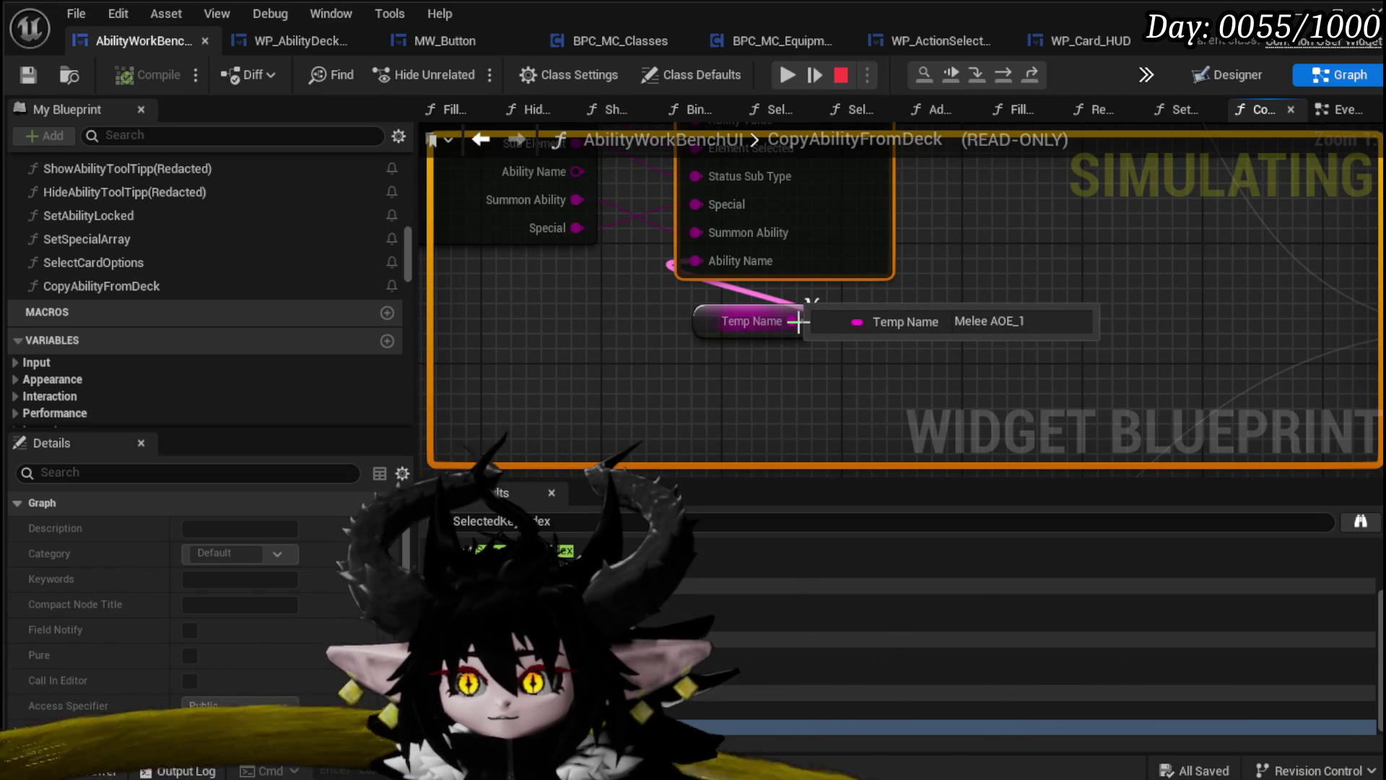
{"action": "scroll", "coordinate": [797, 322], "scroll_direction": "down", "scroll_amount": 2}
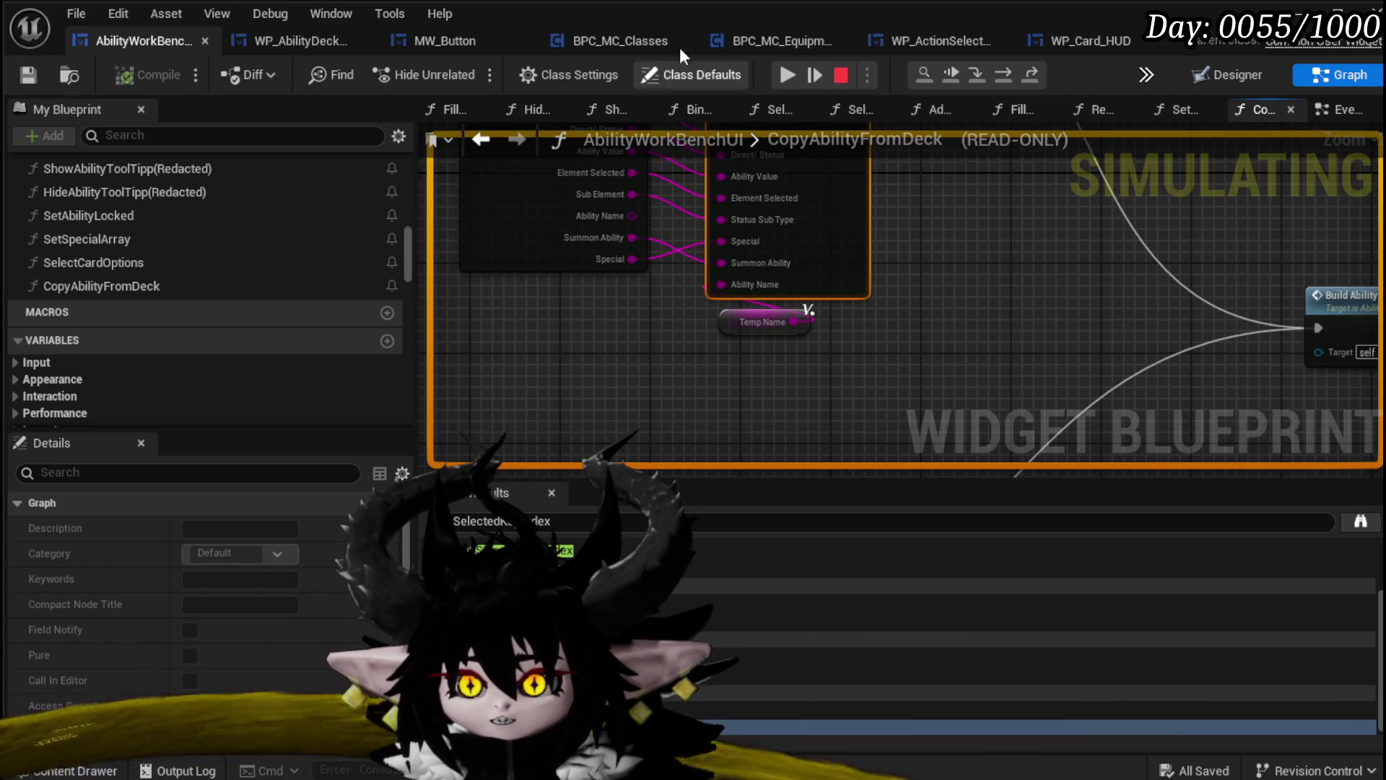
{"action": "left_click", "coordinate": [787, 75]}
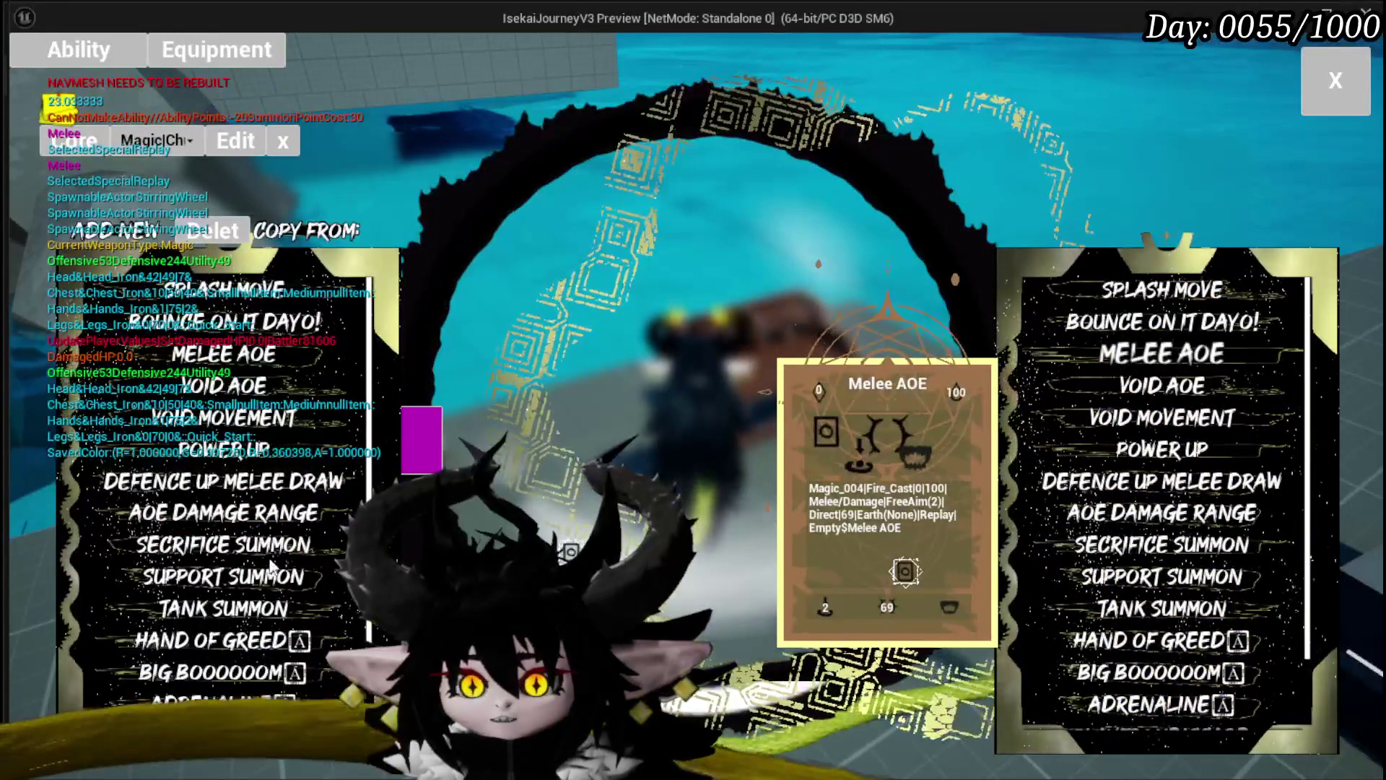
Scroll through the ability lists in the running game preview
{"action": "scroll", "coordinate": [280, 397], "scroll_direction": "down", "scroll_amount": 3}
{"action": "mouse_move", "coordinate": [280, 397]}
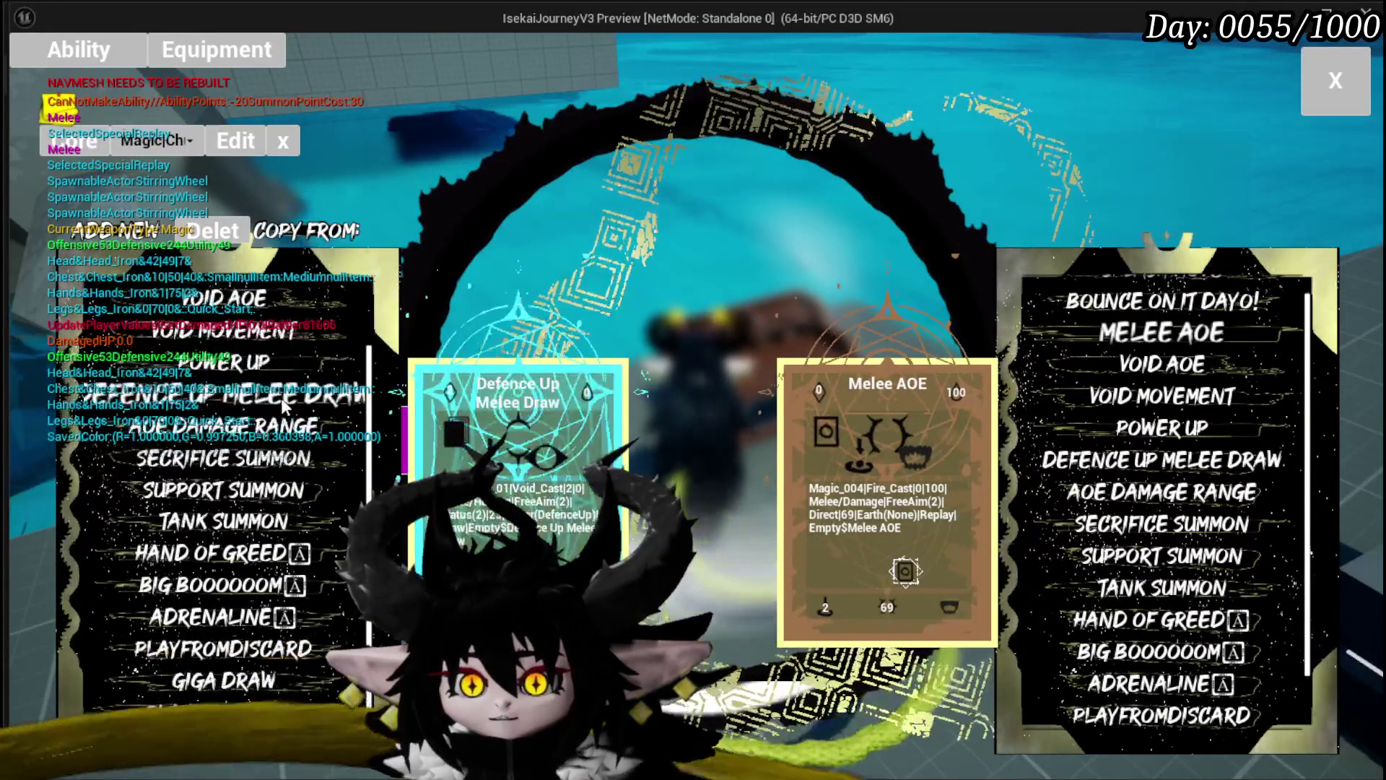
{"action": "scroll", "coordinate": [280, 398], "scroll_direction": "up", "scroll_amount": 2}
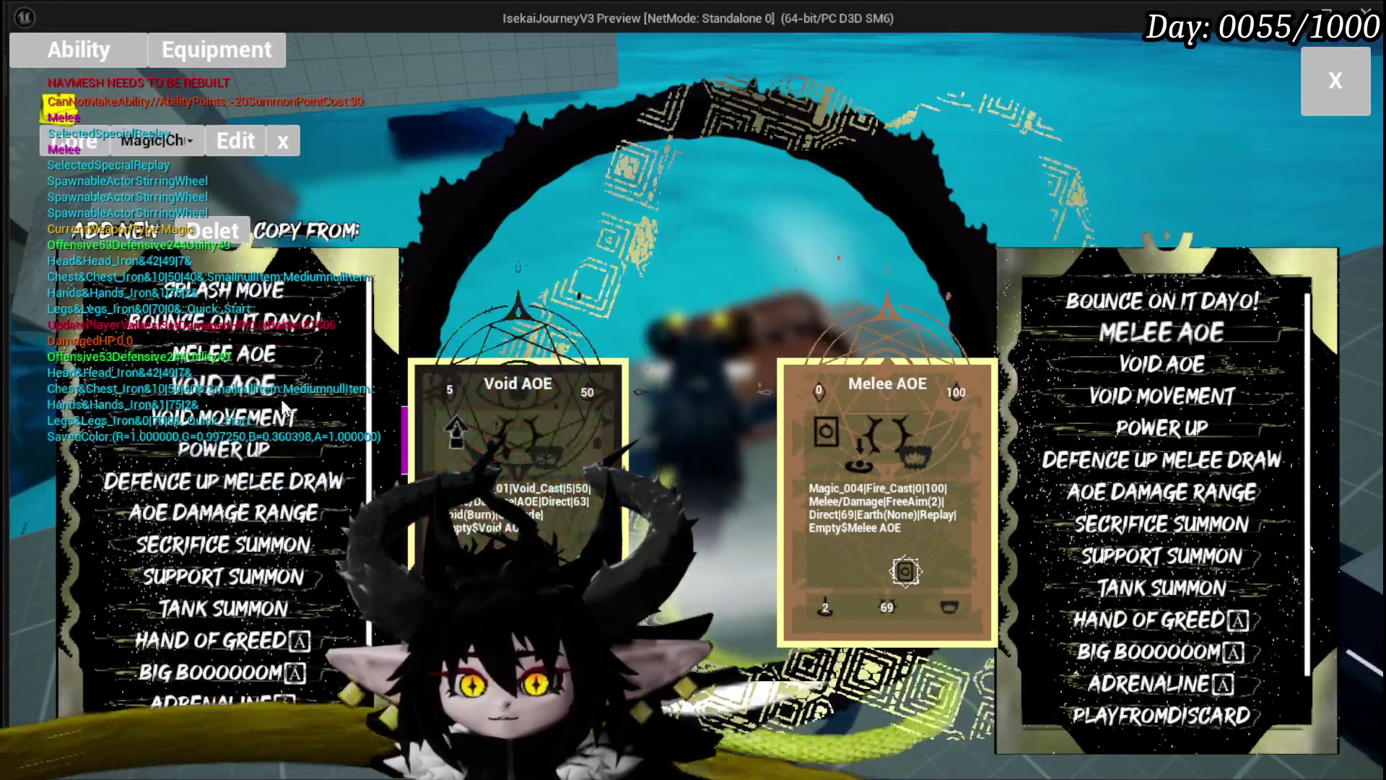
{"action": "scroll", "coordinate": [285, 357], "scroll_direction": "down", "scroll_amount": 3}
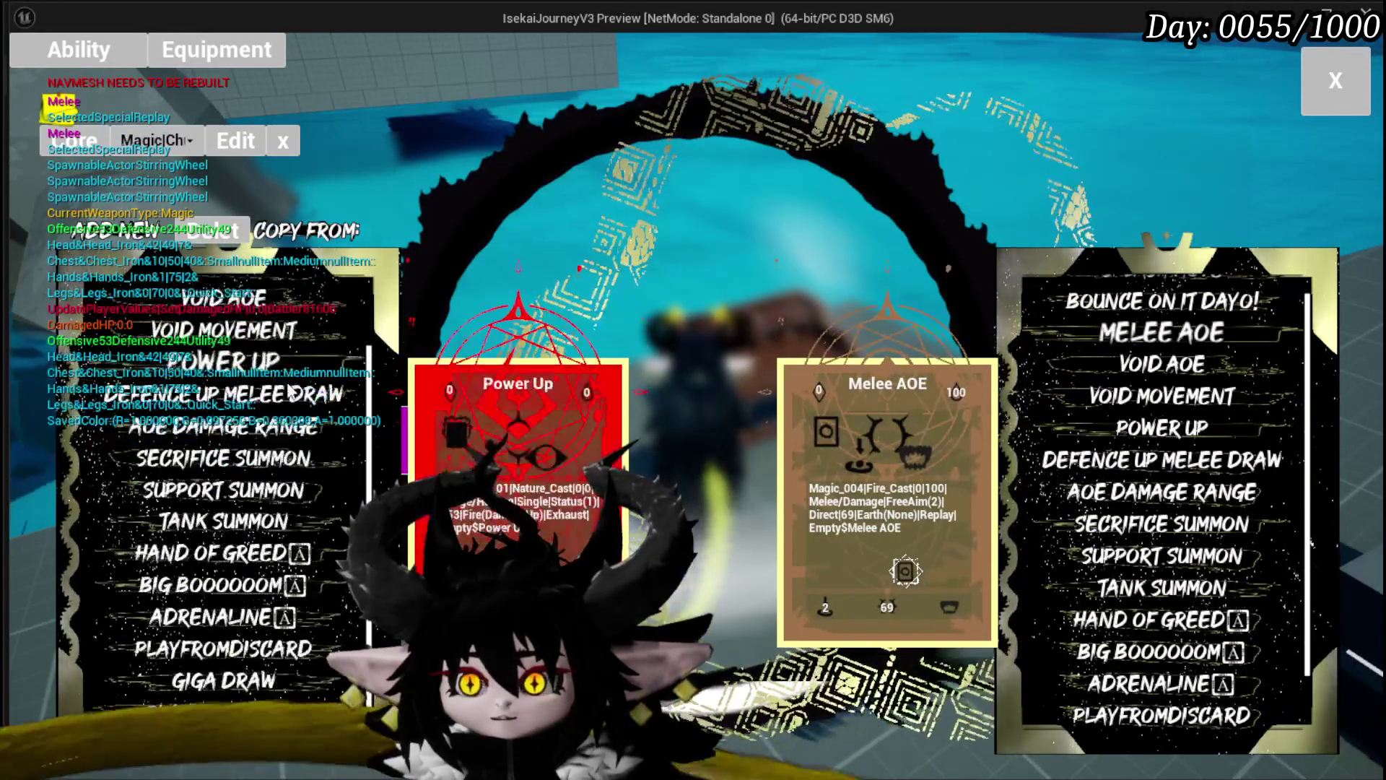
{"action": "scroll", "coordinate": [289, 608], "scroll_direction": "up", "scroll_amount": 3}
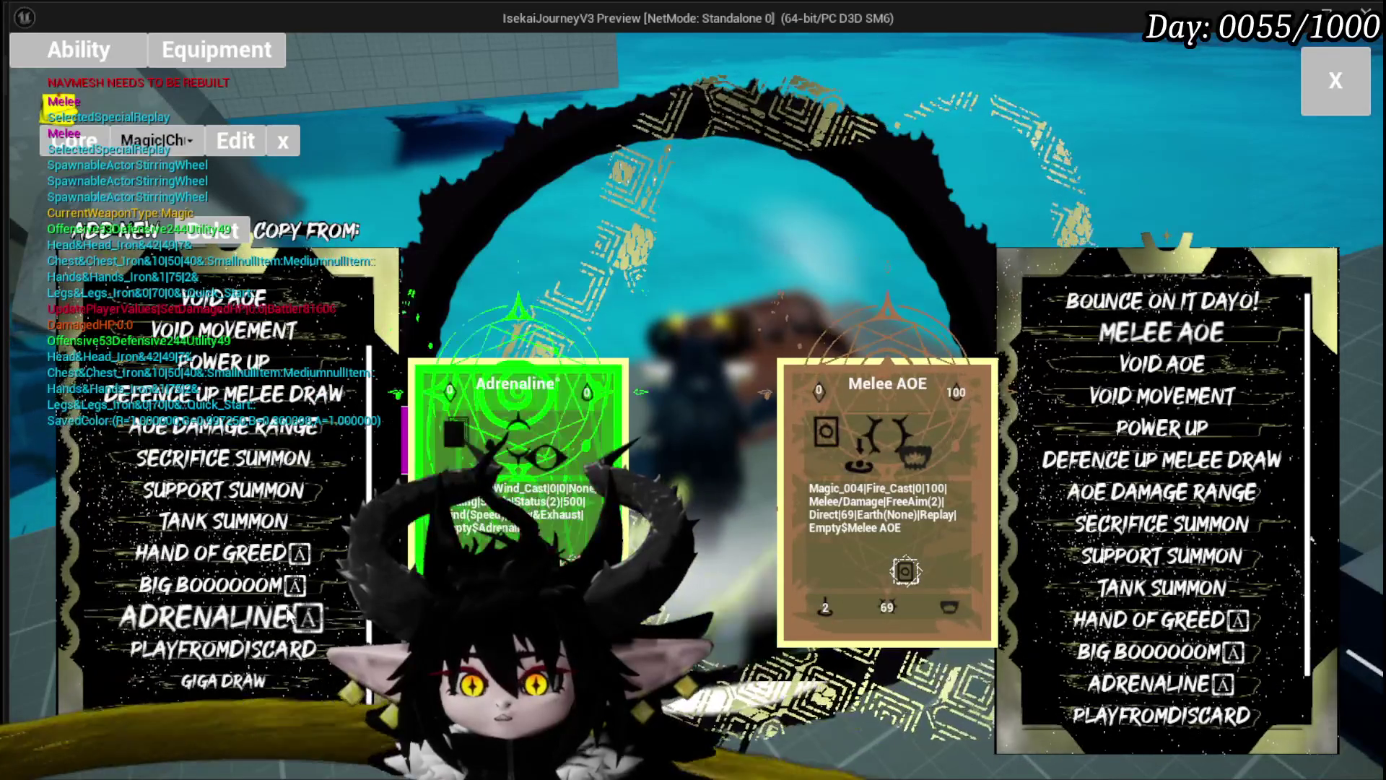
{"action": "scroll", "coordinate": [288, 608], "scroll_direction": "down", "scroll_amount": 3}
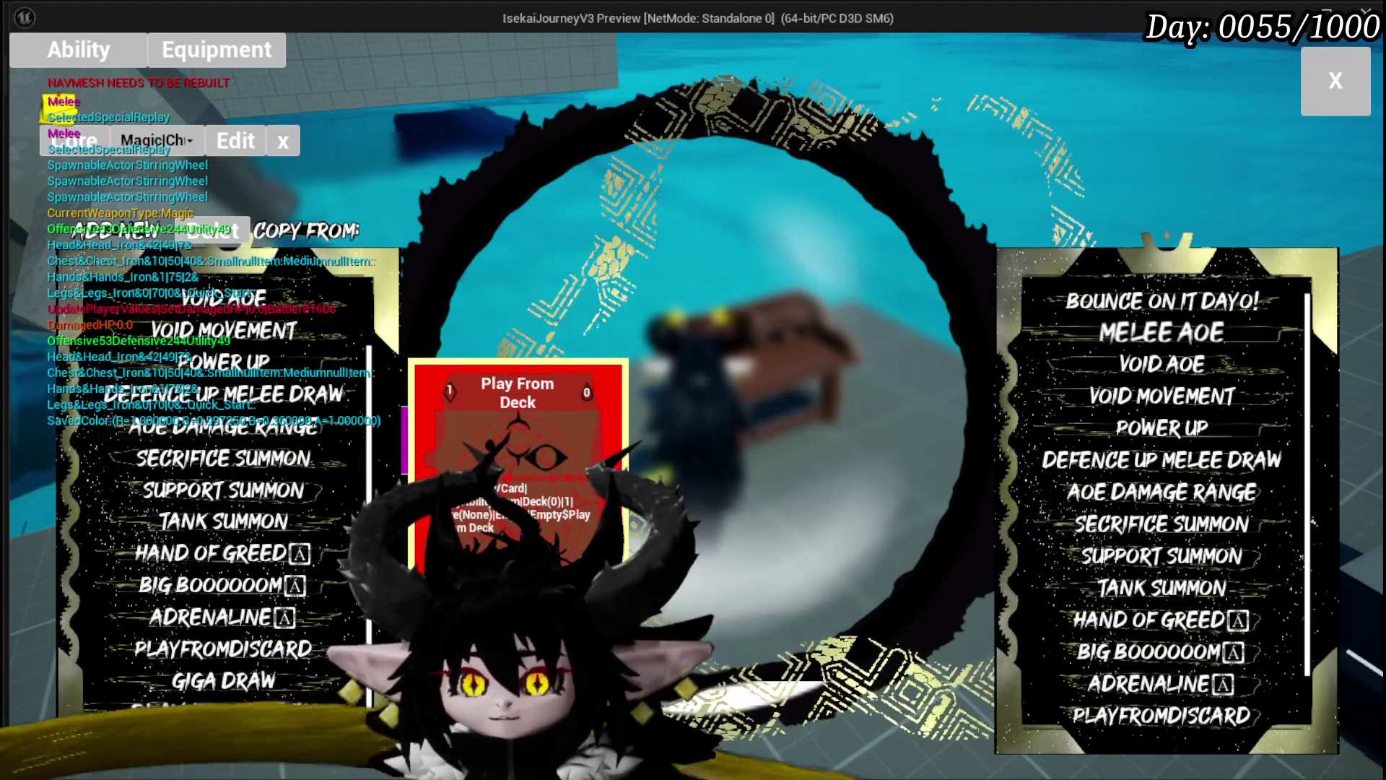
{"action": "scroll", "coordinate": [343, 706], "scroll_direction": "up", "scroll_amount": 3}
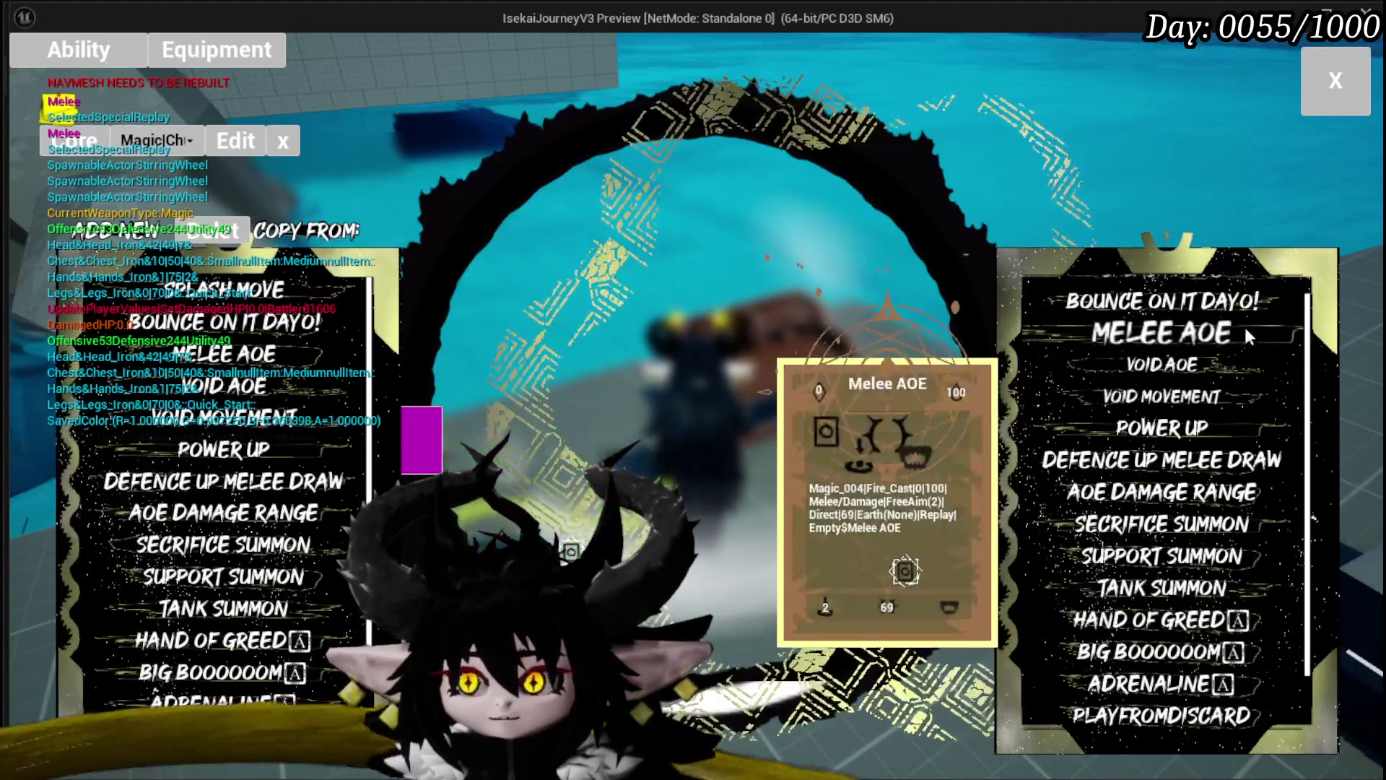
Return to the paused CopyAbilityFromDeck graph and step over to Build Ability
{"action": "left_click", "coordinate": [1215, 345]}
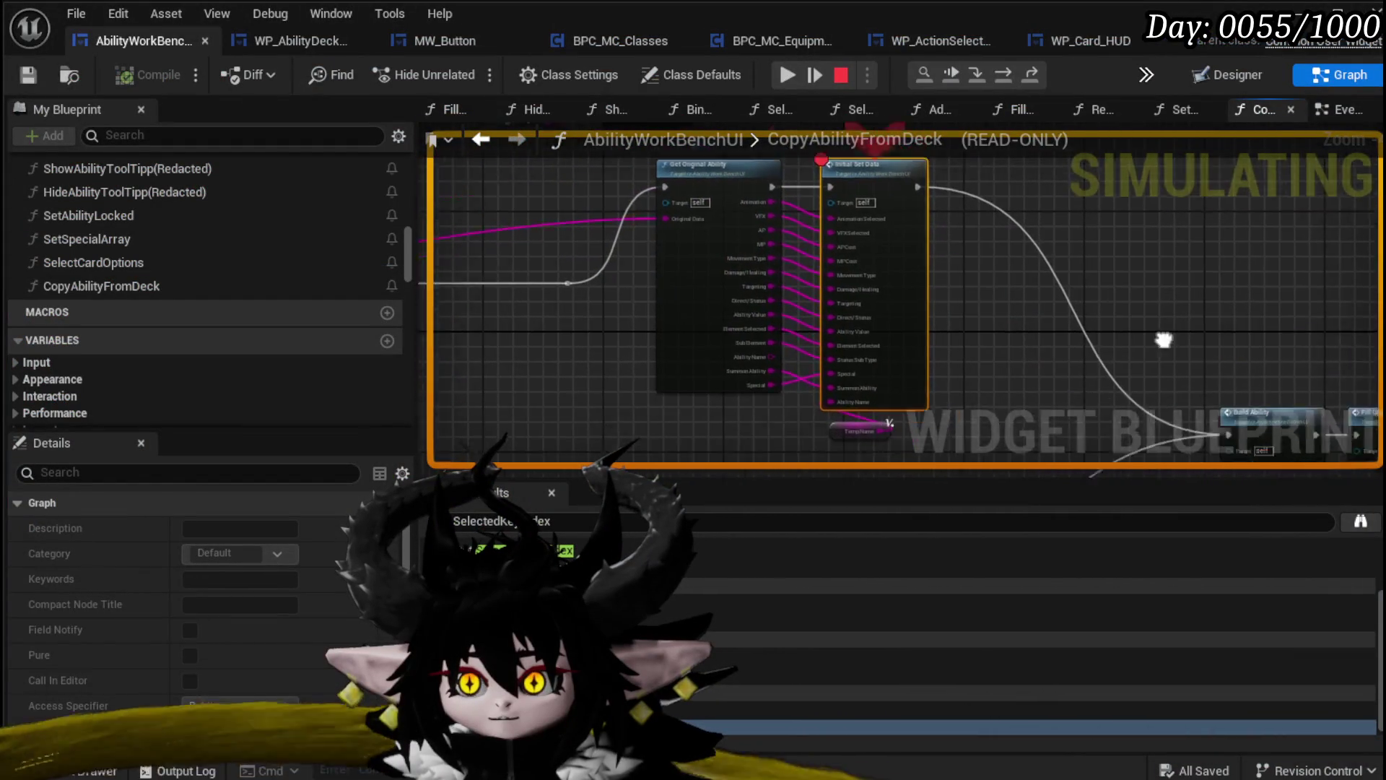
{"action": "scroll", "coordinate": [695, 333], "scroll_direction": "down", "scroll_amount": 2}
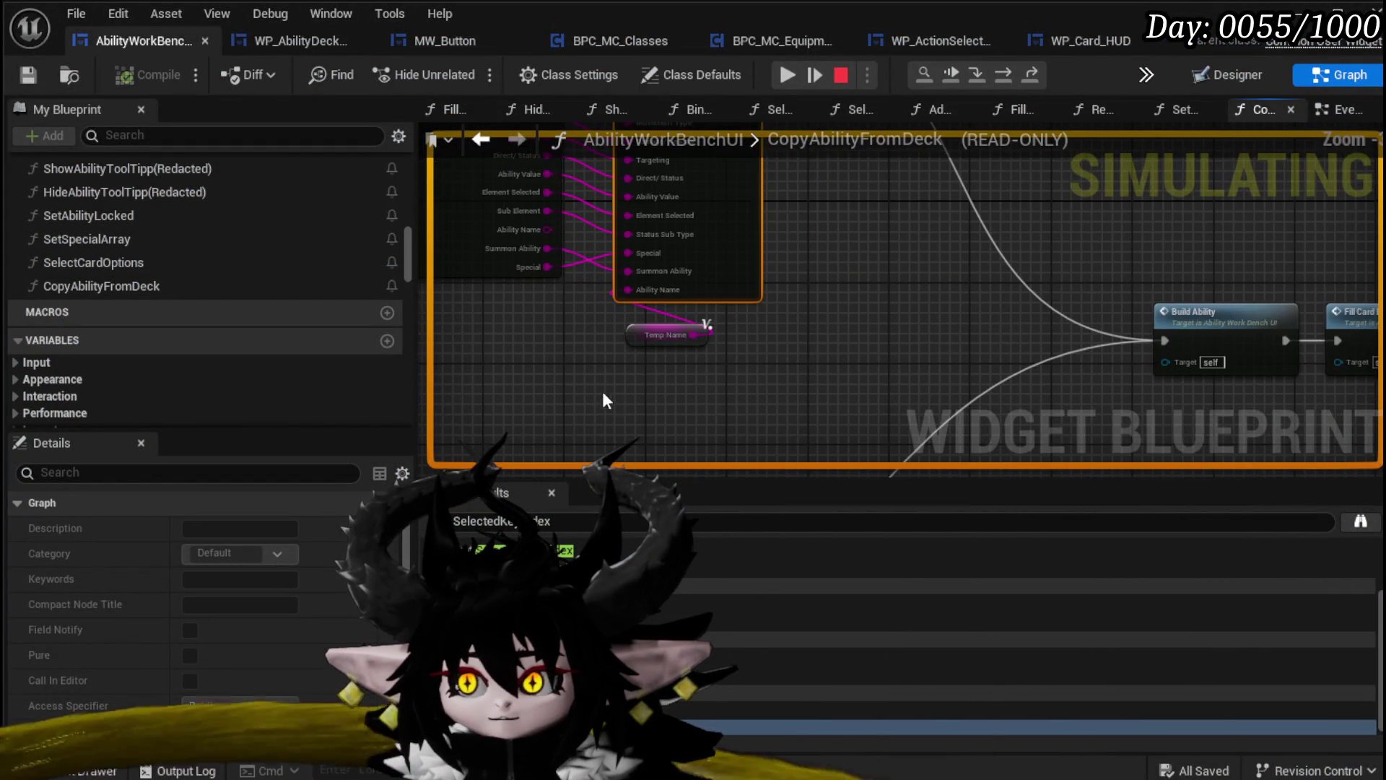
{"action": "left_click", "coordinate": [1003, 75]}
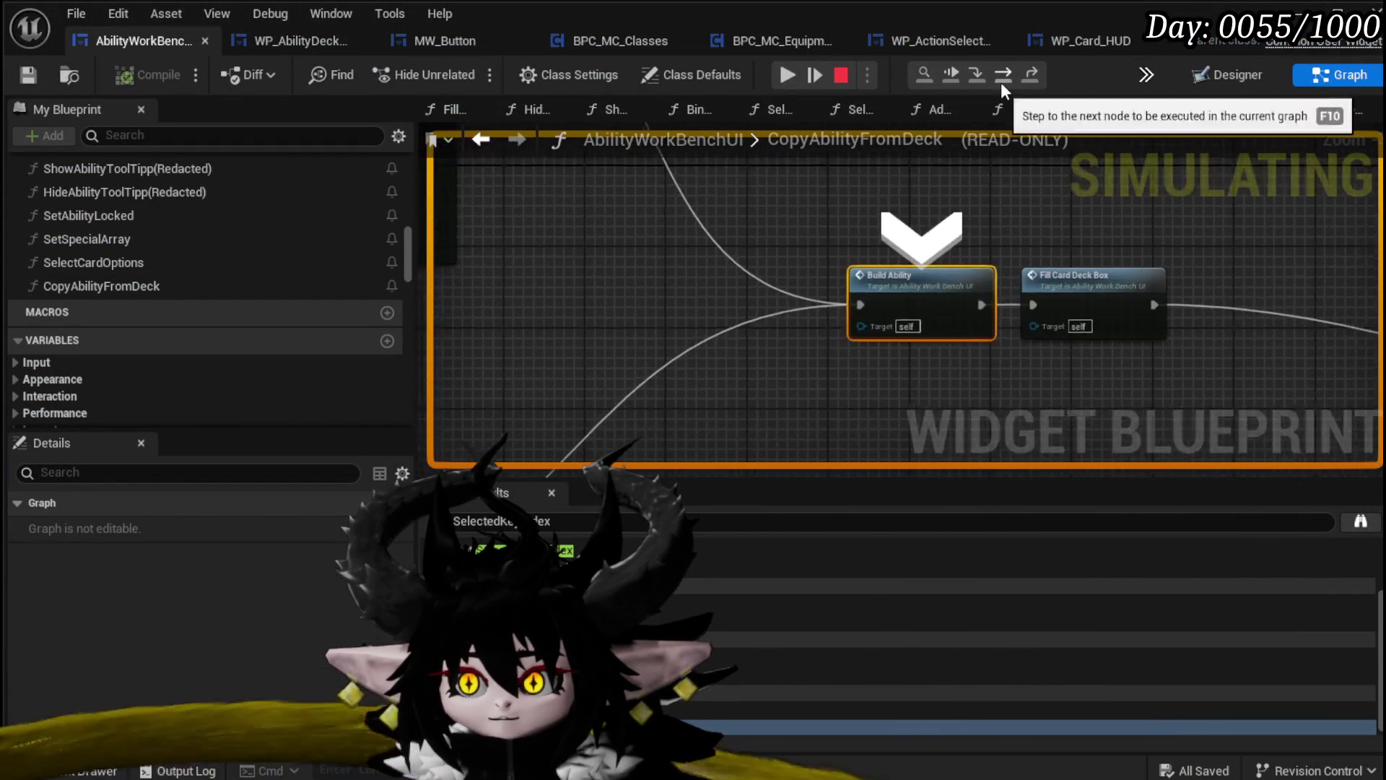
Inspect the BuildAbility event graph and step execution on to Fill Card Deck Box
{"action": "double_click", "coordinate": [877, 283]}
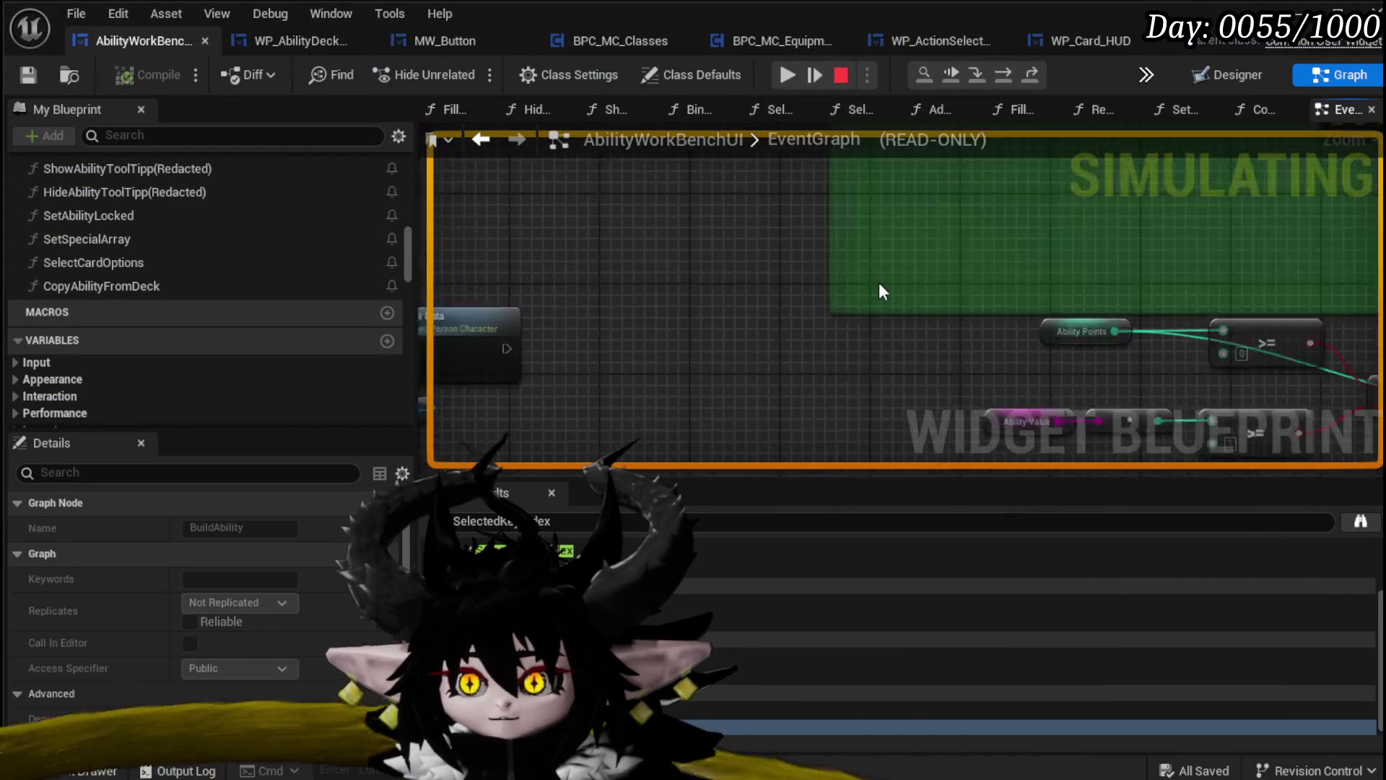
{"action": "scroll", "coordinate": [794, 283], "scroll_direction": "up", "scroll_amount": 2}
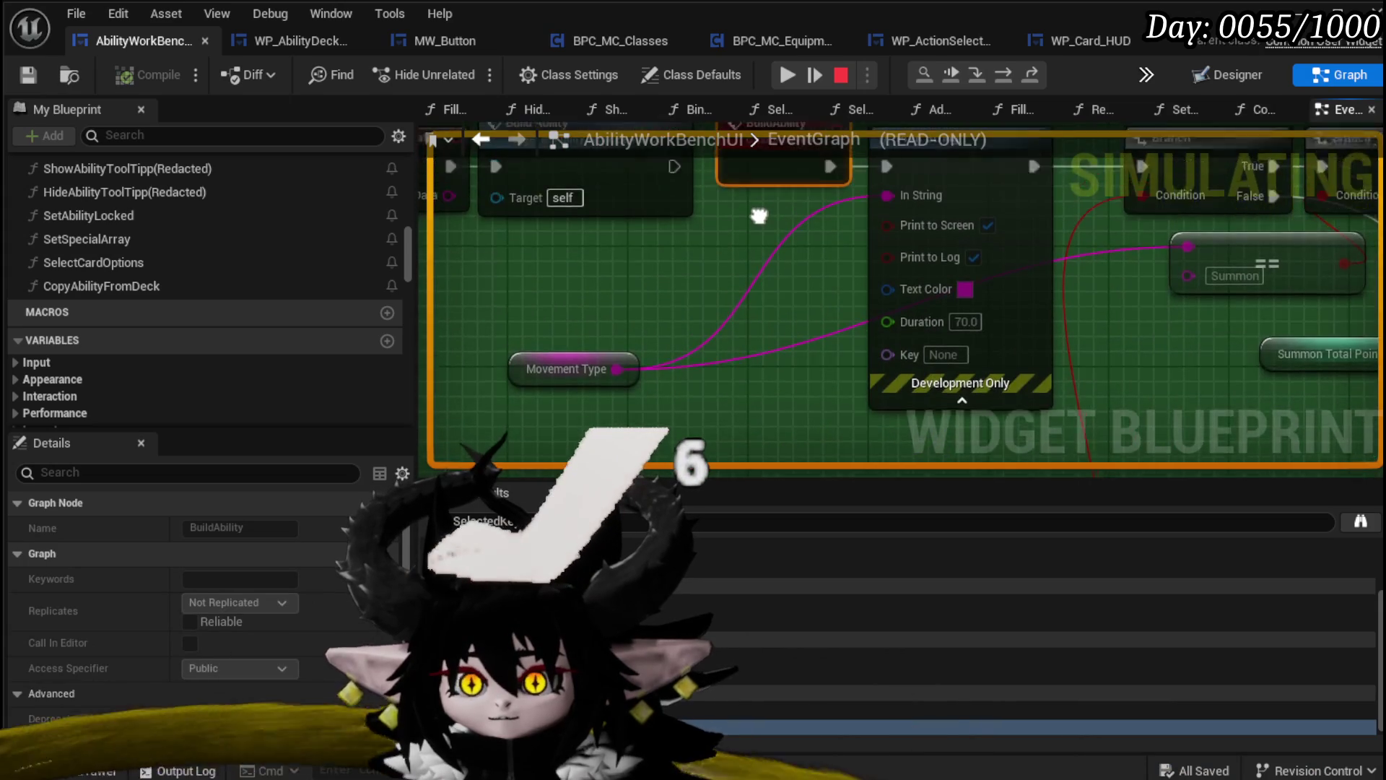
{"action": "left_click_drag", "start_coordinate": [716, 282], "coordinate": [491, 276]}
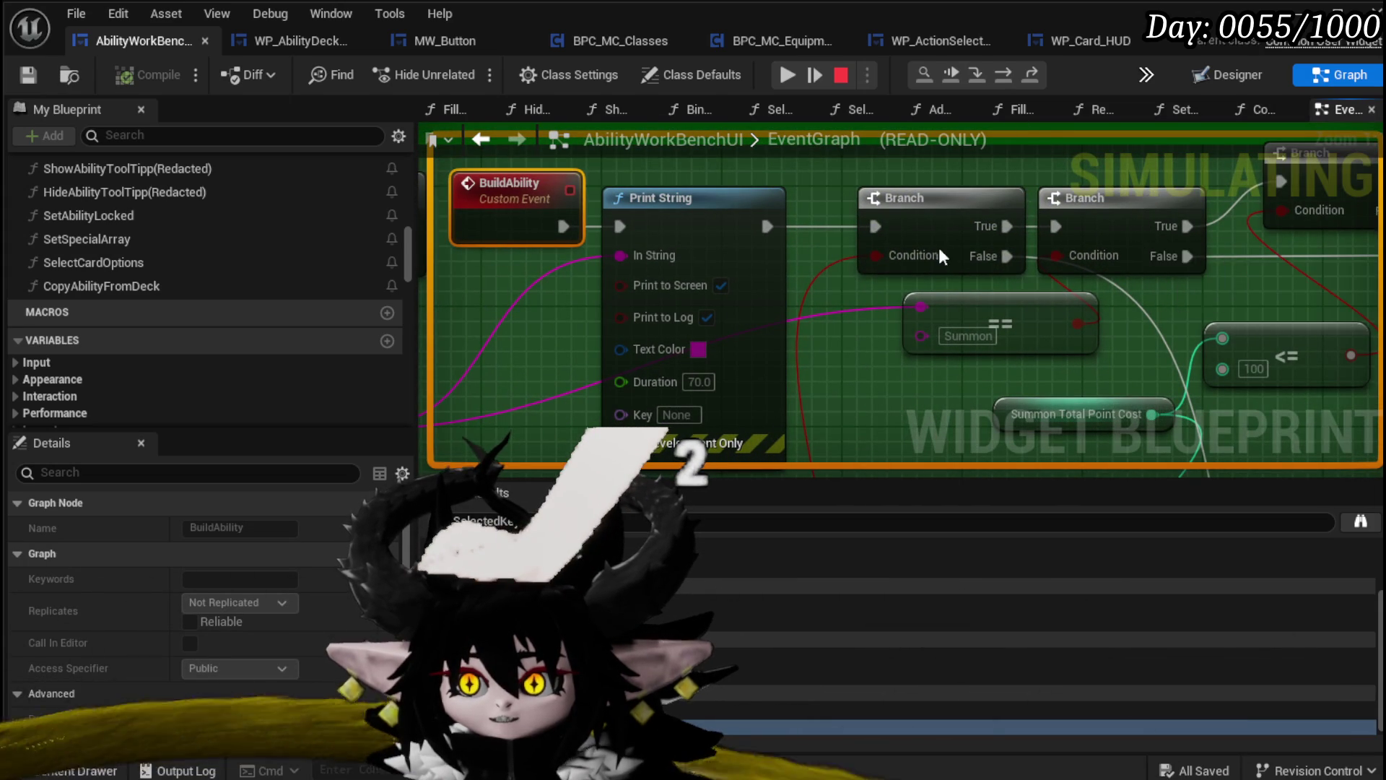
{"action": "left_click", "coordinate": [1007, 72]}
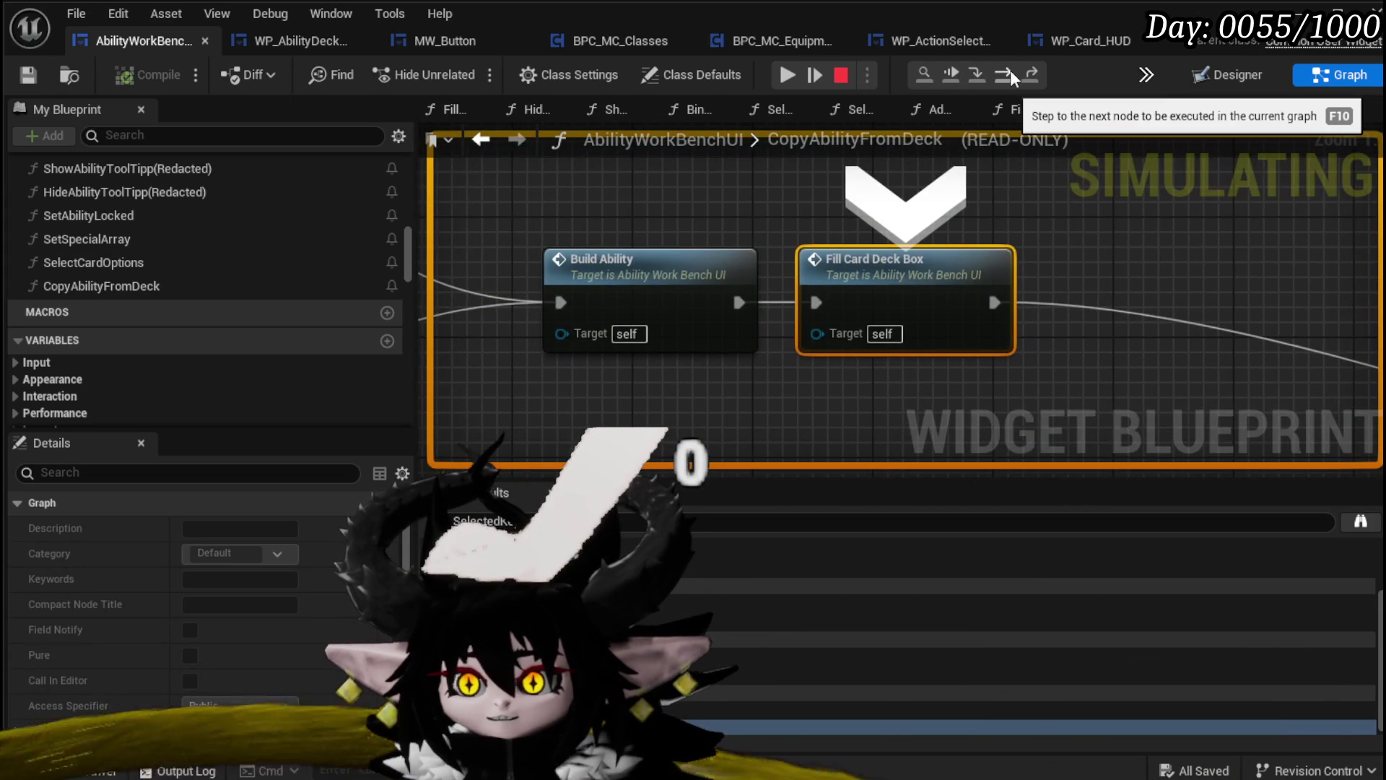
Stop the simulation, save the blueprint, and launch the game in standalone mode
{"action": "left_click", "coordinate": [841, 75]}
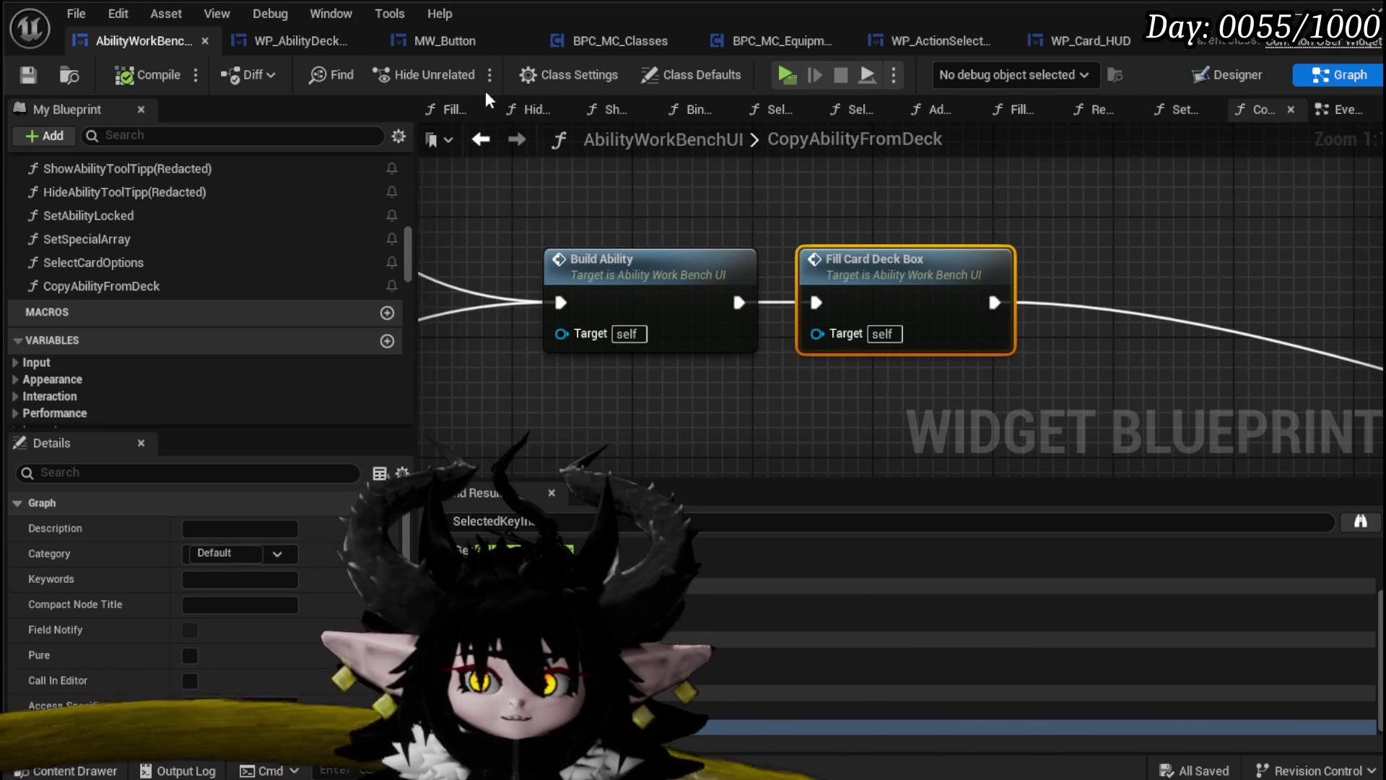
{"action": "left_click", "coordinate": [29, 75]}
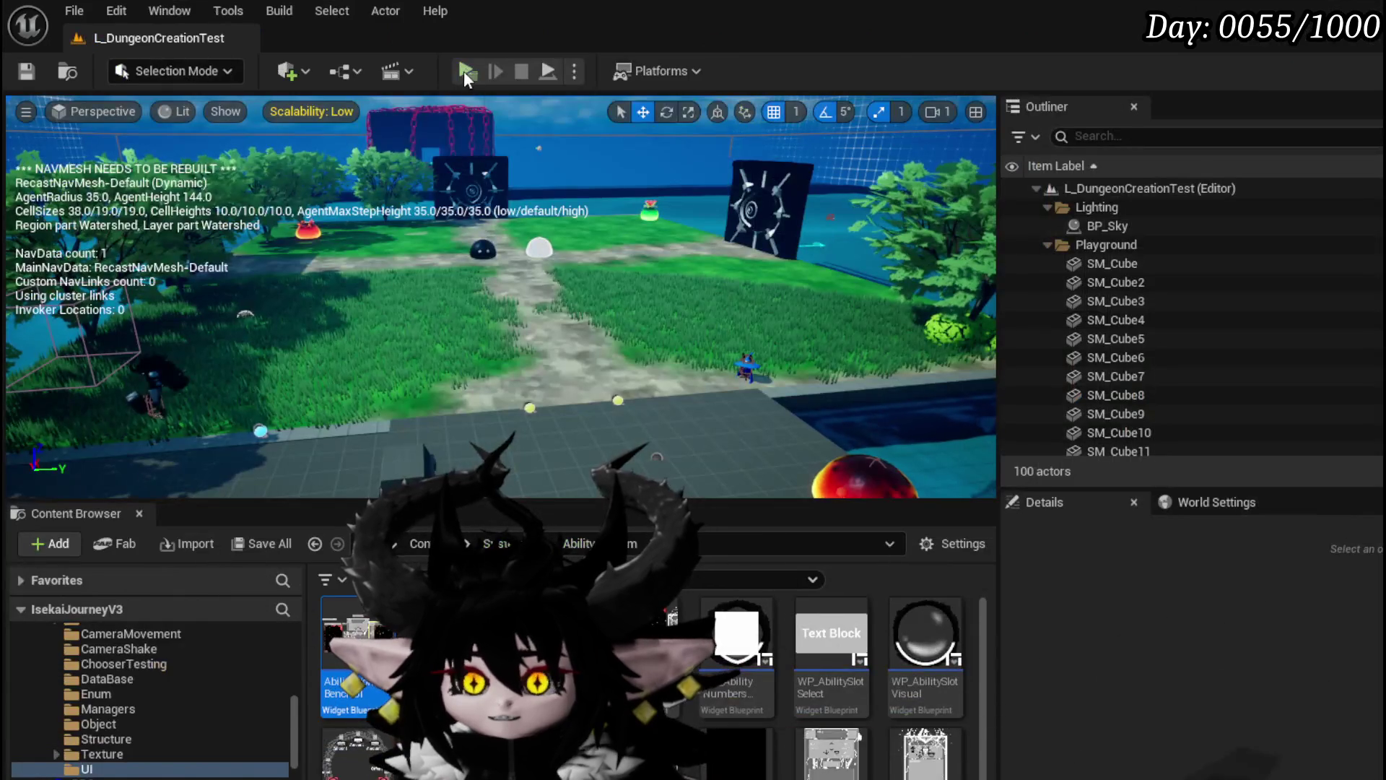
{"action": "left_click", "coordinate": [466, 72]}
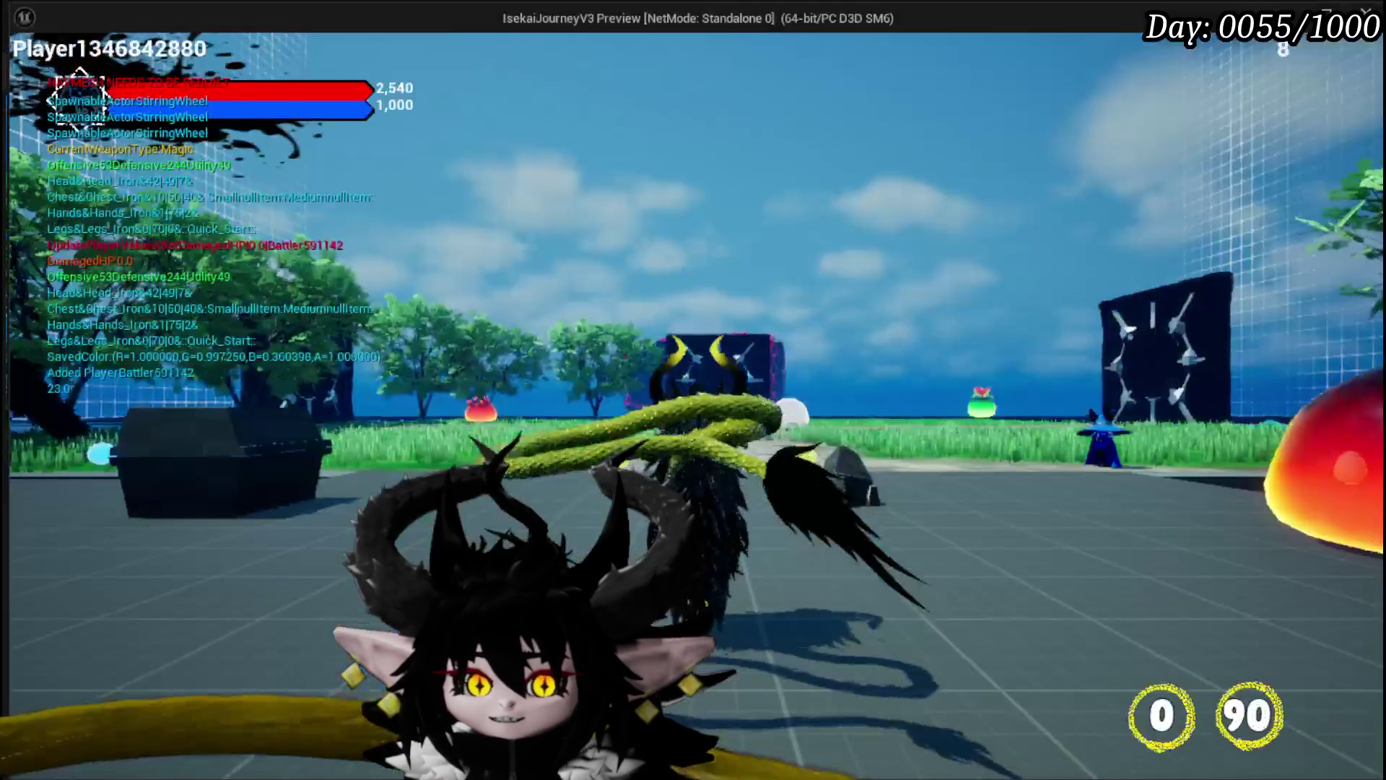
In the game's ability editor, choose Magic|ChainMagicSummon, open Melee AOE's special effect panel, then close it
{"action": "key", "text": "Tab"}
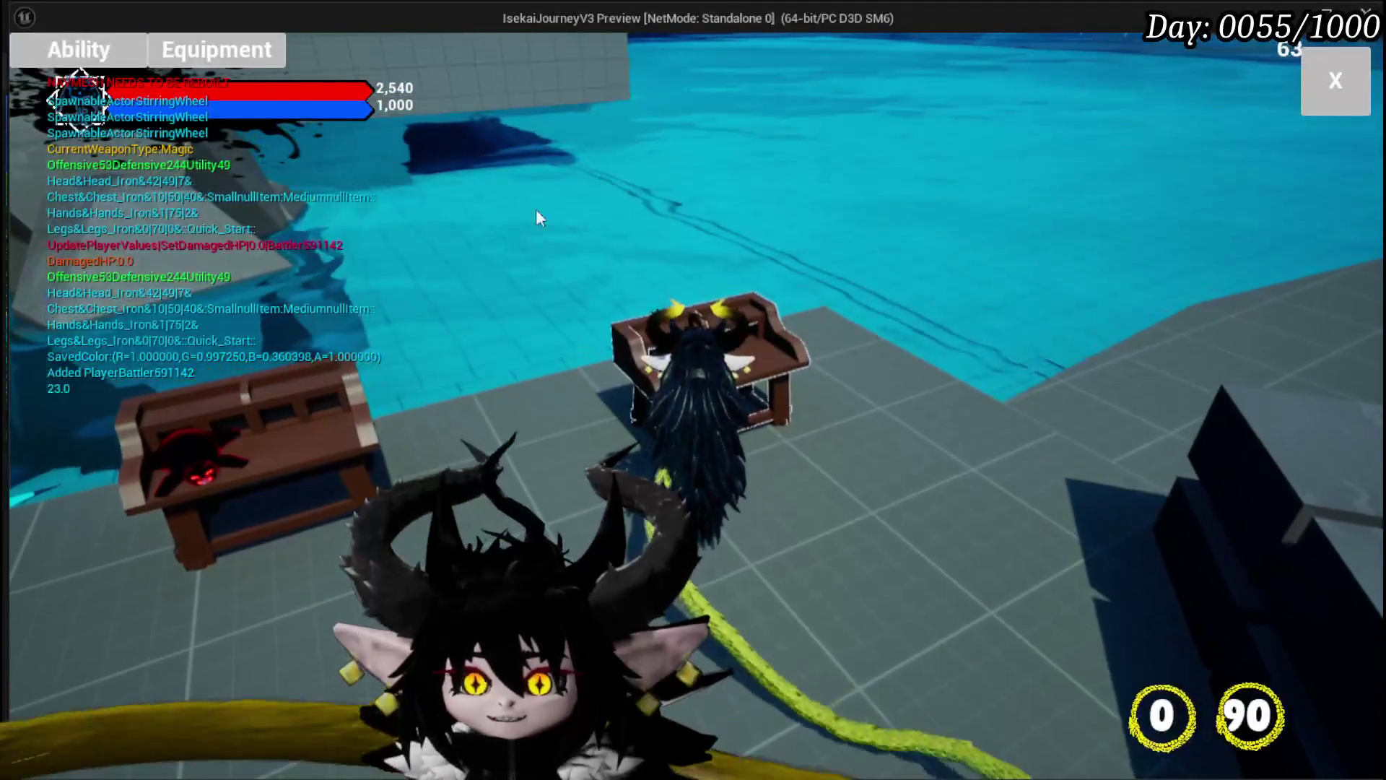
{"action": "left_click", "coordinate": [106, 49]}
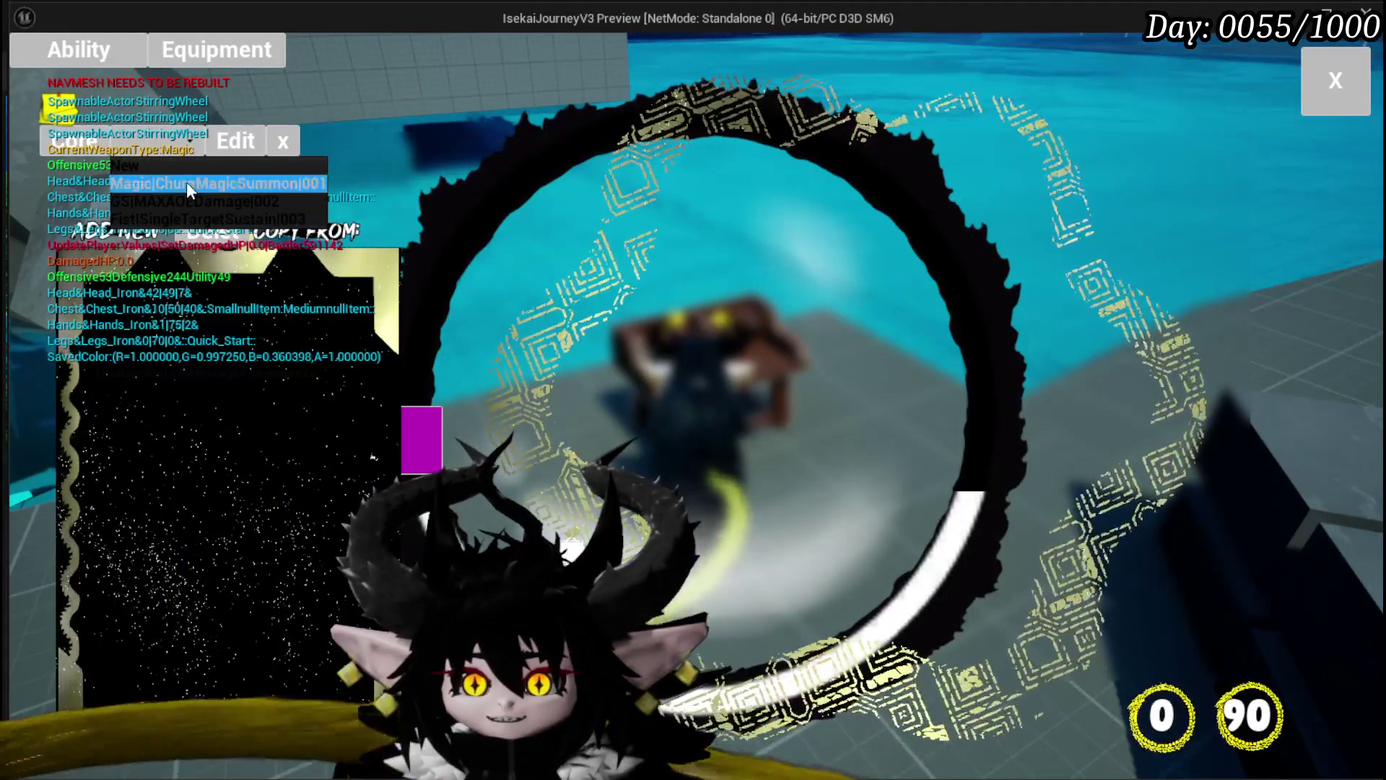
{"action": "left_click", "coordinate": [186, 182]}
{"action": "left_click", "coordinate": [227, 354]}
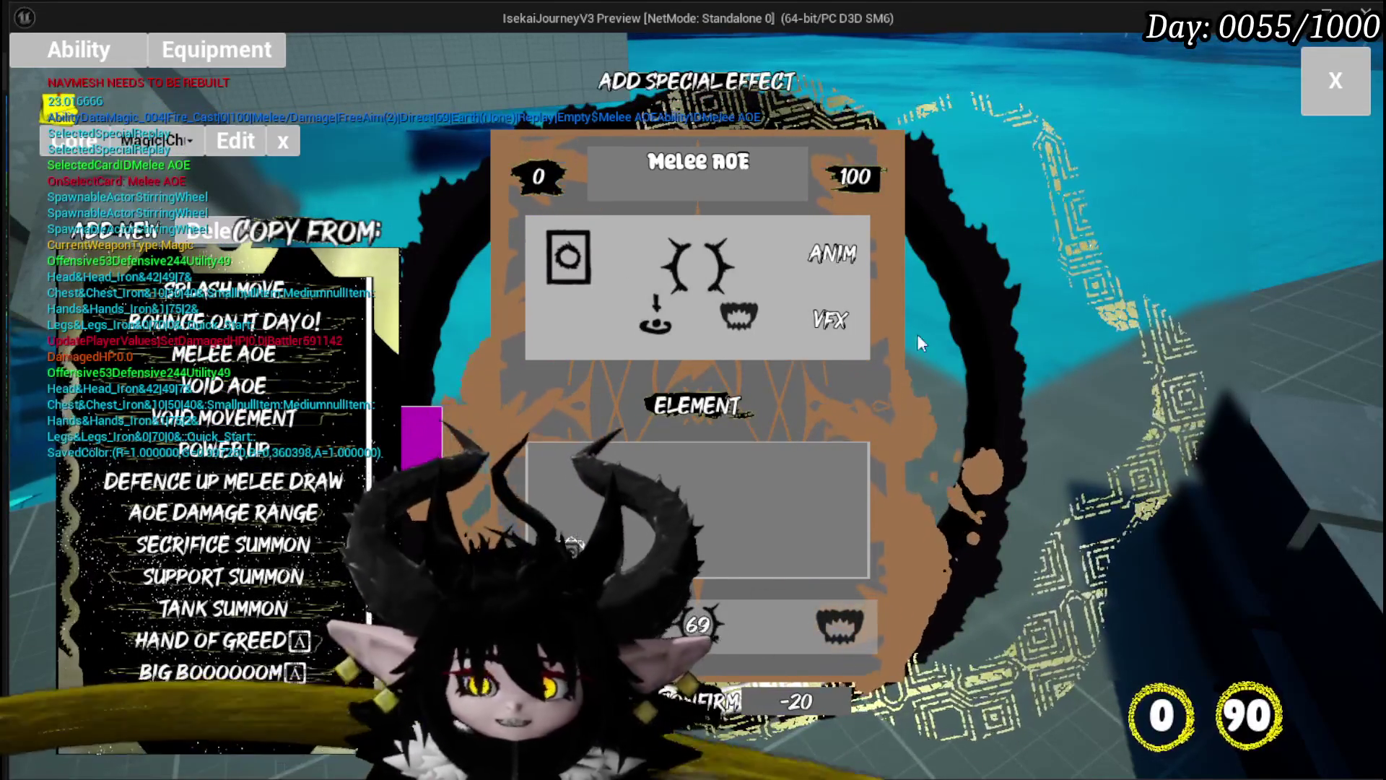
{"action": "mouse_move", "coordinate": [761, 399]}
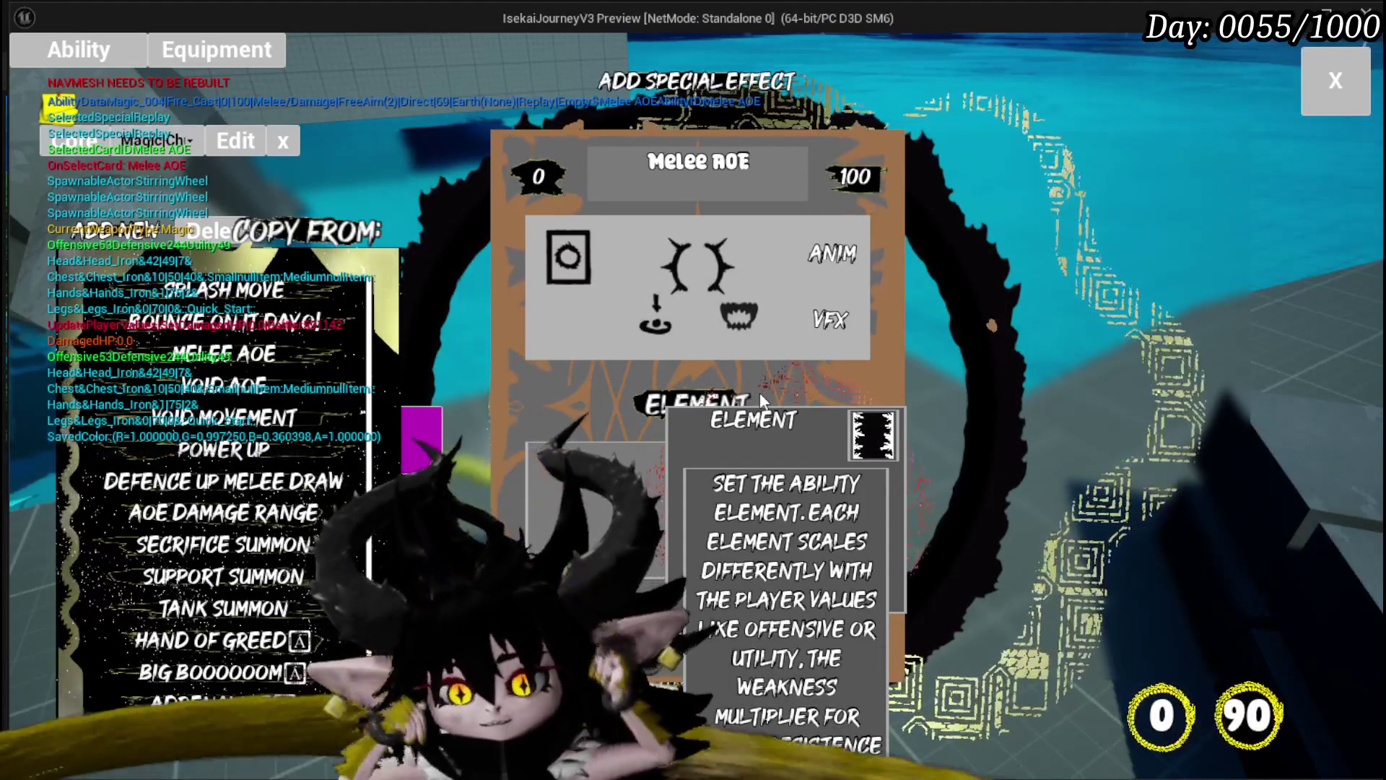
{"action": "mouse_move", "coordinate": [708, 630]}
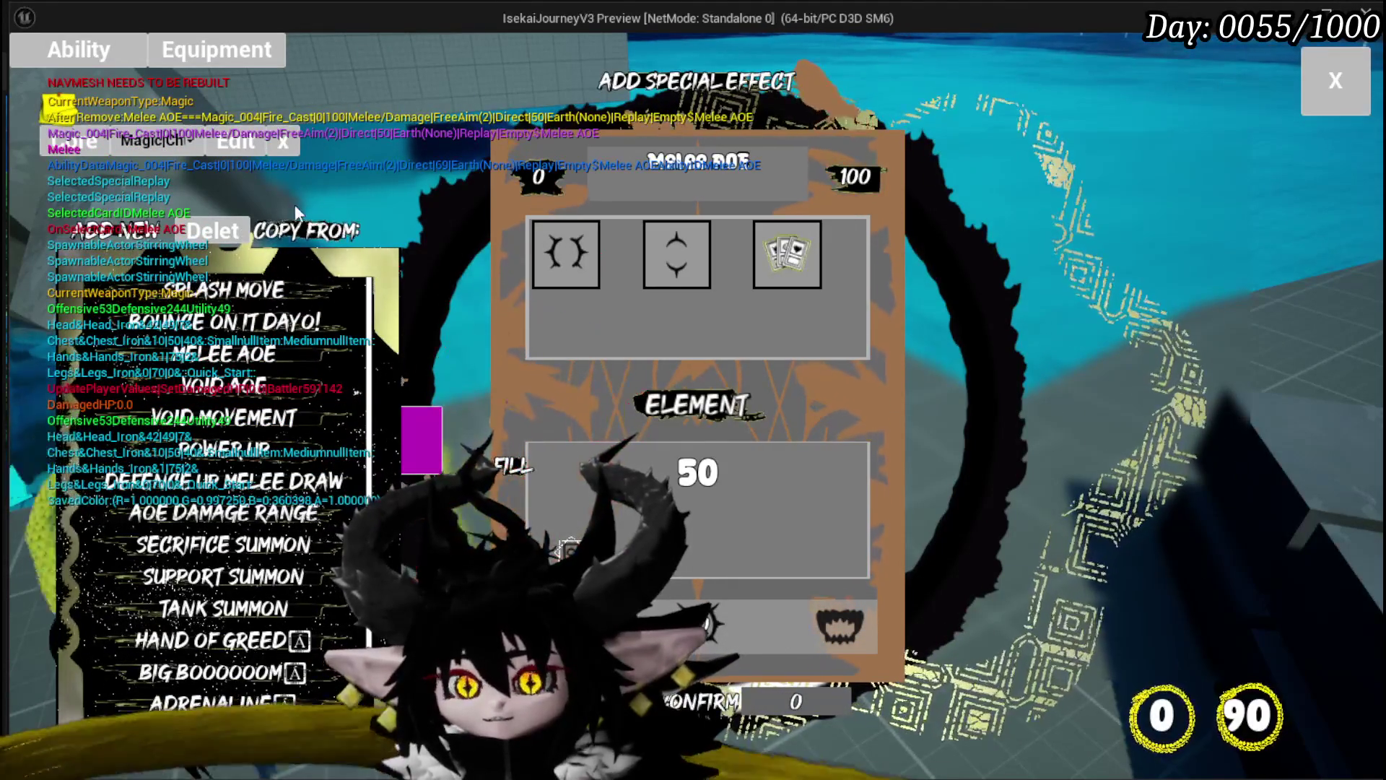
{"action": "left_click", "coordinate": [1335, 81]}
In play mode, select the Magic ChainMagicSummon set and choose Melee AOE to copy
{"action": "key", "text": "Tab"}
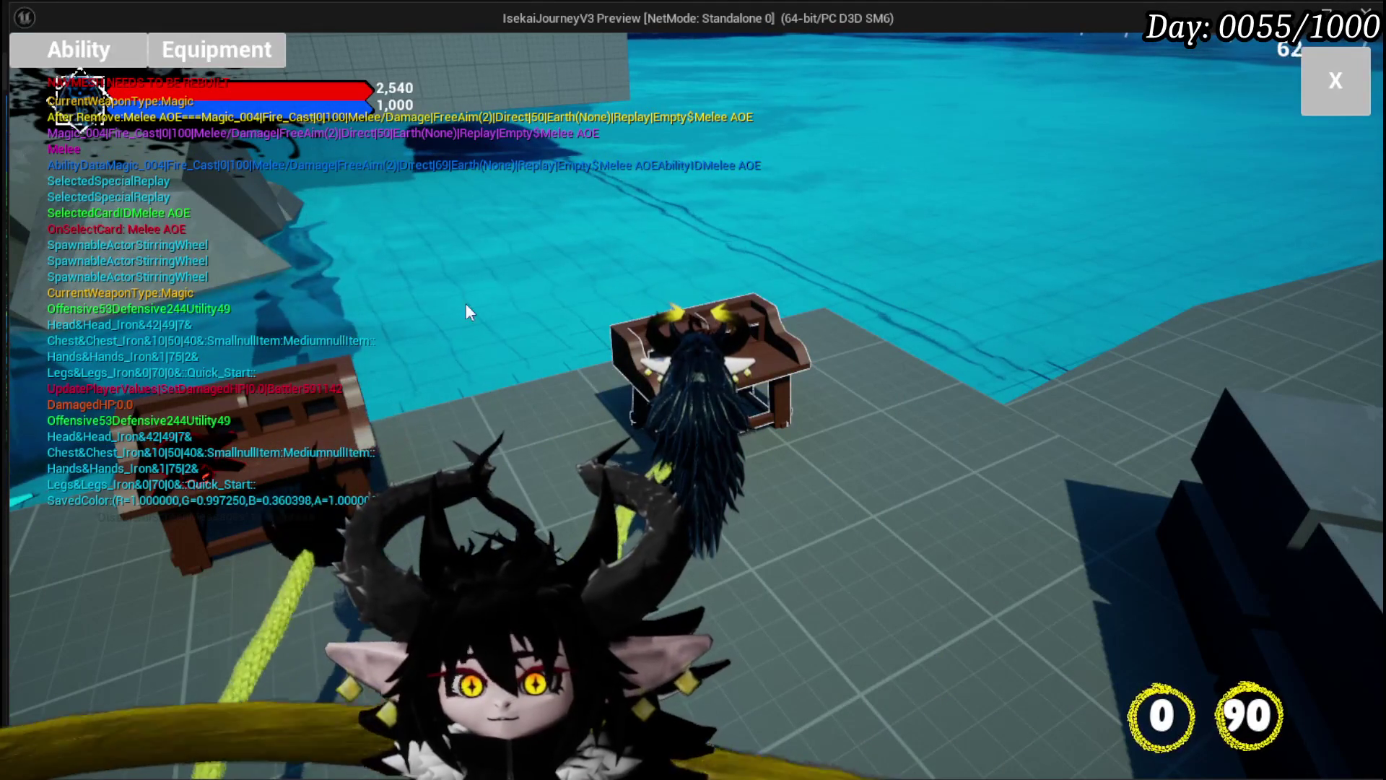
{"action": "left_click", "coordinate": [87, 53]}
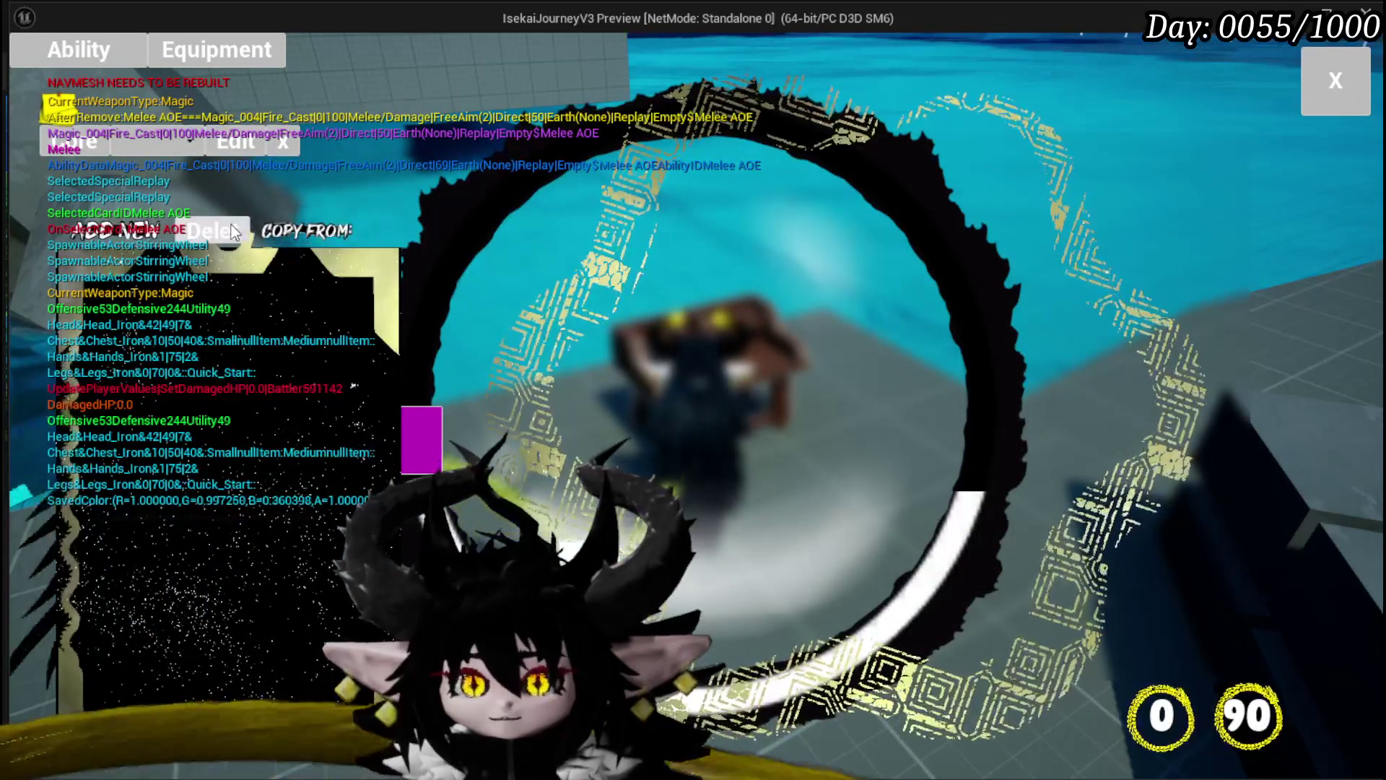
{"action": "left_click", "coordinate": [170, 143]}
{"action": "left_click", "coordinate": [186, 181]}
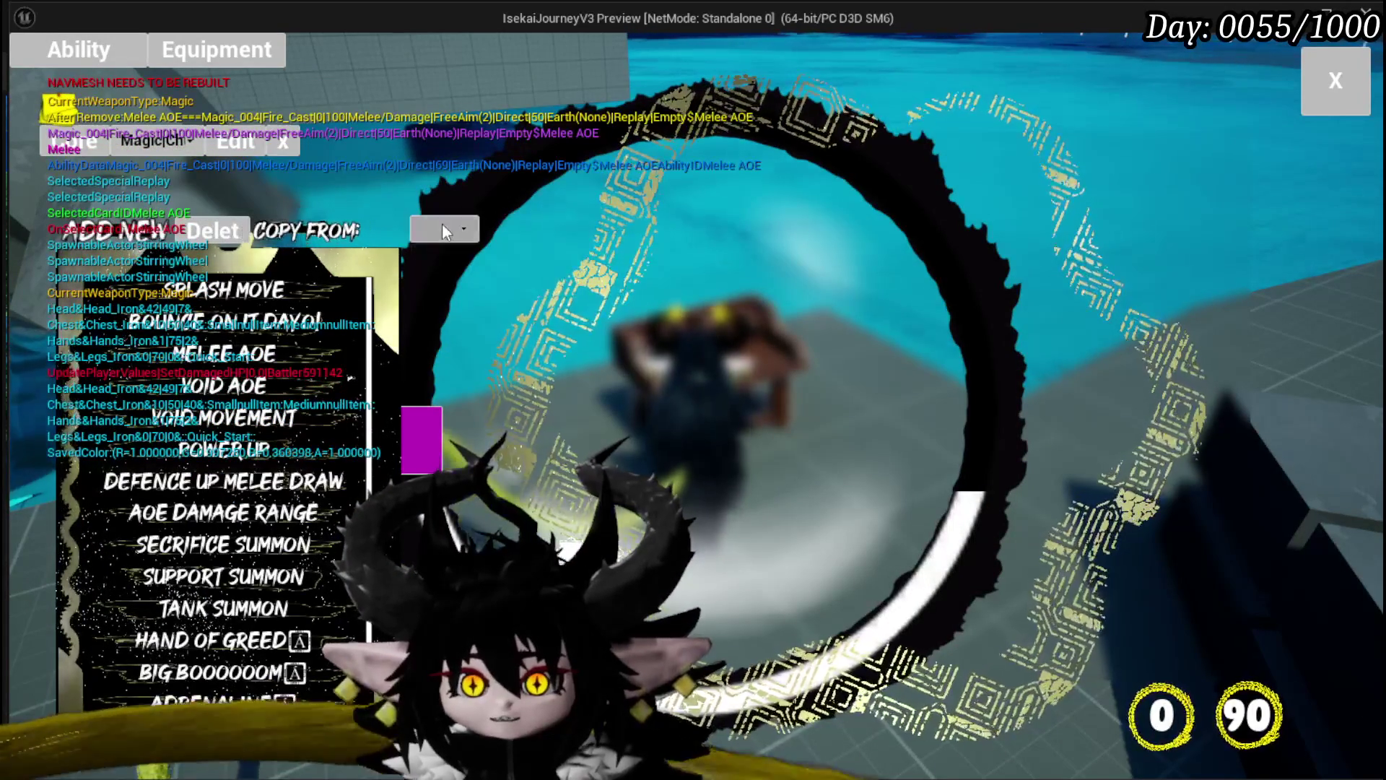
{"action": "left_click", "coordinate": [484, 240]}
{"action": "mouse_move", "coordinate": [1091, 326]}
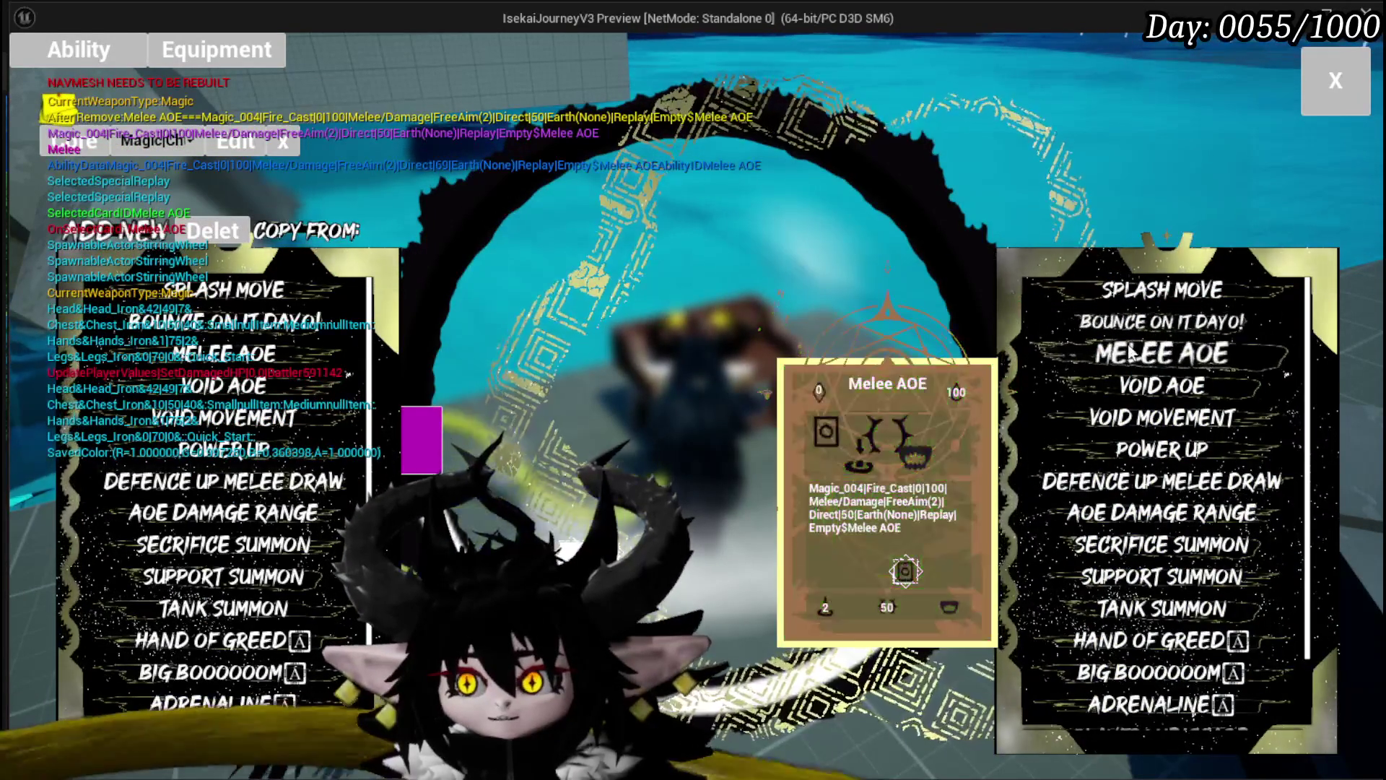
{"action": "left_click", "coordinate": [1139, 356]}
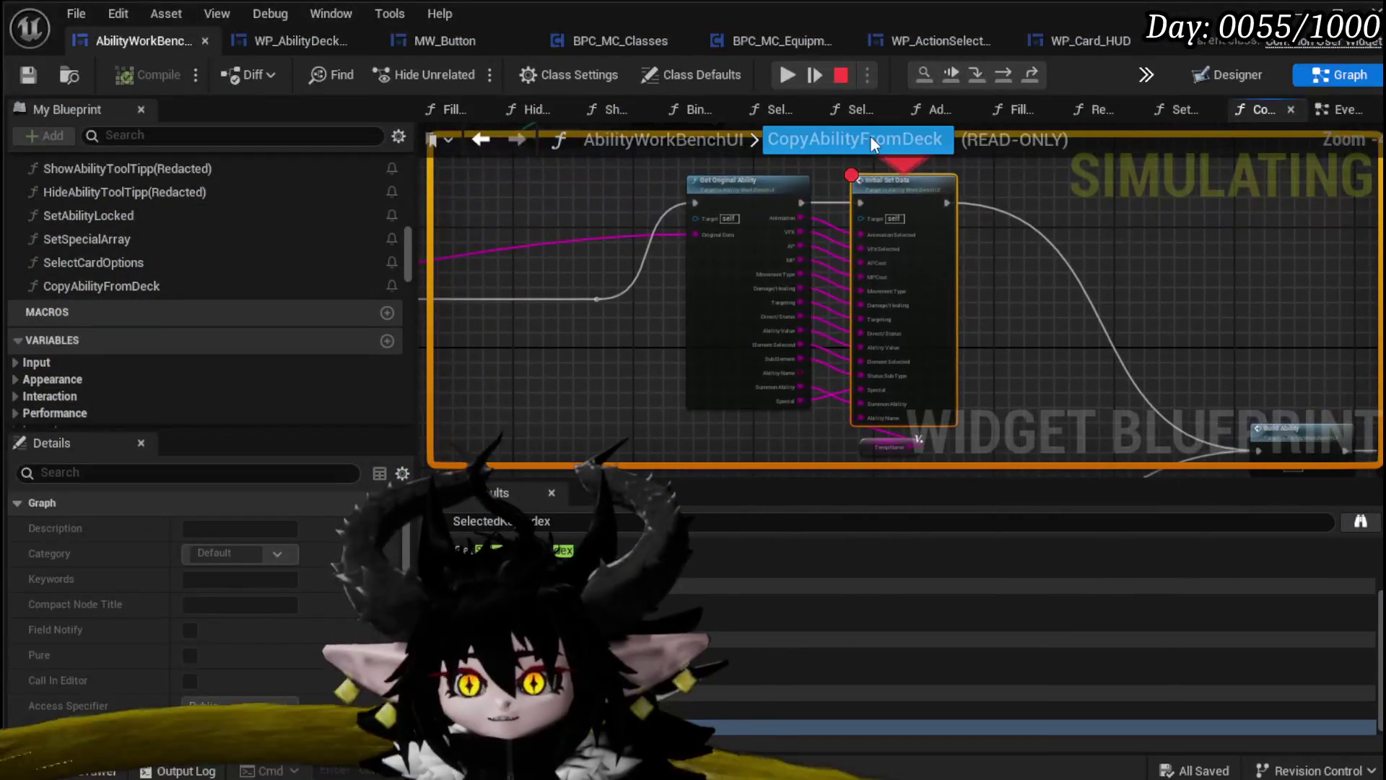
Resume past the breakpoint, check MELEE AOE_1 appears in the list, then exit to the Designer
{"action": "left_click", "coordinate": [785, 75]}
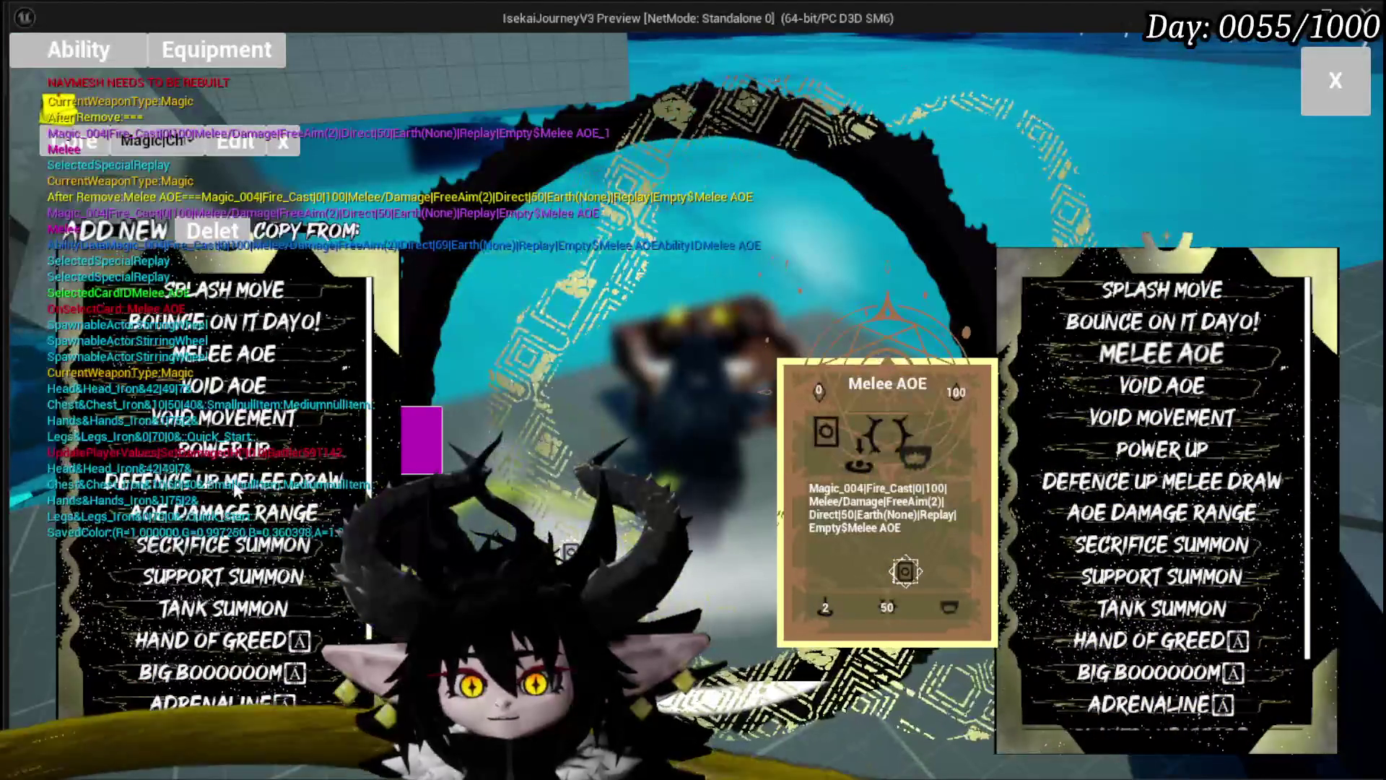
{"action": "scroll", "coordinate": [1162, 506], "scroll_direction": "down", "scroll_amount": 3}
{"action": "scroll", "coordinate": [223, 552], "scroll_direction": "down", "scroll_amount": 4}
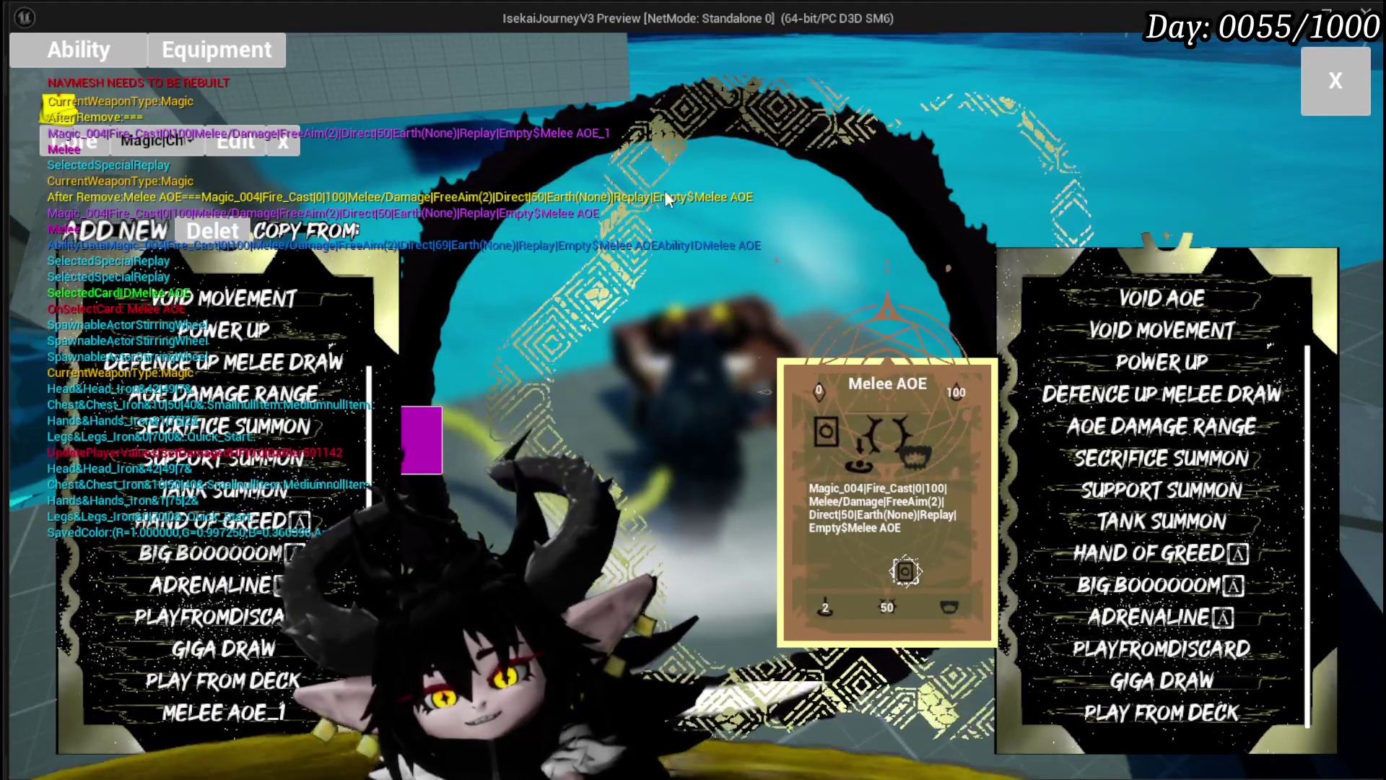
{"action": "left_click", "coordinate": [744, 176]}
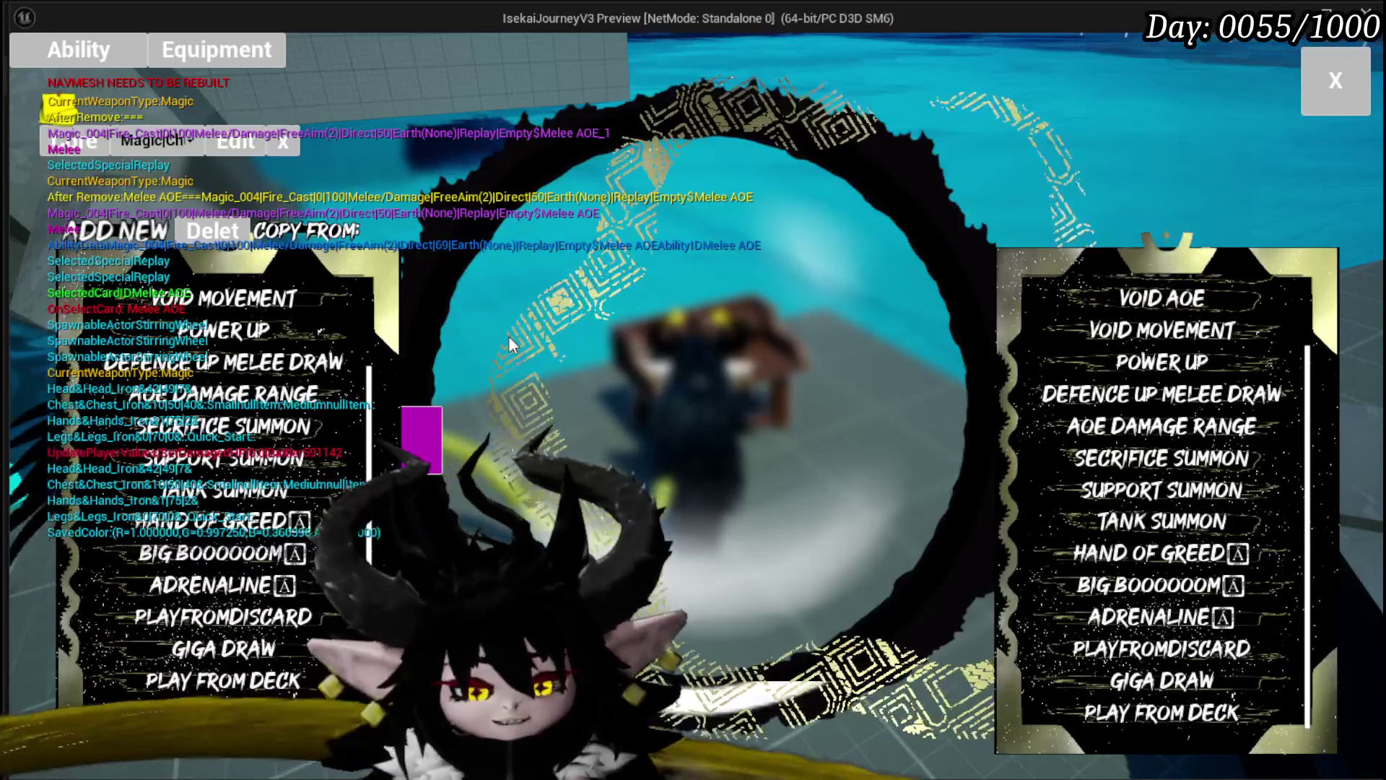
{"action": "key", "text": "Escape"}
{"action": "left_click", "coordinate": [1216, 83]}
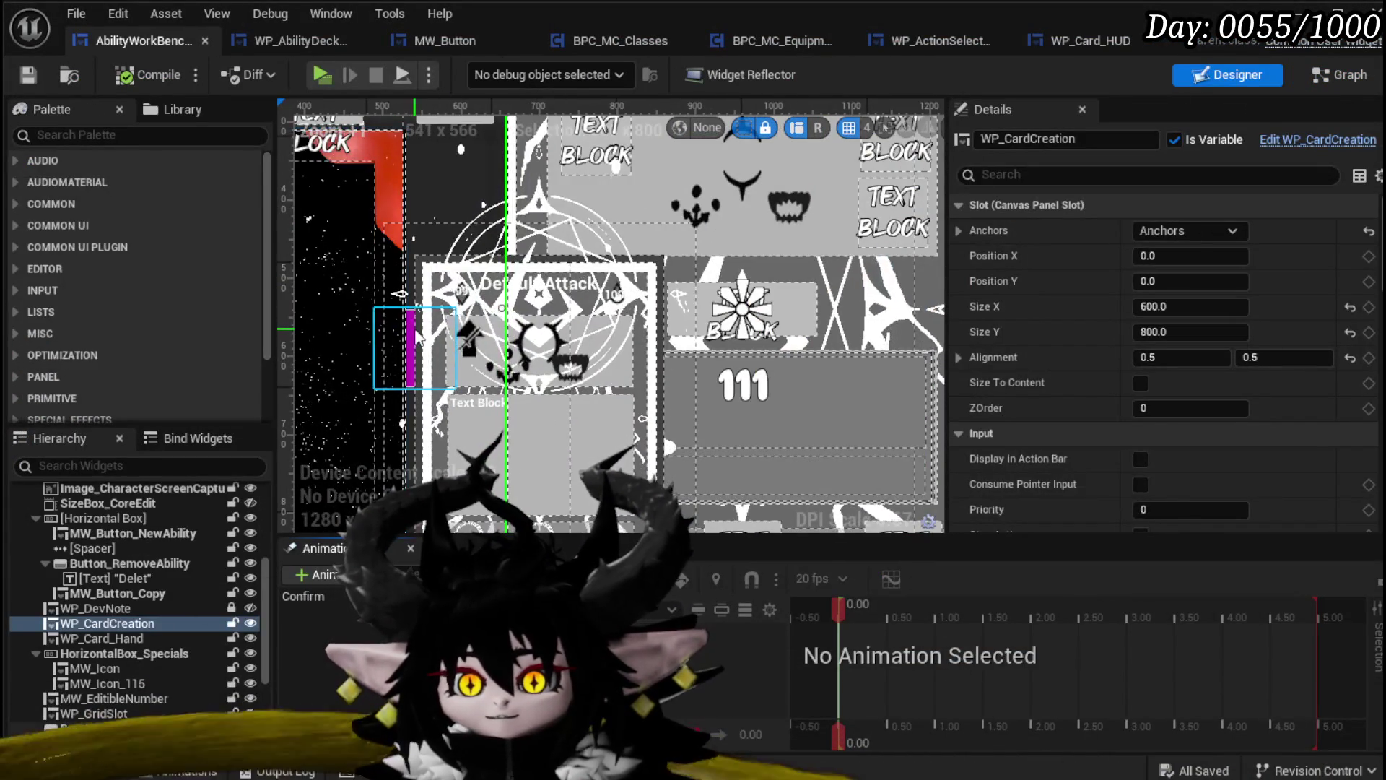
Set the purple Button_Debug's Visibility to Collapsed
{"action": "left_click", "coordinate": [406, 340]}
{"action": "scroll", "coordinate": [1359, 442], "scroll_direction": "down", "scroll_amount": 15}
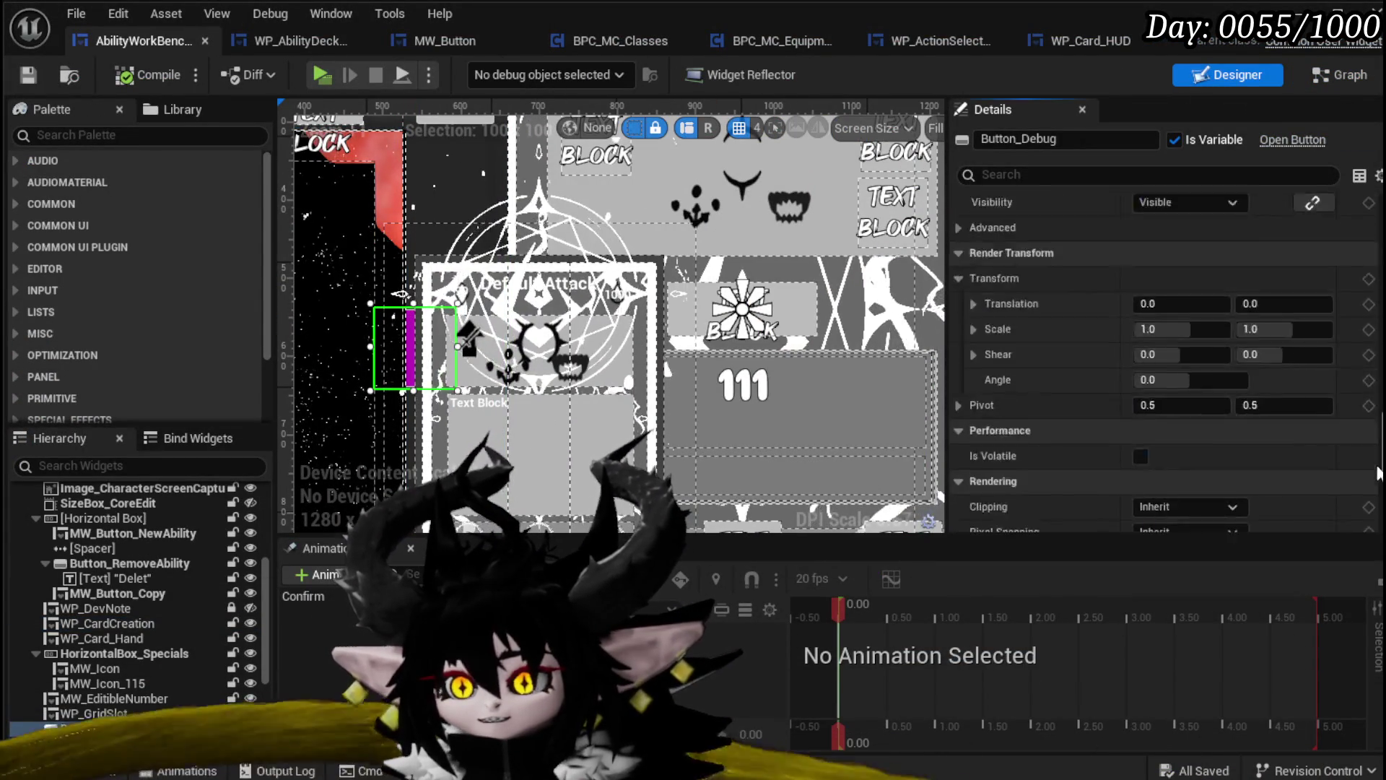
{"action": "scroll", "coordinate": [1359, 443], "scroll_direction": "up", "scroll_amount": 8}
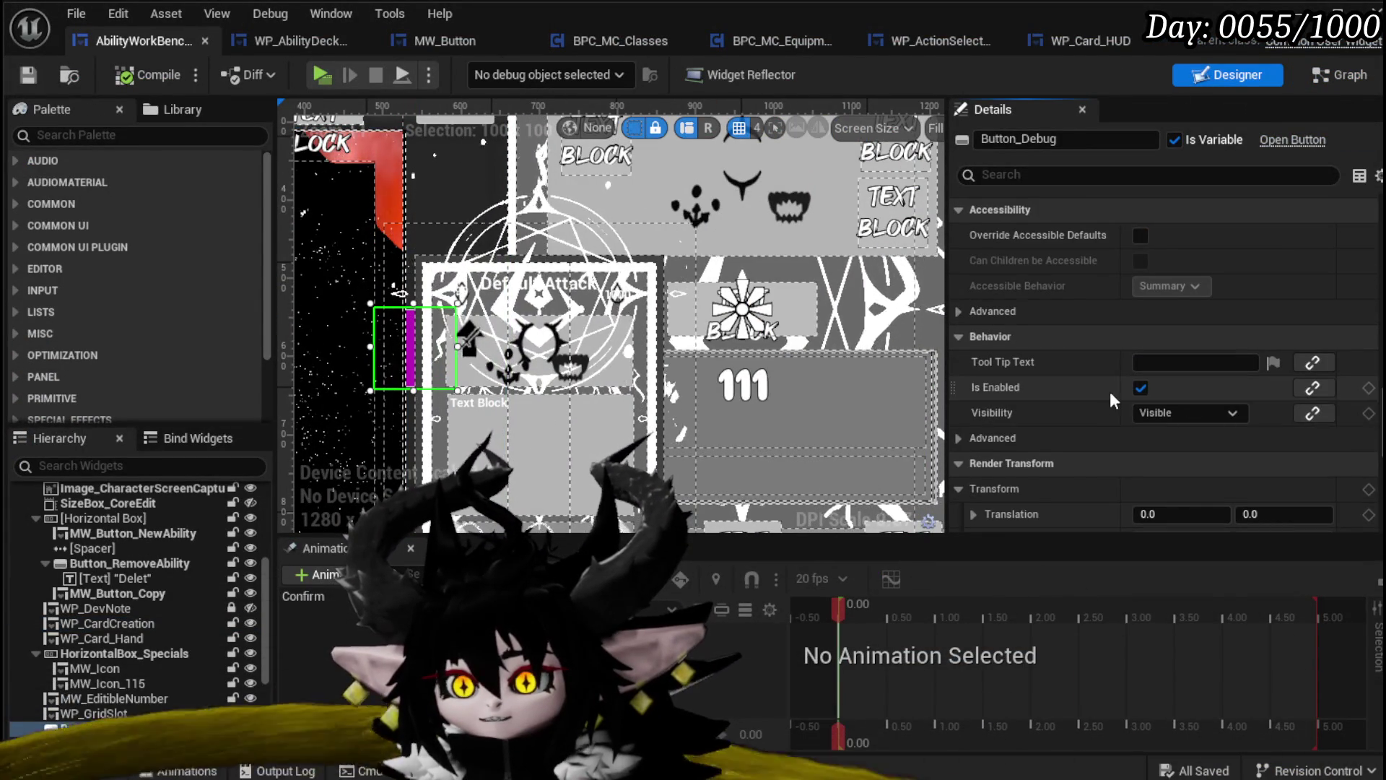
{"action": "left_click", "coordinate": [1183, 412]}
{"action": "left_click", "coordinate": [1162, 432]}
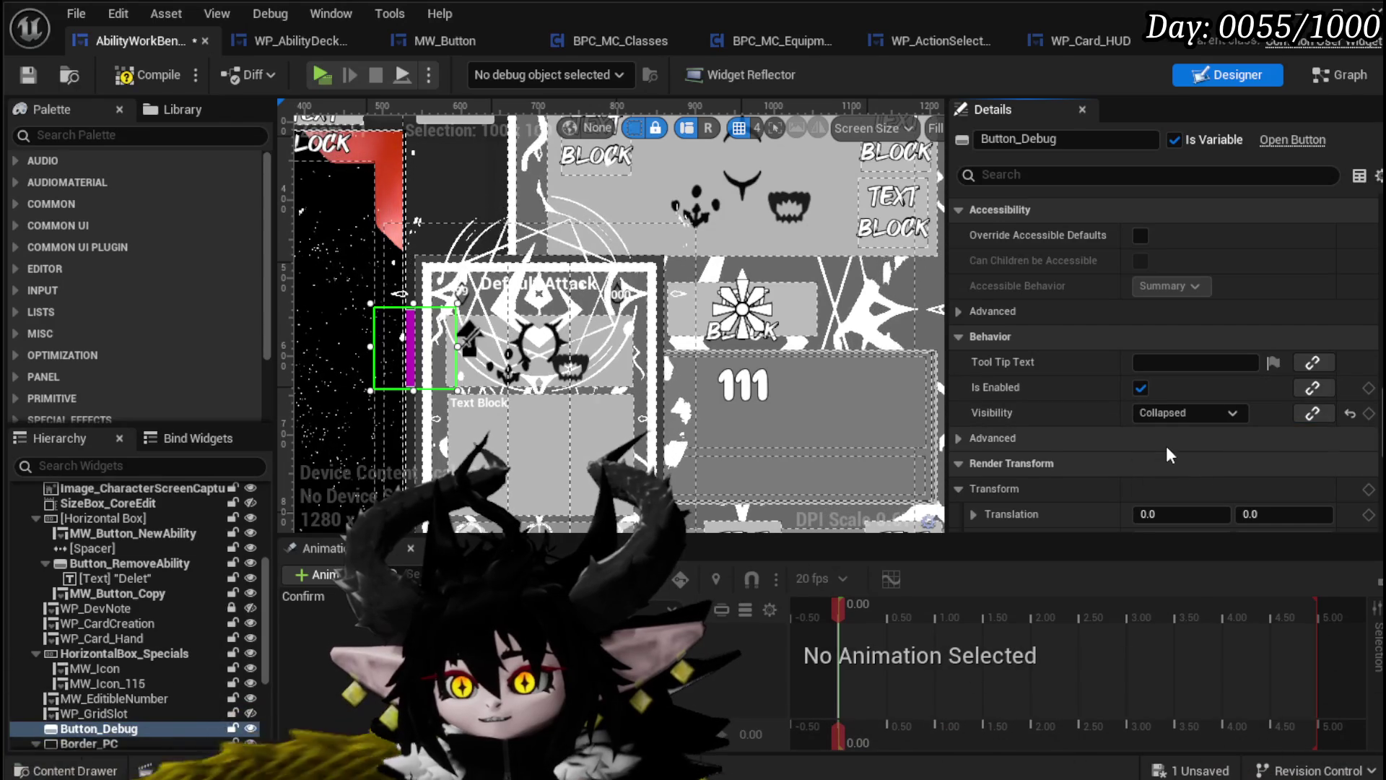
Compile and save the AbilityWorkBenchUI widget blueprint
{"action": "left_click", "coordinate": [145, 75]}
{"action": "left_click", "coordinate": [28, 74]}
{"action": "scroll", "coordinate": [576, 217], "scroll_direction": "down", "scroll_amount": 3}
{"action": "scroll", "coordinate": [576, 216], "scroll_direction": "down", "scroll_amount": 3}
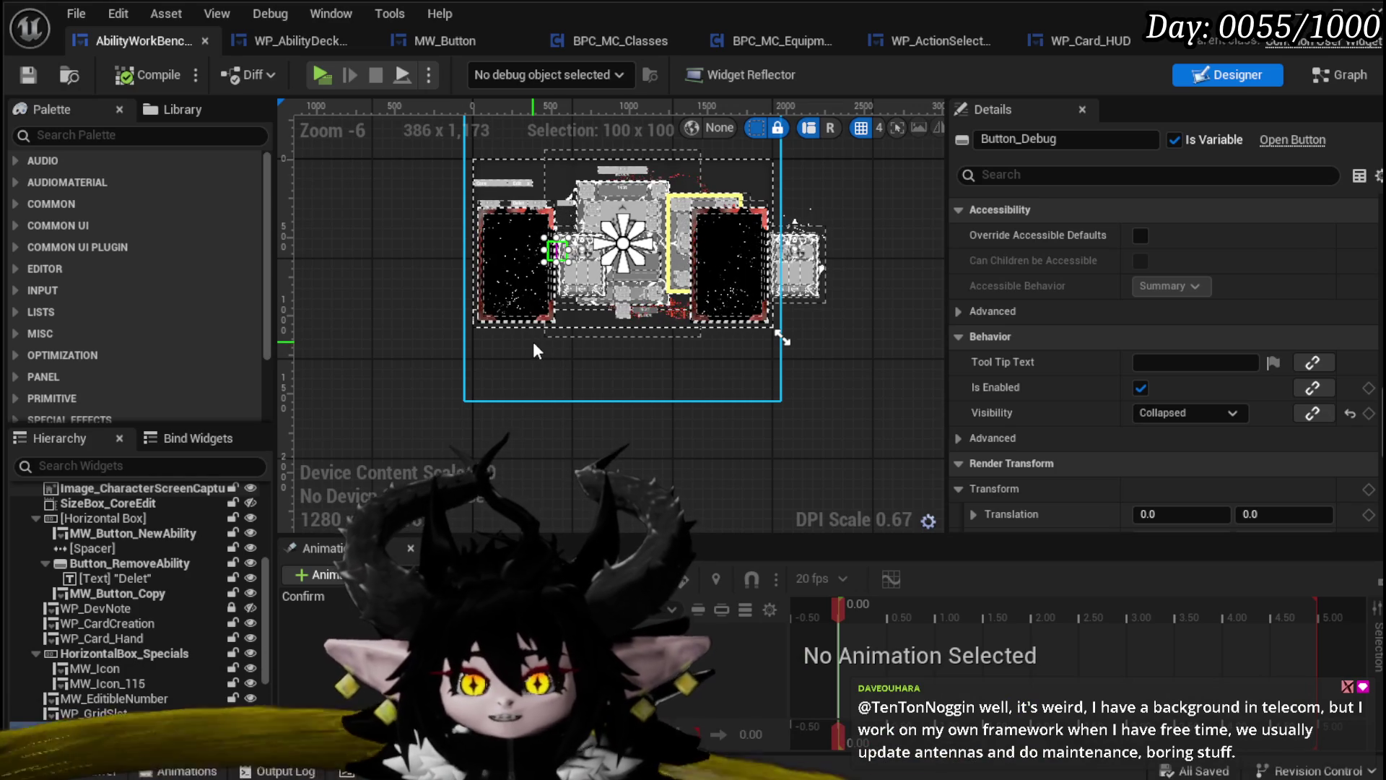
{"action": "scroll", "coordinate": [542, 344], "scroll_direction": "up", "scroll_amount": 3}
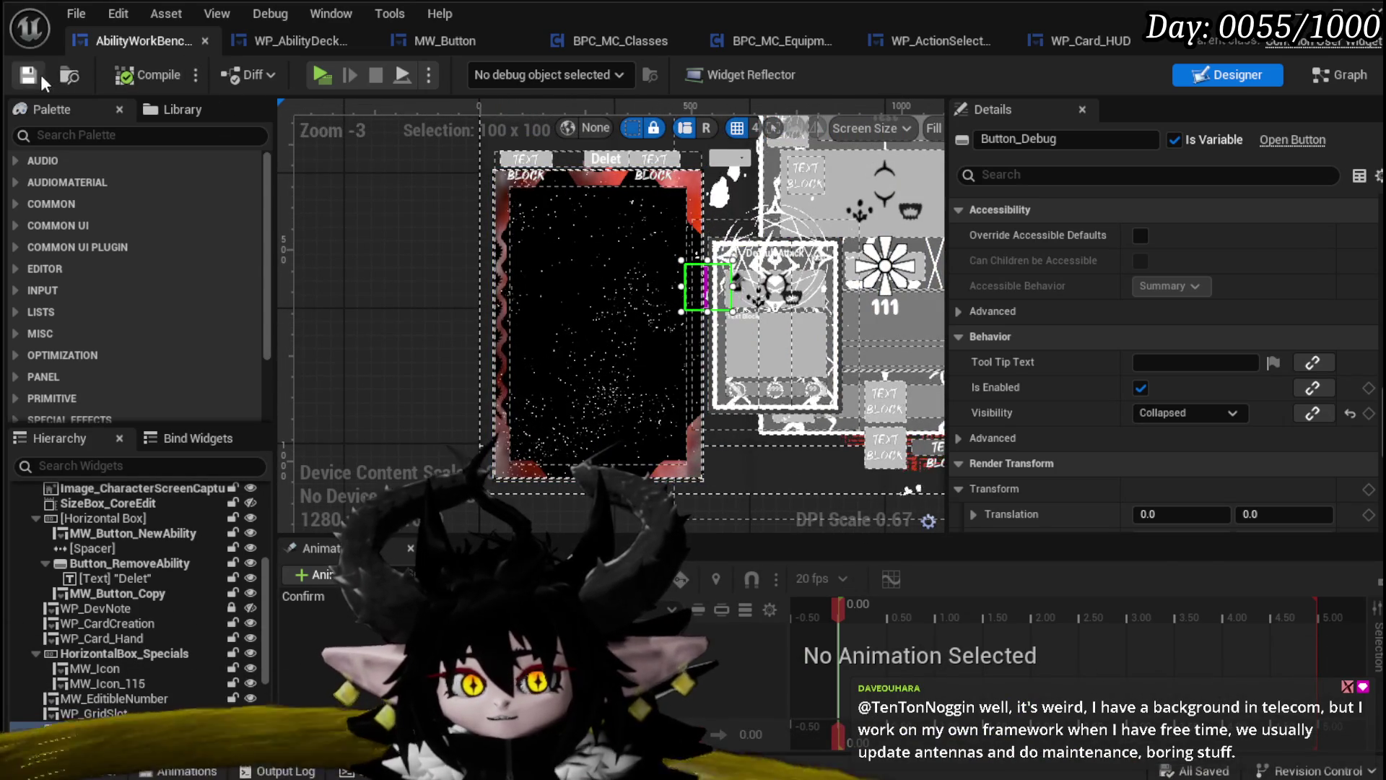
{"action": "left_click", "coordinate": [1084, 37]}
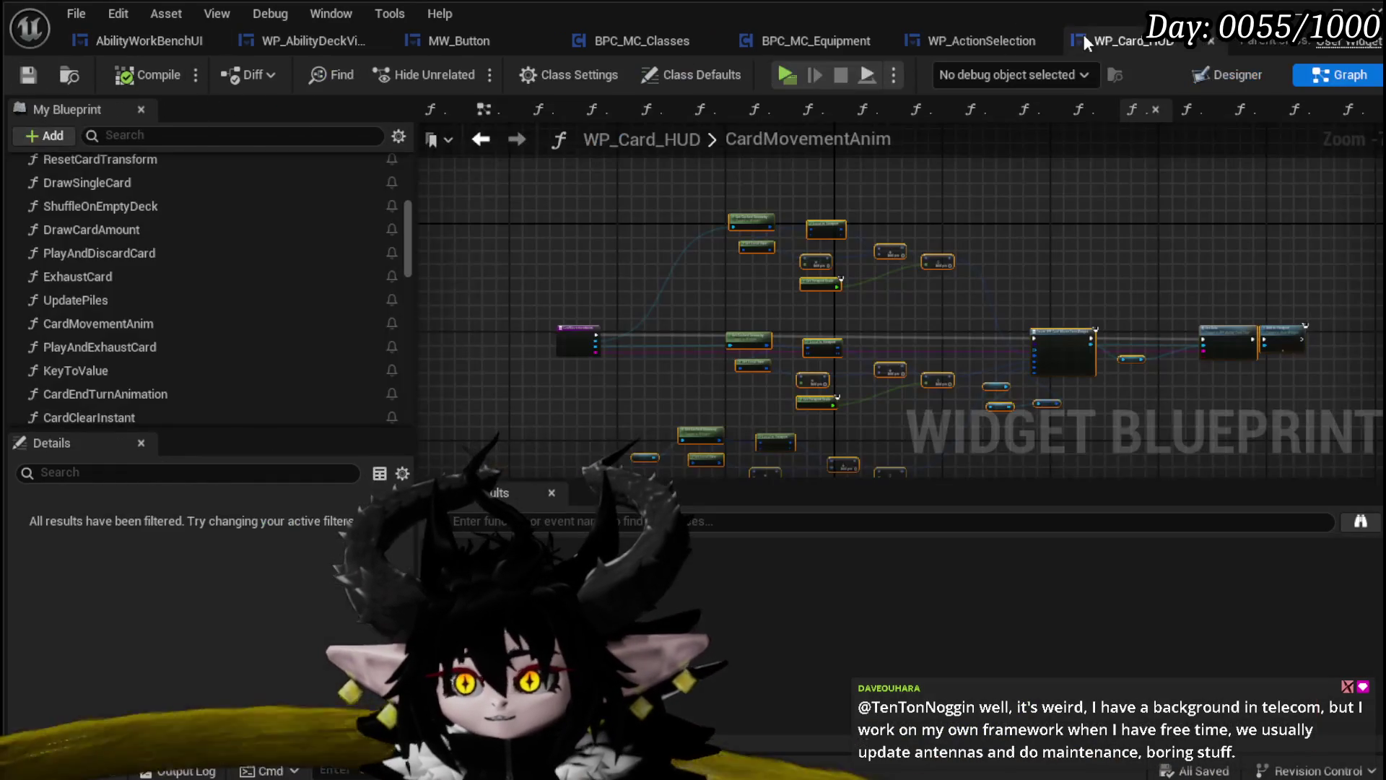
Close the WP_ActionSelection editor and return to the AbilityWorkBenchUI designer
{"action": "left_click", "coordinate": [979, 42]}
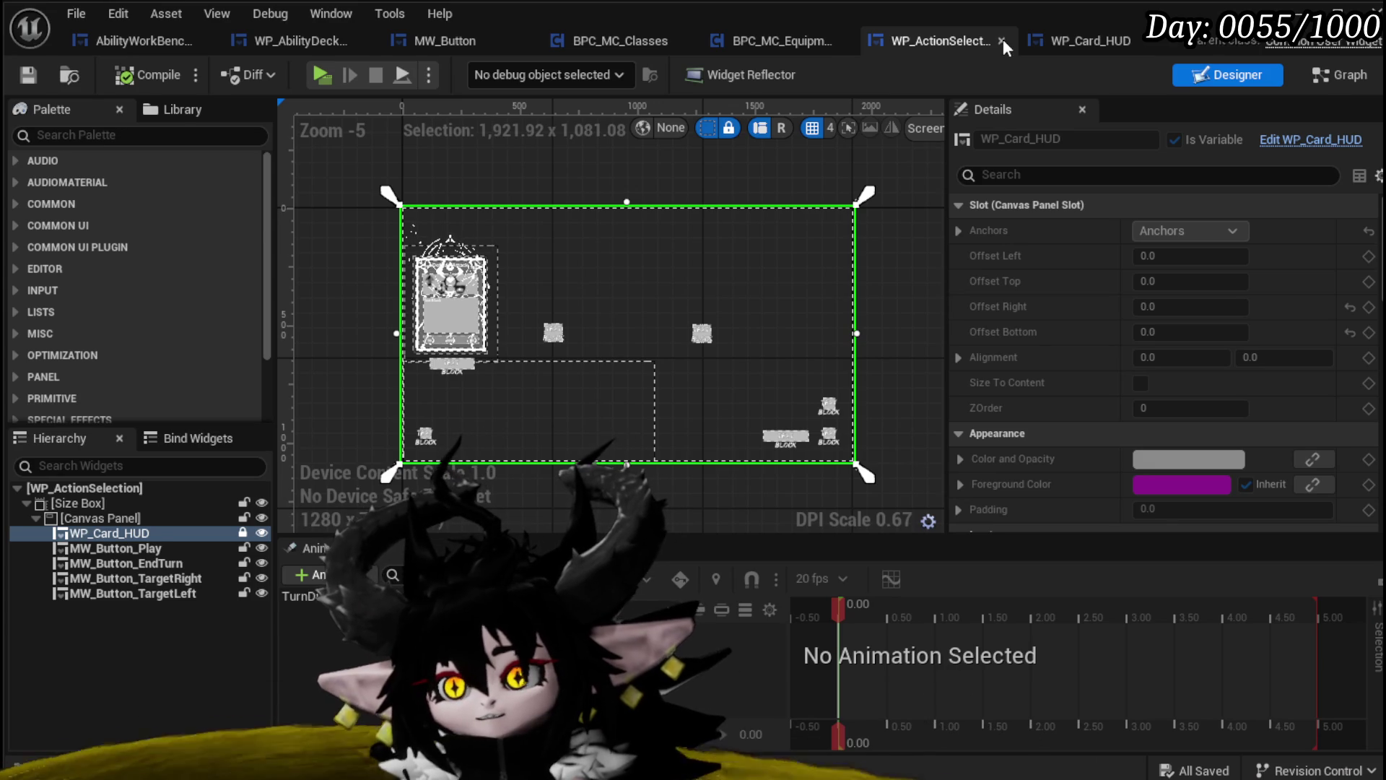
{"action": "left_click", "coordinate": [1002, 41]}
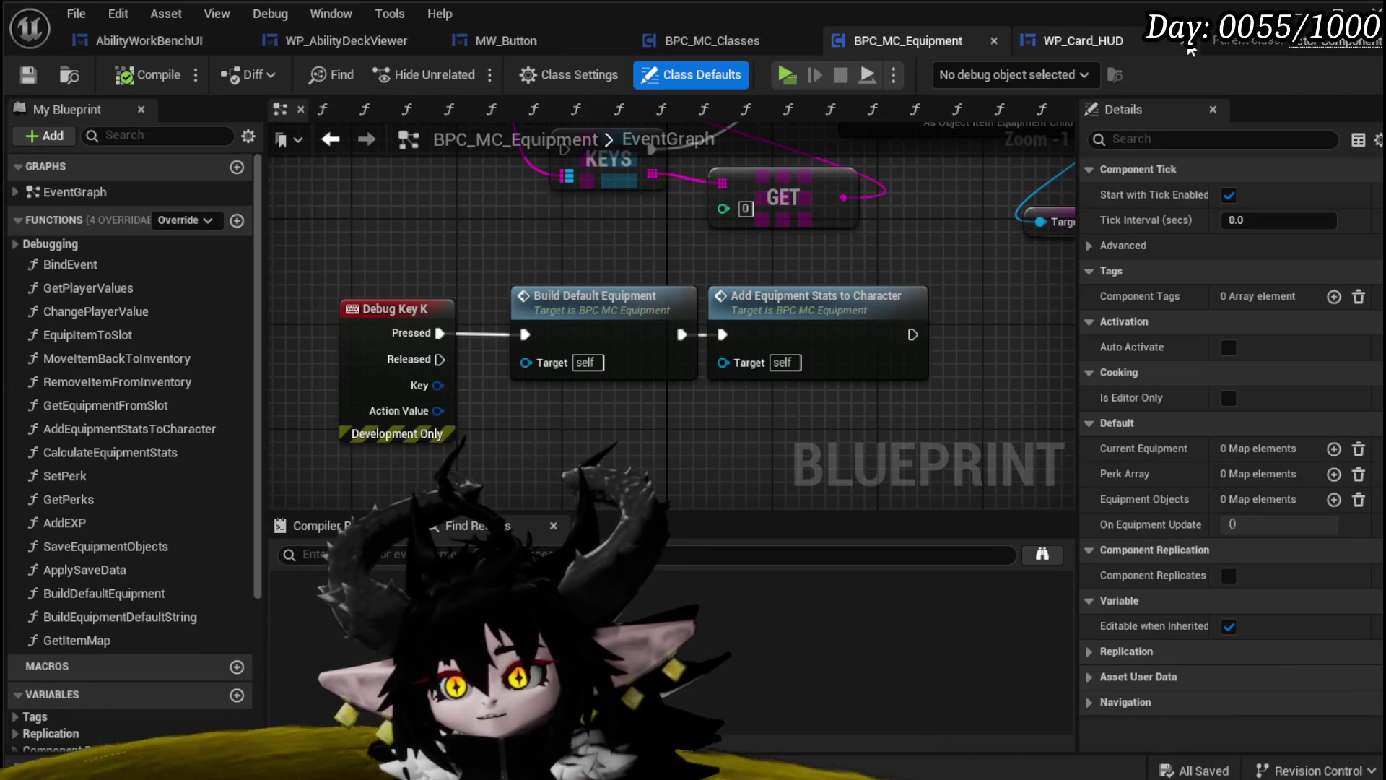
{"action": "left_click", "coordinate": [128, 44]}
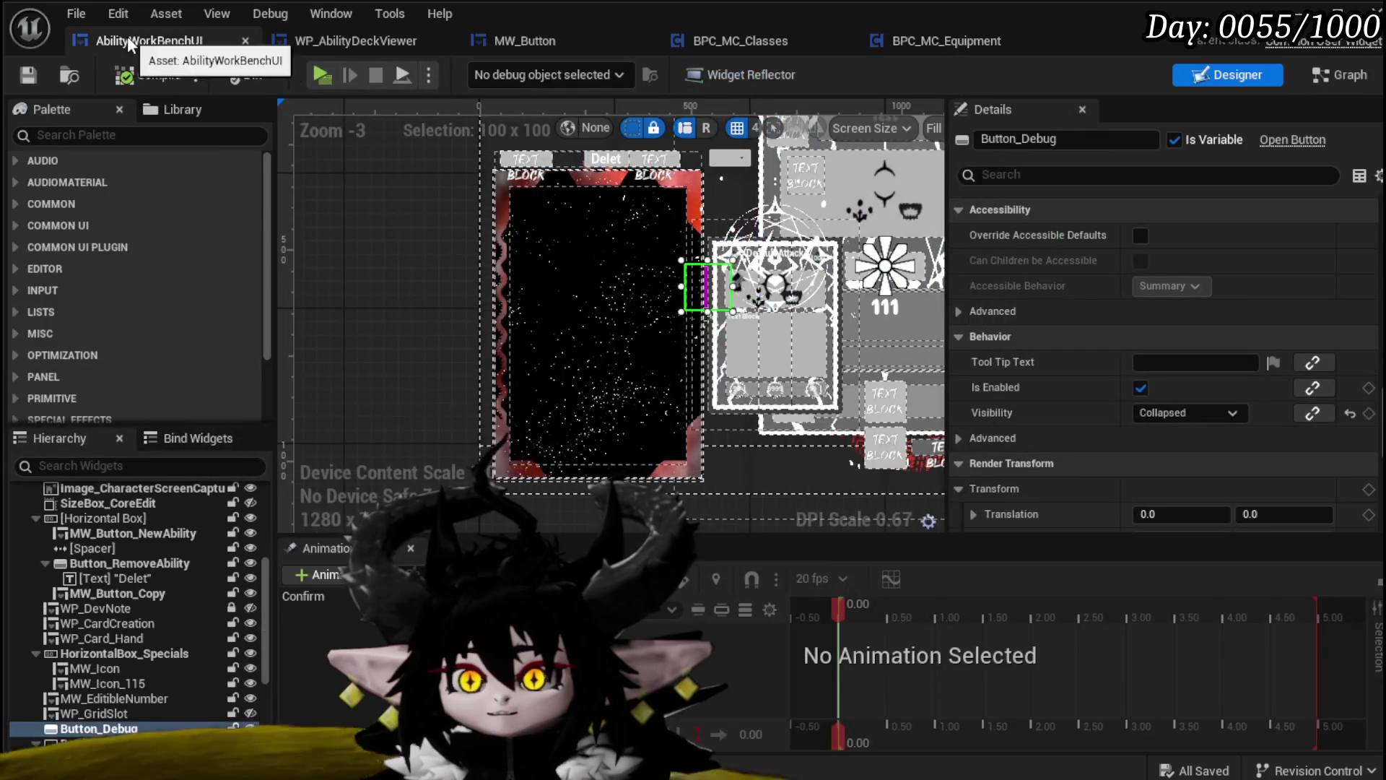
Inspect the WP_AbilityDeckViewer, MW_Button_Copy and WP_CardCreation widgets in the layout
{"action": "left_click_drag", "start_coordinate": [408, 293], "coordinate": [317, 289]}
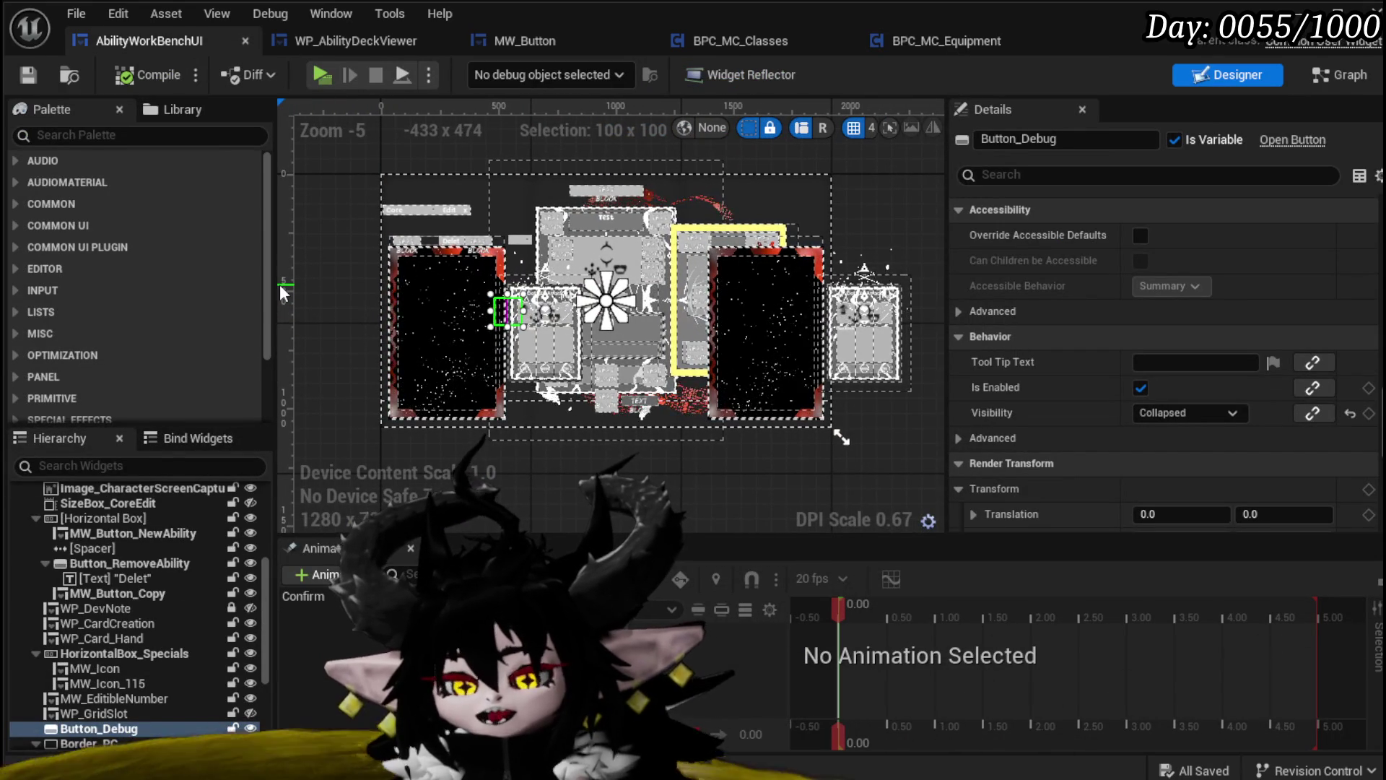
{"action": "left_click", "coordinate": [439, 334]}
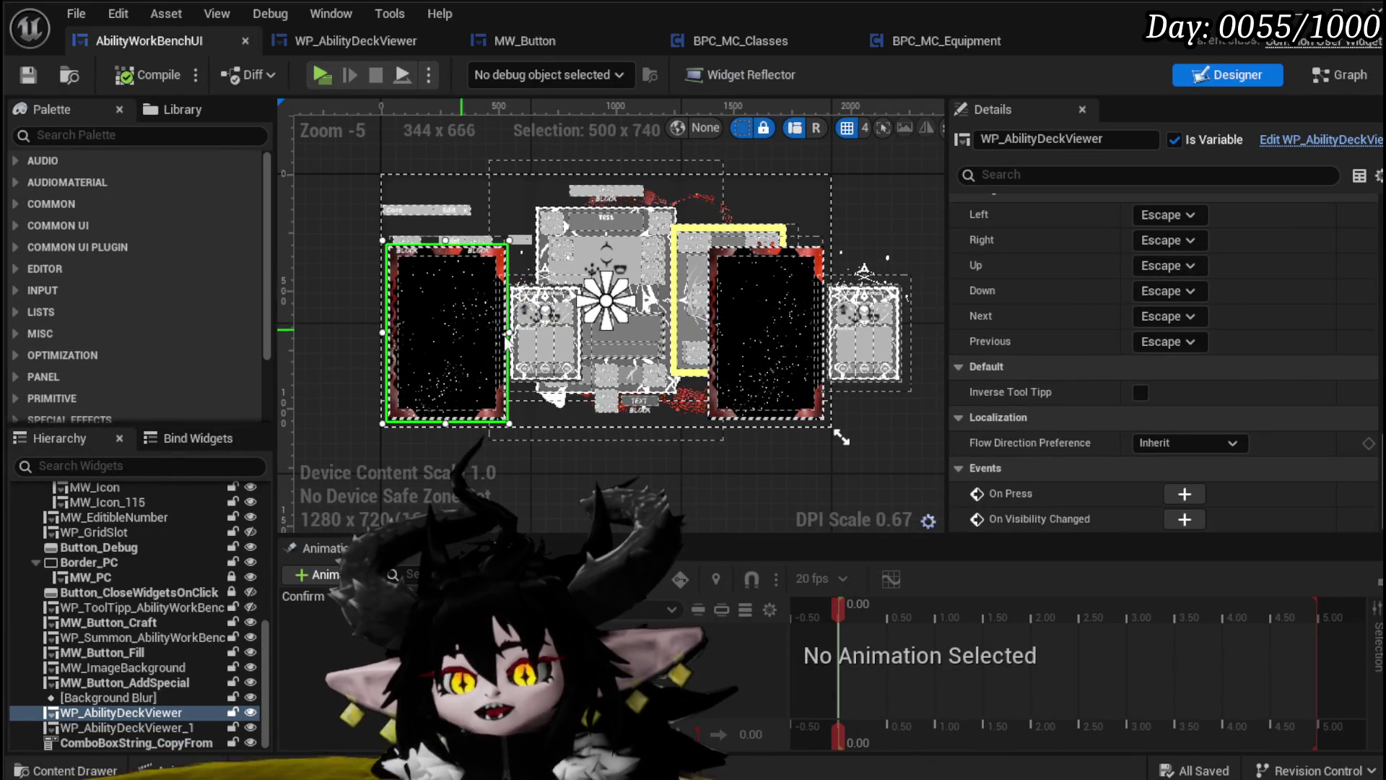
{"action": "scroll", "coordinate": [1048, 332], "scroll_direction": "up", "scroll_amount": 4}
{"action": "scroll", "coordinate": [1048, 332], "scroll_direction": "up", "scroll_amount": 1}
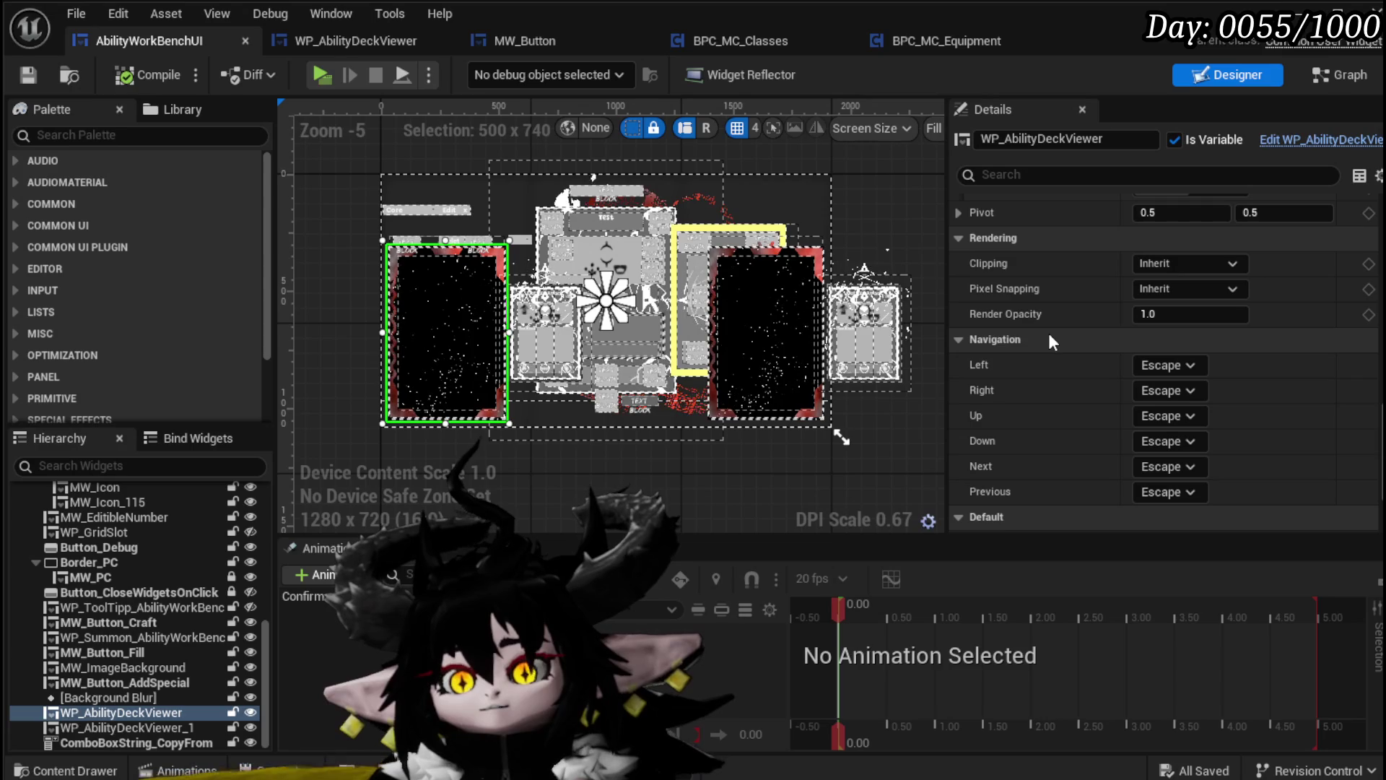
{"action": "scroll", "coordinate": [1048, 342], "scroll_direction": "down", "scroll_amount": 4}
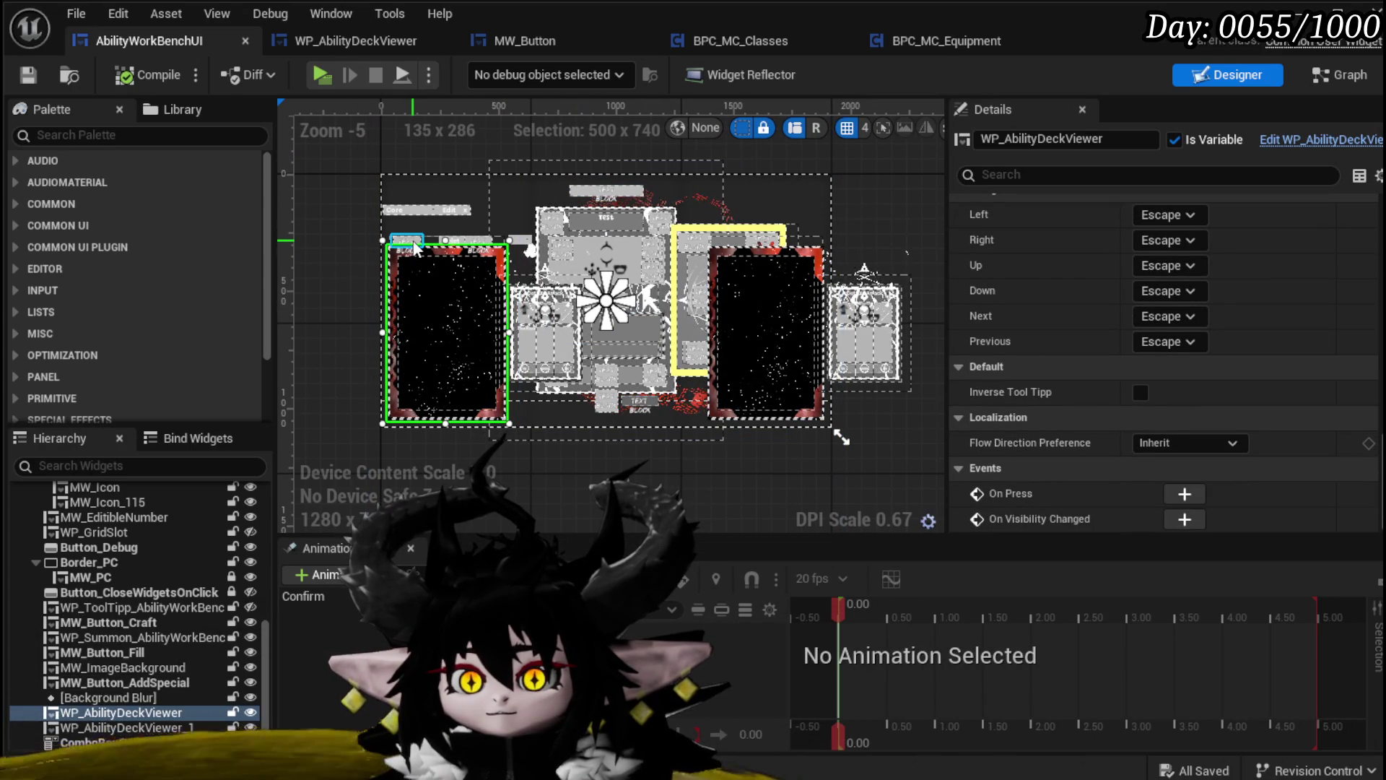
{"action": "scroll", "coordinate": [410, 253], "scroll_direction": "up", "scroll_amount": 2}
{"action": "scroll", "coordinate": [396, 248], "scroll_direction": "down", "scroll_amount": 1}
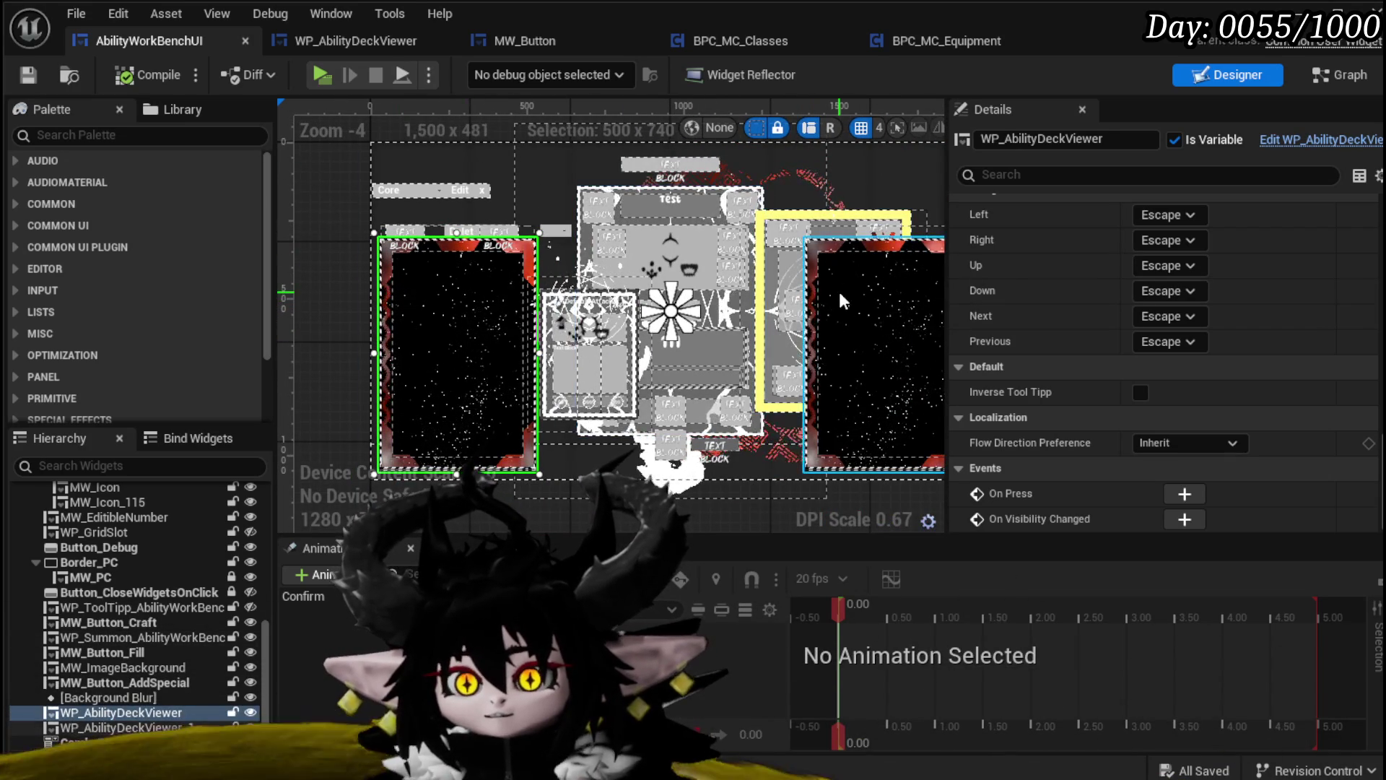
{"action": "scroll", "coordinate": [474, 238], "scroll_direction": "up", "scroll_amount": 4}
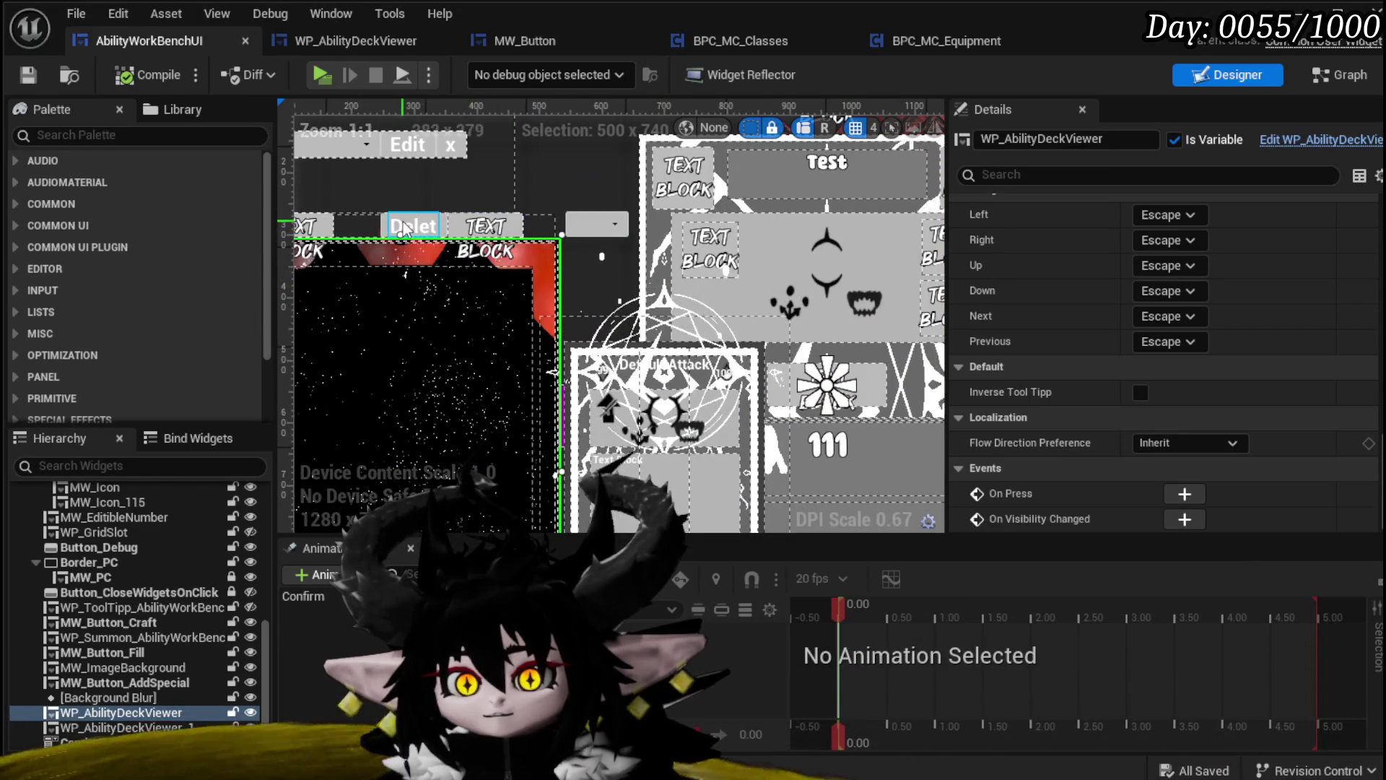
{"action": "left_click", "coordinate": [490, 230]}
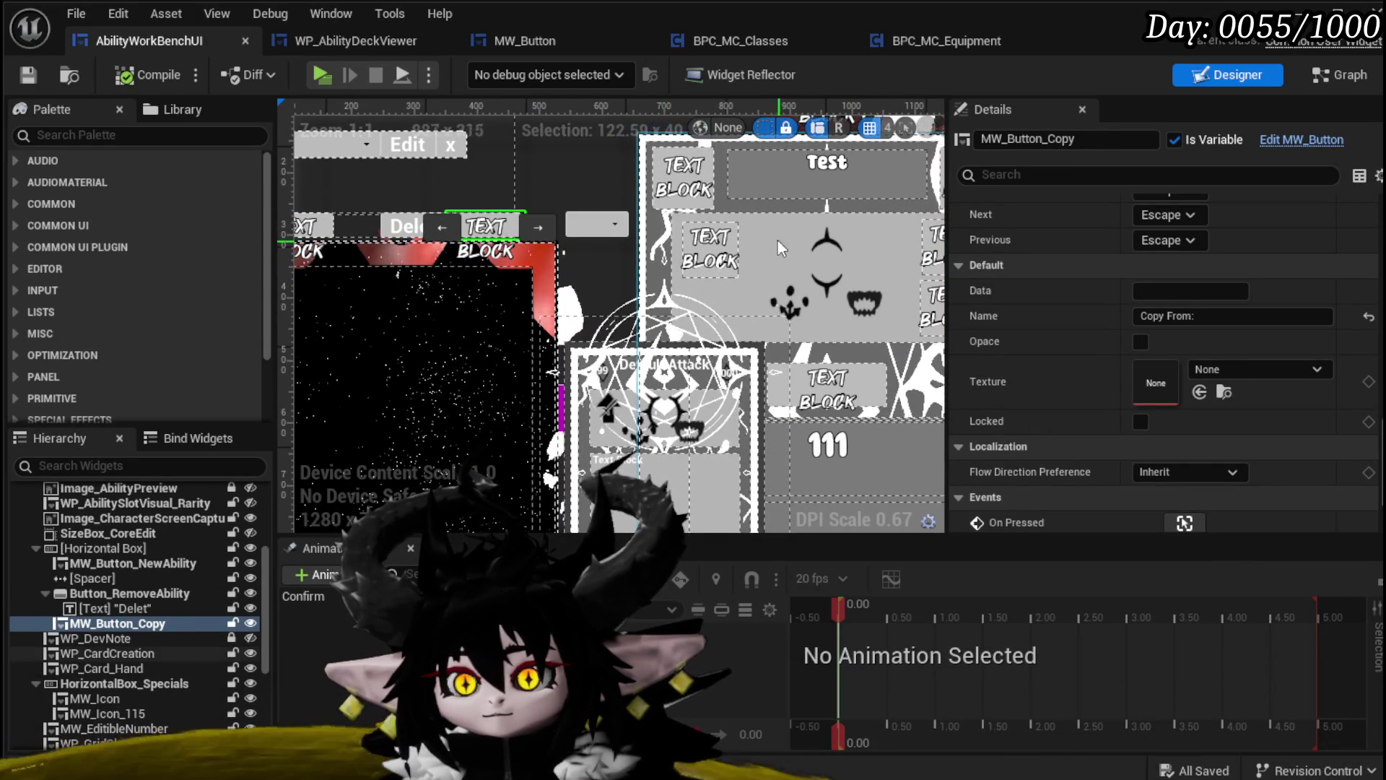
{"action": "left_click", "coordinate": [850, 312]}
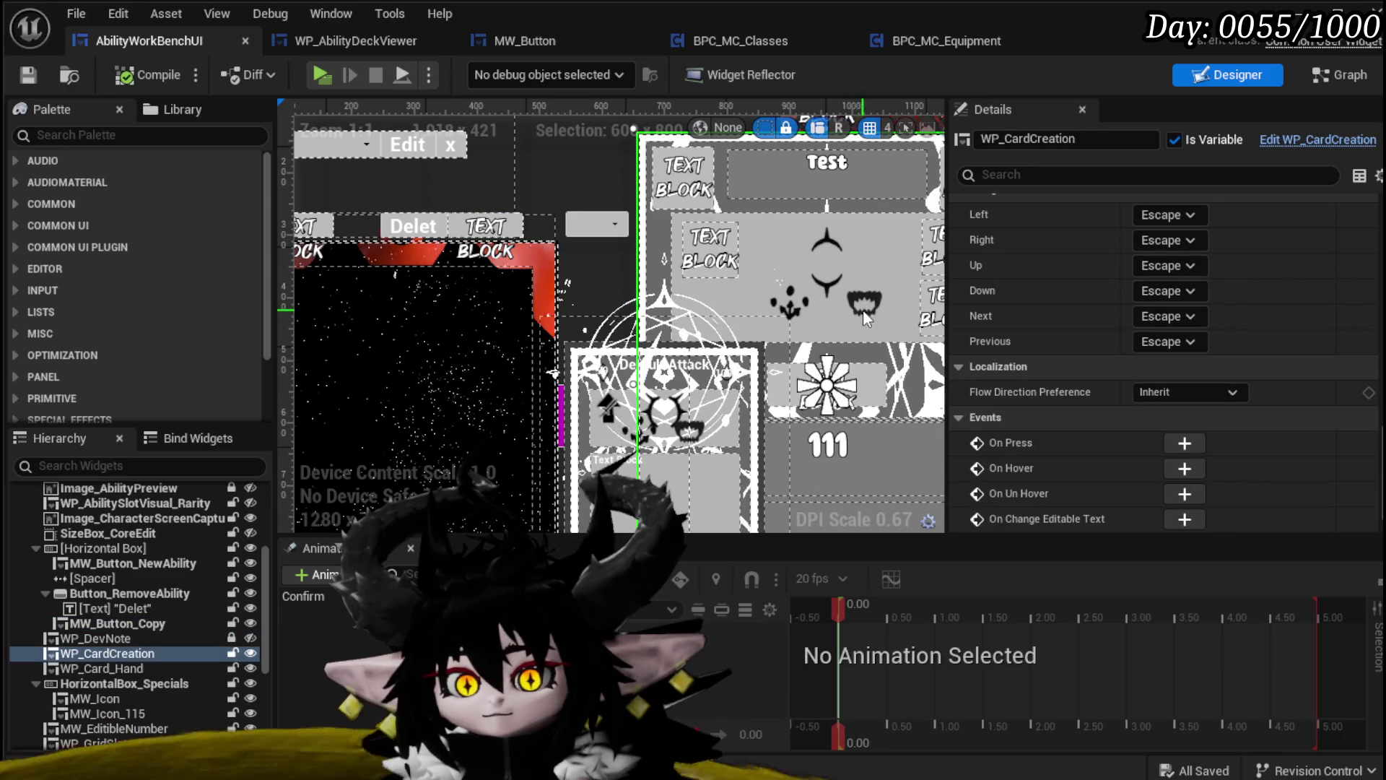
{"action": "left_click", "coordinate": [469, 232]}
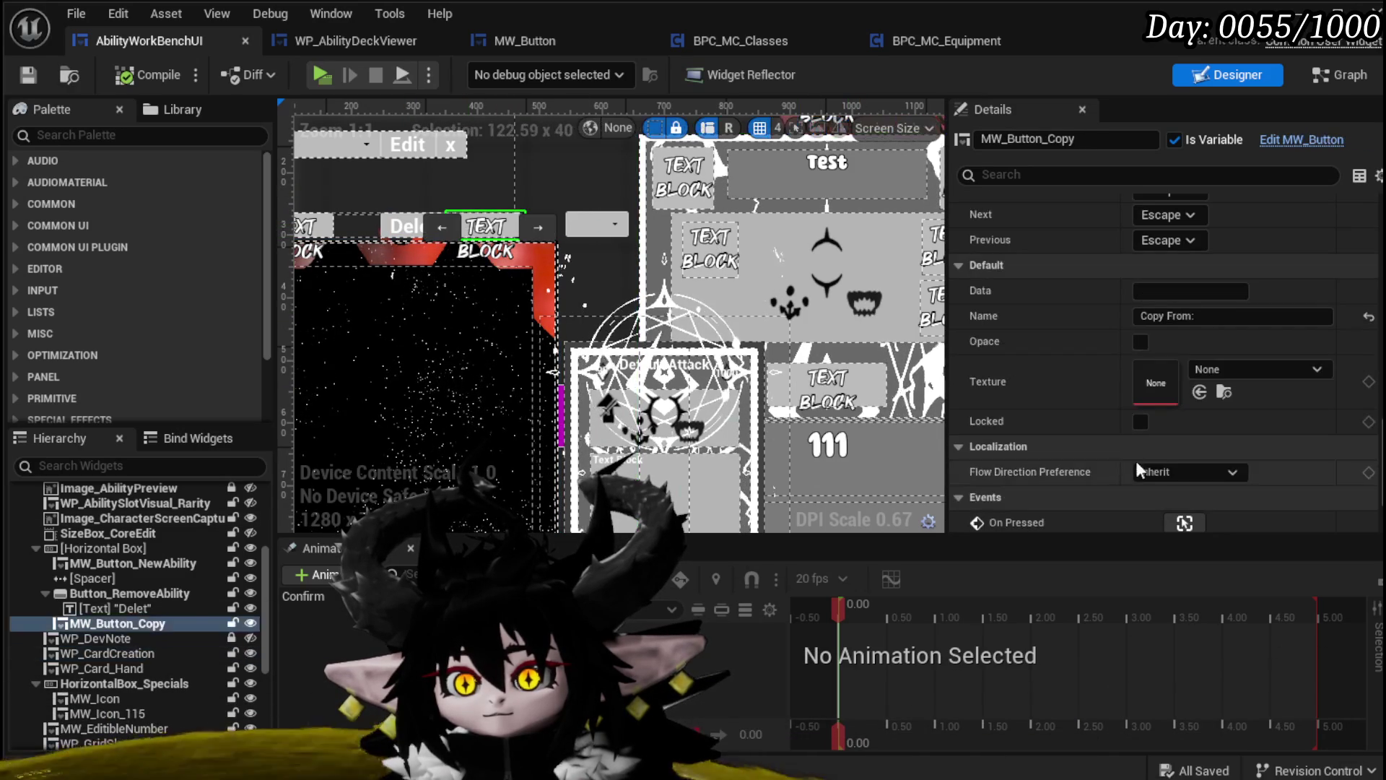
{"action": "scroll", "coordinate": [1207, 466], "scroll_direction": "down", "scroll_amount": 1}
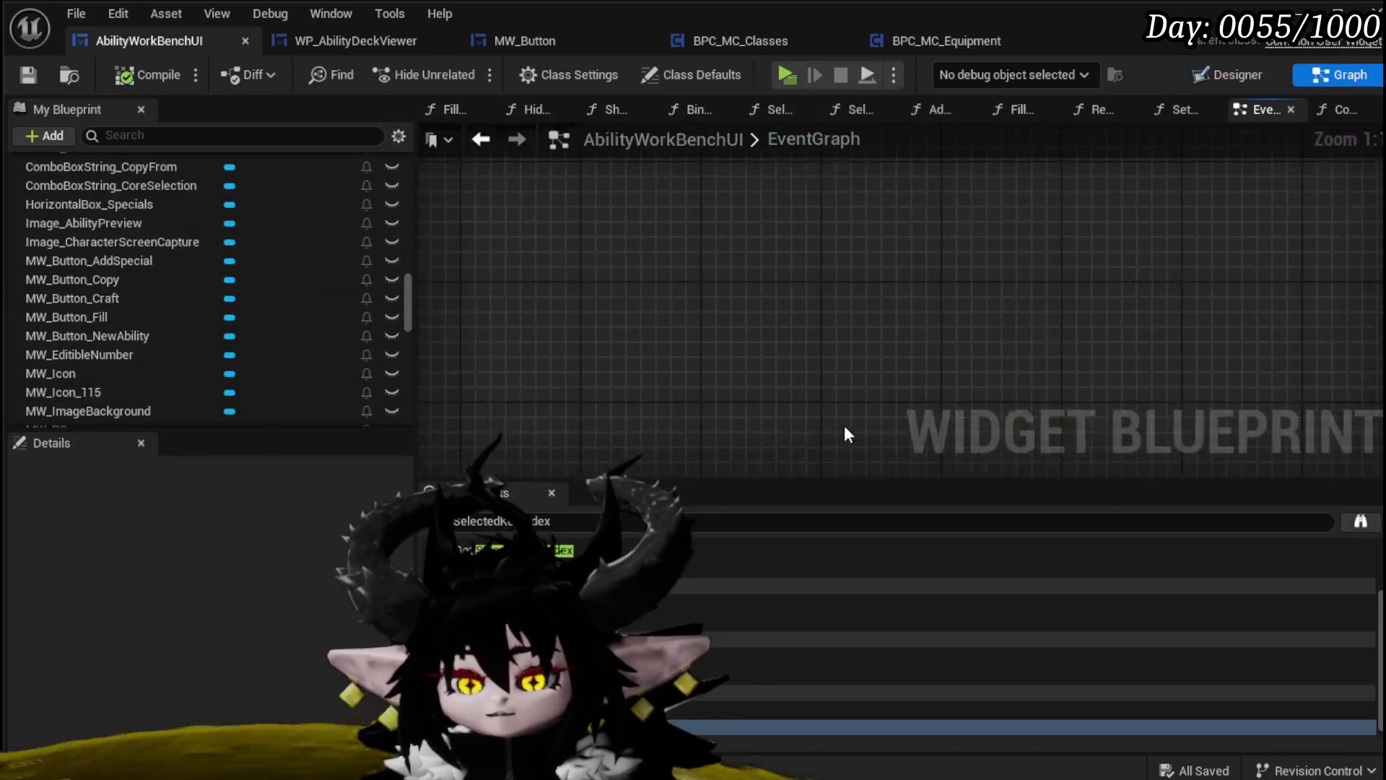
Add a WP_CardCreation reference and a Set Visibility node beside the Copy button's On Pressed event
{"action": "right_click", "coordinate": [632, 338]}
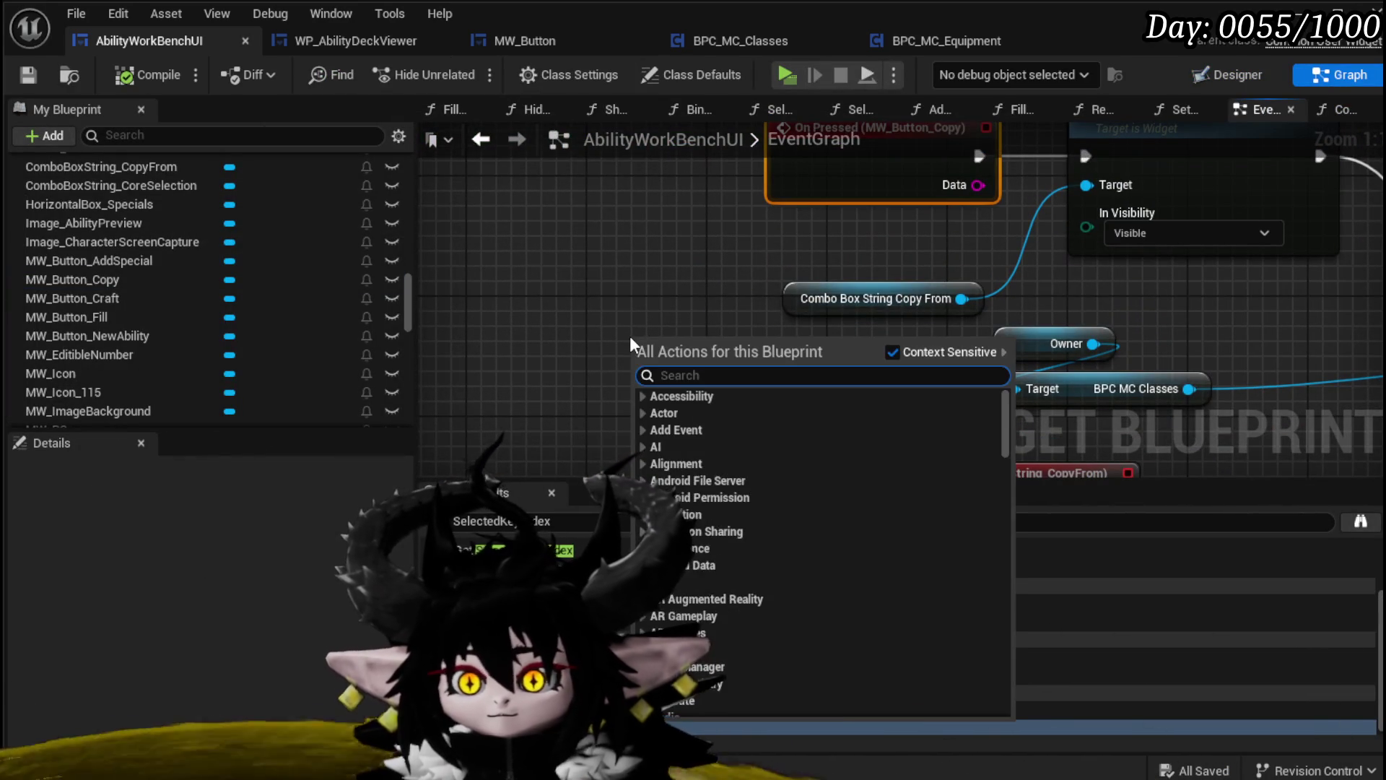
{"action": "type", "text": "card creation"}
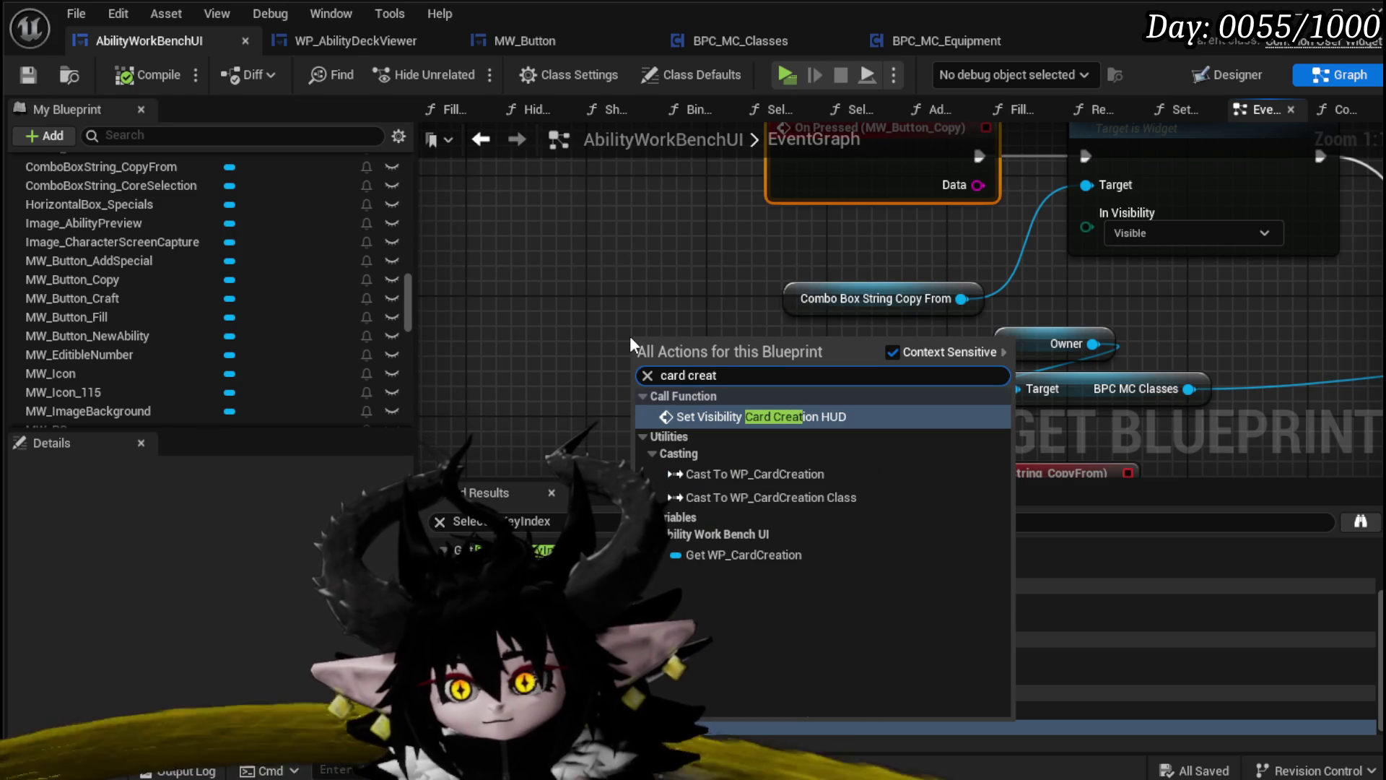
{"action": "left_click", "coordinate": [744, 554]}
{"action": "mouse_move", "coordinate": [773, 181]}
{"action": "left_mouse_down"}
{"action": "mouse_move", "coordinate": [791, 311]}
{"action": "mouse_move", "coordinate": [440, 275]}
{"action": "left_mouse_up"}
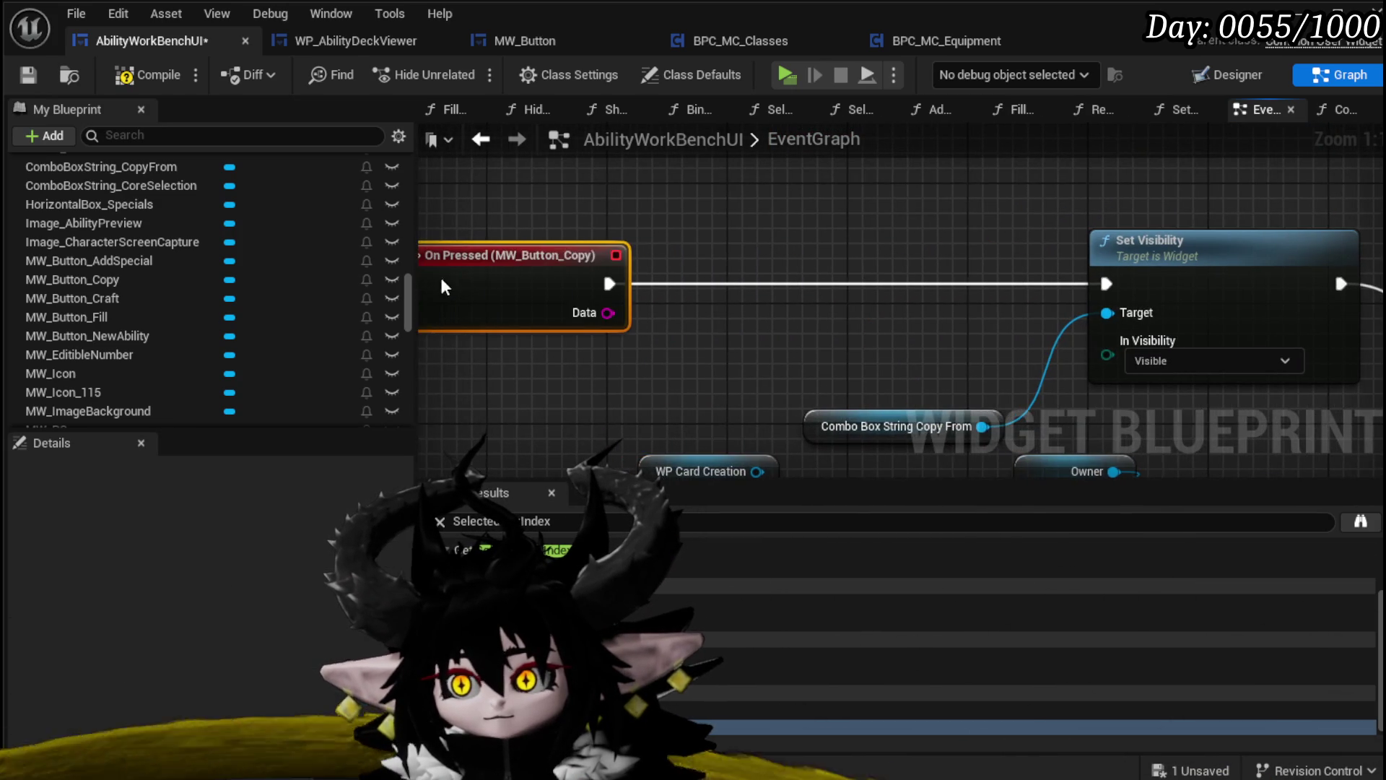
{"action": "left_click_drag", "start_coordinate": [749, 362], "coordinate": [712, 257]}
{"action": "type", "text": "Set Visi"}
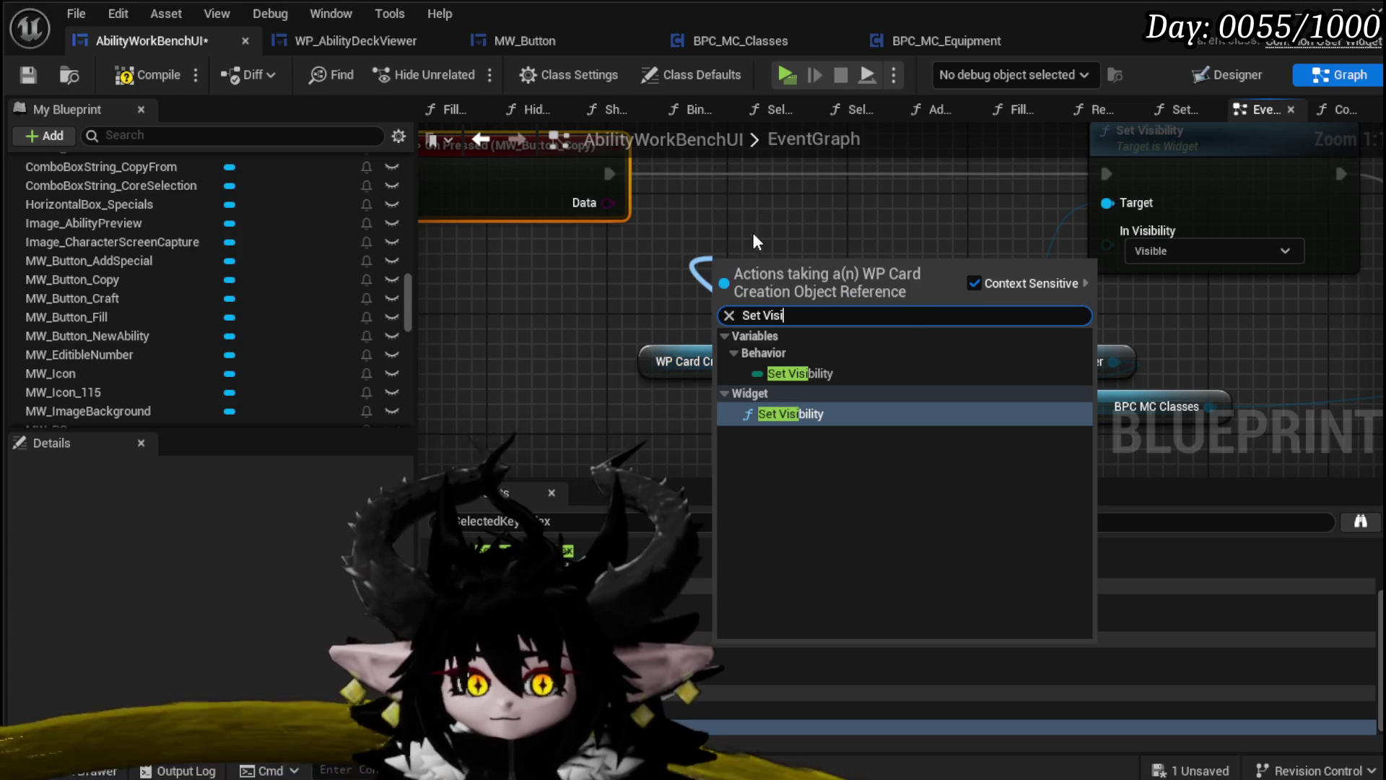
{"action": "left_click", "coordinate": [808, 413]}
{"action": "mouse_move", "coordinate": [786, 312]}
{"action": "left_mouse_down"}
{"action": "mouse_move", "coordinate": [794, 140]}
{"action": "mouse_move", "coordinate": [795, 200]}
{"action": "left_mouse_up"}
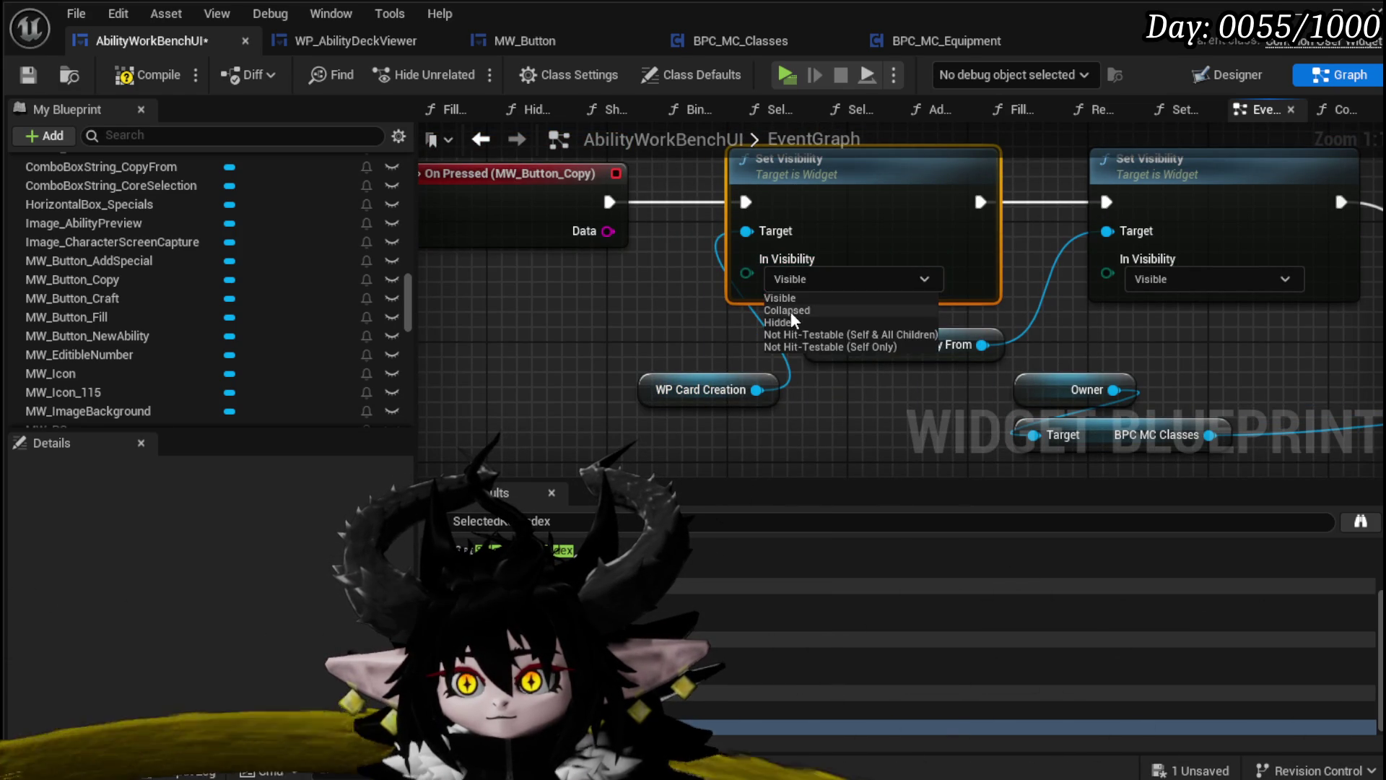
Set In Visibility to Collapsed and save AbilityWorkBenchUI
{"action": "left_click", "coordinate": [565, 312]}
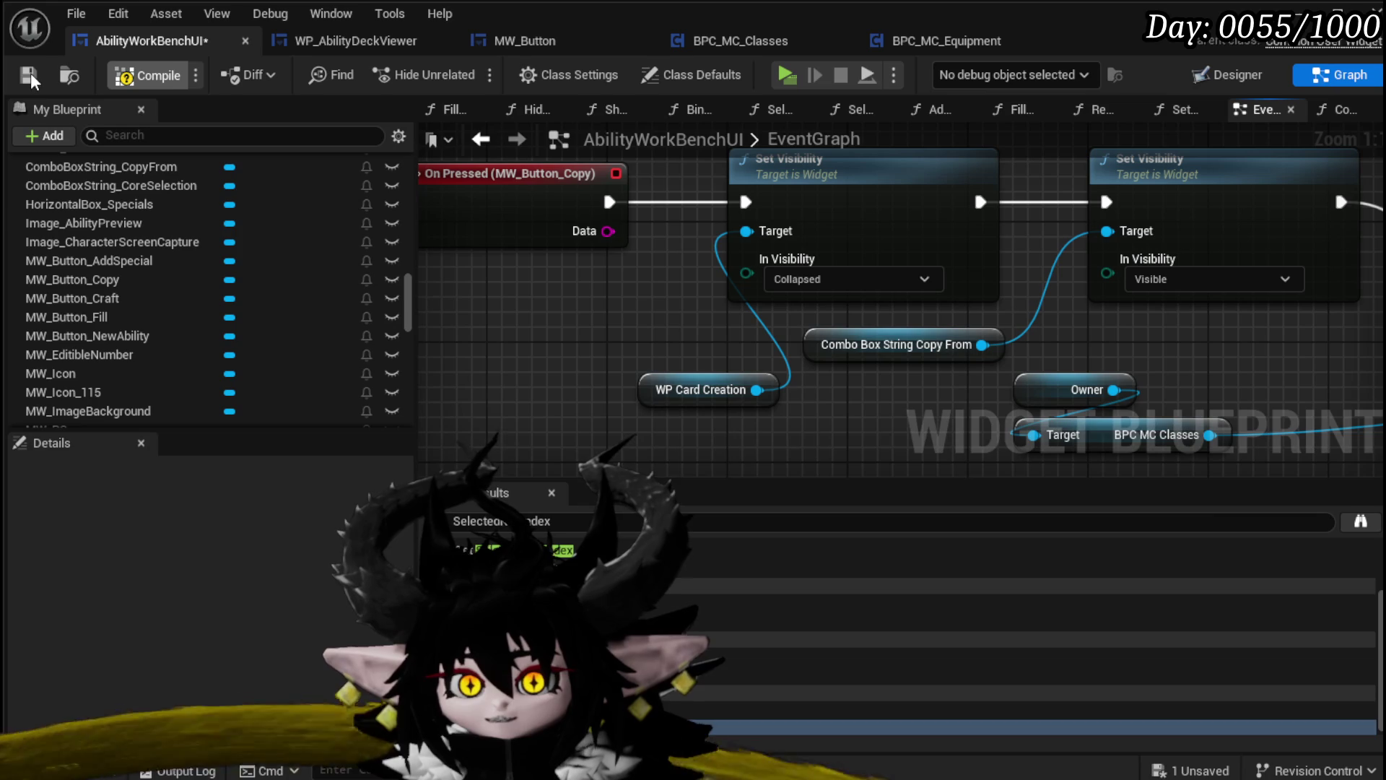
{"action": "left_click", "coordinate": [29, 75]}
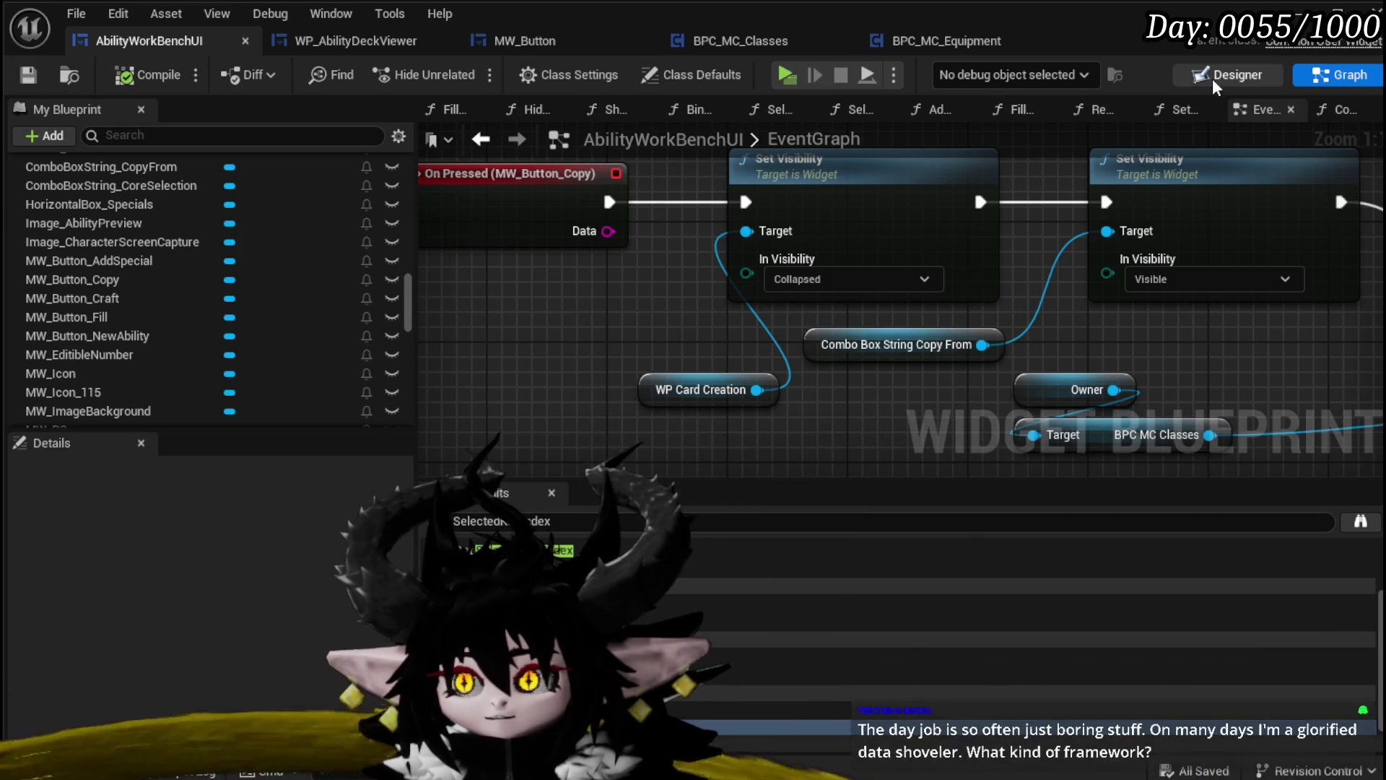
{"action": "left_click", "coordinate": [1227, 75]}
Delete MW_Icon_115 and the other icon widget from the specials box, then save the blueprint
{"action": "scroll", "coordinate": [556, 215], "scroll_direction": "up", "scroll_amount": 3}
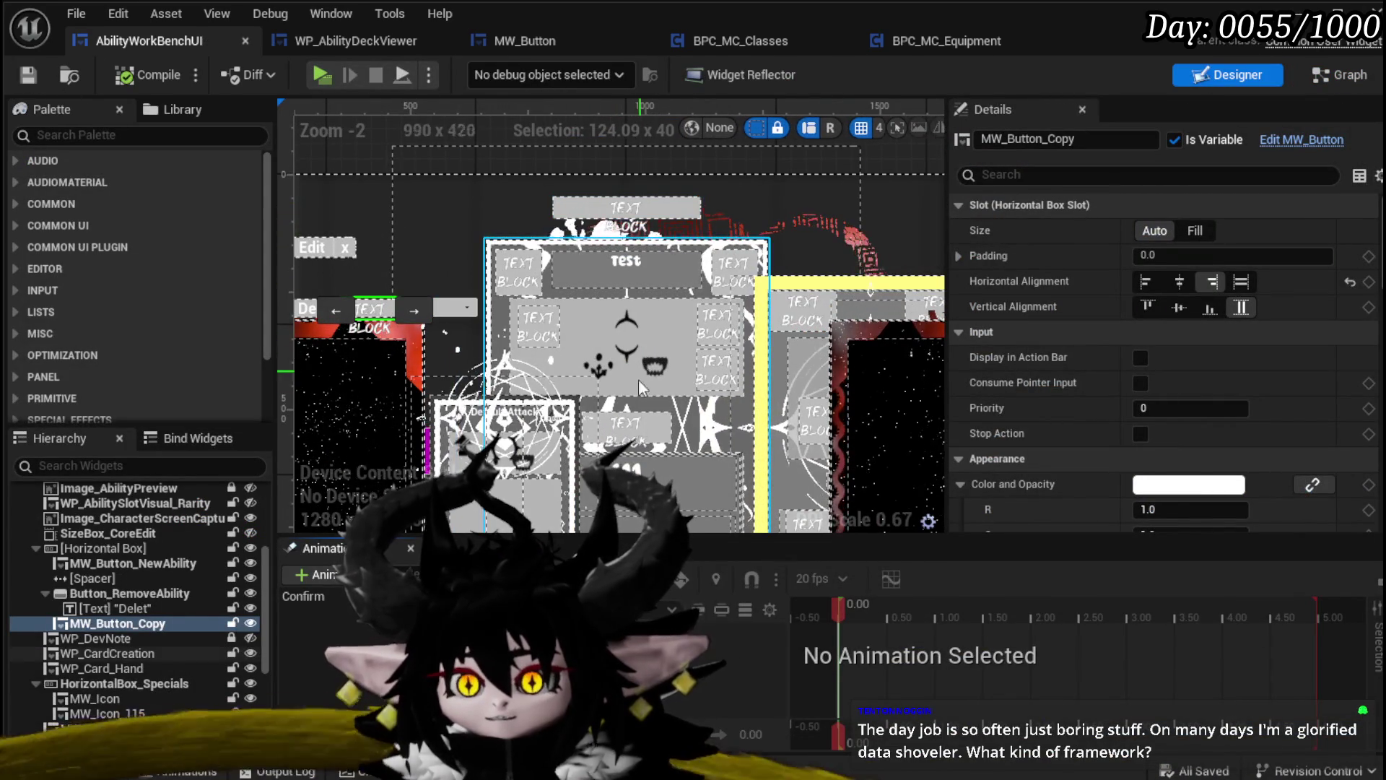
{"action": "scroll", "coordinate": [635, 455], "scroll_direction": "up", "scroll_amount": 3}
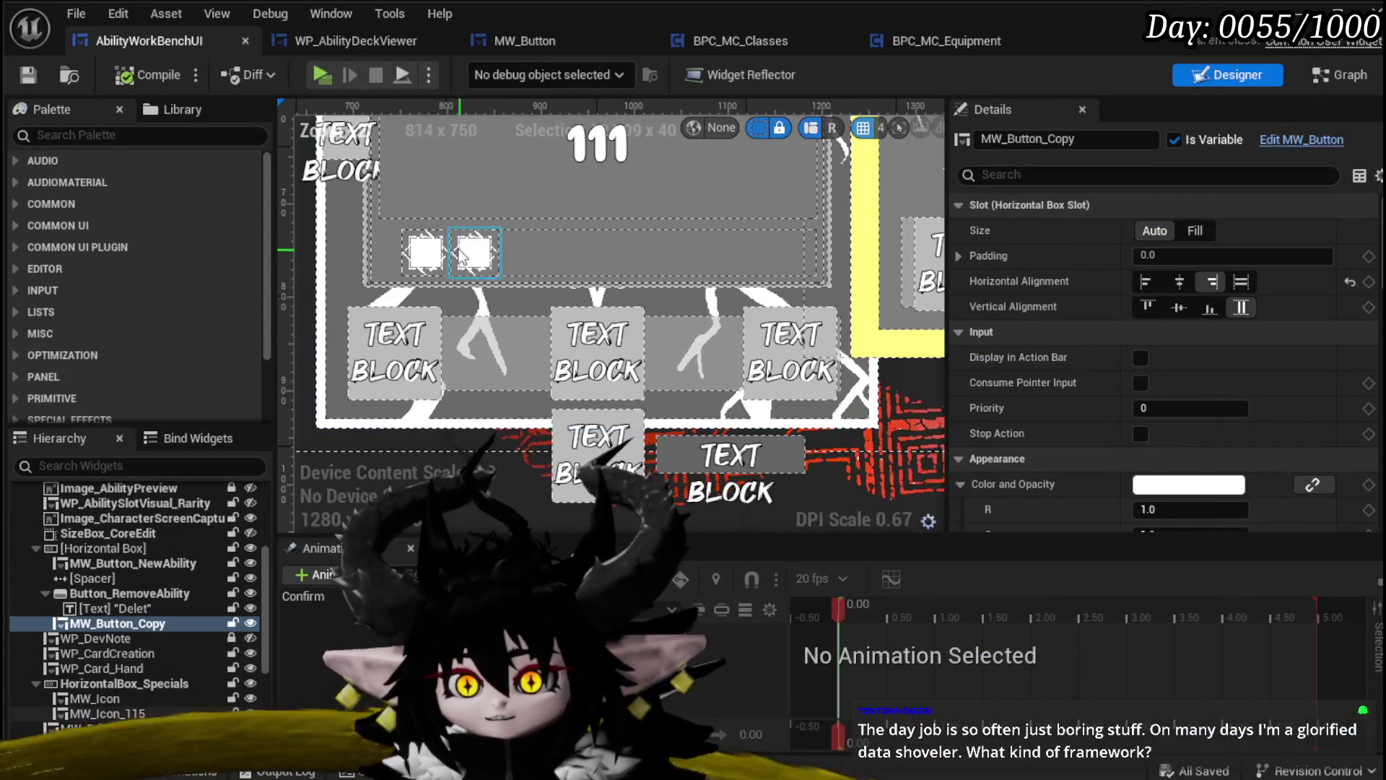
{"action": "left_click", "coordinate": [471, 259]}
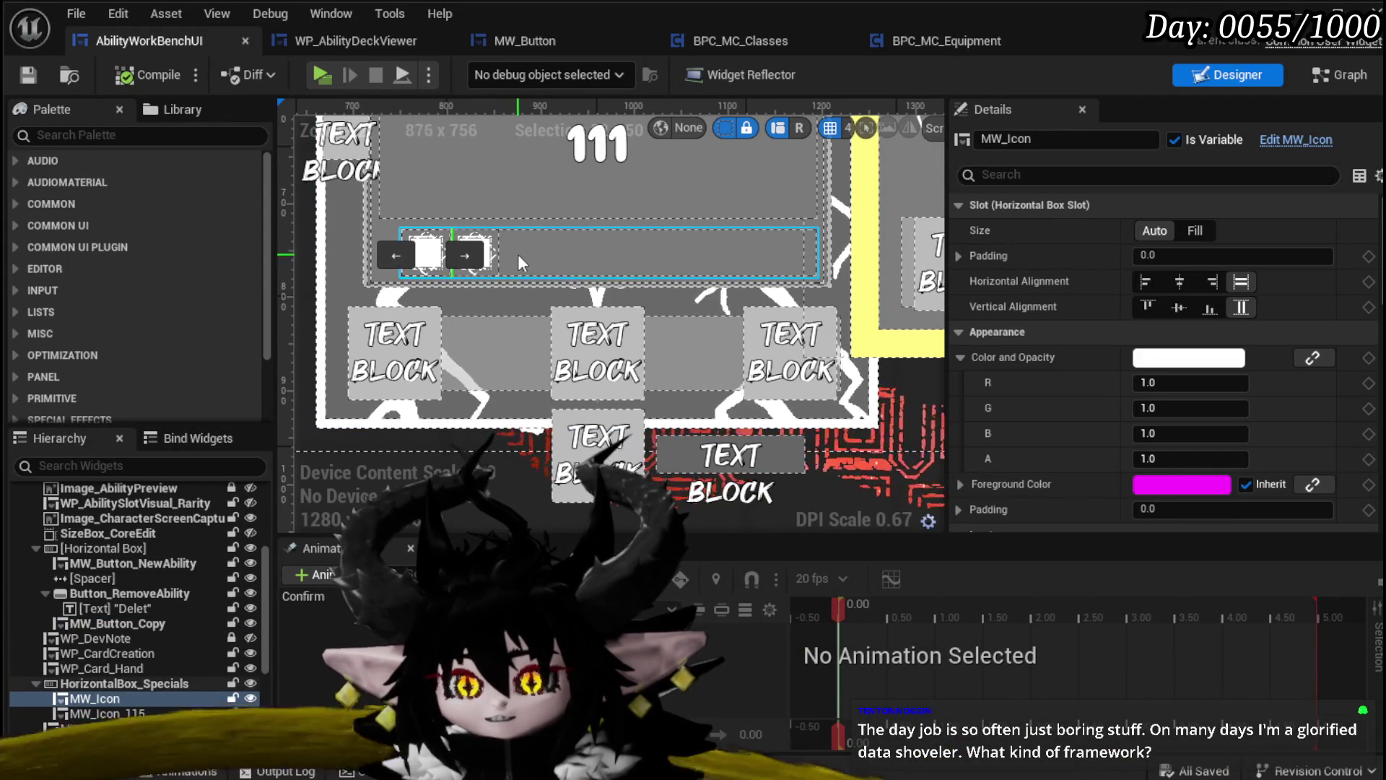
{"action": "key", "text": "Delete"}
{"action": "left_click", "coordinate": [492, 267]}
{"action": "key", "text": "Delete"}
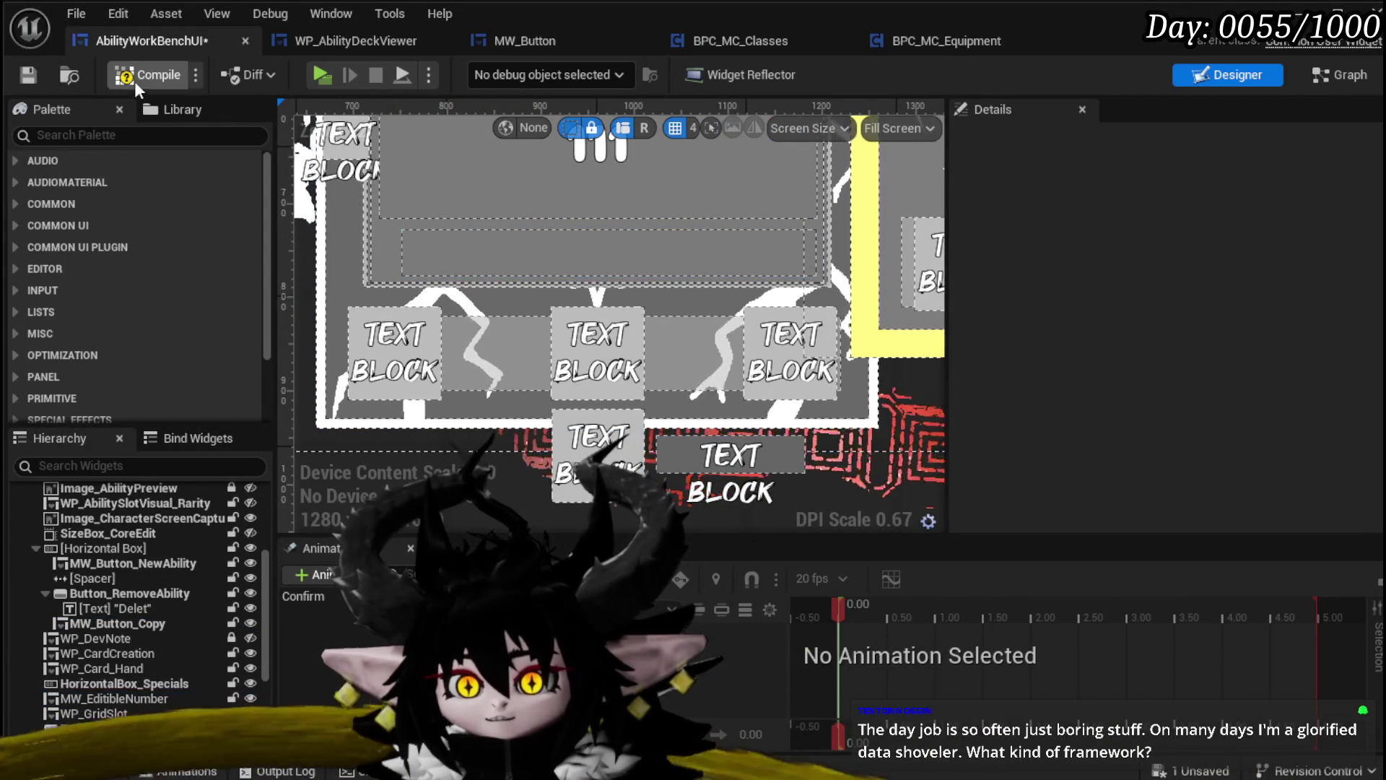
{"action": "left_click", "coordinate": [29, 75]}
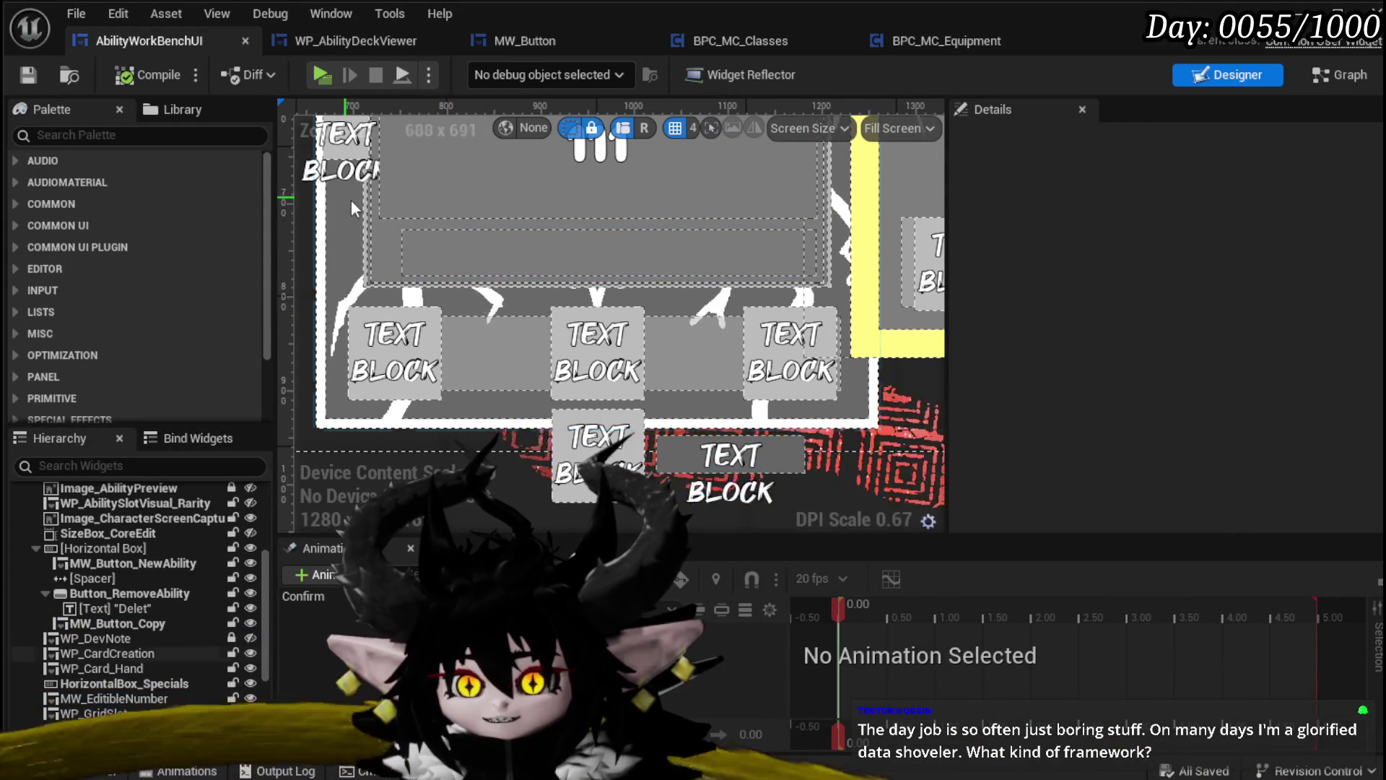
Select HorizontalBox_Specials and frame the whole workbench layout in the Designer
{"action": "left_click", "coordinate": [459, 253]}
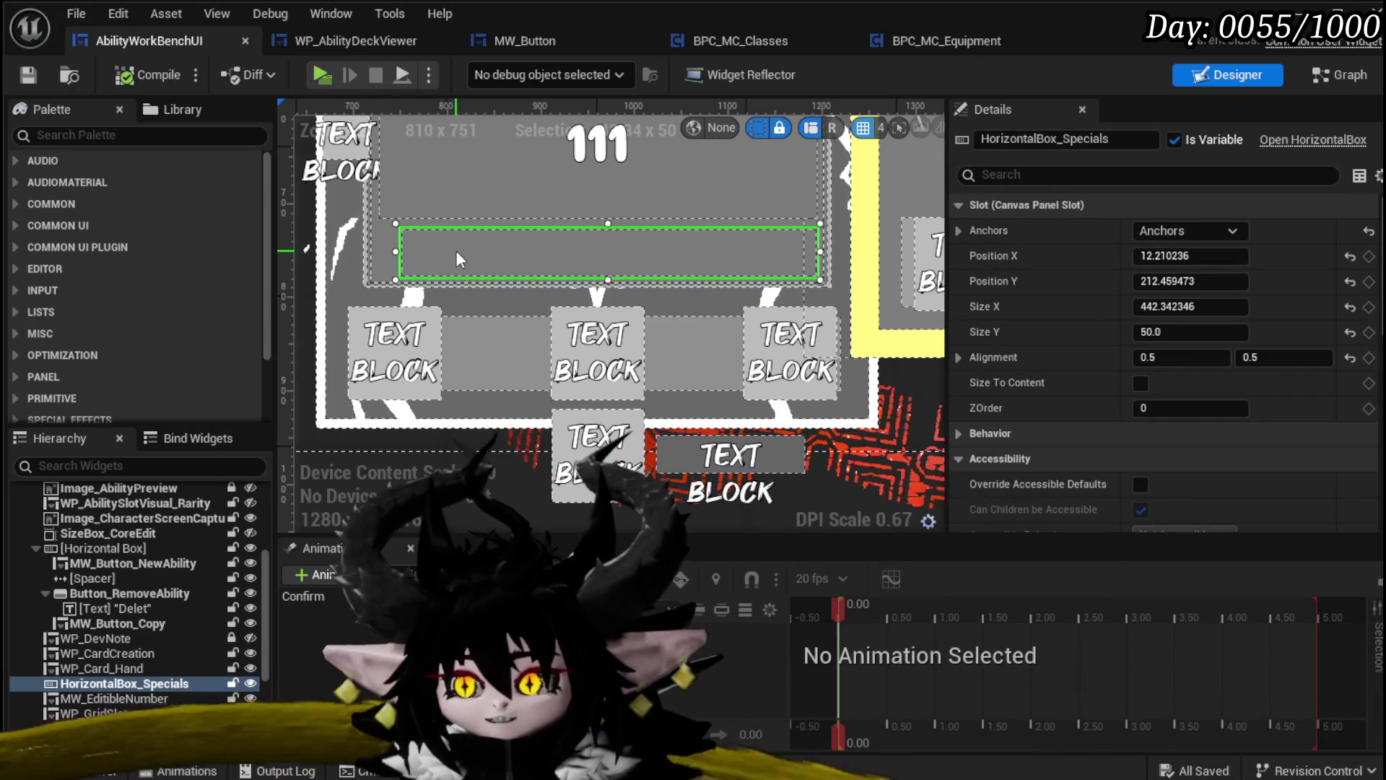
{"action": "scroll", "coordinate": [417, 232], "scroll_direction": "down", "scroll_amount": 3}
{"action": "scroll", "coordinate": [707, 284], "scroll_direction": "down", "scroll_amount": 3}
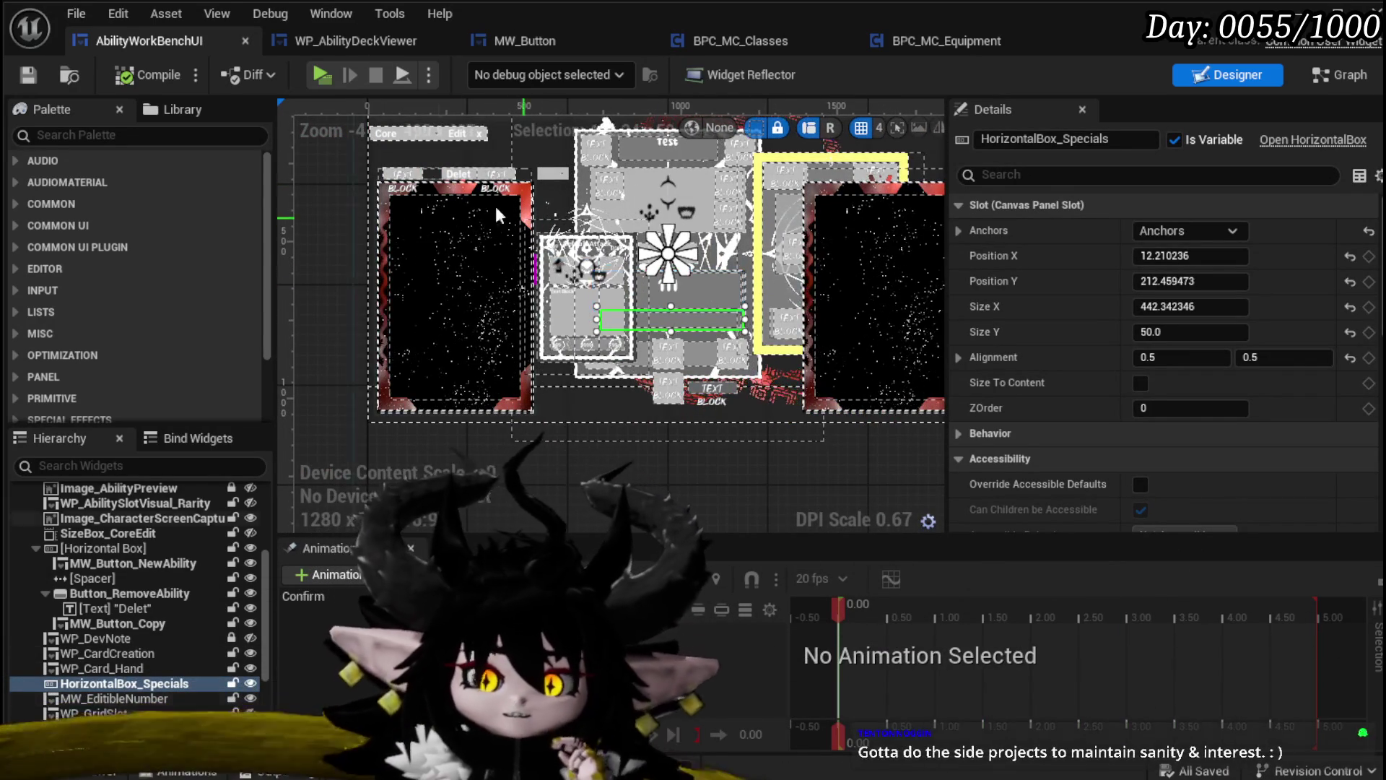
{"action": "mouse_move", "coordinate": [338, 253]}
{"action": "left_mouse_down"}
{"action": "mouse_move", "coordinate": [327, 337]}
{"action": "mouse_move", "coordinate": [286, 268]}
{"action": "mouse_move", "coordinate": [267, 301]}
{"action": "left_mouse_up"}
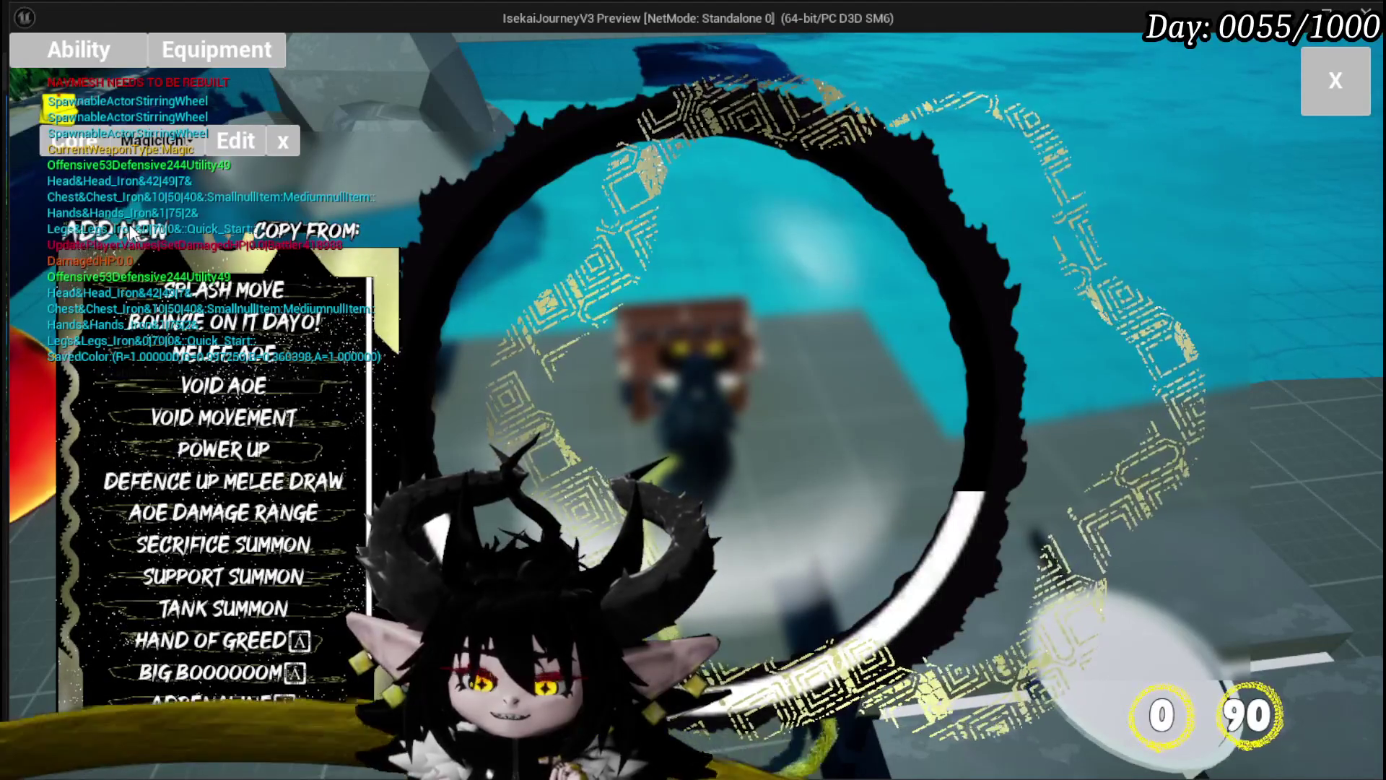
Open the Splash Move card in the play session, then stop playing and save the level
{"action": "left_click", "coordinate": [229, 294]}
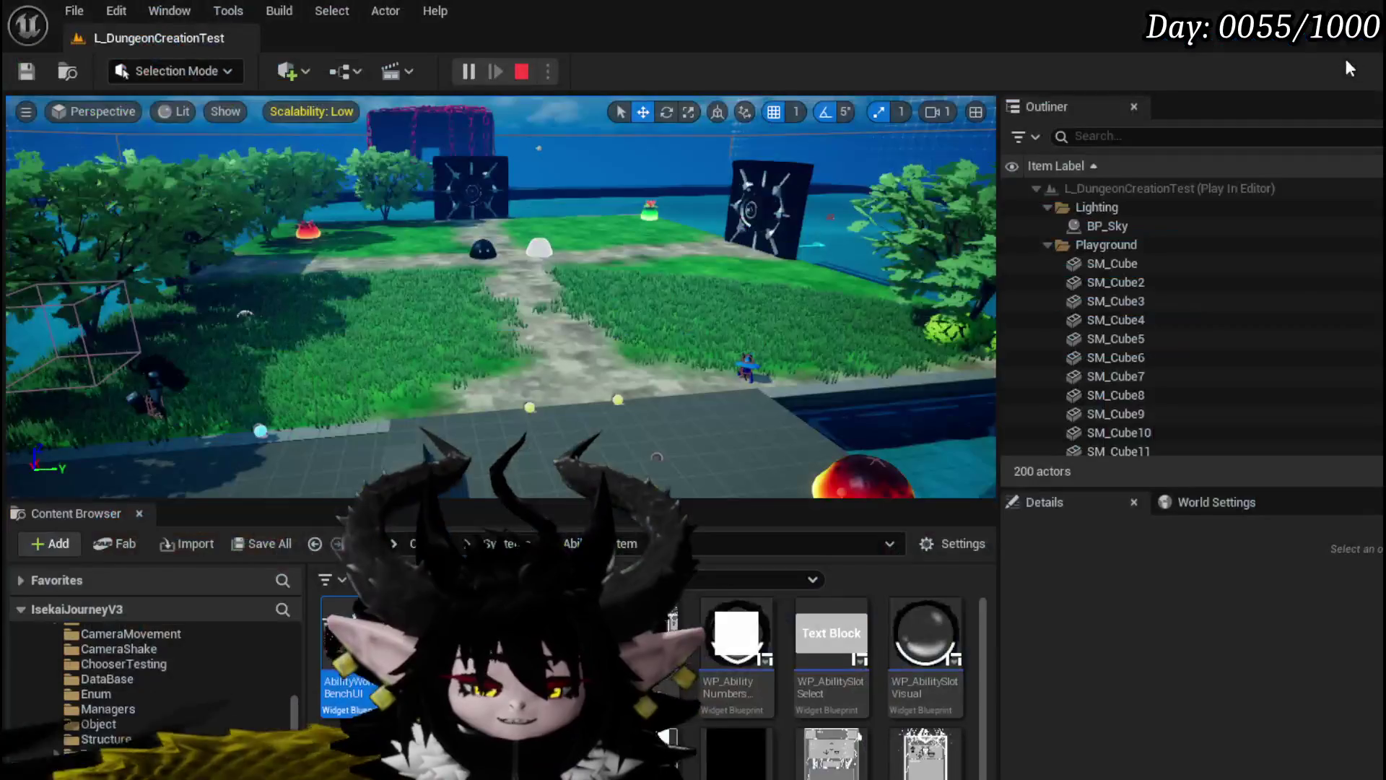
{"action": "key", "text": "Escape"}
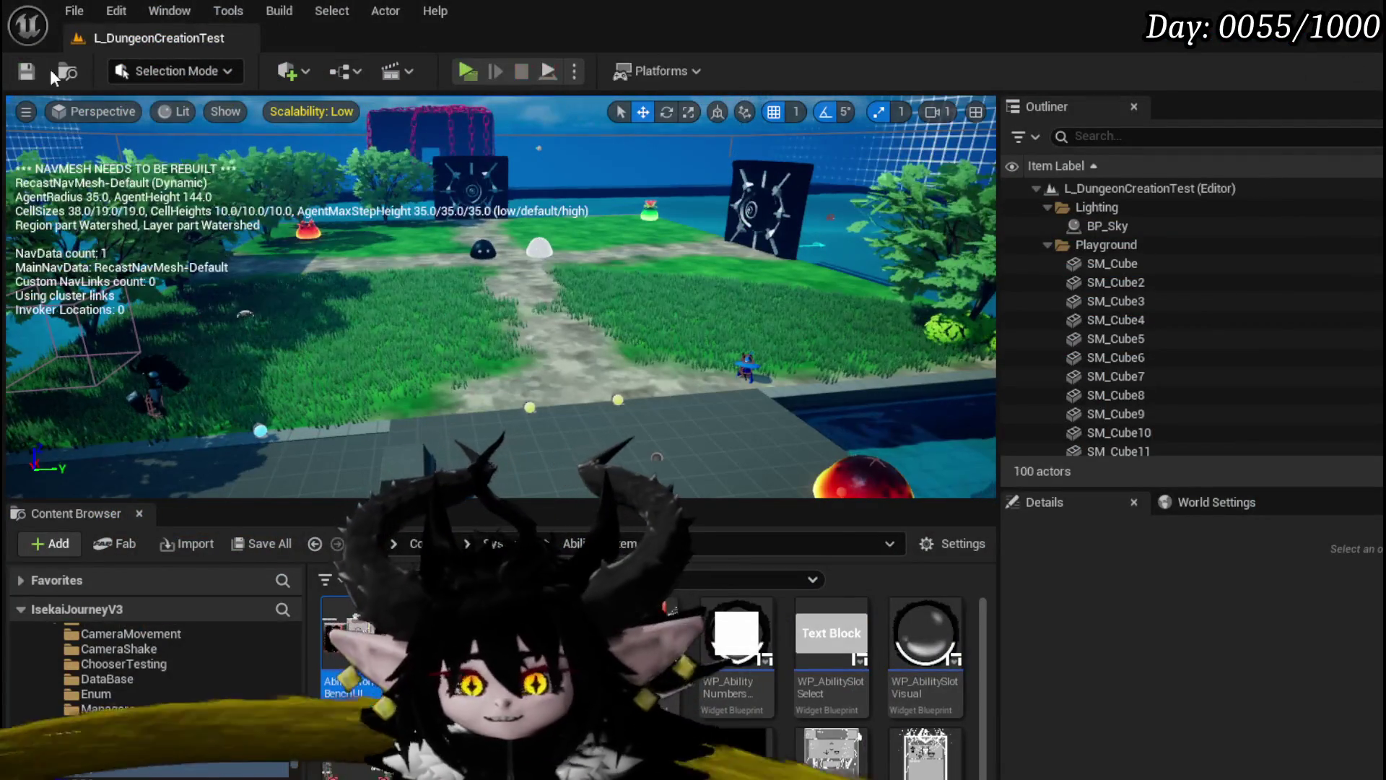
{"action": "left_click", "coordinate": [22, 73]}
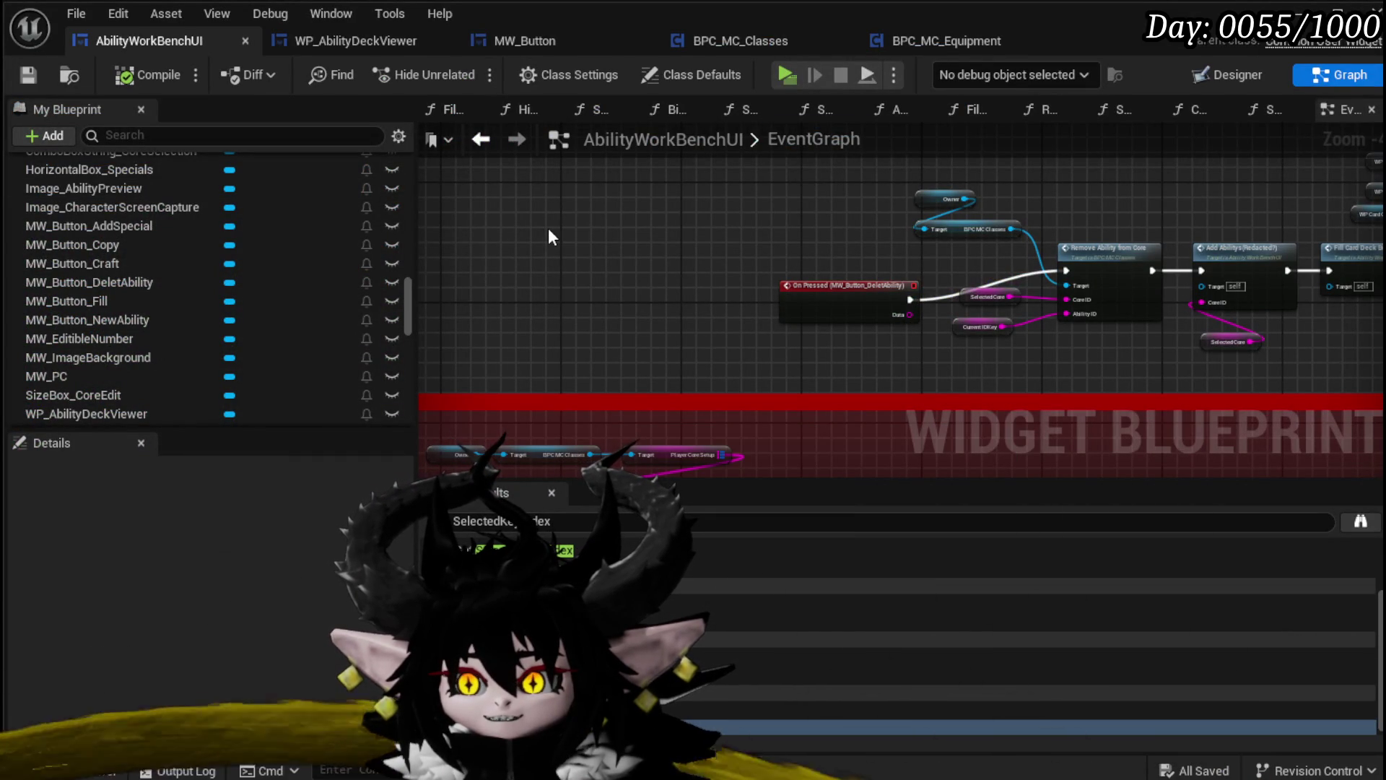
{"action": "scroll", "coordinate": [606, 230], "scroll_direction": "down", "scroll_amount": 1}
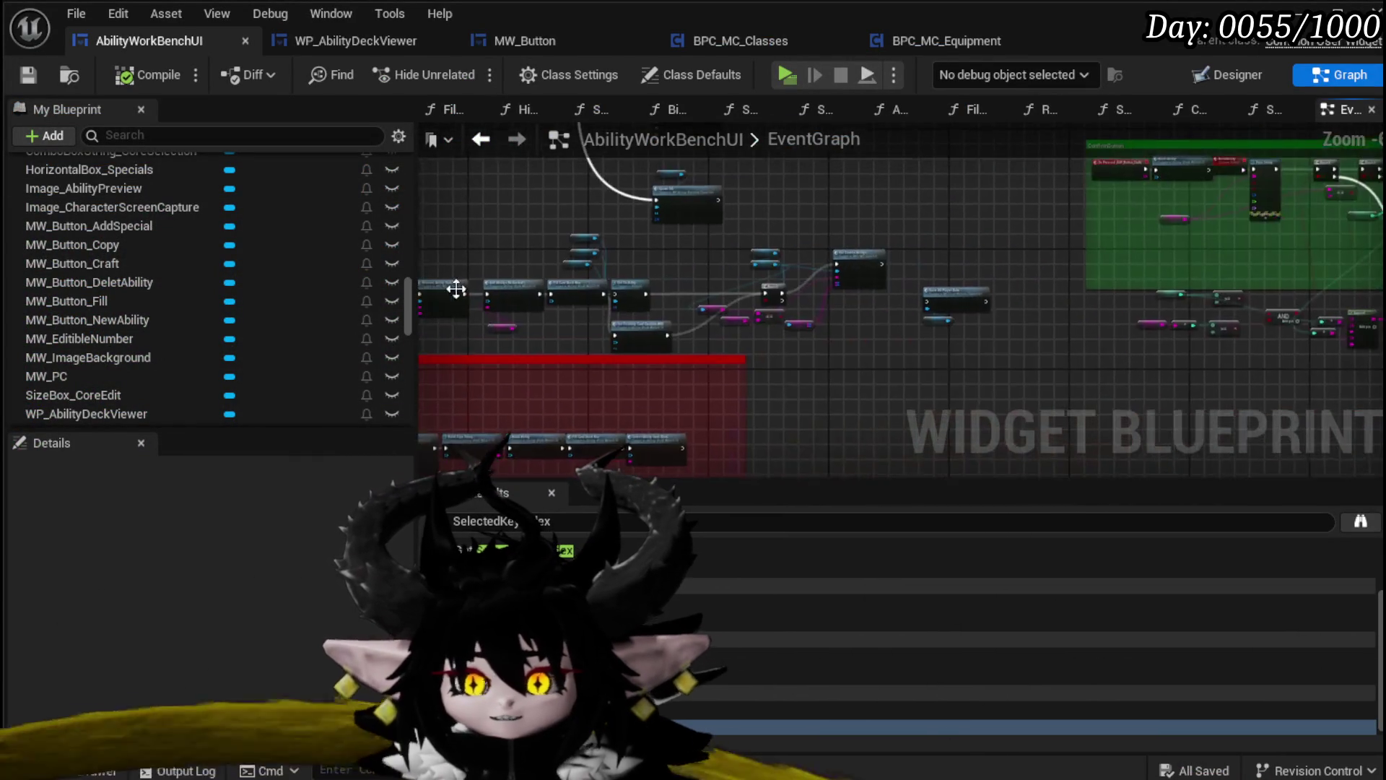
{"action": "scroll", "coordinate": [631, 249], "scroll_direction": "up", "scroll_amount": 2}
{"action": "scroll", "coordinate": [622, 270], "scroll_direction": "down", "scroll_amount": 4}
{"action": "scroll", "coordinate": [686, 280], "scroll_direction": "up", "scroll_amount": 4}
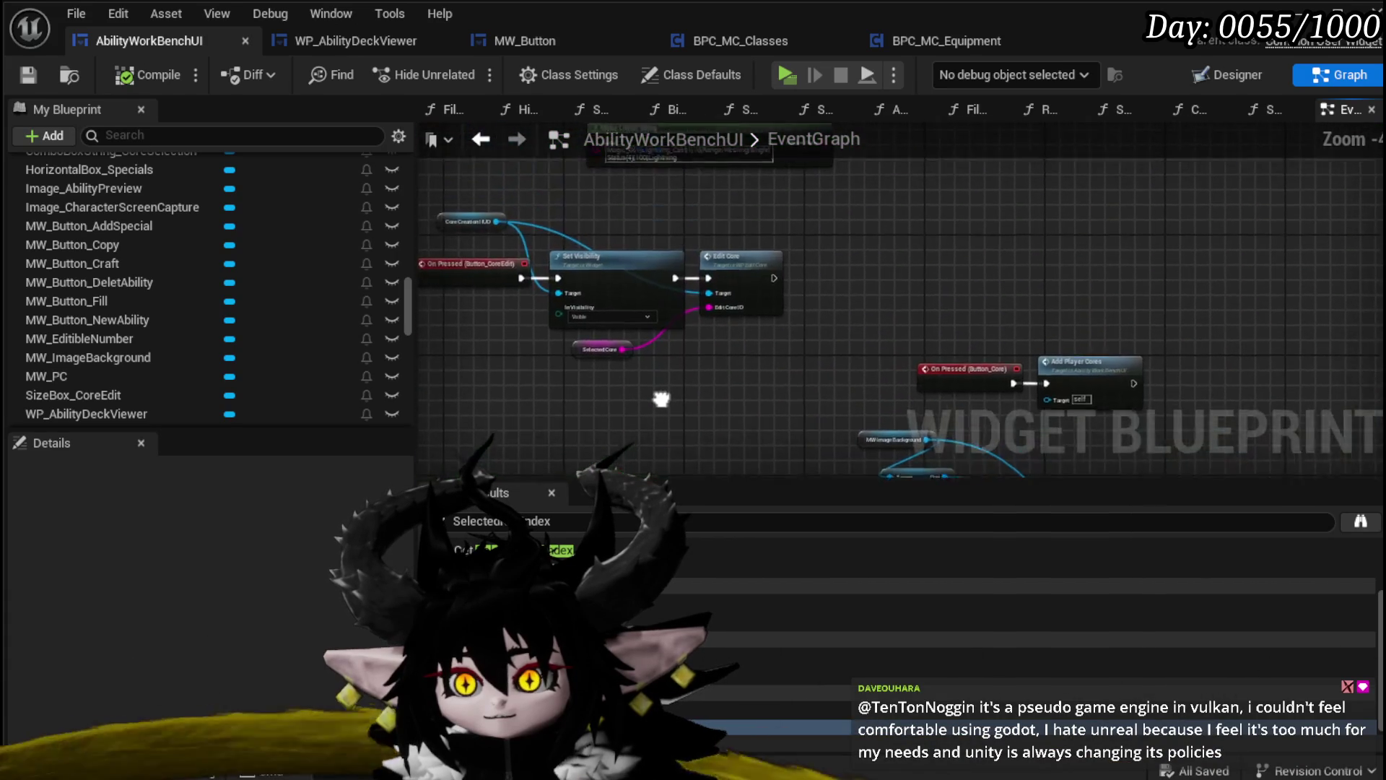
{"action": "scroll", "coordinate": [679, 215], "scroll_direction": "down", "scroll_amount": 4}
{"action": "scroll", "coordinate": [592, 387], "scroll_direction": "up", "scroll_amount": 4}
{"action": "left_click", "coordinate": [1018, 306]}
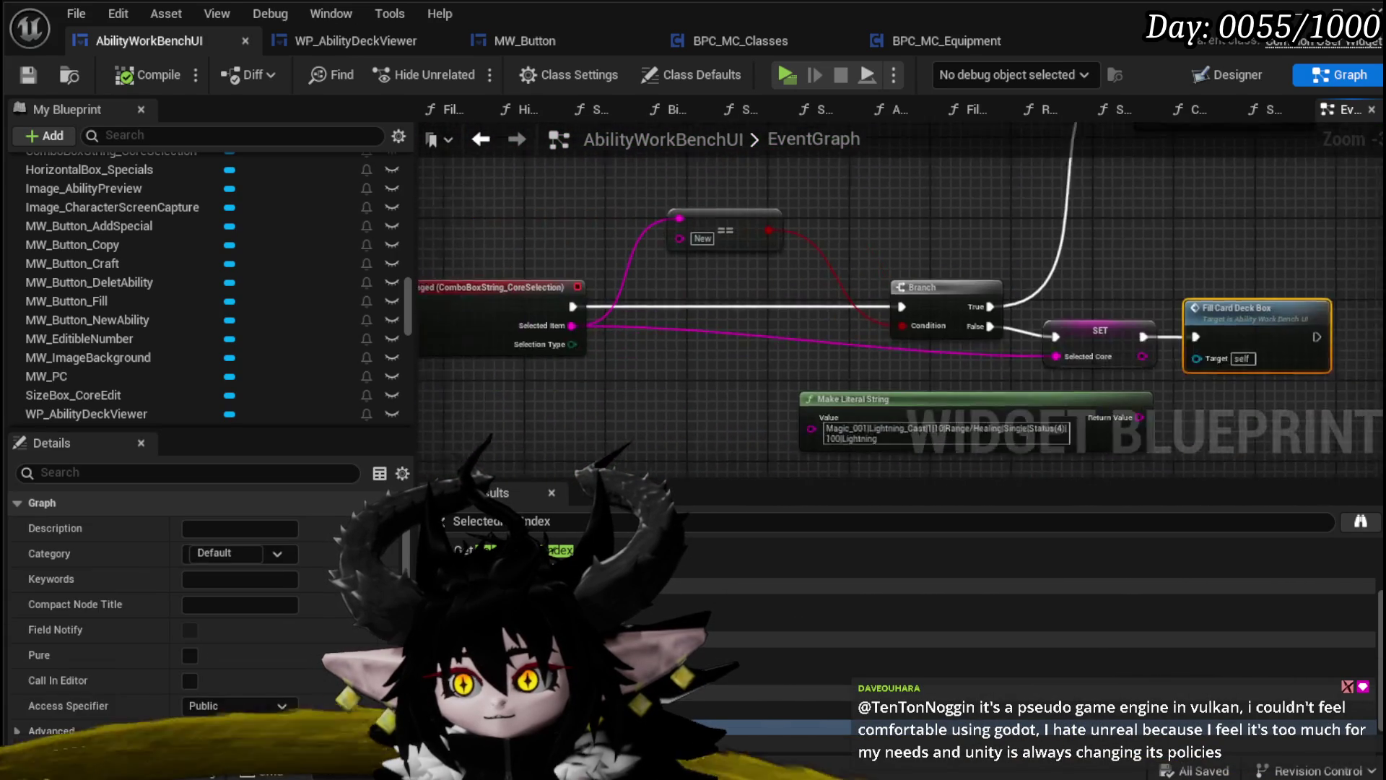
{"action": "left_click_drag", "start_coordinate": [742, 227], "coordinate": [473, 280]}
{"action": "left_click_drag", "start_coordinate": [186, 283], "coordinate": [715, 238]}
{"action": "left_click", "coordinate": [761, 264]}
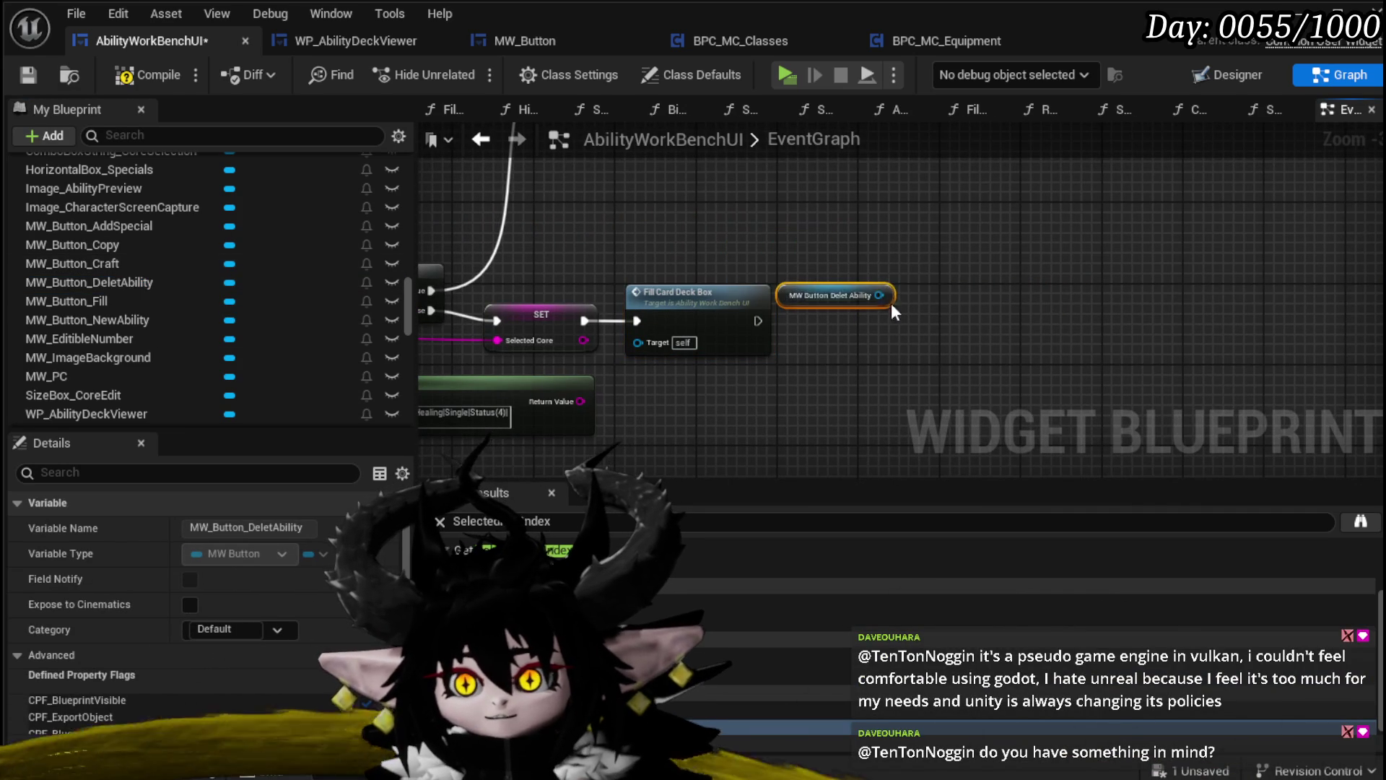
{"action": "mouse_move", "coordinate": [837, 298]}
{"action": "left_mouse_down"}
{"action": "mouse_move", "coordinate": [717, 250]}
{"action": "mouse_move", "coordinate": [857, 292]}
{"action": "left_mouse_up"}
{"action": "type", "text": "S"}
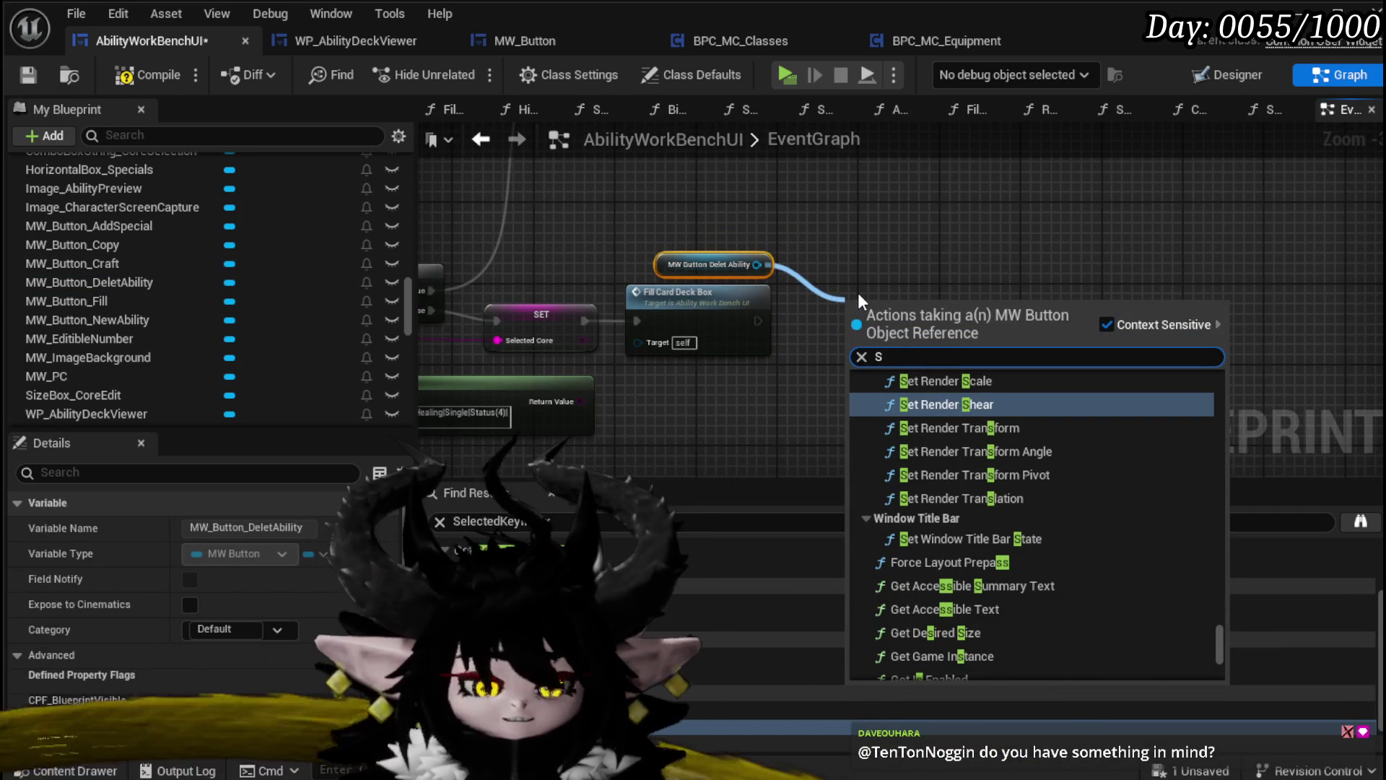
{"action": "type", "text": "et Visi"}
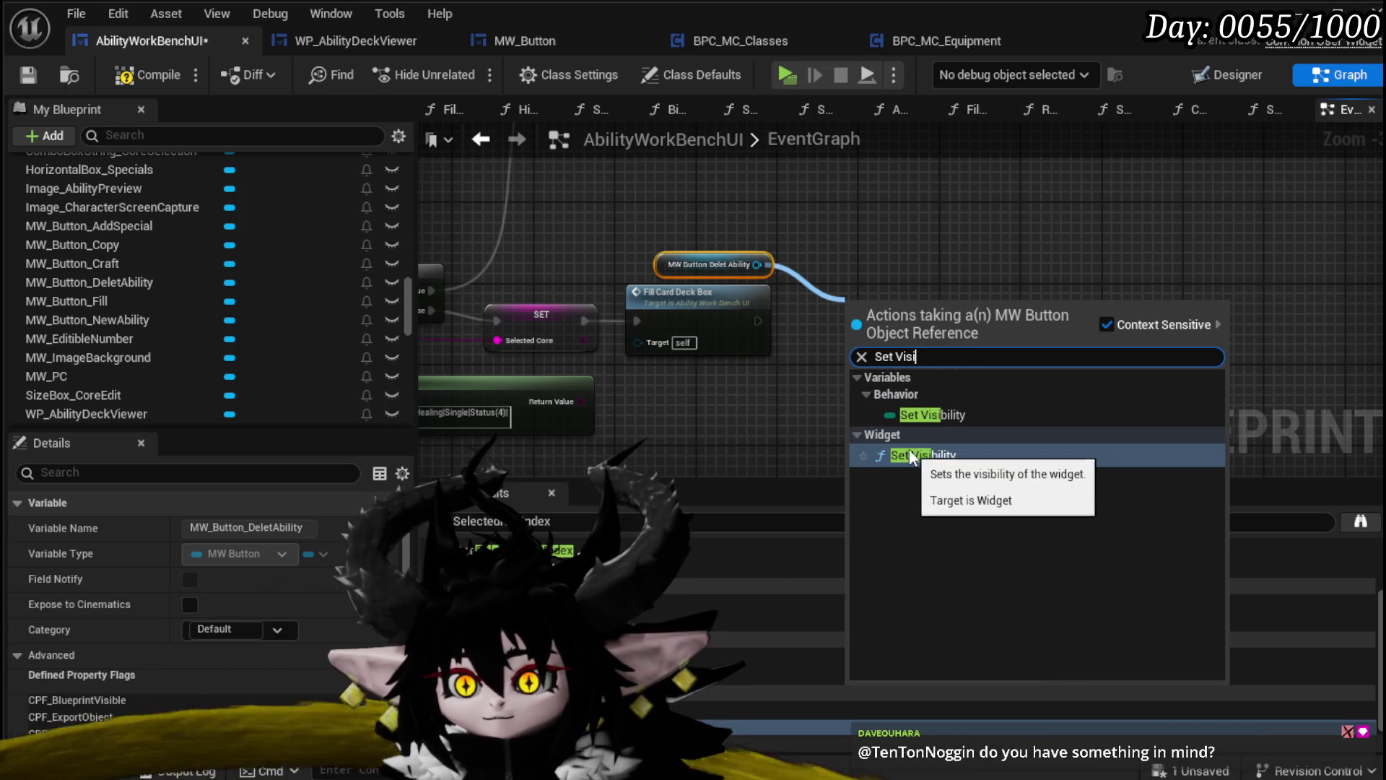
{"action": "left_click", "coordinate": [952, 456]}
{"action": "left_click_drag", "start_coordinate": [684, 261], "coordinate": [897, 272]}
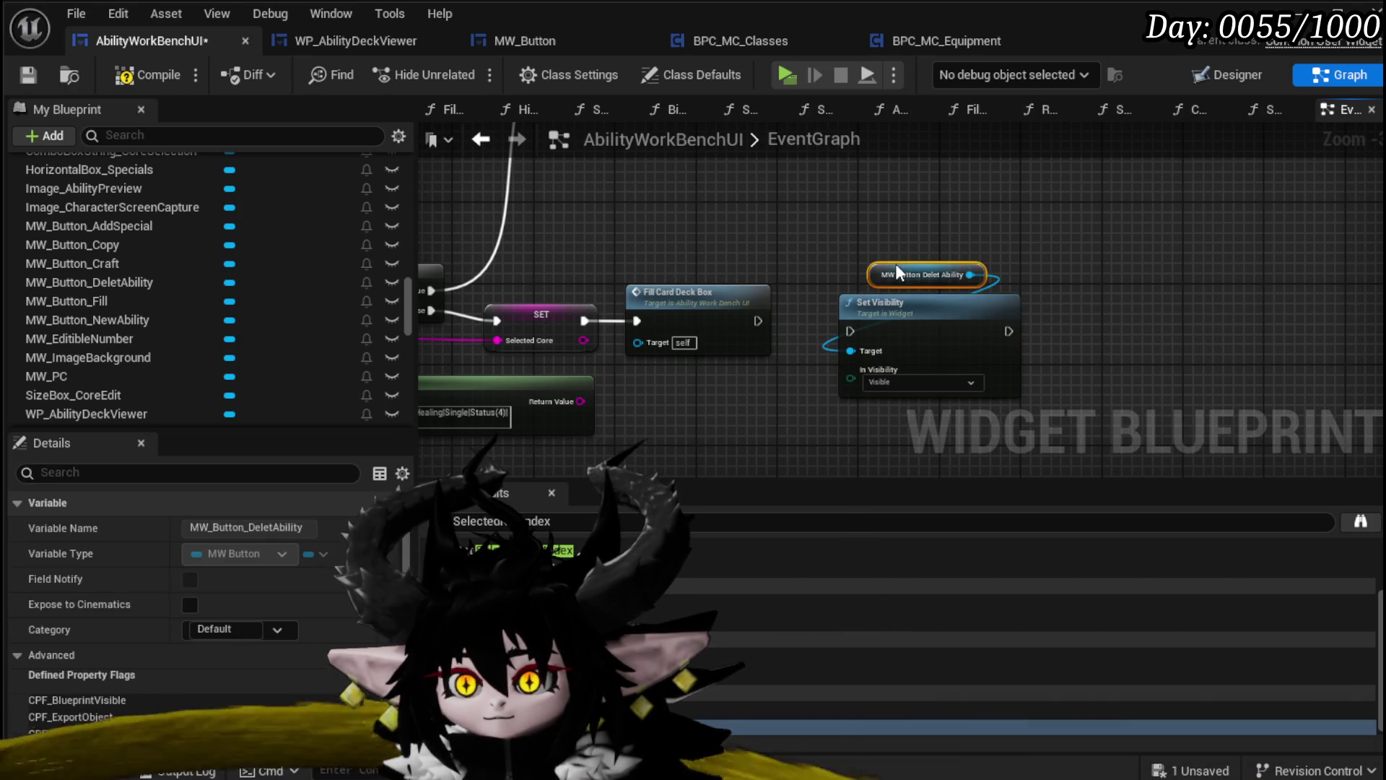
{"action": "left_click_drag", "start_coordinate": [970, 366], "coordinate": [960, 244]}
{"action": "key", "text": "Delete"}
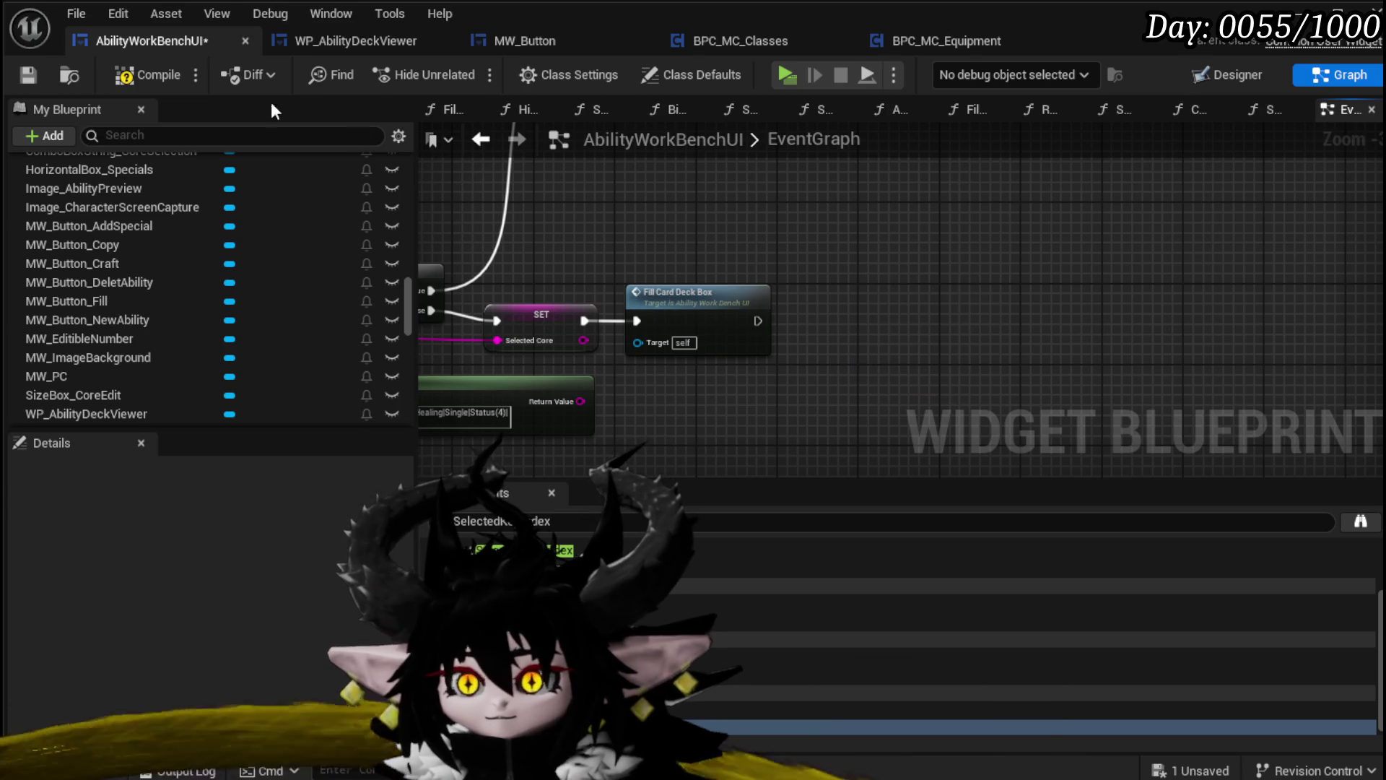
{"action": "left_click", "coordinate": [155, 76]}
{"action": "left_click", "coordinate": [28, 74]}
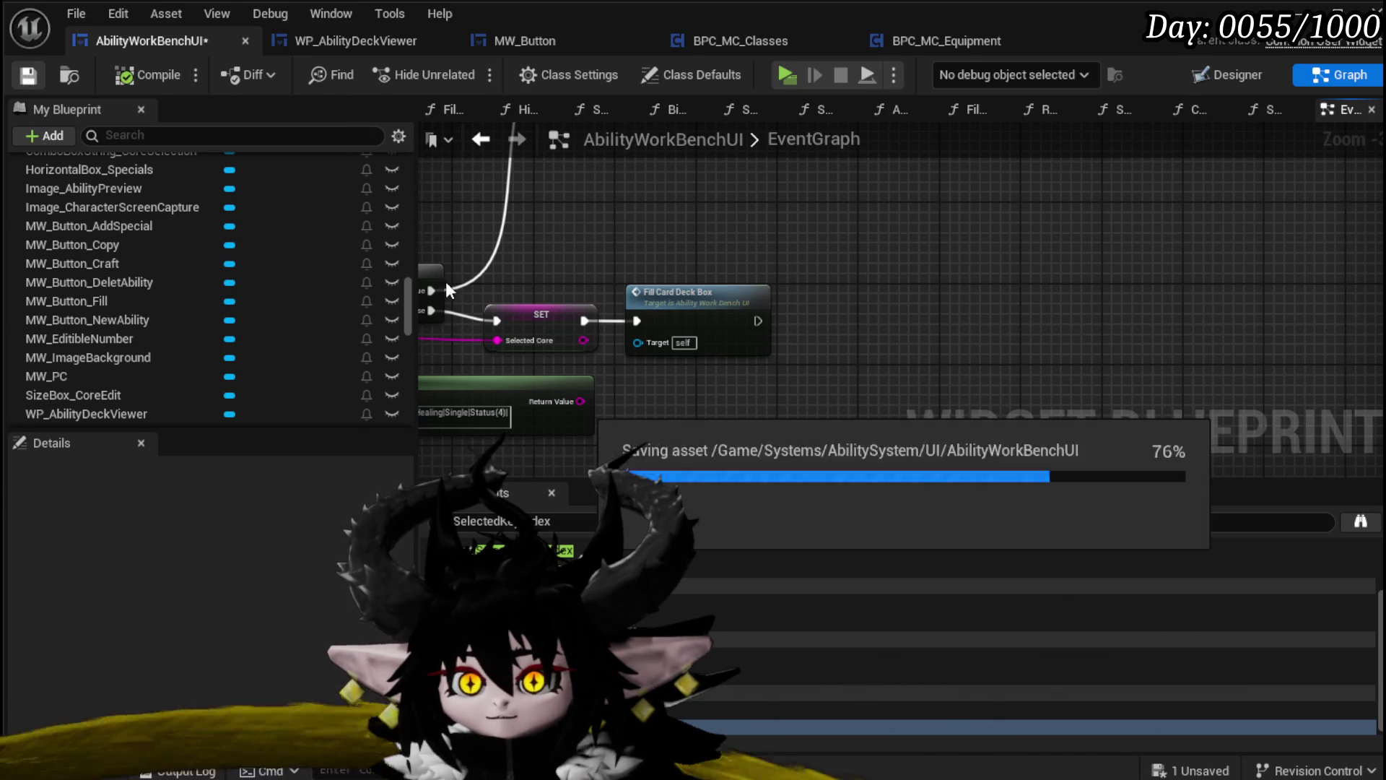
{"action": "left_click_drag", "start_coordinate": [411, 296], "coordinate": [406, 246]}
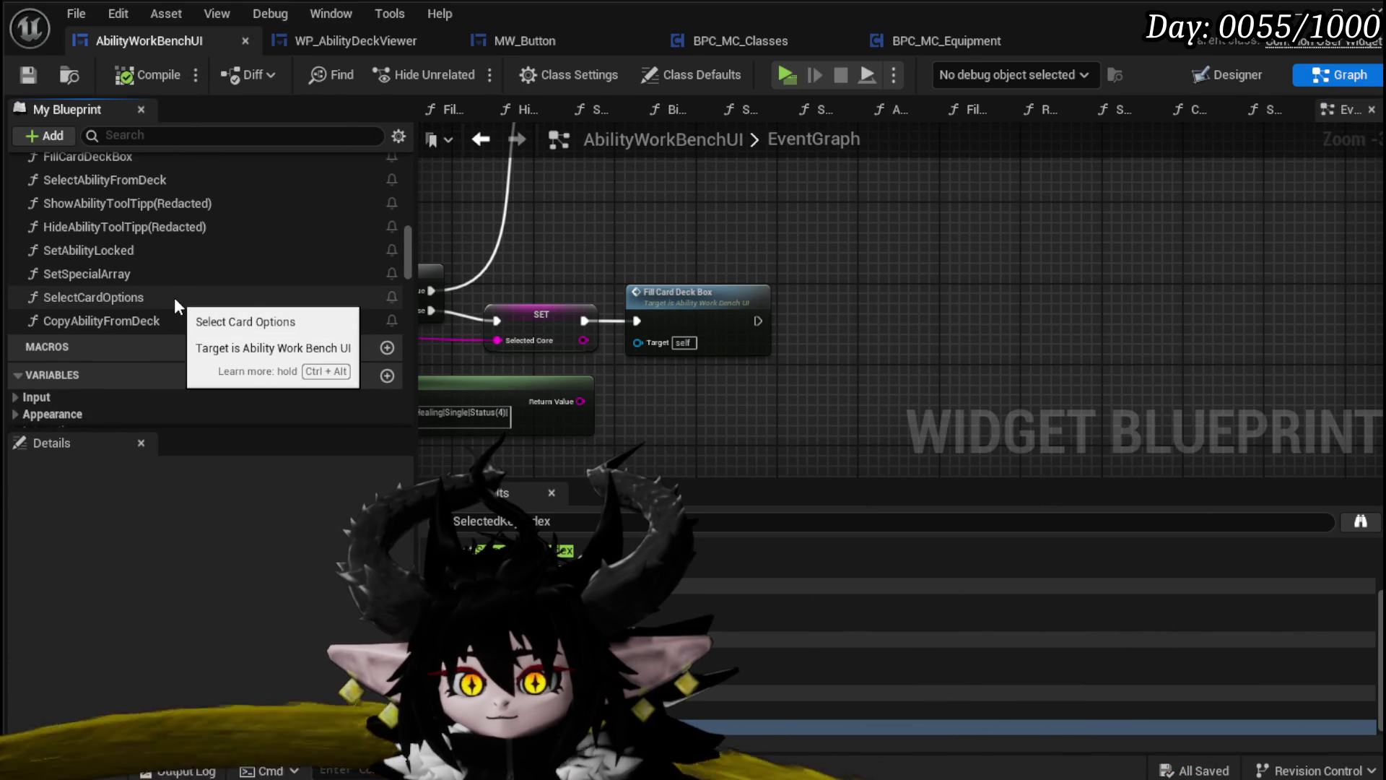
{"action": "scroll", "coordinate": [175, 285], "scroll_direction": "up", "scroll_amount": 3}
{"action": "scroll", "coordinate": [176, 278], "scroll_direction": "up", "scroll_amount": 10}
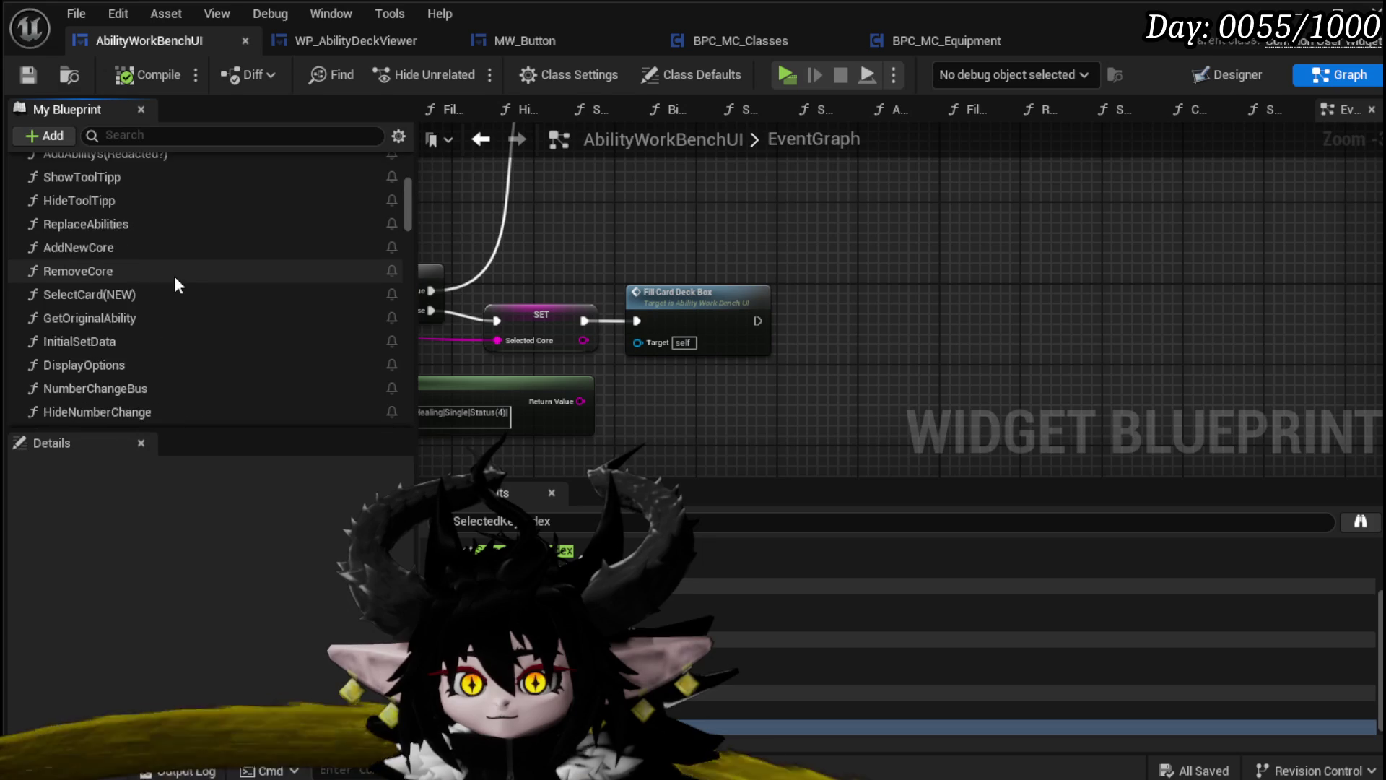
{"action": "scroll", "coordinate": [175, 276], "scroll_direction": "down", "scroll_amount": 2}
In SelectCard(NEW), paste the delete-button getter and Set Visibility nodes and run them first
{"action": "double_click", "coordinate": [140, 296]}
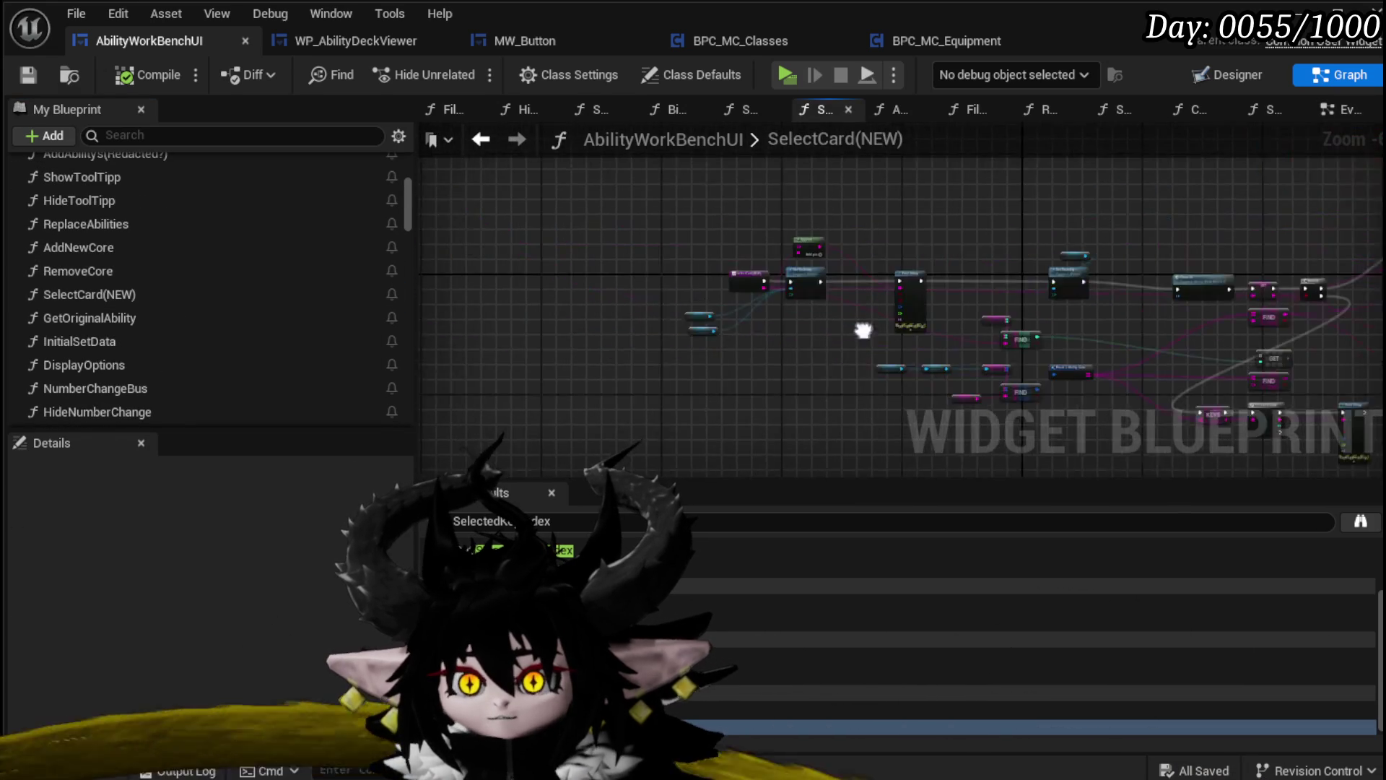
{"action": "scroll", "coordinate": [684, 301], "scroll_direction": "up", "scroll_amount": 3}
{"action": "mouse_move", "coordinate": [684, 301]}
{"action": "left_mouse_down"}
{"action": "mouse_move", "coordinate": [723, 436]}
{"action": "mouse_move", "coordinate": [811, 433]}
{"action": "mouse_move", "coordinate": [828, 304]}
{"action": "mouse_move", "coordinate": [618, 276]}
{"action": "left_mouse_up"}
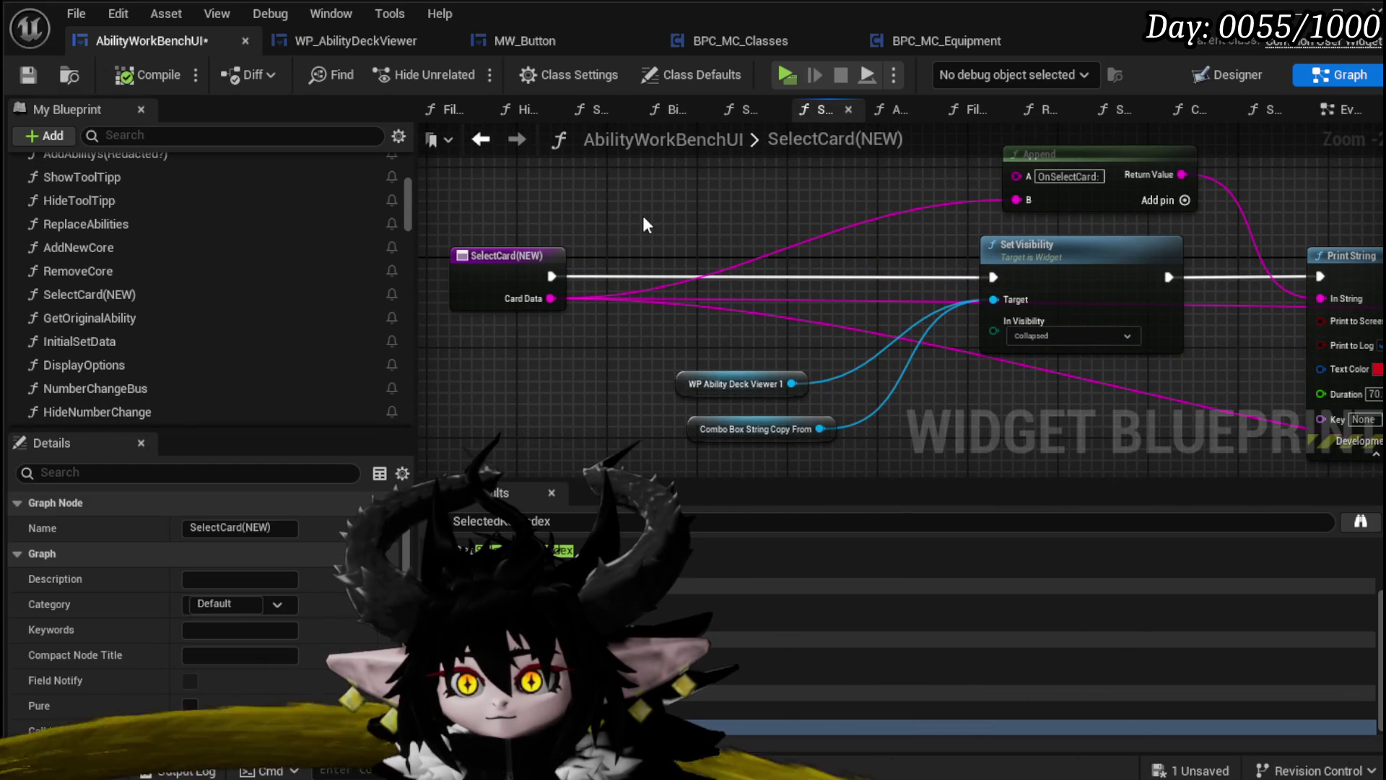
{"action": "key", "text": "ctrl+v"}
{"action": "left_click_drag", "start_coordinate": [558, 284], "coordinate": [632, 270]}
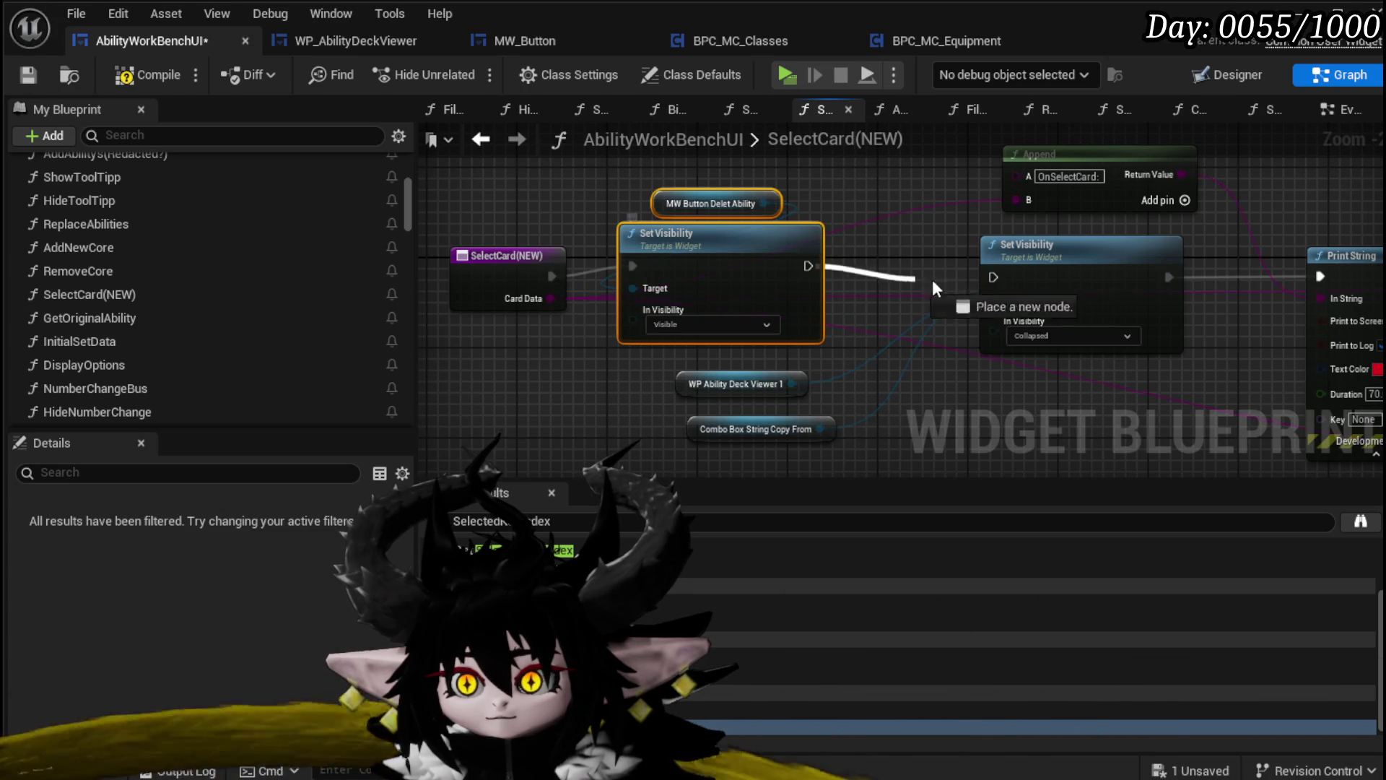
{"action": "left_click_drag", "start_coordinate": [994, 285], "coordinate": [994, 280]}
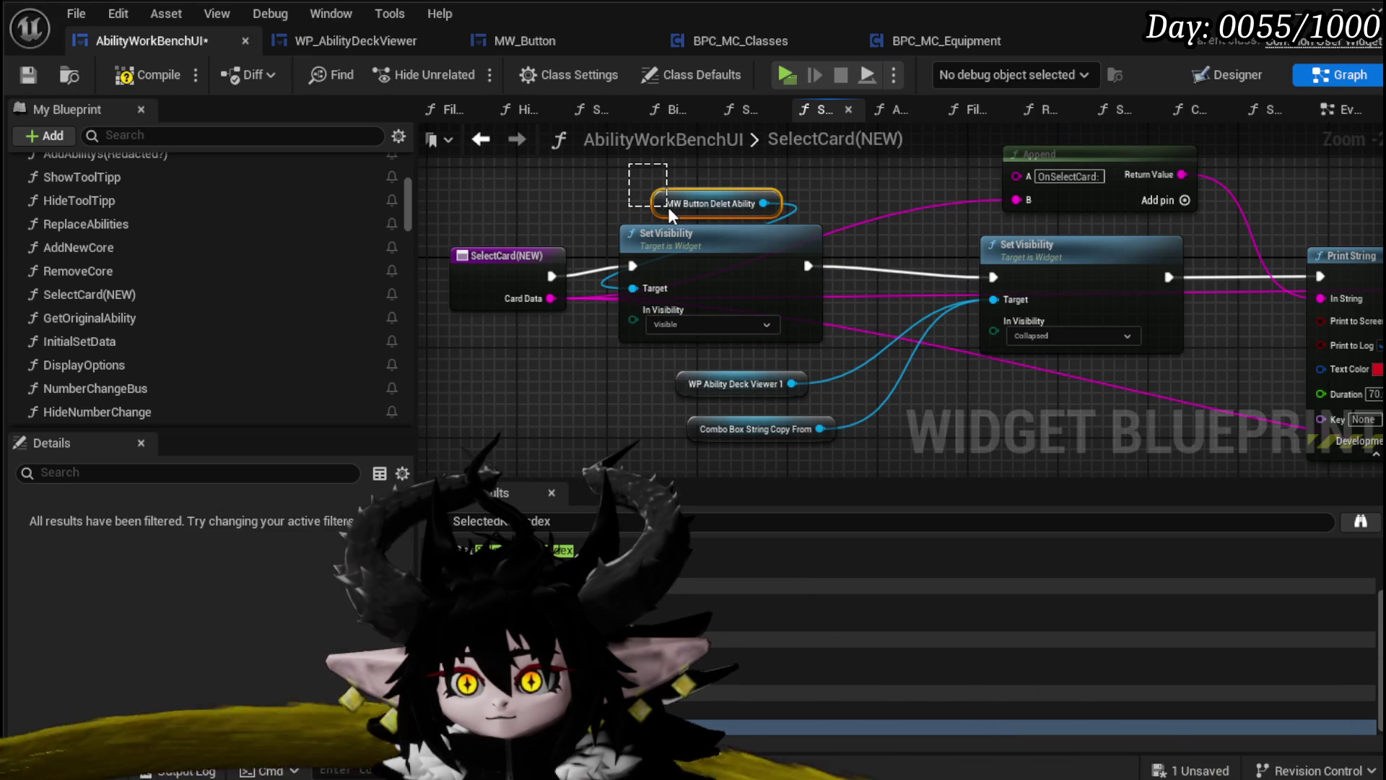
{"action": "left_click_drag", "start_coordinate": [669, 207], "coordinate": [669, 208]}
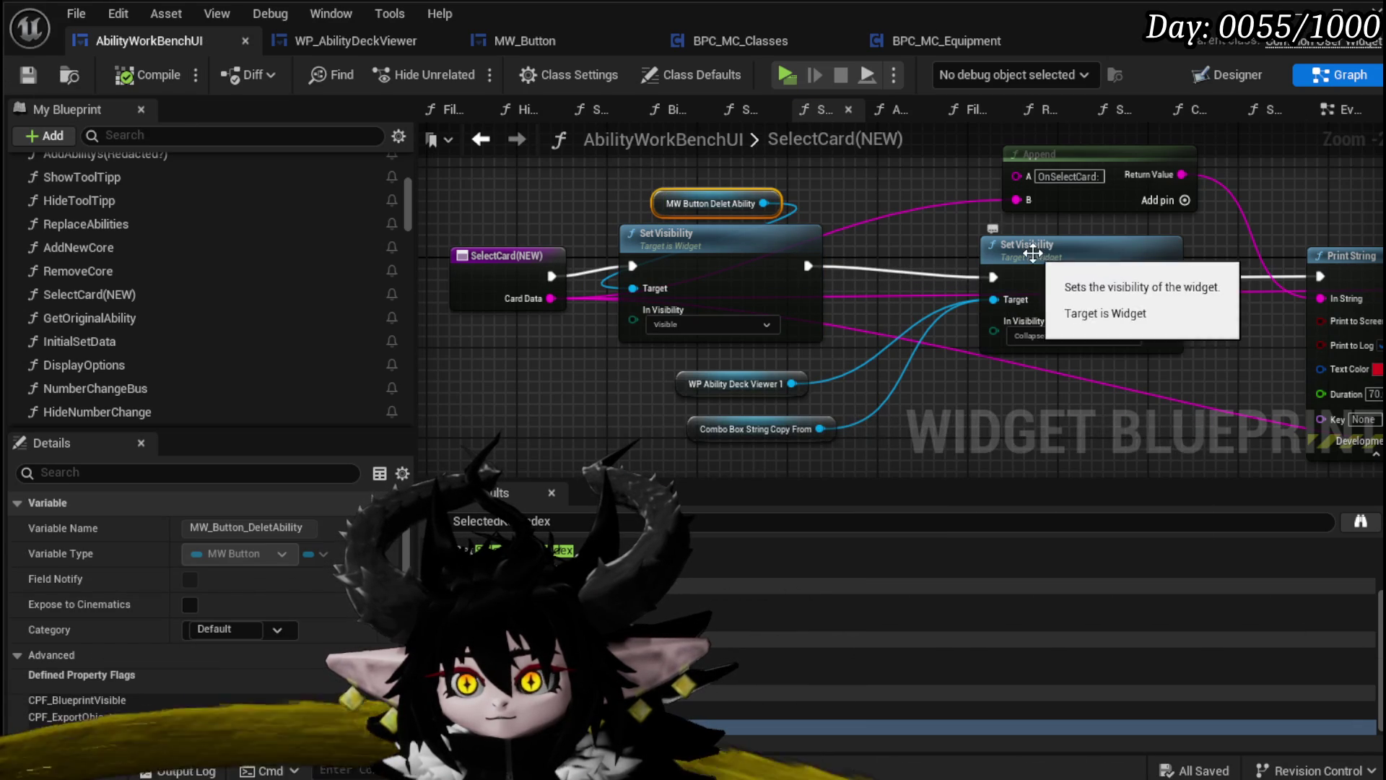
Scroll down the function list to SetVisibilityCardCreationHUD and open its graph
{"action": "scroll", "coordinate": [192, 267], "scroll_direction": "down", "scroll_amount": 3}
{"action": "scroll", "coordinate": [192, 266], "scroll_direction": "down", "scroll_amount": 5}
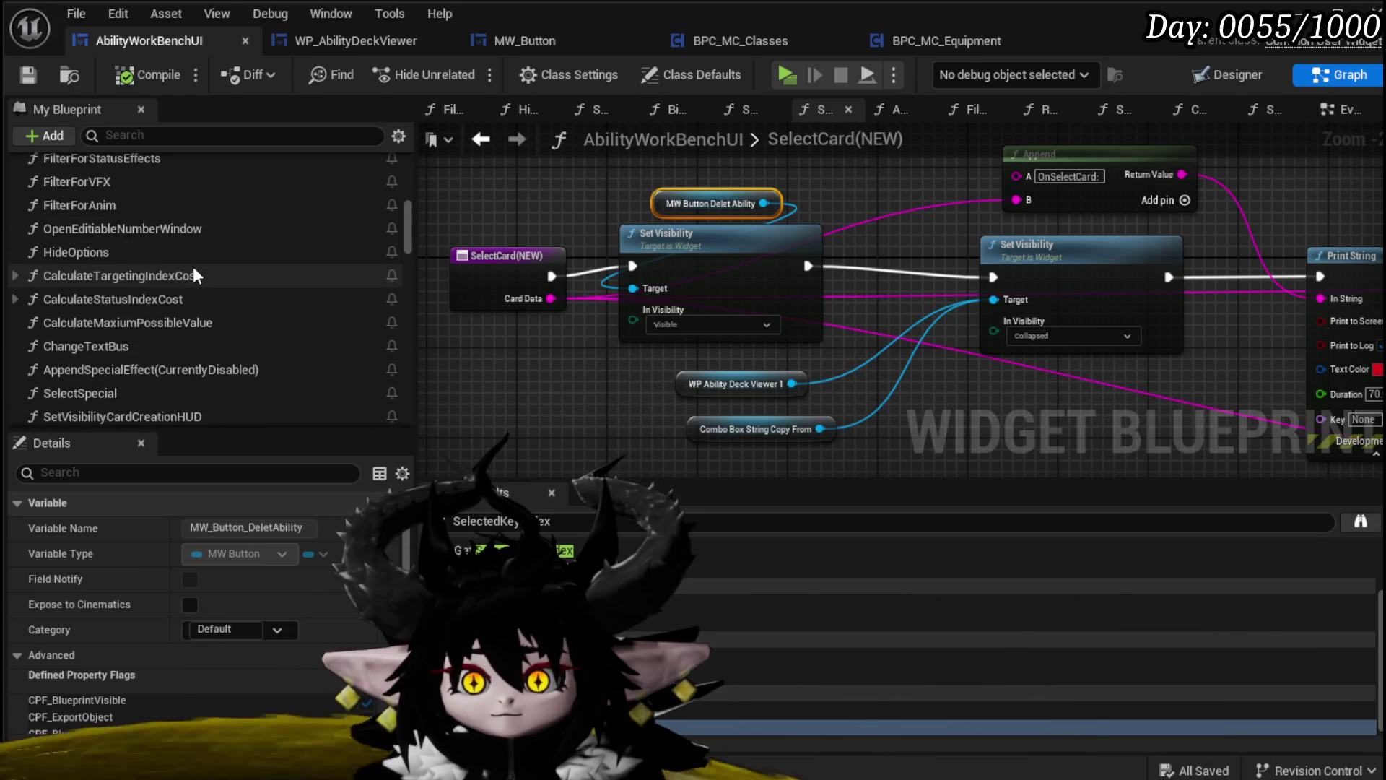
{"action": "scroll", "coordinate": [193, 266], "scroll_direction": "down", "scroll_amount": 3}
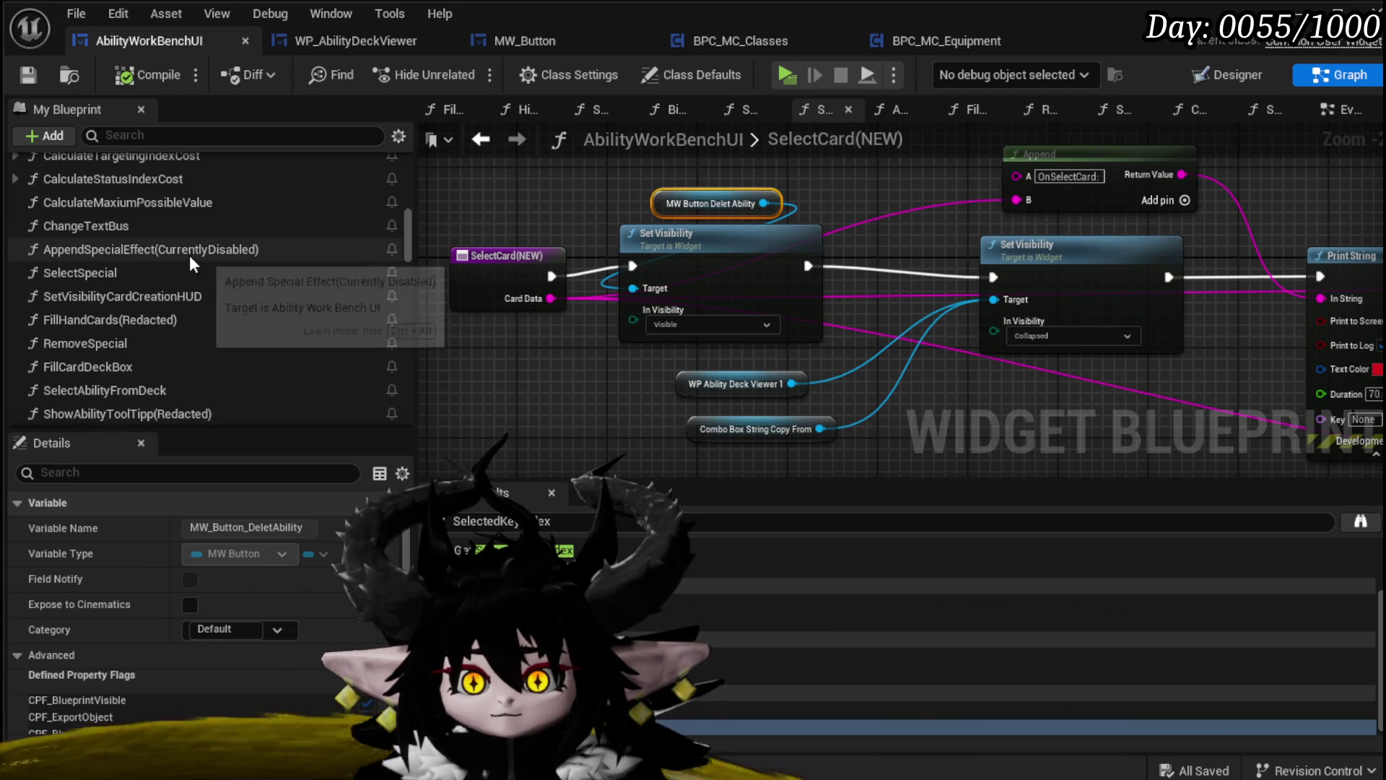
{"action": "scroll", "coordinate": [189, 254], "scroll_direction": "down", "scroll_amount": 3}
{"action": "double_click", "coordinate": [181, 206]}
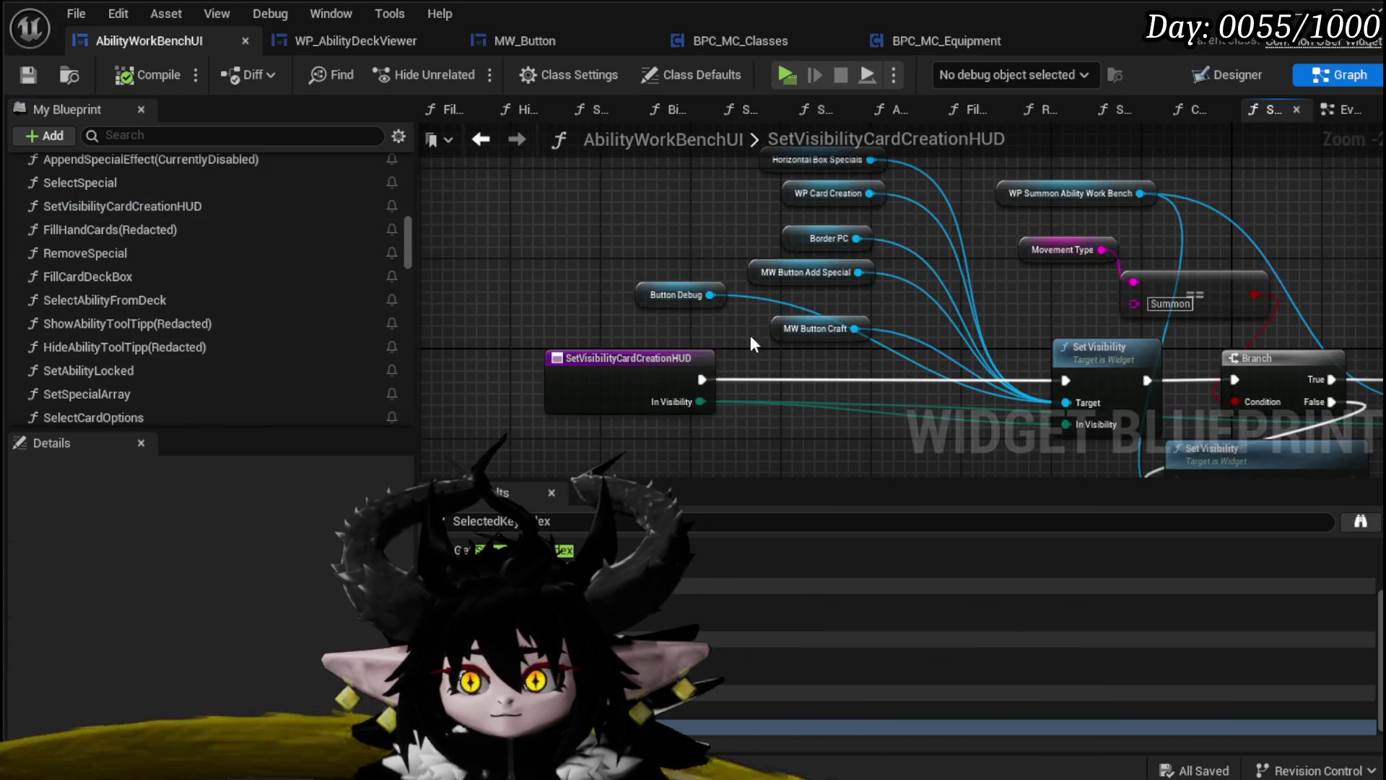
Make room by moving the lower Set Visibility node right and paste the MW Button Delet Ability variable
{"action": "mouse_move", "coordinate": [596, 396]}
{"action": "left_mouse_down"}
{"action": "mouse_move", "coordinate": [583, 336]}
{"action": "mouse_move", "coordinate": [606, 361]}
{"action": "mouse_move", "coordinate": [580, 463]}
{"action": "mouse_move", "coordinate": [610, 545]}
{"action": "left_mouse_up"}
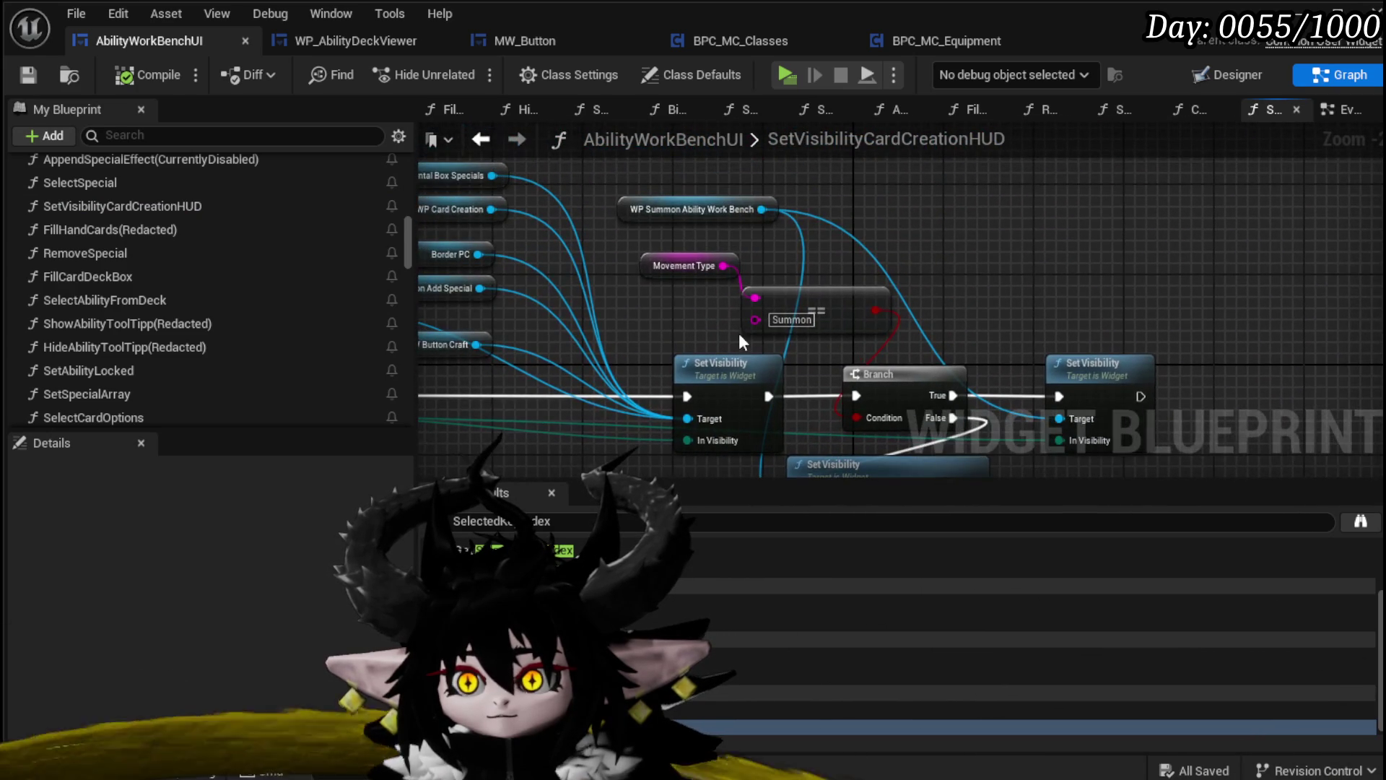
{"action": "left_click_drag", "start_coordinate": [820, 257], "coordinate": [787, 188]}
{"action": "left_click_drag", "start_coordinate": [848, 389], "coordinate": [1072, 410]}
{"action": "mouse_move", "coordinate": [782, 376]}
{"action": "left_mouse_down"}
{"action": "mouse_move", "coordinate": [820, 402]}
{"action": "mouse_move", "coordinate": [774, 301]}
{"action": "left_mouse_up"}
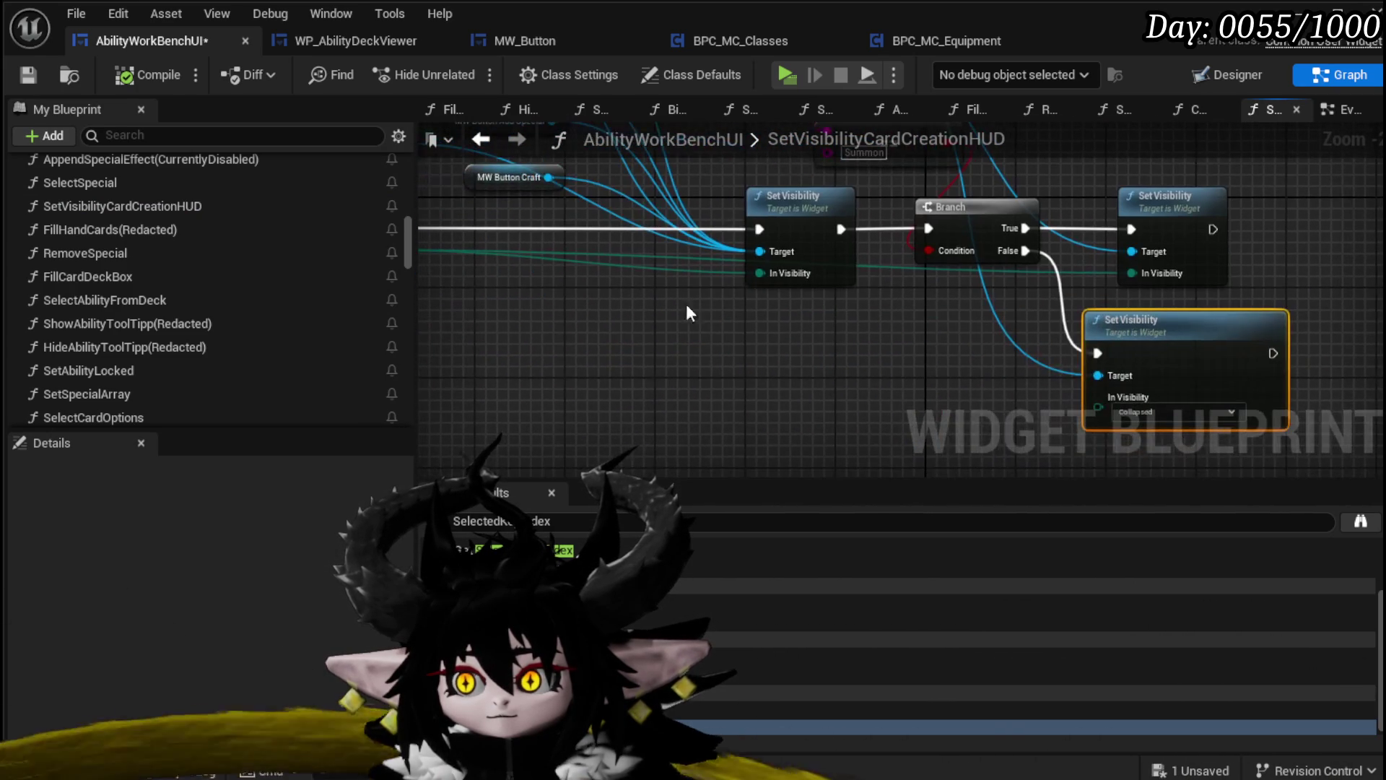
{"action": "key", "text": "ctrl+v"}
{"action": "left_click_drag", "start_coordinate": [709, 334], "coordinate": [1009, 372]}
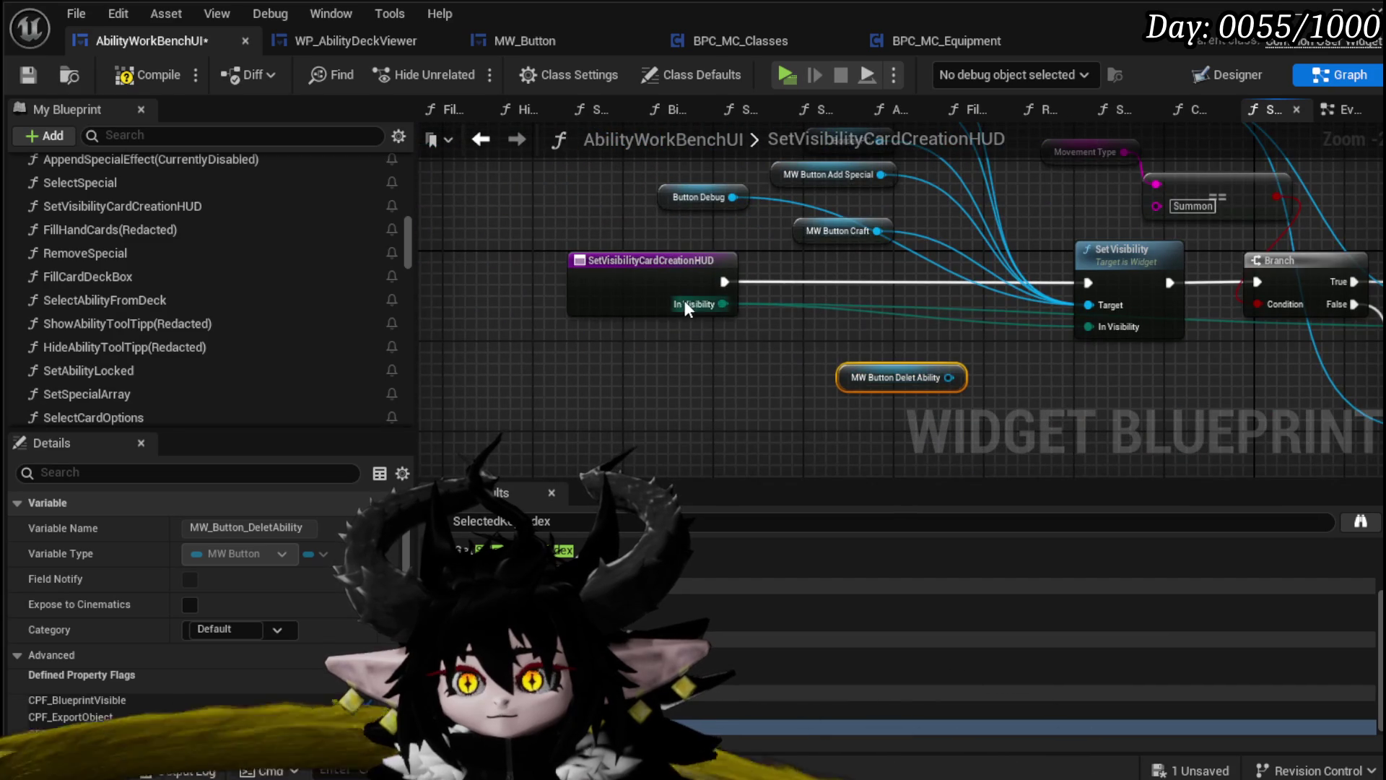
Add an Equal (Enum) node comparing In Visibility against Collapsed
{"action": "left_click_drag", "start_coordinate": [683, 302], "coordinate": [721, 358]}
{"action": "type", "text": "="}
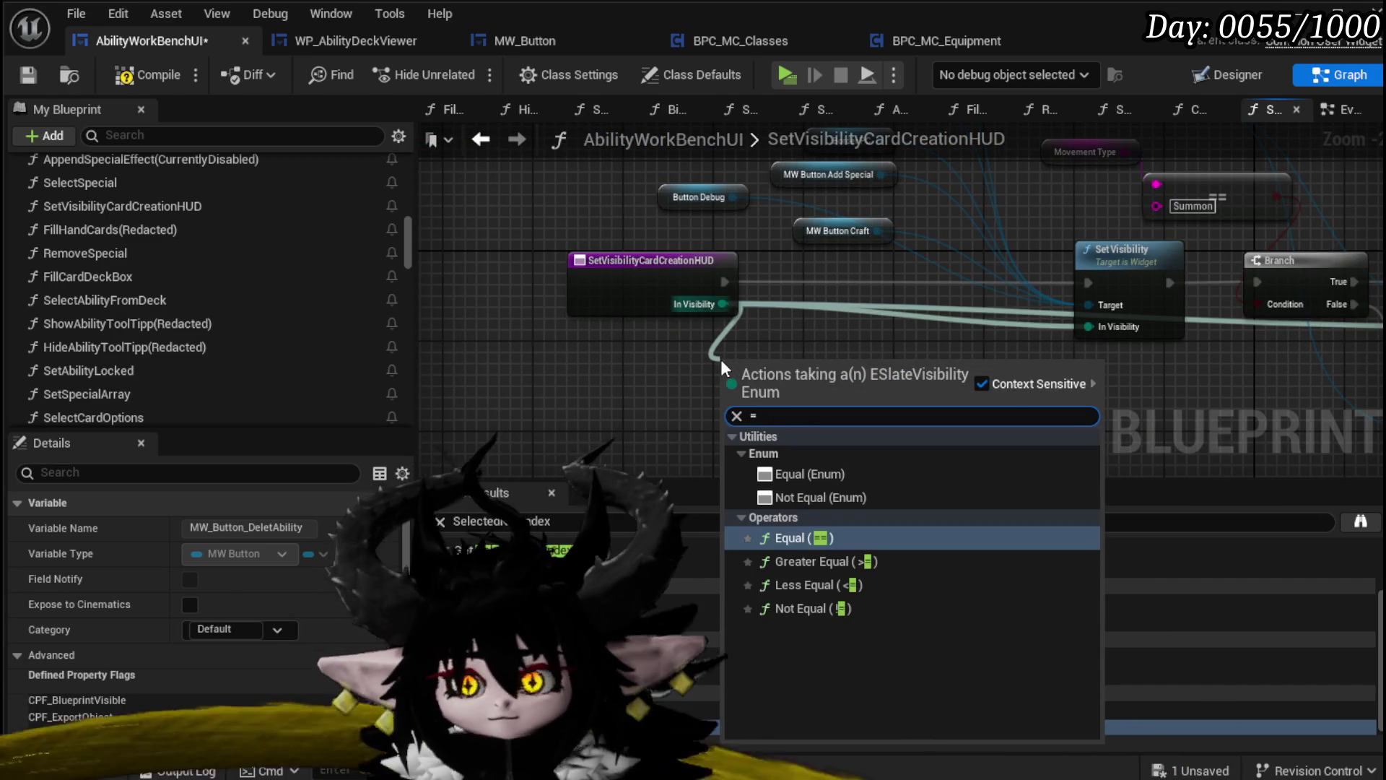
{"action": "key", "text": "Return"}
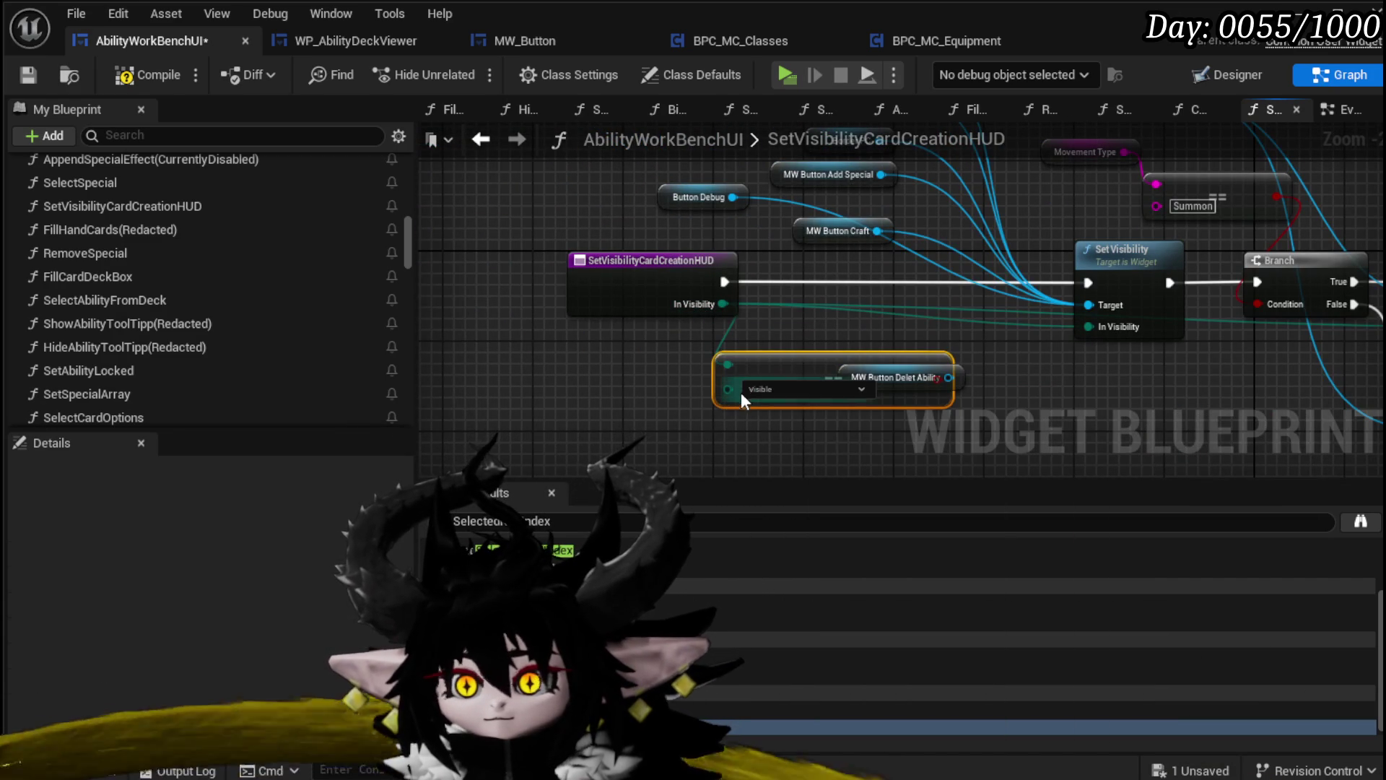
{"action": "left_click", "coordinate": [780, 417]}
{"action": "left_click_drag", "start_coordinate": [851, 340], "coordinate": [608, 305]}
{"action": "mouse_move", "coordinate": [672, 356]}
{"action": "left_mouse_down"}
{"action": "mouse_move", "coordinate": [571, 376]}
{"action": "mouse_move", "coordinate": [841, 401]}
{"action": "mouse_move", "coordinate": [779, 394]}
{"action": "left_mouse_up"}
Add a Set Visibility node for the Delet Ability button with visibility Collapsed
{"action": "left_click_drag", "start_coordinate": [683, 278], "coordinate": [668, 379]}
{"action": "type", "text": "Set Visi"}
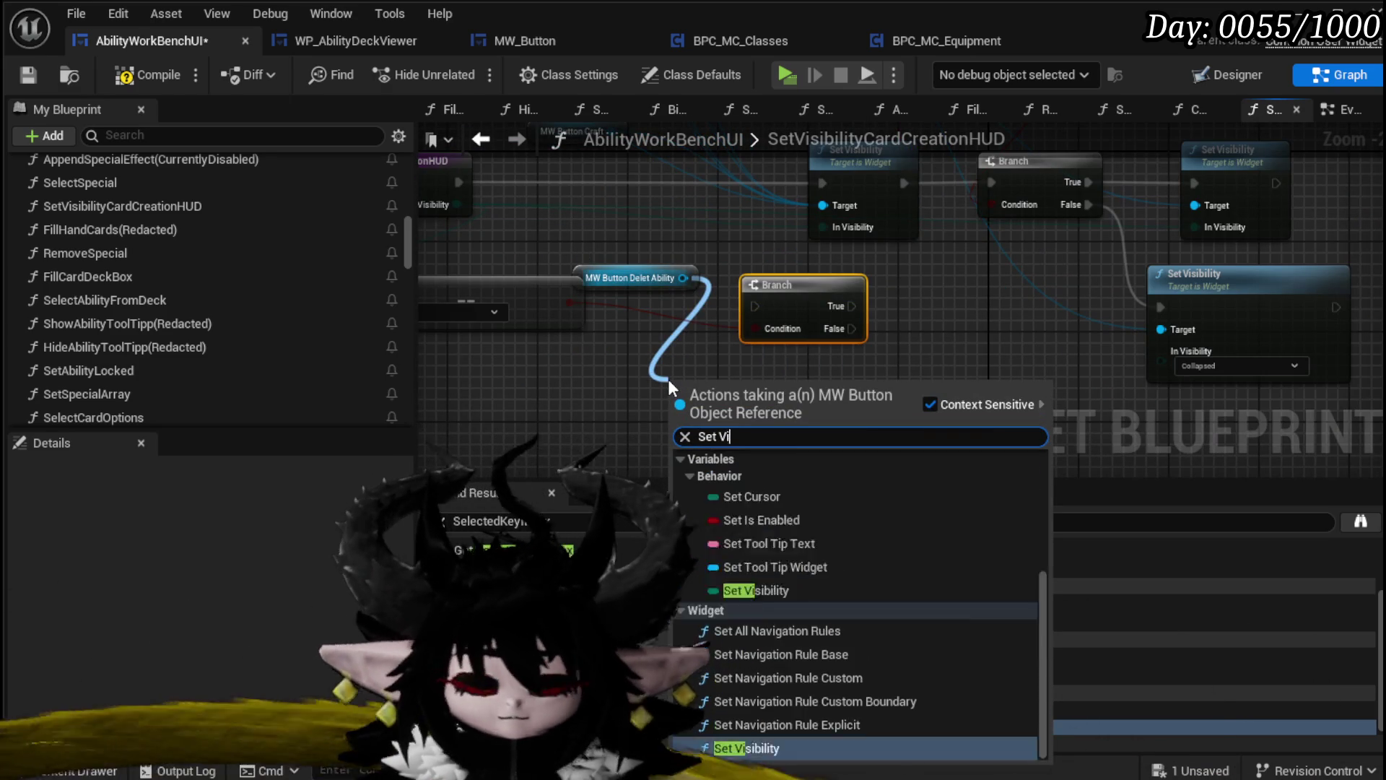
{"action": "left_click", "coordinate": [756, 535]}
{"action": "mouse_move", "coordinate": [737, 435]}
{"action": "left_mouse_down"}
{"action": "mouse_move", "coordinate": [737, 340]}
{"action": "mouse_move", "coordinate": [779, 284]}
{"action": "mouse_move", "coordinate": [858, 273]}
{"action": "left_mouse_up"}
{"action": "left_click", "coordinate": [733, 381]}
{"action": "left_click", "coordinate": [721, 410]}
Feed In Visibility into the new Set Visibility and rearrange it beside the Branch nodes
{"action": "mouse_move", "coordinate": [607, 186]}
{"action": "left_mouse_down"}
{"action": "mouse_move", "coordinate": [888, 228]}
{"action": "mouse_move", "coordinate": [1083, 306]}
{"action": "left_mouse_up"}
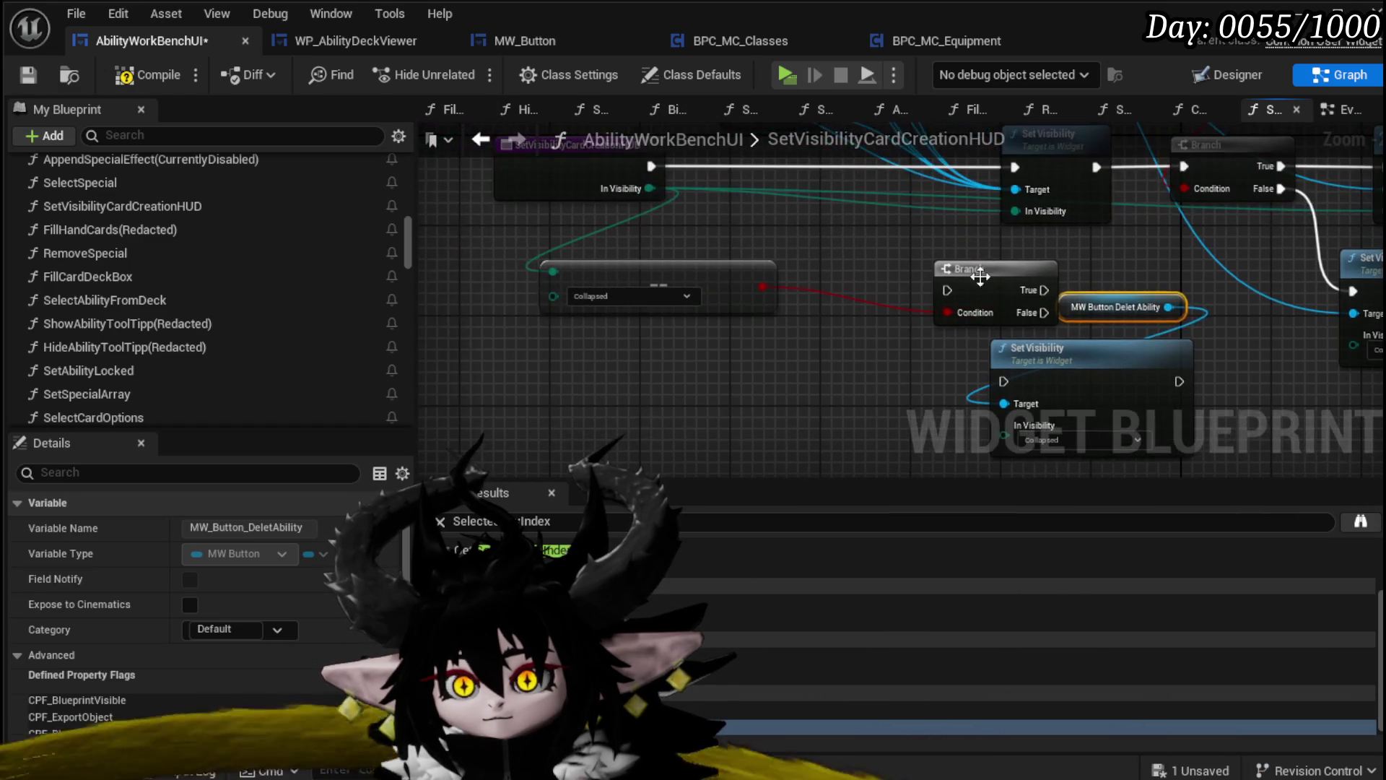
{"action": "left_click_drag", "start_coordinate": [982, 272], "coordinate": [855, 388]}
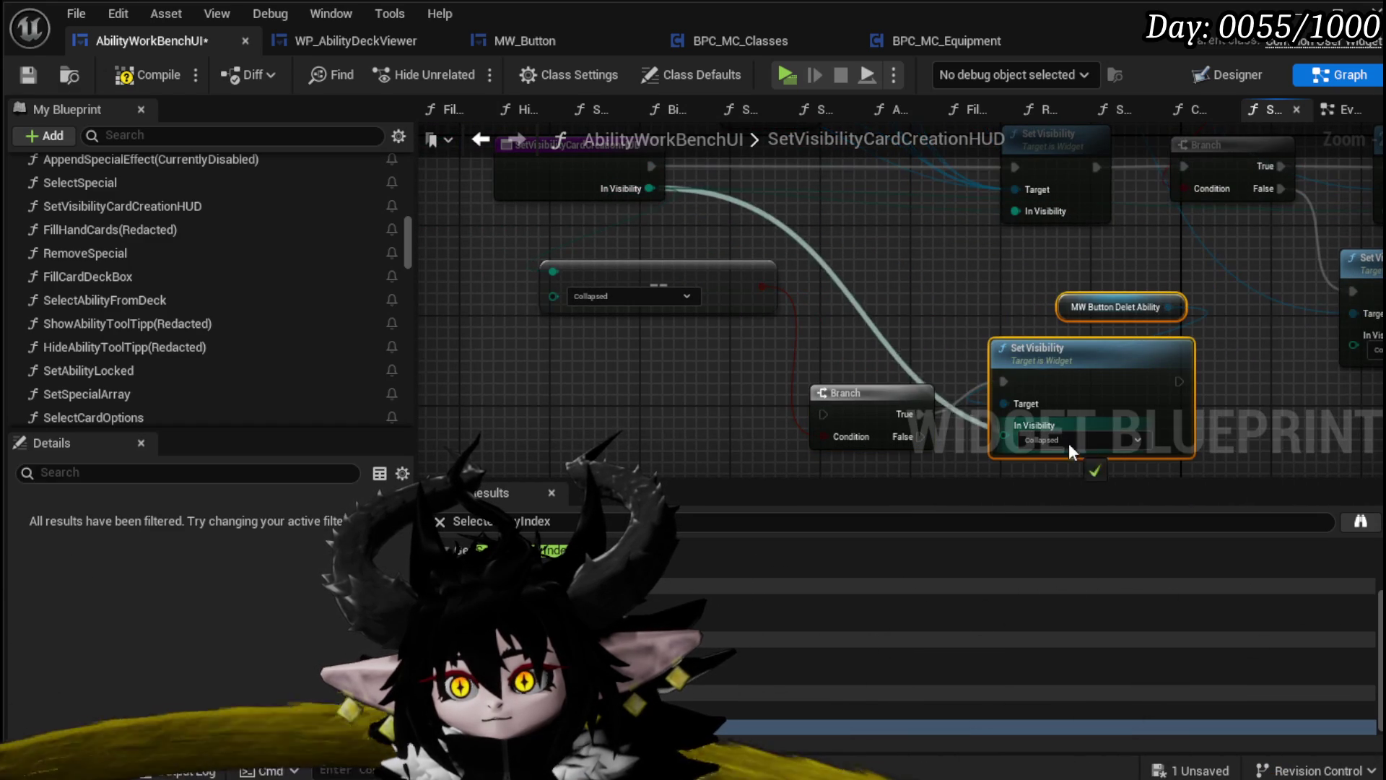
{"action": "left_click_drag", "start_coordinate": [1068, 439], "coordinate": [1067, 437]}
{"action": "left_click_drag", "start_coordinate": [980, 263], "coordinate": [1115, 361]}
{"action": "left_click_drag", "start_coordinate": [555, 152], "coordinate": [473, 246]}
{"action": "mouse_move", "coordinate": [1137, 245]}
{"action": "left_mouse_down"}
{"action": "mouse_move", "coordinate": [681, 260]}
{"action": "mouse_move", "coordinate": [707, 248]}
{"action": "left_mouse_up"}
{"action": "left_click", "coordinate": [721, 412]}
{"action": "left_click", "coordinate": [875, 415], "text": "shift"}
{"action": "mouse_move", "coordinate": [876, 416]}
{"action": "left_mouse_down"}
{"action": "mouse_move", "coordinate": [877, 189]}
{"action": "mouse_move", "coordinate": [819, 180]}
{"action": "left_mouse_up"}
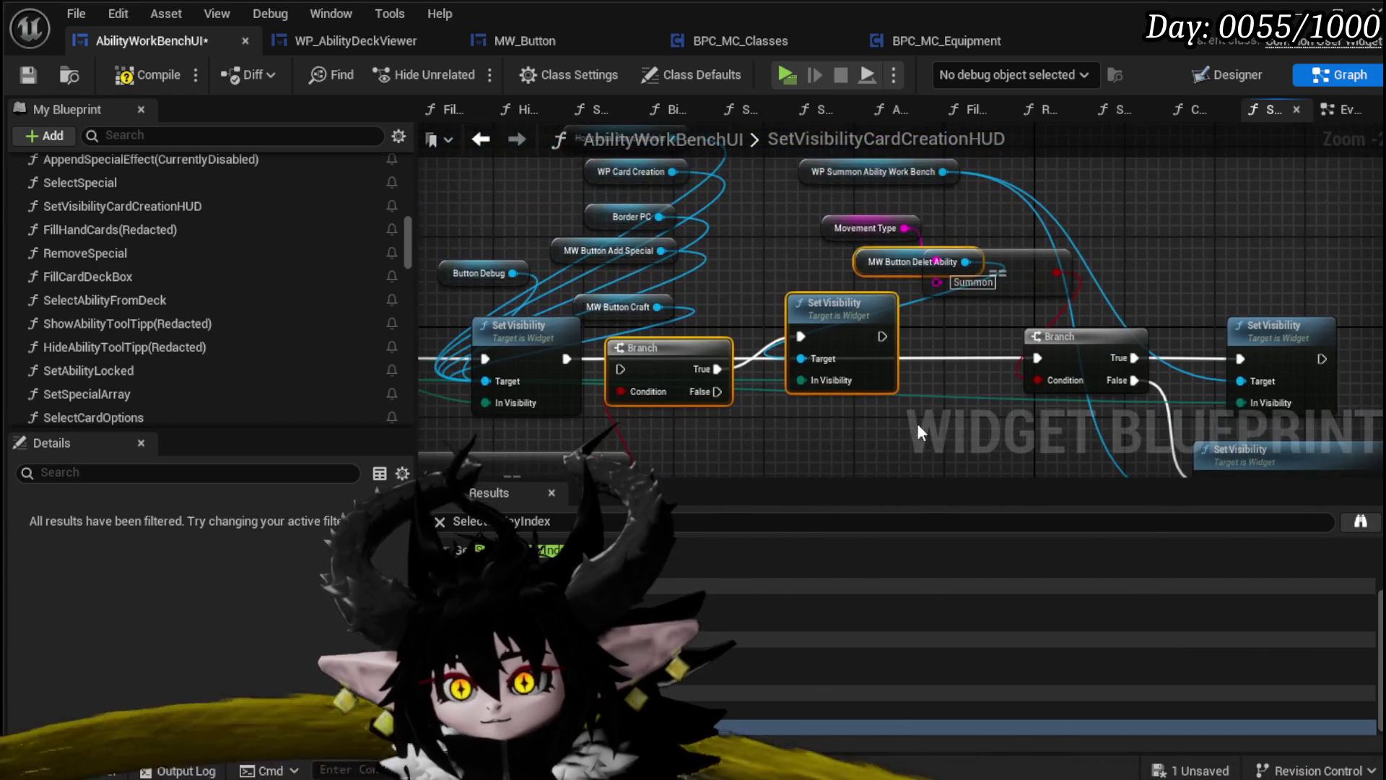
Wire execution from the first Branch through the new Set Visibility into the second Branch
{"action": "left_click", "coordinate": [754, 264]}
{"action": "left_click_drag", "start_coordinate": [621, 373], "coordinate": [623, 371]}
{"action": "left_click_drag", "start_coordinate": [717, 391], "coordinate": [1054, 366]}
{"action": "left_click_drag", "start_coordinate": [882, 336], "coordinate": [1039, 358]}
{"action": "left_click", "coordinate": [941, 421]}
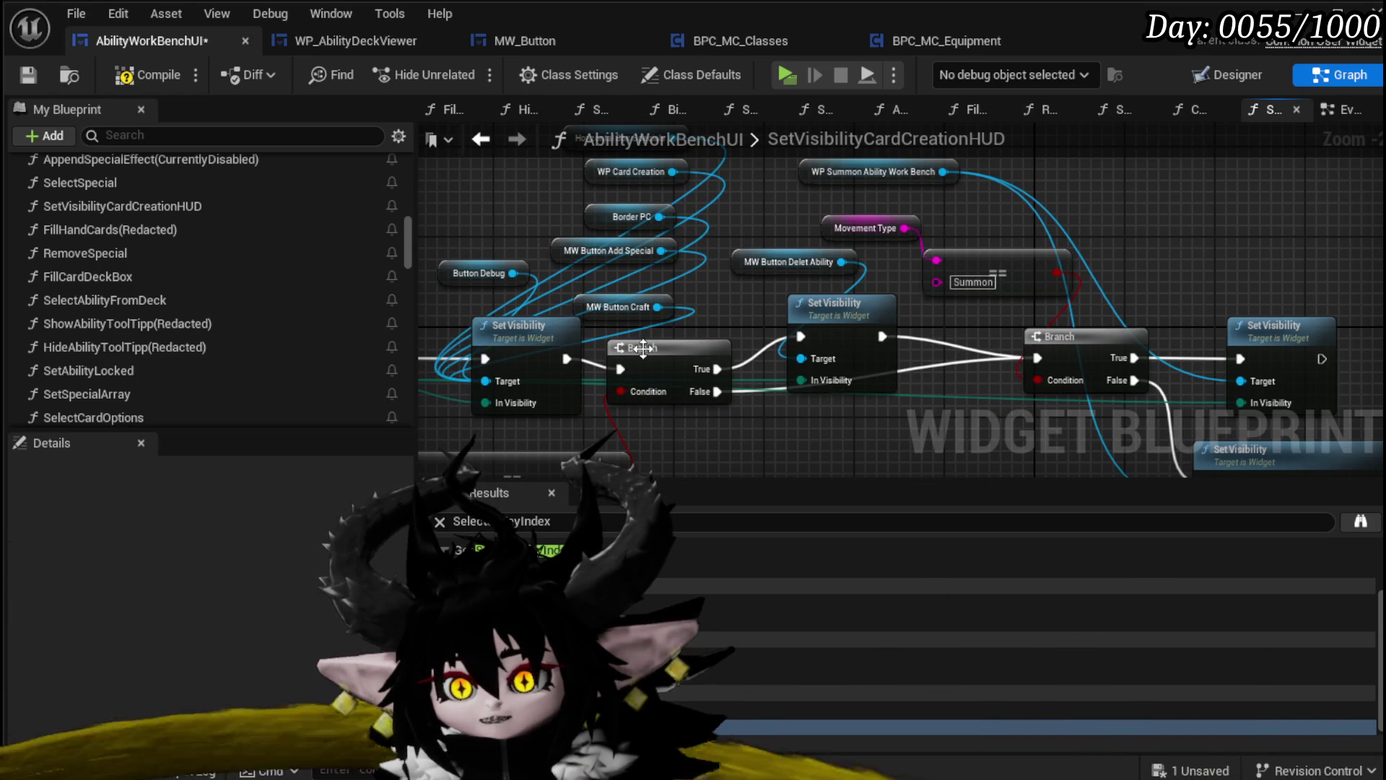
{"action": "left_click_drag", "start_coordinate": [677, 339], "coordinate": [895, 392]}
{"action": "mouse_move", "coordinate": [603, 194]}
{"action": "left_mouse_down"}
{"action": "mouse_move", "coordinate": [794, 325]}
{"action": "mouse_move", "coordinate": [792, 366]}
{"action": "mouse_move", "coordinate": [634, 329]}
{"action": "left_mouse_up"}
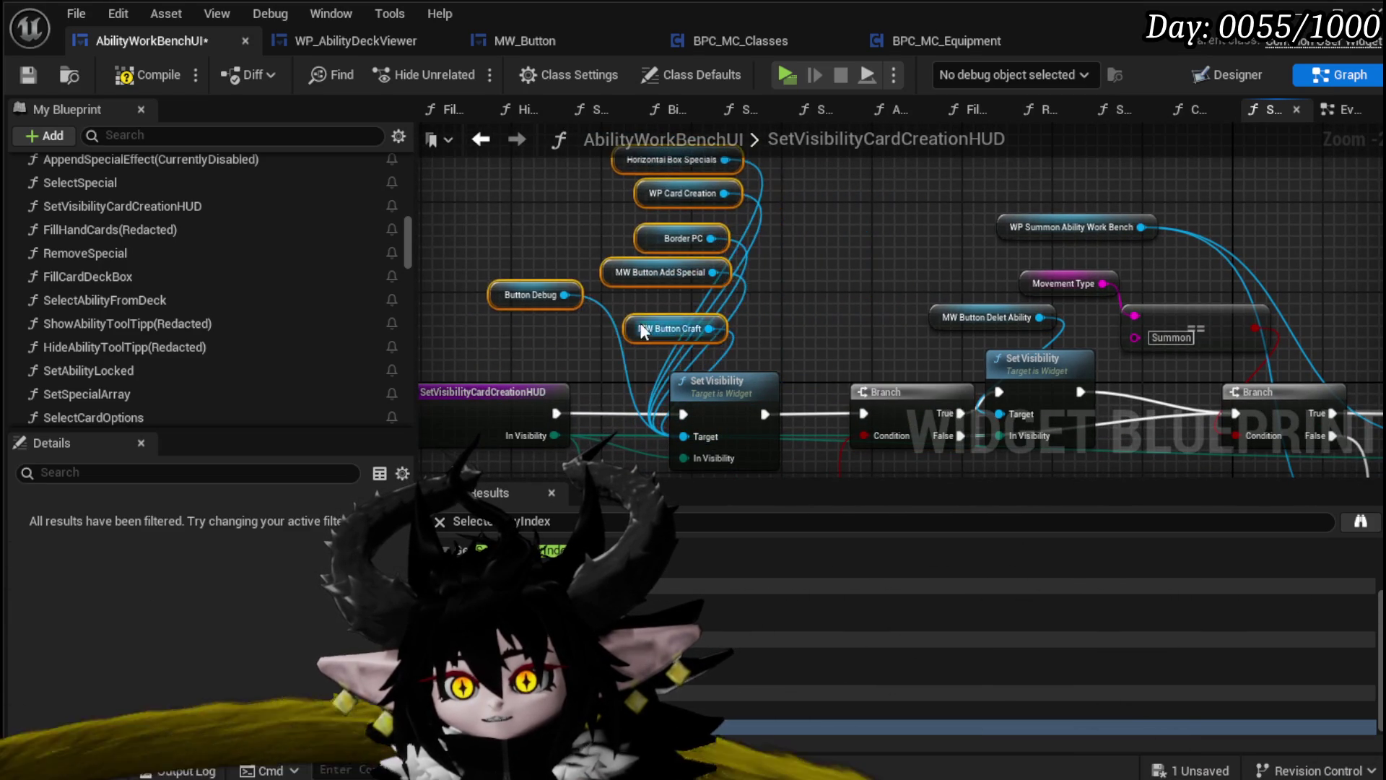
{"action": "left_click", "coordinate": [855, 297]}
Compile and save, then add two aligned reroute points on the execution wire
{"action": "left_click", "coordinate": [29, 75]}
{"action": "mouse_move", "coordinate": [966, 367]}
{"action": "left_mouse_down"}
{"action": "mouse_move", "coordinate": [821, 323]}
{"action": "mouse_move", "coordinate": [822, 279]}
{"action": "left_mouse_up"}
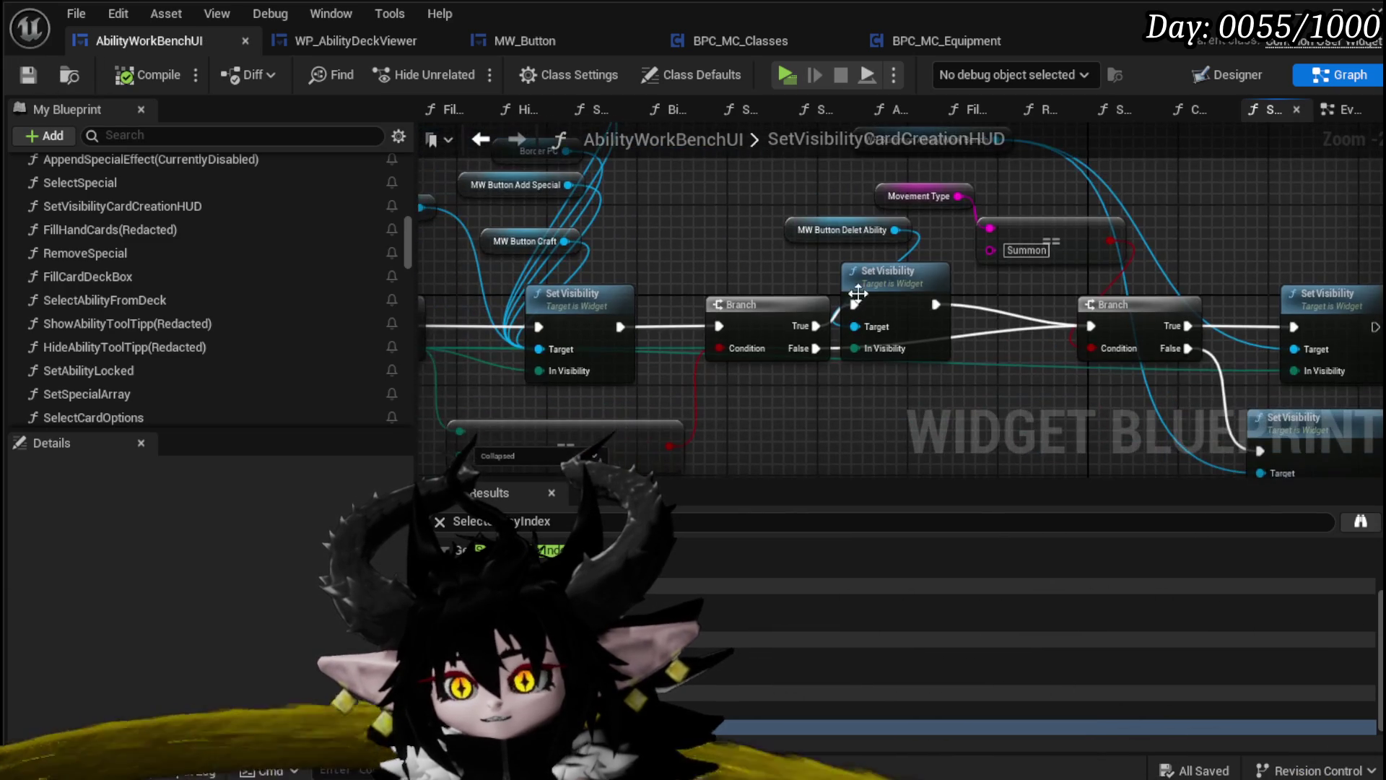
{"action": "double_click", "coordinate": [1012, 348]}
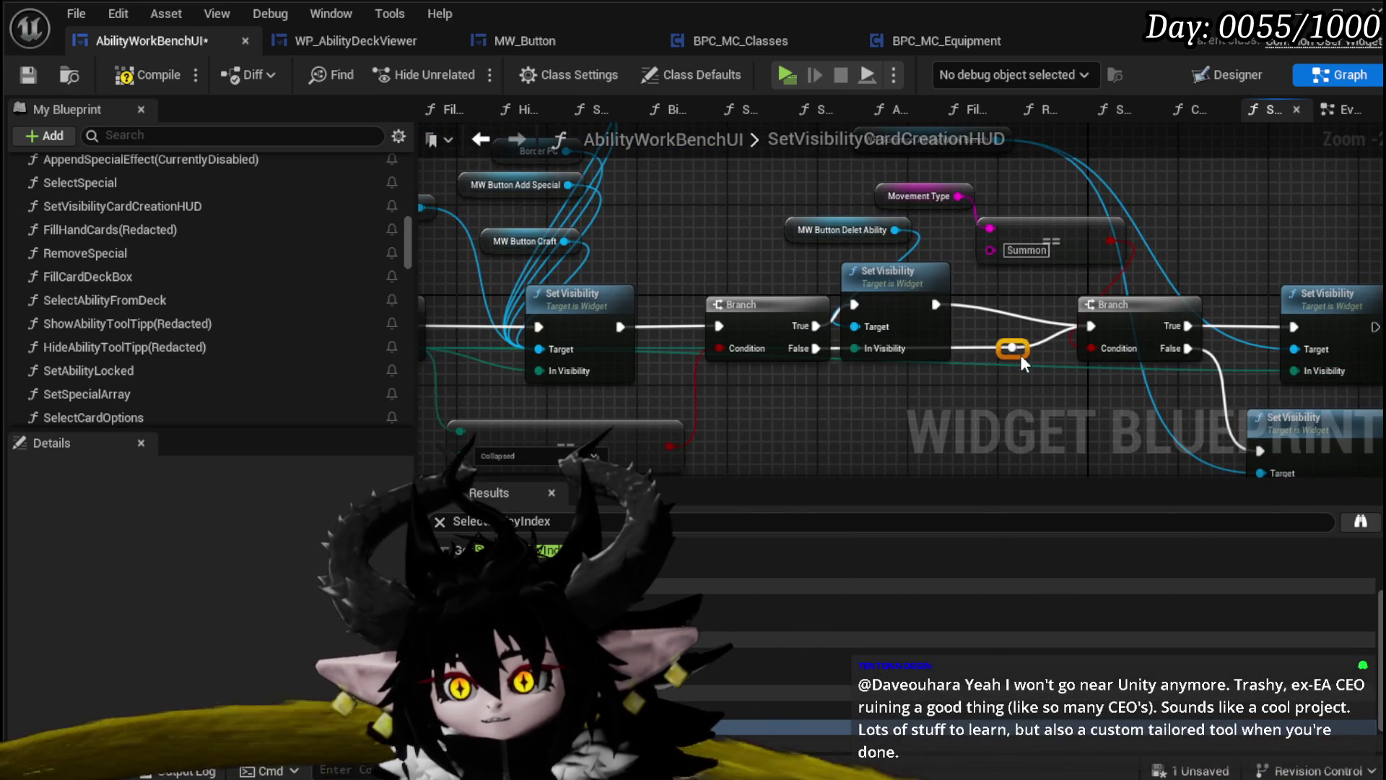
{"action": "double_click", "coordinate": [990, 304]}
{"action": "left_click_drag", "start_coordinate": [1014, 307], "coordinate": [1025, 305]}
{"action": "left_click", "coordinate": [828, 249]}
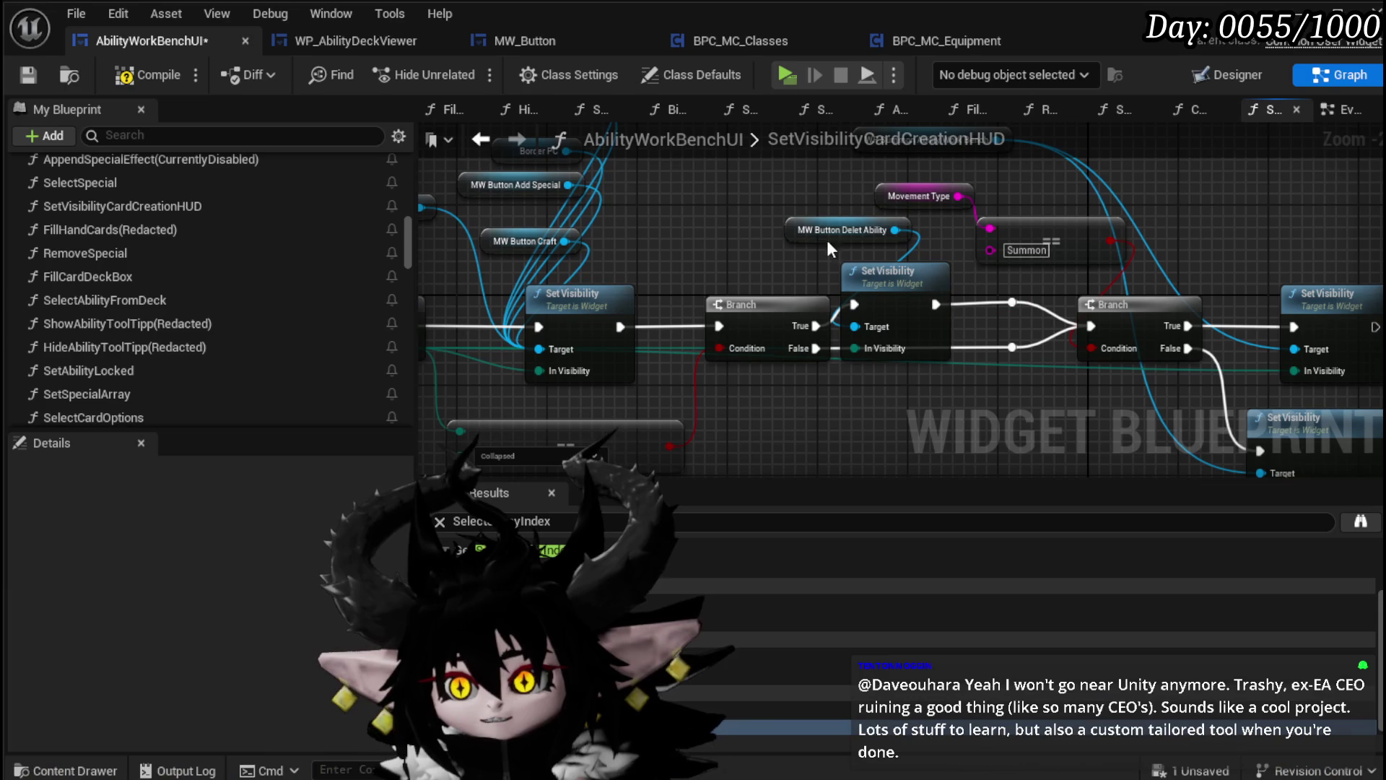
Compile, save all packages, and start a play-in-editor test
{"action": "left_click", "coordinate": [28, 75]}
{"action": "scroll", "coordinate": [816, 245], "scroll_direction": "down", "scroll_amount": 3}
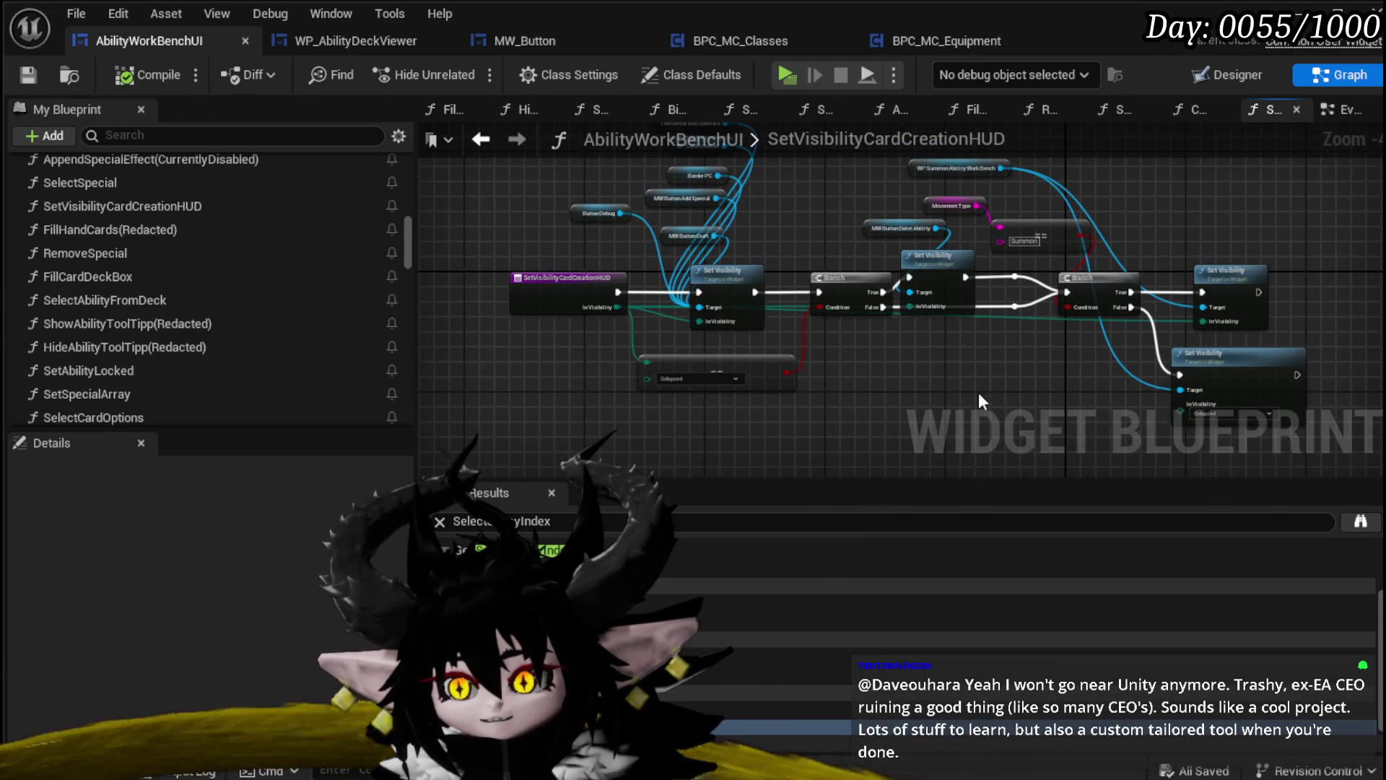
{"action": "scroll", "coordinate": [907, 451], "scroll_direction": "up", "scroll_amount": 1}
{"action": "key", "text": "ctrl+s"}
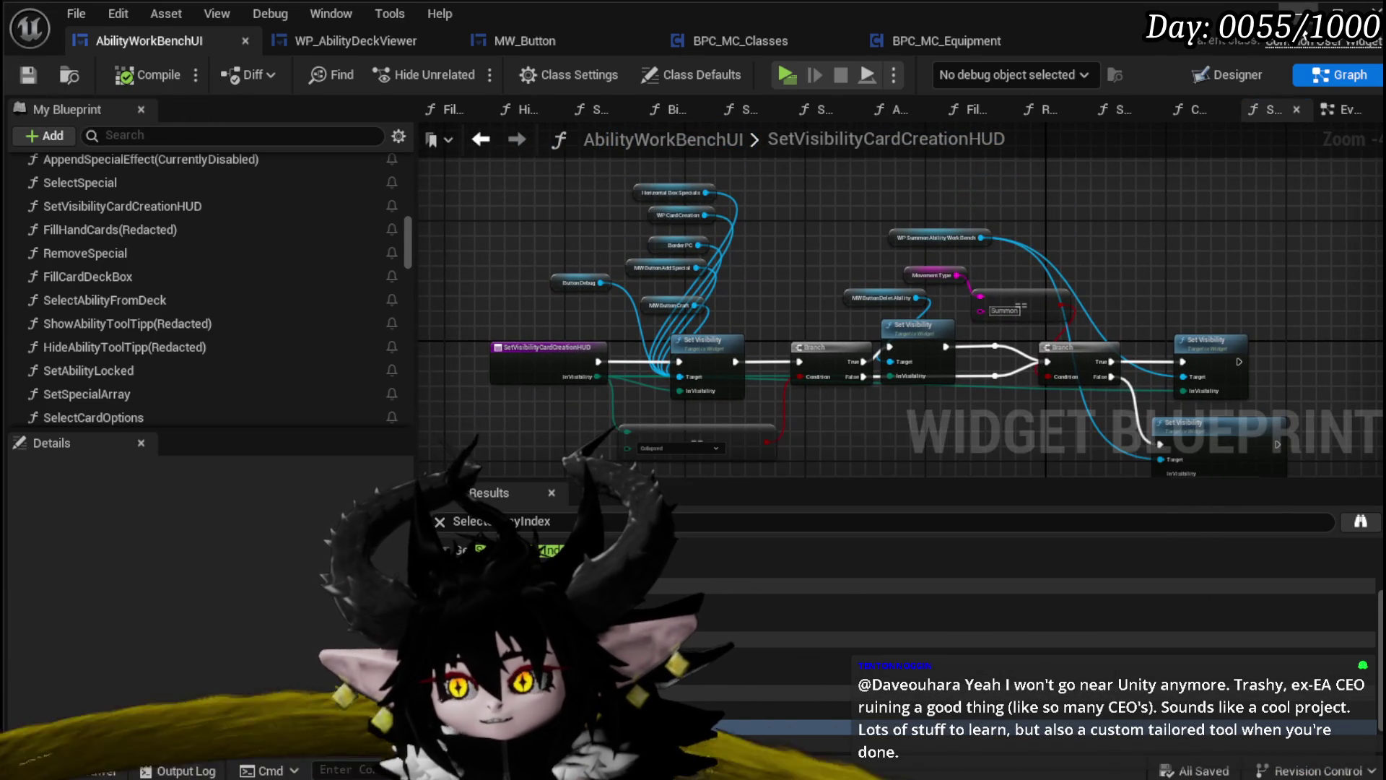
{"action": "key", "text": "alt+Tab"}
{"action": "key", "text": "alt+p"}
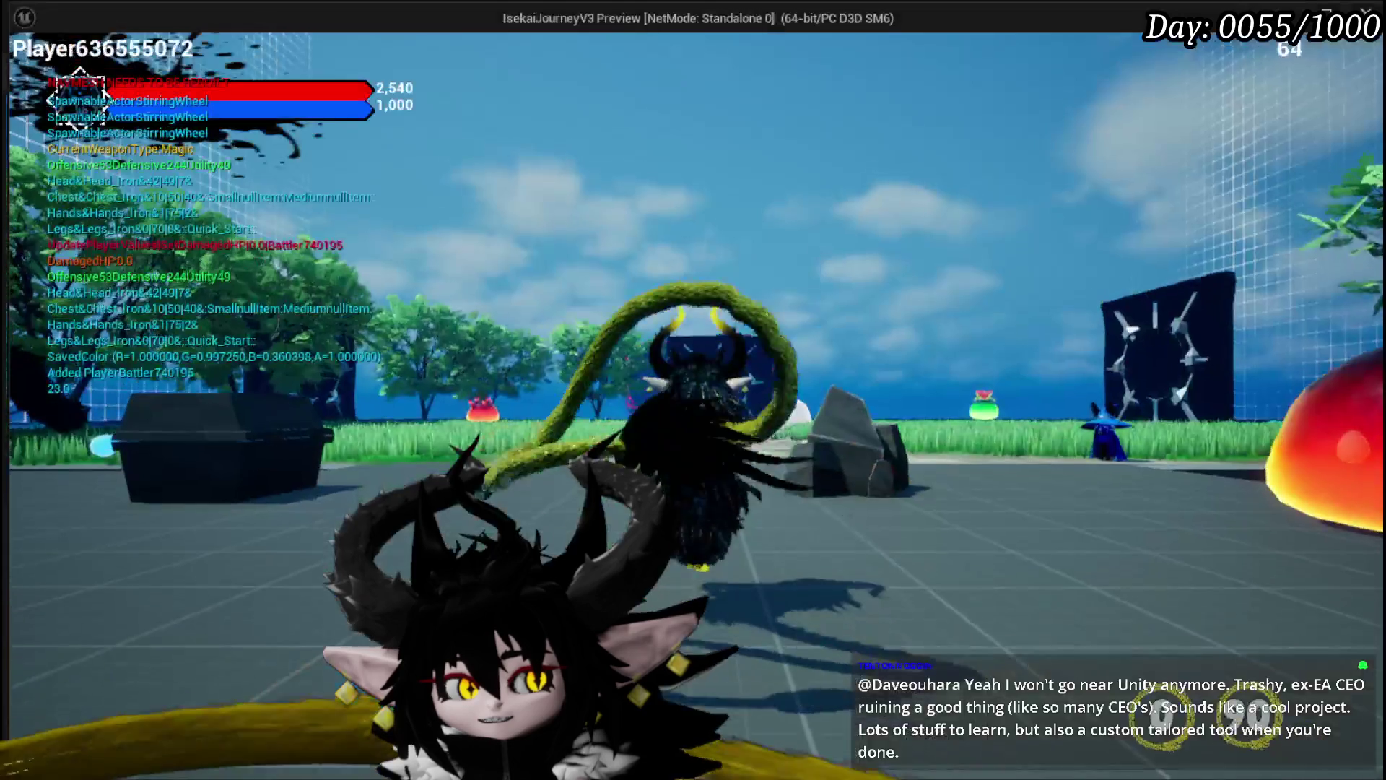
At the workbench, pick the Magic core, open Splash Move, then close the menu and stop playing
{"action": "key", "text": "e"}
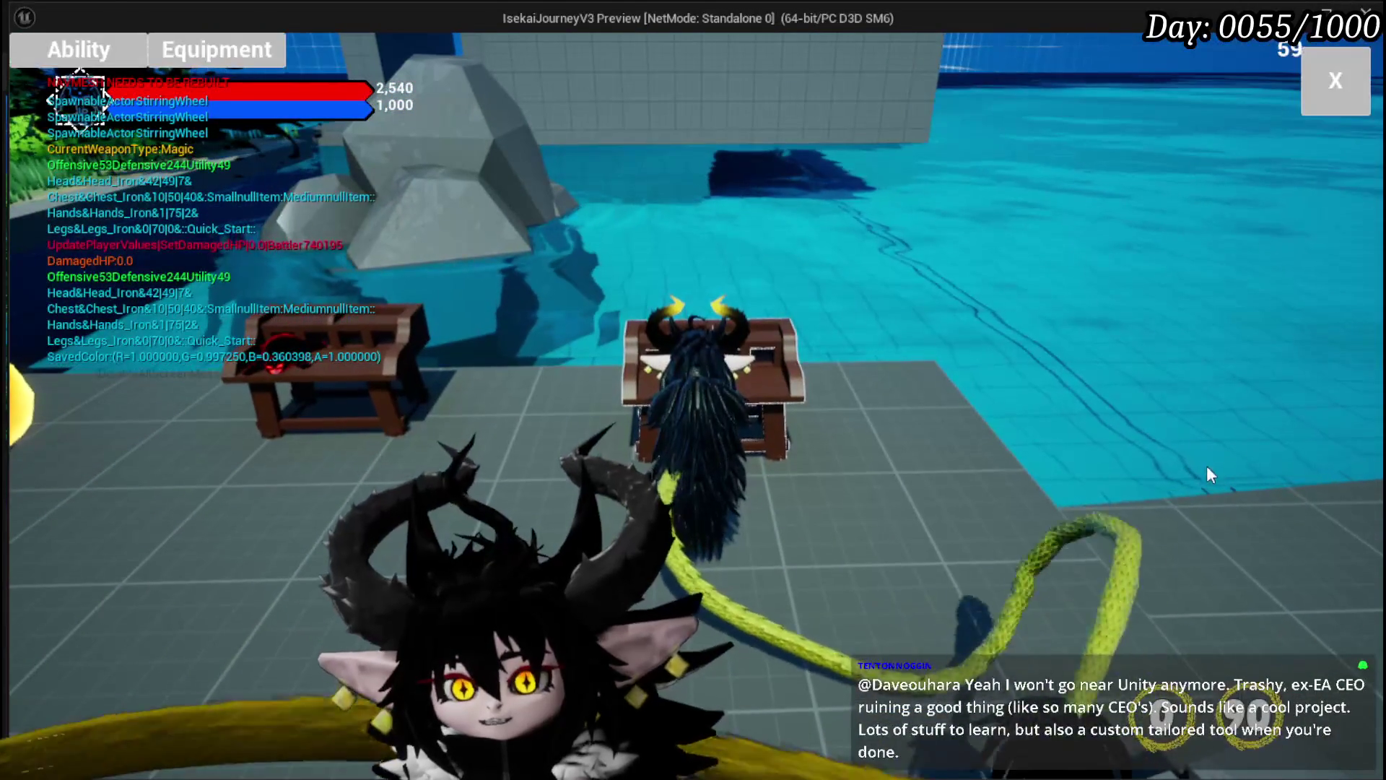
{"action": "left_click", "coordinate": [80, 50]}
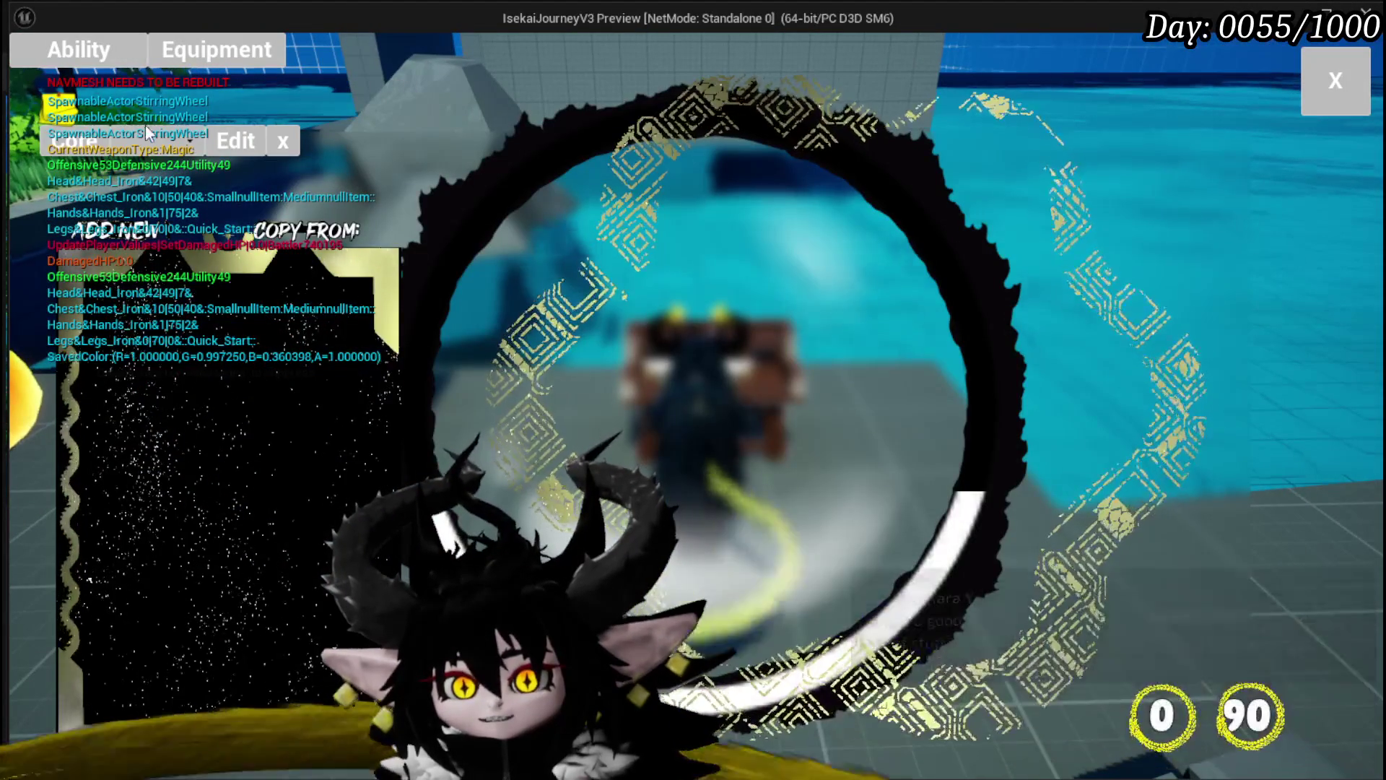
{"action": "left_click", "coordinate": [159, 141]}
{"action": "left_click", "coordinate": [176, 182]}
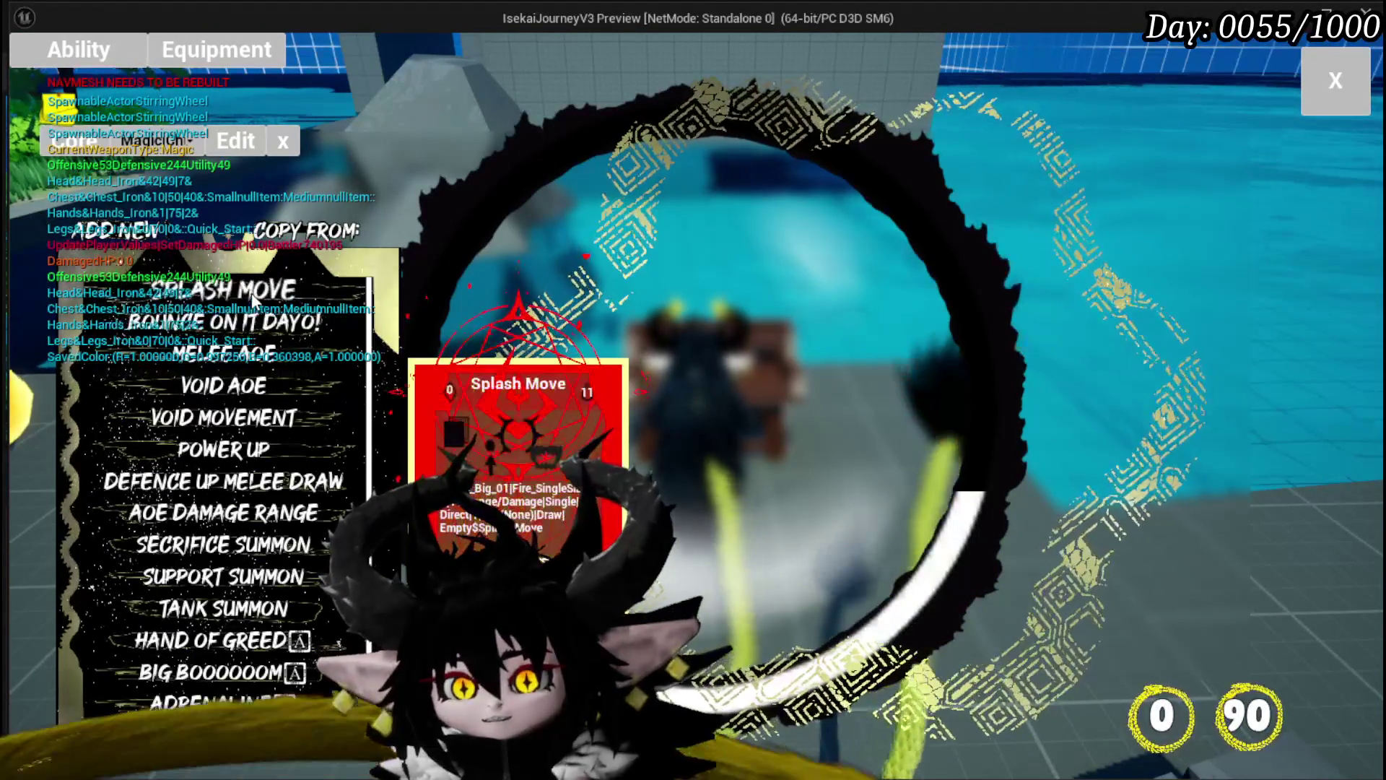
{"action": "left_click", "coordinate": [246, 292]}
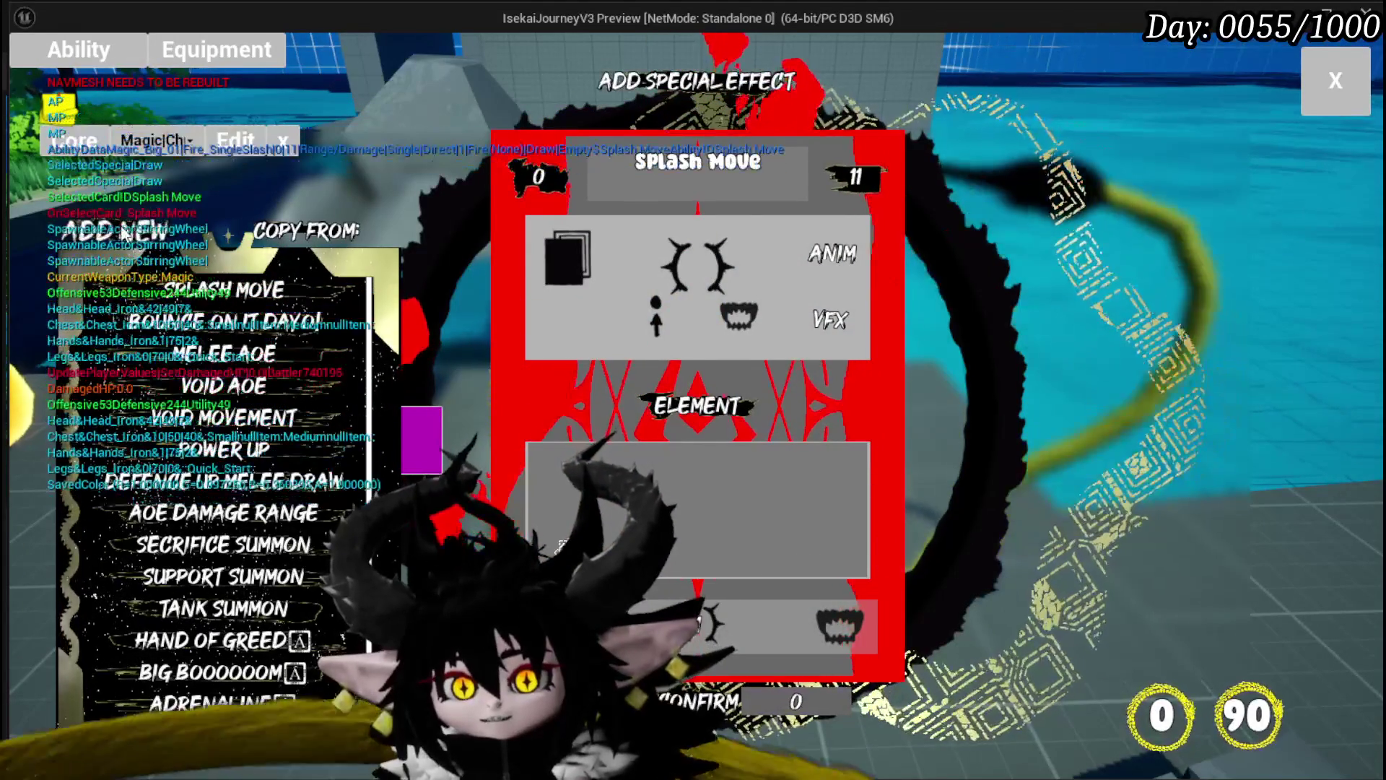
{"action": "left_click", "coordinate": [1335, 80]}
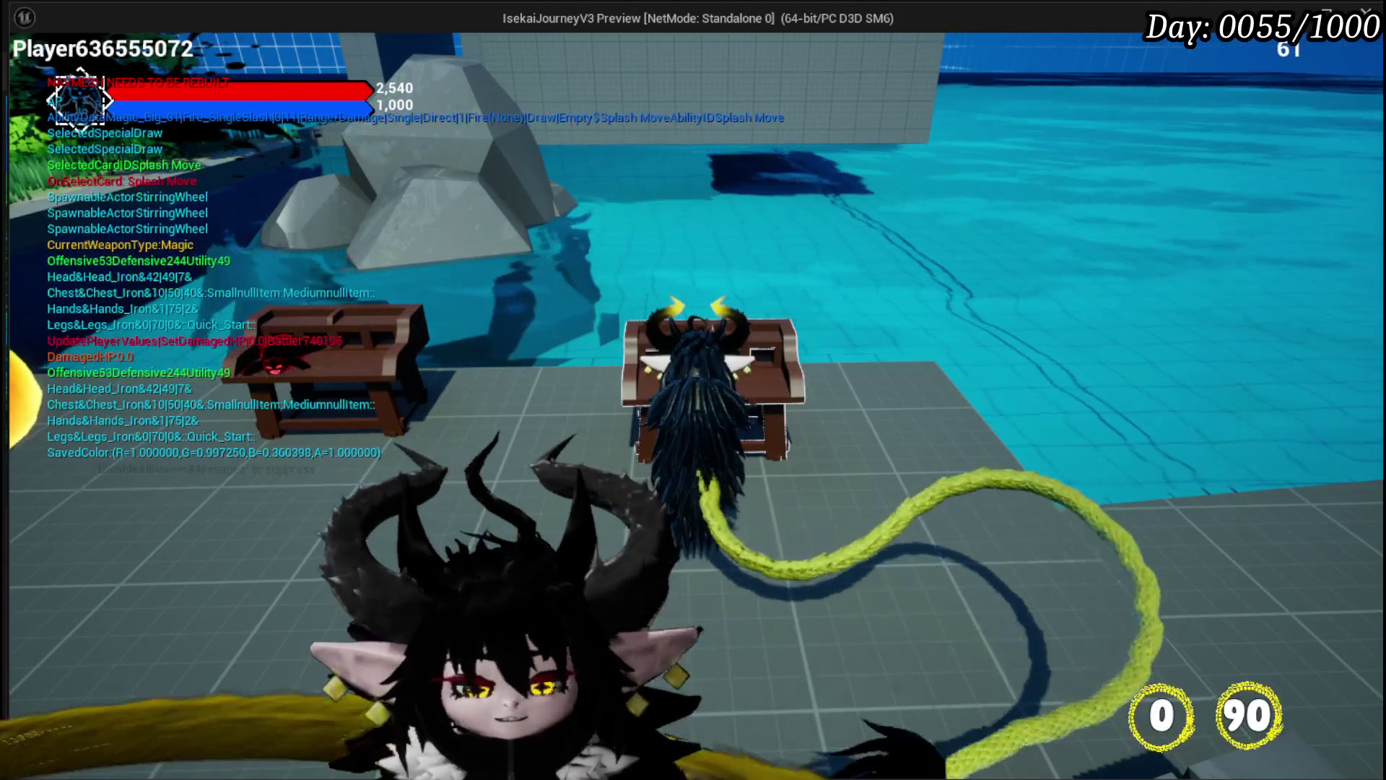
{"action": "key", "text": "Escape"}
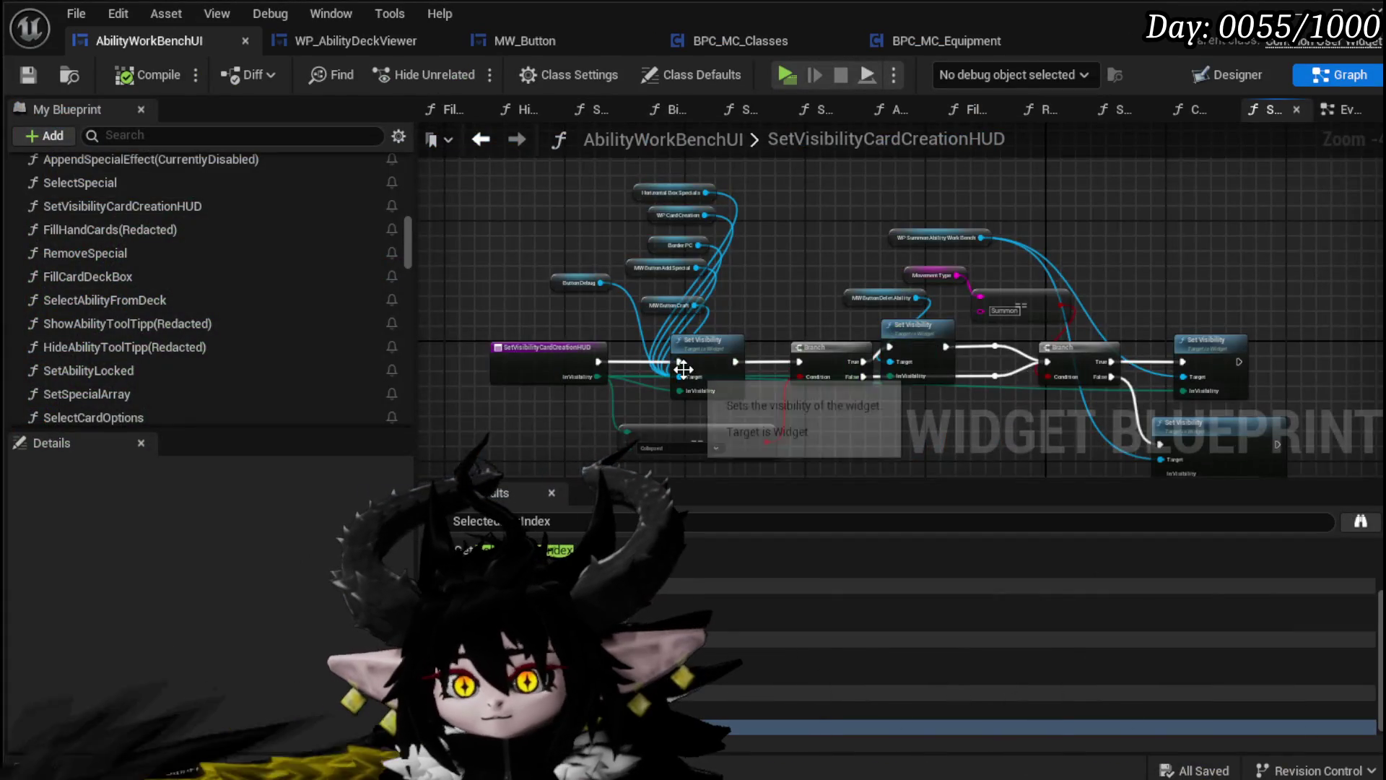
{"action": "scroll", "coordinate": [682, 369], "scroll_direction": "up", "scroll_amount": 3}
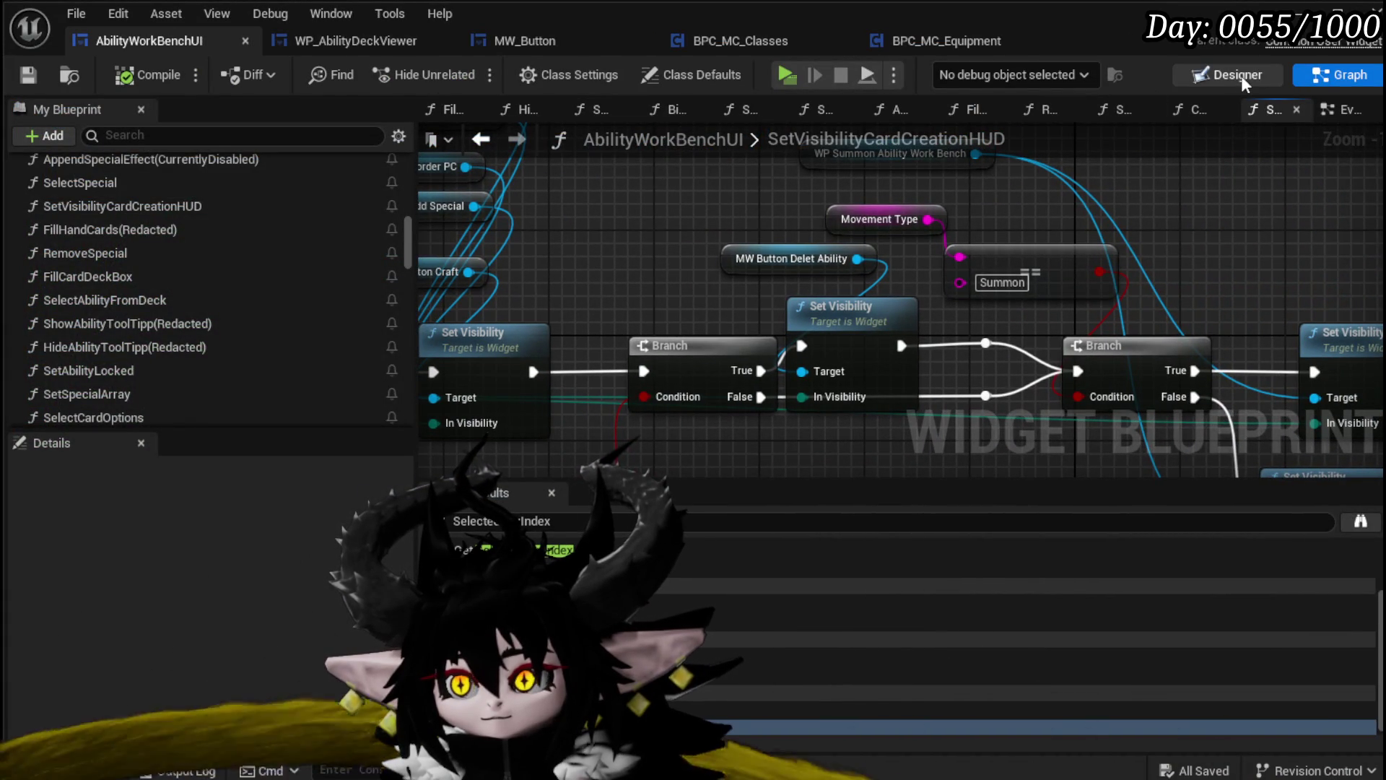
In the Designer, select the Delet Ability button, start editing its name, and save
{"action": "left_click", "coordinate": [1237, 75]}
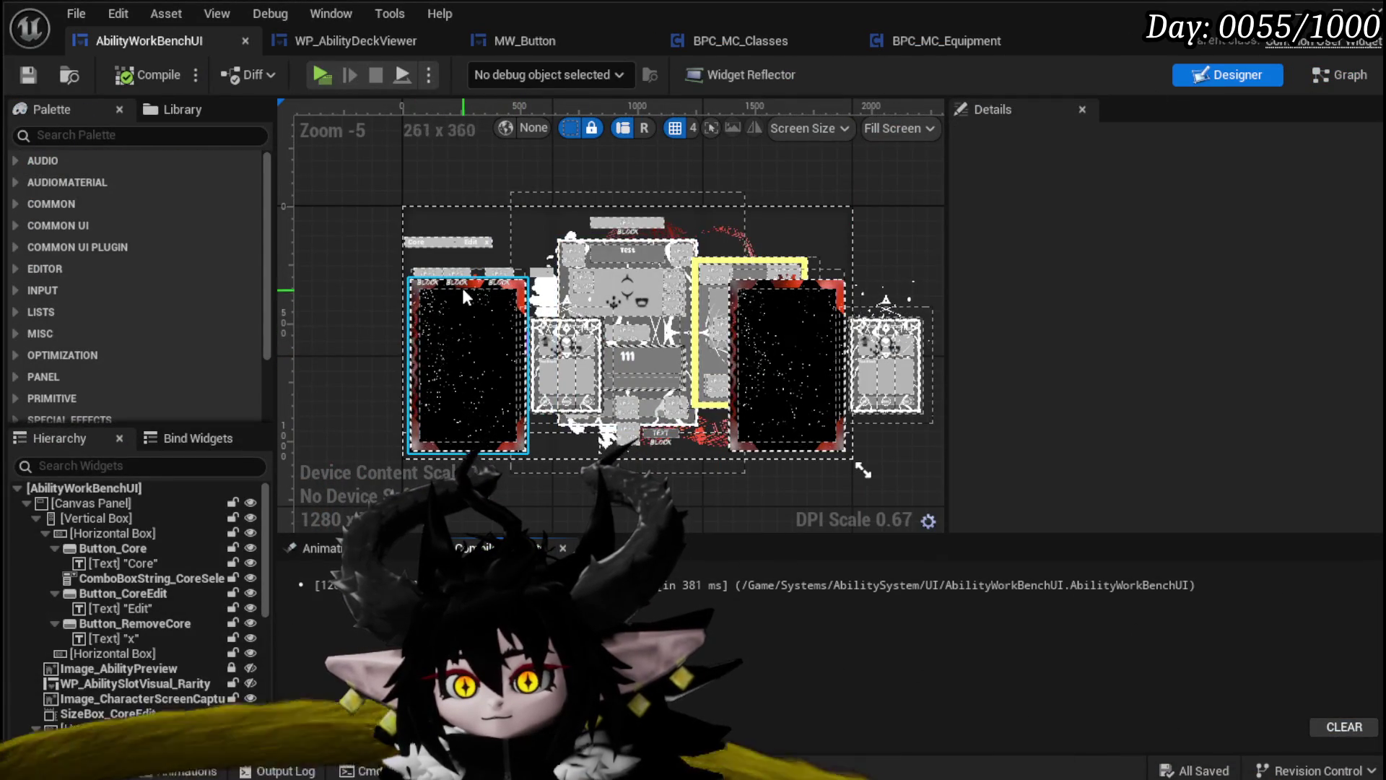
{"action": "scroll", "coordinate": [452, 274], "scroll_direction": "up", "scroll_amount": 7}
{"action": "left_click", "coordinate": [388, 244]}
{"action": "scroll", "coordinate": [1188, 357], "scroll_direction": "down", "scroll_amount": 10}
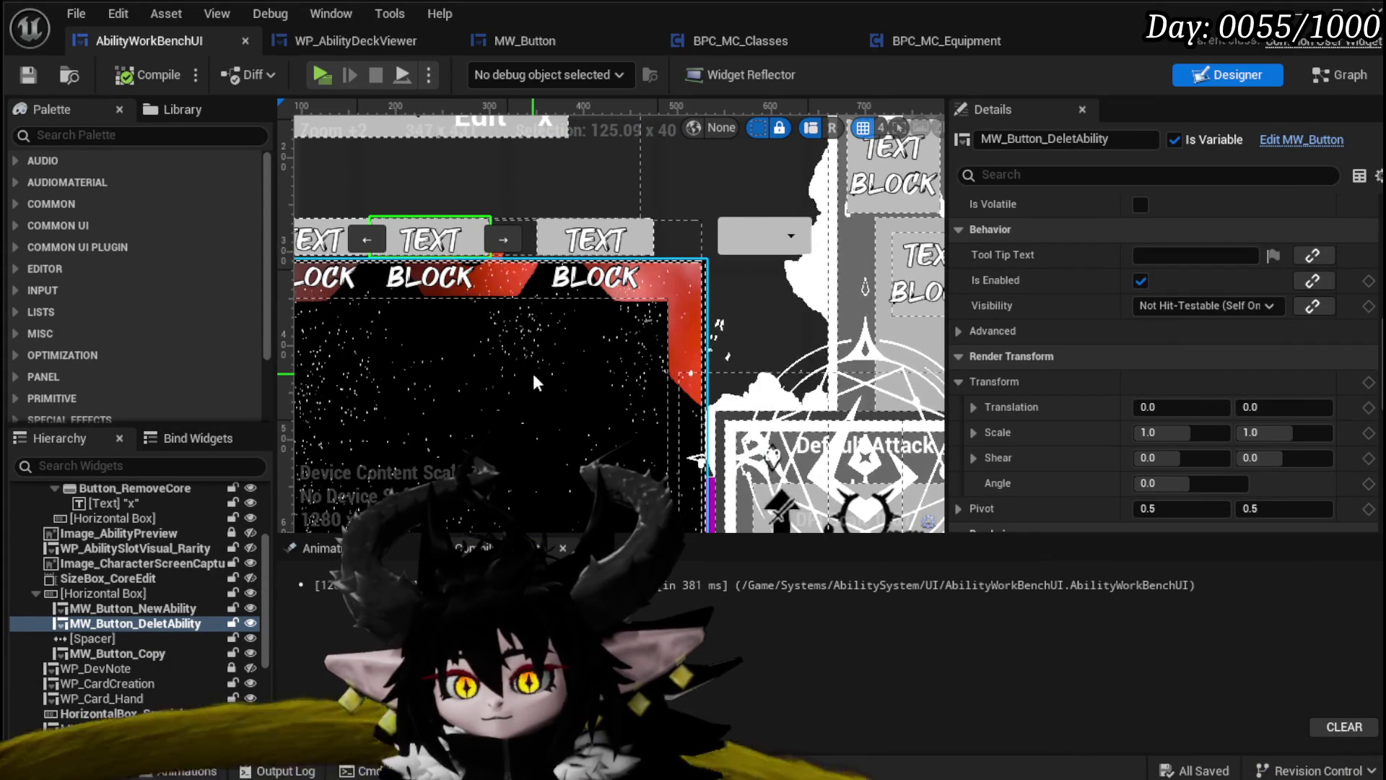
{"action": "scroll", "coordinate": [1269, 391], "scroll_direction": "down", "scroll_amount": 15}
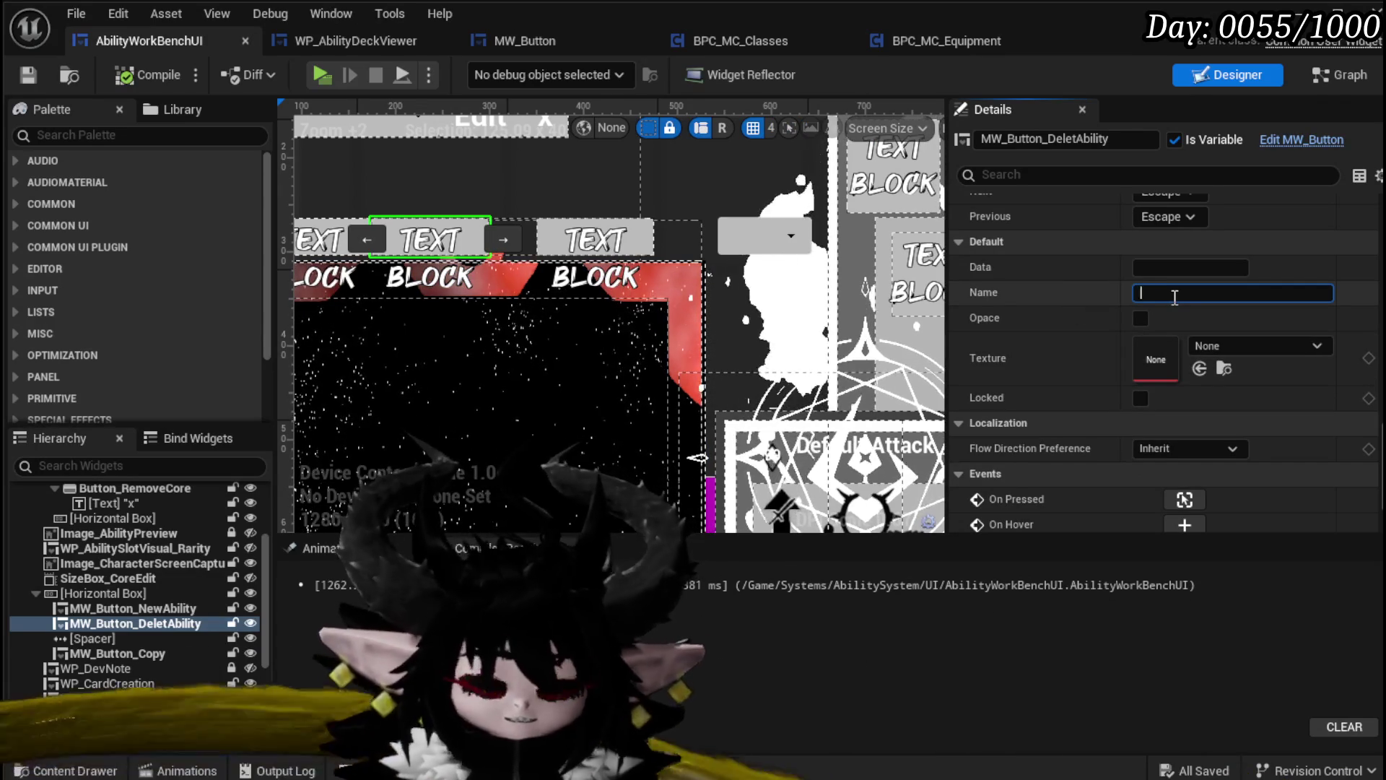
{"action": "type", "text": "elet"}
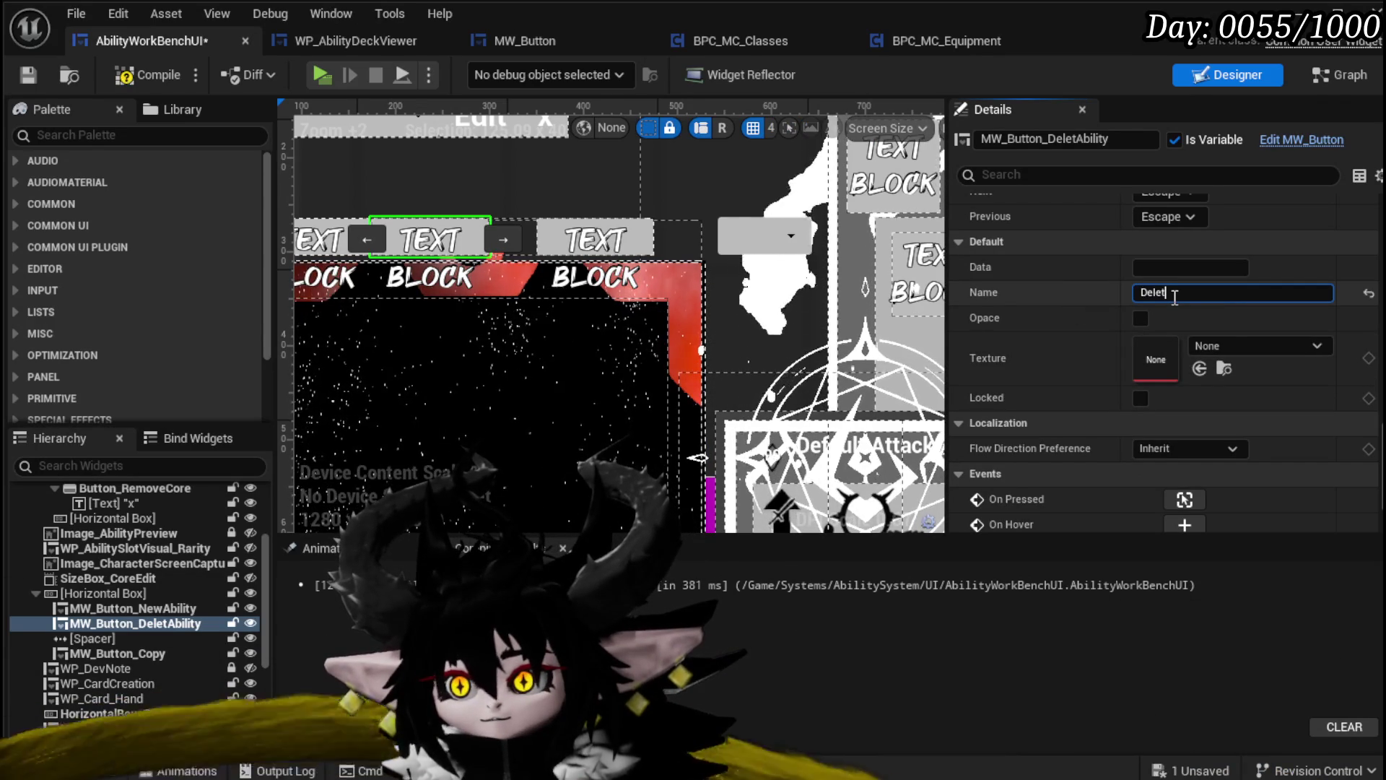
{"action": "left_click", "coordinate": [124, 75]}
{"action": "left_click", "coordinate": [28, 74]}
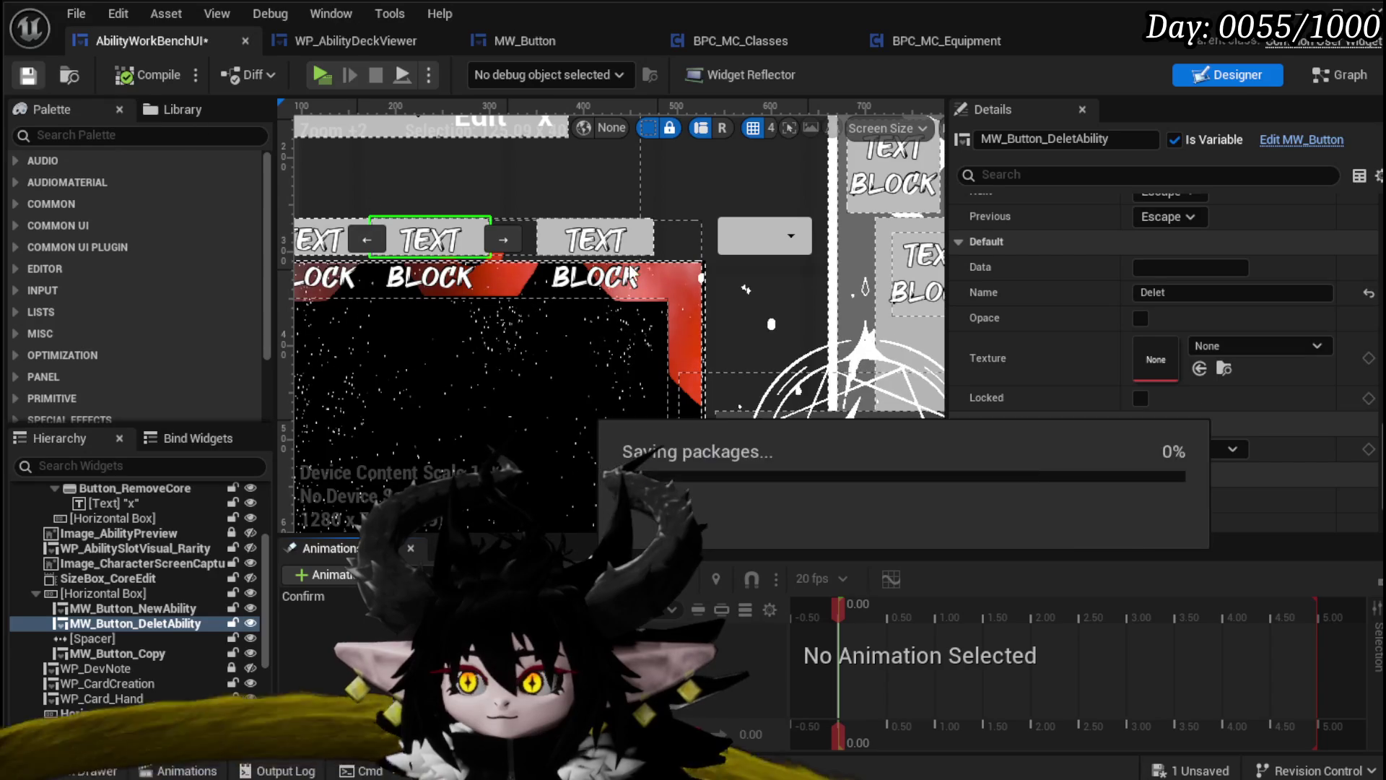
Finish the name as 'Delet Ability', save and compile, and launch a standalone preview
{"action": "left_click", "coordinate": [1207, 292]}
{"action": "type", "text": "Abi"}
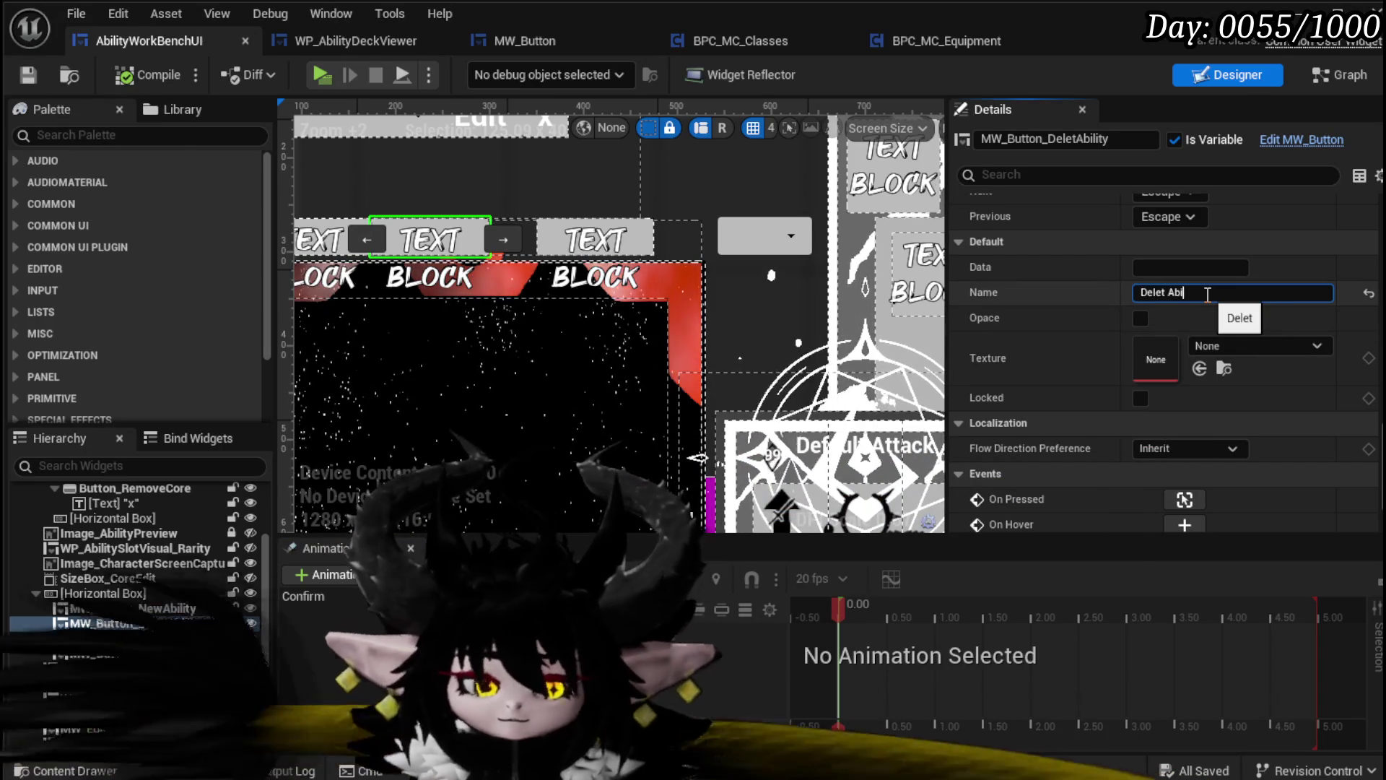
{"action": "type", "text": "lity"}
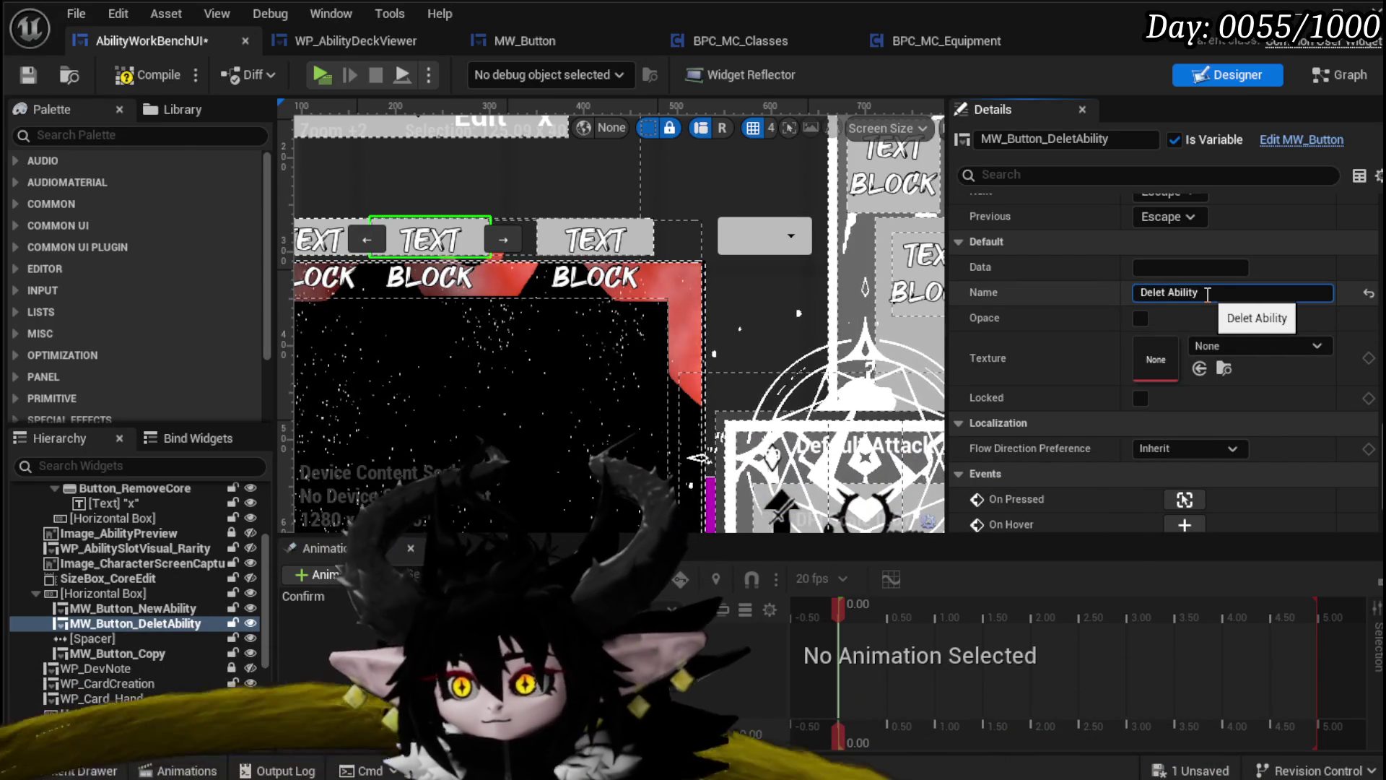
{"action": "left_click", "coordinate": [29, 77]}
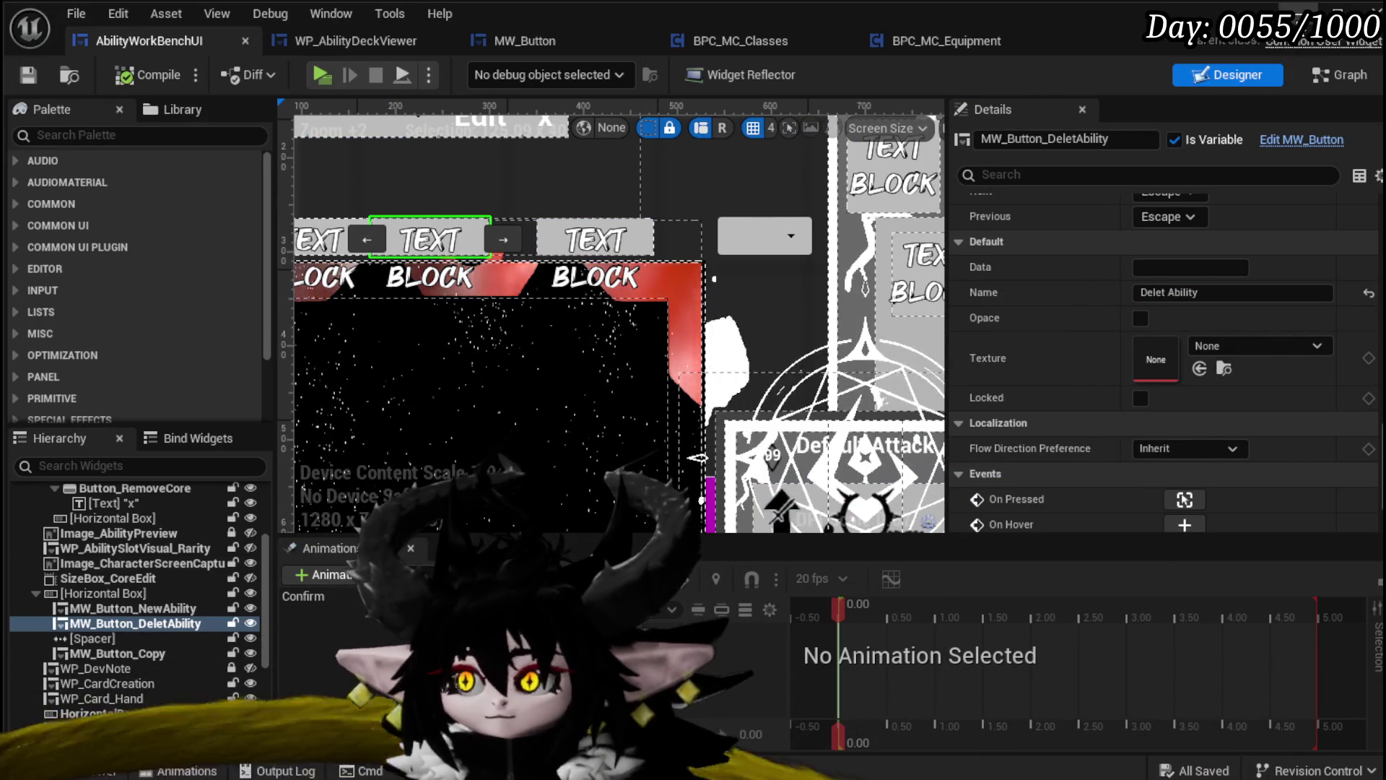
{"action": "key", "text": "alt+p"}
Walk to the workbench, list a core's abilities, and open Play From Deck for editing
{"action": "key", "text": "w"}
{"action": "key", "text": "e"}
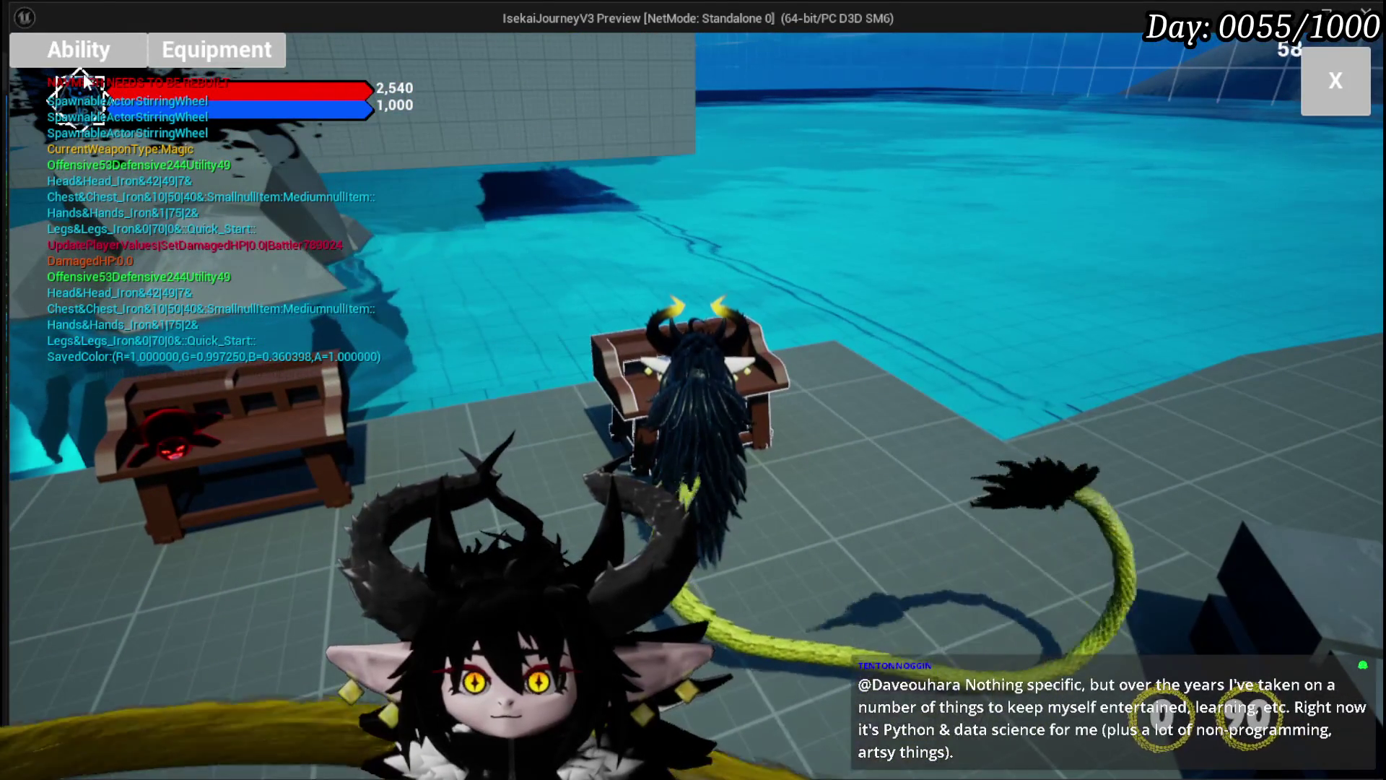
{"action": "left_click", "coordinate": [85, 56]}
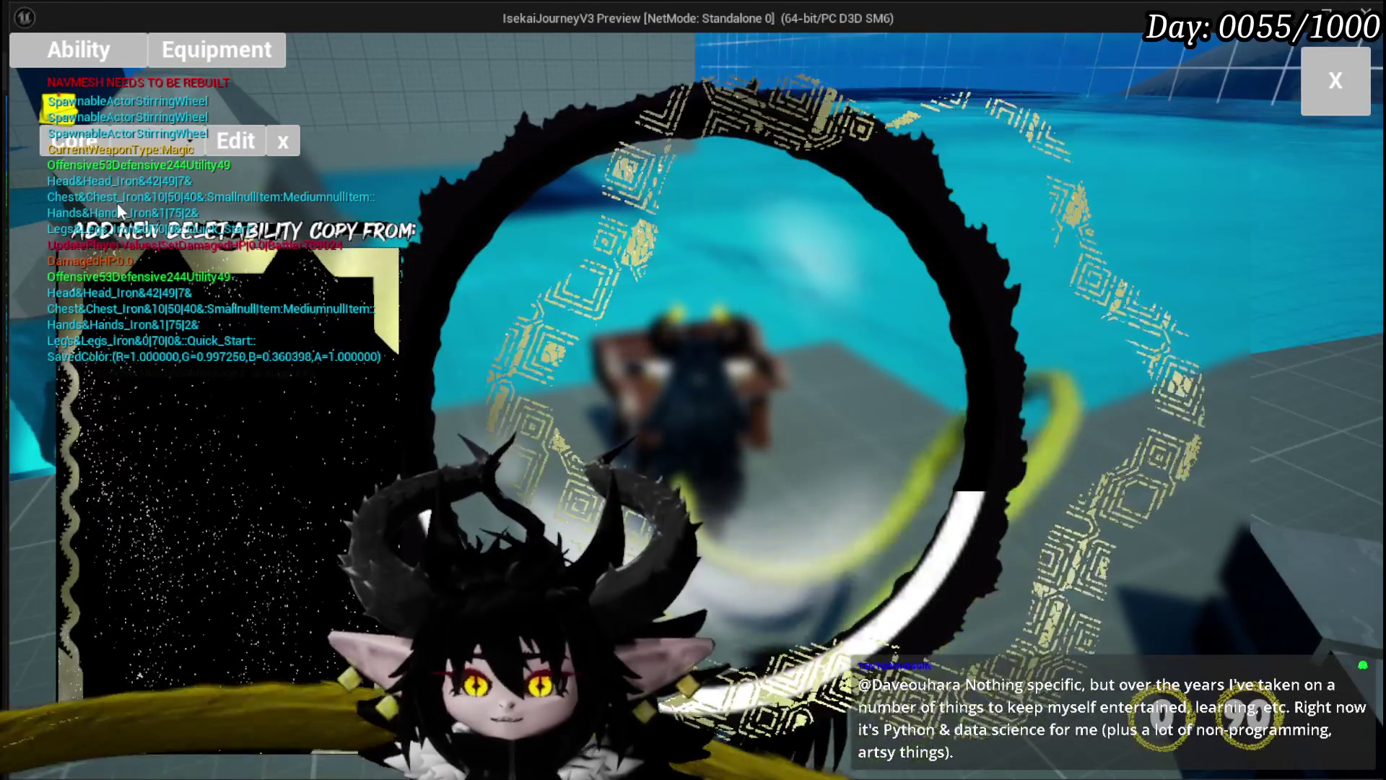
{"action": "left_click", "coordinate": [154, 140]}
{"action": "left_click", "coordinate": [176, 183]}
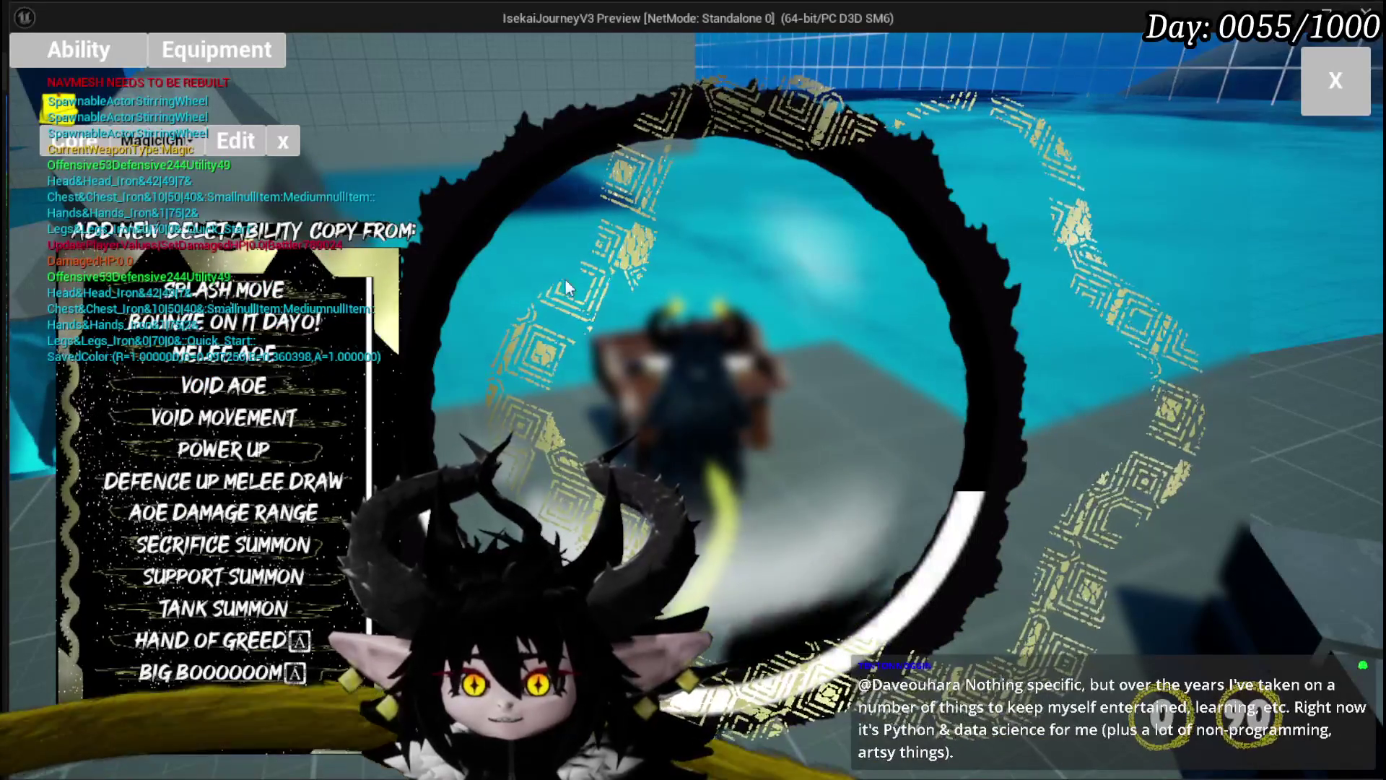
{"action": "mouse_move", "coordinate": [201, 303]}
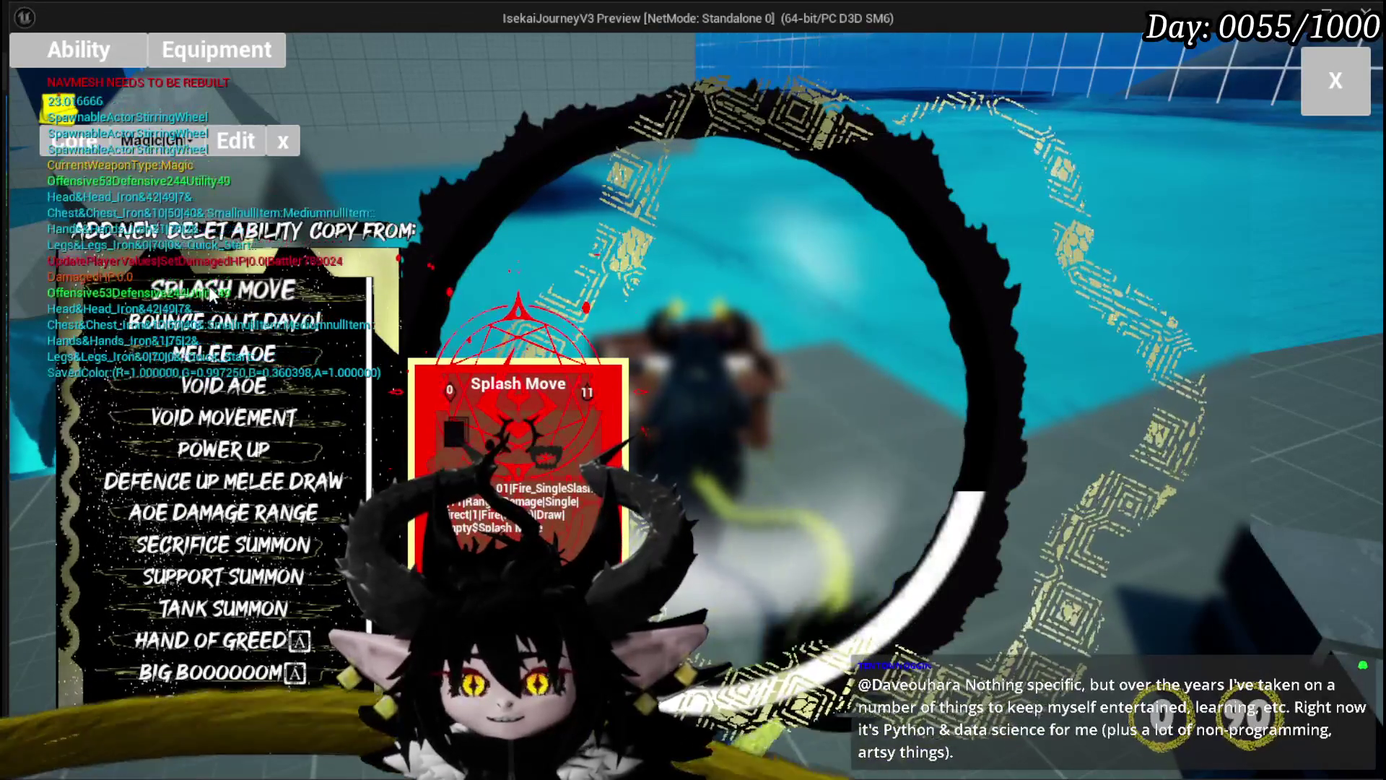
{"action": "scroll", "coordinate": [217, 433], "scroll_direction": "down", "scroll_amount": 2}
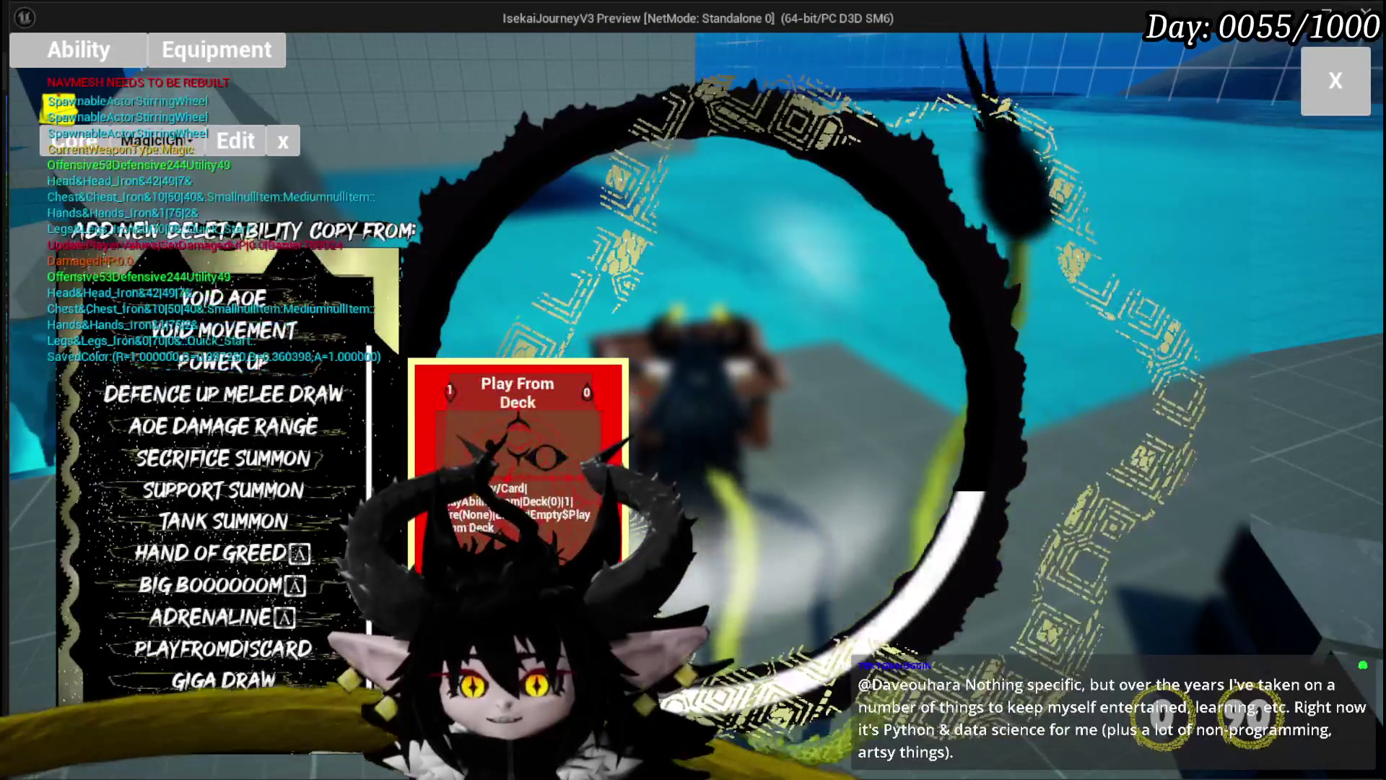
{"action": "left_click", "coordinate": [224, 711]}
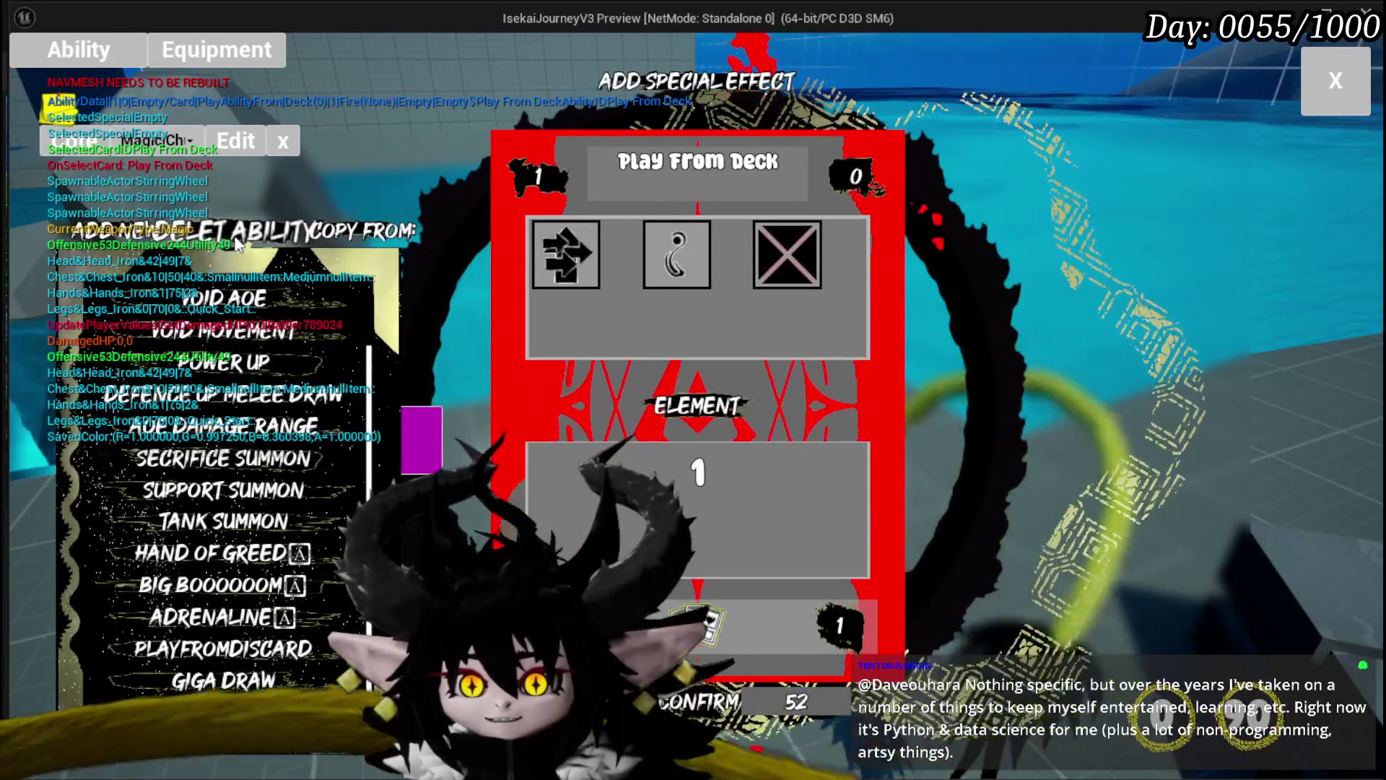
Inspect the Play From Deck editor, briefly switching to the editor window and back
{"action": "scroll", "coordinate": [238, 246], "scroll_direction": "up", "scroll_amount": 1}
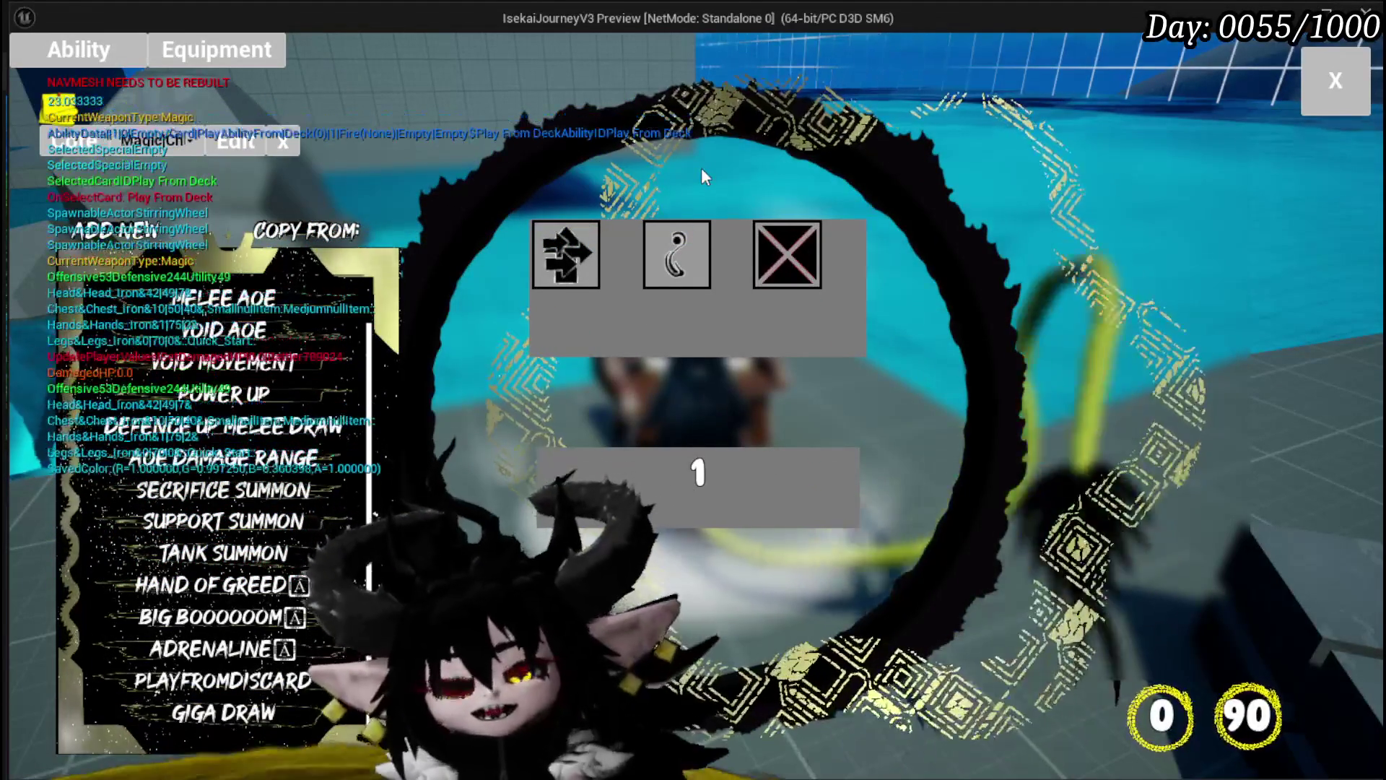
{"action": "mouse_move", "coordinate": [573, 254]}
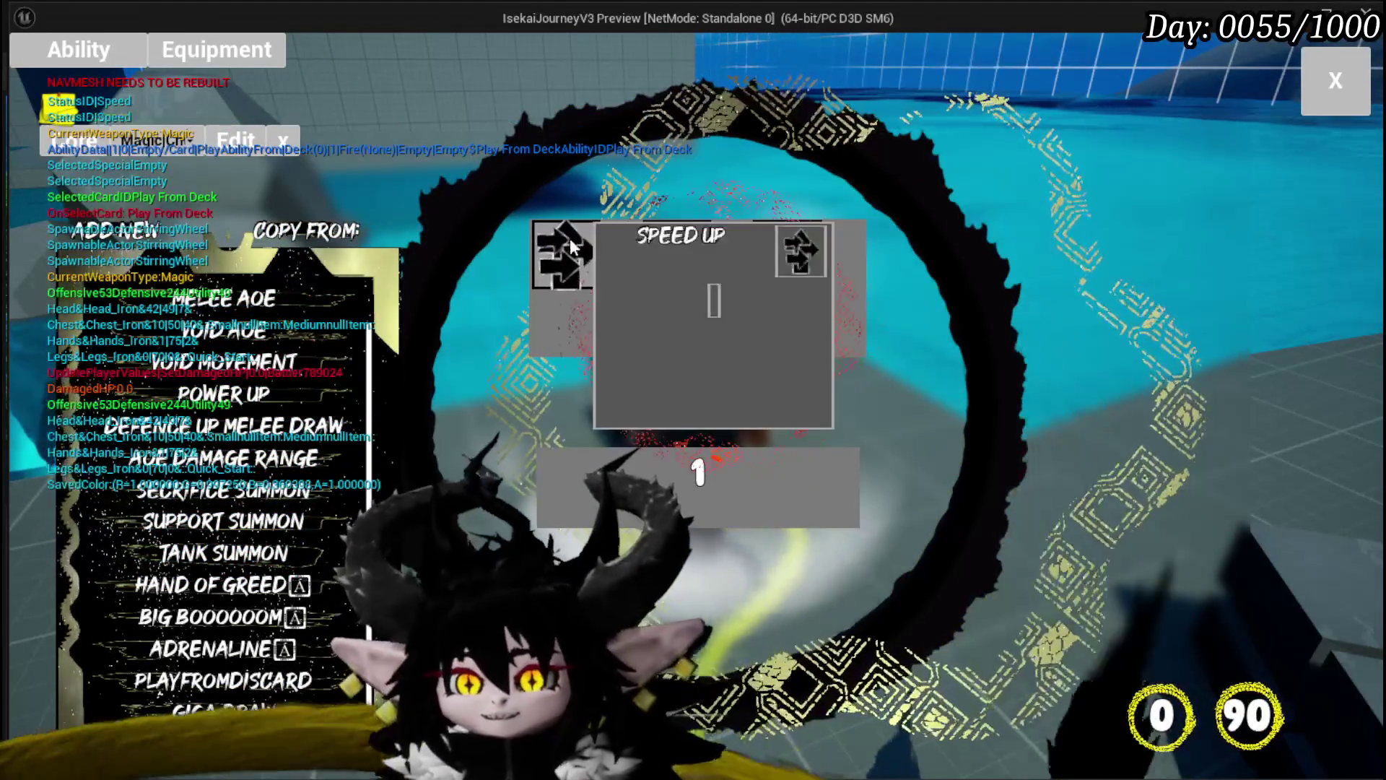
{"action": "mouse_move", "coordinate": [705, 255]}
{"action": "mouse_move", "coordinate": [786, 254]}
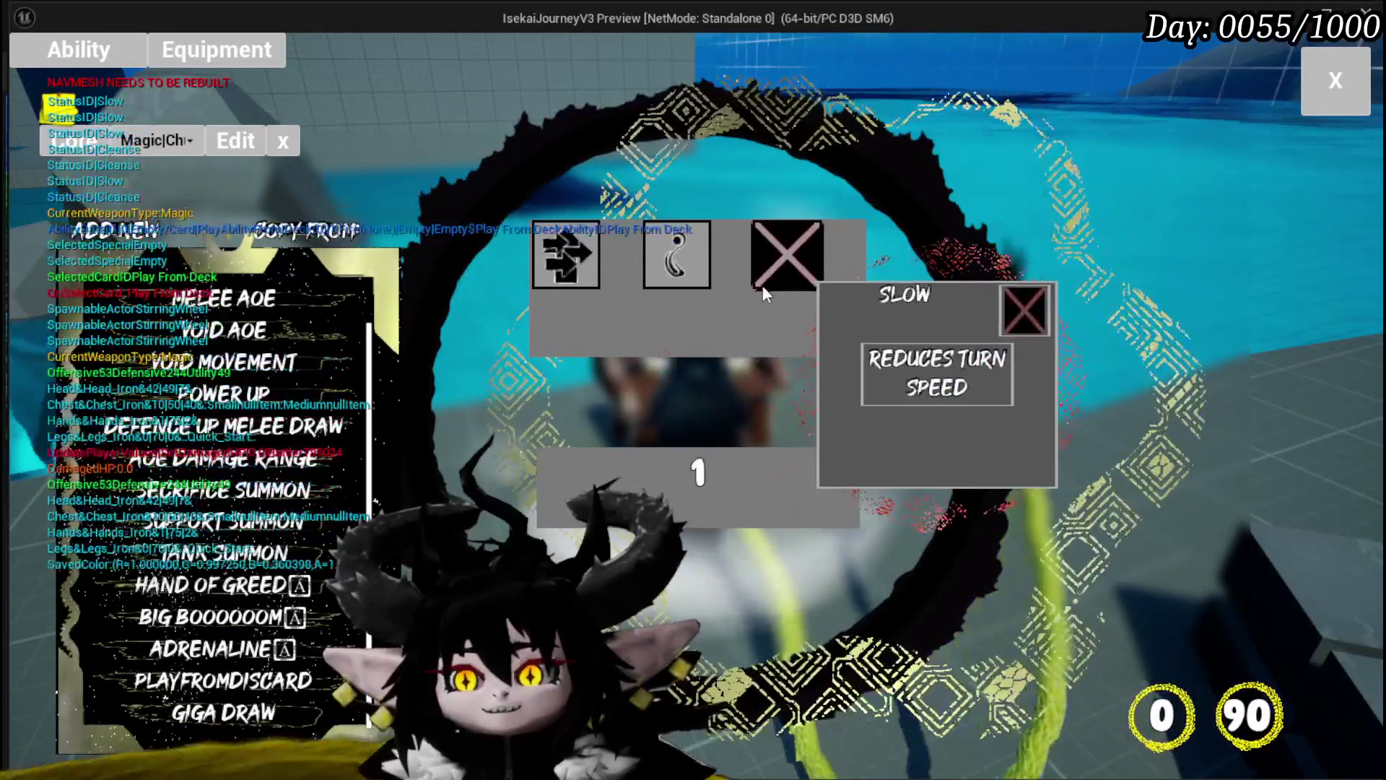
{"action": "mouse_move", "coordinate": [566, 278]}
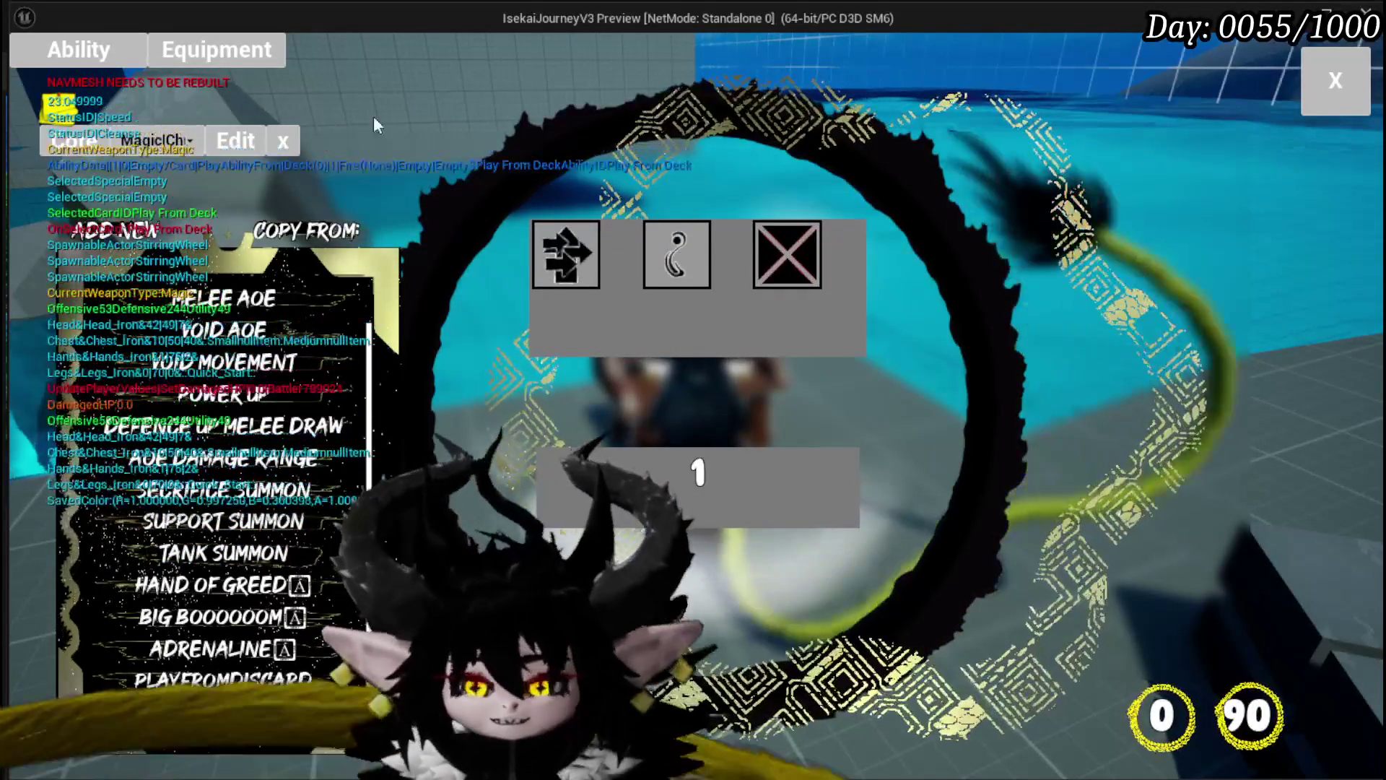
{"action": "key", "text": "alt+Tab"}
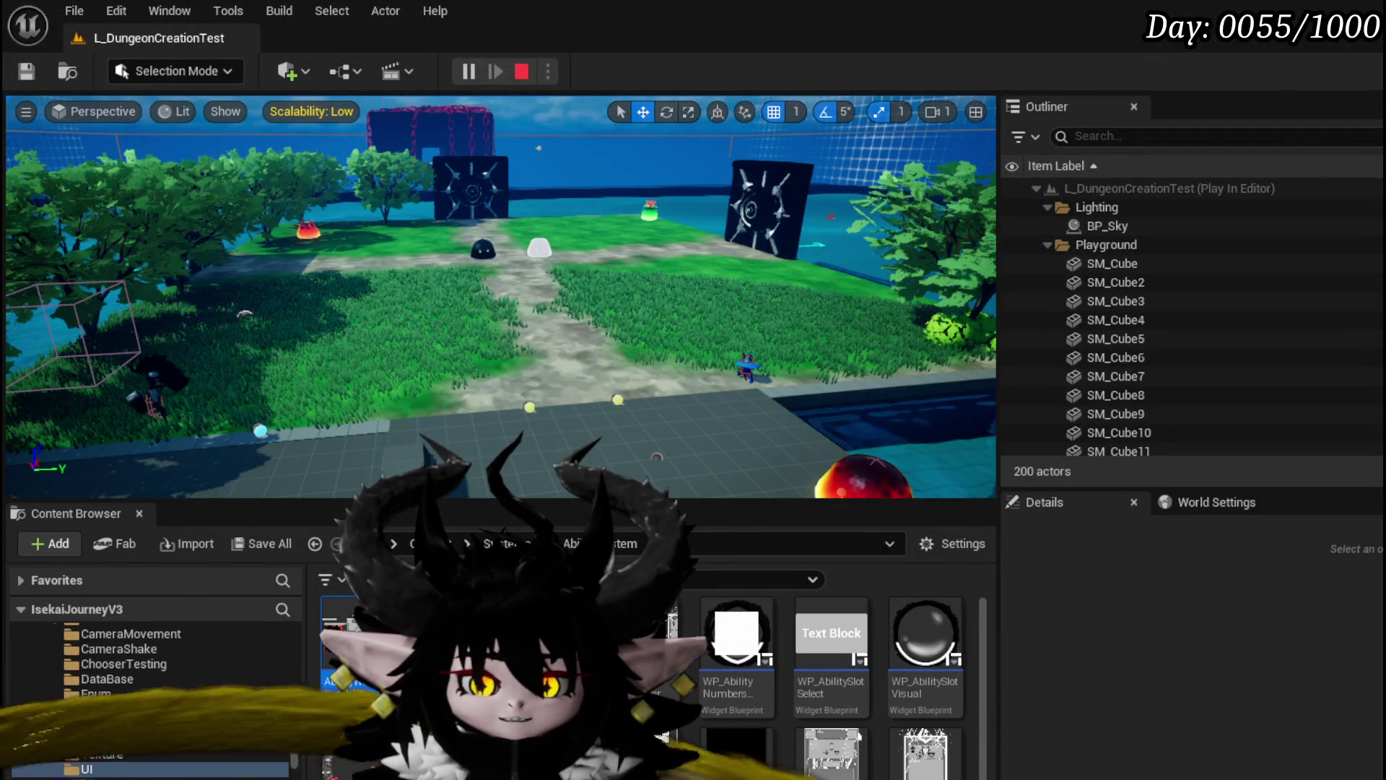
{"action": "key", "text": "alt+Tab"}
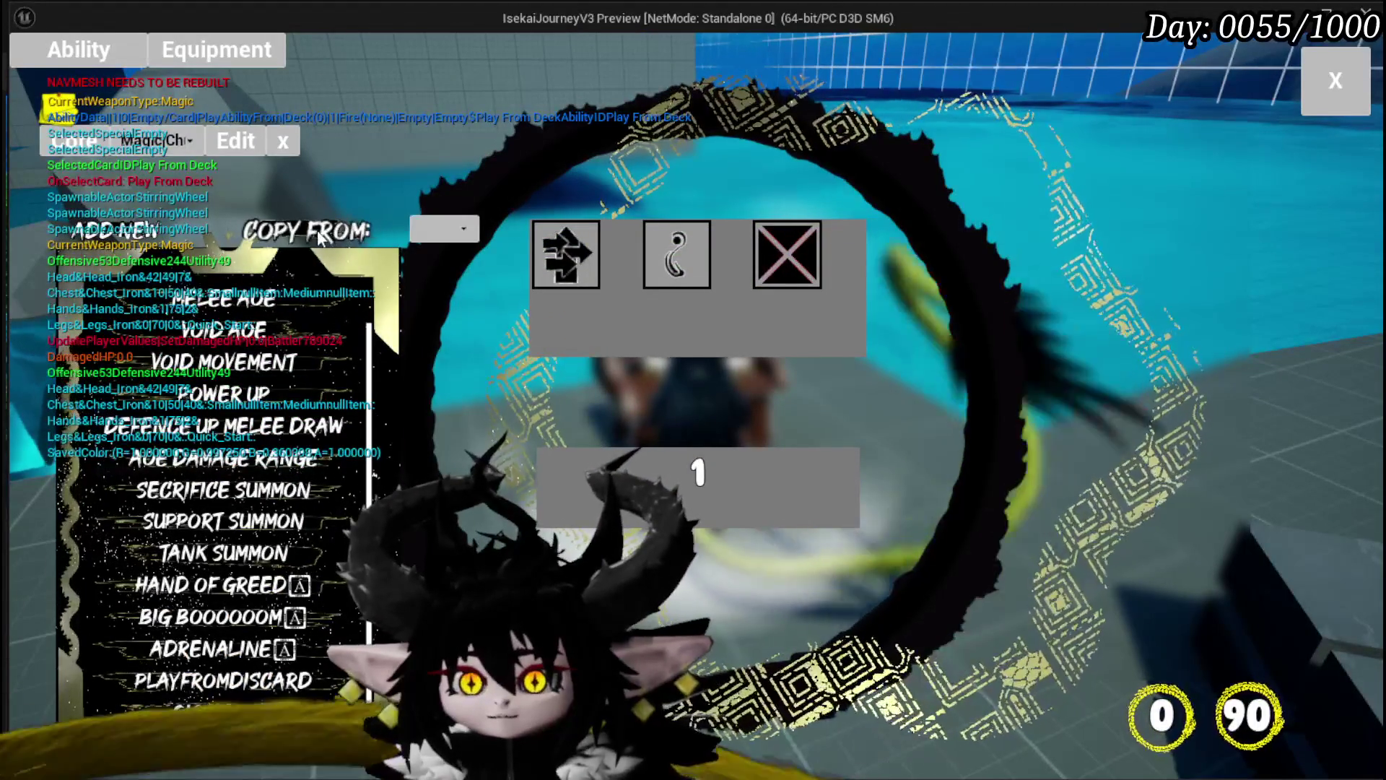
Pick two different COPY FROM sources, open Melee AOE, then stop the play session
{"action": "left_click", "coordinate": [442, 237]}
{"action": "left_click", "coordinate": [444, 264]}
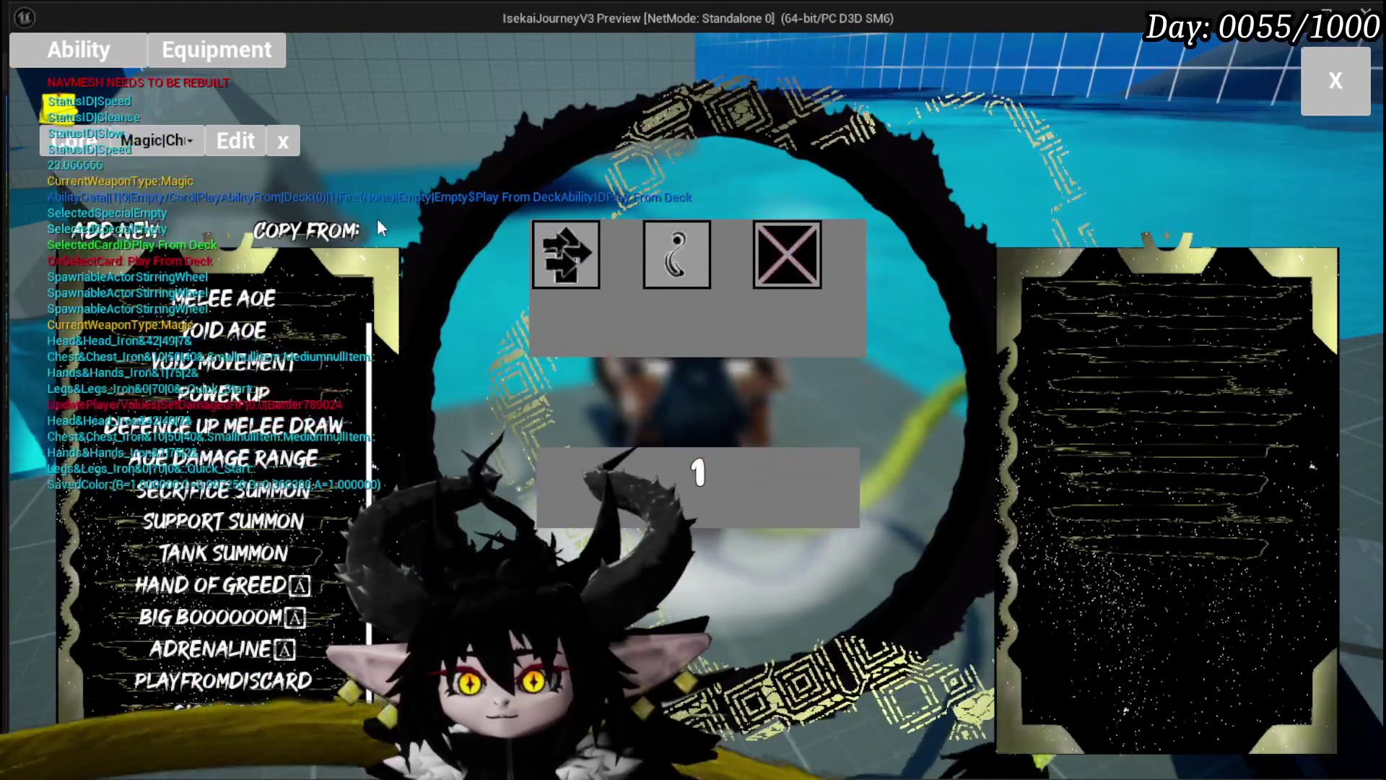
{"action": "left_click", "coordinate": [444, 236]}
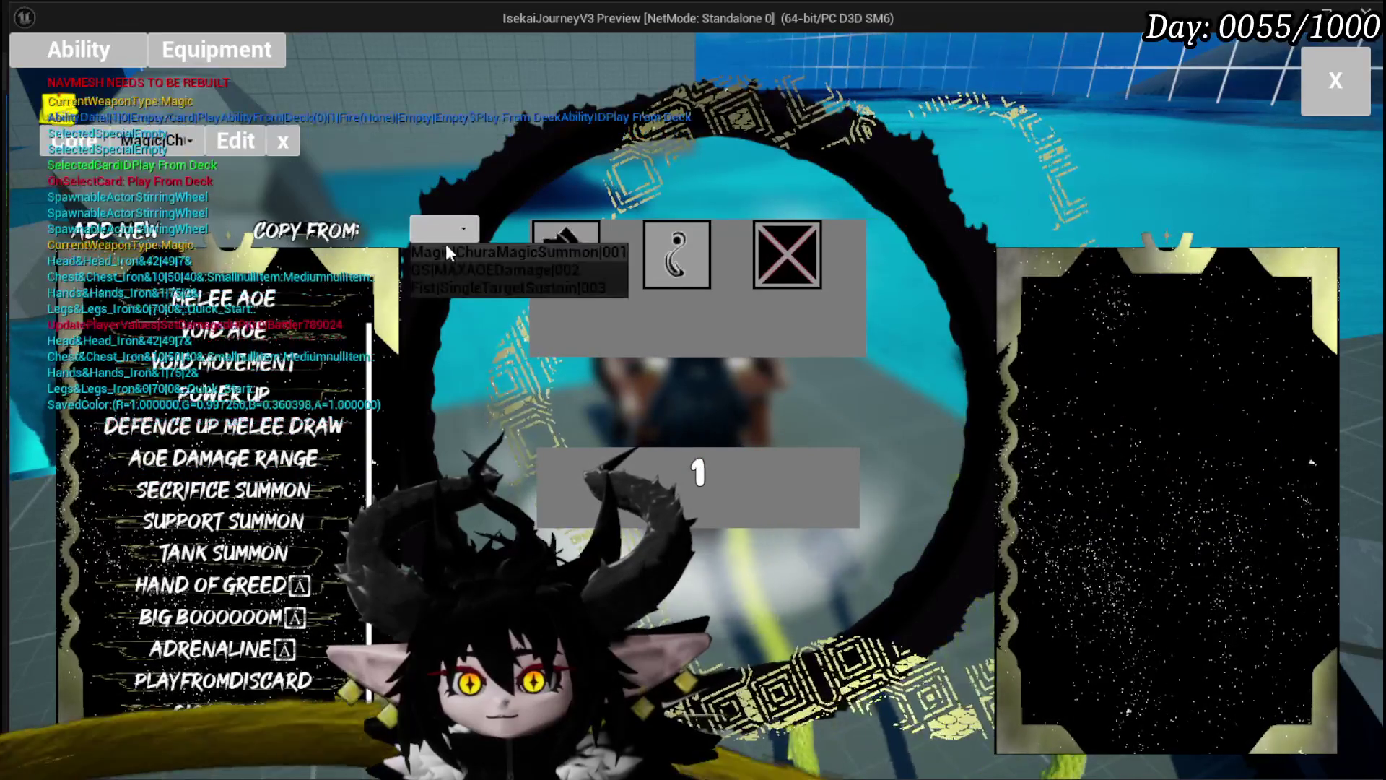
{"action": "left_click", "coordinate": [445, 249]}
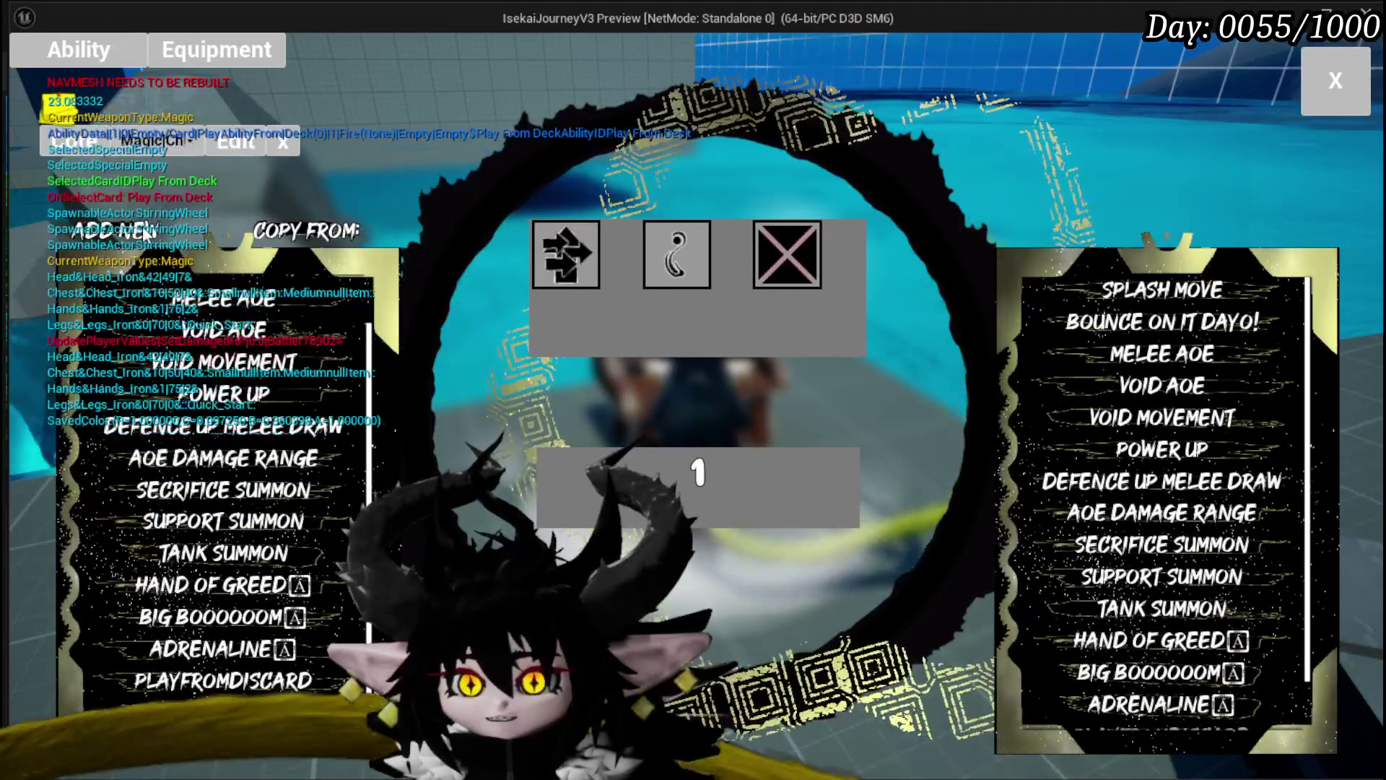
{"action": "left_click", "coordinate": [165, 305]}
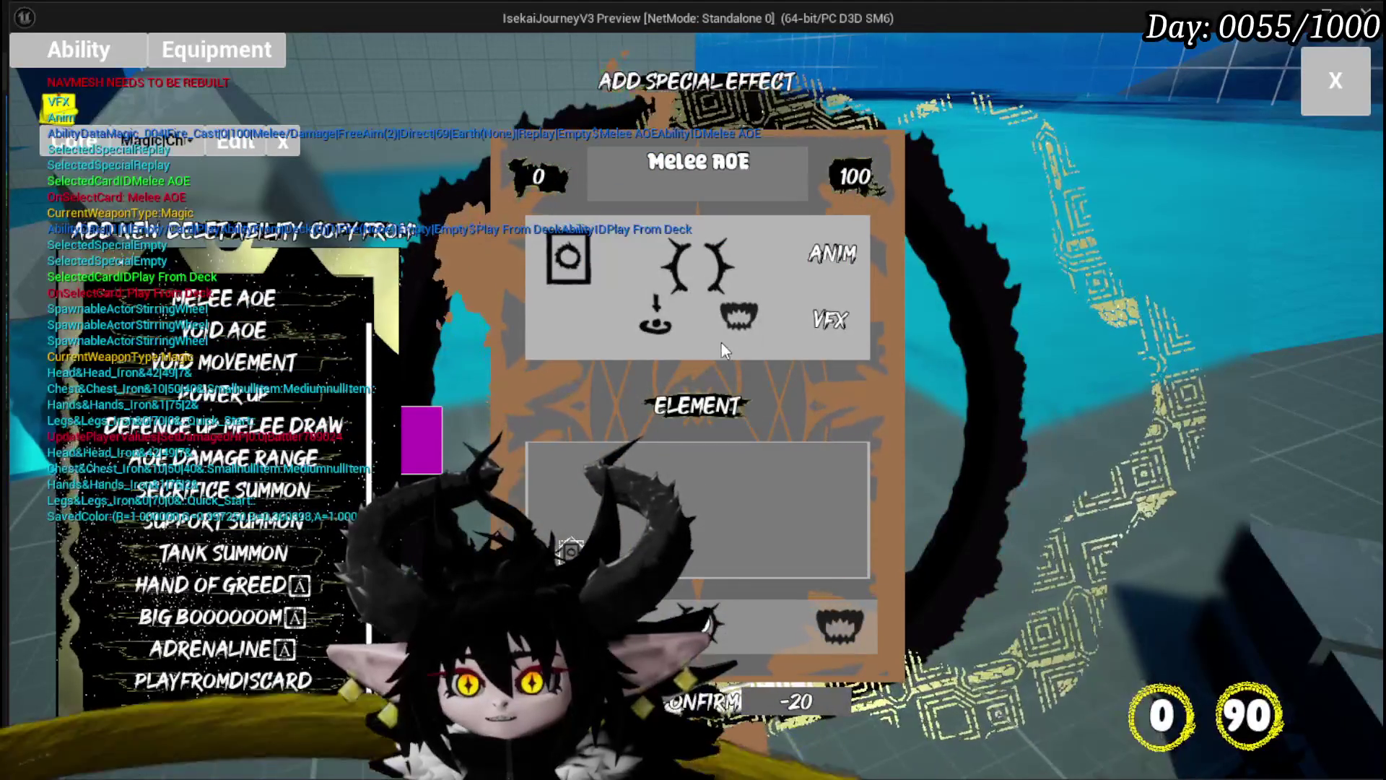
{"action": "key", "text": "Escape"}
{"action": "key", "text": "ctrl+s"}
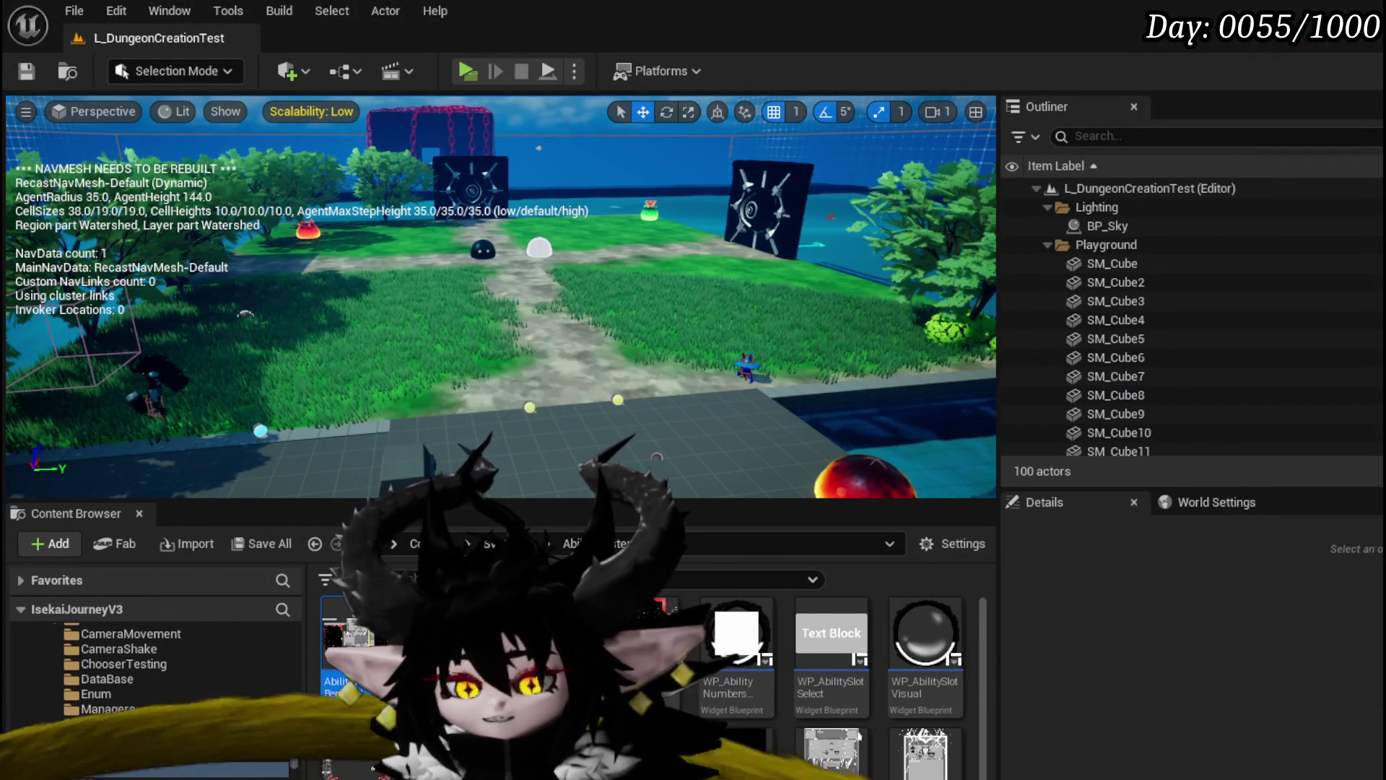
Back in the AbilityWorkBenchUI Designer, select WP_AbilitySlotVisual_Rarity in the Hierarchy and frame the layout
{"action": "key", "text": "alt+Tab"}
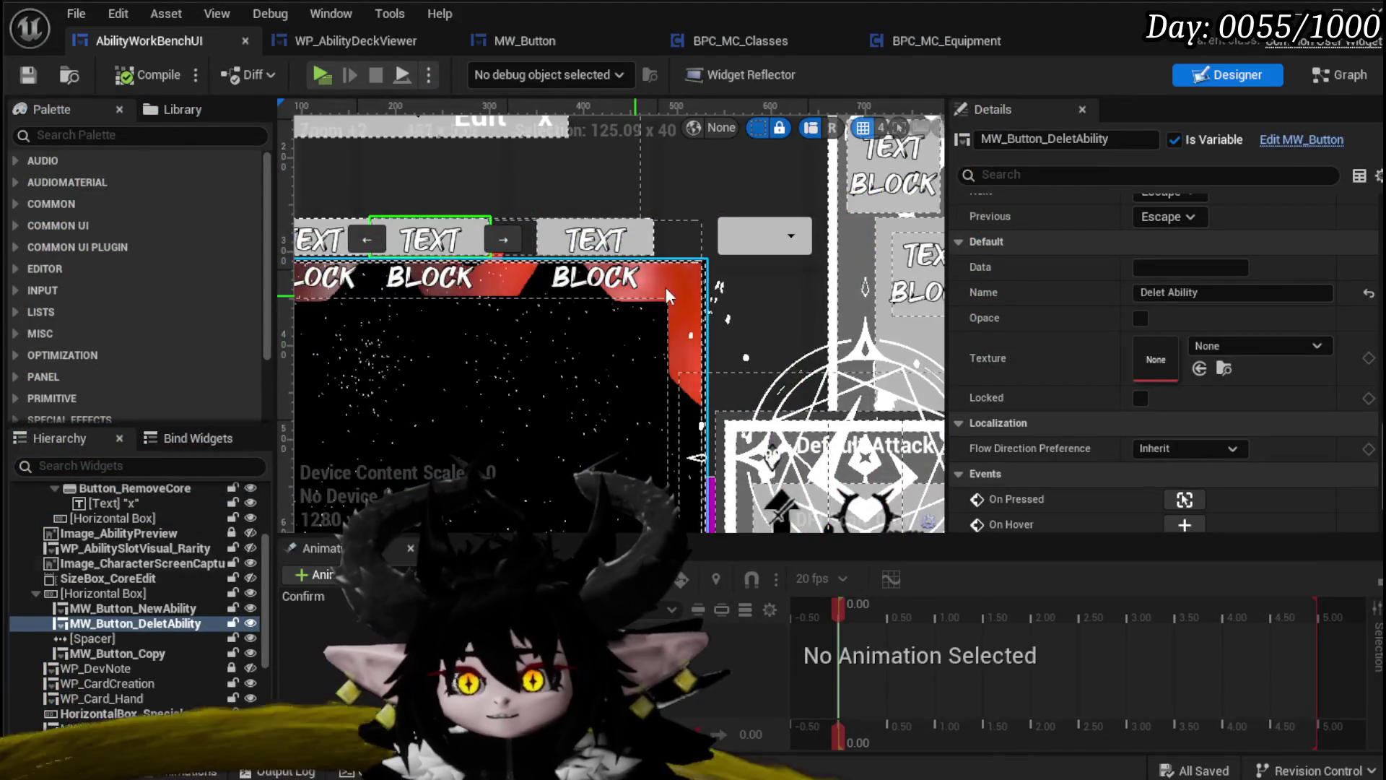
{"action": "scroll", "coordinate": [599, 300], "scroll_direction": "down", "scroll_amount": 4}
{"action": "scroll", "coordinate": [854, 311], "scroll_direction": "up", "scroll_amount": 1}
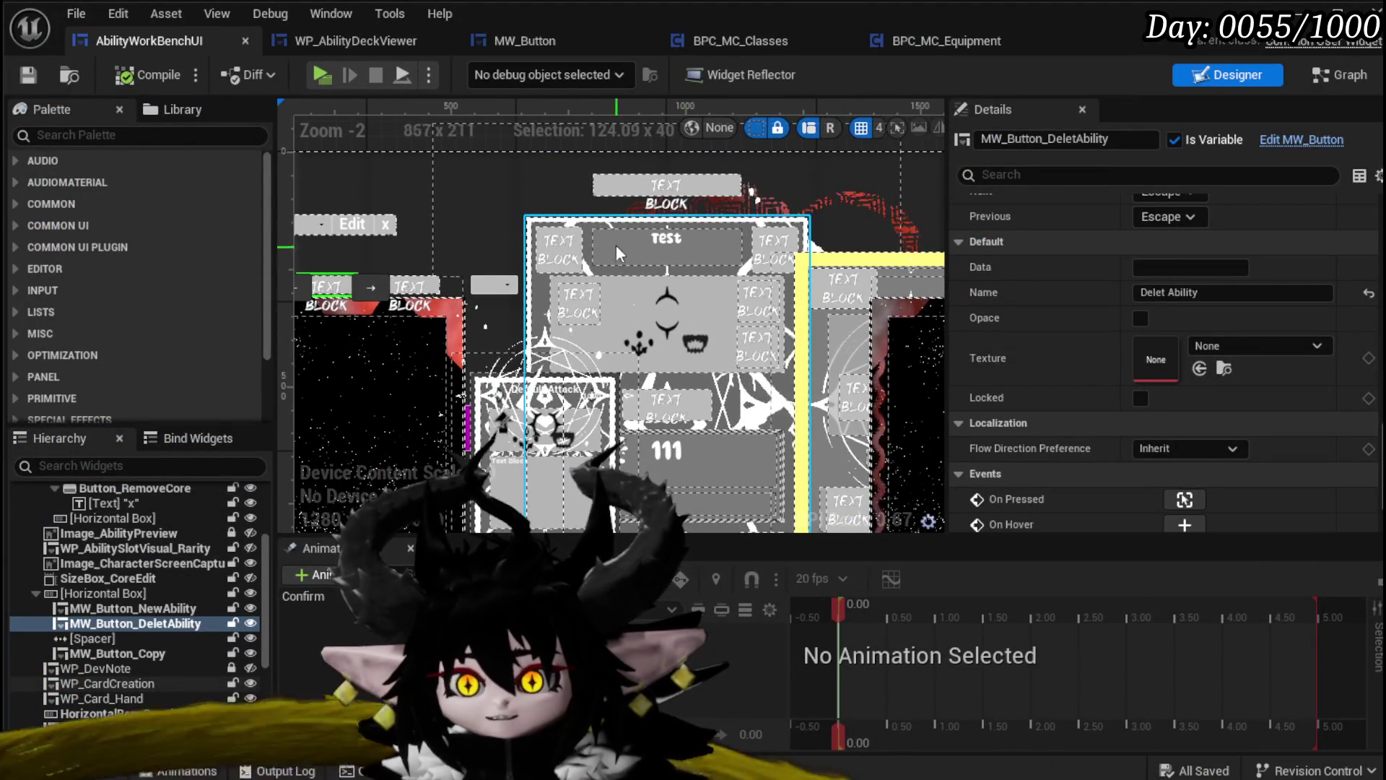
{"action": "scroll", "coordinate": [145, 577], "scroll_direction": "up", "scroll_amount": 3}
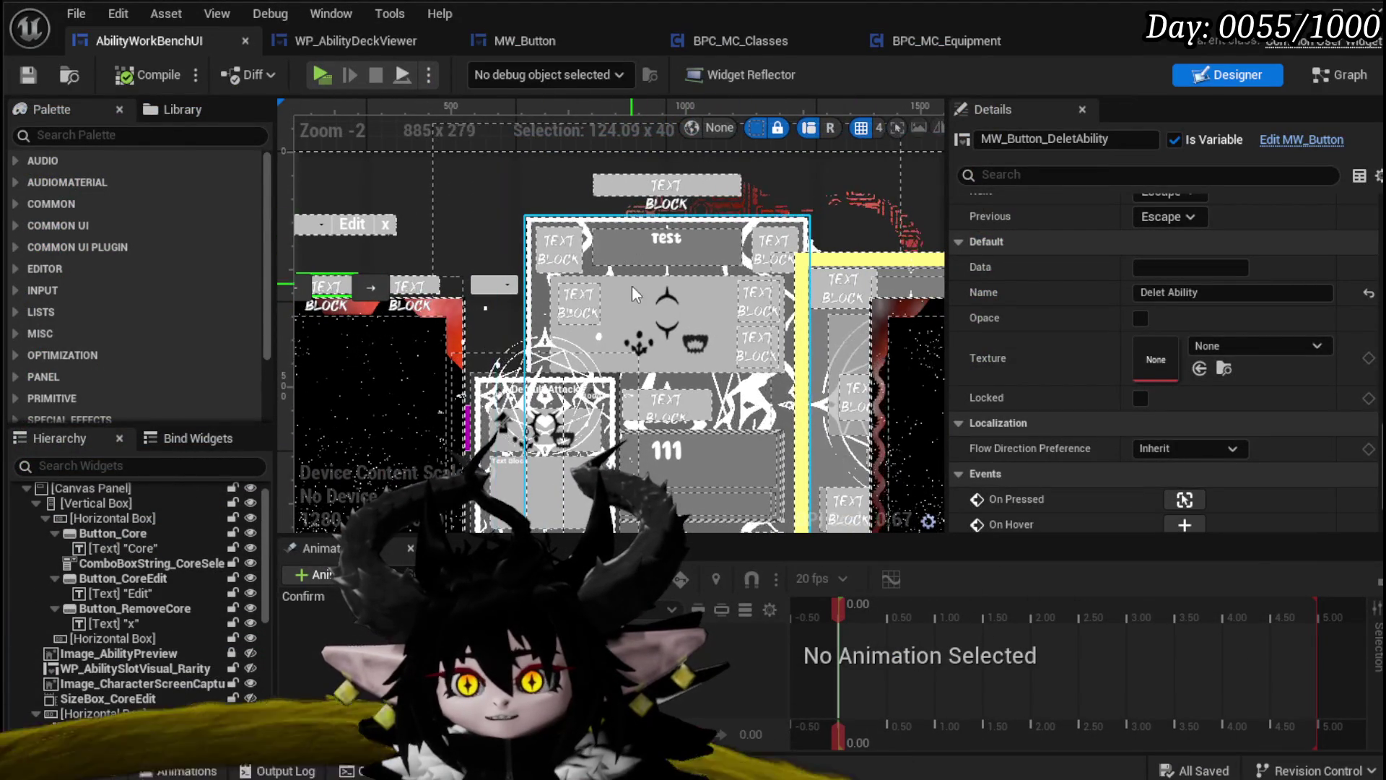
{"action": "scroll", "coordinate": [174, 598], "scroll_direction": "up", "scroll_amount": 1}
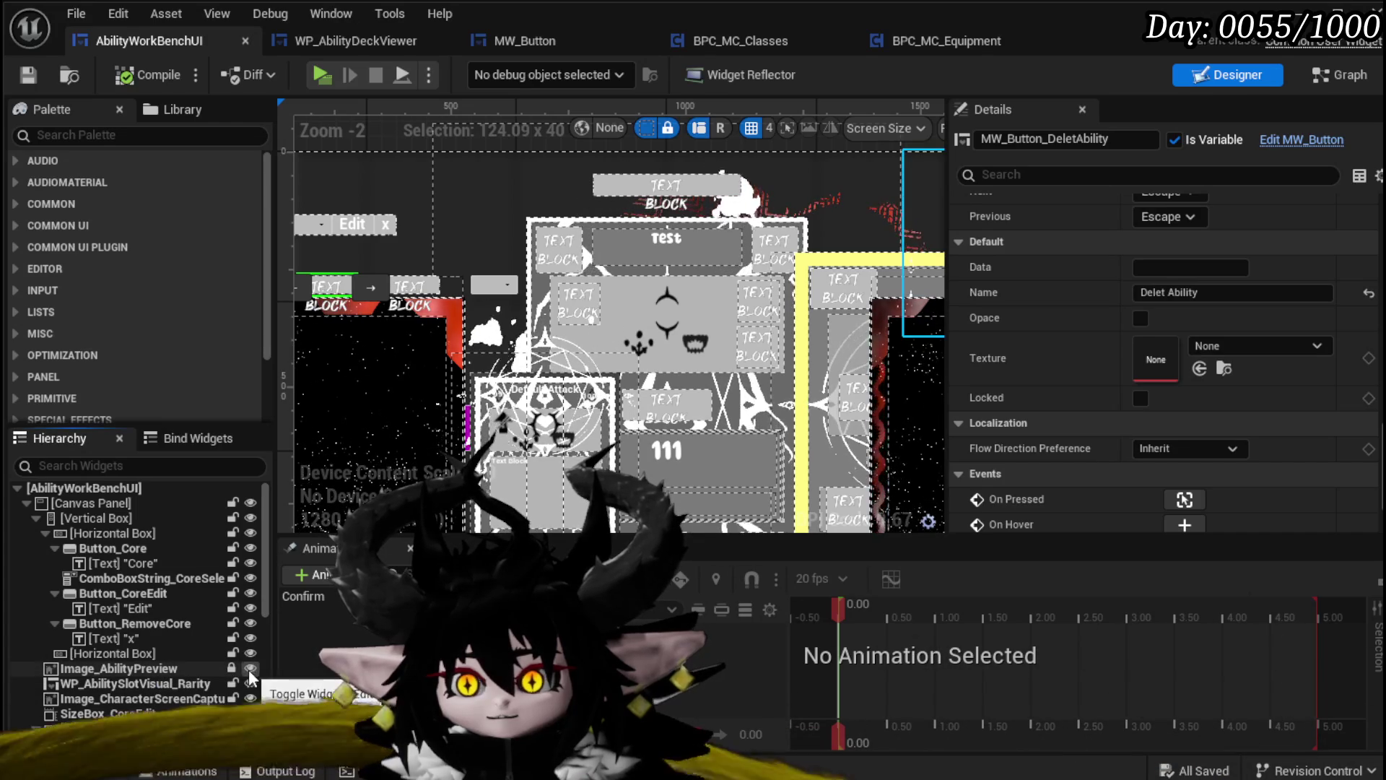
{"action": "left_click", "coordinate": [168, 684]}
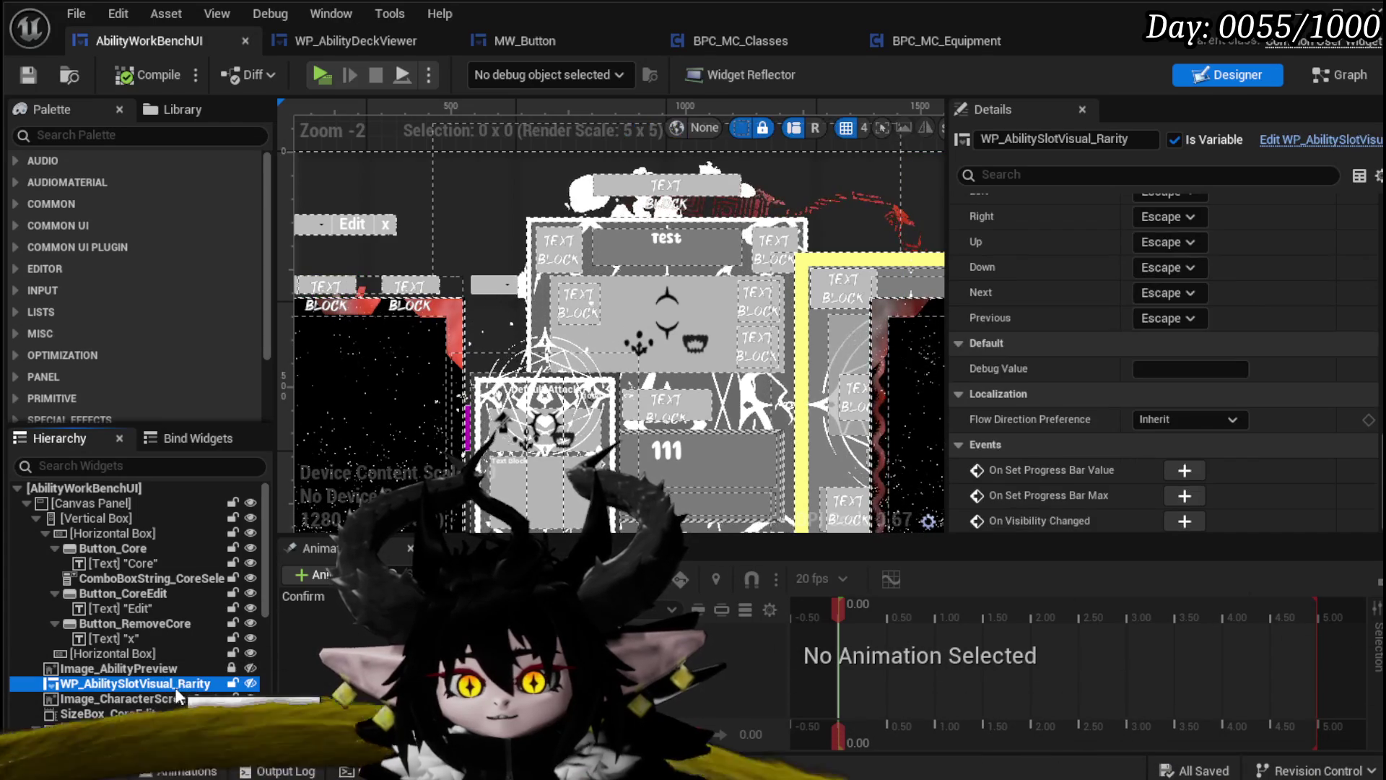
{"action": "scroll", "coordinate": [648, 336], "scroll_direction": "down", "scroll_amount": 2}
{"action": "left_click_drag", "start_coordinate": [648, 336], "coordinate": [566, 302]}
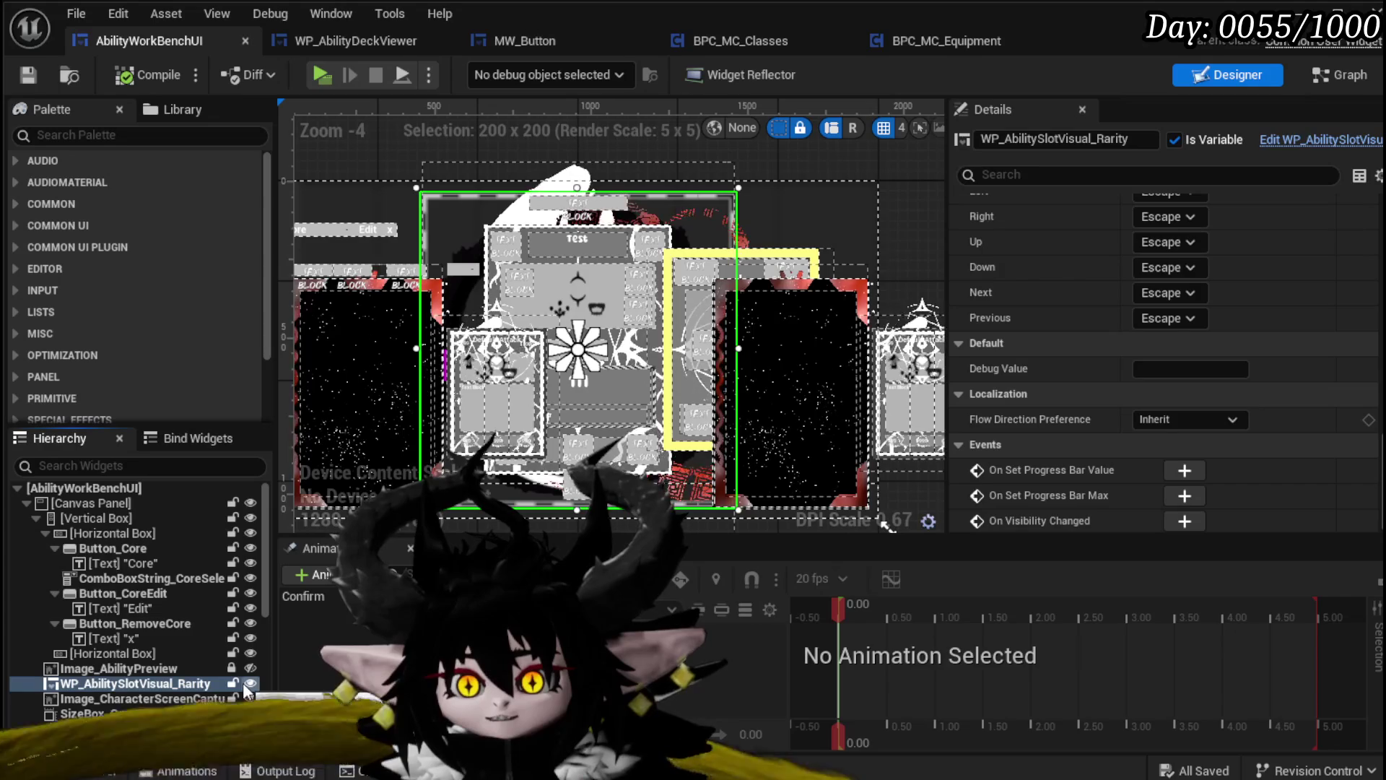
{"action": "left_click_drag", "start_coordinate": [946, 365], "coordinate": [941, 369]}
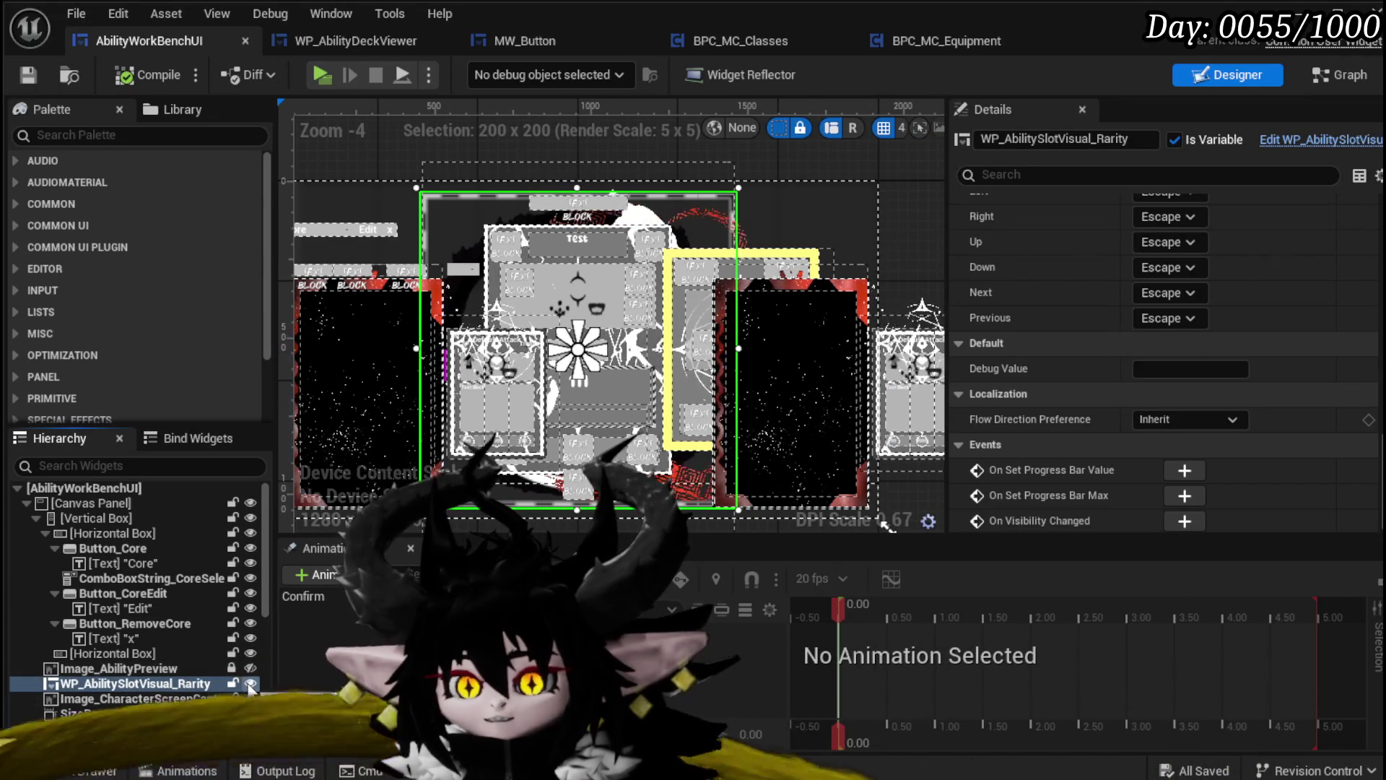
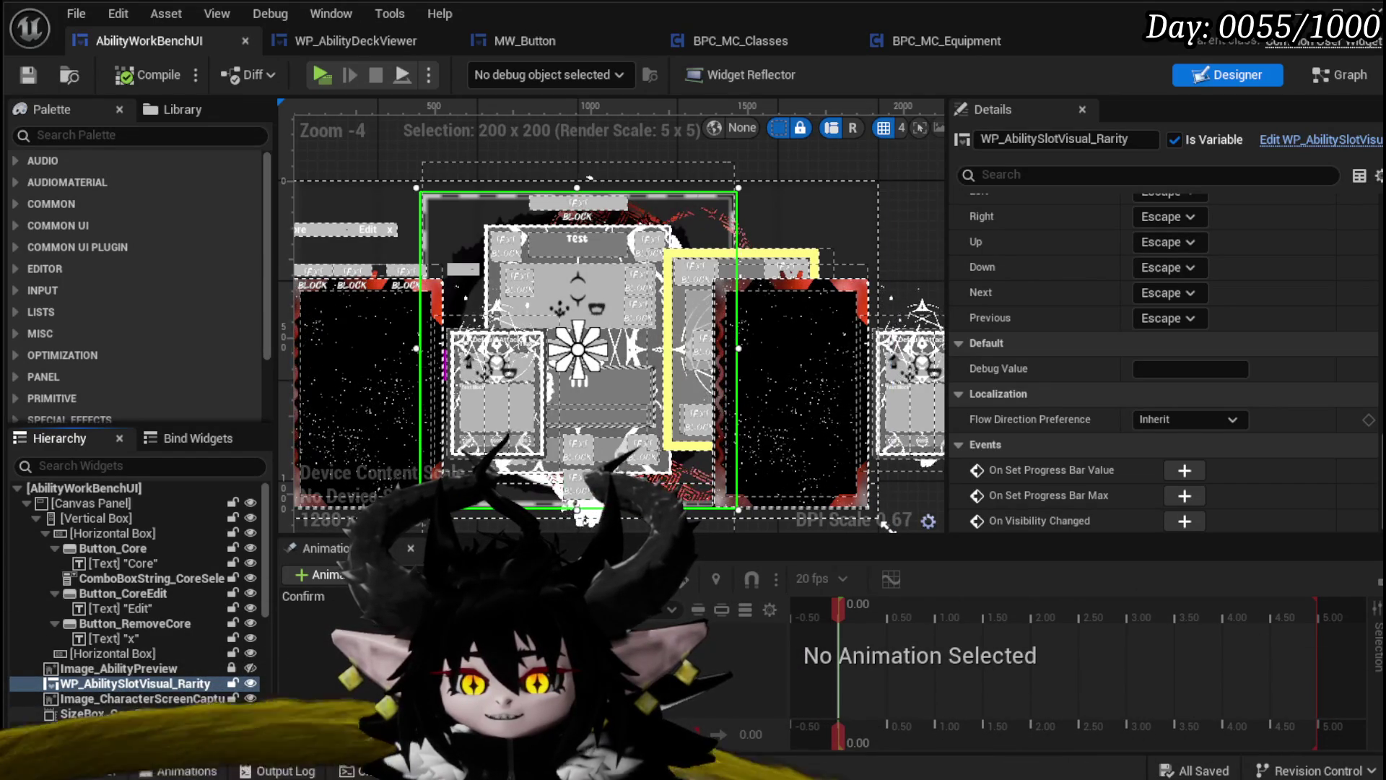
Hide the WP_AbilitySlotVisual_Rarity widget on the AbilityWorkBenchUI canvas
{"action": "left_click", "coordinate": [250, 685]}
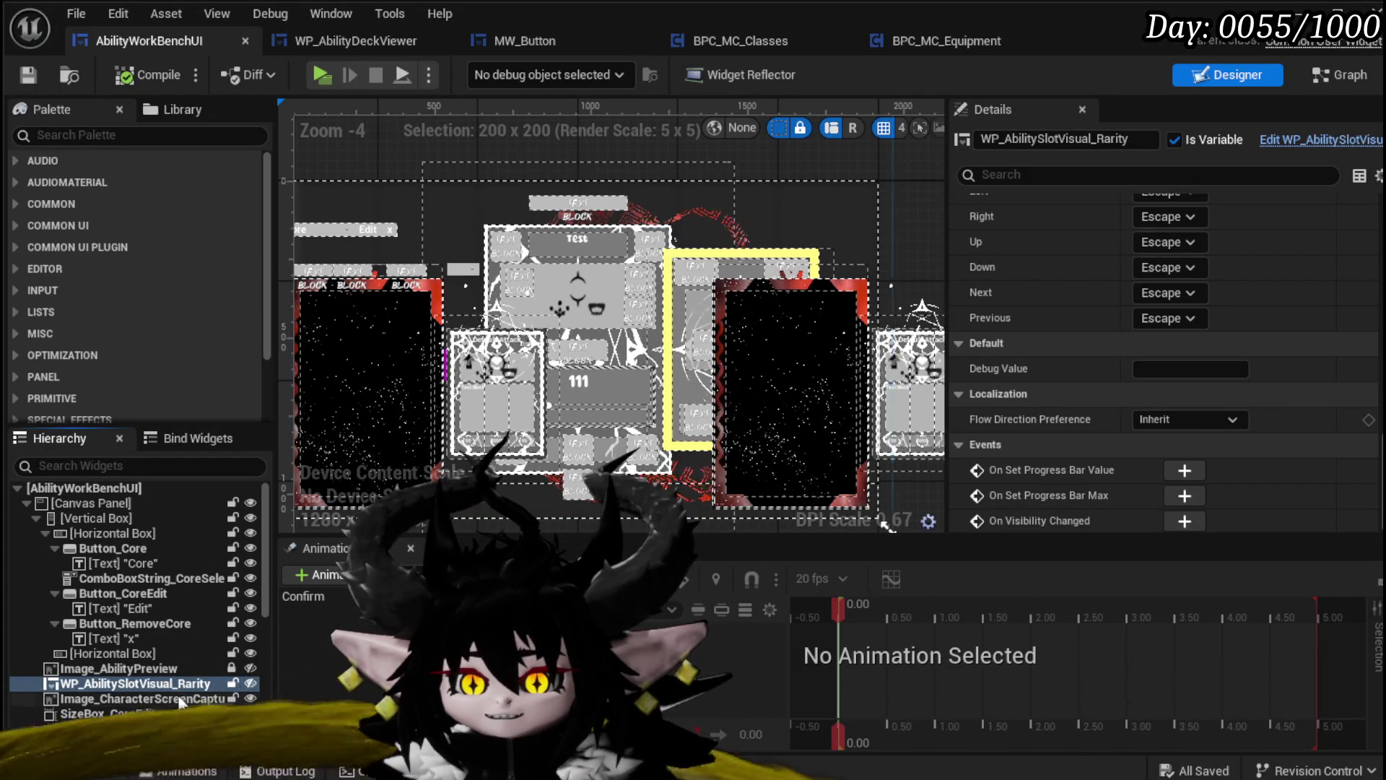
{"action": "scroll", "coordinate": [179, 683], "scroll_direction": "down", "scroll_amount": 1}
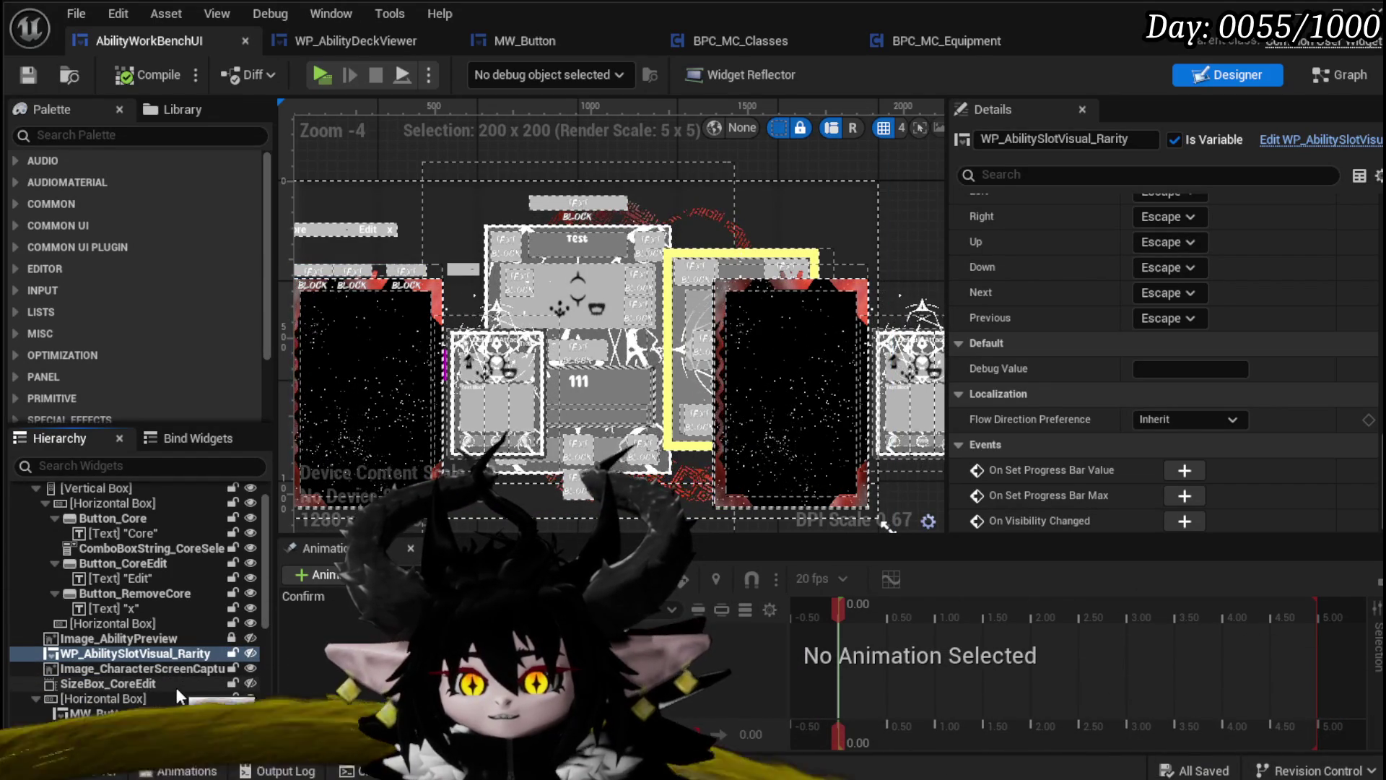
{"action": "scroll", "coordinate": [179, 695], "scroll_direction": "down", "scroll_amount": 1}
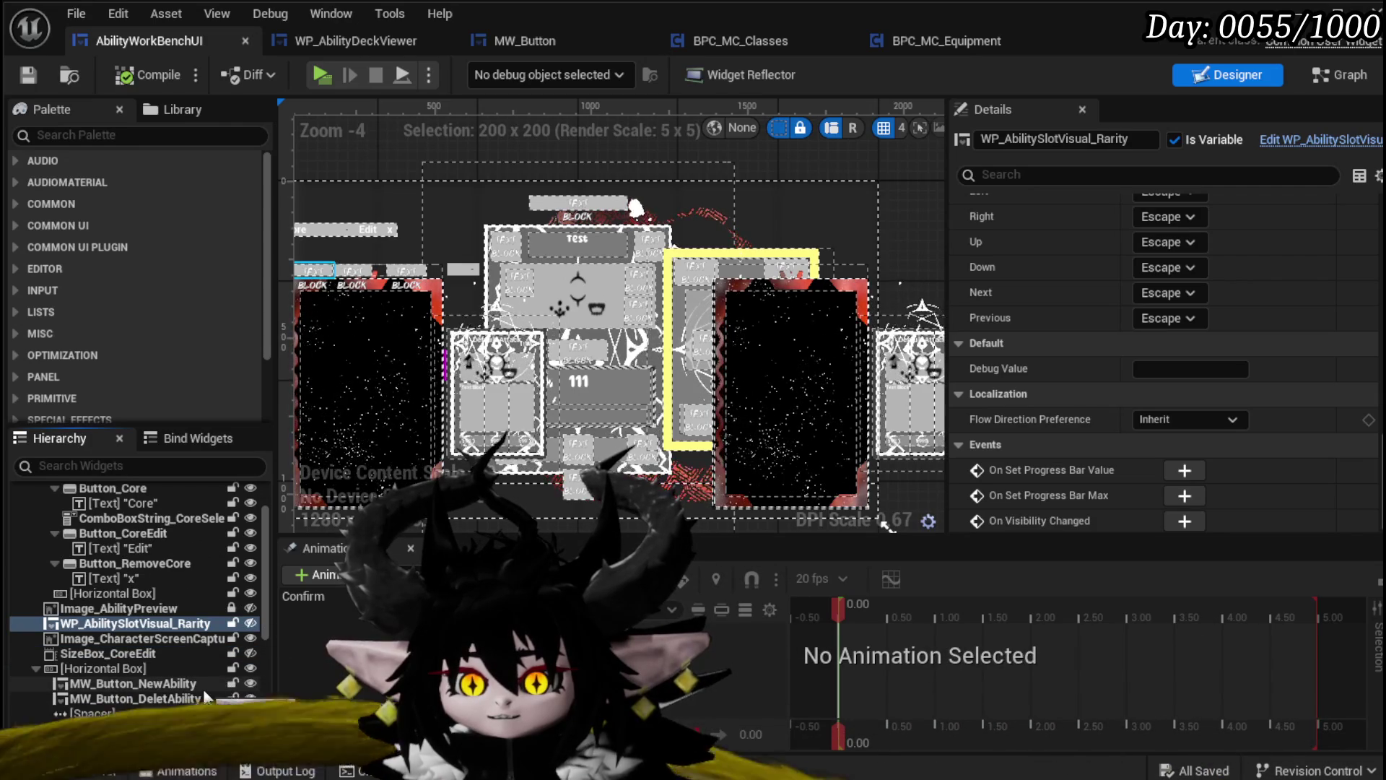
{"action": "scroll", "coordinate": [201, 678], "scroll_direction": "down", "scroll_amount": 3}
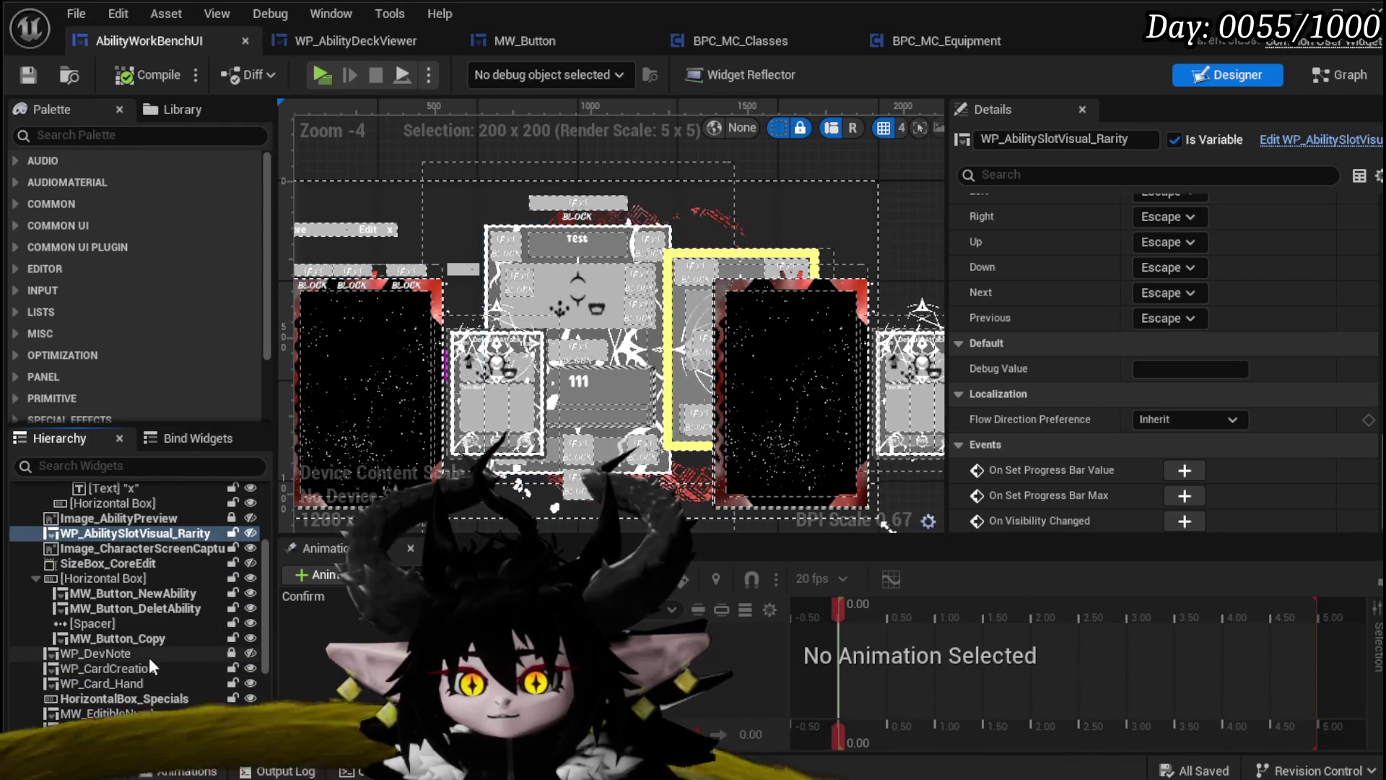
{"action": "scroll", "coordinate": [140, 686], "scroll_direction": "down", "scroll_amount": 1}
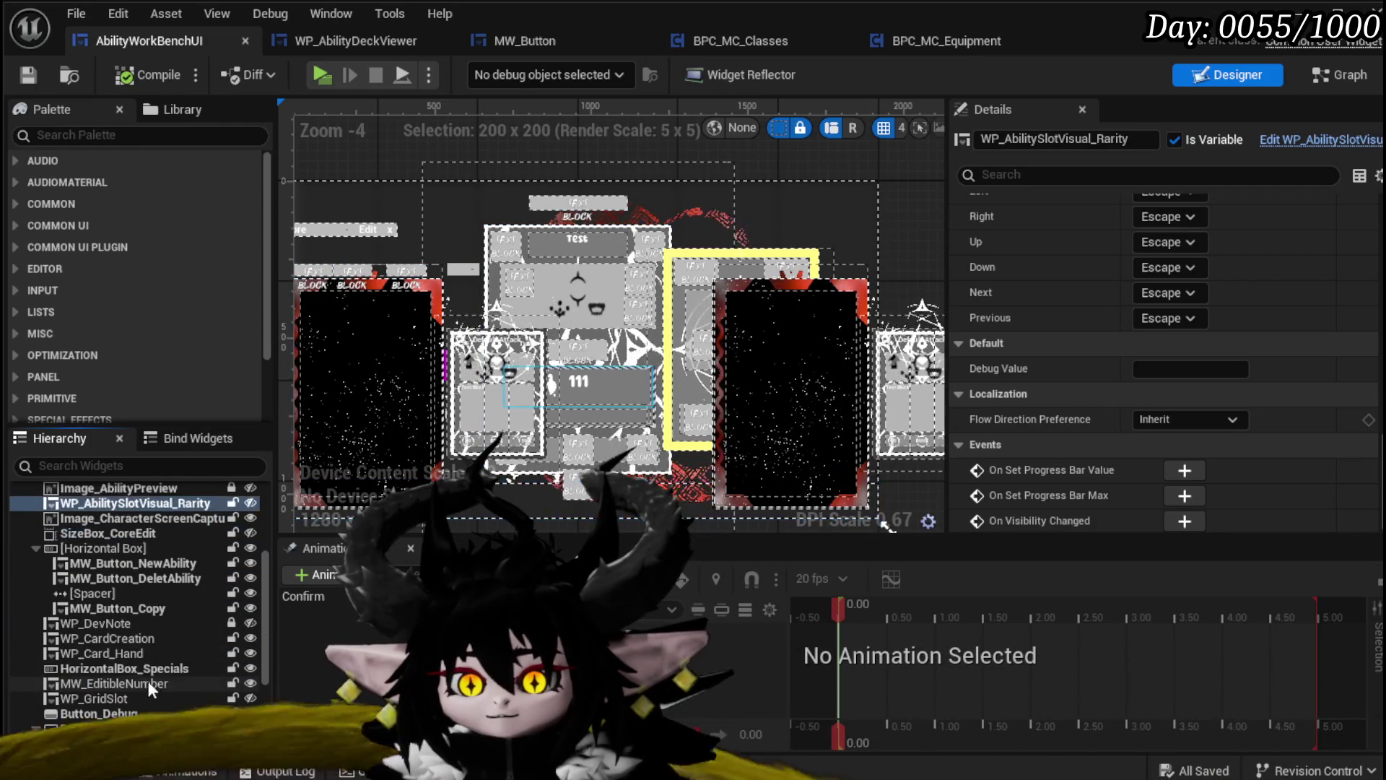
Make WP_GridSlot visible on the canvas and bring up the blueprint graph
{"action": "left_click", "coordinate": [153, 698]}
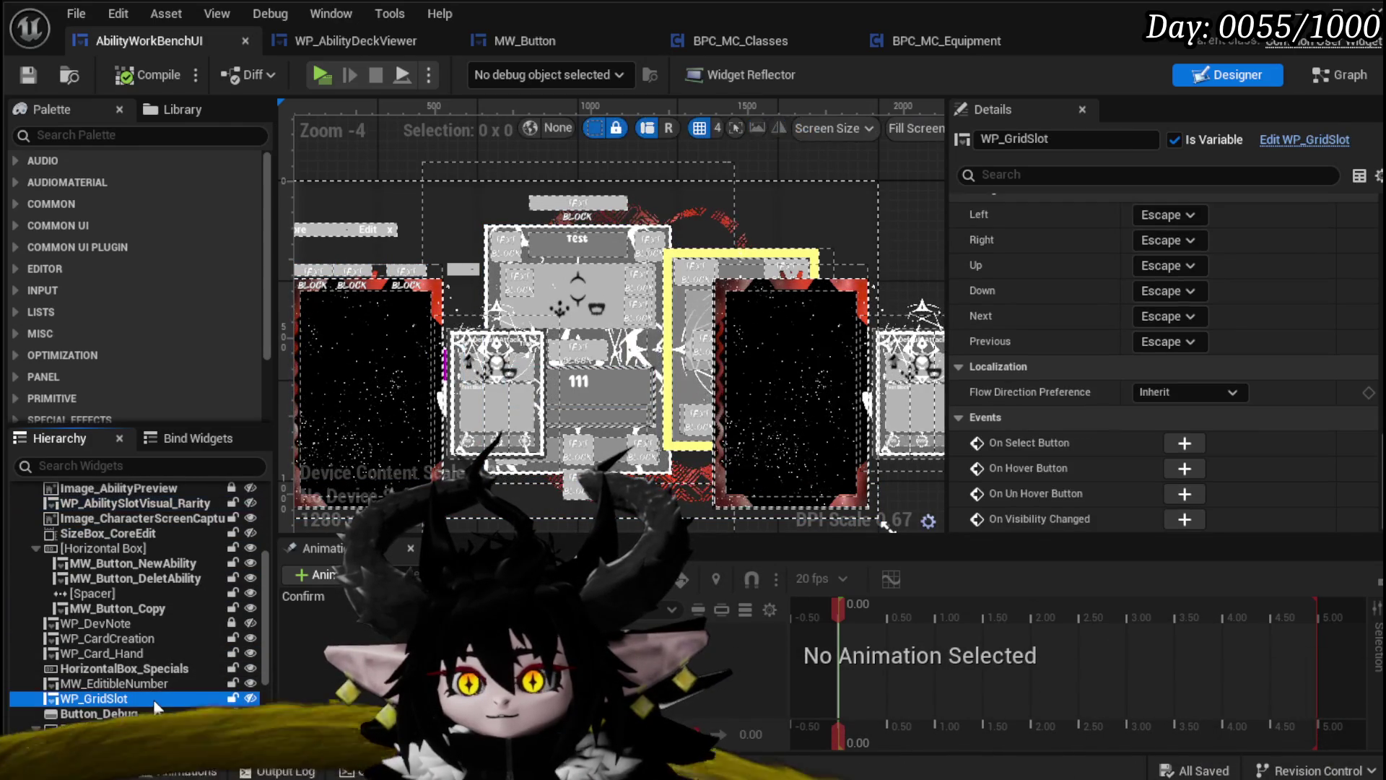
{"action": "left_click", "coordinate": [251, 698]}
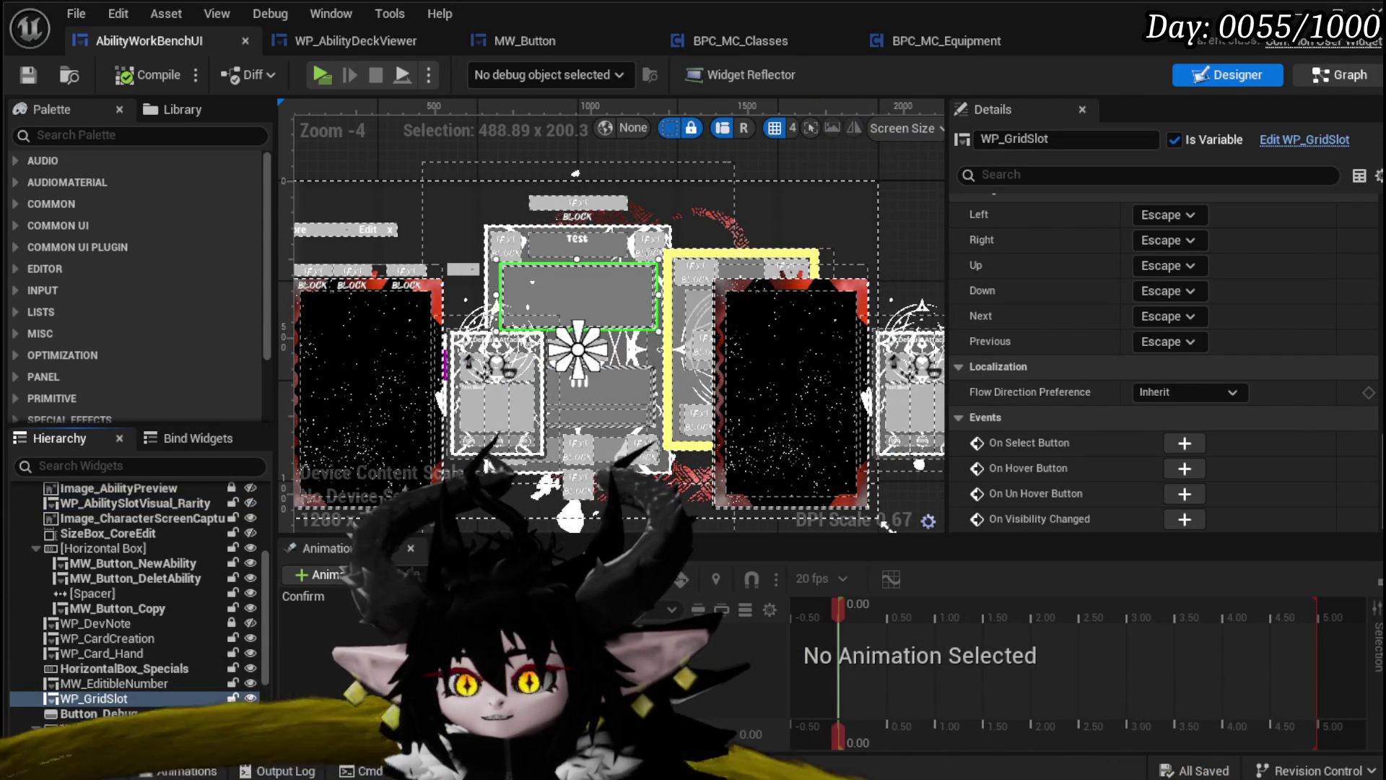
{"action": "left_click", "coordinate": [1315, 78]}
{"action": "left_click_drag", "start_coordinate": [913, 413], "coordinate": [991, 592]}
Wire a WP_GridSlot getter into Set Visibility's Target, save, and return to the Designer
{"action": "left_click_drag", "start_coordinate": [631, 312], "coordinate": [623, 281]}
{"action": "left_click_drag", "start_coordinate": [578, 388], "coordinate": [627, 406]}
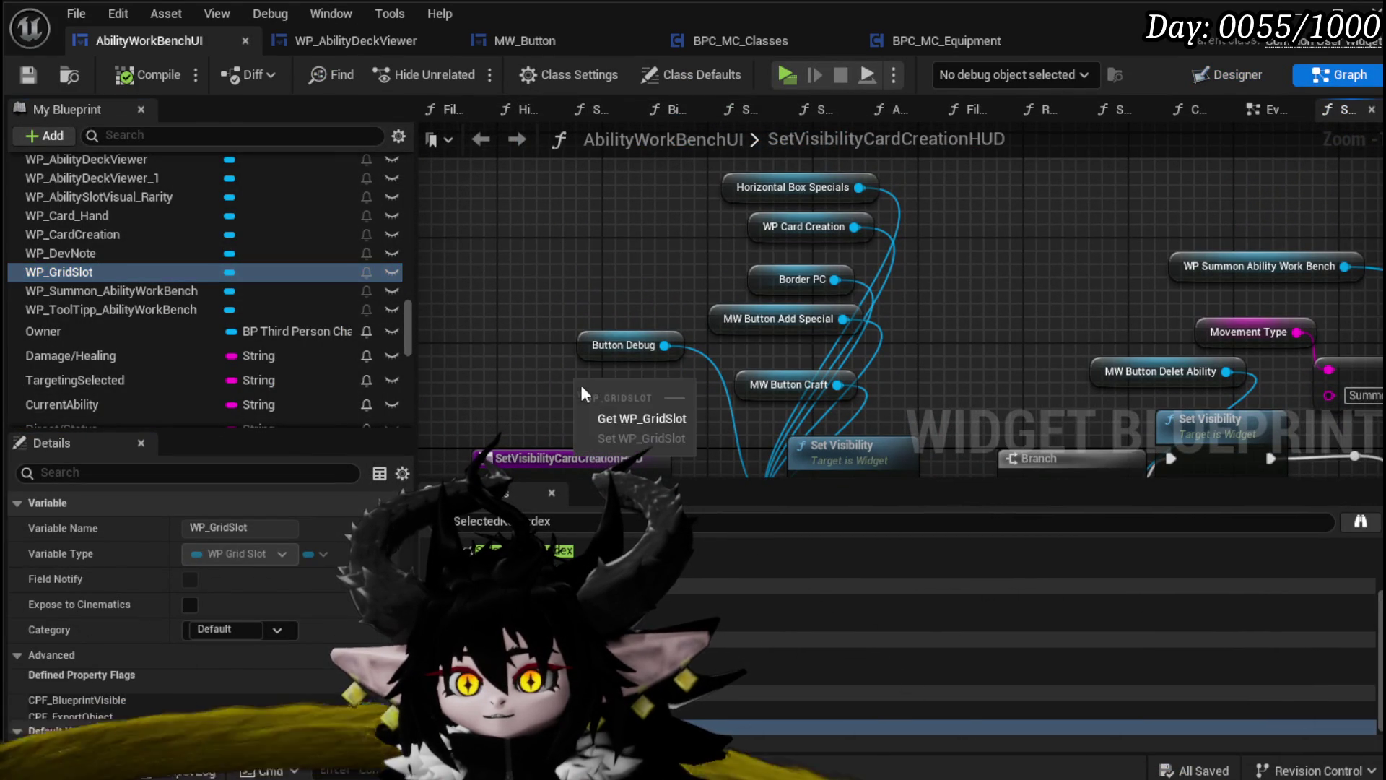
{"action": "left_click", "coordinate": [654, 418]}
{"action": "left_click_drag", "start_coordinate": [585, 355], "coordinate": [708, 401]}
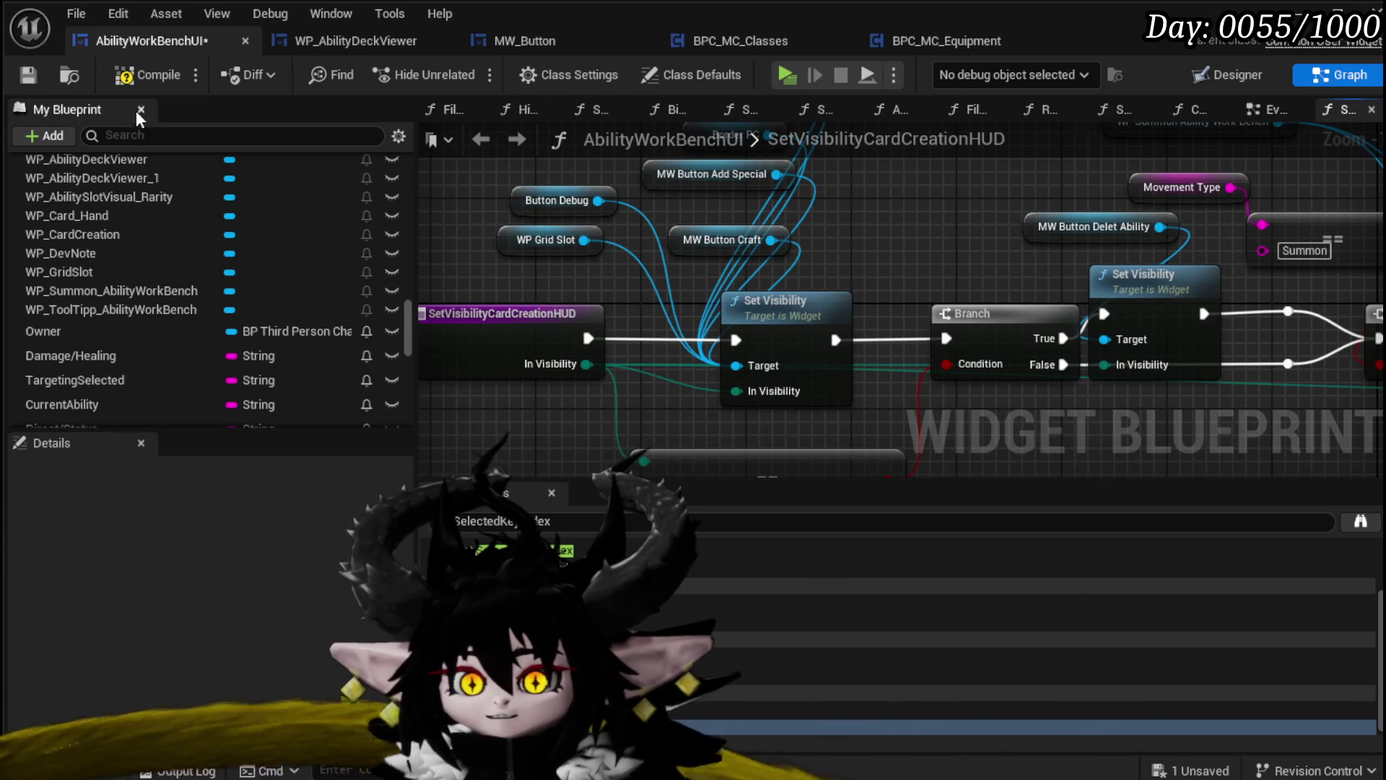
{"action": "left_click", "coordinate": [29, 75]}
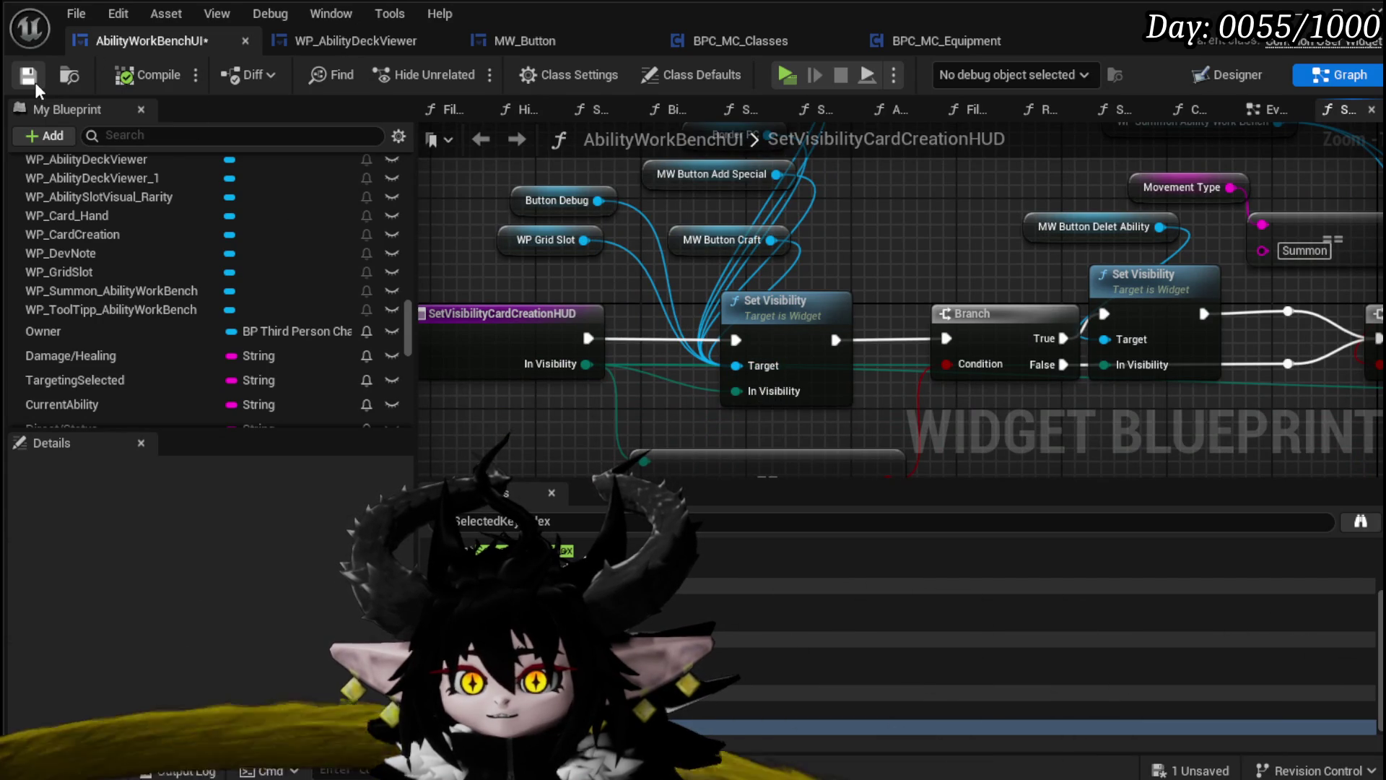
{"action": "left_click", "coordinate": [1227, 75]}
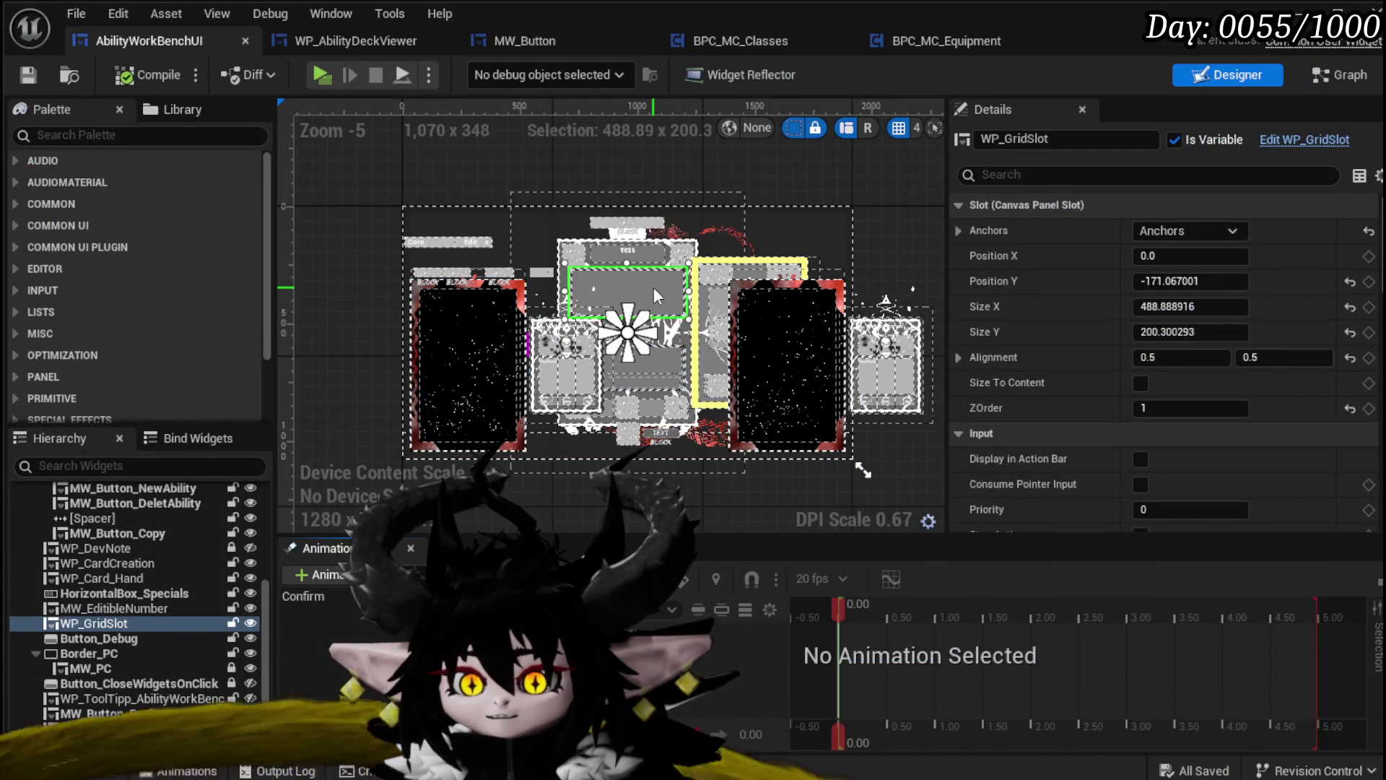
Add an MW_EditibleNumber getter wired to Set Visibility's Target, then compile and save
{"action": "left_click", "coordinate": [665, 365]}
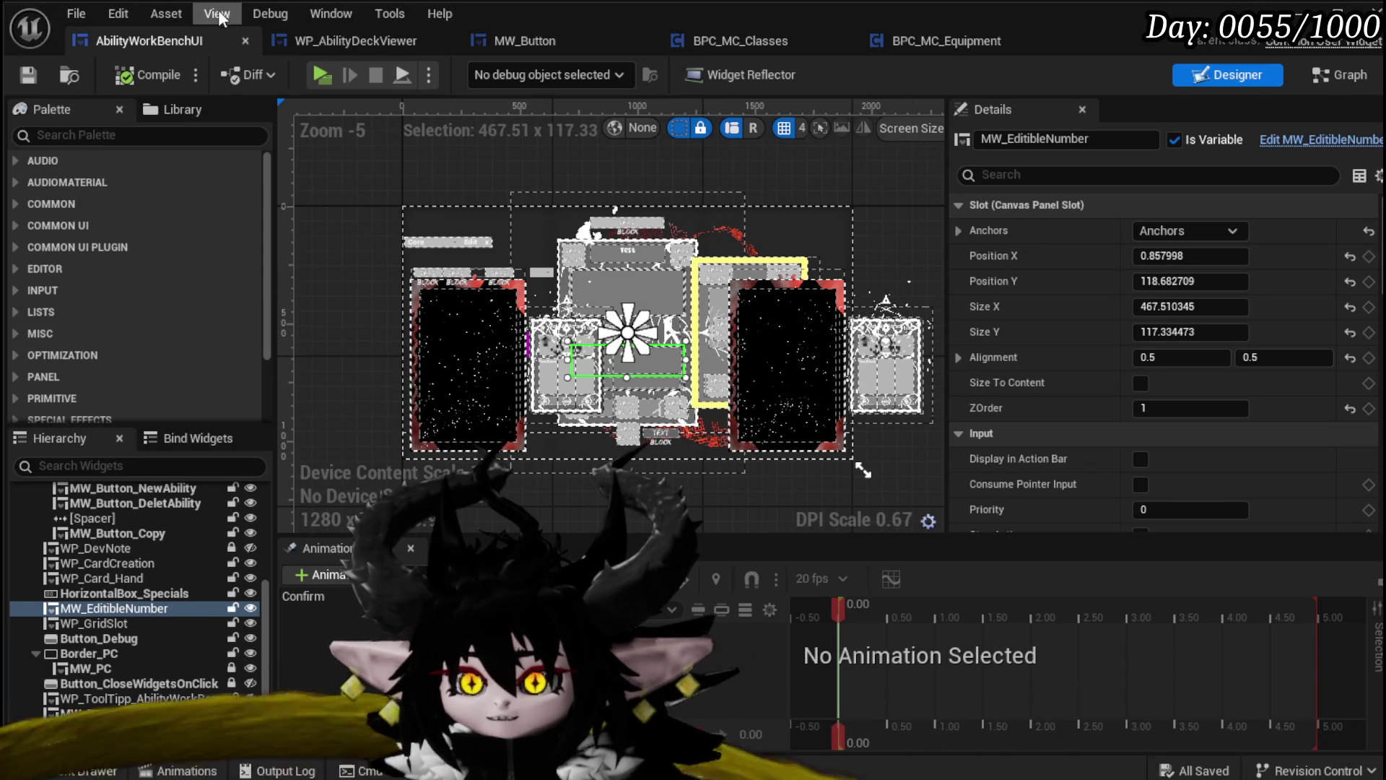
{"action": "scroll", "coordinate": [635, 374], "scroll_direction": "up", "scroll_amount": 2}
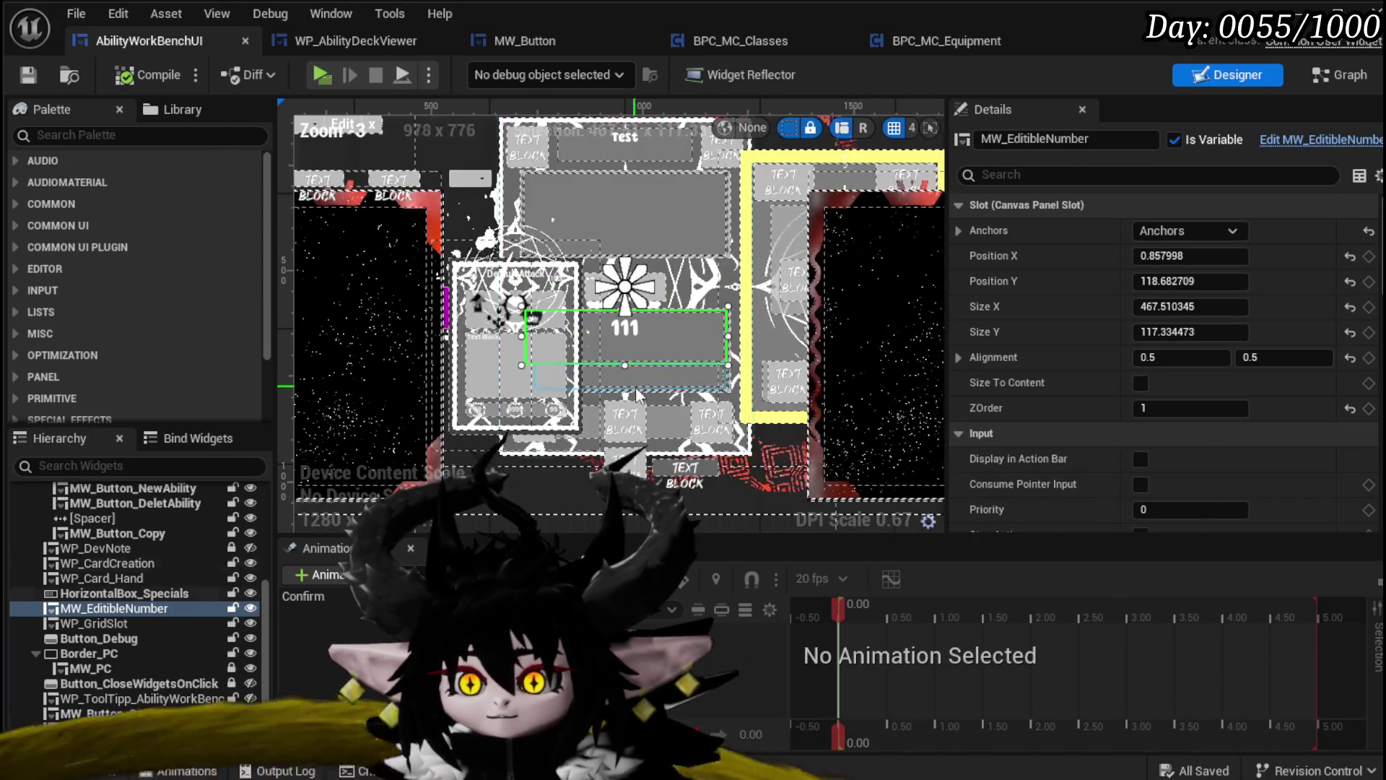
{"action": "left_click", "coordinate": [1339, 75]}
{"action": "left_click_drag", "start_coordinate": [521, 268], "coordinate": [523, 277]}
{"action": "left_click", "coordinate": [589, 291]}
{"action": "left_click_drag", "start_coordinate": [723, 361], "coordinate": [733, 365]}
{"action": "left_click_drag", "start_coordinate": [869, 210], "coordinate": [921, 352]}
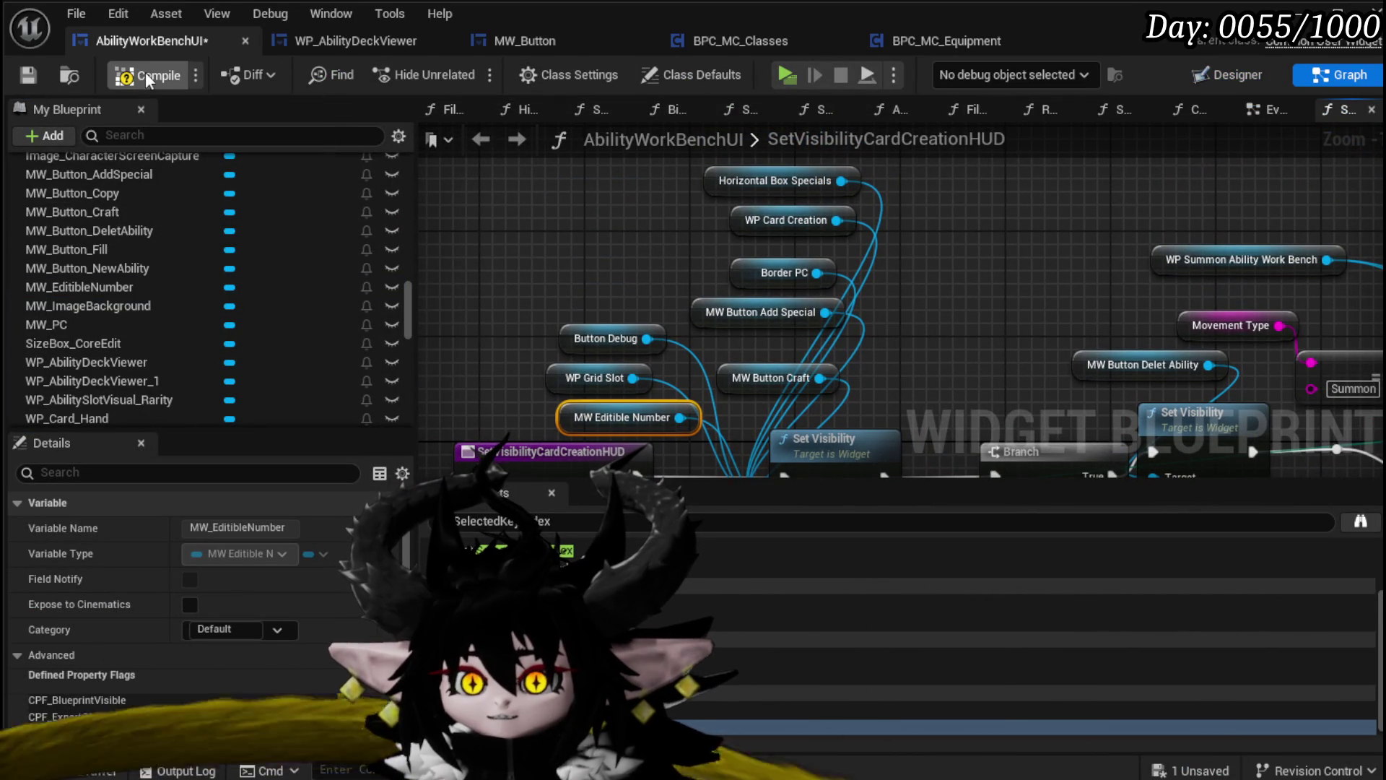
{"action": "left_click", "coordinate": [20, 71]}
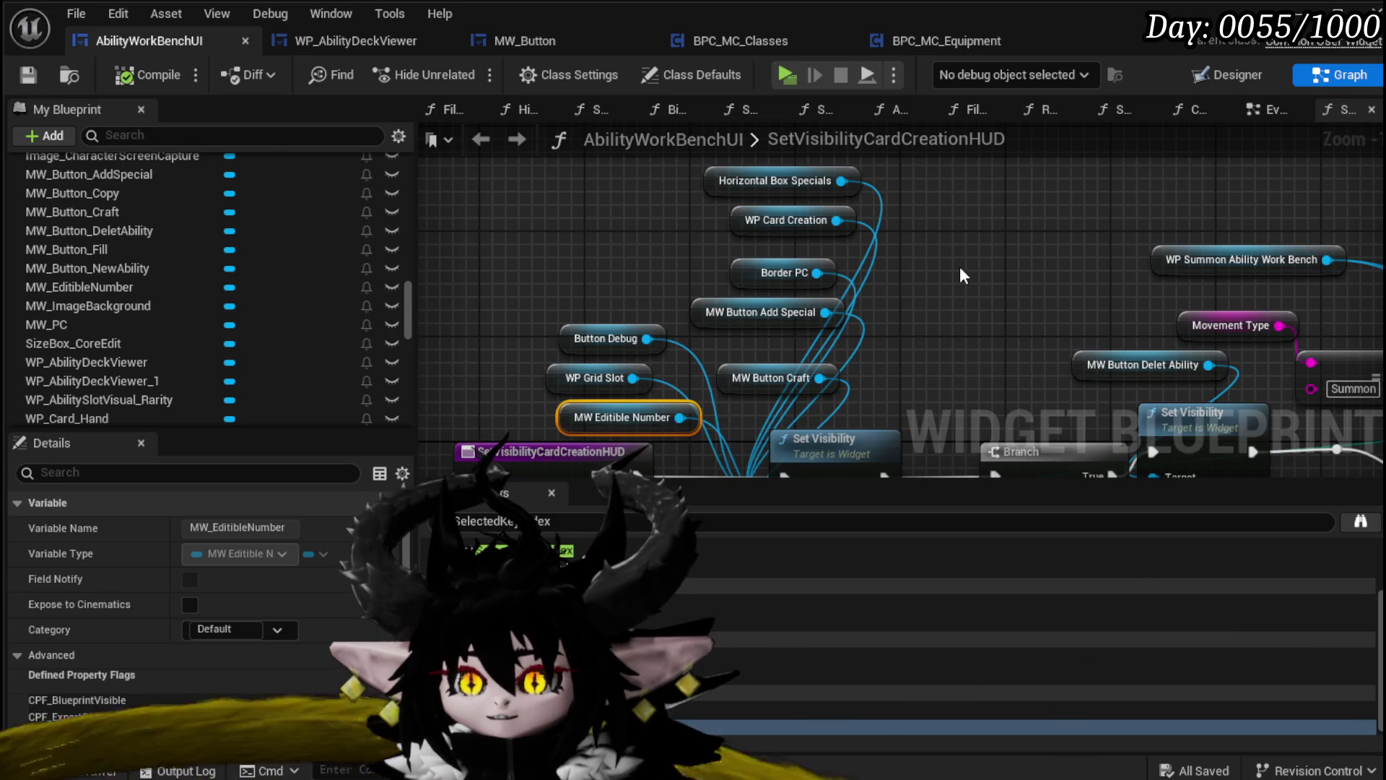
Rewire MW_EditibleNumber to the Set Visibility after the Branch and save the blueprint
{"action": "left_click_drag", "start_coordinate": [959, 266], "coordinate": [968, 162]}
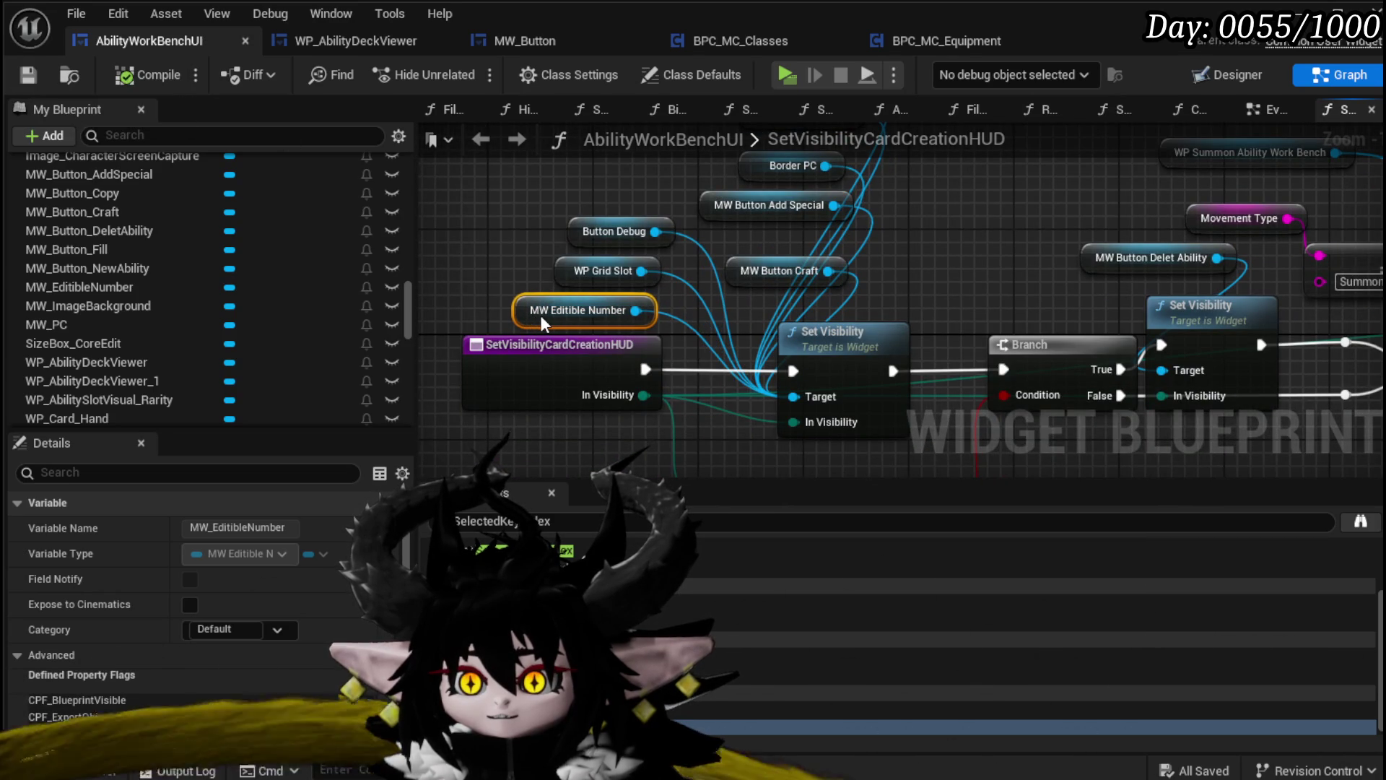
{"action": "left_click", "coordinate": [508, 279]}
{"action": "left_click", "coordinate": [559, 274]}
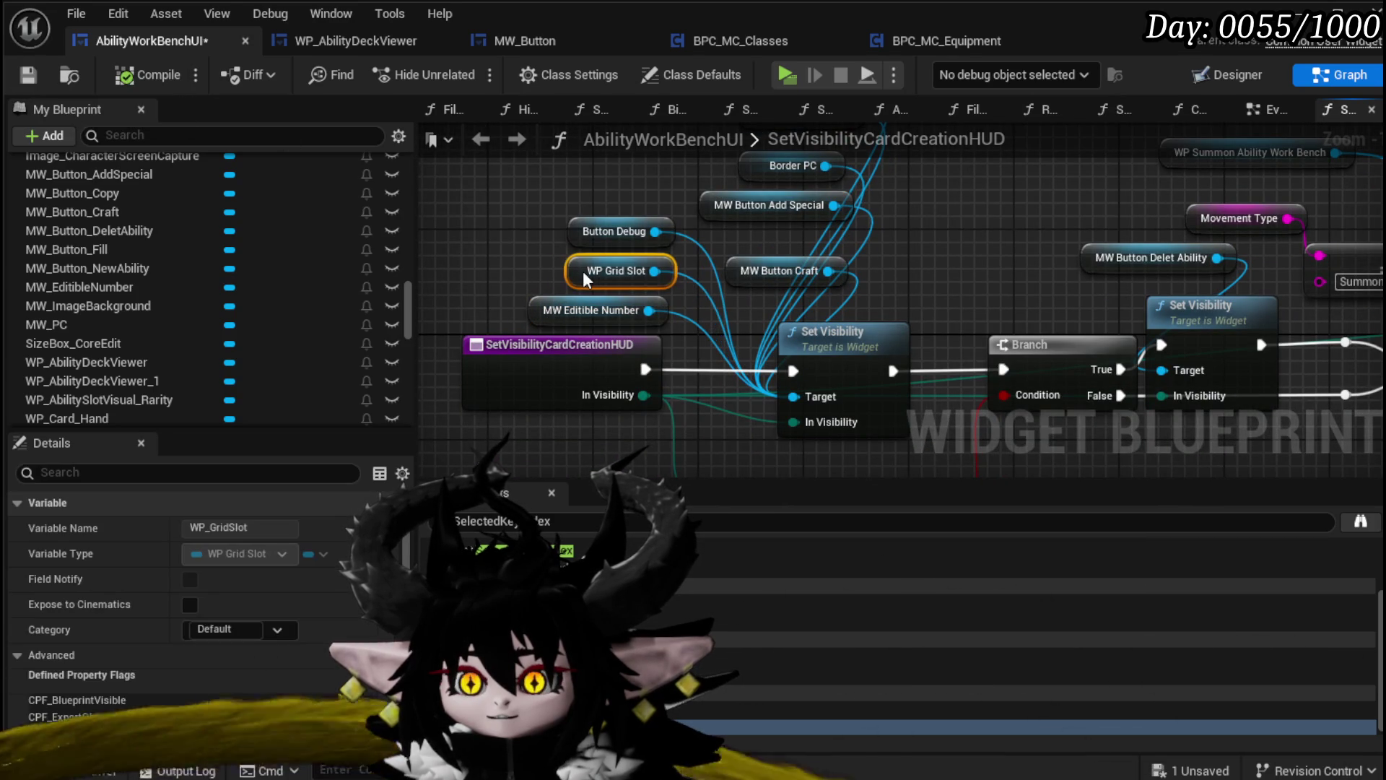
{"action": "mouse_move", "coordinate": [534, 278]}
{"action": "left_mouse_down"}
{"action": "mouse_move", "coordinate": [530, 258]}
{"action": "mouse_move", "coordinate": [616, 288]}
{"action": "mouse_move", "coordinate": [682, 268]}
{"action": "mouse_move", "coordinate": [501, 270]}
{"action": "left_mouse_up"}
{"action": "scroll", "coordinate": [650, 278], "scroll_direction": "down", "scroll_amount": 1}
{"action": "mouse_move", "coordinate": [664, 201]}
{"action": "left_mouse_down"}
{"action": "mouse_move", "coordinate": [599, 305]}
{"action": "mouse_move", "coordinate": [688, 280]}
{"action": "mouse_move", "coordinate": [499, 266]}
{"action": "mouse_move", "coordinate": [492, 301]}
{"action": "left_mouse_up"}
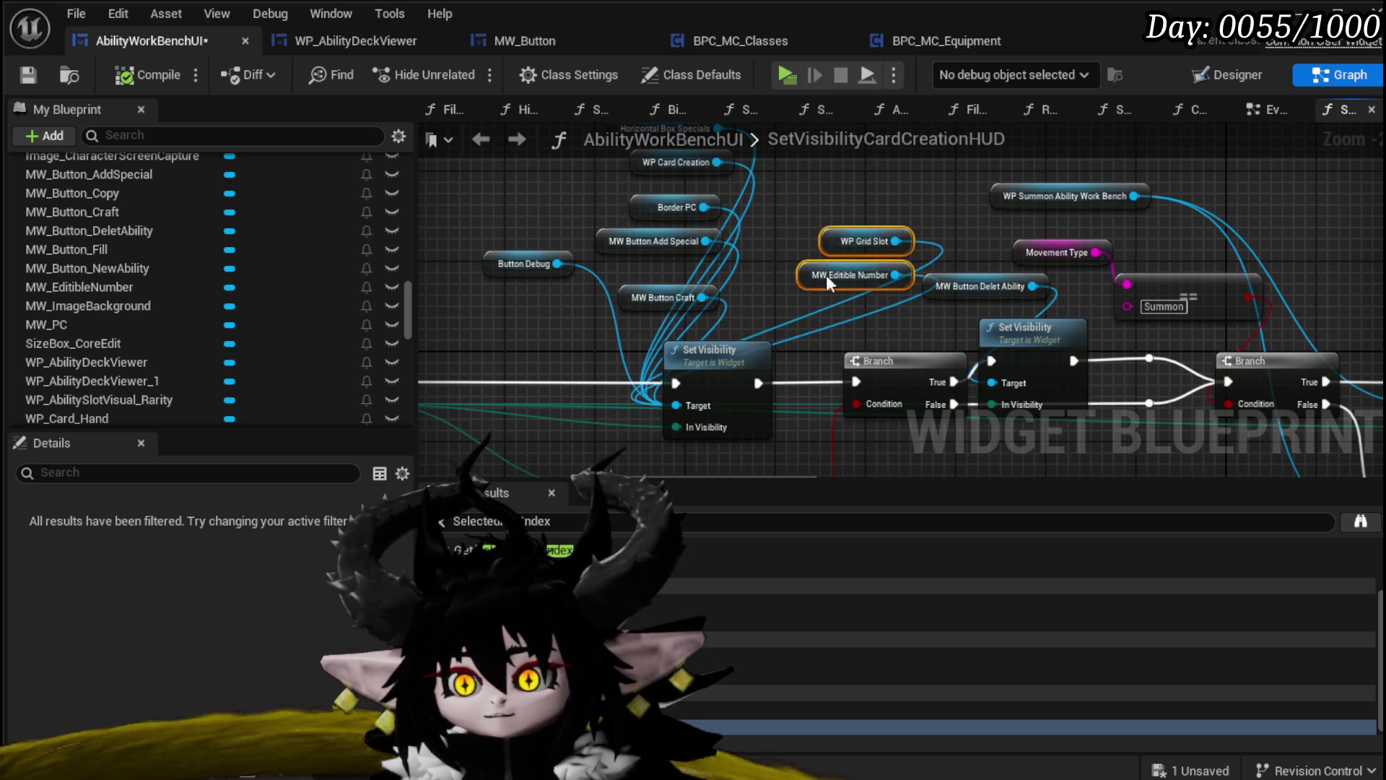
{"action": "left_click", "coordinate": [895, 275], "text": "alt"}
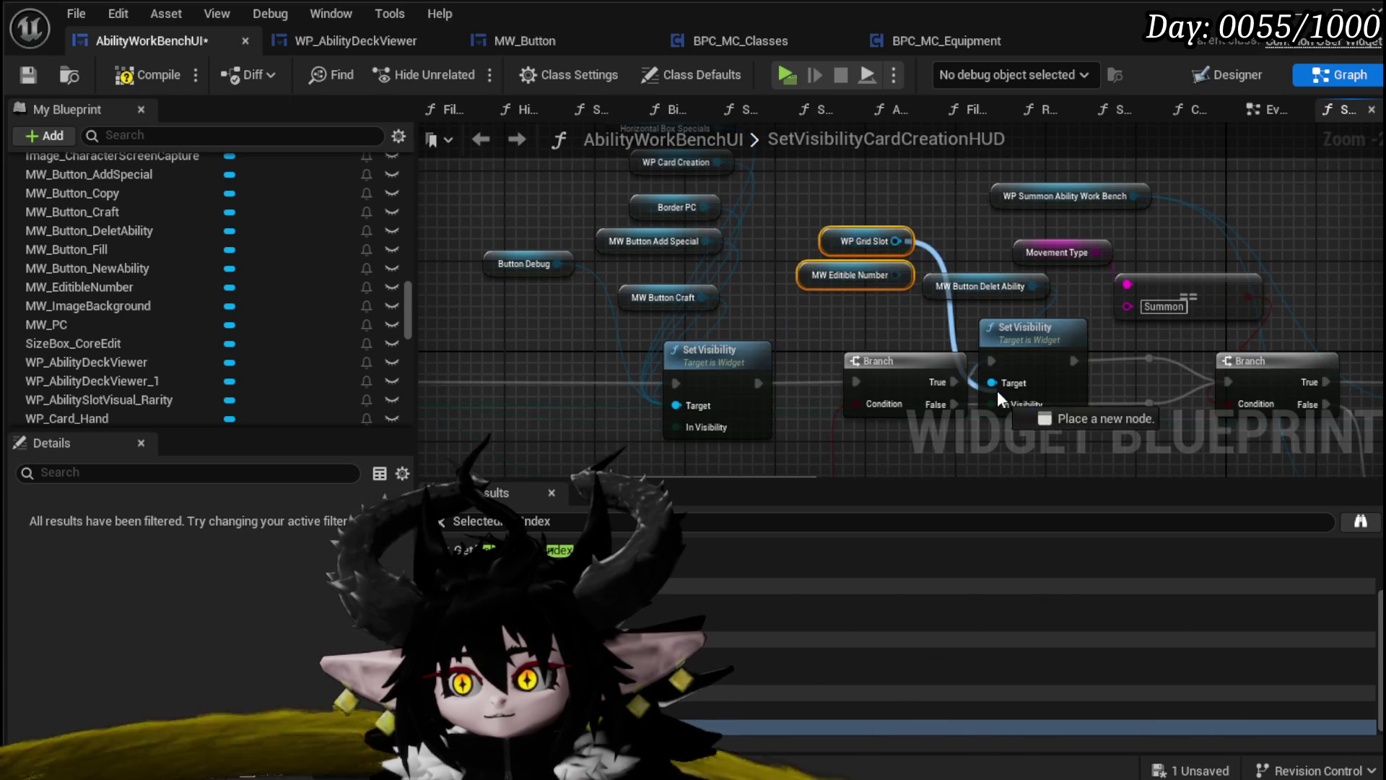
{"action": "left_click_drag", "start_coordinate": [895, 275], "coordinate": [993, 382]}
{"action": "left_click", "coordinate": [791, 327]}
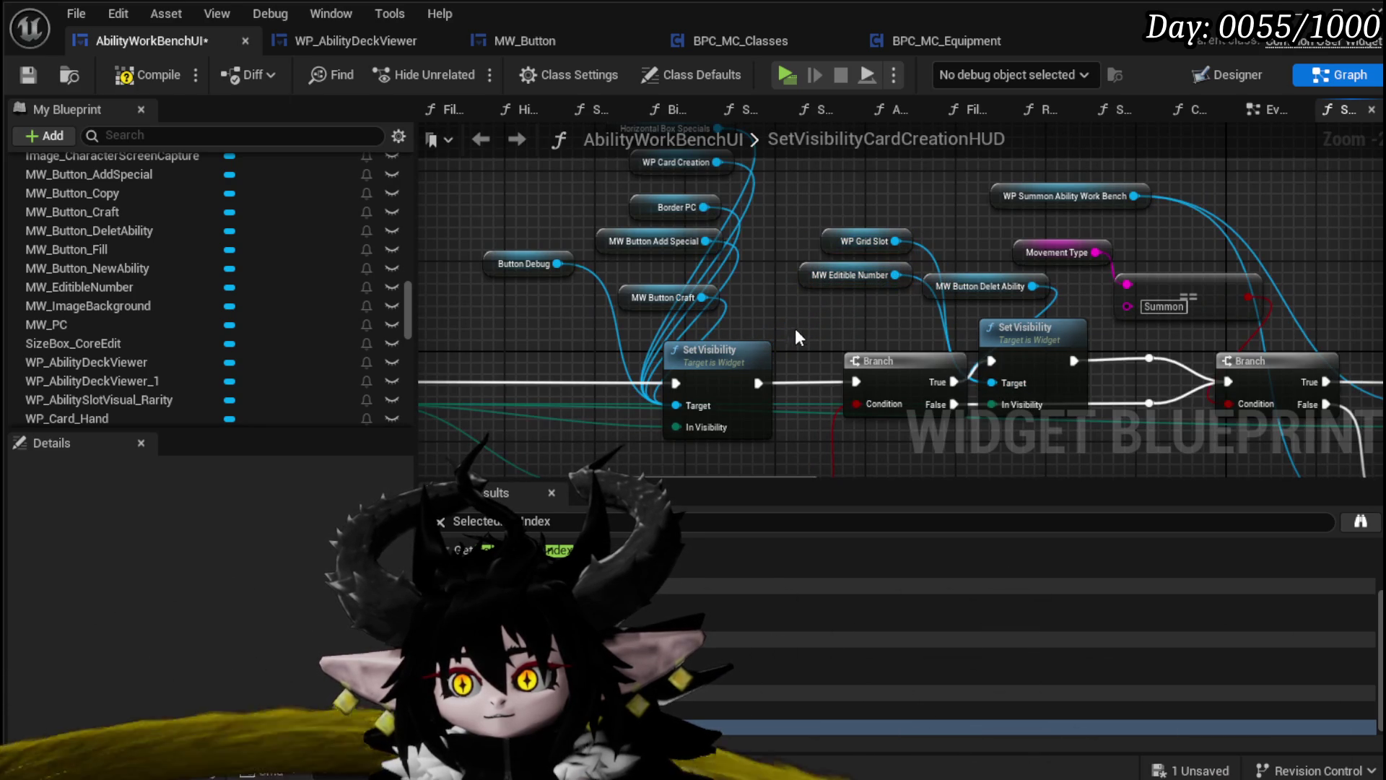
{"action": "left_click", "coordinate": [17, 75]}
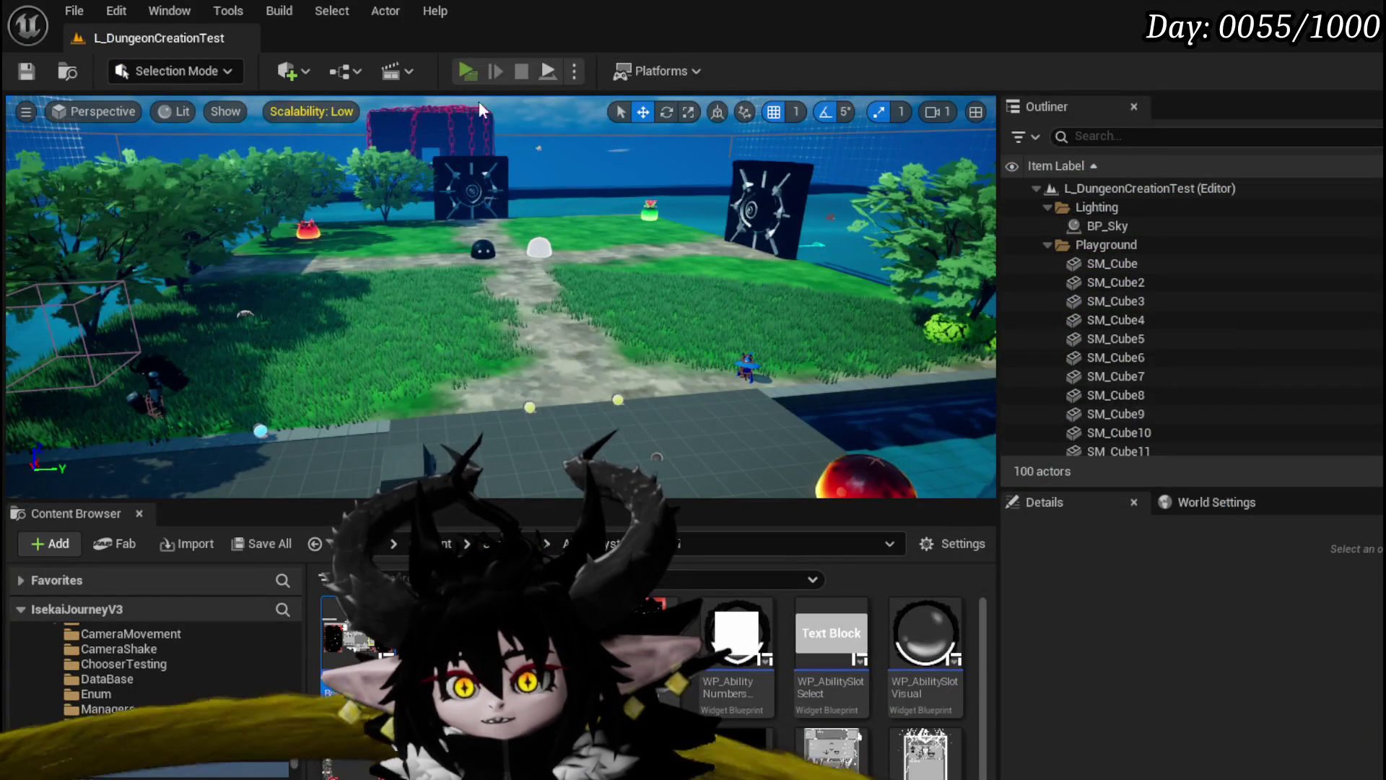
{"action": "left_click", "coordinate": [466, 72]}
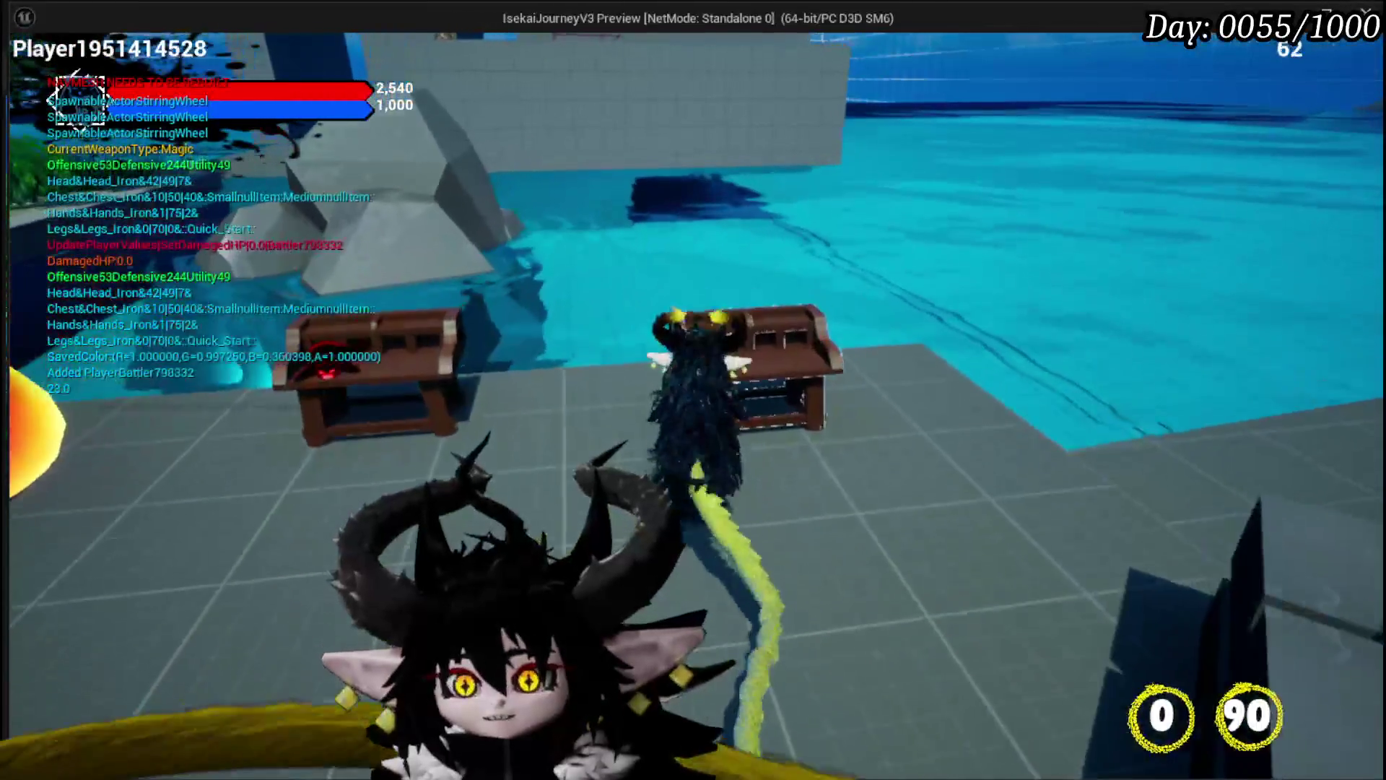
{"action": "key", "text": "Tab"}
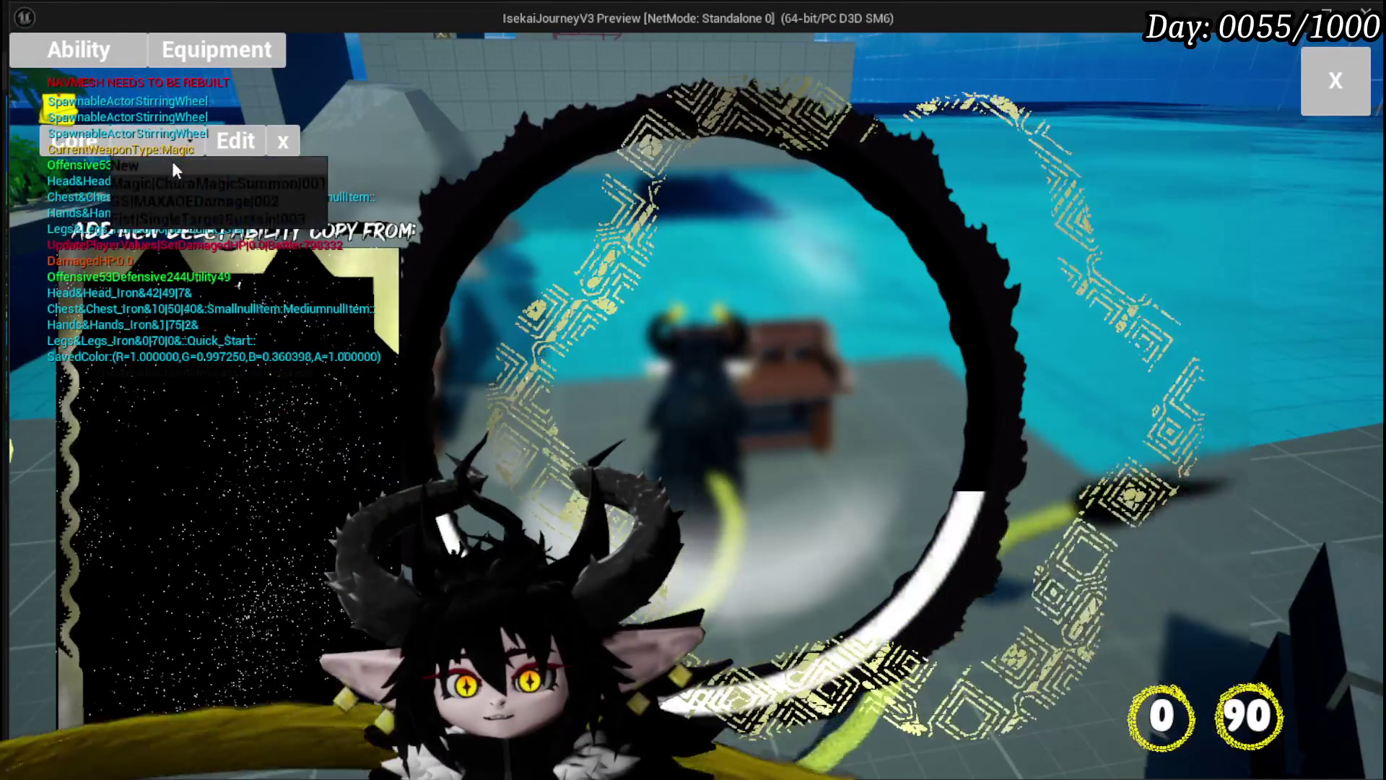
{"action": "left_click", "coordinate": [170, 181]}
{"action": "left_click", "coordinate": [224, 711]}
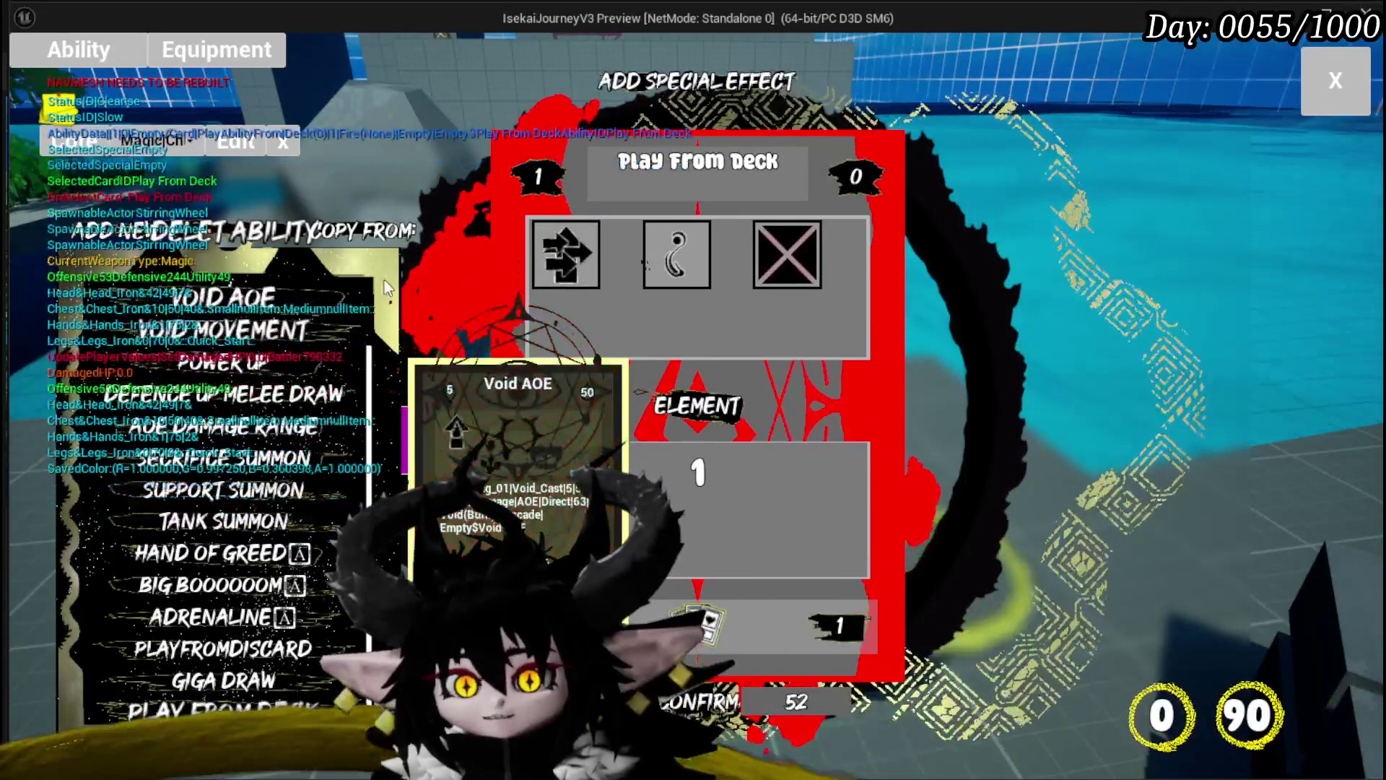
{"action": "left_click", "coordinate": [238, 235]}
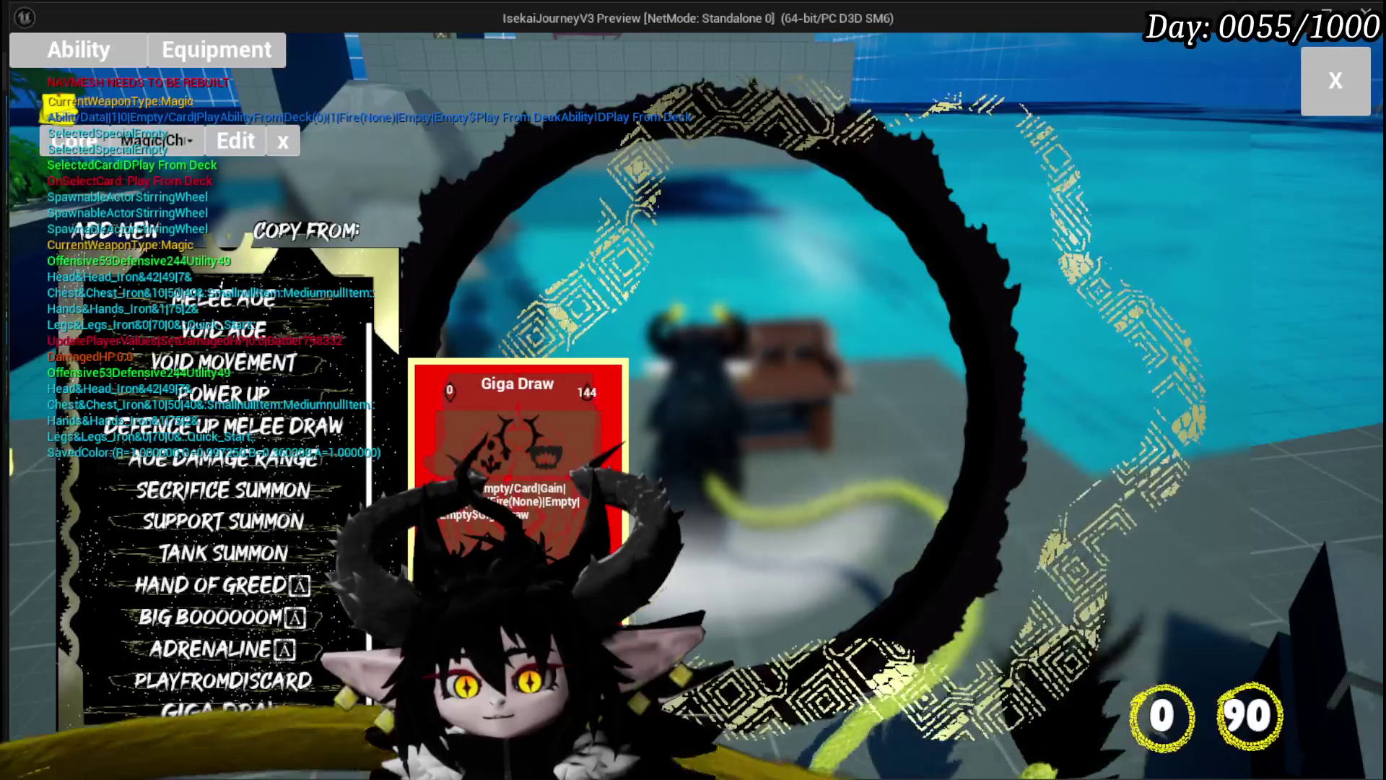
{"action": "left_click", "coordinate": [224, 711]}
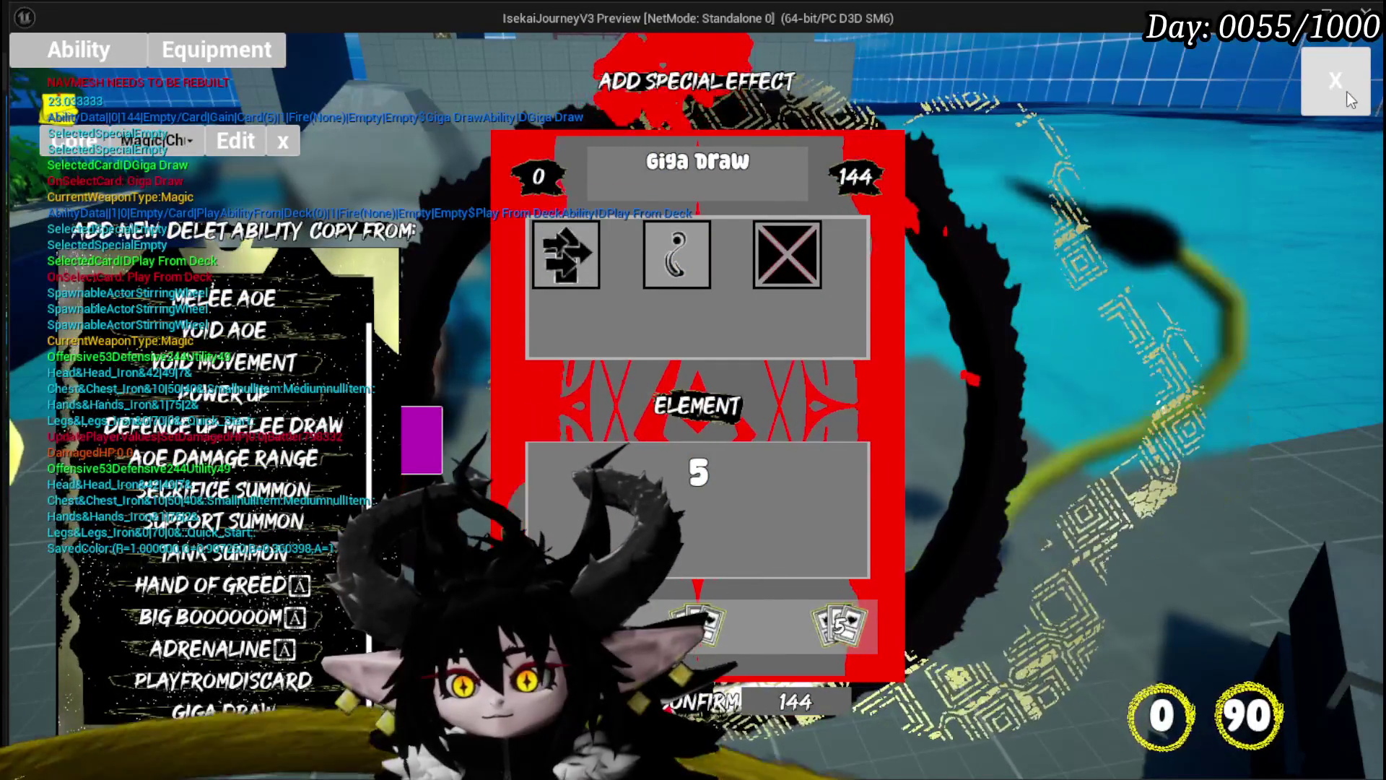
{"action": "left_click", "coordinate": [1320, 84]}
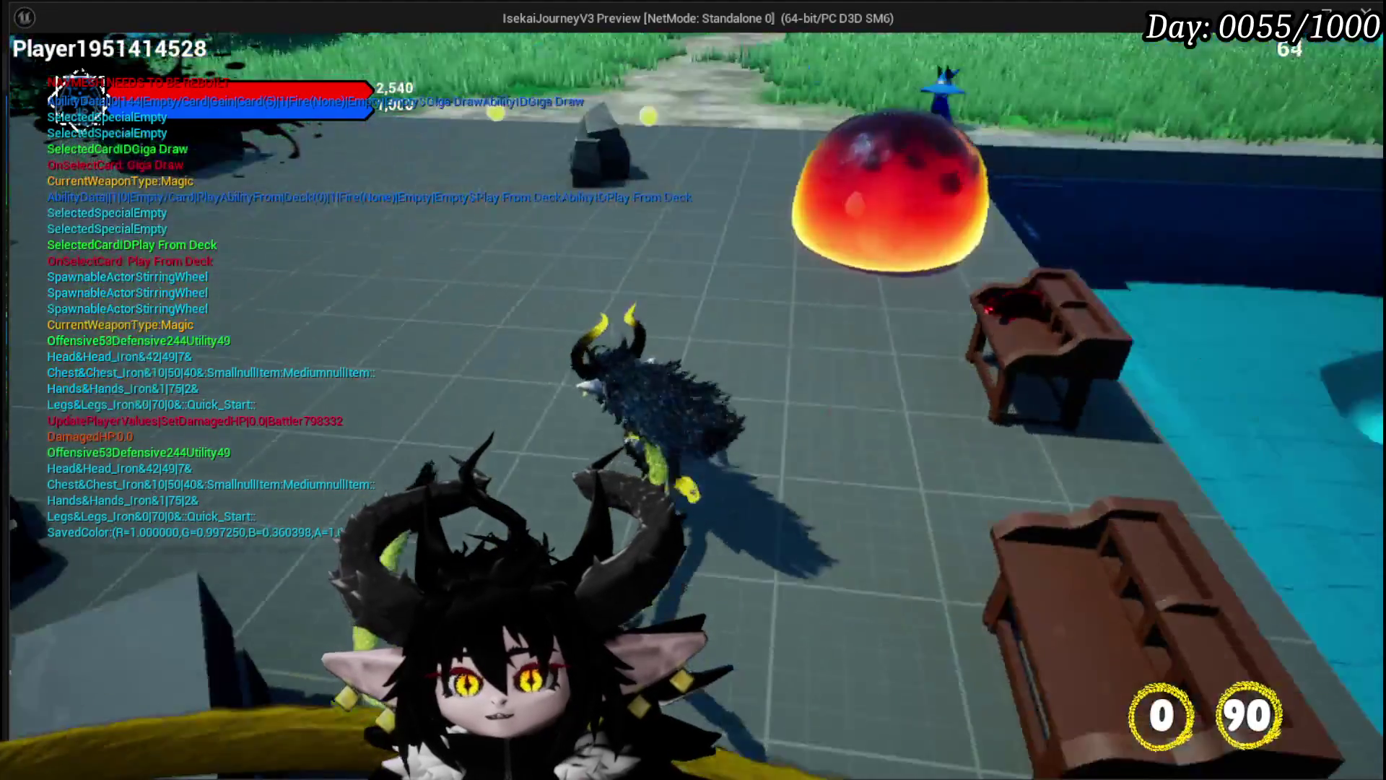
{"action": "key", "text": "Escape"}
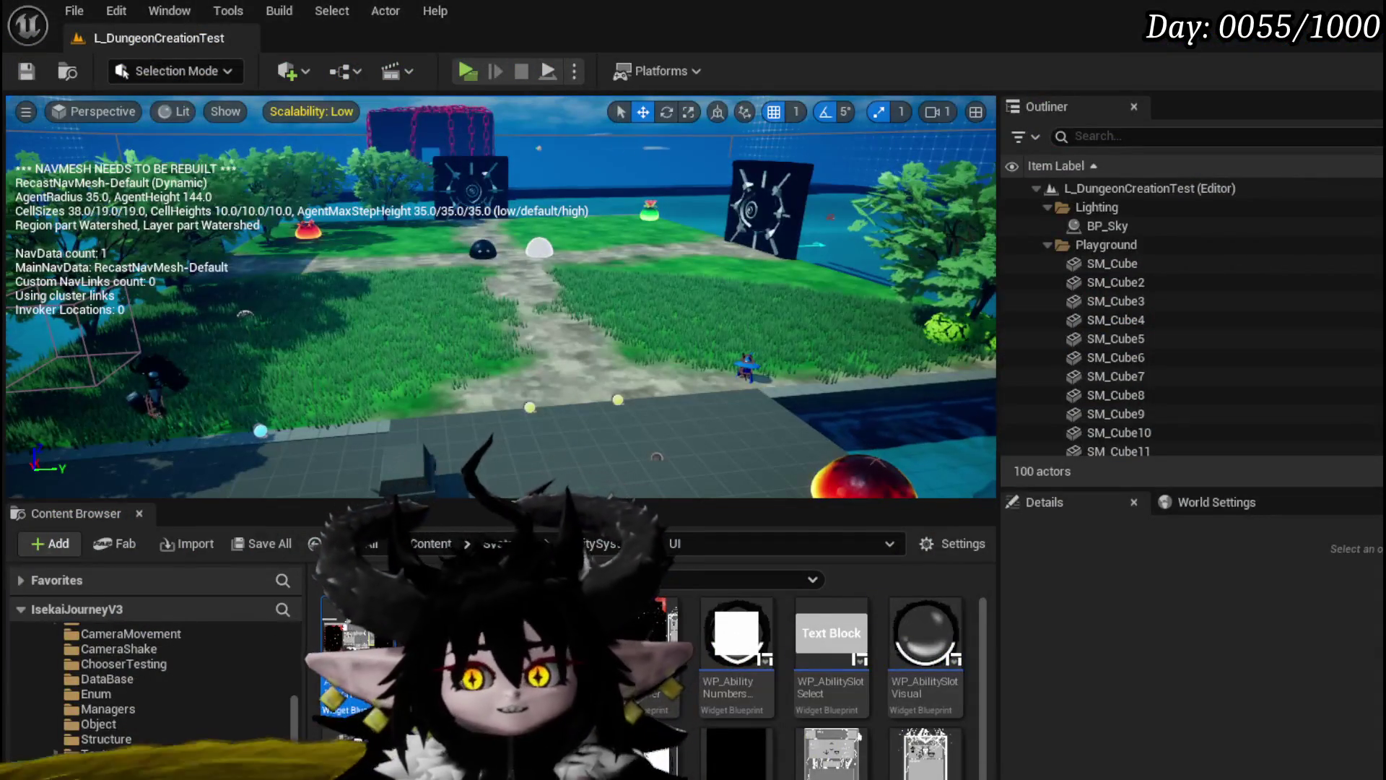
Save all, then return to the AbilityWorkBenchUI blueprint's Designer layout
{"action": "left_click", "coordinate": [40, 80]}
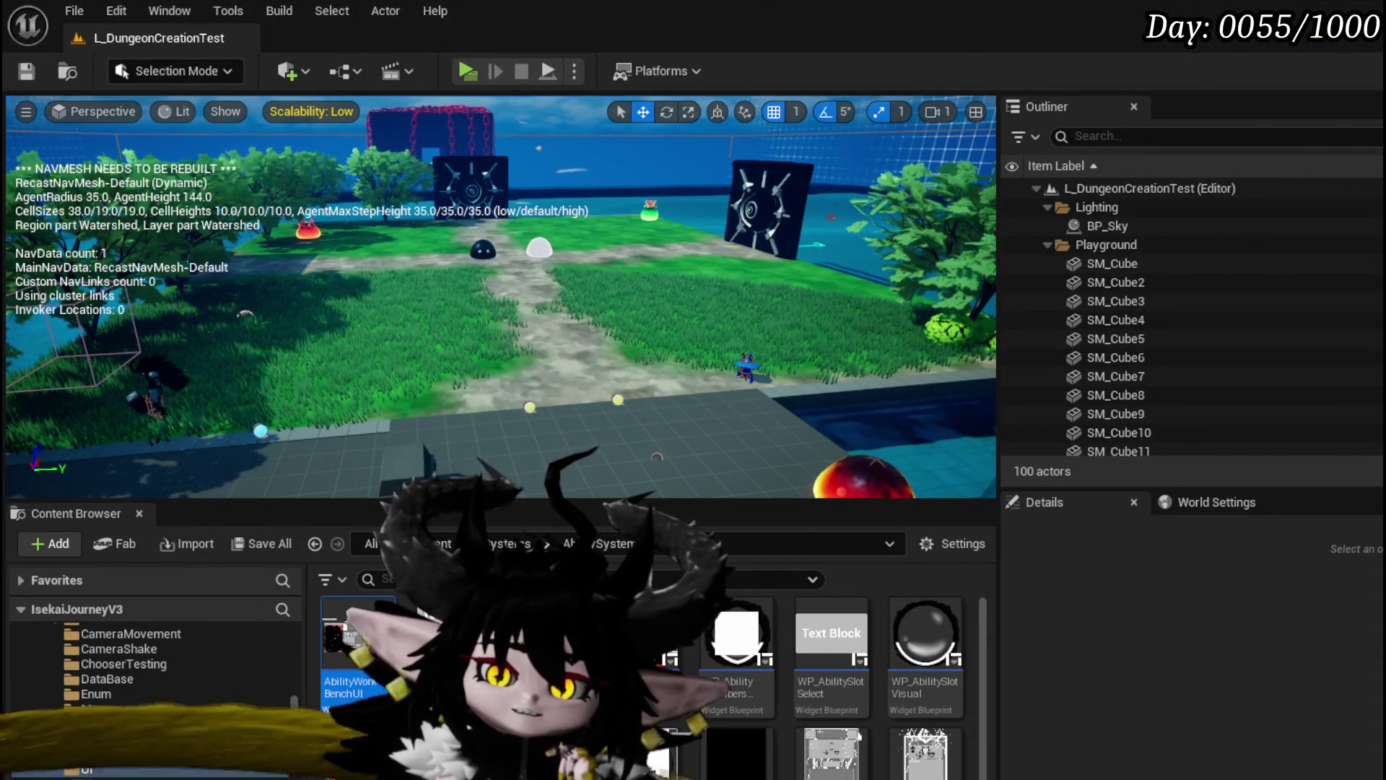
{"action": "key", "text": "alt+Tab"}
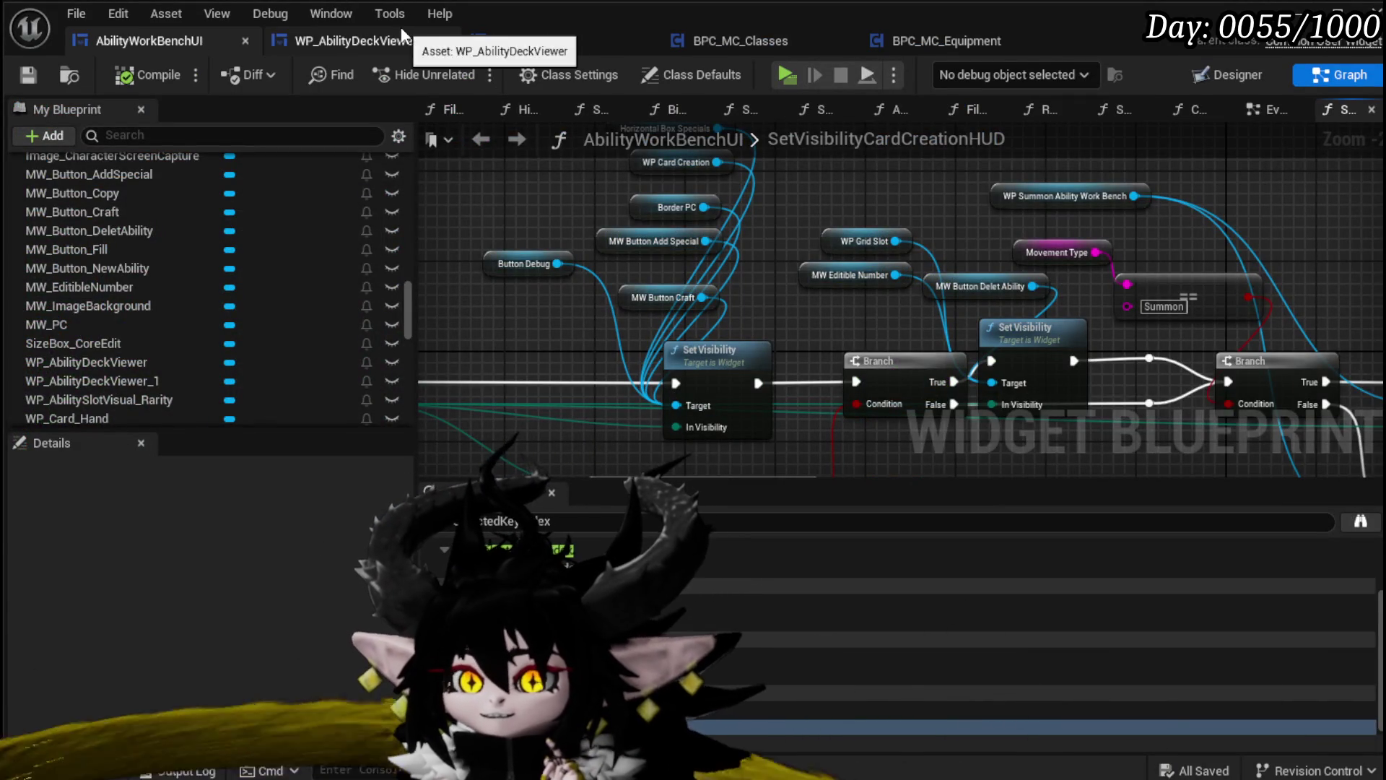
{"action": "left_click", "coordinate": [400, 28]}
{"action": "left_click", "coordinate": [175, 50]}
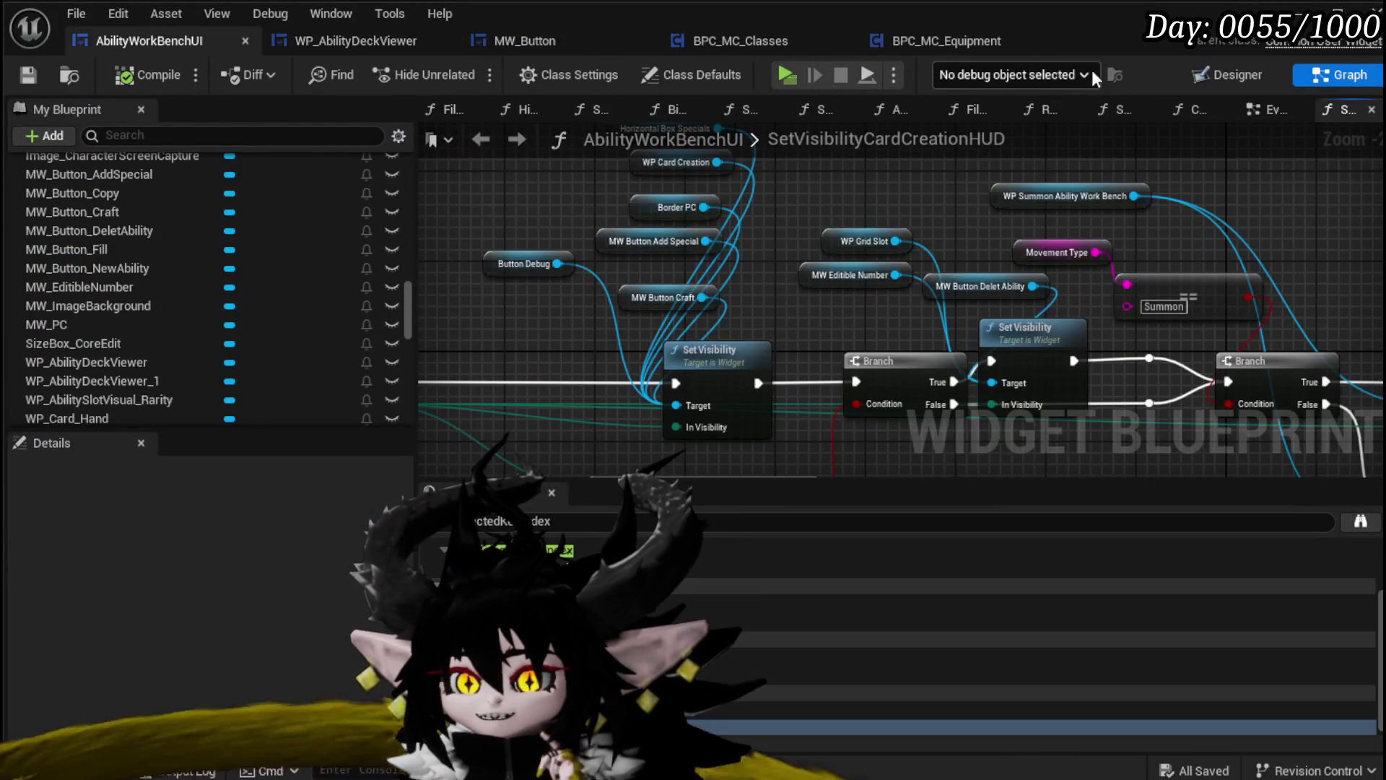
{"action": "left_click", "coordinate": [1197, 75]}
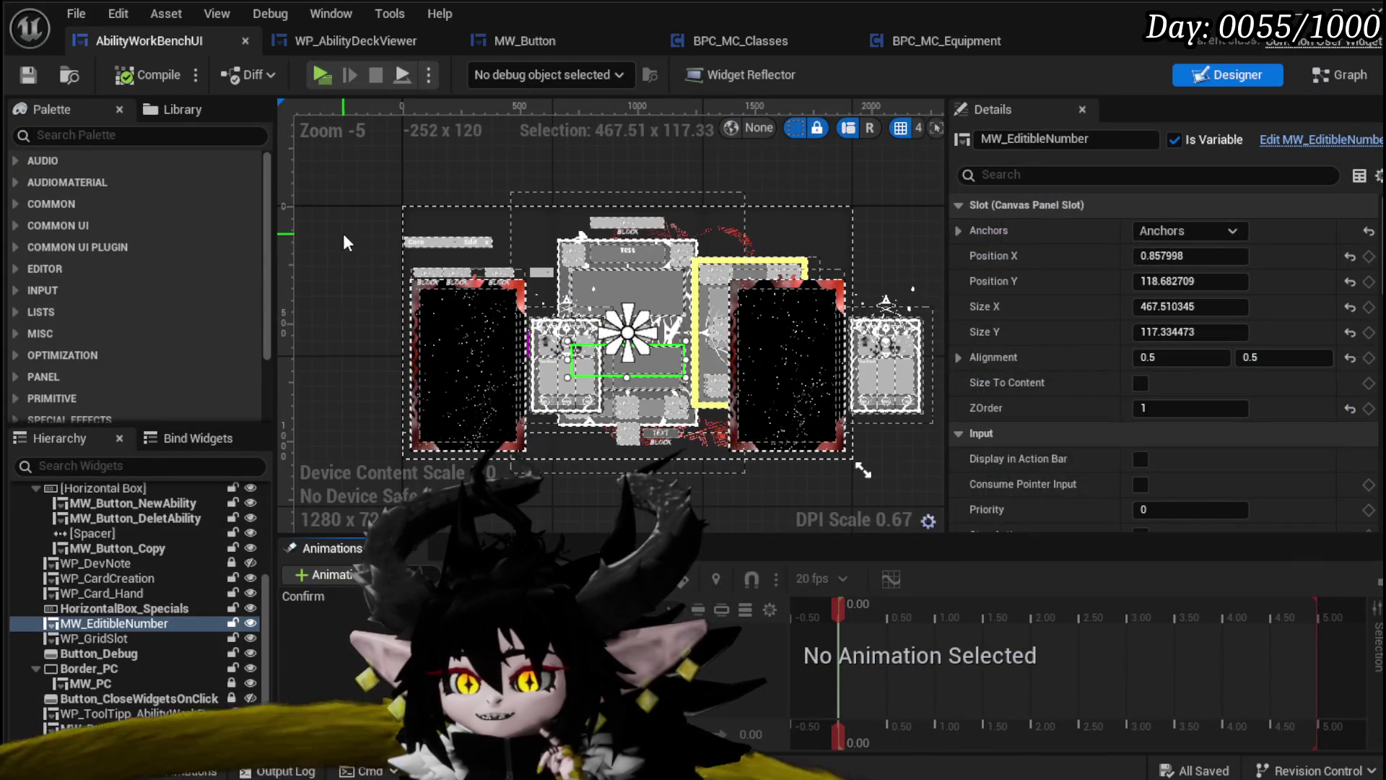
Clear the canvas selection, zoom in, and save all modified assets
{"action": "left_click", "coordinate": [344, 232]}
{"action": "scroll", "coordinate": [379, 237], "scroll_direction": "up", "scroll_amount": 3}
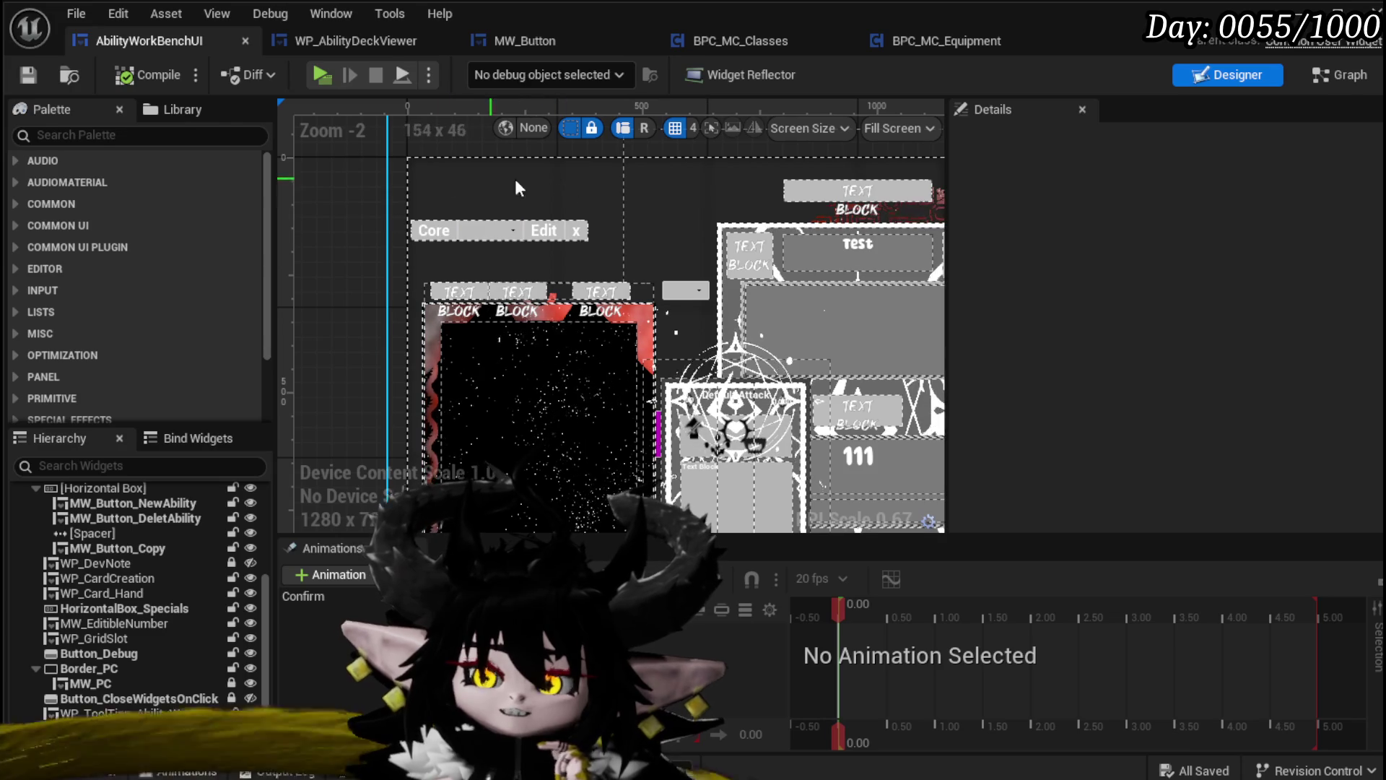
{"action": "key", "text": "ctrl+s"}
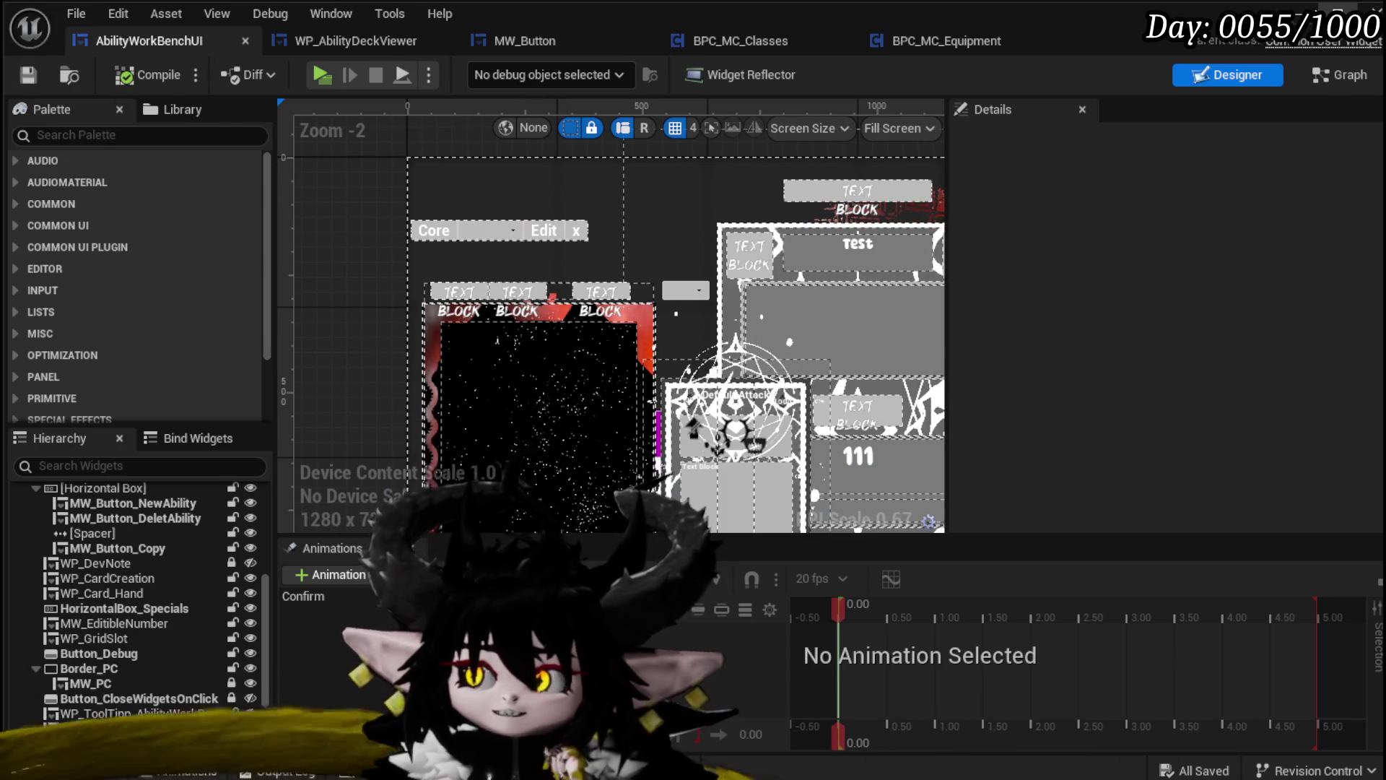
Start a game preview, open the workbench's ability editing panel, then close the menus
{"action": "key", "text": "alt+Tab"}
{"action": "left_click", "coordinate": [467, 71]}
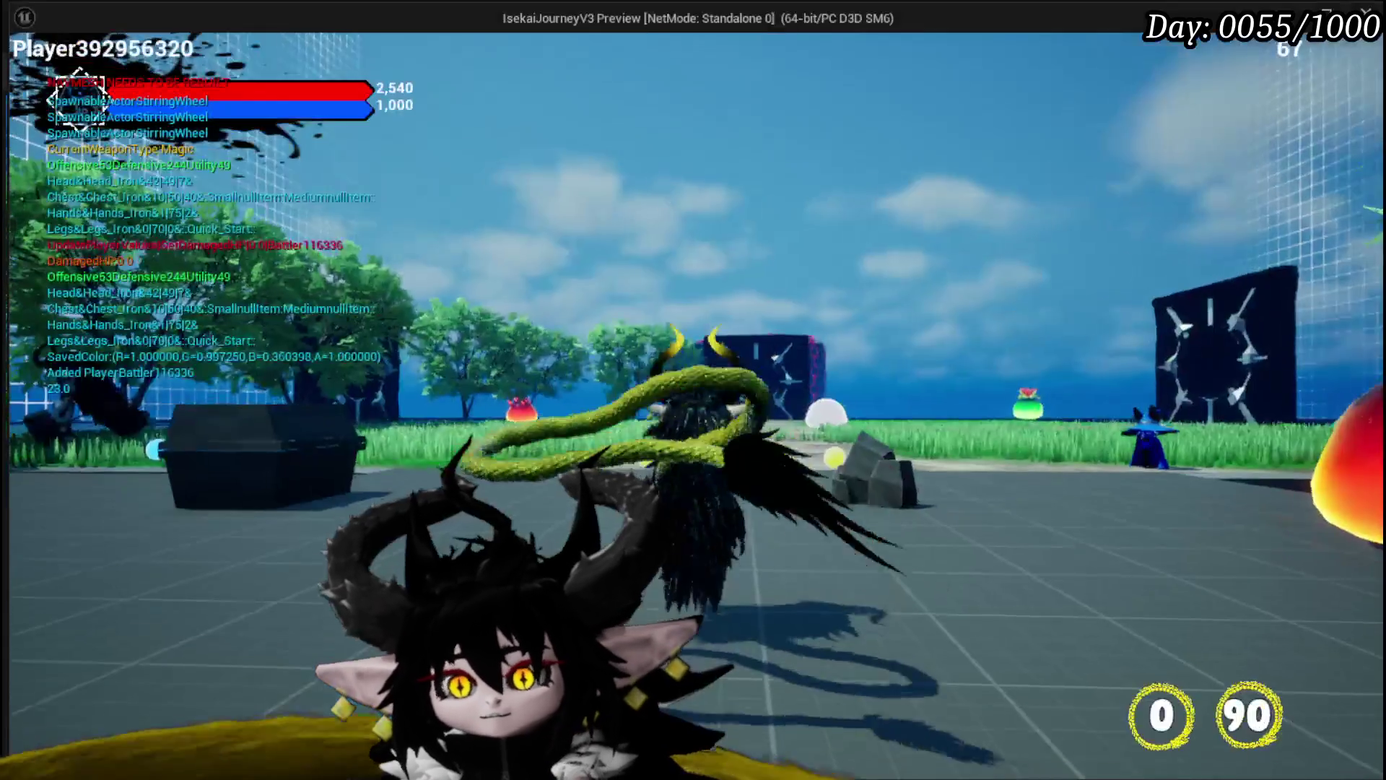
{"action": "key", "text": "Tab"}
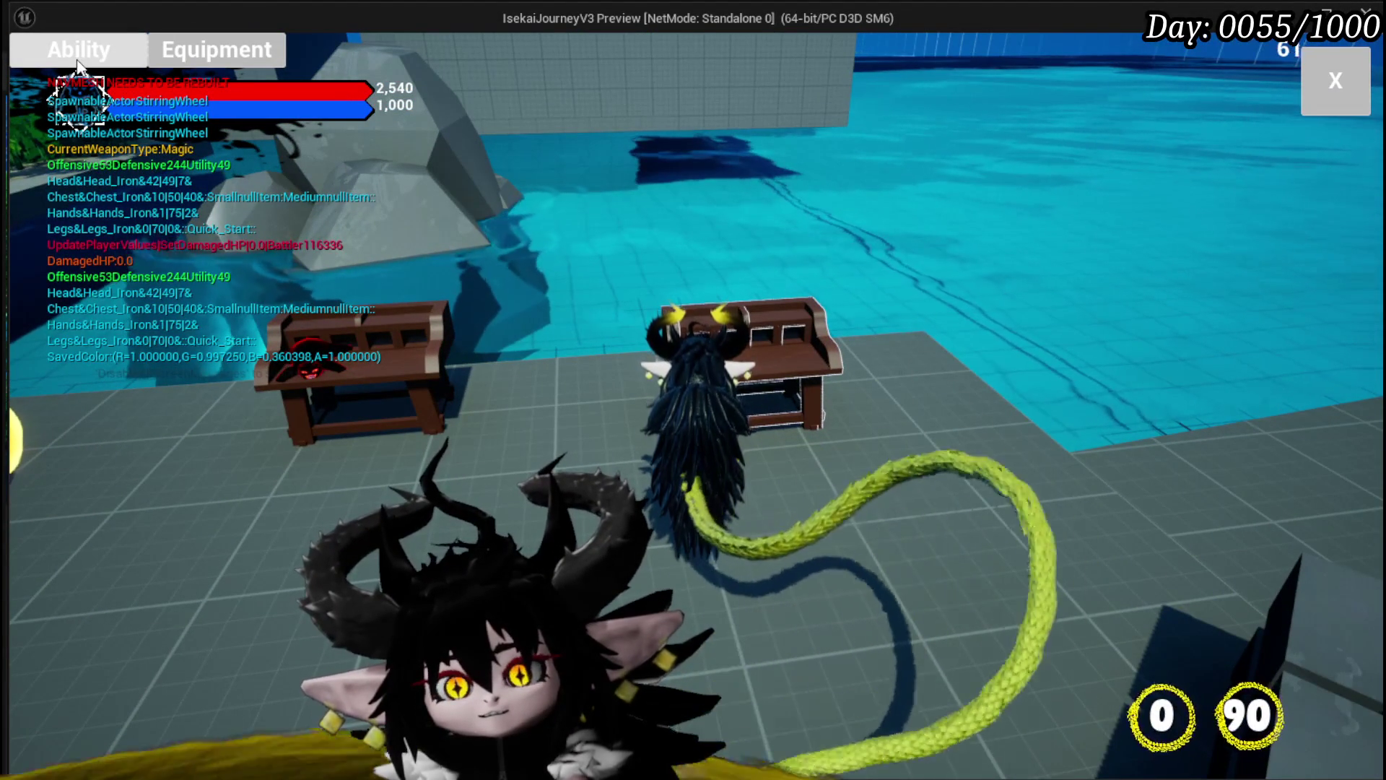
{"action": "left_click", "coordinate": [77, 64]}
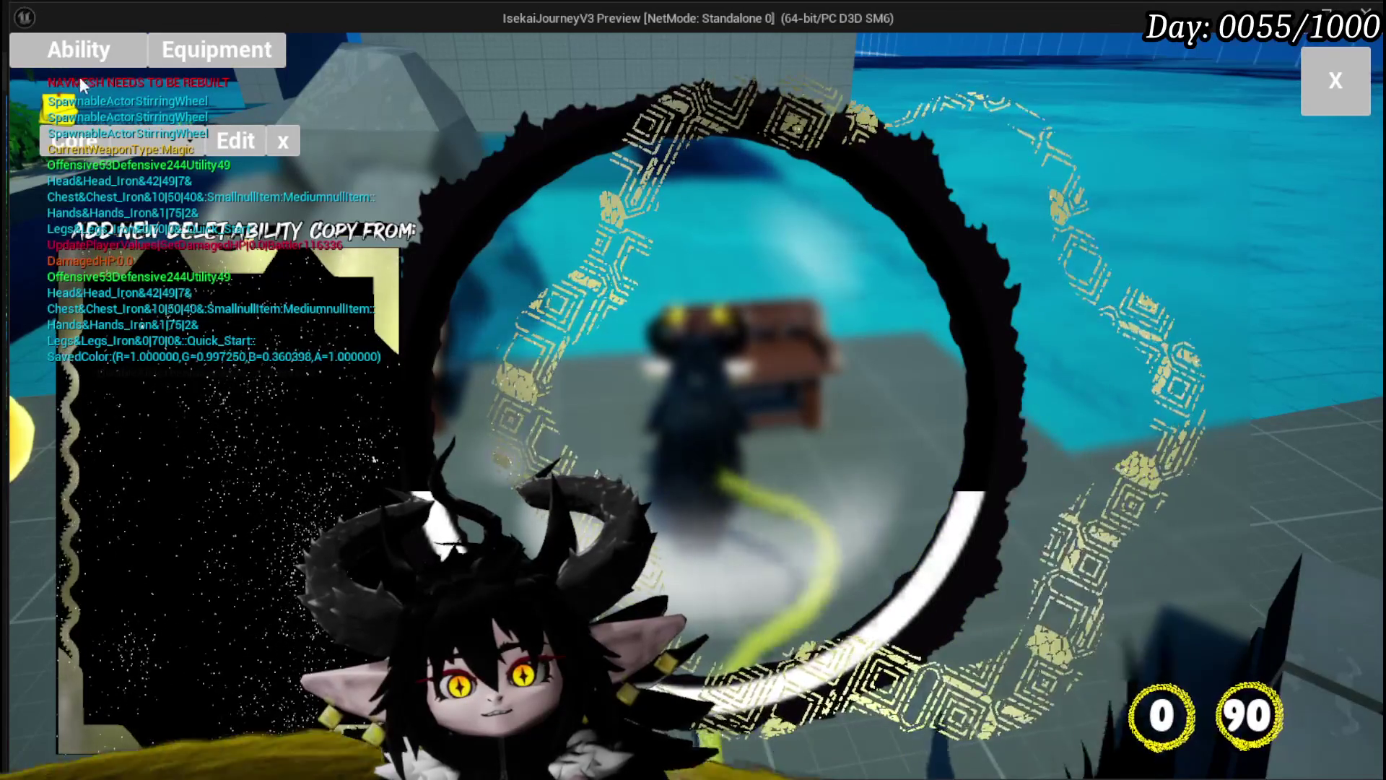
{"action": "left_click", "coordinate": [1318, 76]}
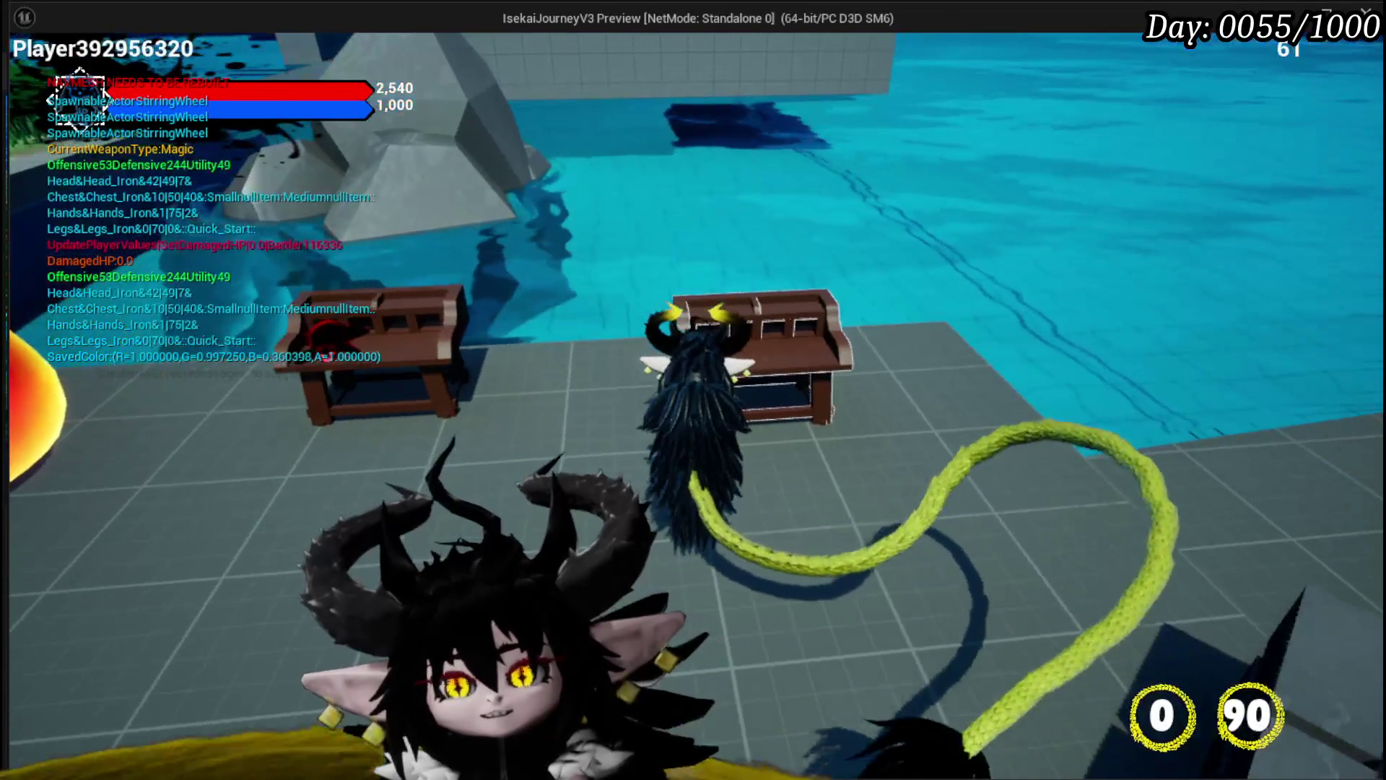
{"action": "left_click", "coordinate": [259, 43]}
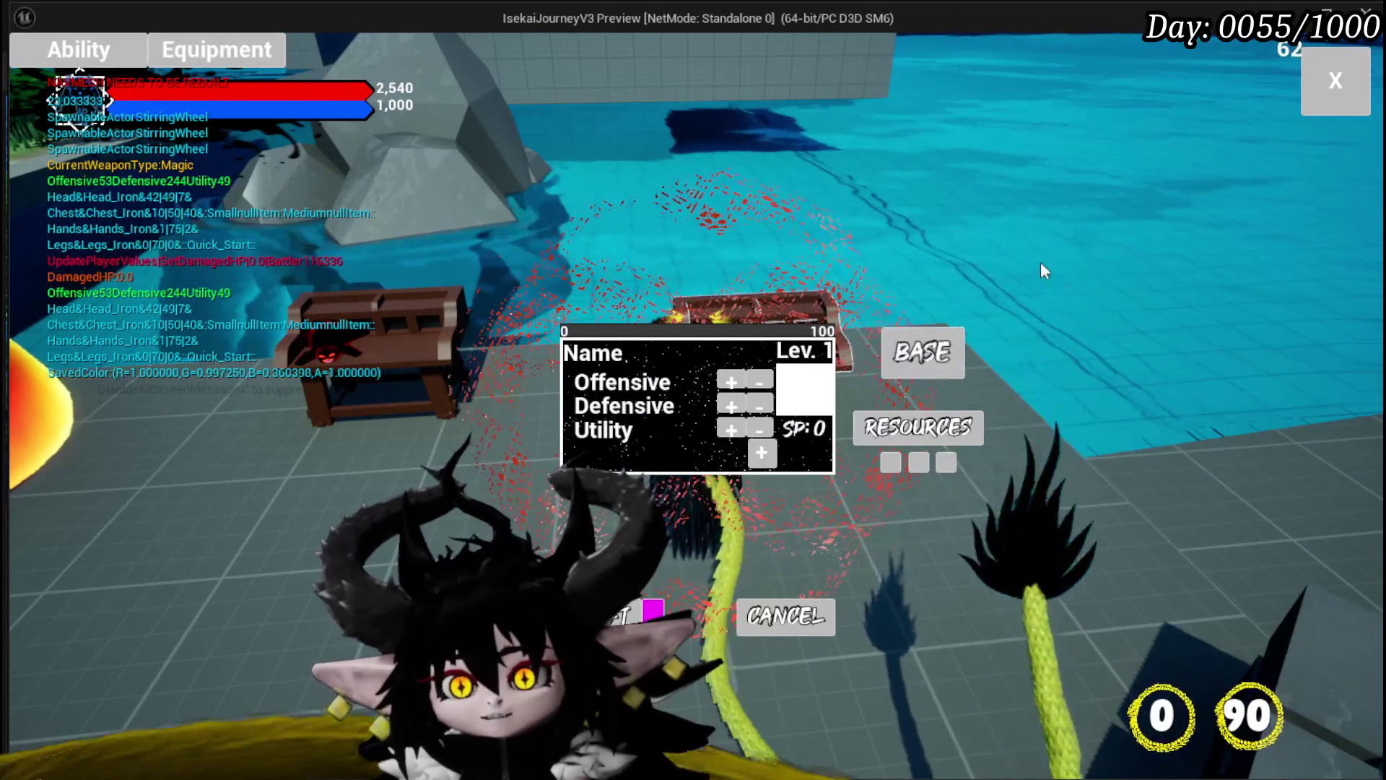
Check the build and craft menu and the ability menu, stop the preview, and open BP_AbilityWorkBench
{"action": "key", "text": "e"}
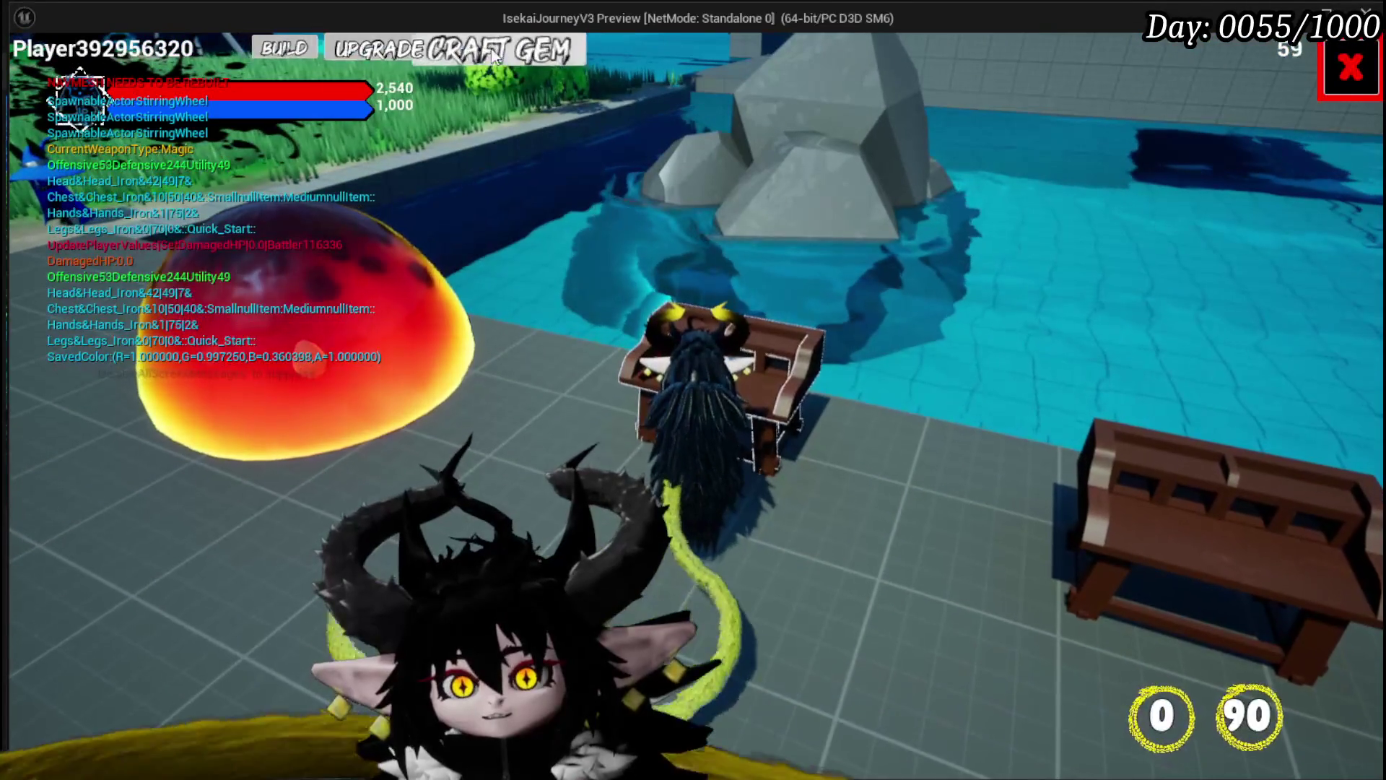
{"action": "left_click", "coordinate": [1350, 66]}
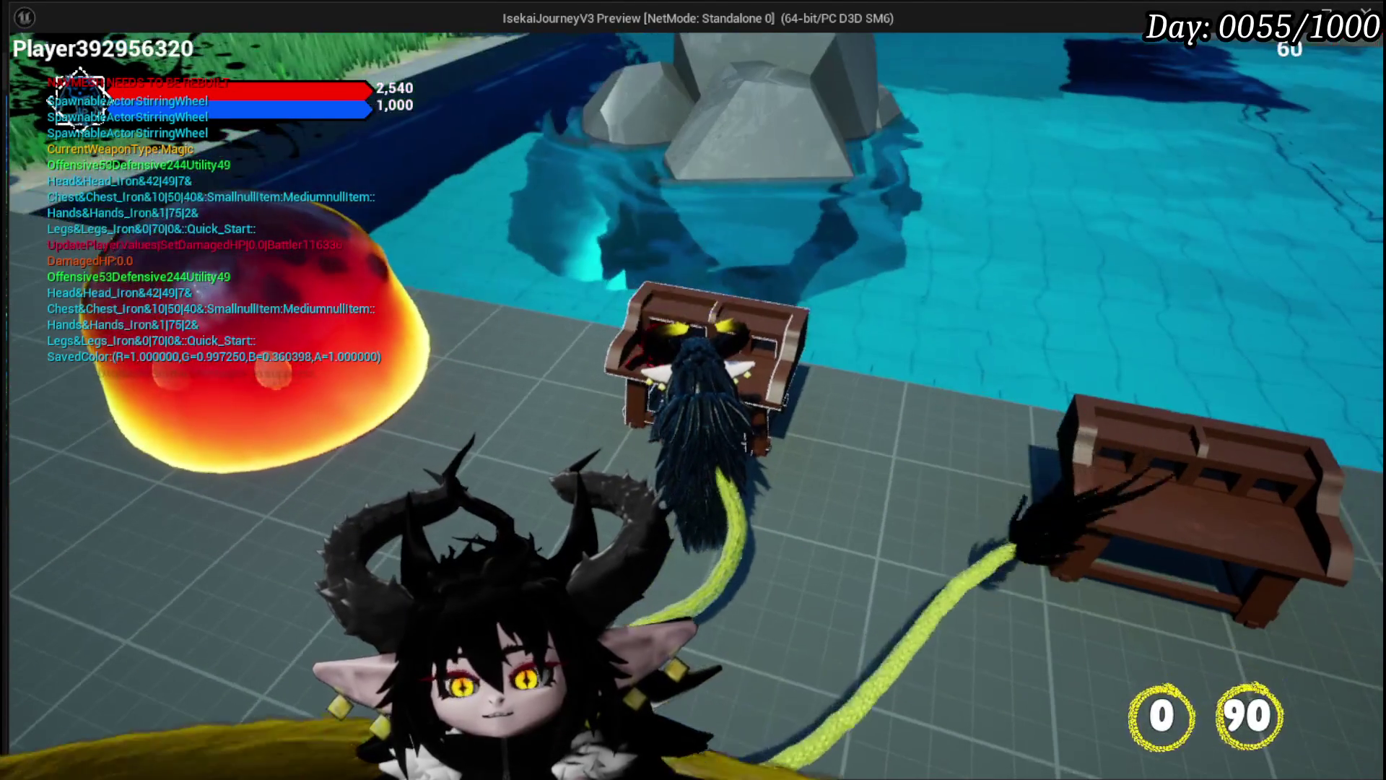
{"action": "key", "text": "Tab"}
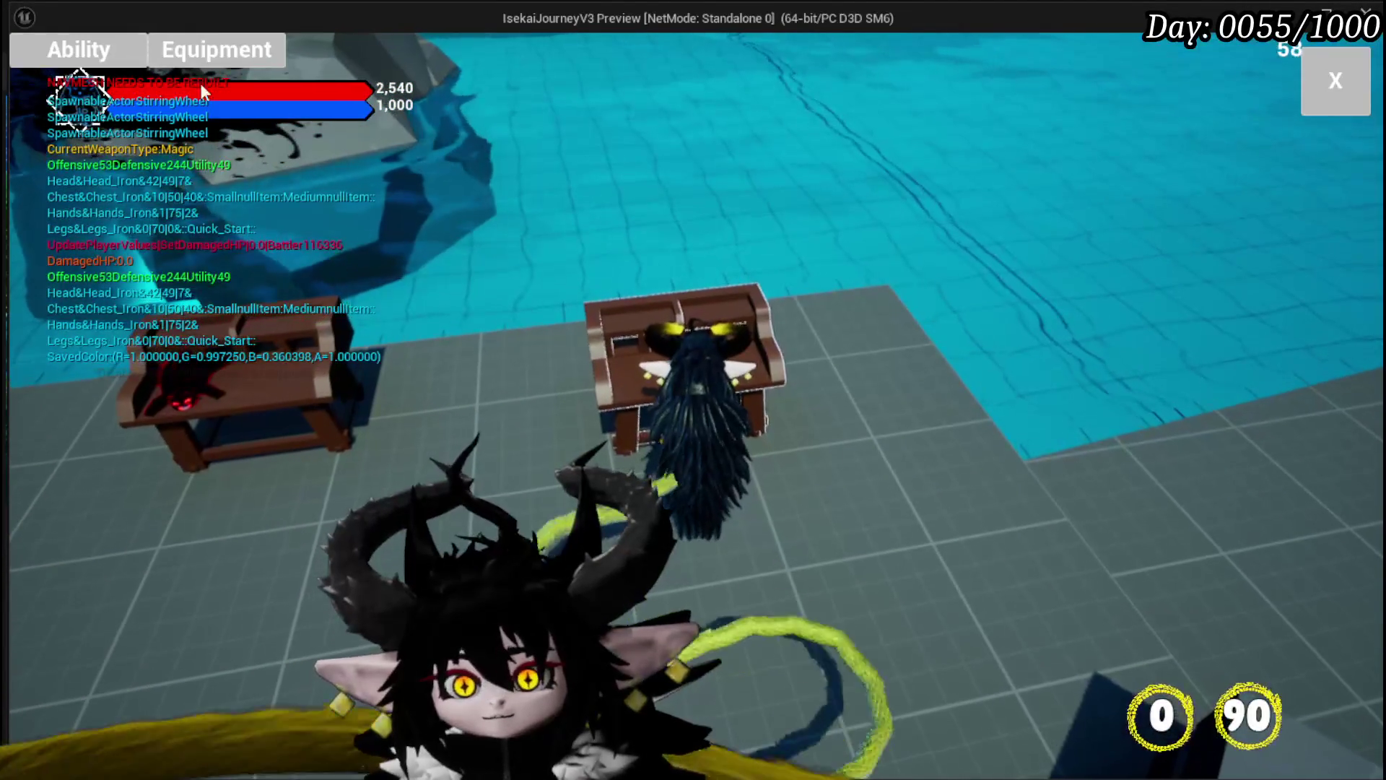
{"action": "left_click", "coordinate": [1312, 88]}
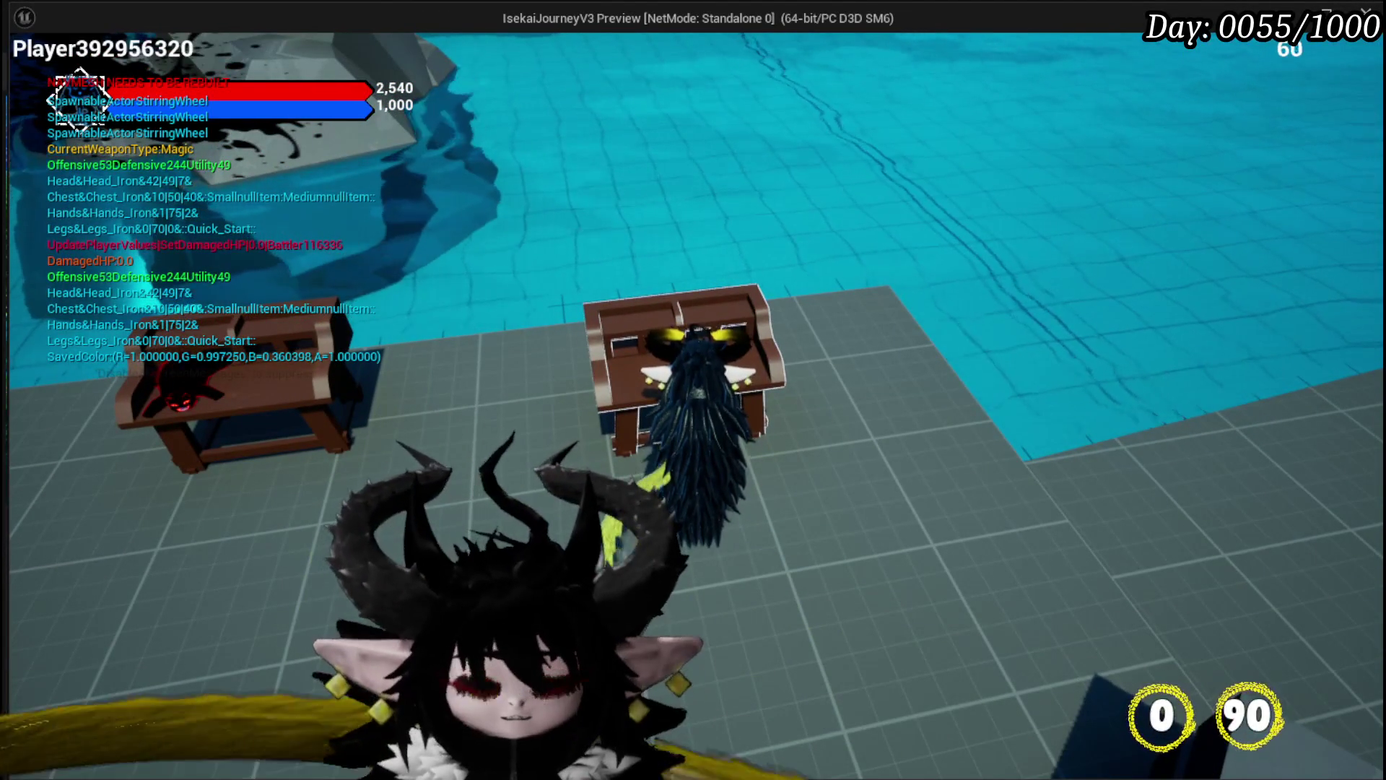
{"action": "key", "text": "Escape"}
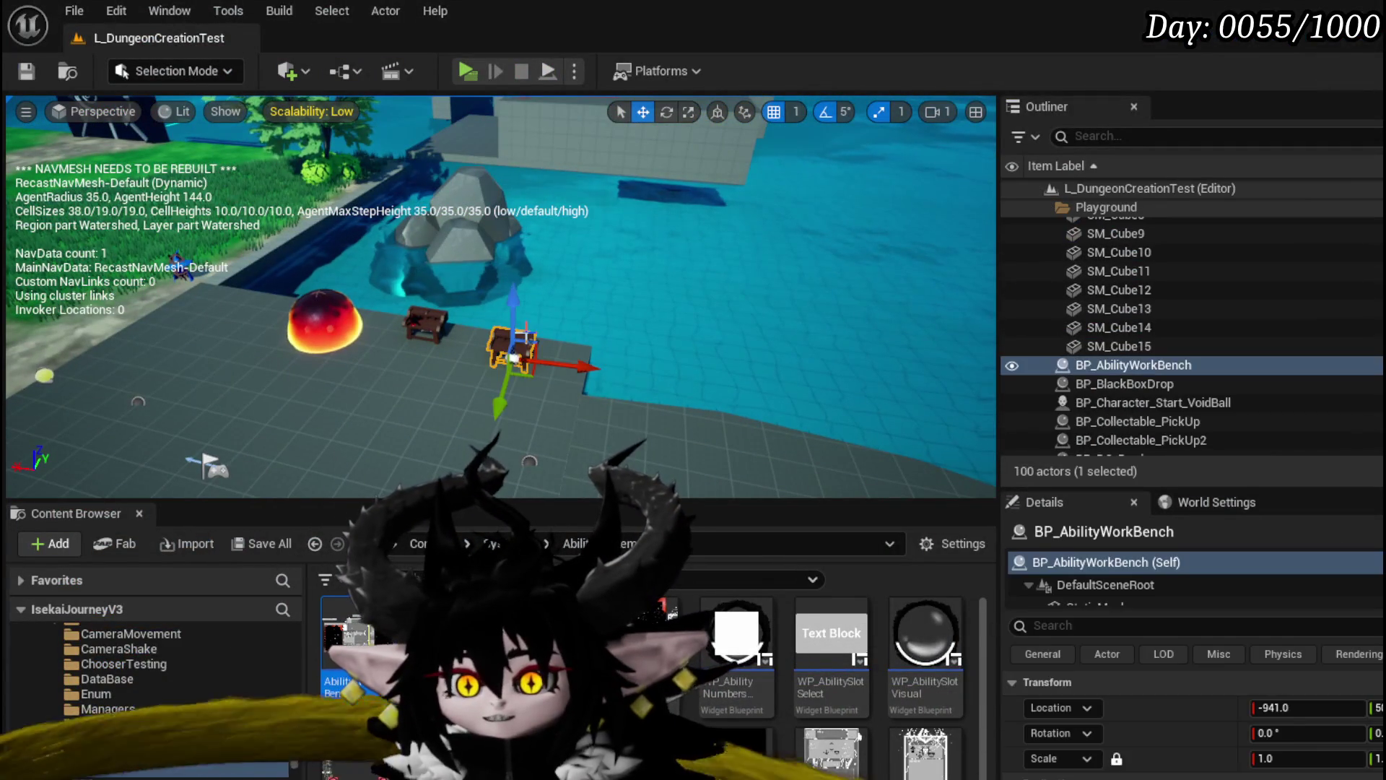
{"action": "key", "text": "ctrl+e"}
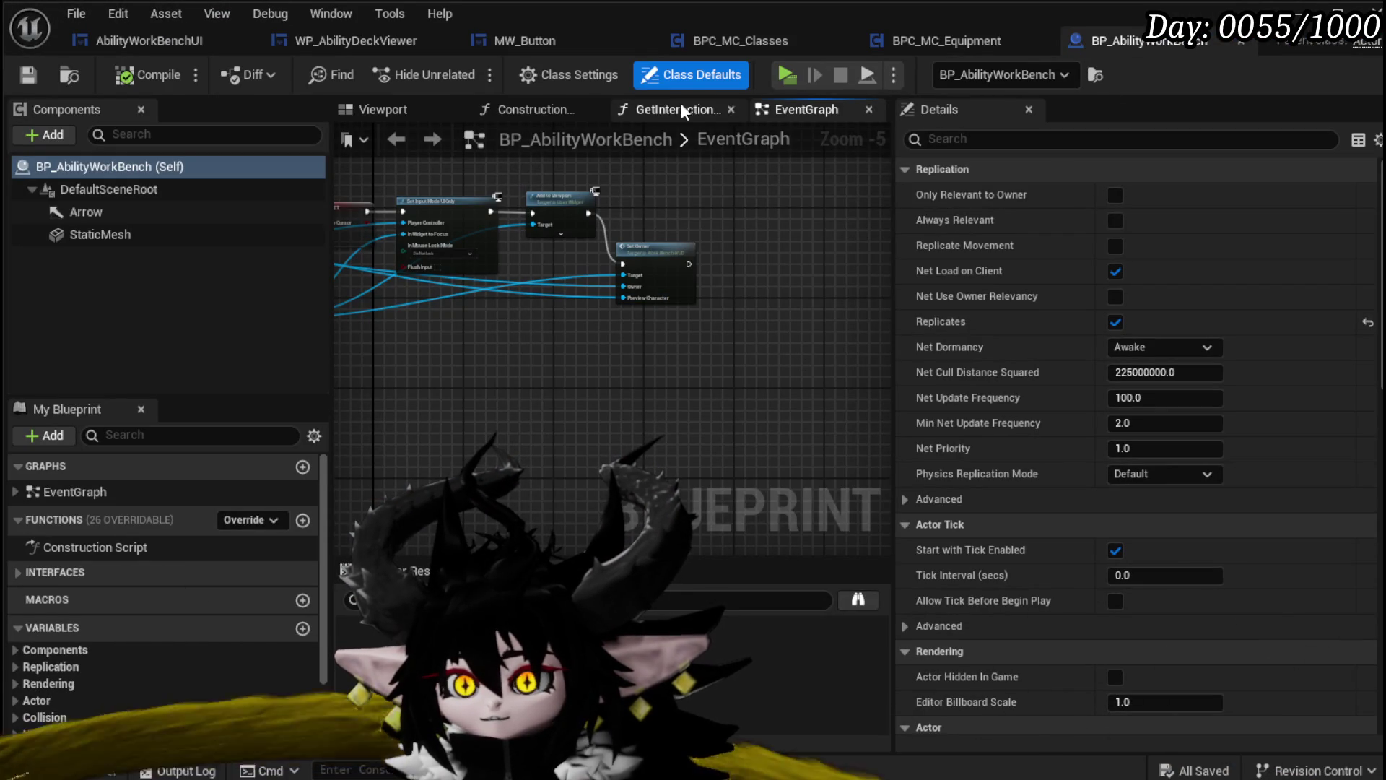
Follow BuildUI_Client to the Create Work Bench HUD Widget node and open WorkBenchHUD from the Content Browser
{"action": "left_click_drag", "start_coordinate": [387, 130], "coordinate": [588, 240]}
{"action": "scroll", "coordinate": [588, 240], "scroll_direction": "down", "scroll_amount": 2}
{"action": "scroll", "coordinate": [592, 245], "scroll_direction": "up", "scroll_amount": 5}
{"action": "scroll", "coordinate": [711, 296], "scroll_direction": "down", "scroll_amount": 4}
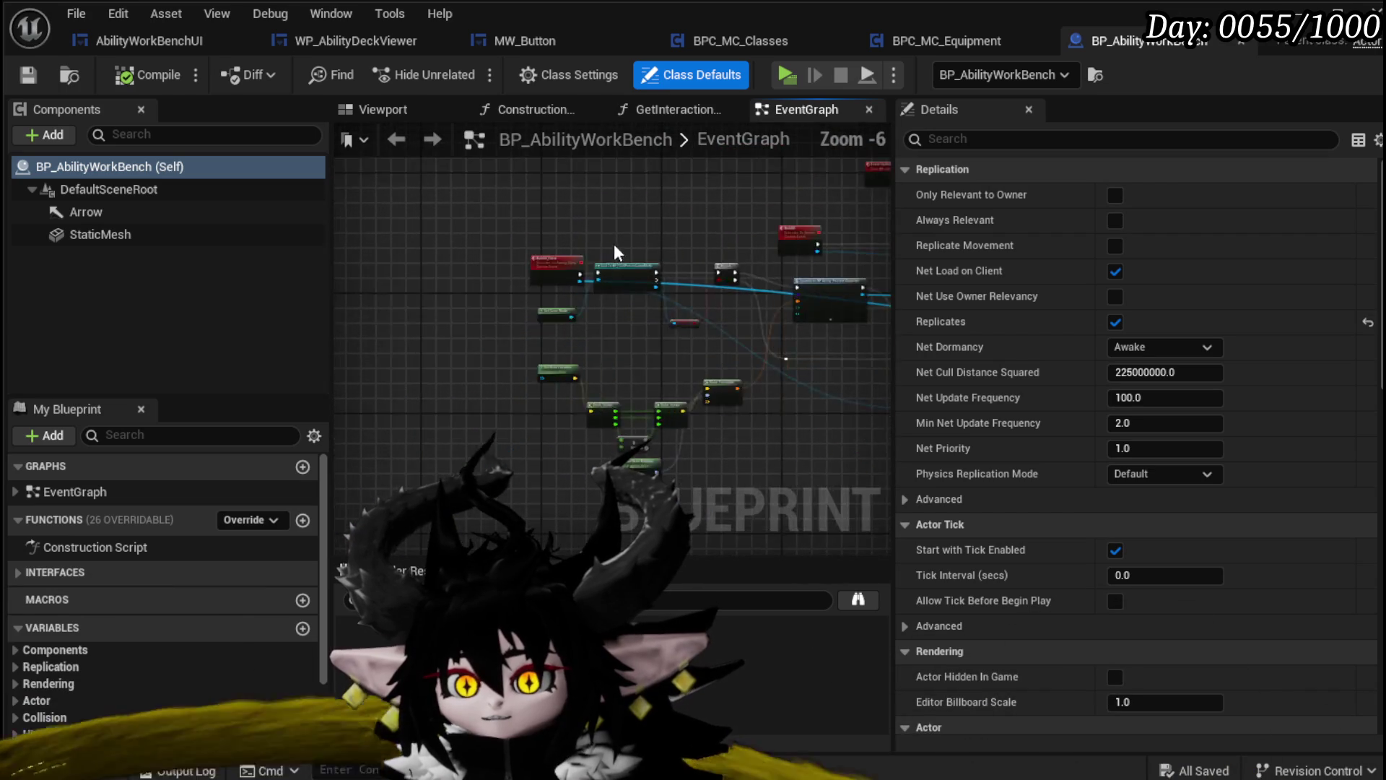
{"action": "scroll", "coordinate": [711, 296], "scroll_direction": "up", "scroll_amount": 4}
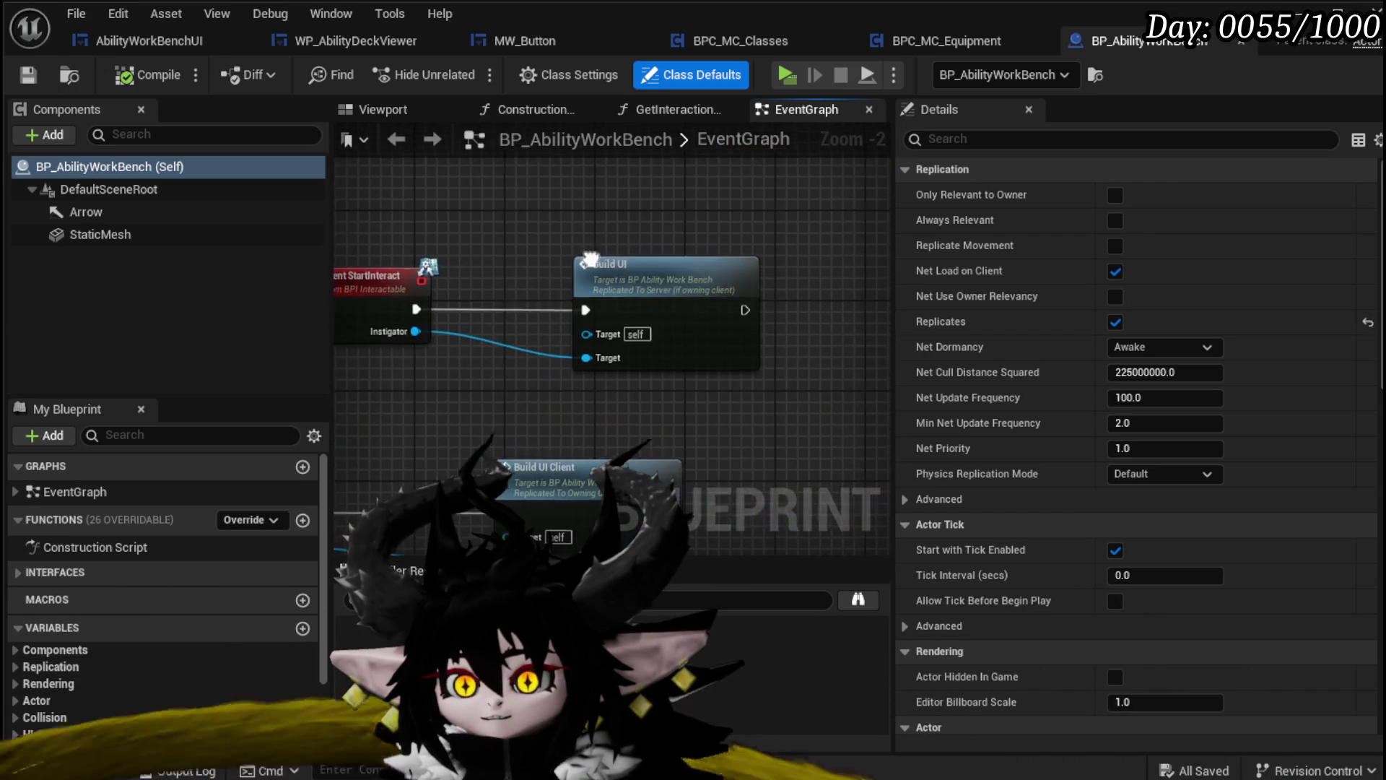
{"action": "double_click", "coordinate": [693, 277]}
{"action": "left_click", "coordinate": [654, 274]}
{"action": "mouse_move", "coordinate": [654, 274]}
{"action": "left_mouse_down"}
{"action": "mouse_move", "coordinate": [575, 321]}
{"action": "mouse_move", "coordinate": [495, 254]}
{"action": "mouse_move", "coordinate": [404, 303]}
{"action": "mouse_move", "coordinate": [370, 349]}
{"action": "left_mouse_up"}
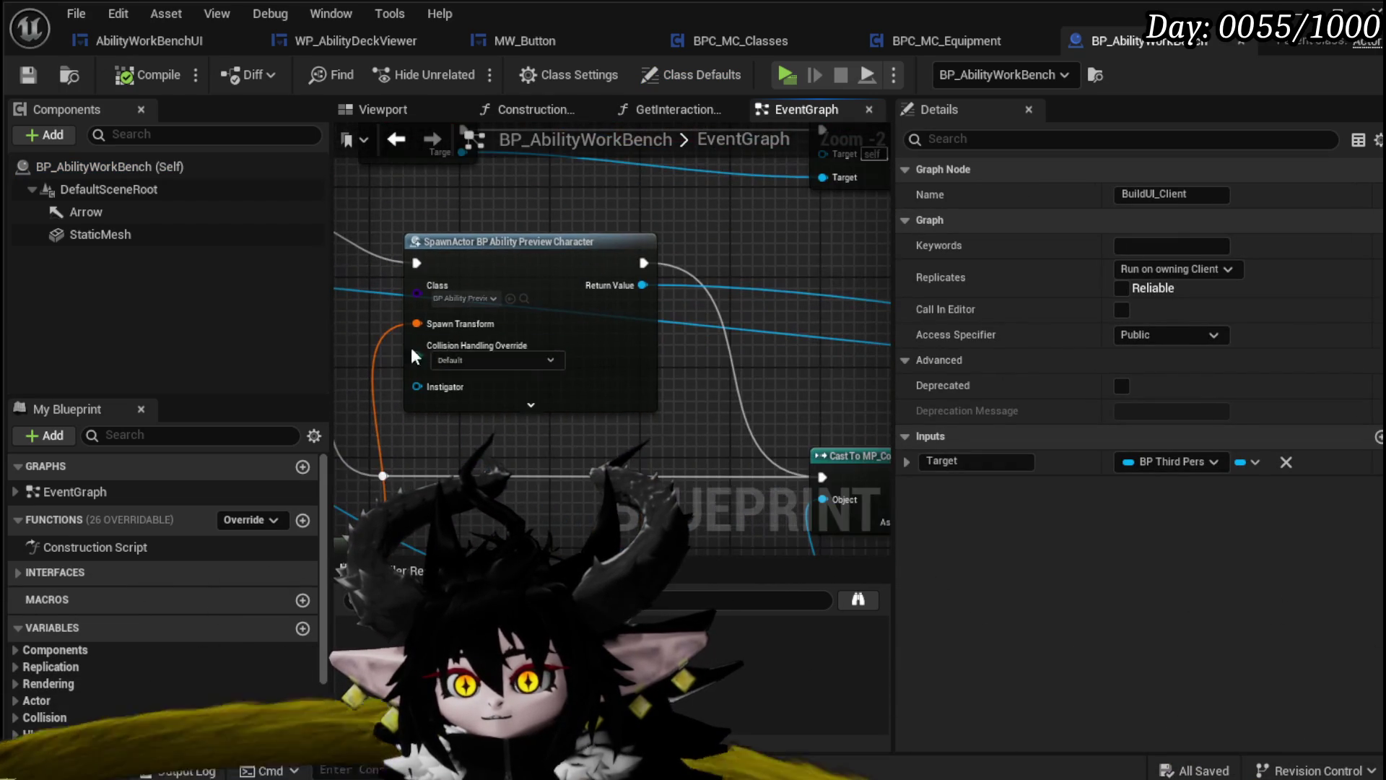
{"action": "mouse_move", "coordinate": [713, 433]}
{"action": "left_mouse_down"}
{"action": "mouse_move", "coordinate": [425, 291]}
{"action": "mouse_move", "coordinate": [342, 282]}
{"action": "left_mouse_up"}
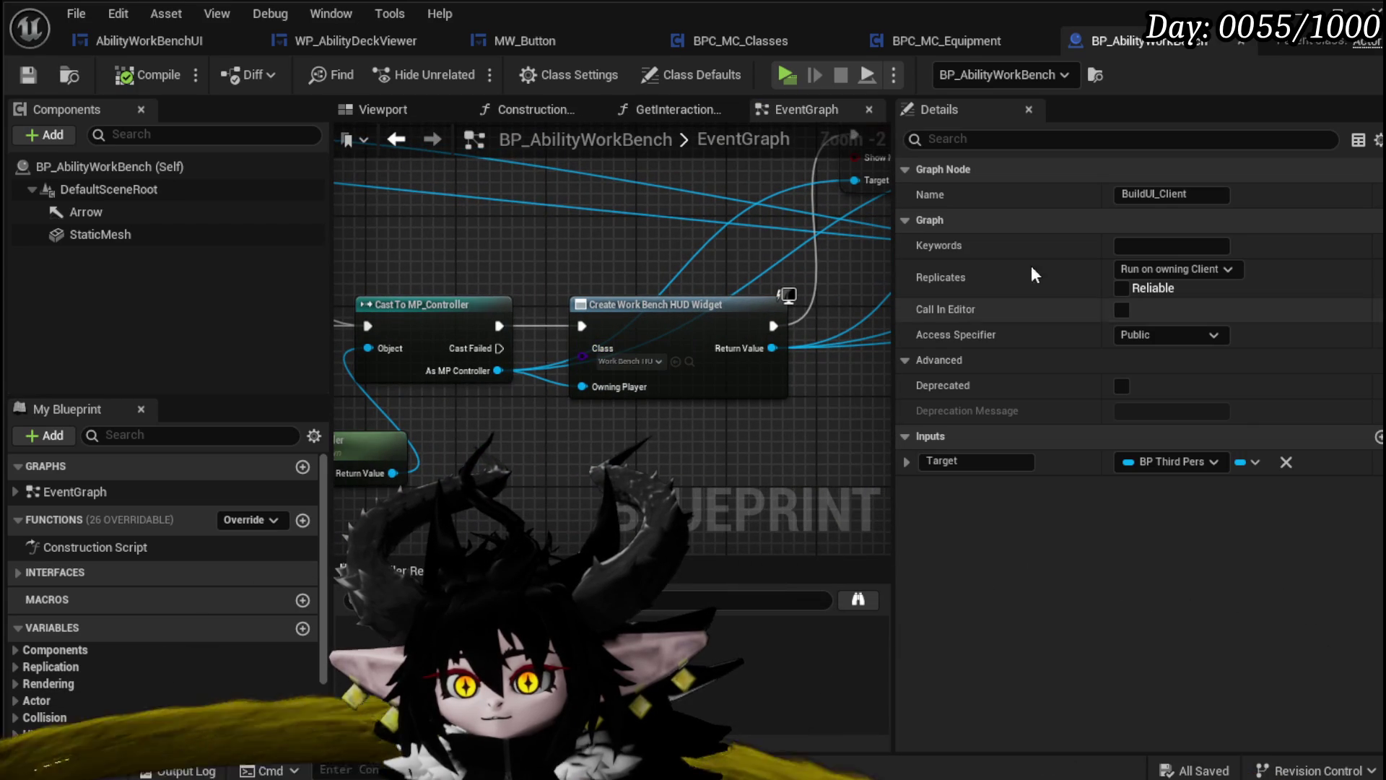
{"action": "left_click", "coordinate": [689, 361]}
{"action": "double_click", "coordinate": [339, 636]}
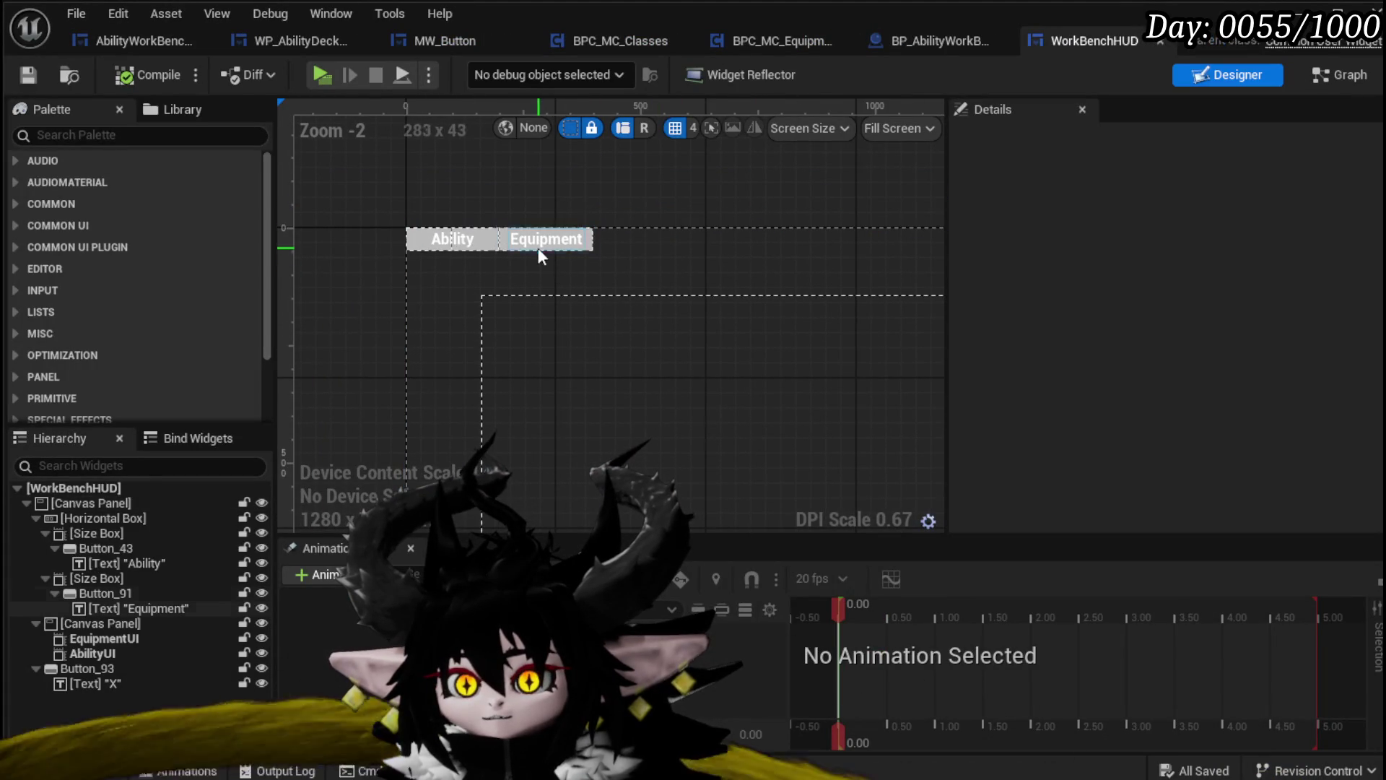
Delete the Equipment button and its orphaned Button_91 press nodes, then compile and save
{"action": "left_click", "coordinate": [553, 258]}
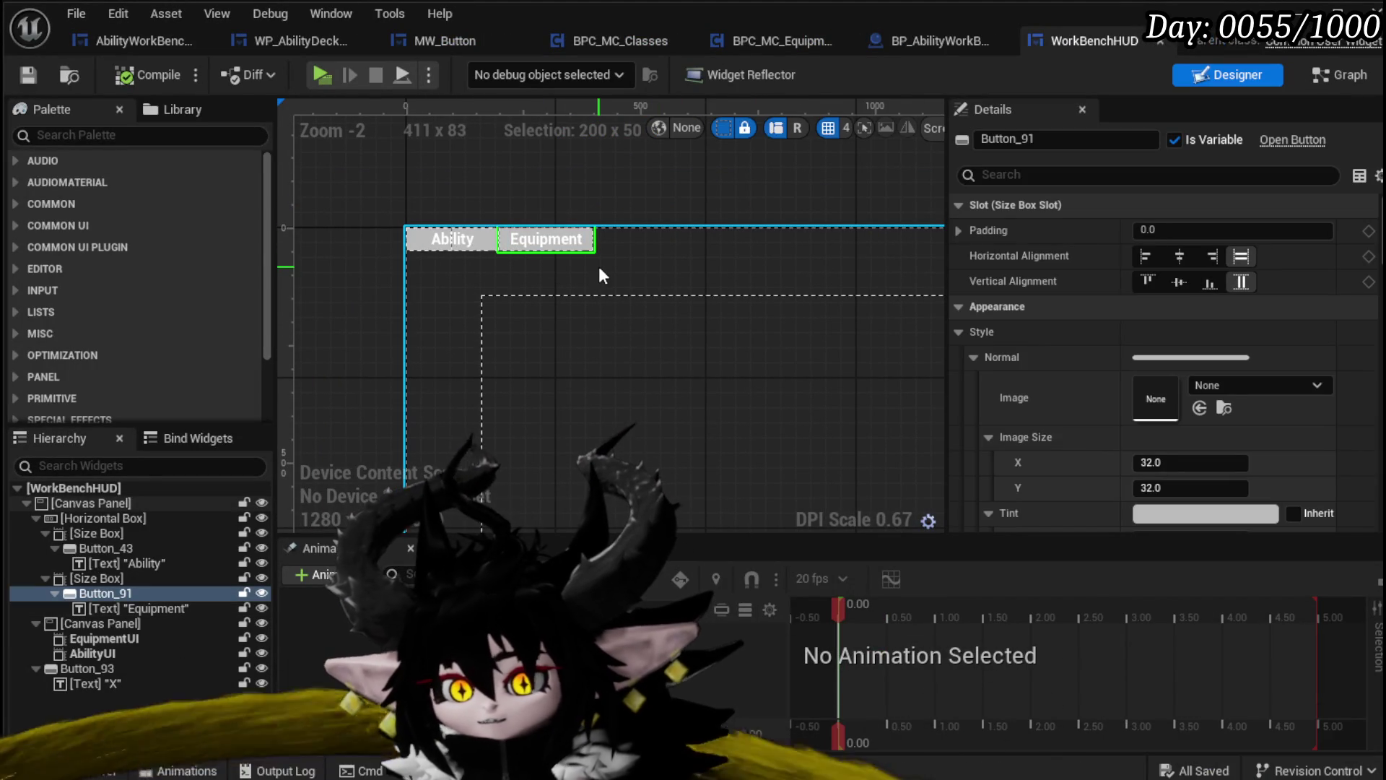
{"action": "key", "text": "Delete"}
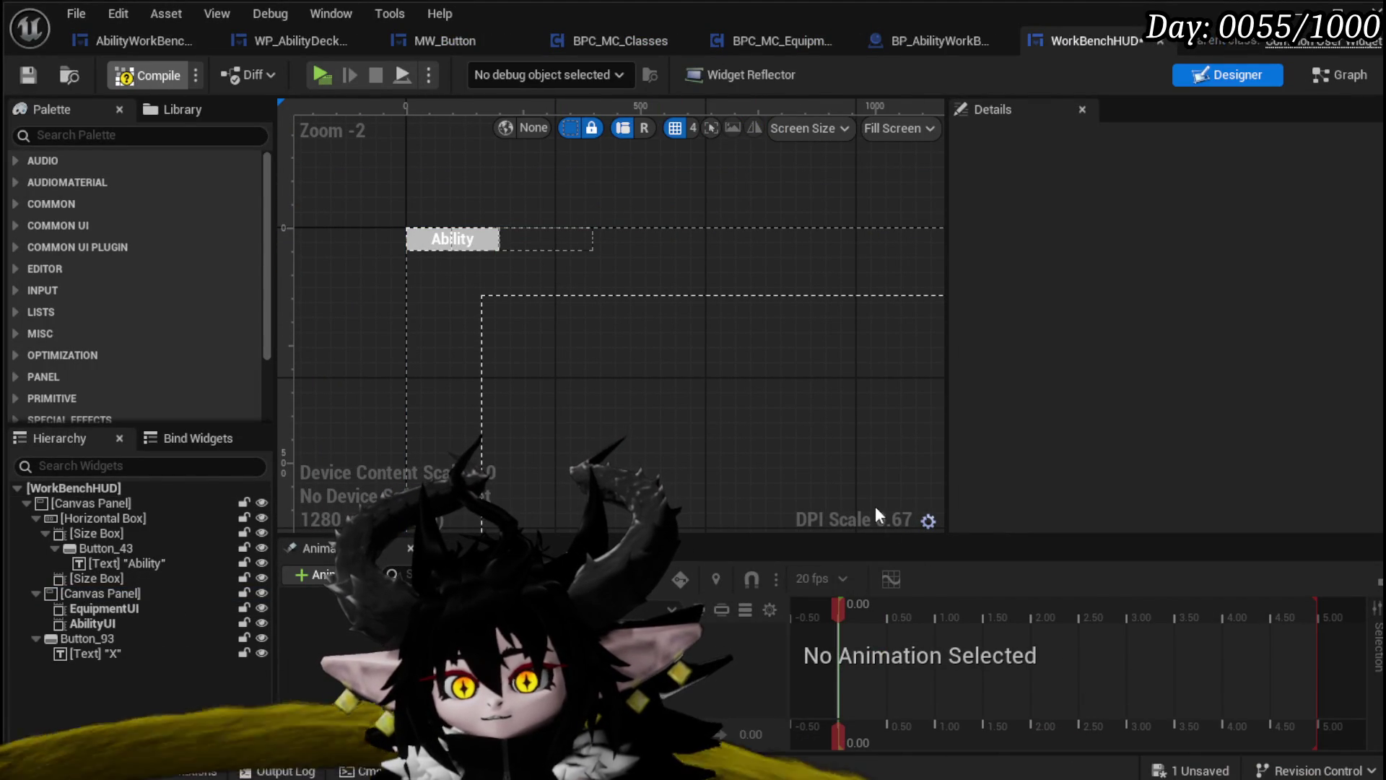
{"action": "key", "text": "F7"}
{"action": "left_click", "coordinate": [650, 583]}
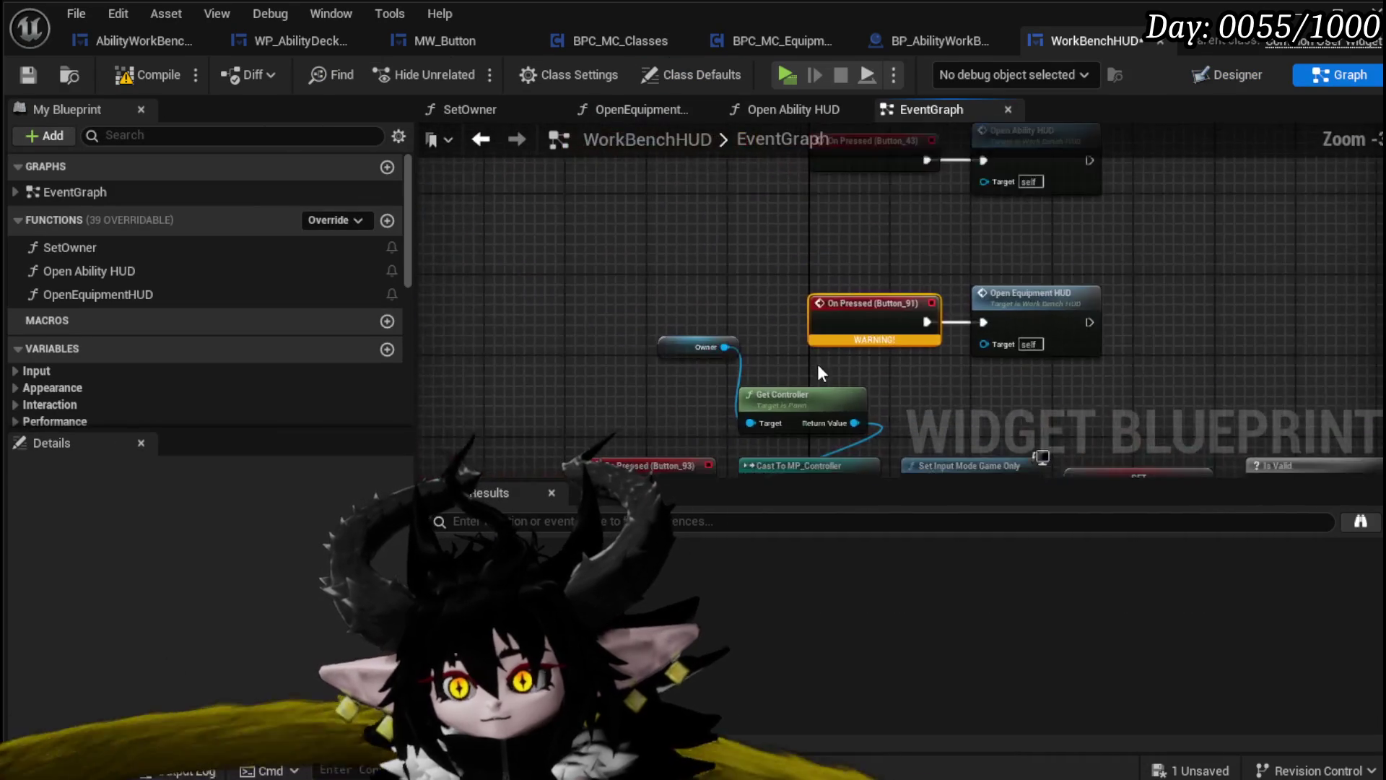
{"action": "left_click", "coordinate": [891, 340]}
{"action": "key", "text": "Delete"}
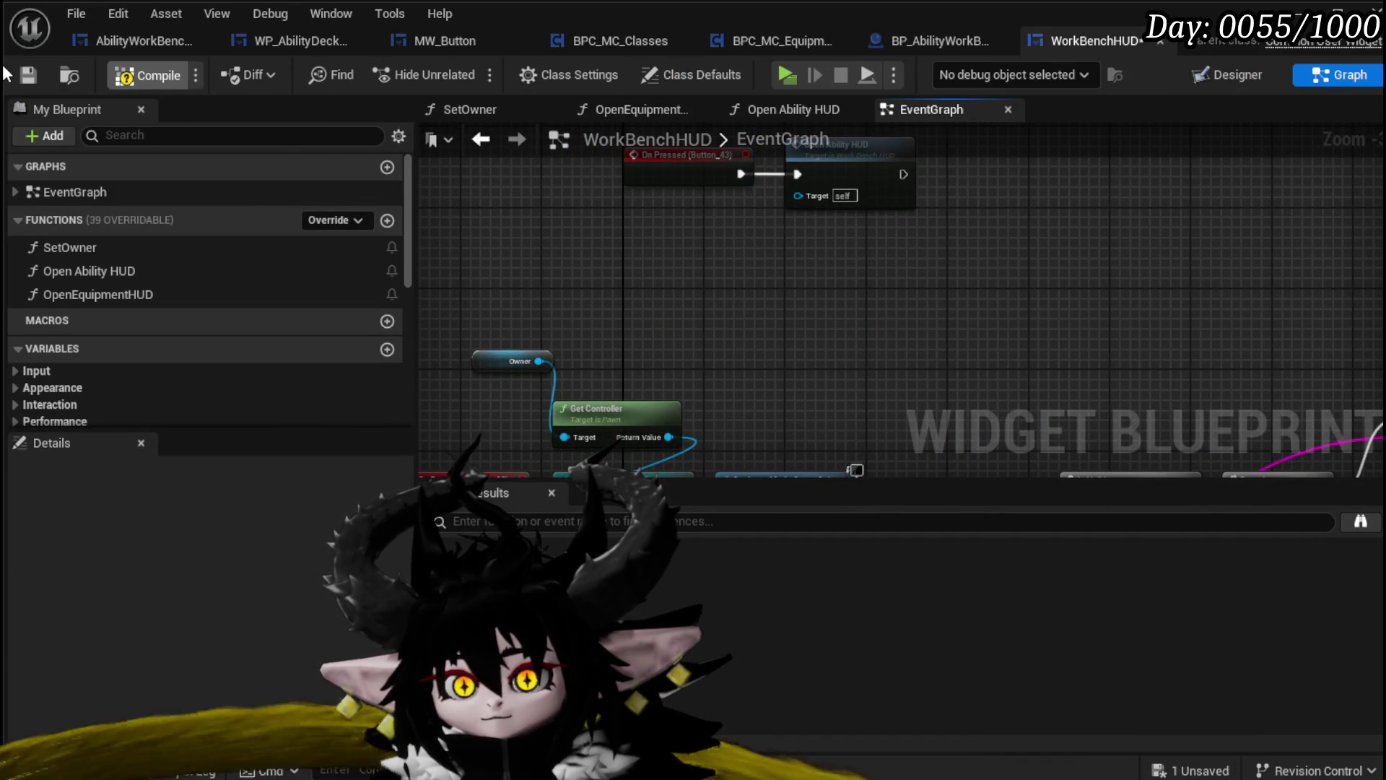
{"action": "left_click", "coordinate": [28, 74]}
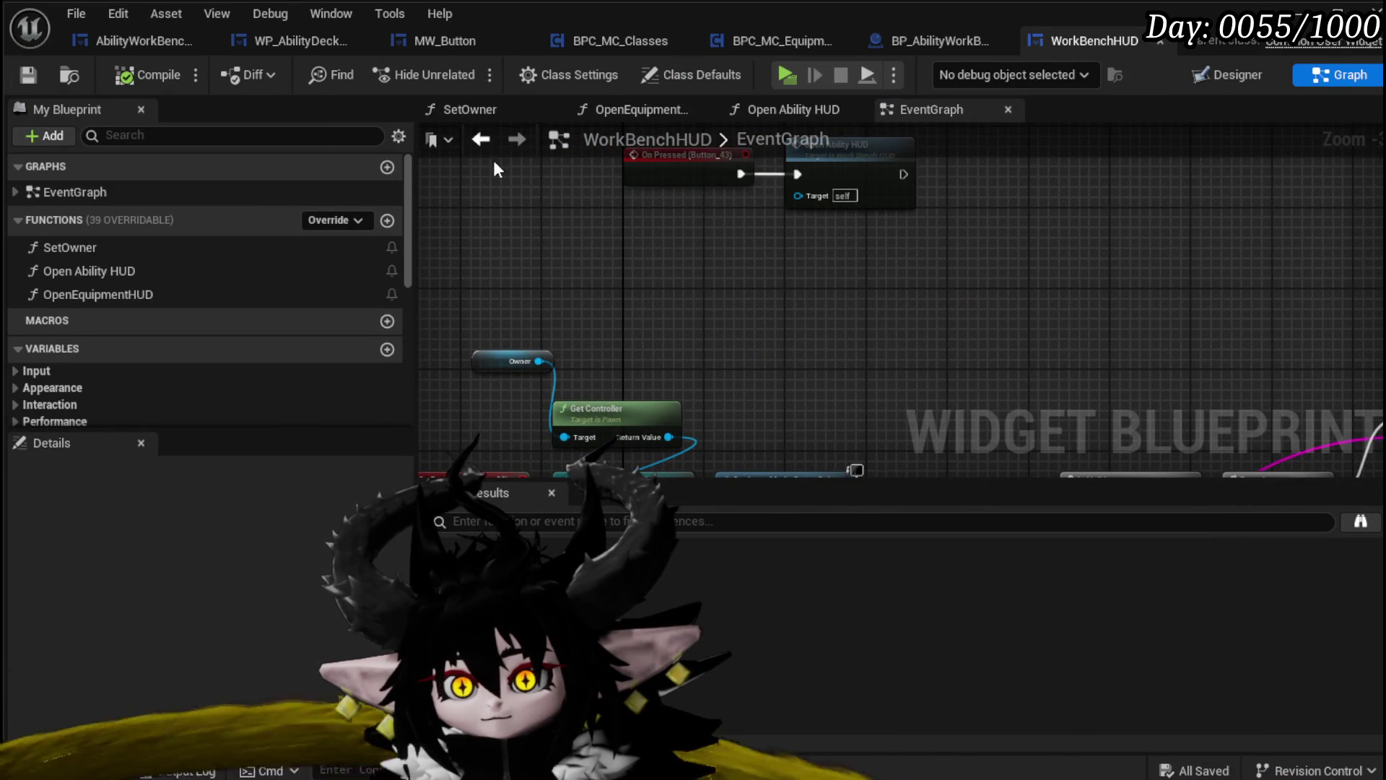
{"action": "left_click", "coordinate": [482, 140]}
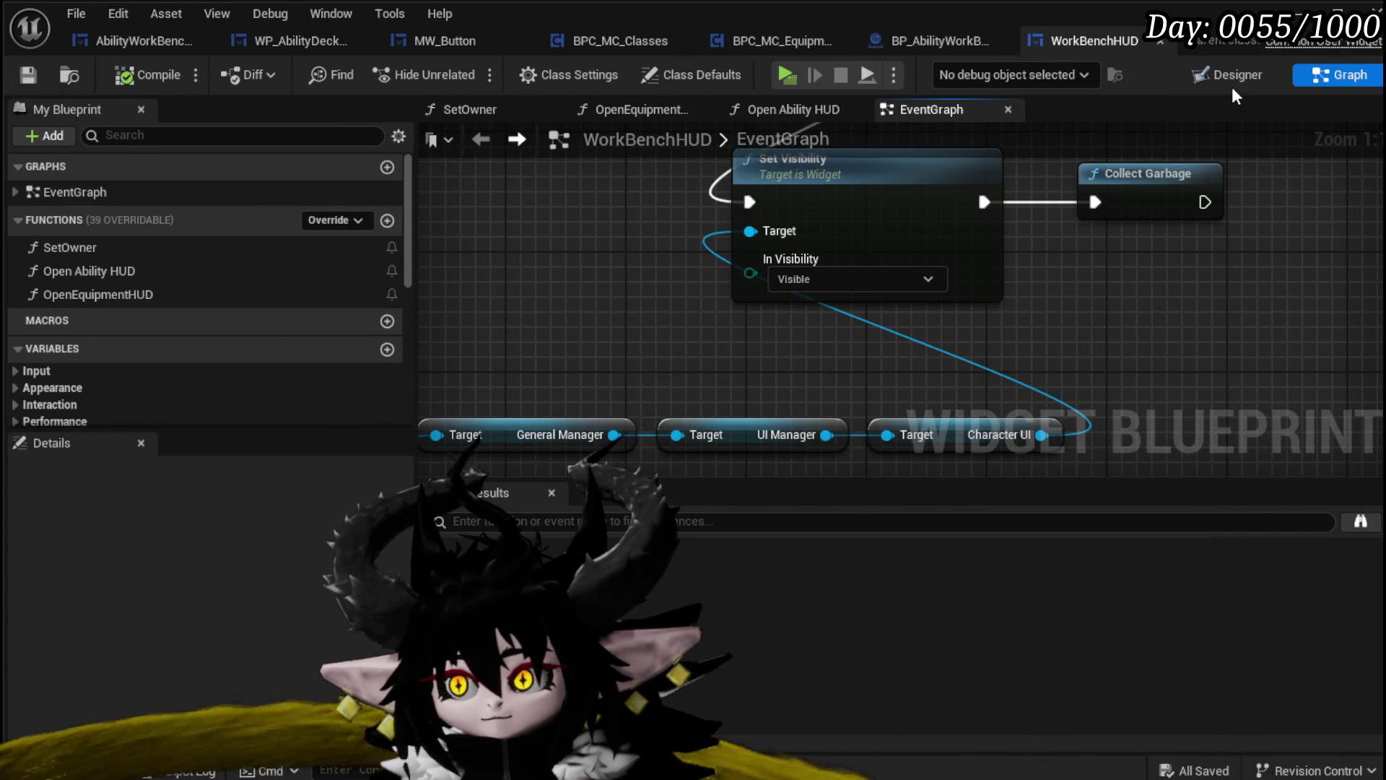
Search the palette for MW and drop an MW Button into the empty size box
{"action": "left_click", "coordinate": [1233, 76]}
{"action": "scroll", "coordinate": [417, 211], "scroll_direction": "up", "scroll_amount": 4}
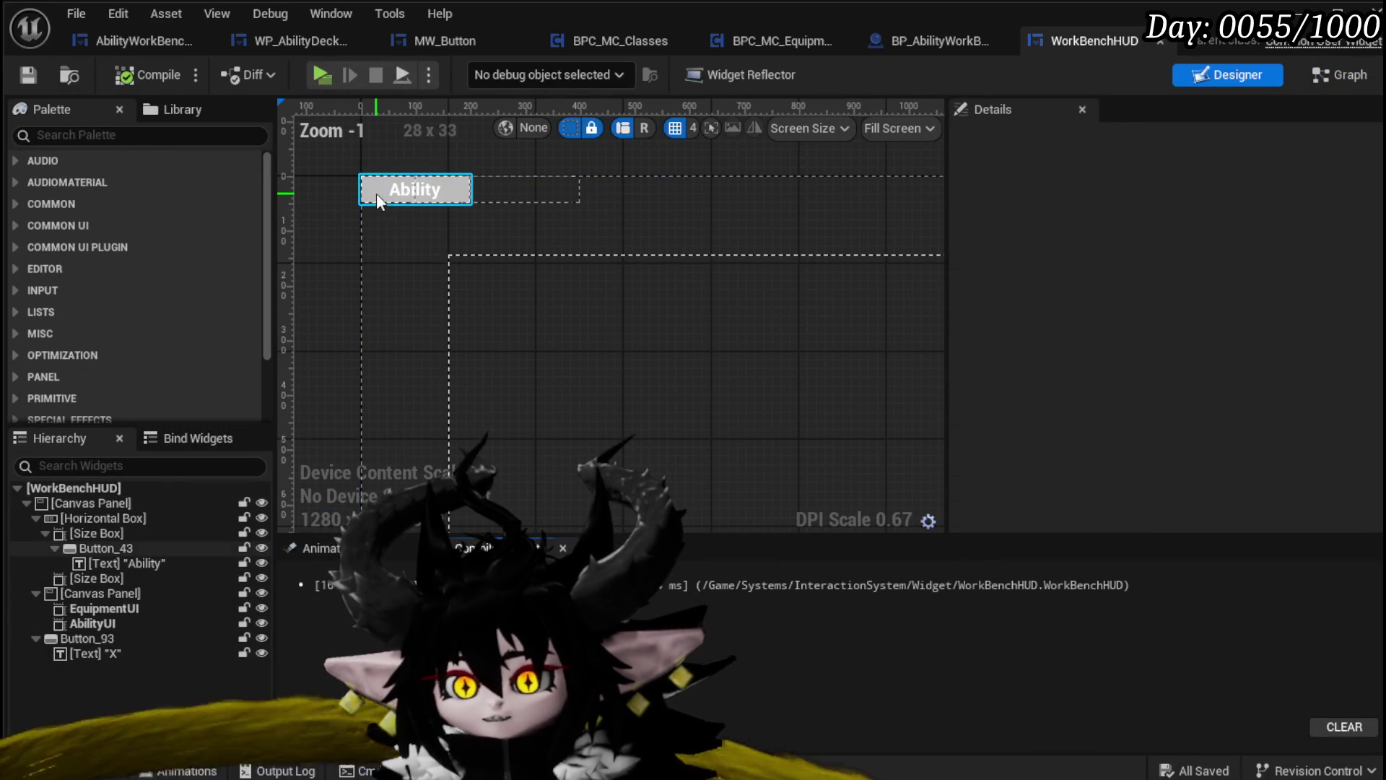
{"action": "left_click", "coordinate": [377, 195]}
{"action": "left_click", "coordinate": [79, 132]}
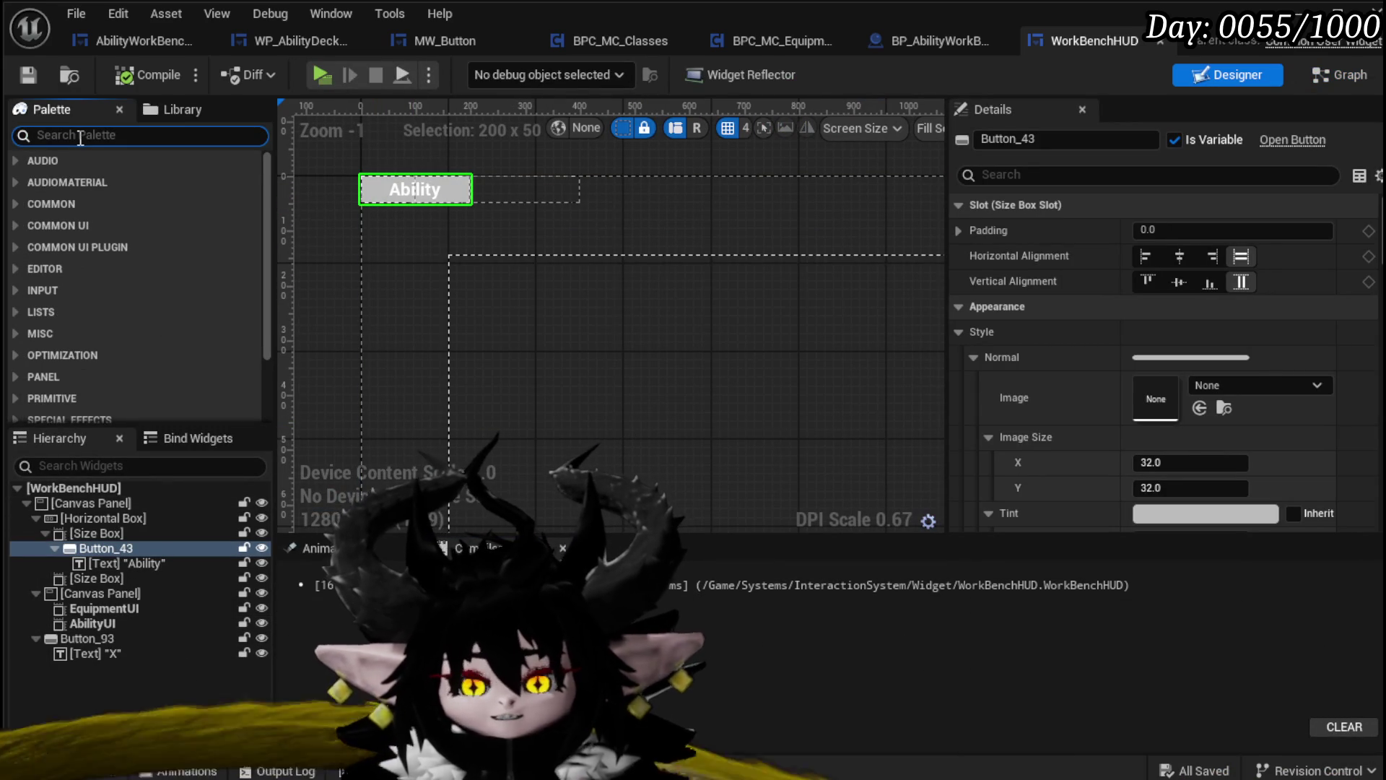
{"action": "type", "text": "MW"}
{"action": "mouse_move", "coordinate": [95, 183]}
{"action": "left_mouse_down"}
{"action": "mouse_move", "coordinate": [153, 563]}
{"action": "mouse_move", "coordinate": [505, 272]}
{"action": "mouse_move", "coordinate": [513, 200]}
{"action": "left_mouse_up"}
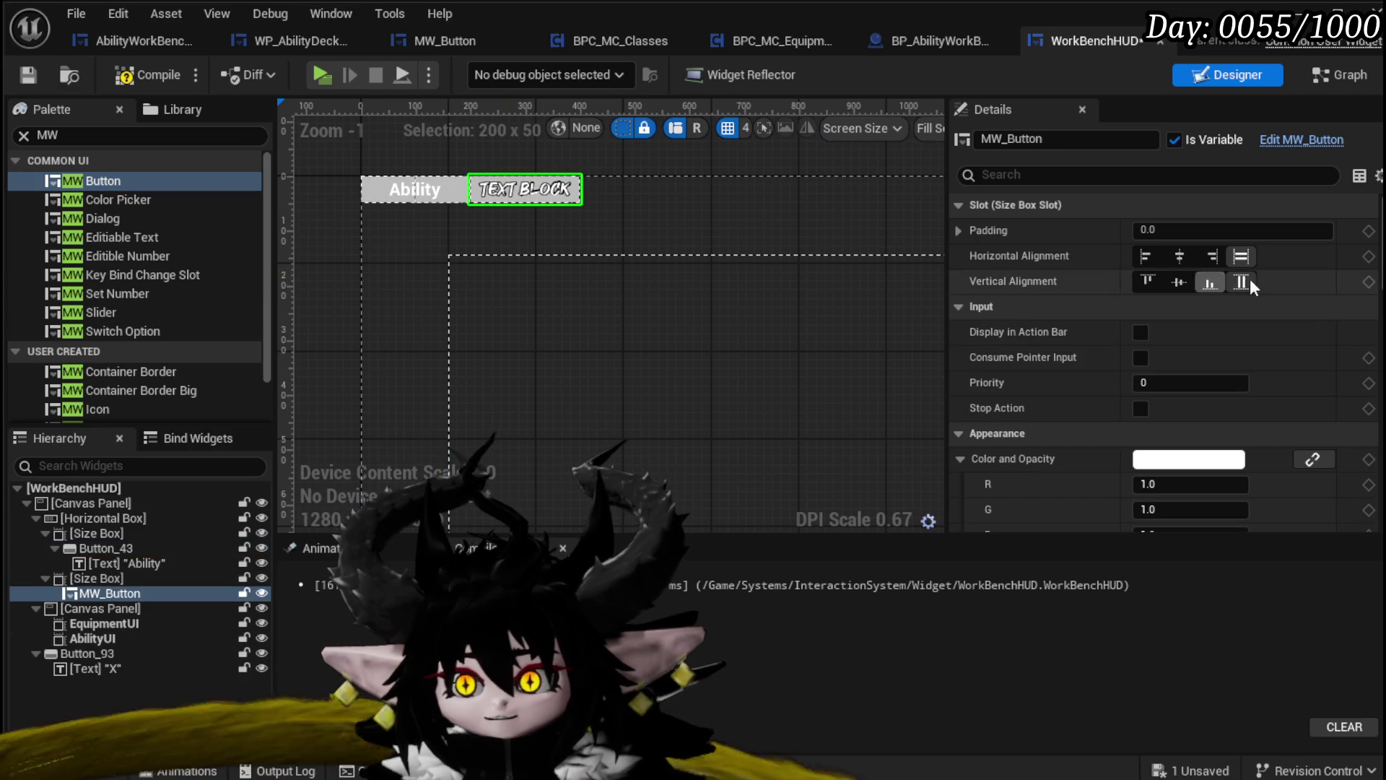
Set the MW Button's Name to Ability, then compile and save
{"action": "scroll", "coordinate": [1373, 417], "scroll_direction": "down", "scroll_amount": 10}
{"action": "scroll", "coordinate": [1374, 418], "scroll_direction": "down", "scroll_amount": 6}
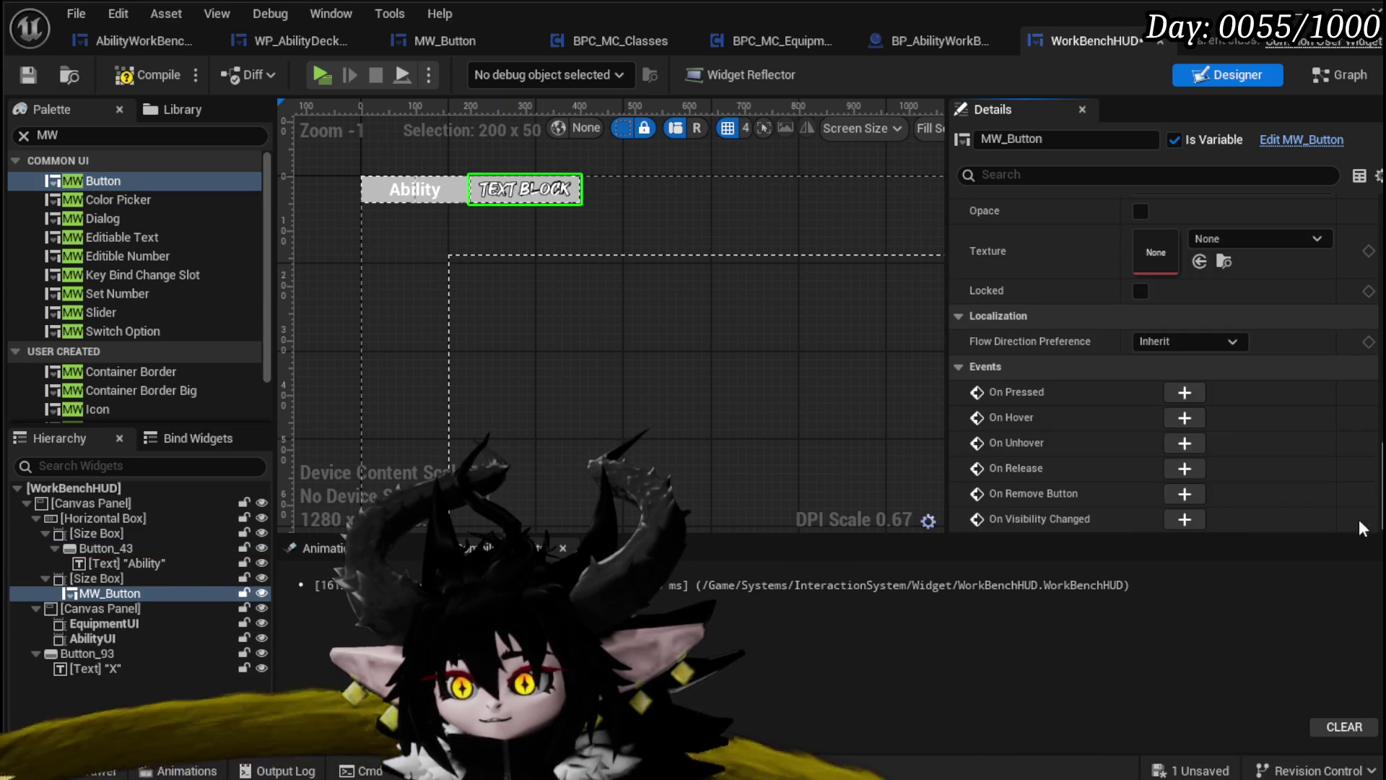
{"action": "scroll", "coordinate": [1148, 361], "scroll_direction": "up", "scroll_amount": 2}
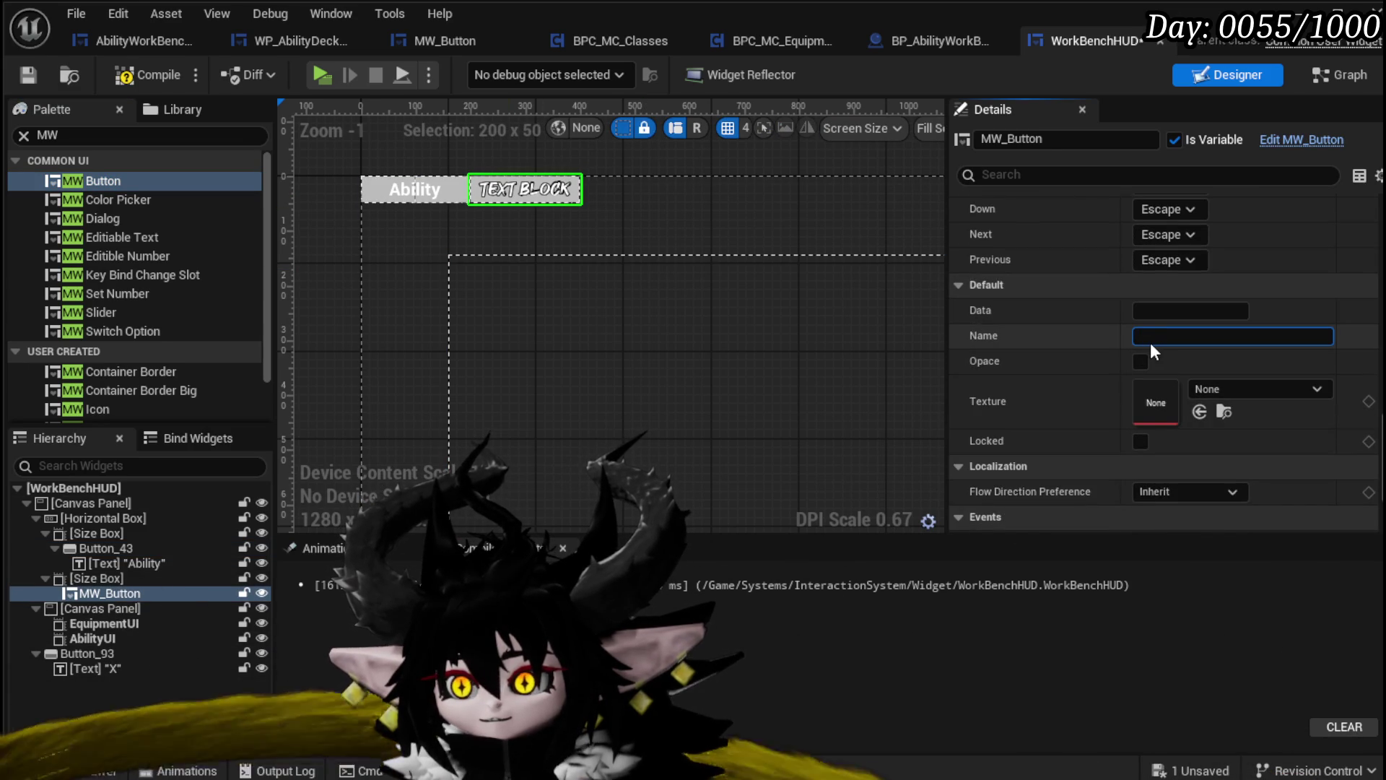
{"action": "type", "text": "Ability"}
{"action": "key", "text": "Return"}
{"action": "left_click", "coordinate": [163, 81]}
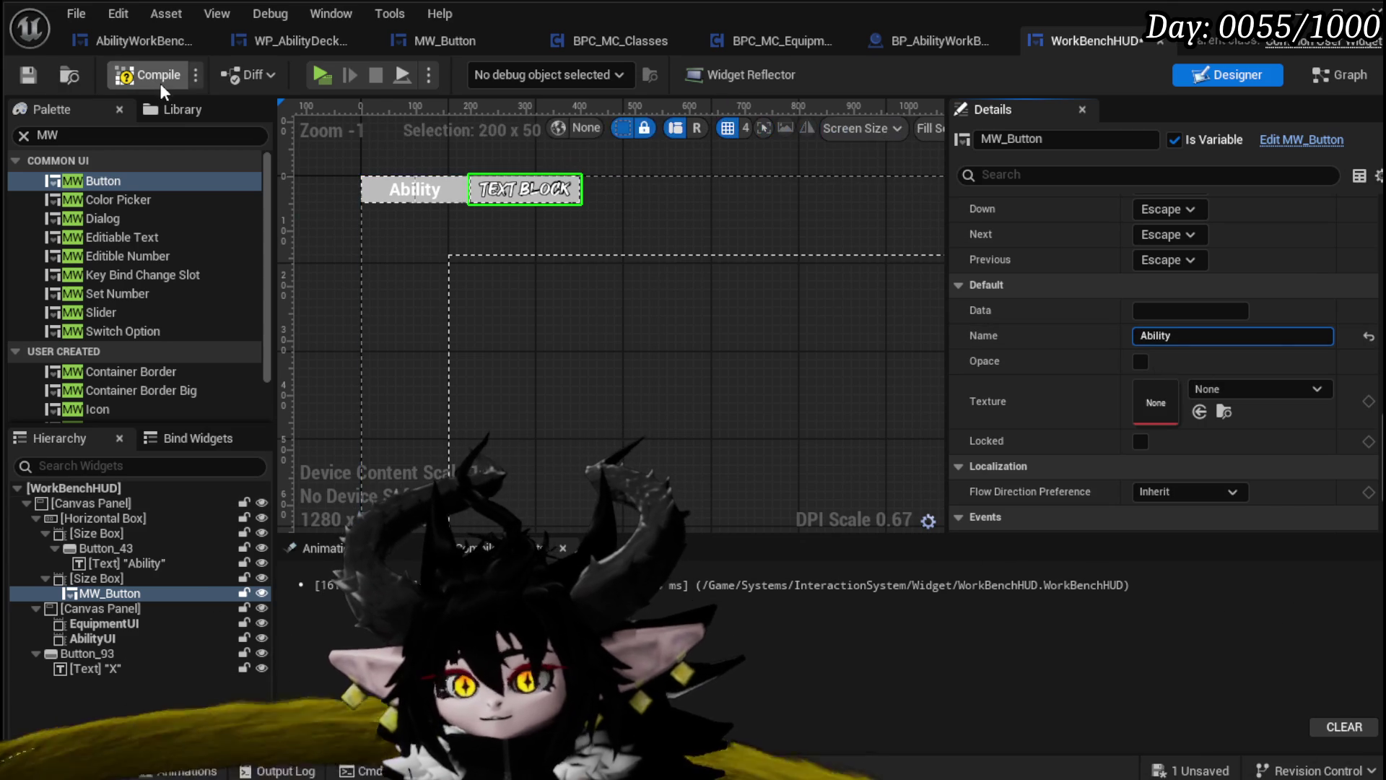
{"action": "left_click", "coordinate": [28, 74]}
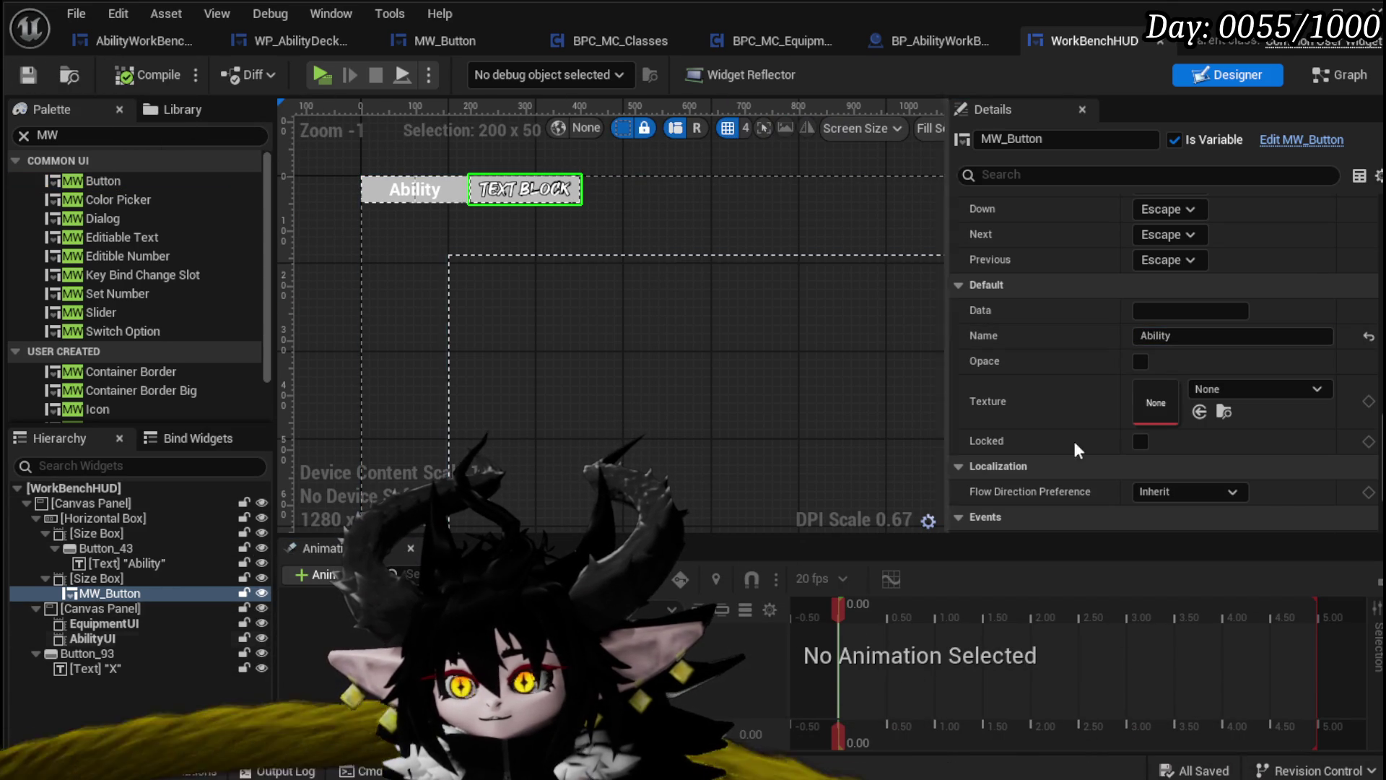
Add an On Pressed event for MW_Button and place it beside the Button_43 event
{"action": "left_click", "coordinate": [454, 202]}
{"action": "scroll", "coordinate": [1192, 361], "scroll_direction": "down", "scroll_amount": 10}
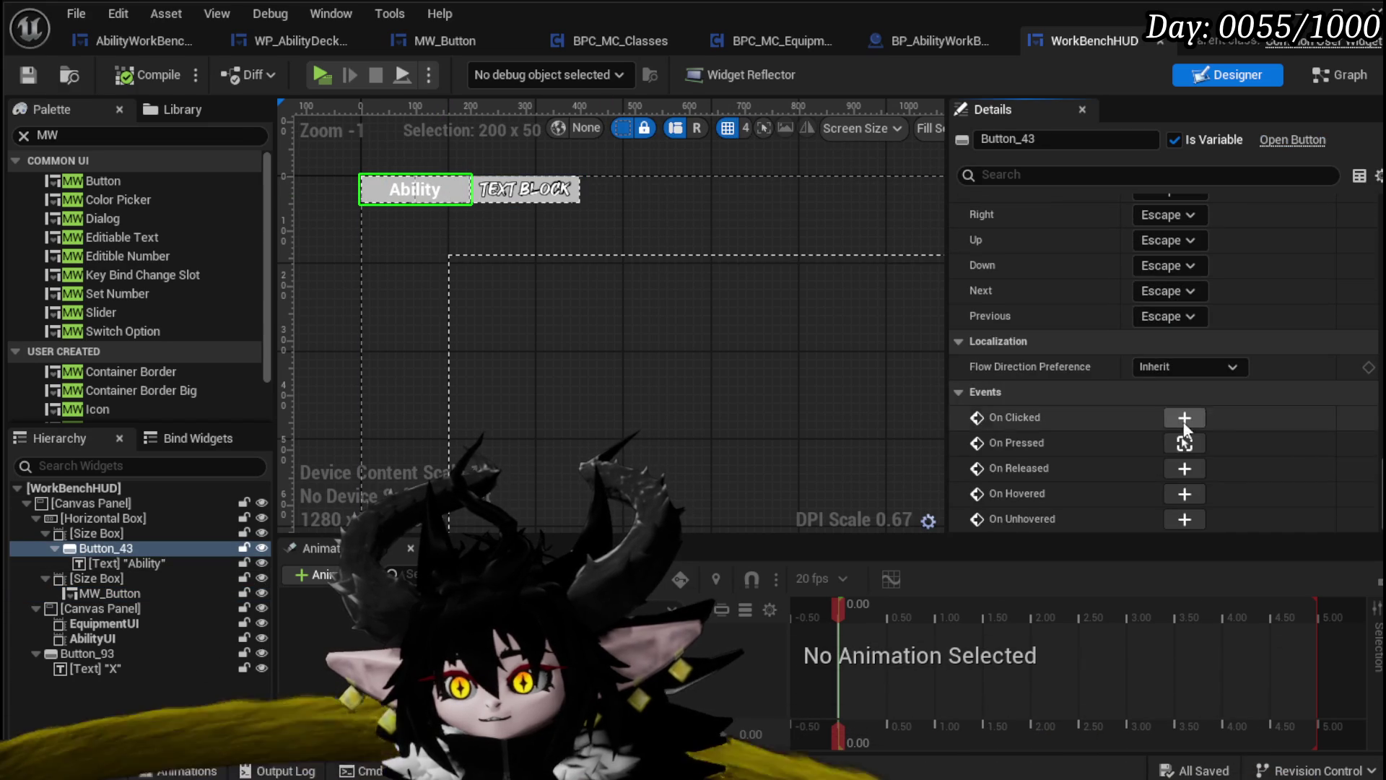
{"action": "left_click", "coordinate": [1184, 443]}
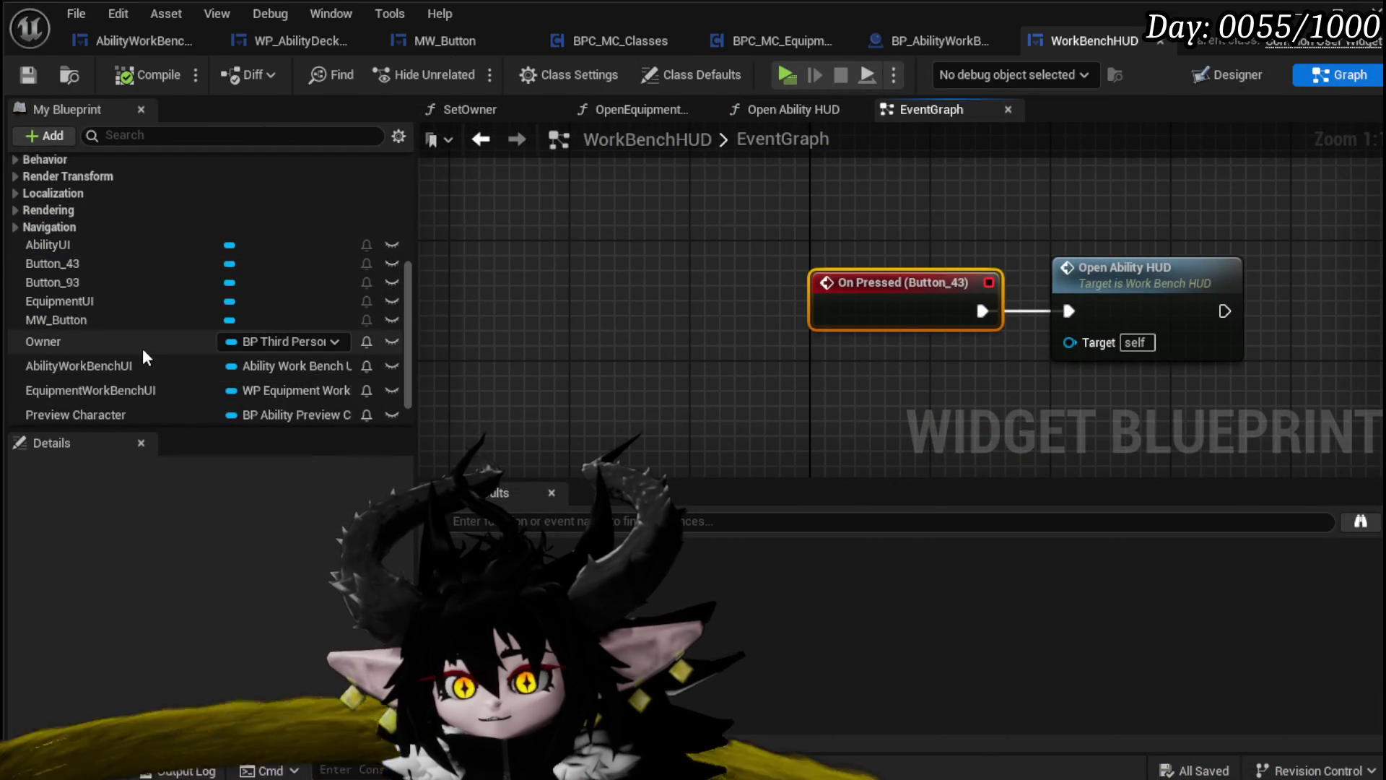
{"action": "scroll", "coordinate": [193, 279], "scroll_direction": "down", "scroll_amount": 2}
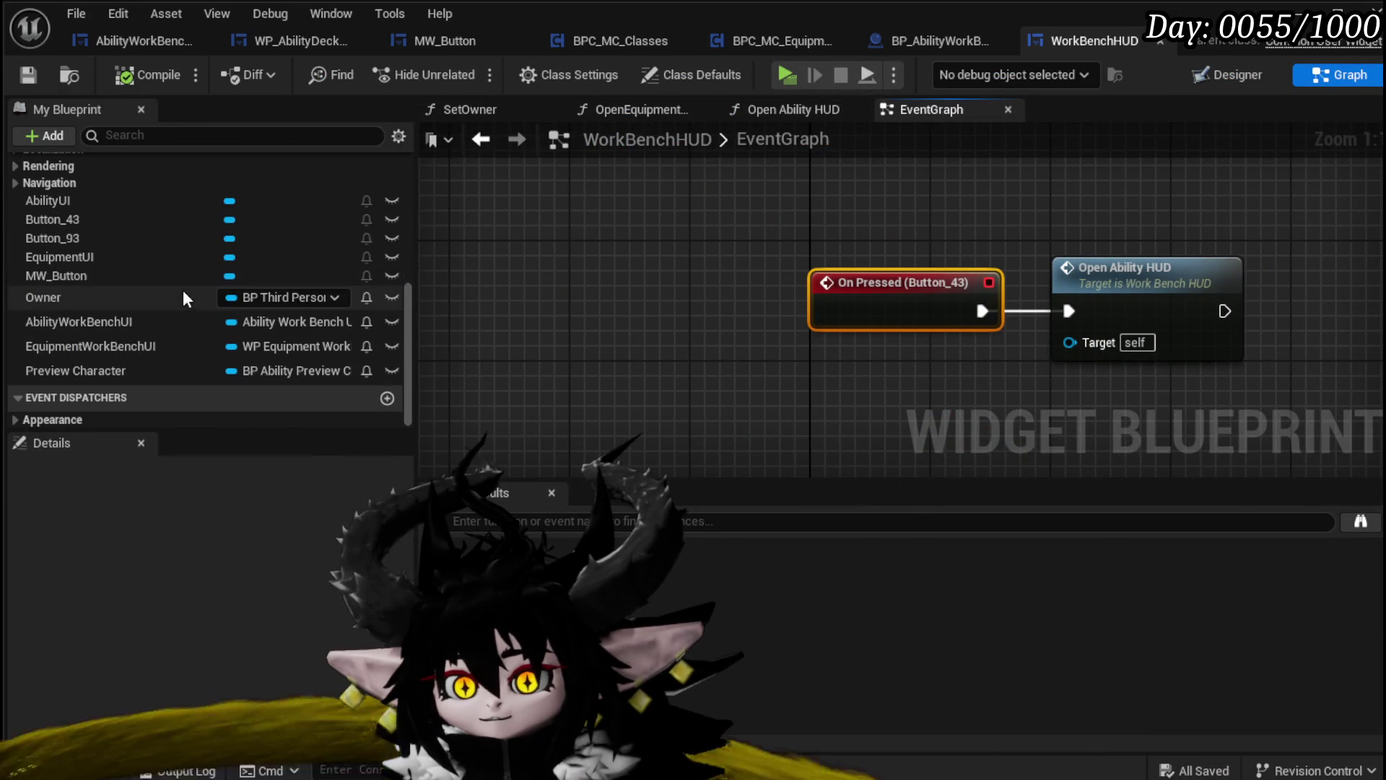
{"action": "left_click", "coordinate": [167, 275]}
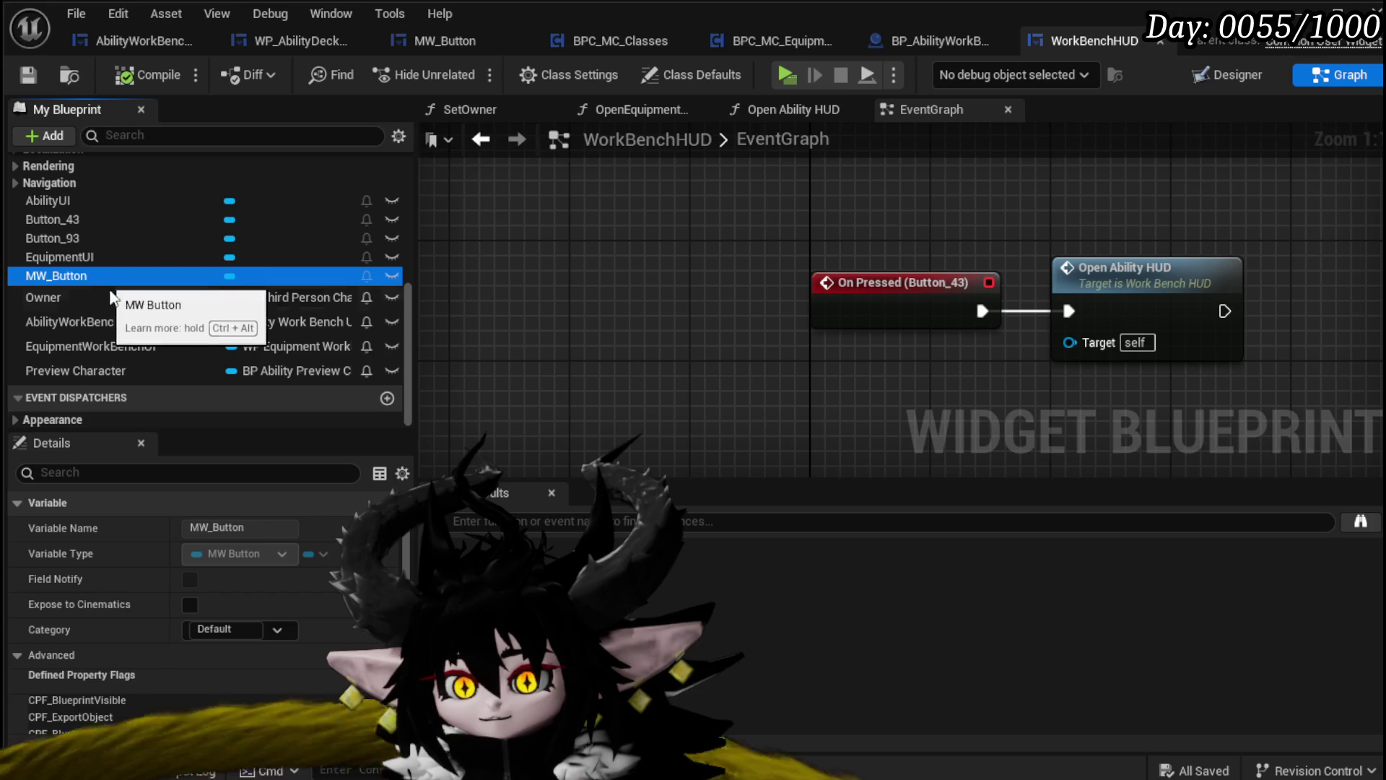
{"action": "scroll", "coordinate": [215, 588], "scroll_direction": "down", "scroll_amount": 5}
{"action": "left_click", "coordinate": [231, 594]}
{"action": "scroll", "coordinate": [865, 270], "scroll_direction": "down", "scroll_amount": 8}
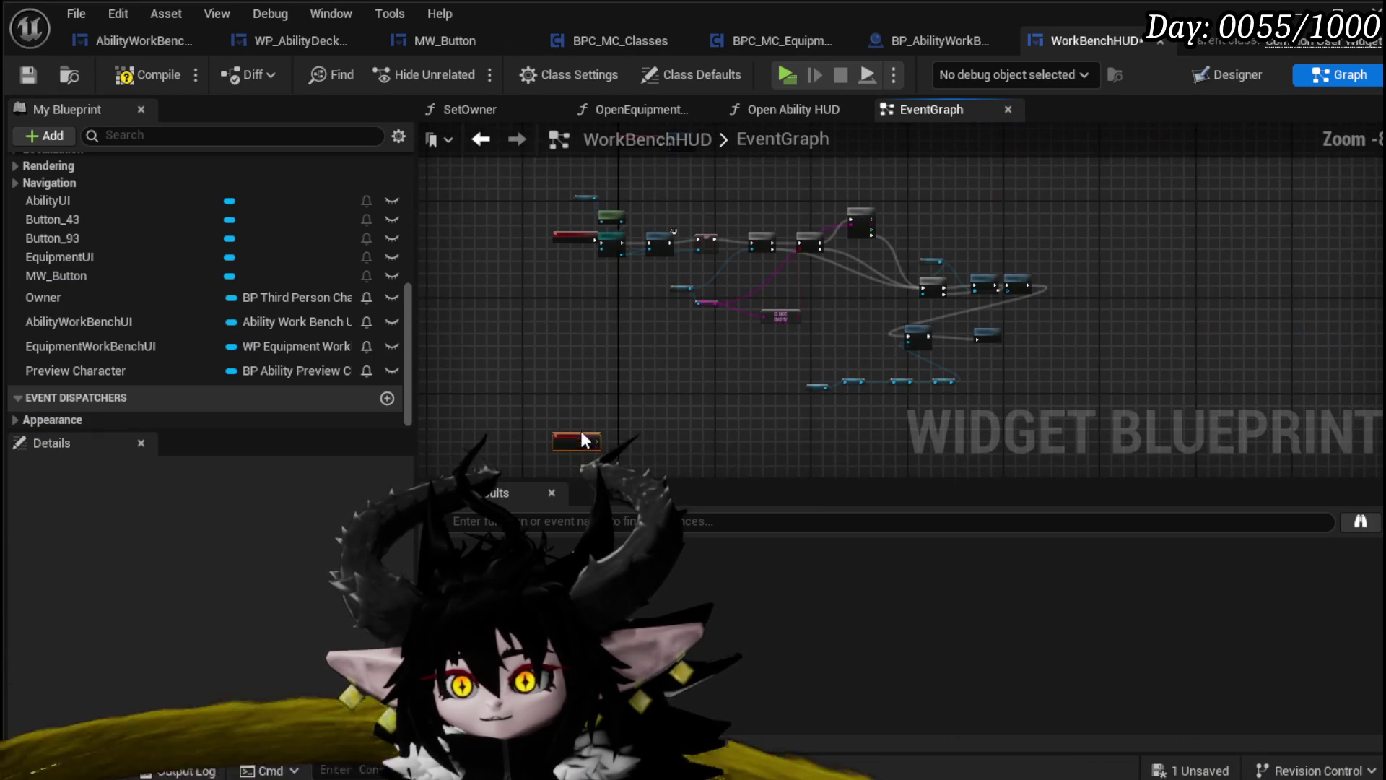
{"action": "mouse_move", "coordinate": [582, 433]}
{"action": "left_mouse_down"}
{"action": "mouse_move", "coordinate": [843, 189]}
{"action": "mouse_move", "coordinate": [891, 201]}
{"action": "left_mouse_up"}
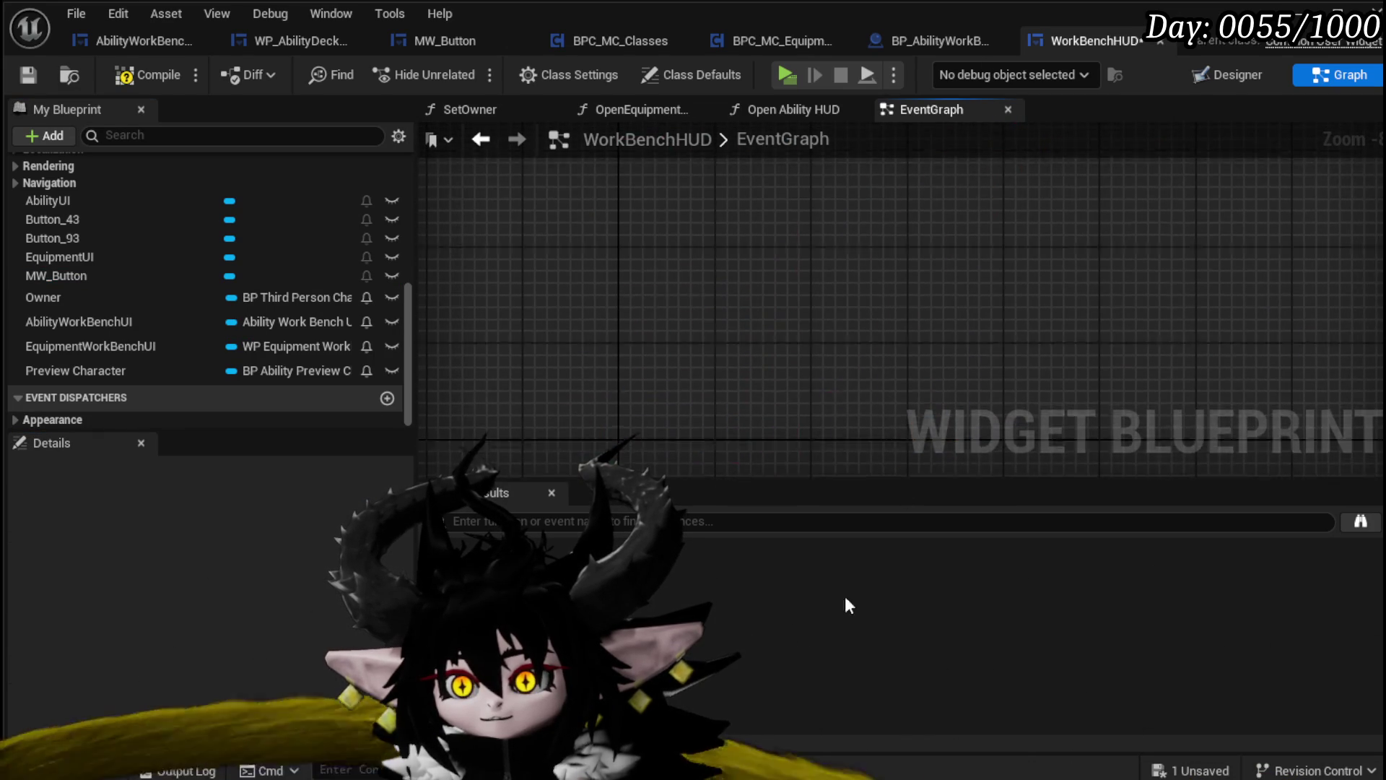
{"action": "scroll", "coordinate": [540, 275], "scroll_direction": "up", "scroll_amount": 5}
{"action": "mouse_move", "coordinate": [513, 364]}
{"action": "left_mouse_down"}
{"action": "mouse_move", "coordinate": [917, 390]}
{"action": "mouse_move", "coordinate": [1022, 284]}
{"action": "left_mouse_up"}
{"action": "scroll", "coordinate": [946, 352], "scroll_direction": "up", "scroll_amount": 3}
Delete the Button_43 press event, wire MW_Button's event into Open Ability HUD, compile and save
{"action": "left_click", "coordinate": [859, 256]}
{"action": "key", "text": "Delete"}
{"action": "left_click_drag", "start_coordinate": [768, 334], "coordinate": [769, 230]}
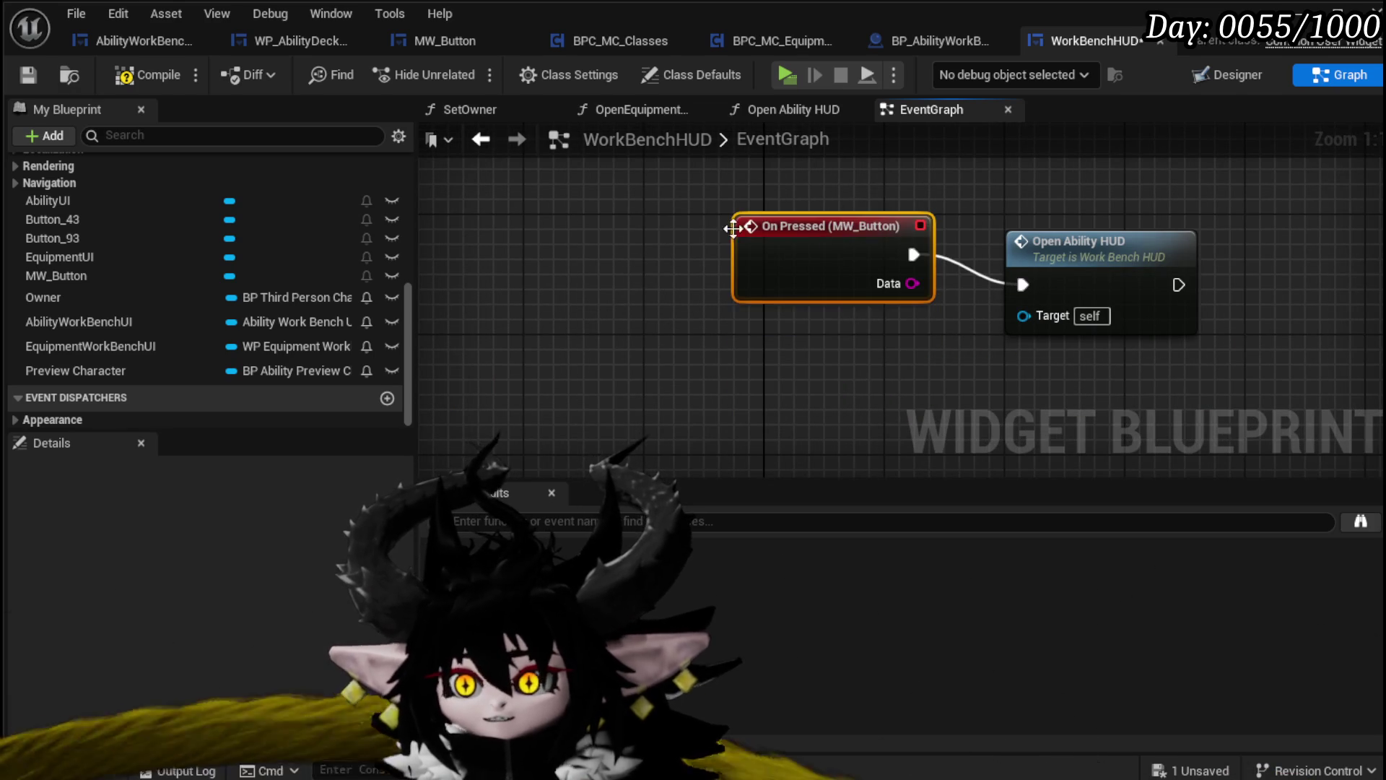
{"action": "left_click", "coordinate": [501, 205]}
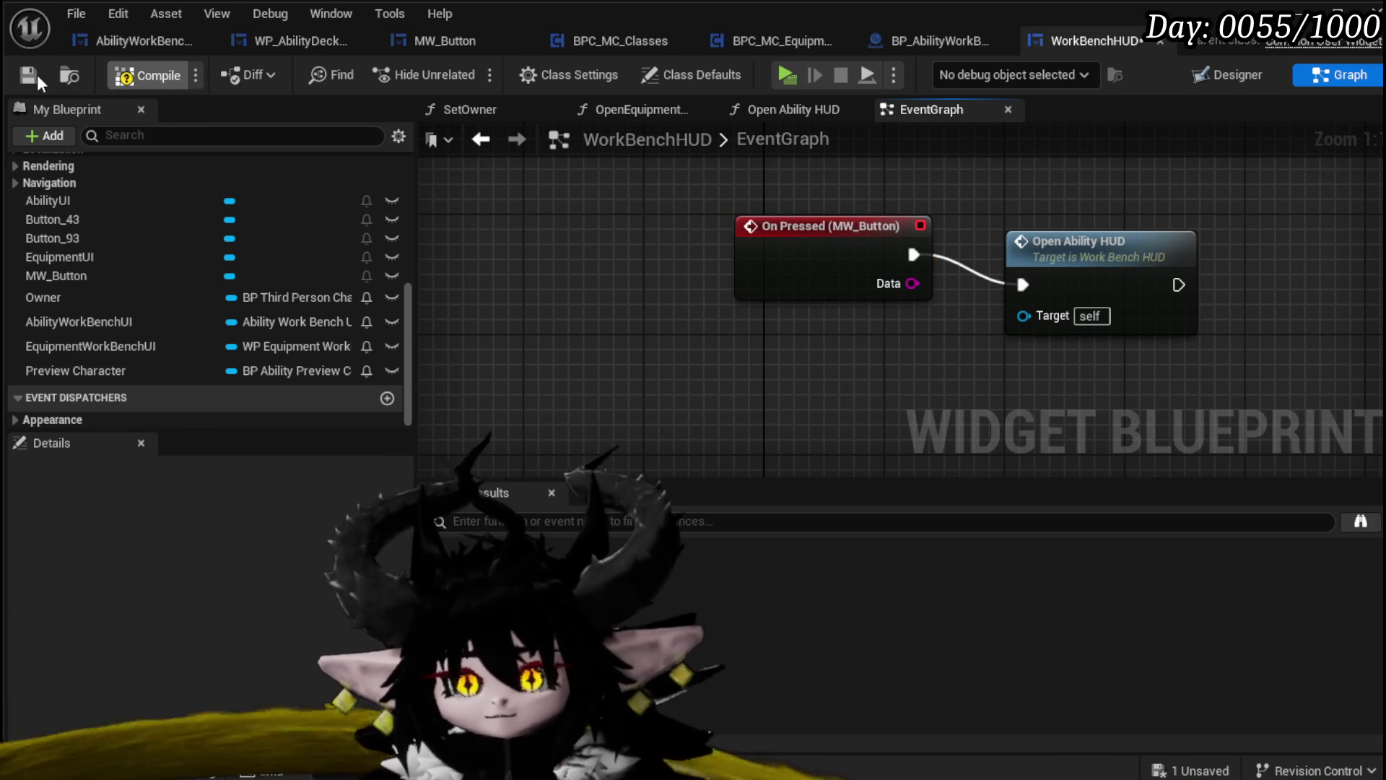
{"action": "left_click", "coordinate": [28, 75]}
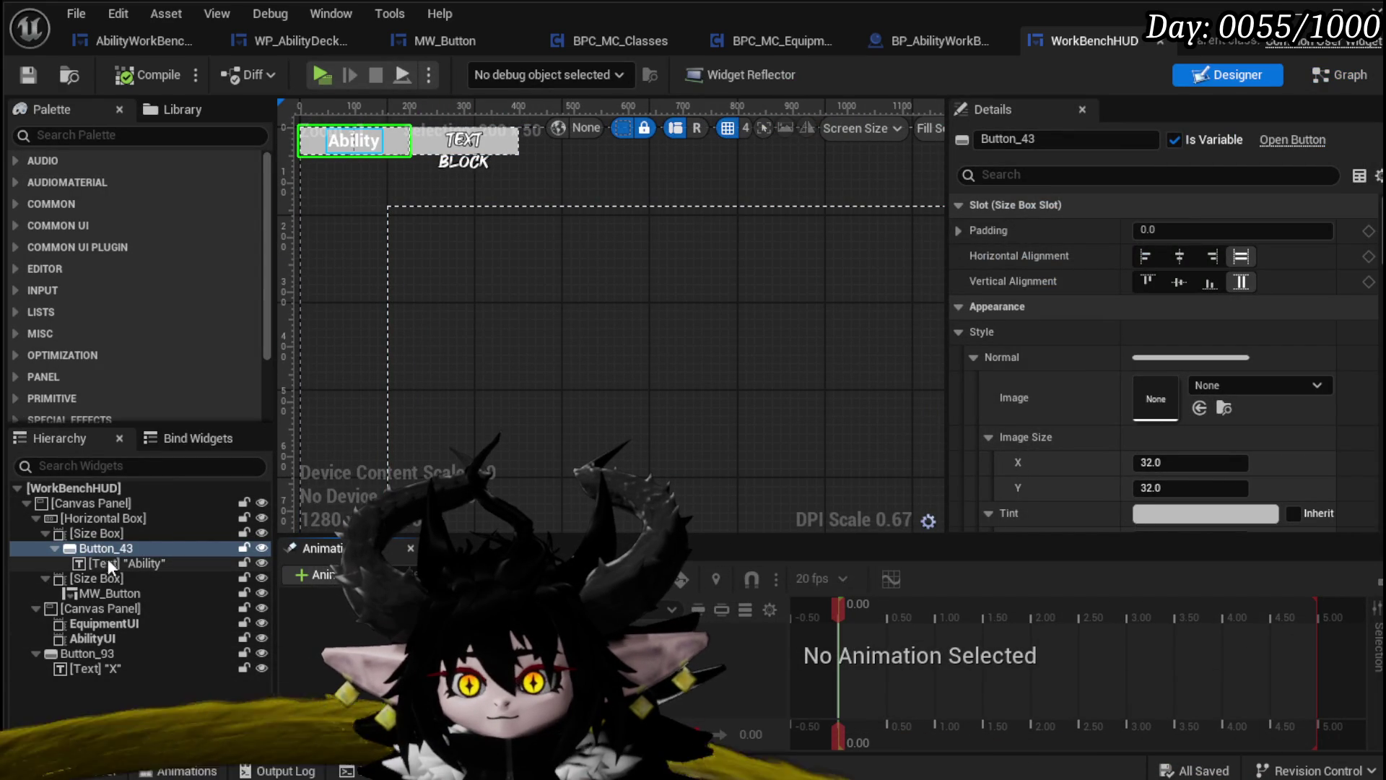
Delete the old Ability button and its now-empty size box, saving in between
{"action": "left_click", "coordinate": [115, 560]}
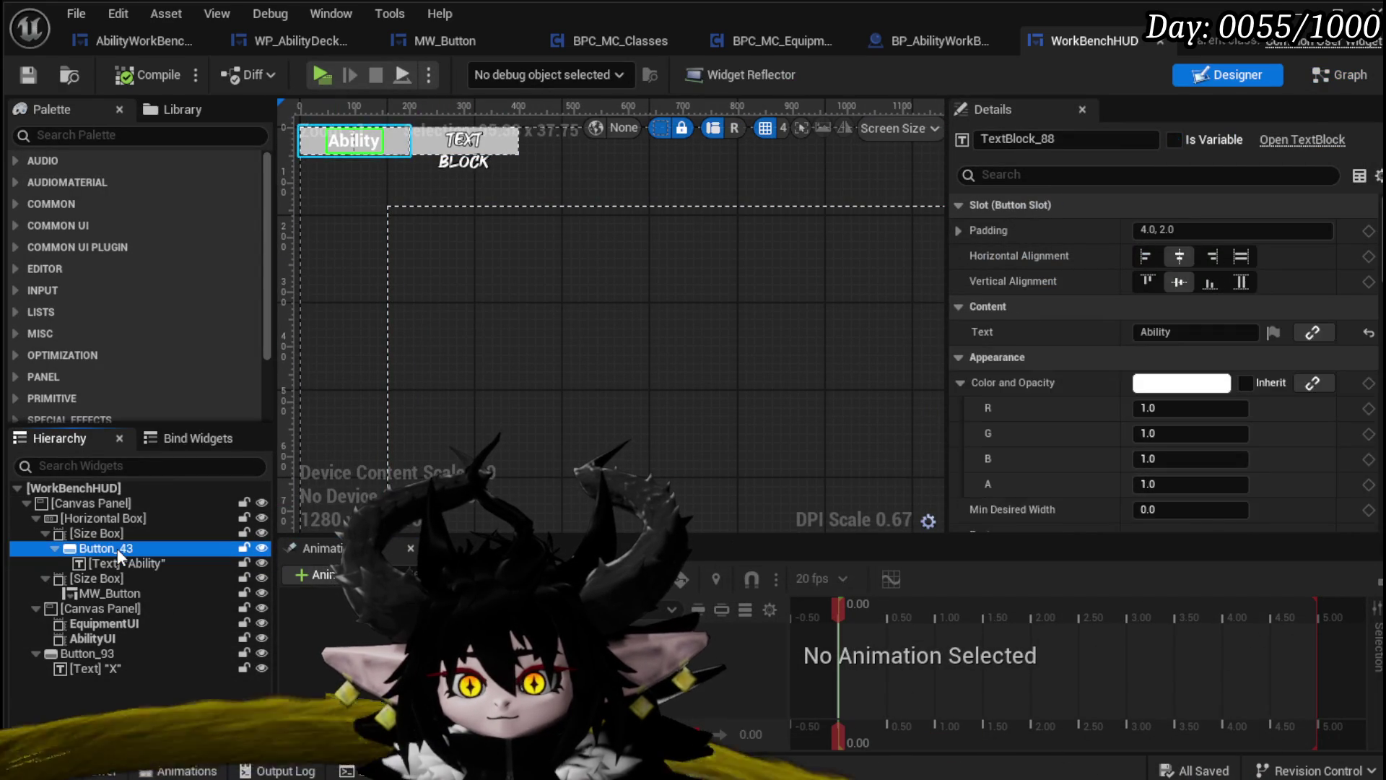
{"action": "key", "text": "Delete"}
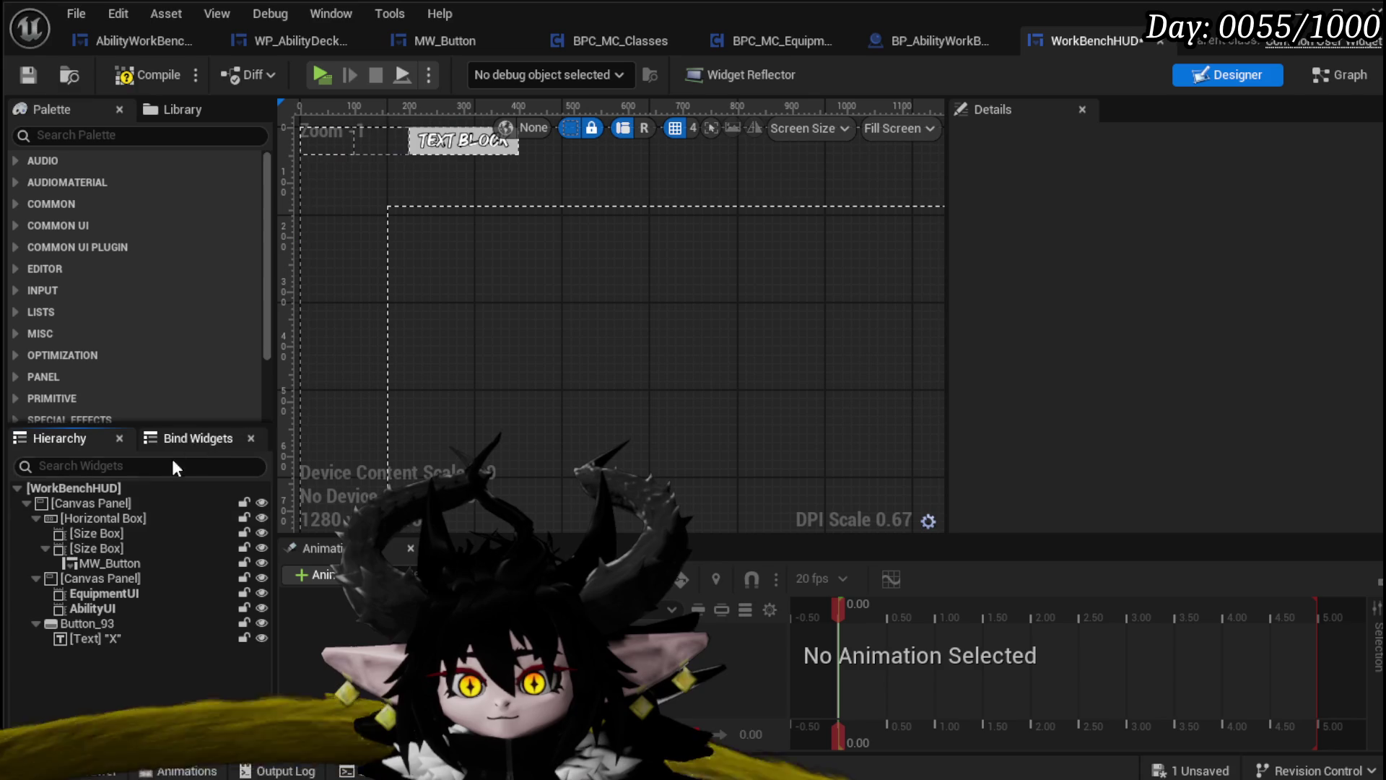
{"action": "left_click", "coordinate": [41, 80]}
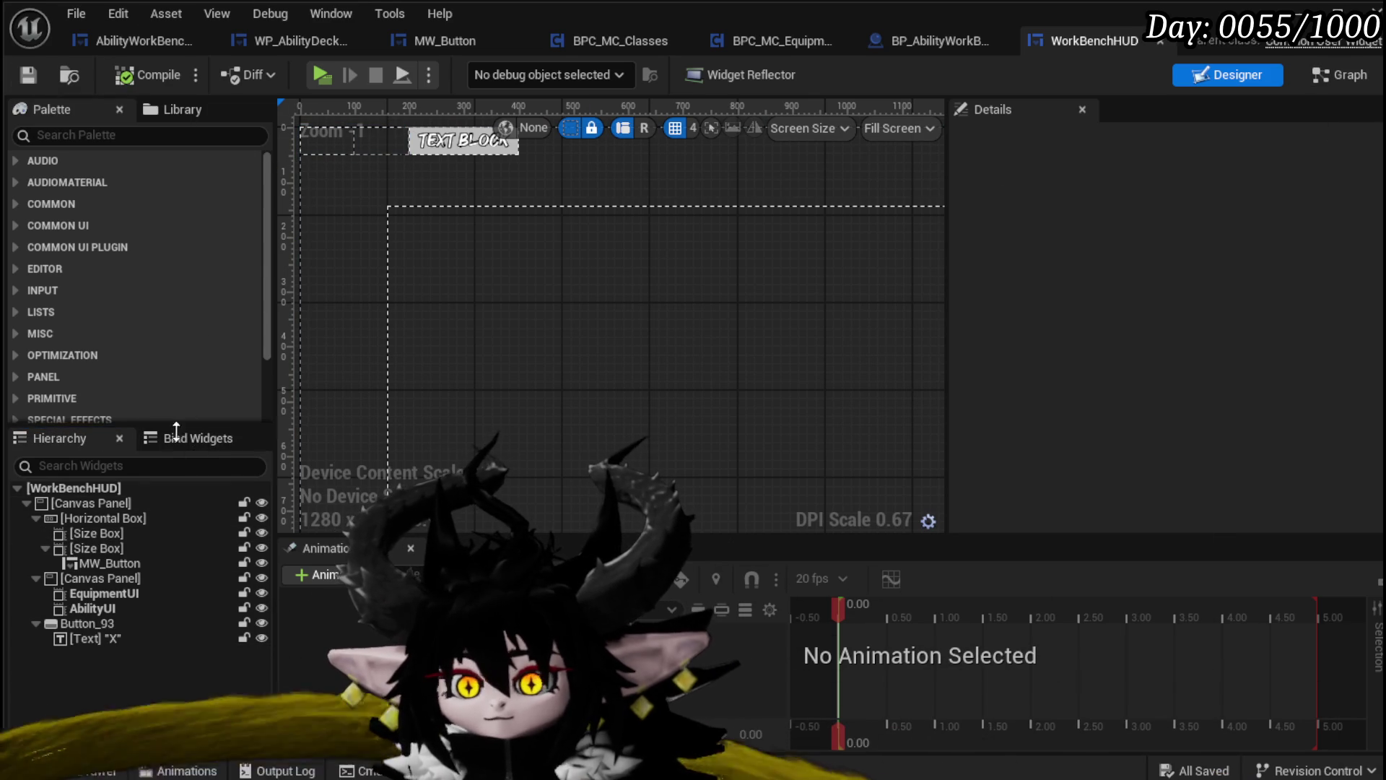
{"action": "left_click", "coordinate": [105, 538]}
{"action": "key", "text": "Delete"}
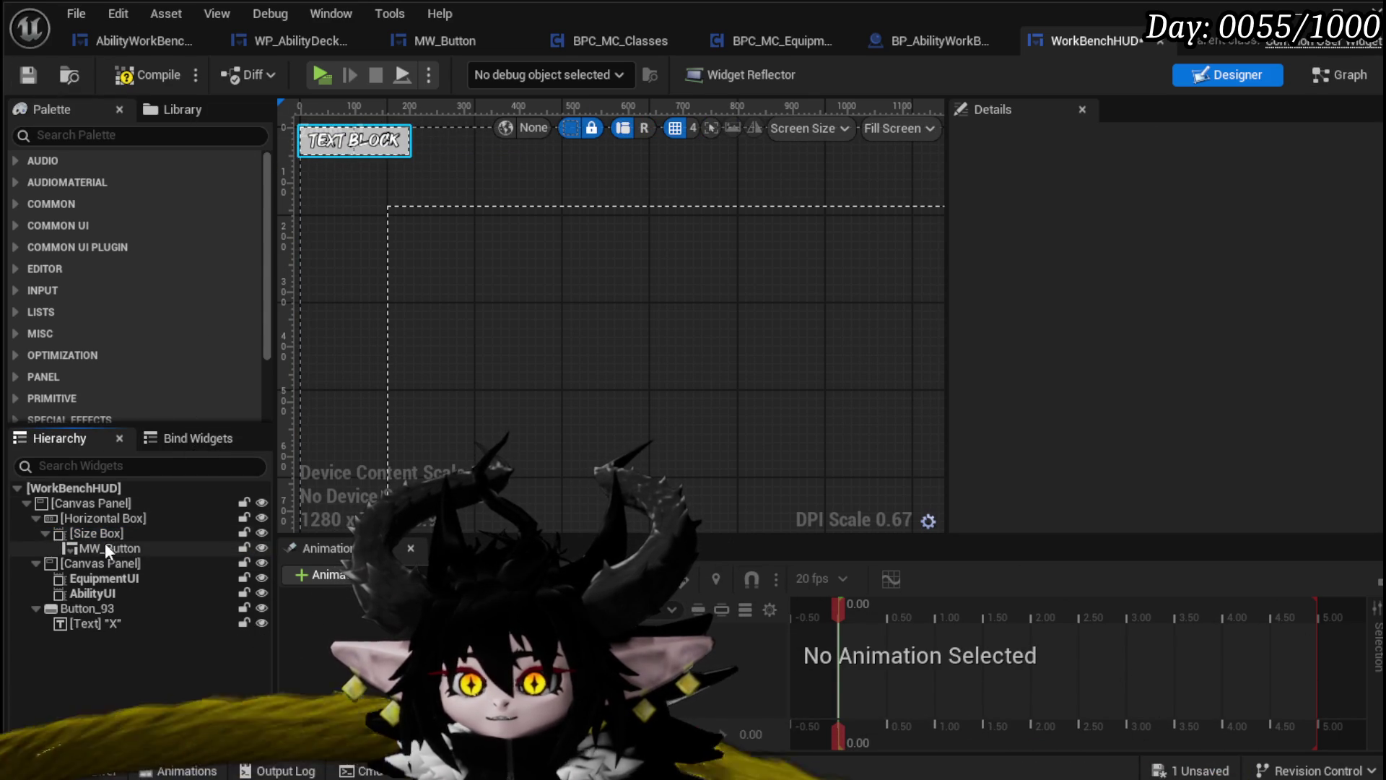
Replace the size box wrapping MW_Button with its MW_Button child, then compile and save
{"action": "left_click", "coordinate": [102, 533]}
{"action": "right_click", "coordinate": [105, 532]}
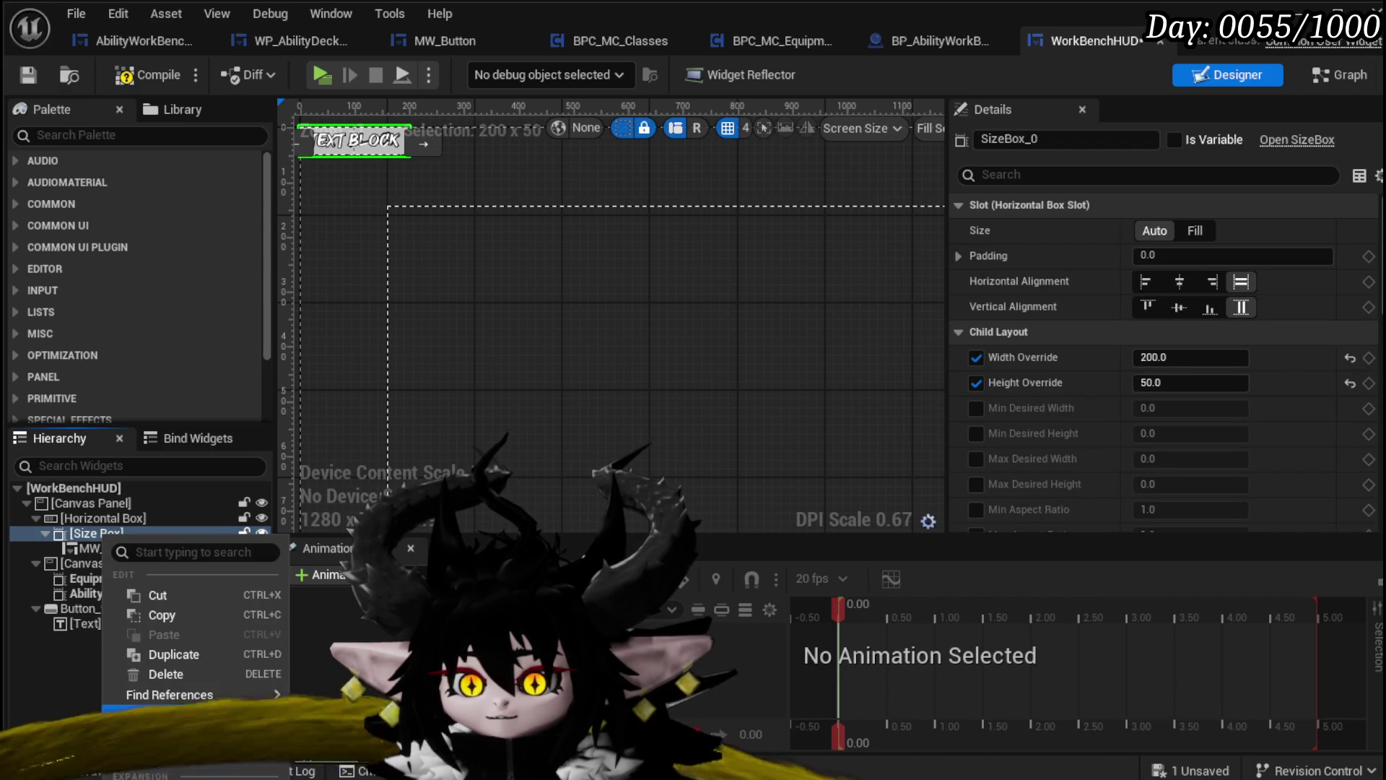
{"action": "mouse_move", "coordinate": [180, 755]}
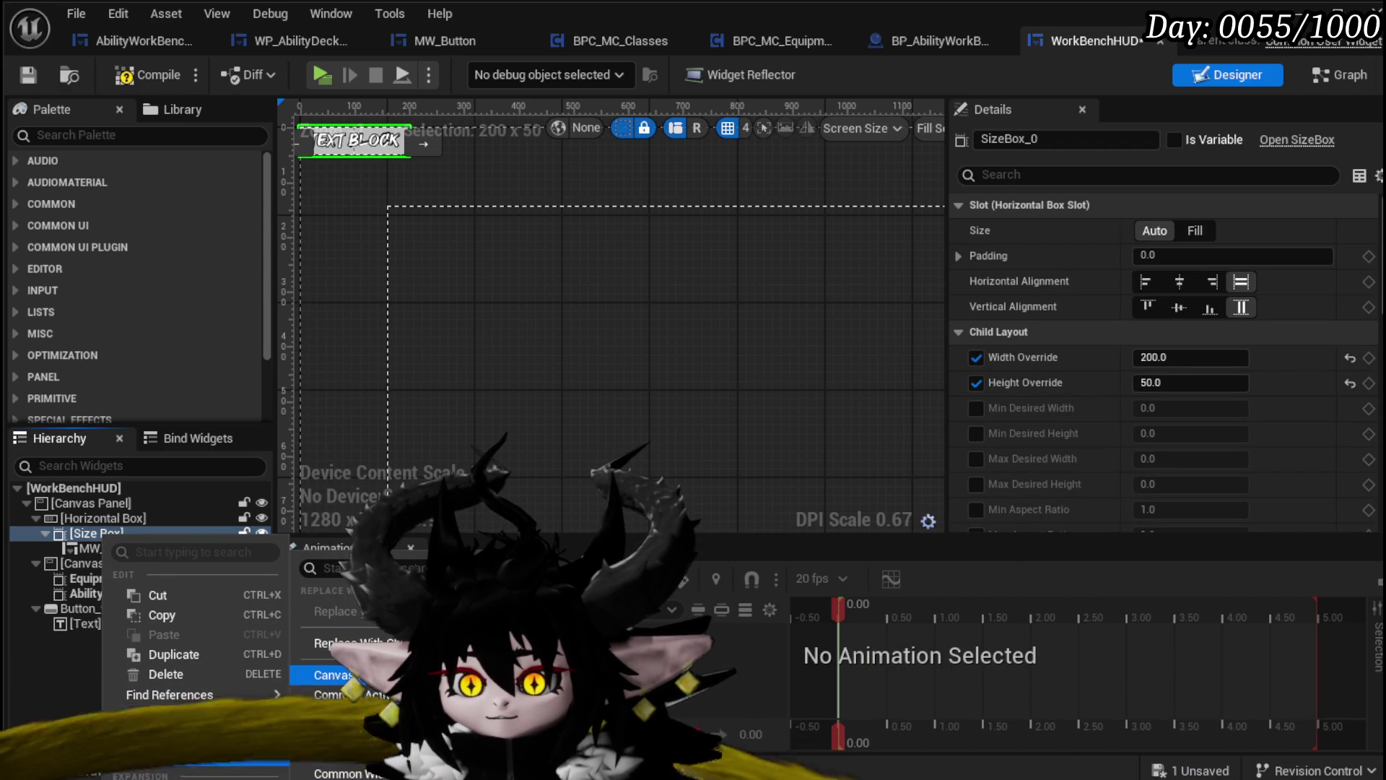
{"action": "left_click", "coordinate": [340, 643]}
{"action": "left_click", "coordinate": [141, 83]}
{"action": "left_click", "coordinate": [25, 81]}
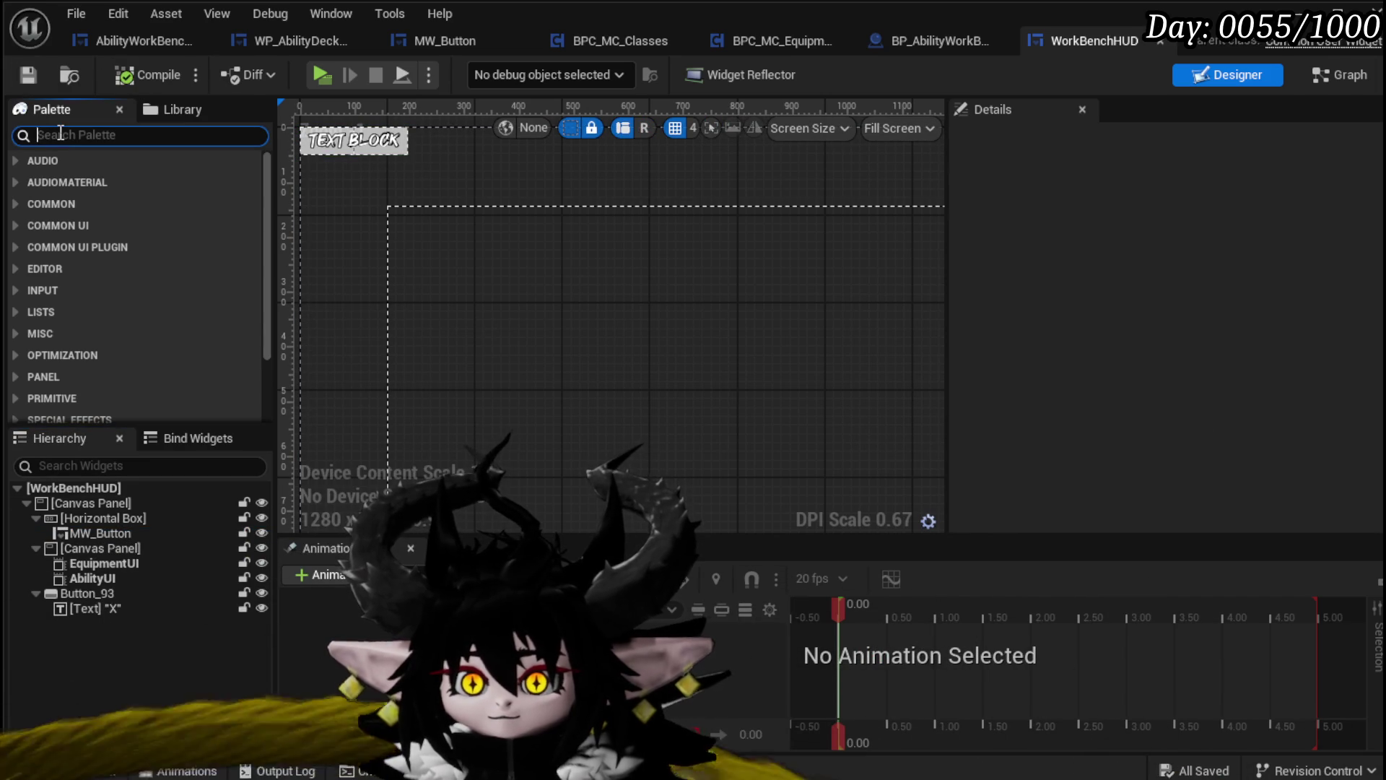
Add a second MW Button to the horizontal box and rename the original MW_Button_Ability
{"action": "type", "text": "MW"}
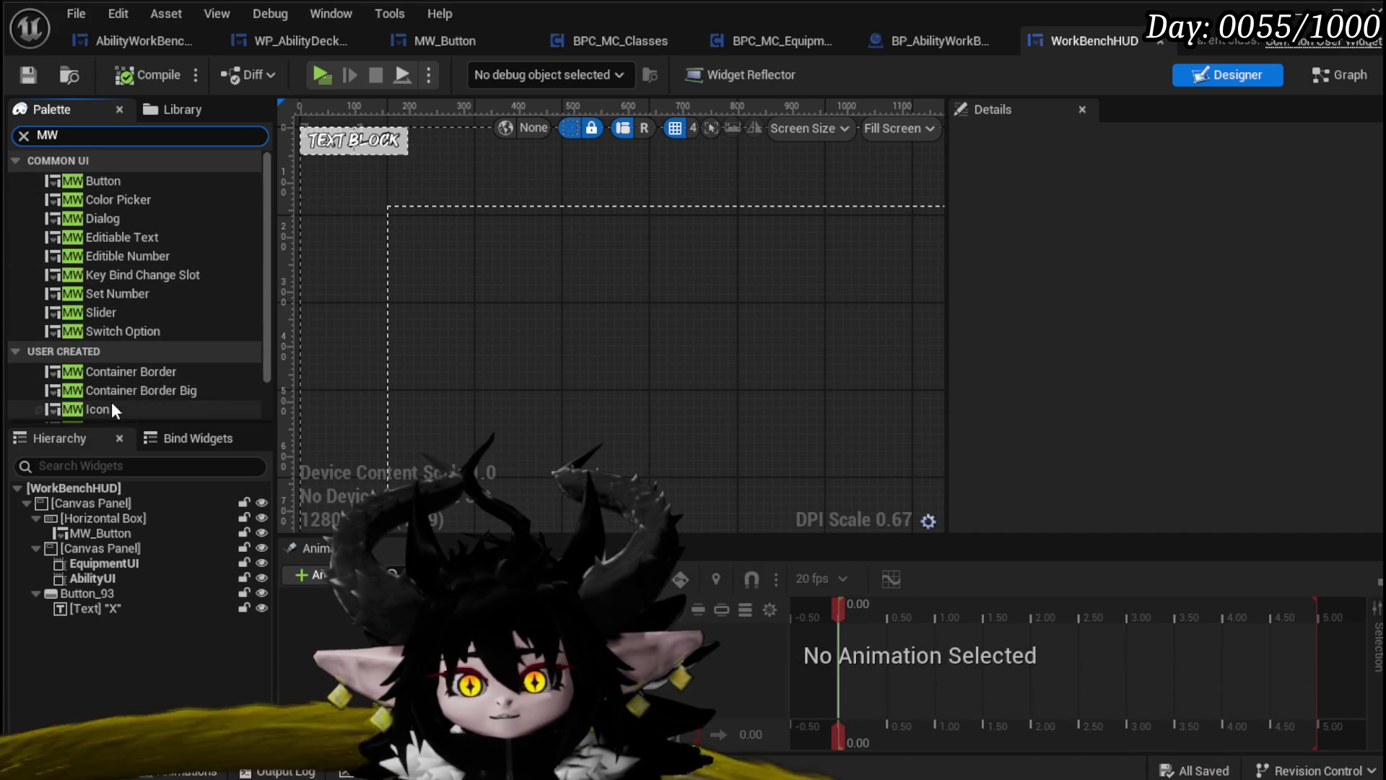
{"action": "left_click_drag", "start_coordinate": [102, 179], "coordinate": [131, 452]}
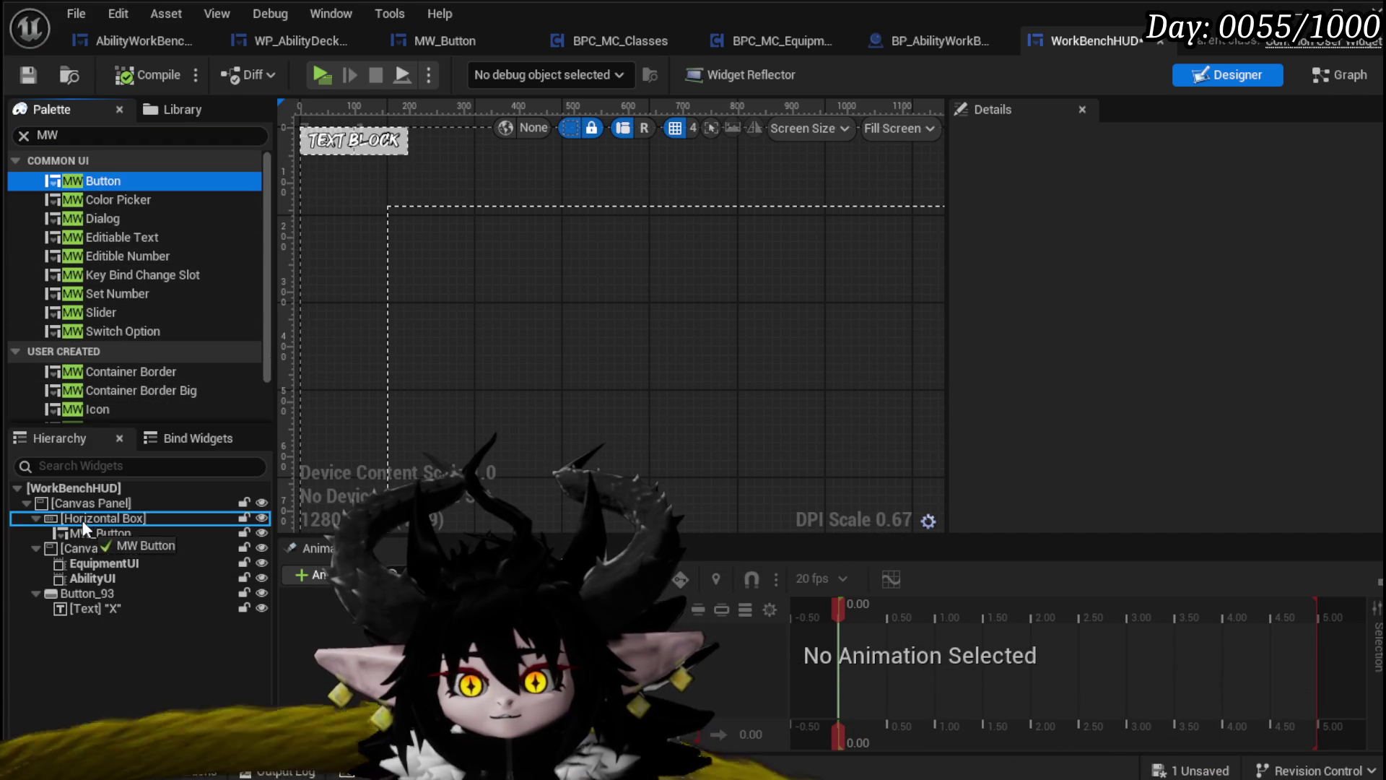
{"action": "left_click_drag", "start_coordinate": [81, 521], "coordinate": [84, 517]}
{"action": "left_click", "coordinate": [105, 533]}
{"action": "left_click", "coordinate": [1084, 139]}
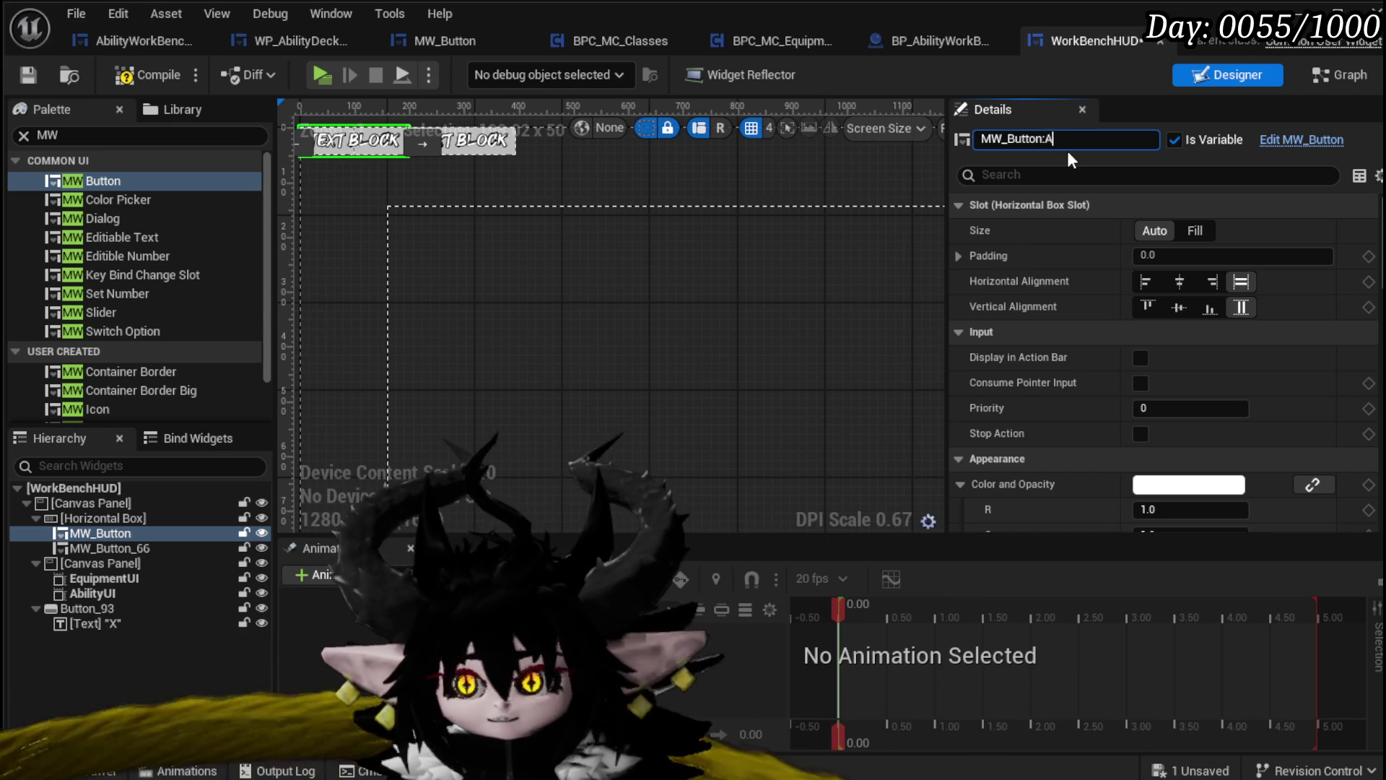
{"action": "type", "text": "_ABiity"}
{"action": "key", "text": "Return"}
Rename the new button MW_Button_Core, move it ahead of MW_Button_Ability, compile and save
{"action": "left_click", "coordinate": [142, 549]}
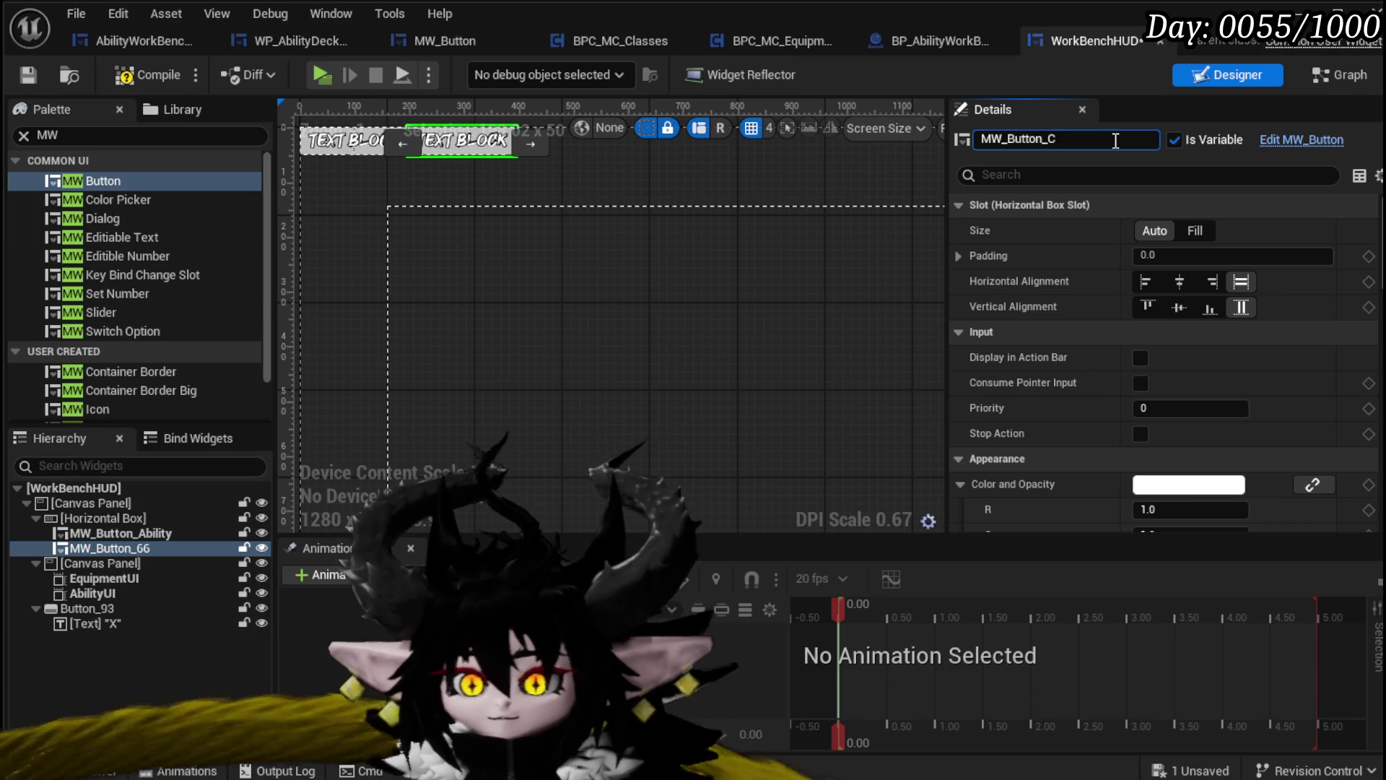
{"action": "type", "text": "ore"}
{"action": "key", "text": "Return"}
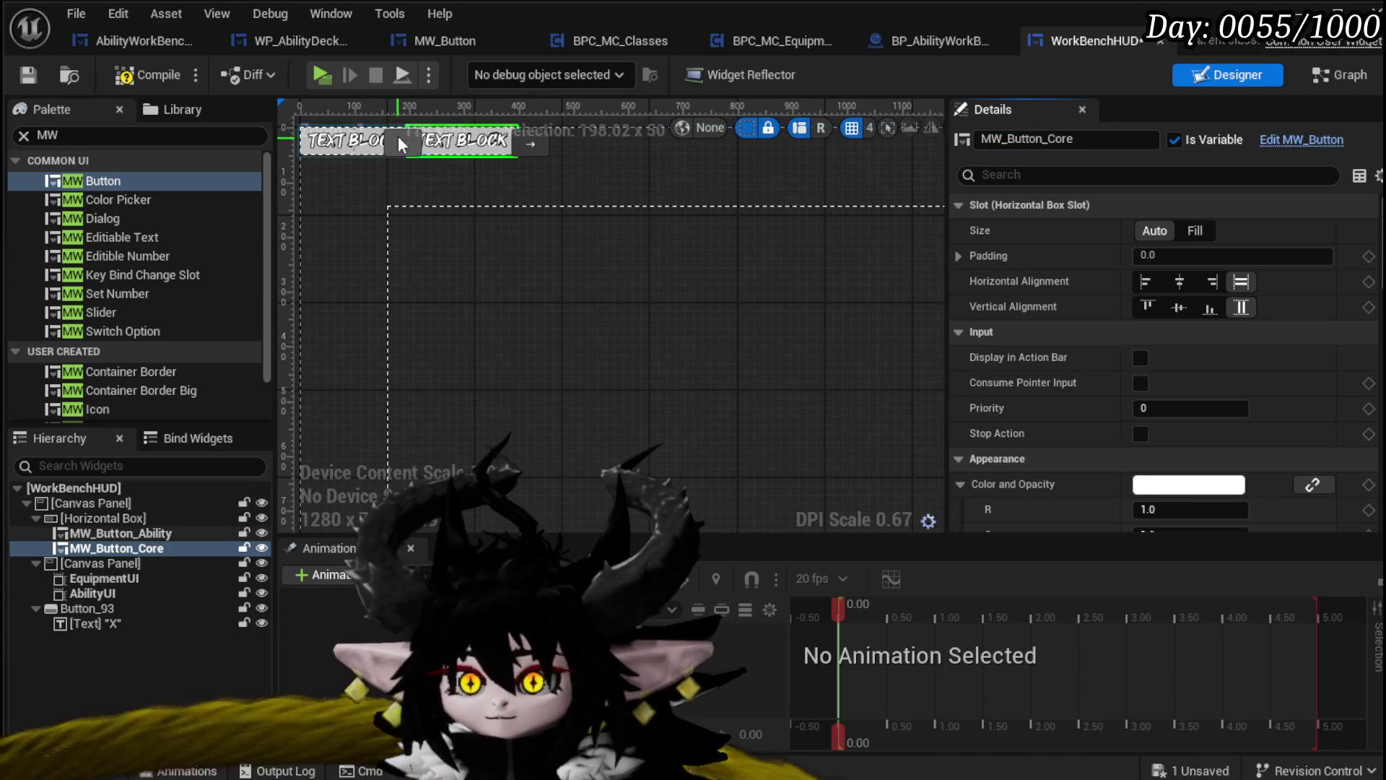
{"action": "left_click", "coordinate": [402, 144]}
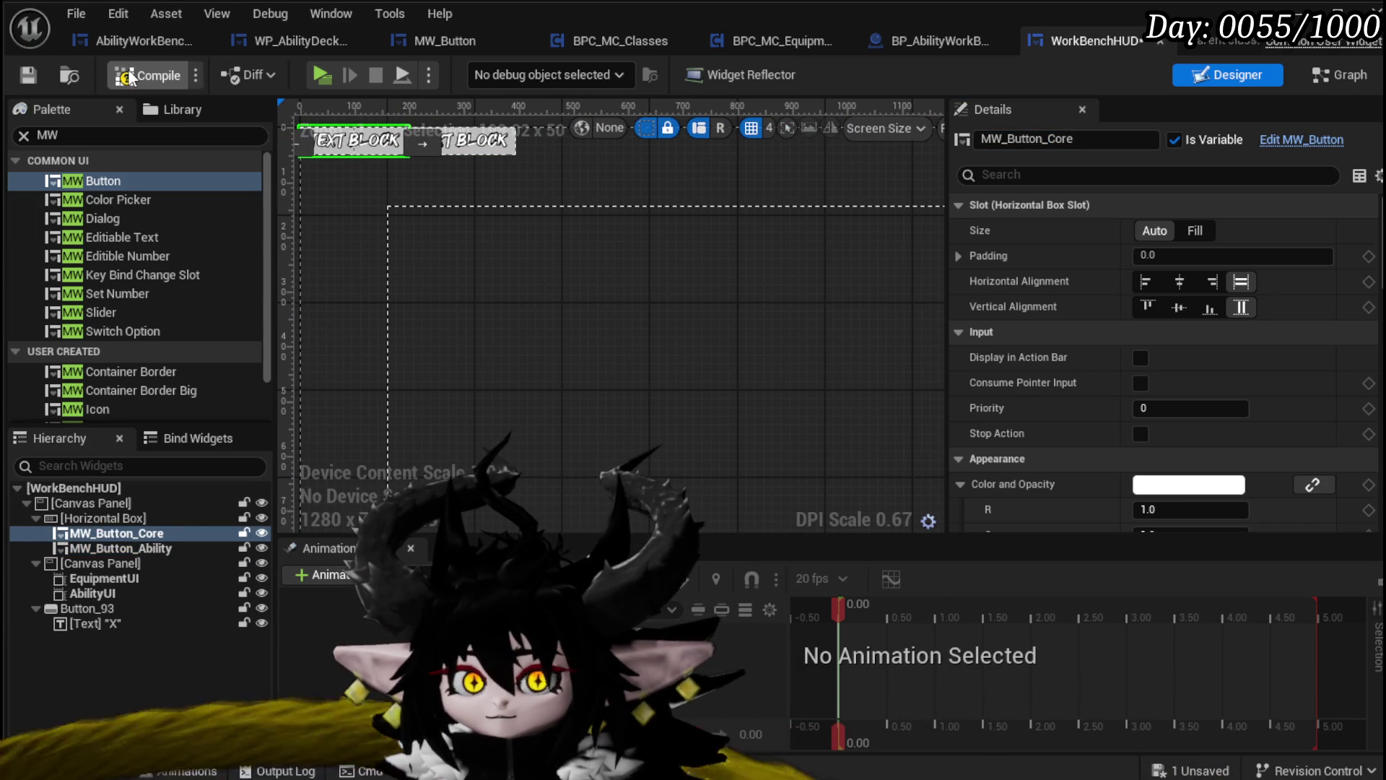
{"action": "left_click", "coordinate": [130, 78]}
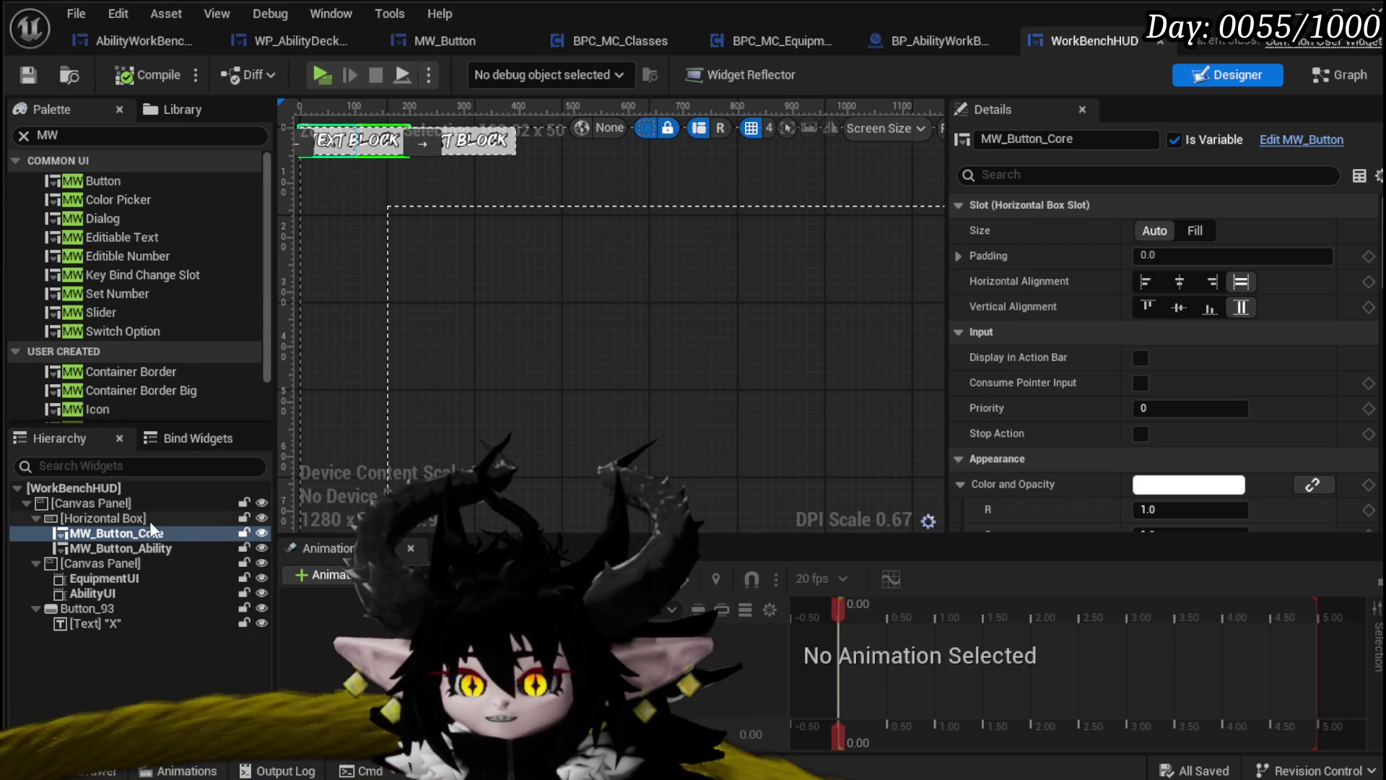
Add an On Pressed event for MW_Button_Core
{"action": "left_click_drag", "start_coordinate": [373, 326], "coordinate": [488, 353]}
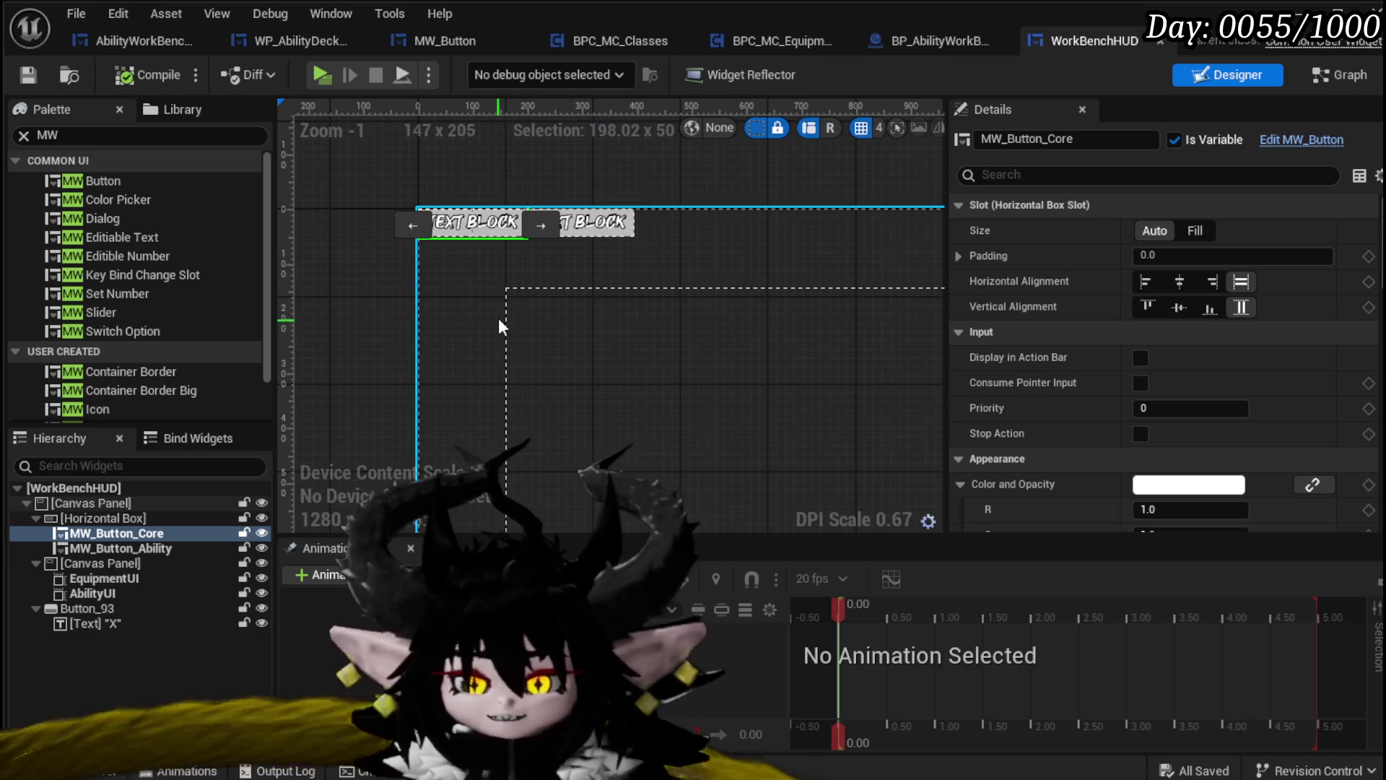
{"action": "scroll", "coordinate": [823, 246], "scroll_direction": "down", "scroll_amount": 3}
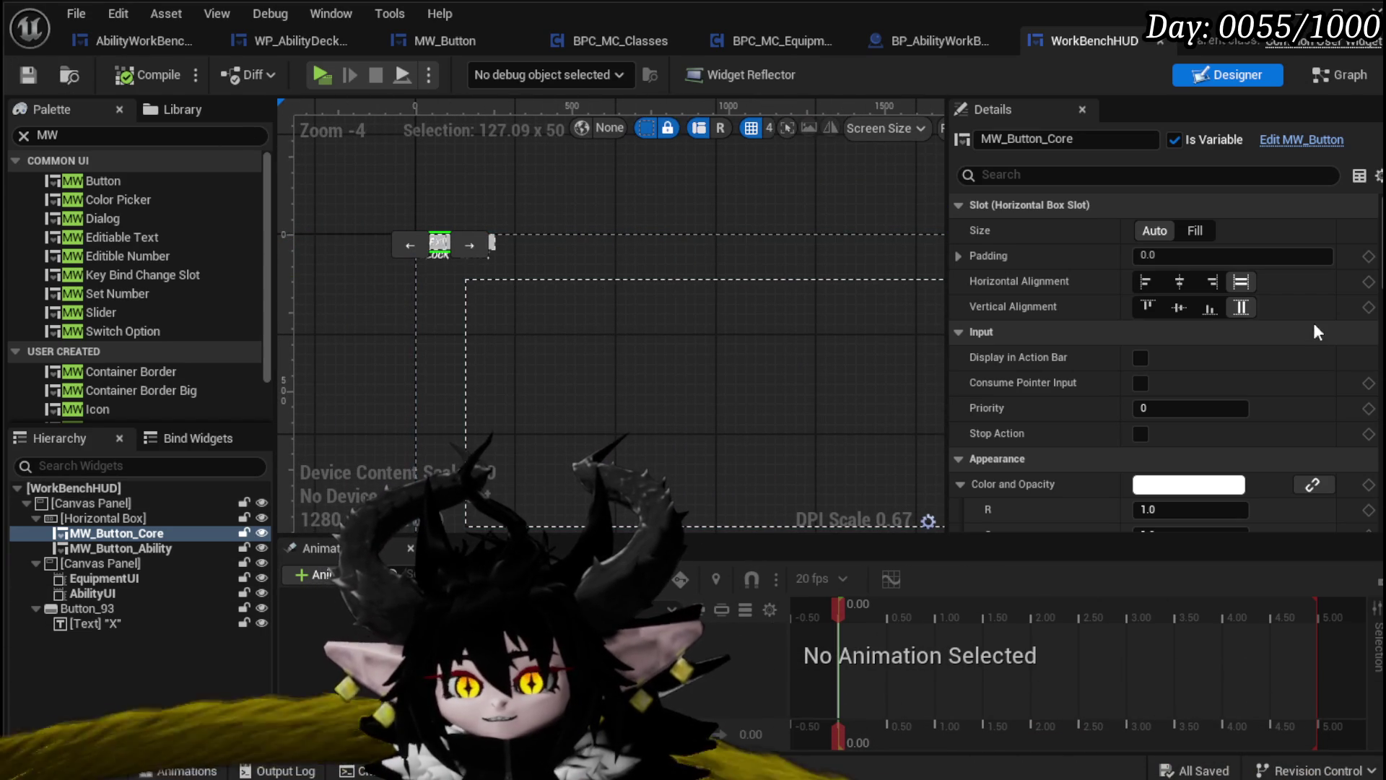
{"action": "scroll", "coordinate": [1317, 335], "scroll_direction": "down", "scroll_amount": 10}
{"action": "scroll", "coordinate": [1162, 361], "scroll_direction": "down", "scroll_amount": 5}
{"action": "left_click", "coordinate": [1191, 392]}
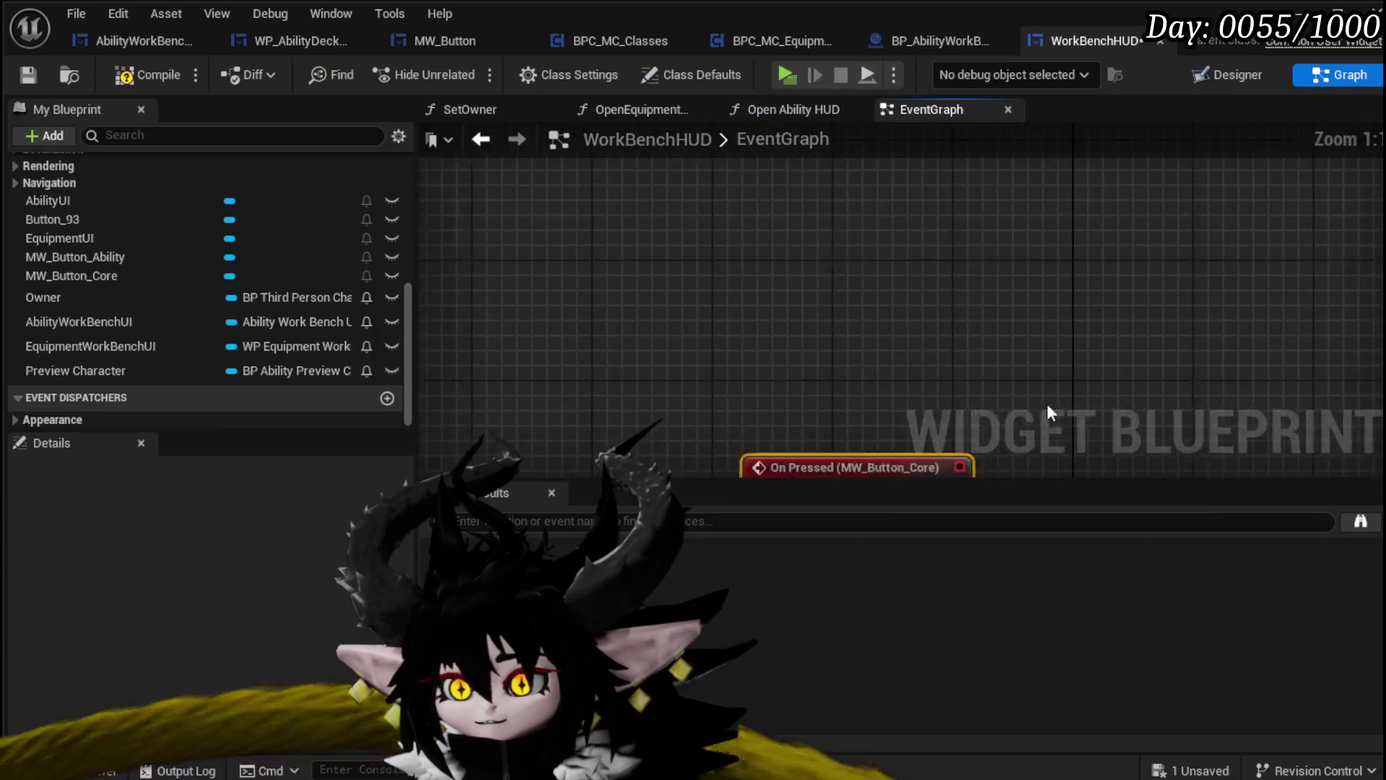
Place the On Pressed (MW_Button_Core) event beside the Ability events, shift Open Ability HUD right, and save
{"action": "scroll", "coordinate": [663, 326], "scroll_direction": "down", "scroll_amount": 7}
{"action": "mouse_move", "coordinate": [555, 371]}
{"action": "left_mouse_down"}
{"action": "mouse_move", "coordinate": [981, 315]}
{"action": "mouse_move", "coordinate": [596, 270]}
{"action": "mouse_move", "coordinate": [609, 269]}
{"action": "left_mouse_up"}
{"action": "scroll", "coordinate": [700, 314], "scroll_direction": "up", "scroll_amount": 3}
{"action": "left_click_drag", "start_coordinate": [658, 228], "coordinate": [712, 252]}
{"action": "left_click_drag", "start_coordinate": [819, 352], "coordinate": [887, 348]}
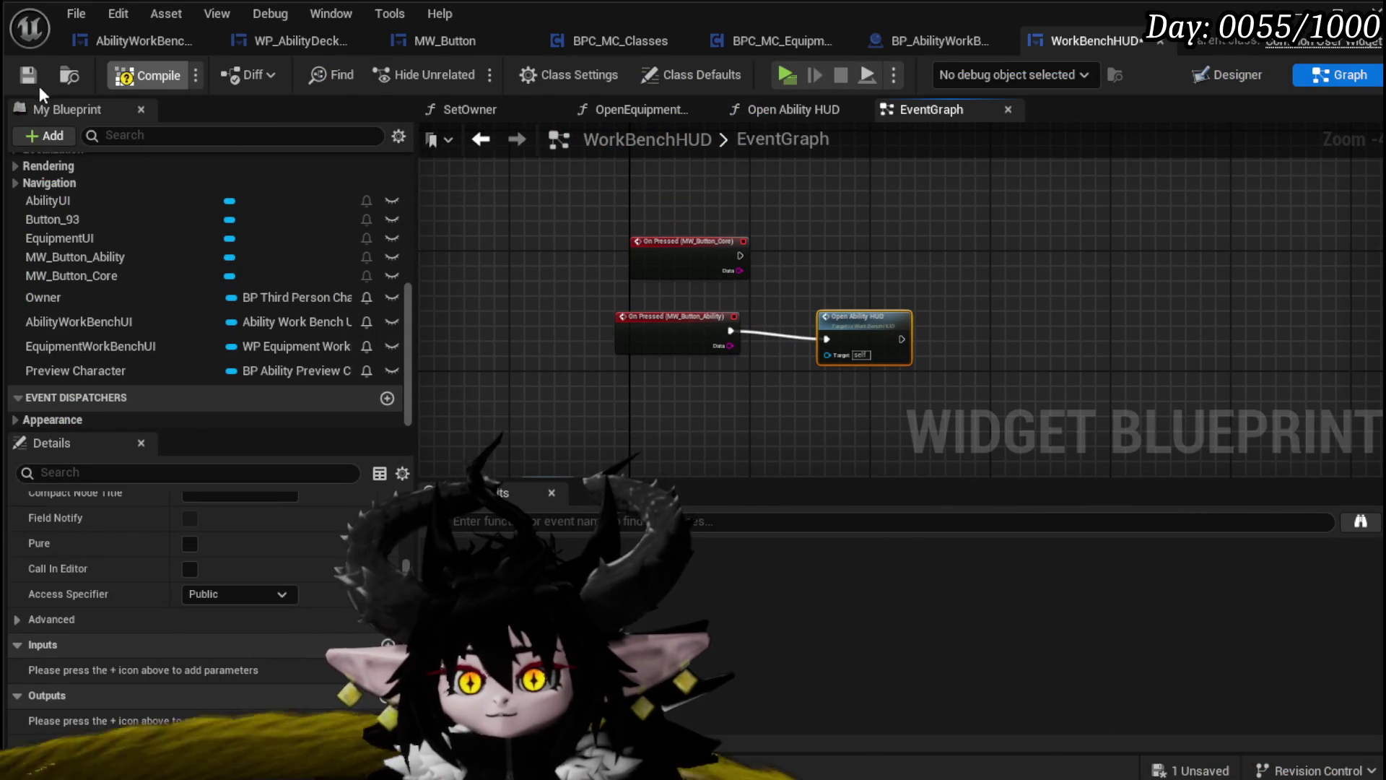
{"action": "left_click", "coordinate": [28, 81]}
Review the AbilityUI, EquipmentUI and canvas panels in the Designer, then return to the graph
{"action": "mouse_move", "coordinate": [720, 319]}
{"action": "left_mouse_down"}
{"action": "mouse_move", "coordinate": [917, 320]}
{"action": "mouse_move", "coordinate": [693, 226]}
{"action": "mouse_move", "coordinate": [671, 238]}
{"action": "left_mouse_up"}
{"action": "scroll", "coordinate": [670, 229], "scroll_direction": "up", "scroll_amount": 1}
{"action": "key", "text": "shift+F4"}
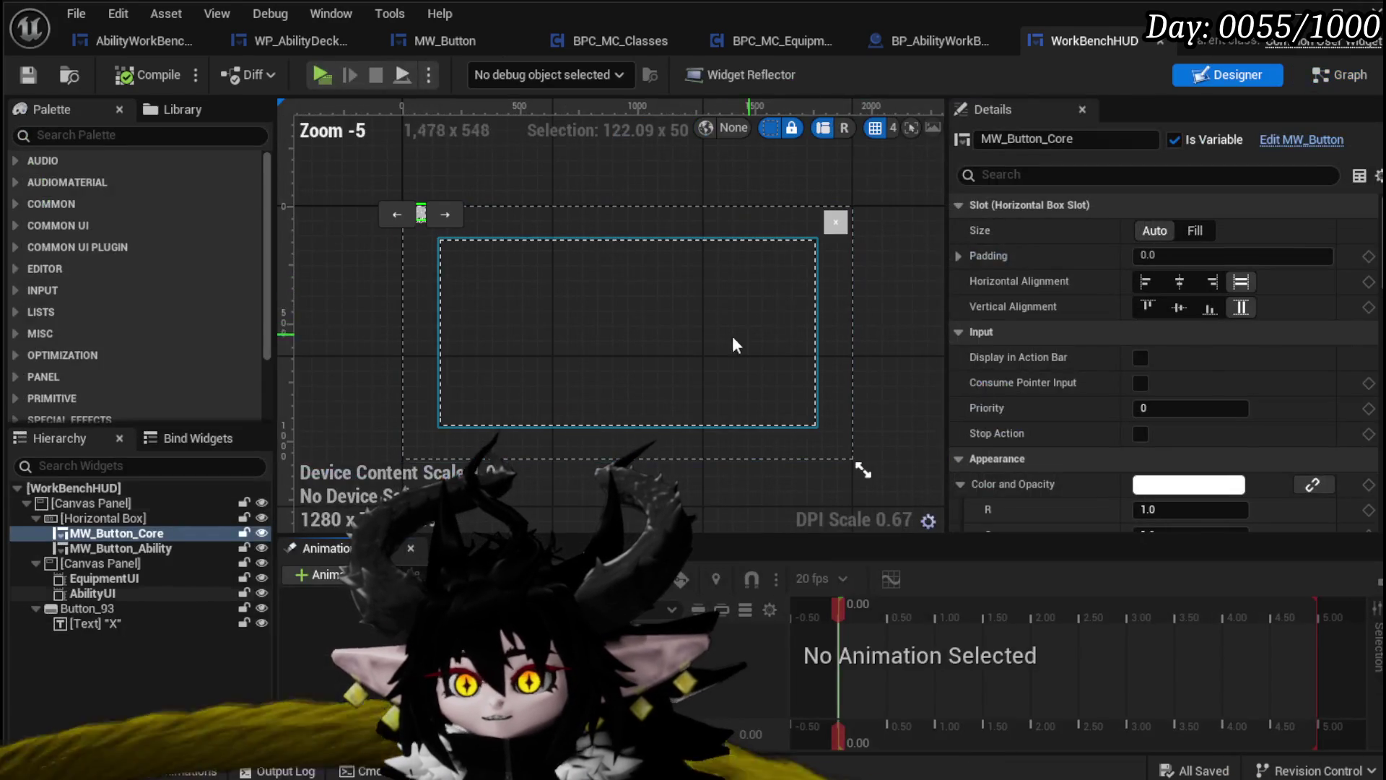
{"action": "left_click", "coordinate": [720, 336]}
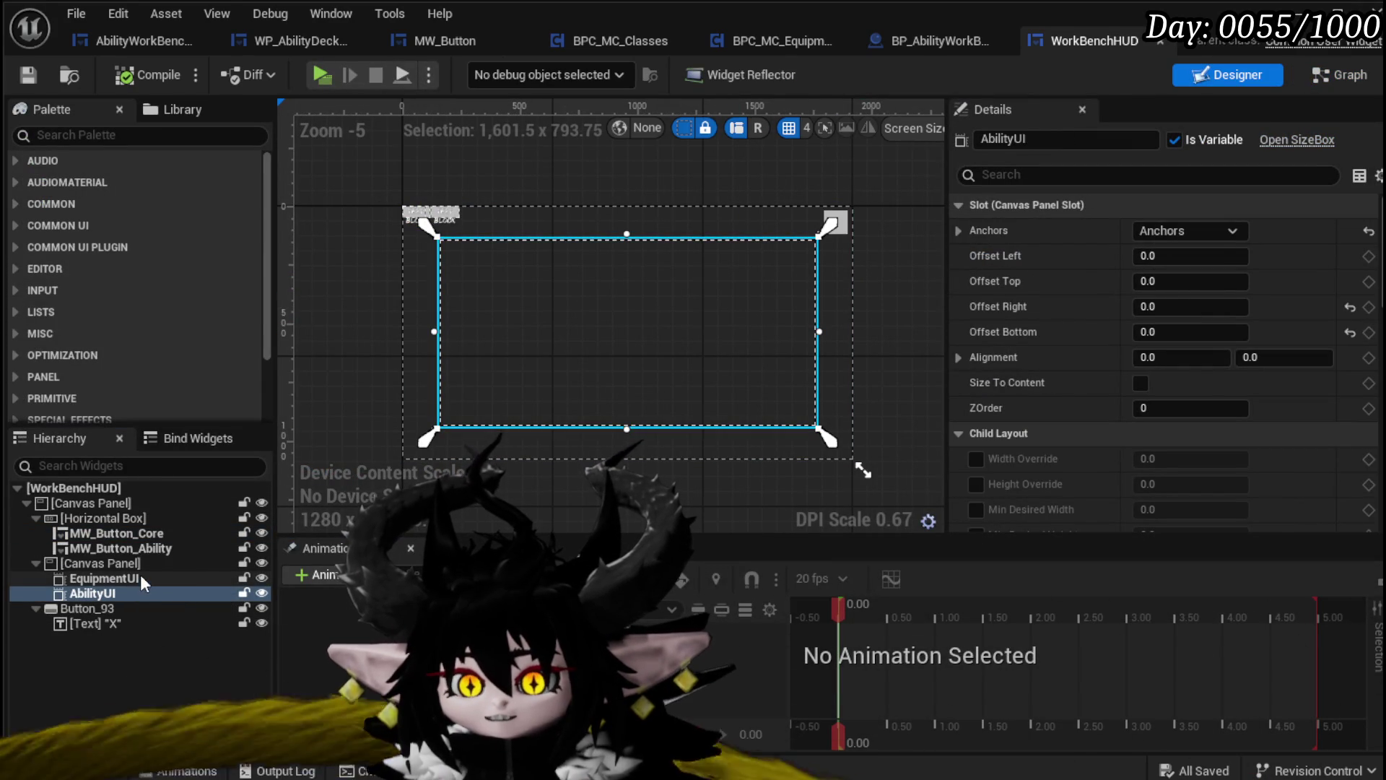
{"action": "left_click", "coordinate": [140, 579]}
{"action": "left_click", "coordinate": [133, 578]}
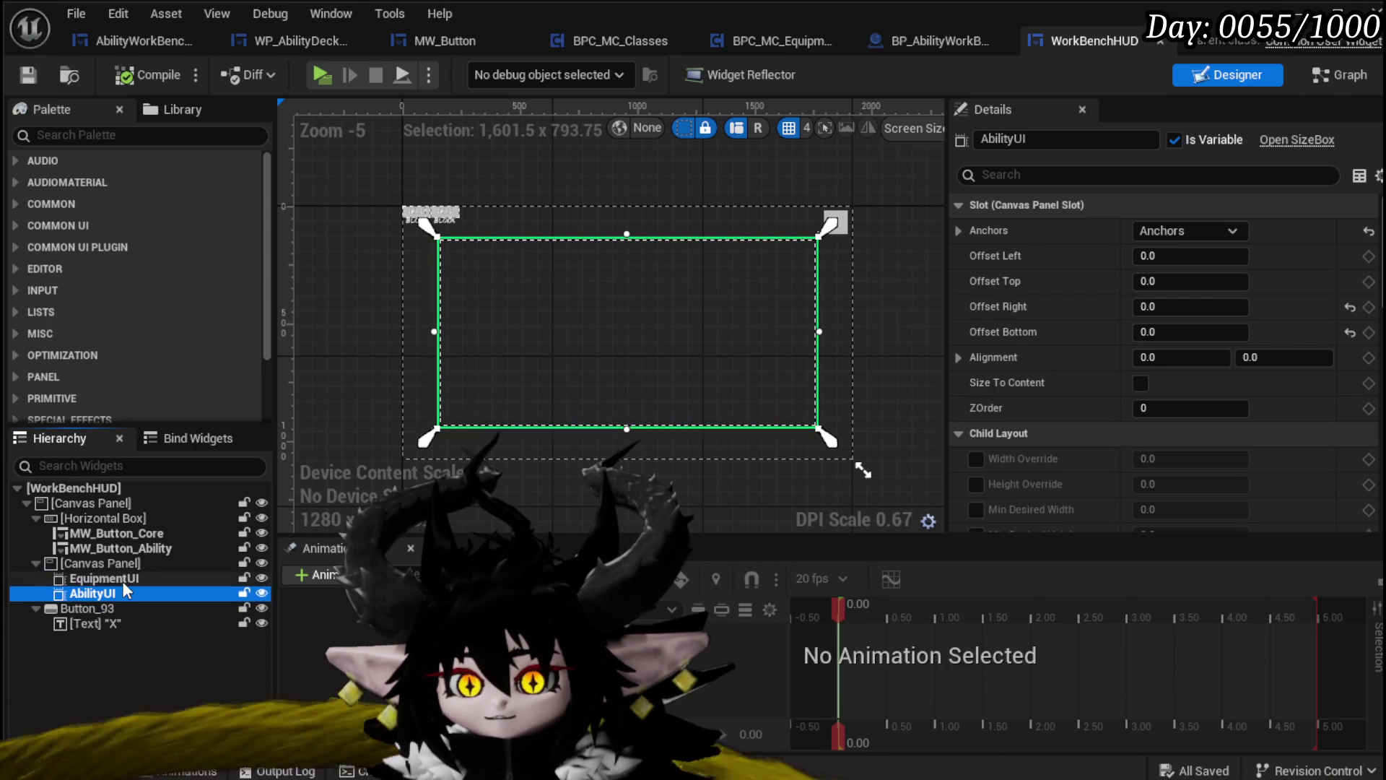
{"action": "left_click", "coordinate": [124, 560]}
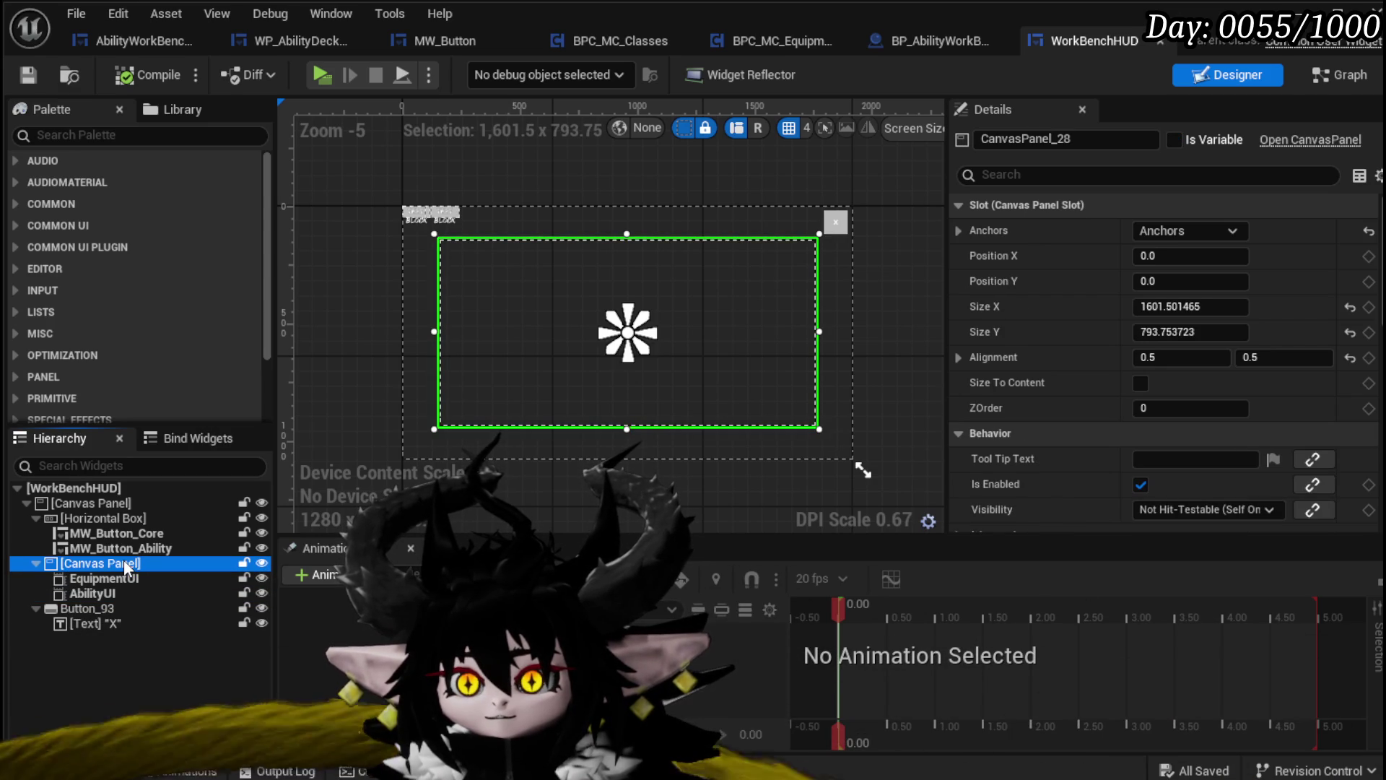
{"action": "left_click", "coordinate": [122, 579]}
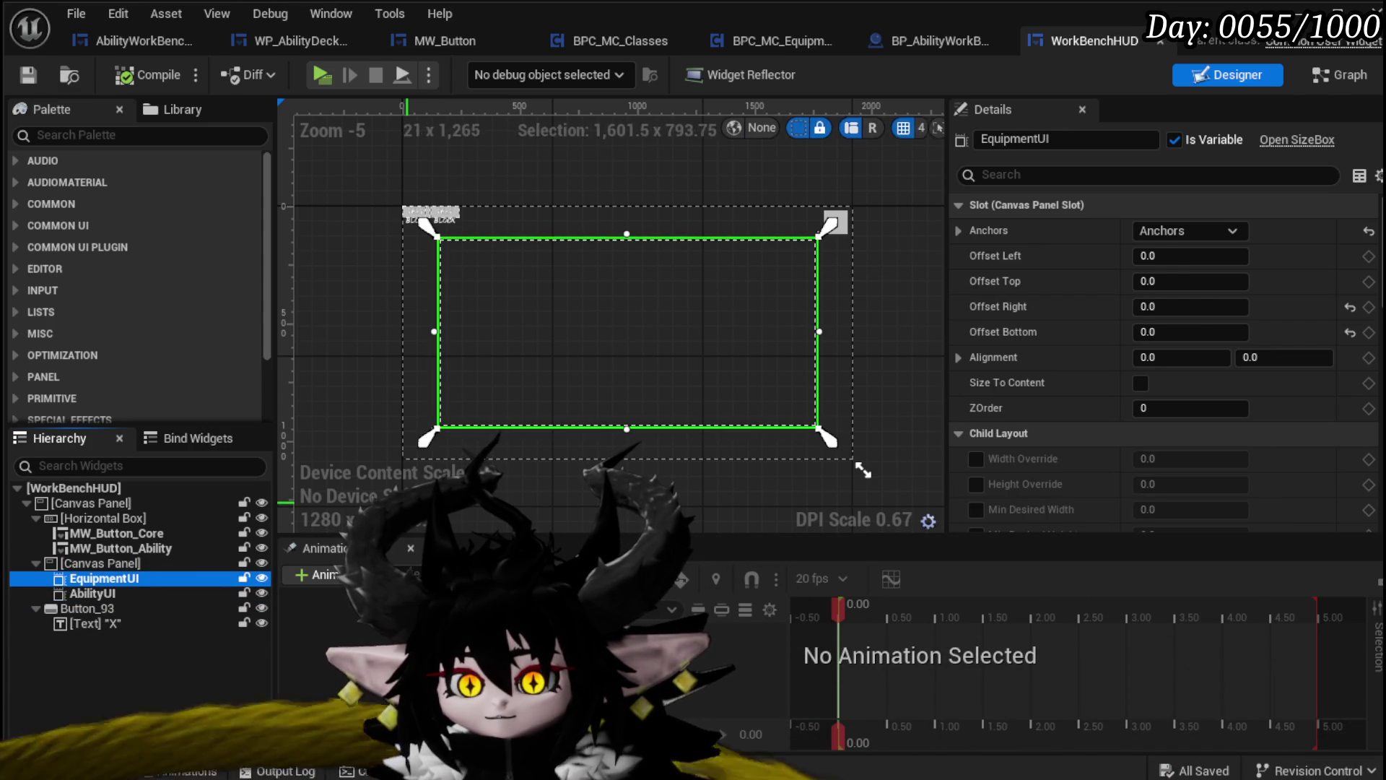
{"action": "left_click", "coordinate": [1338, 75]}
{"action": "scroll", "coordinate": [592, 319], "scroll_direction": "down", "scroll_amount": 2}
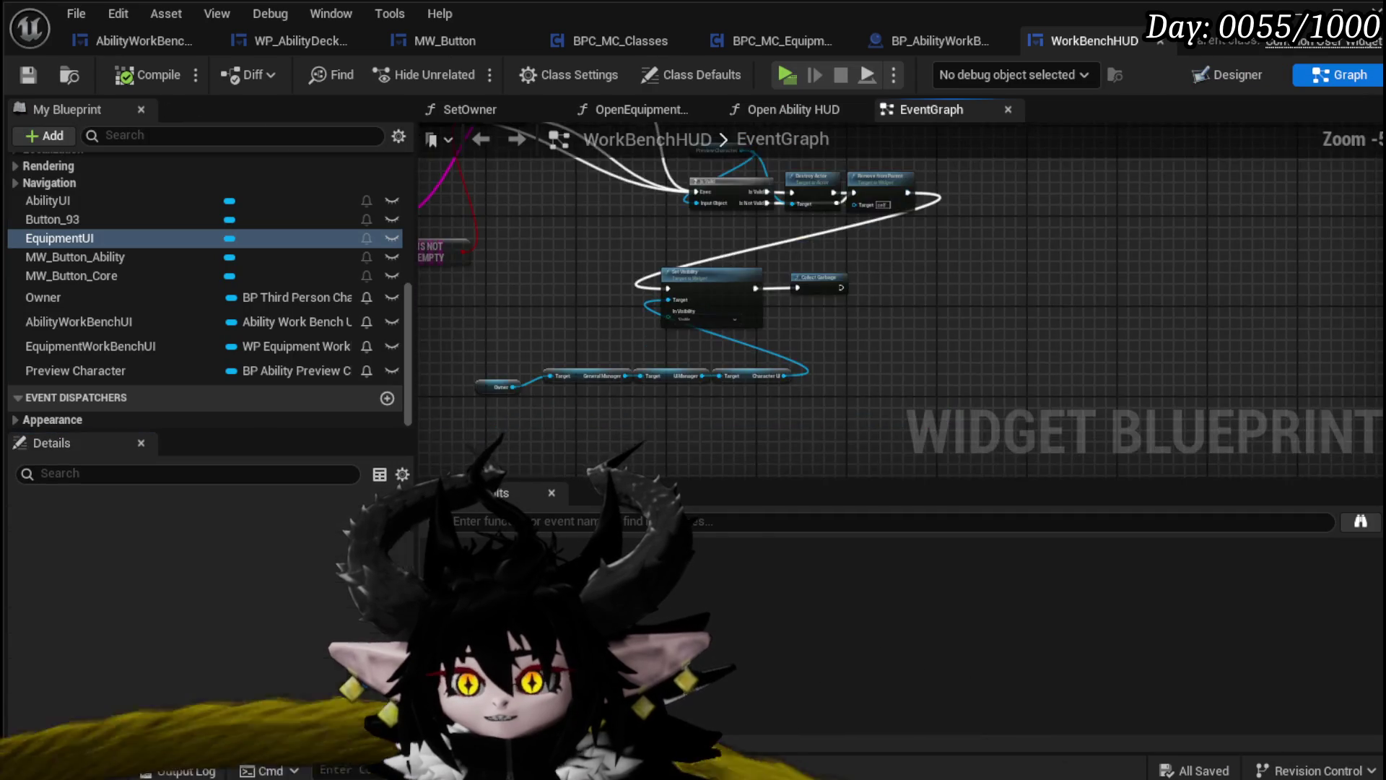
Open the Open Ability HUD function graph from the EventGraph
{"action": "scroll", "coordinate": [709, 380], "scroll_direction": "up", "scroll_amount": 3}
{"action": "scroll", "coordinate": [807, 309], "scroll_direction": "down", "scroll_amount": 4}
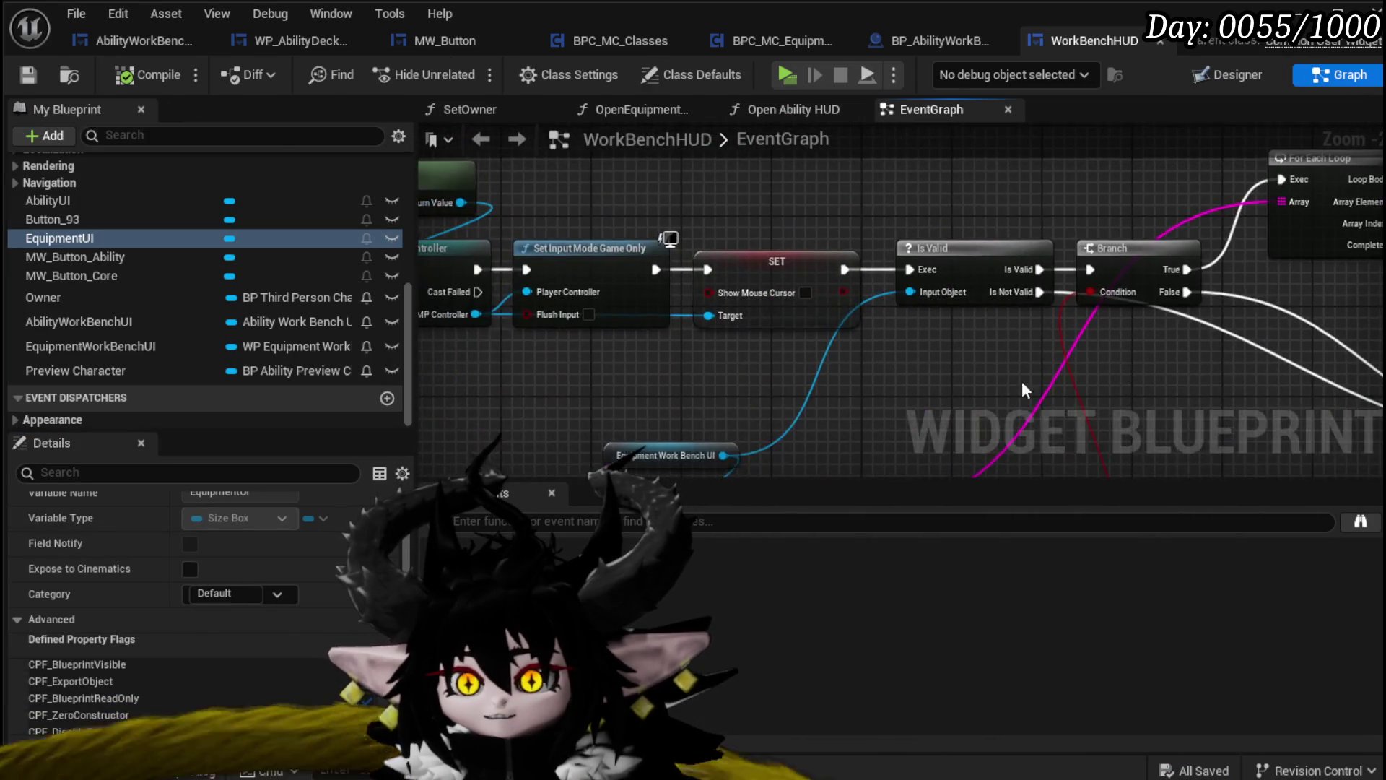
{"action": "scroll", "coordinate": [654, 246], "scroll_direction": "up", "scroll_amount": 3}
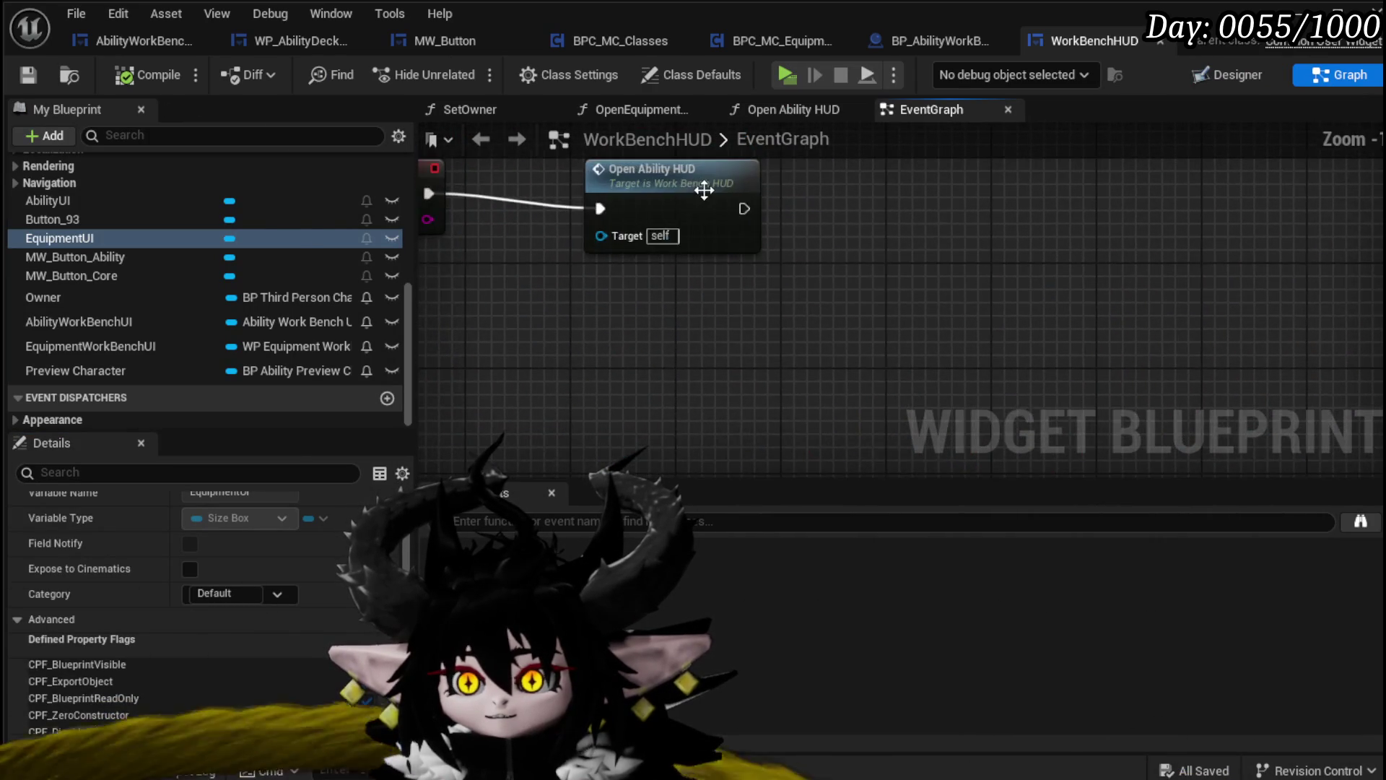
{"action": "double_click", "coordinate": [701, 191]}
{"action": "left_click_drag", "start_coordinate": [897, 267], "coordinate": [835, 269]}
Review the Equipment UI getter, Add Child, Set Owner and Set Visibility nodes
{"action": "left_click", "coordinate": [578, 214]}
{"action": "left_click_drag", "start_coordinate": [1043, 289], "coordinate": [462, 335]}
{"action": "mouse_move", "coordinate": [895, 282]}
{"action": "left_mouse_down"}
{"action": "mouse_move", "coordinate": [529, 262]}
{"action": "mouse_move", "coordinate": [635, 238]}
{"action": "mouse_move", "coordinate": [713, 260]}
{"action": "left_mouse_up"}
{"action": "left_click", "coordinate": [608, 251]}
{"action": "left_click_drag", "start_coordinate": [608, 251], "coordinate": [638, 231]}
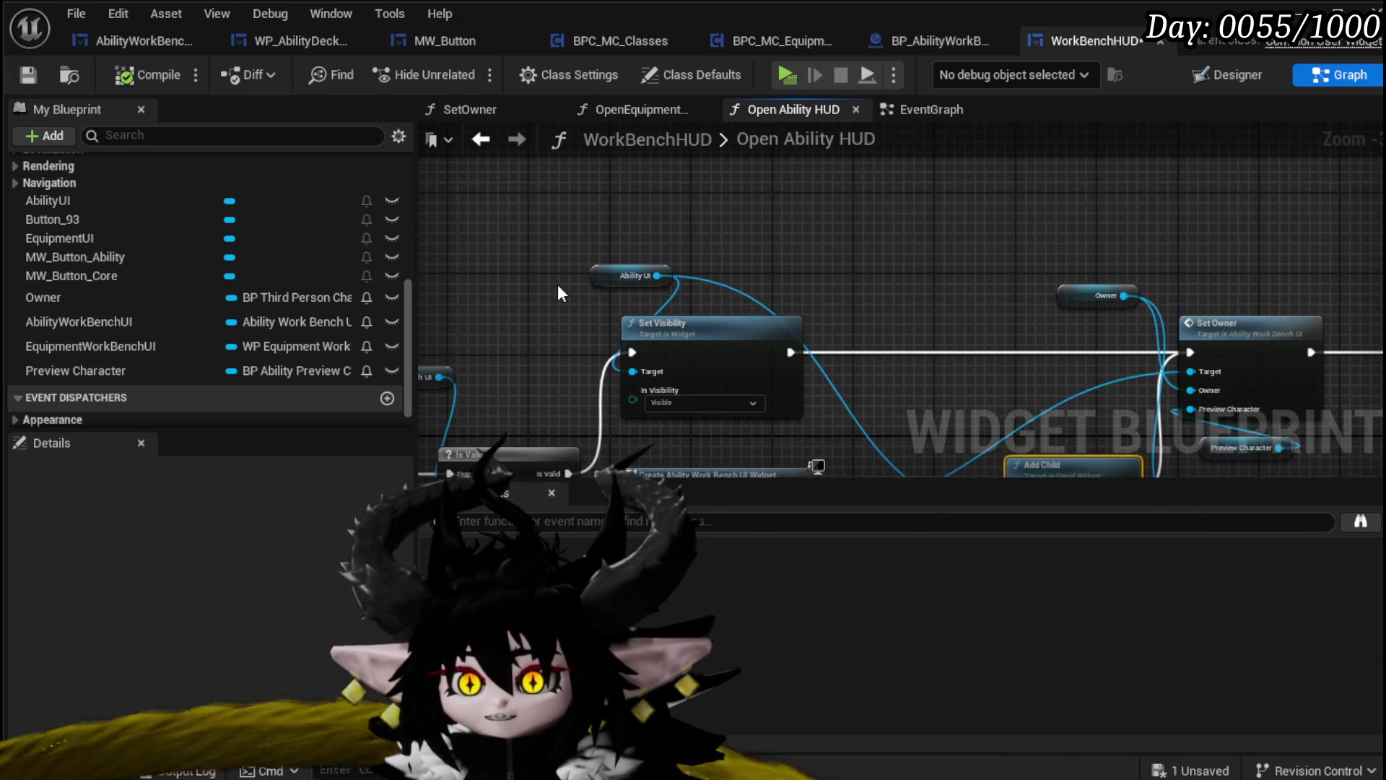
{"action": "left_click_drag", "start_coordinate": [551, 292], "coordinate": [545, 209]}
{"action": "left_click", "coordinate": [610, 192]}
{"action": "left_click", "coordinate": [815, 201]}
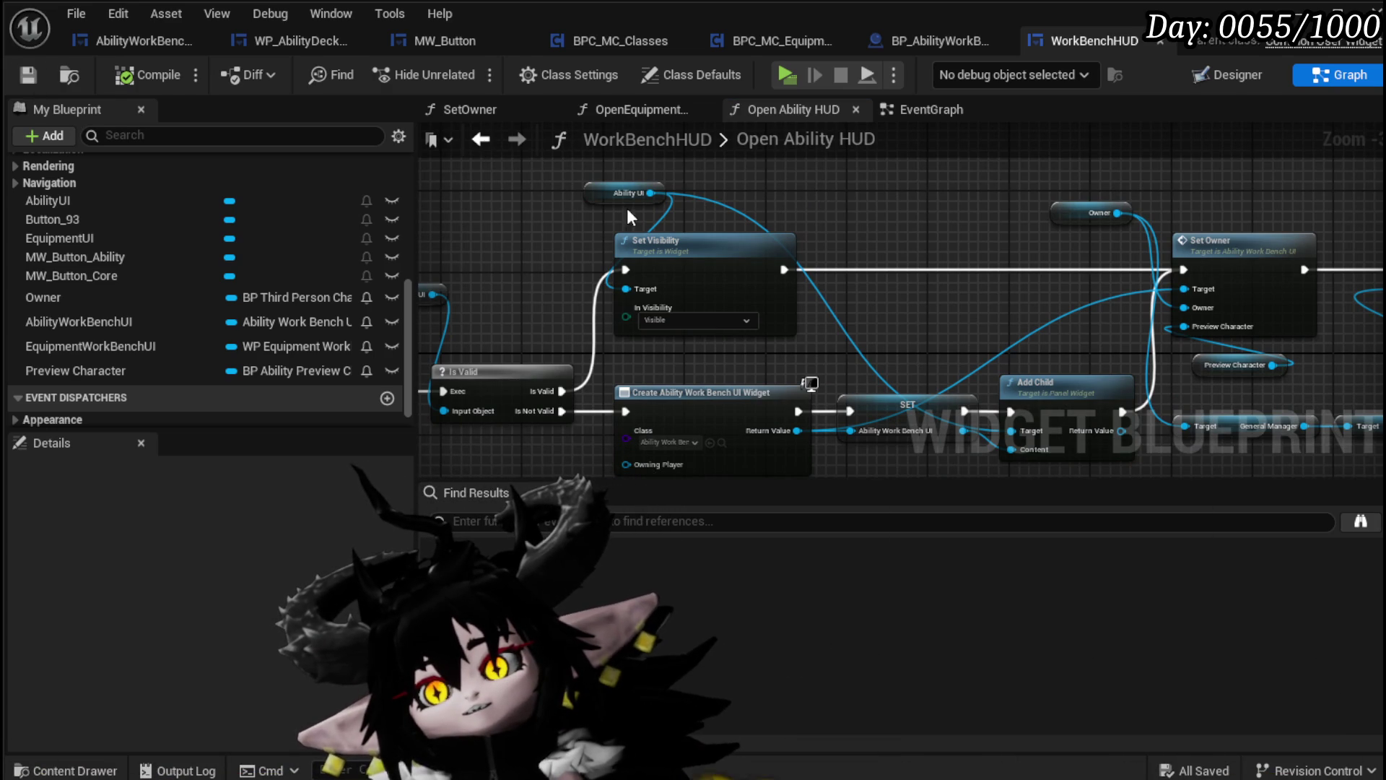
Review the Ability UI getter, Is Valid, Set Visibility and Create Widget nodes
{"action": "left_click_drag", "start_coordinate": [625, 195], "coordinate": [520, 196]}
{"action": "left_click_drag", "start_coordinate": [825, 240], "coordinate": [688, 197]}
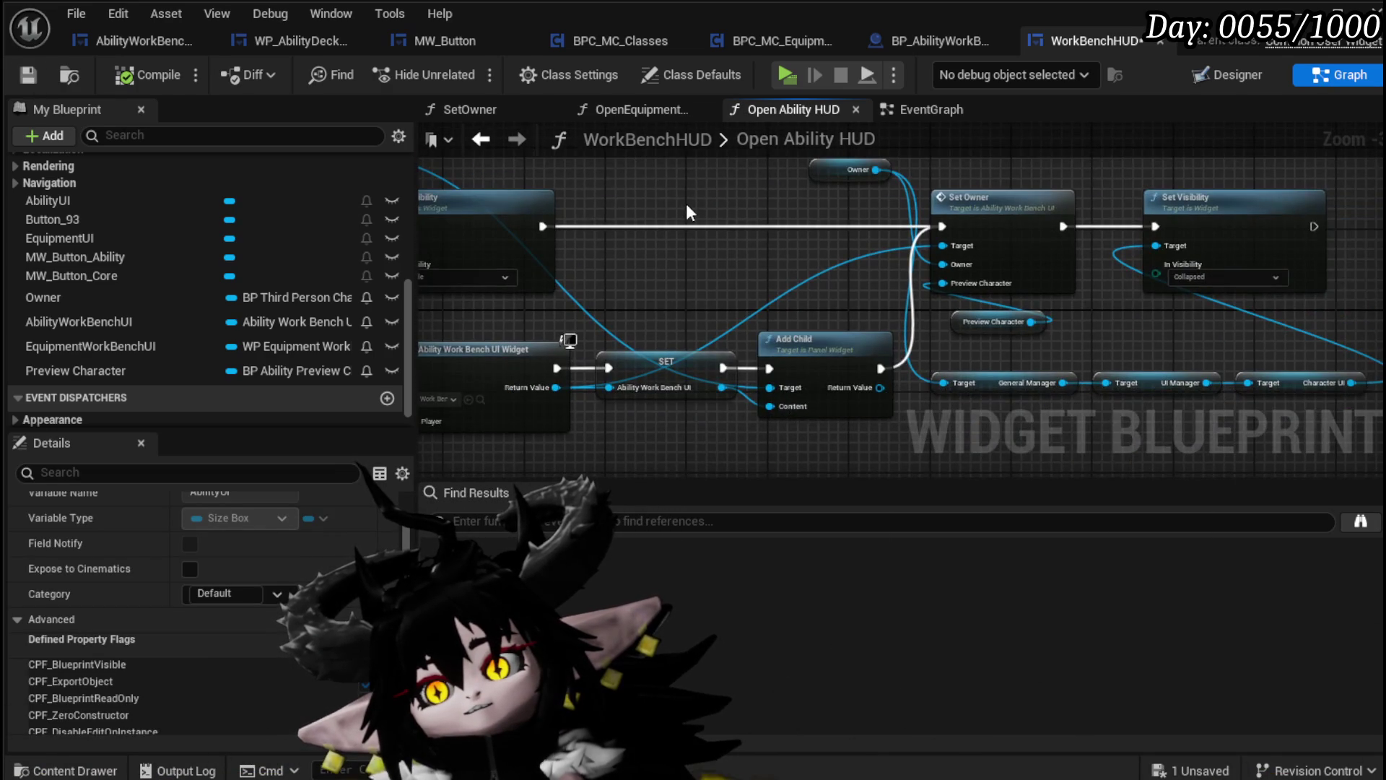
{"action": "scroll", "coordinate": [686, 202], "scroll_direction": "down", "scroll_amount": 2}
{"action": "left_click_drag", "start_coordinate": [527, 217], "coordinate": [881, 260]}
{"action": "scroll", "coordinate": [918, 282], "scroll_direction": "up", "scroll_amount": 2}
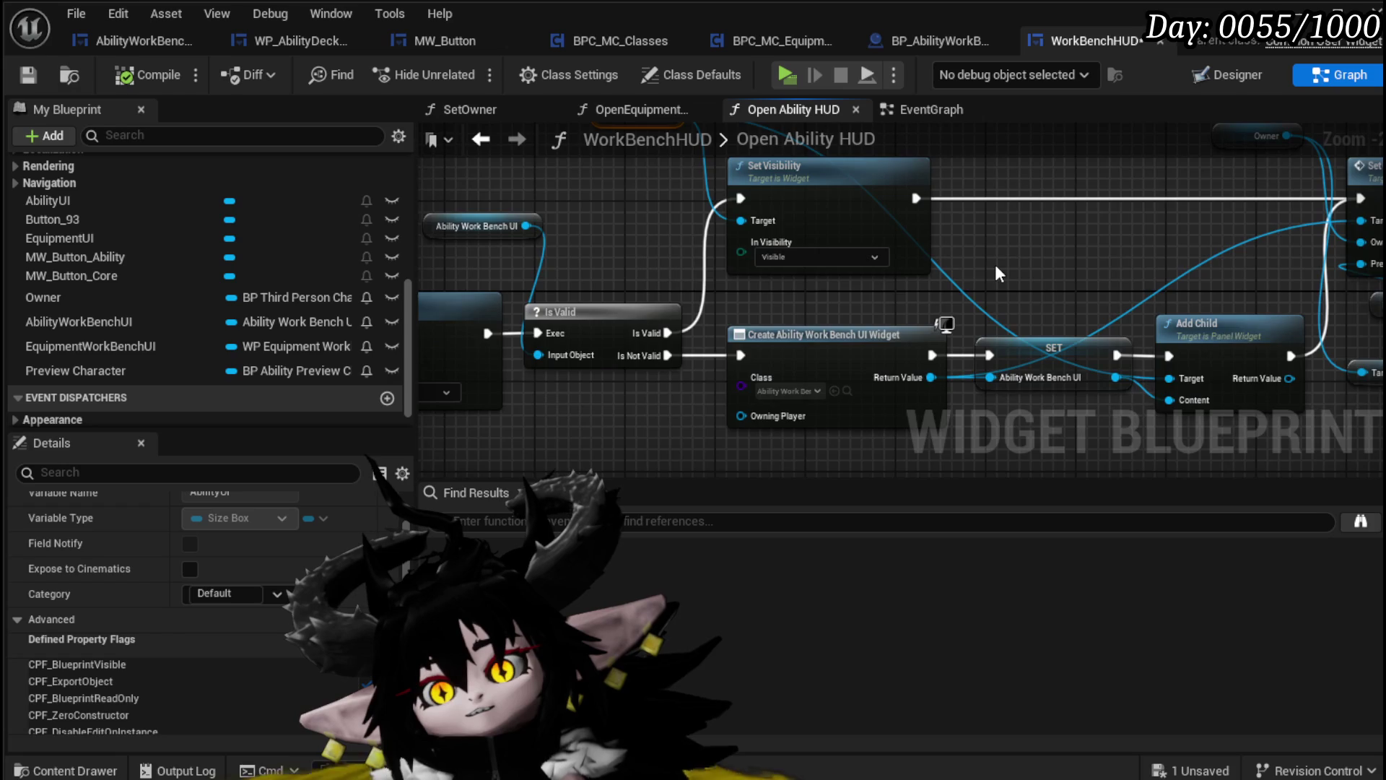
{"action": "scroll", "coordinate": [996, 265], "scroll_direction": "down", "scroll_amount": 2}
{"action": "left_click_drag", "start_coordinate": [996, 266], "coordinate": [805, 288]}
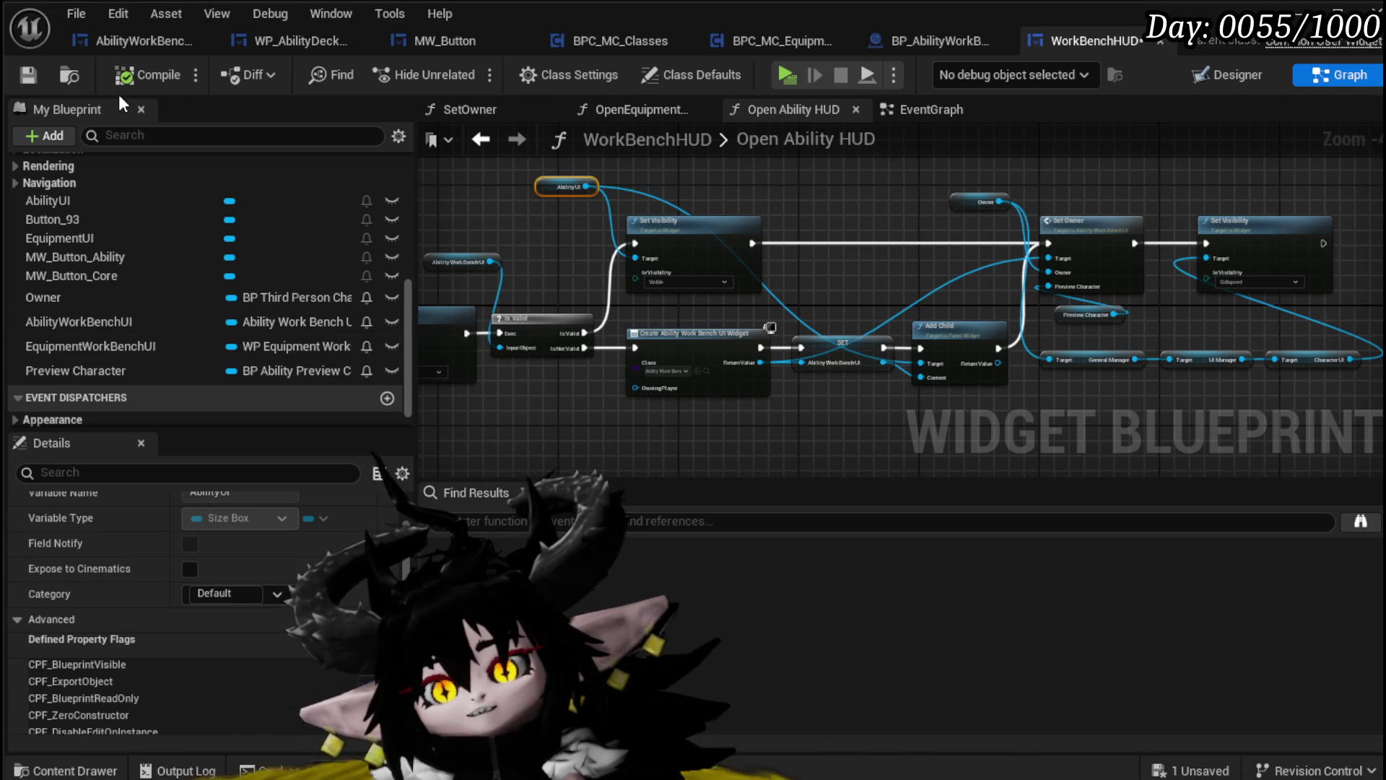
Save the WorkBenchHUD blueprint and return to its Designer layout
{"action": "left_click", "coordinate": [28, 74]}
{"action": "scroll", "coordinate": [570, 217], "scroll_direction": "down", "scroll_amount": 1}
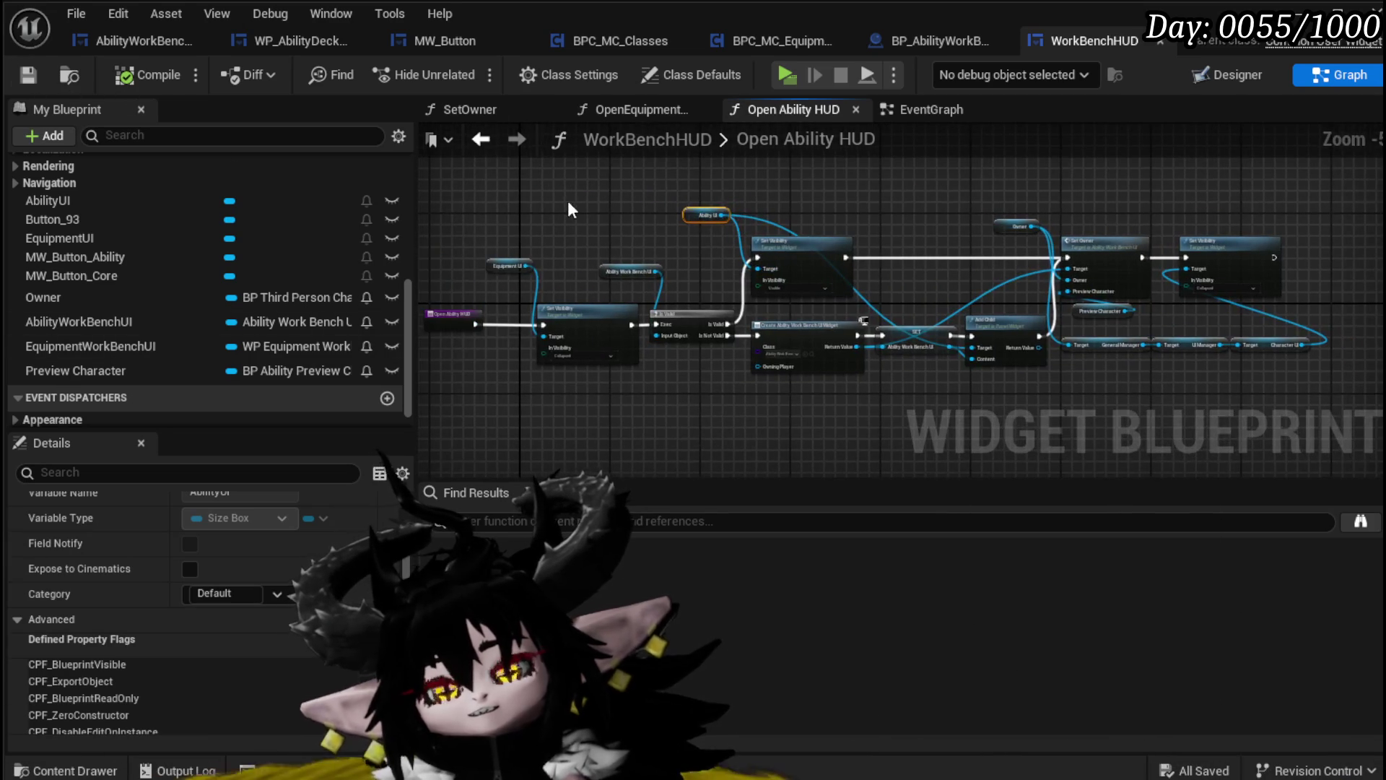
{"action": "left_click", "coordinate": [486, 192]}
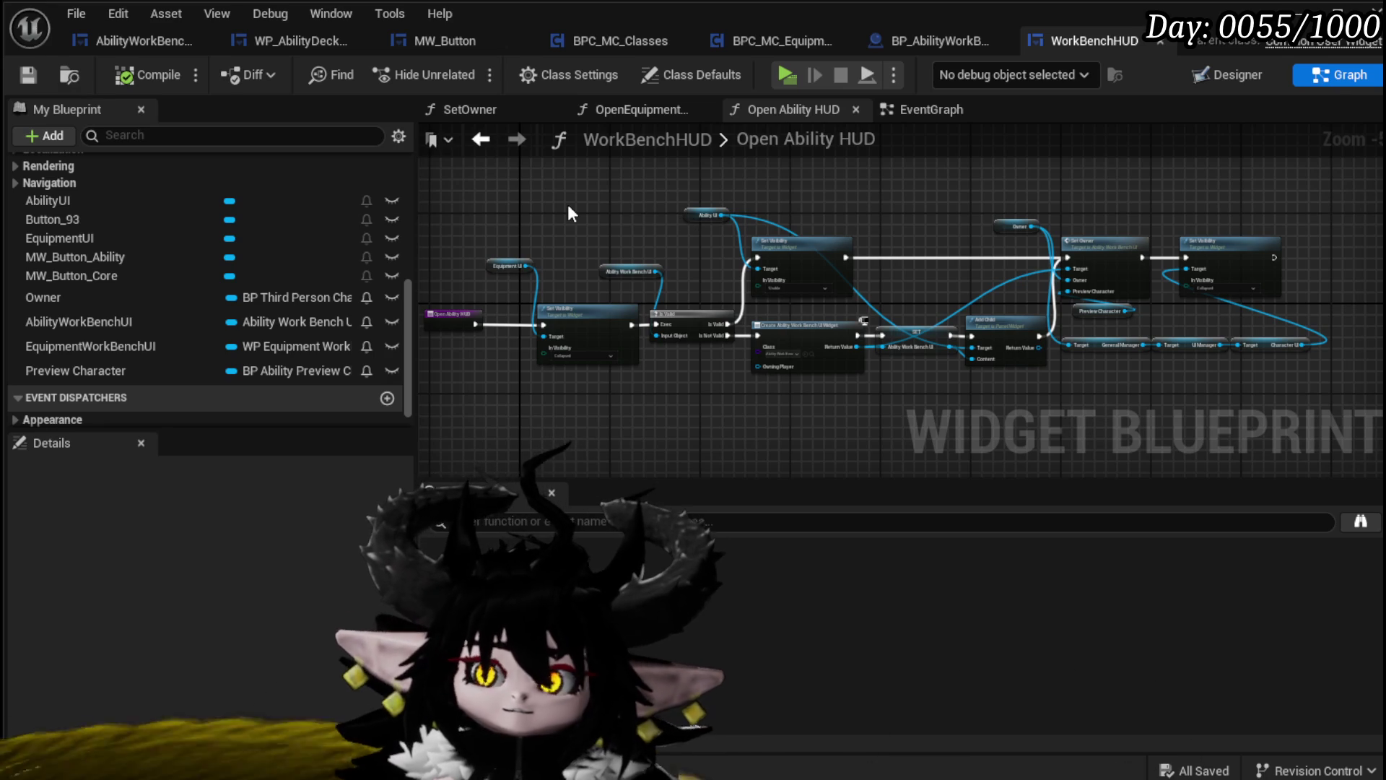
{"action": "scroll", "coordinate": [868, 216], "scroll_direction": "down", "scroll_amount": 2}
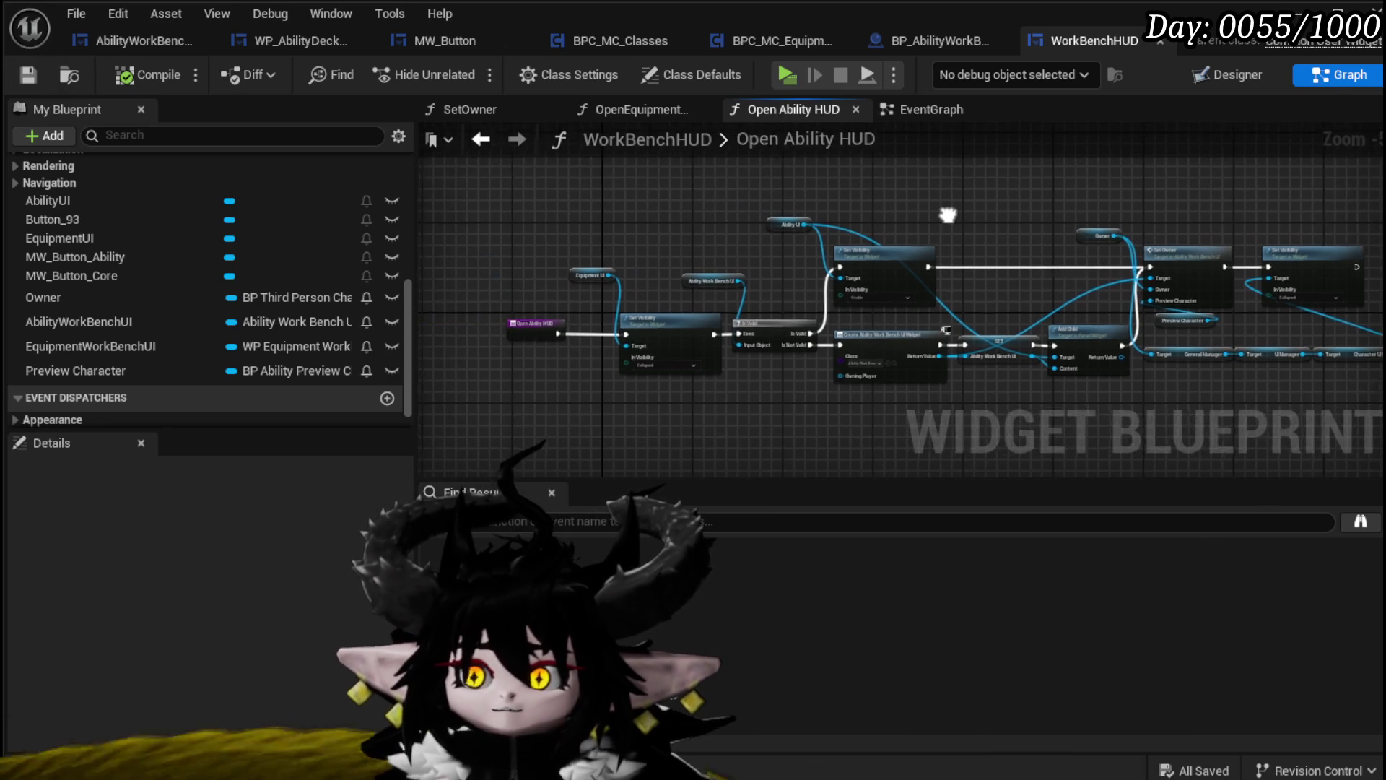
{"action": "scroll", "coordinate": [933, 207], "scroll_direction": "up", "scroll_amount": 3}
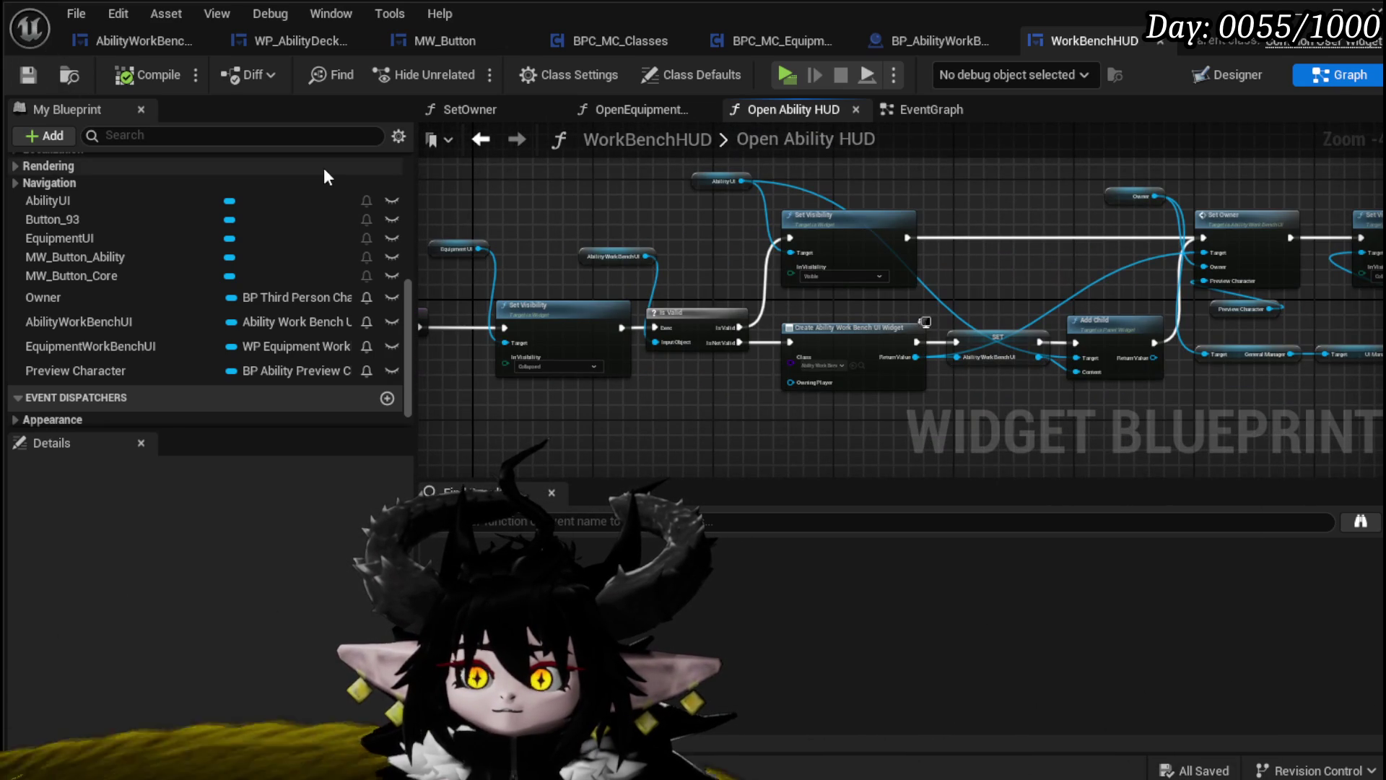
{"action": "scroll", "coordinate": [266, 274], "scroll_direction": "up", "scroll_amount": 5}
{"action": "scroll", "coordinate": [262, 266], "scroll_direction": "up", "scroll_amount": 1}
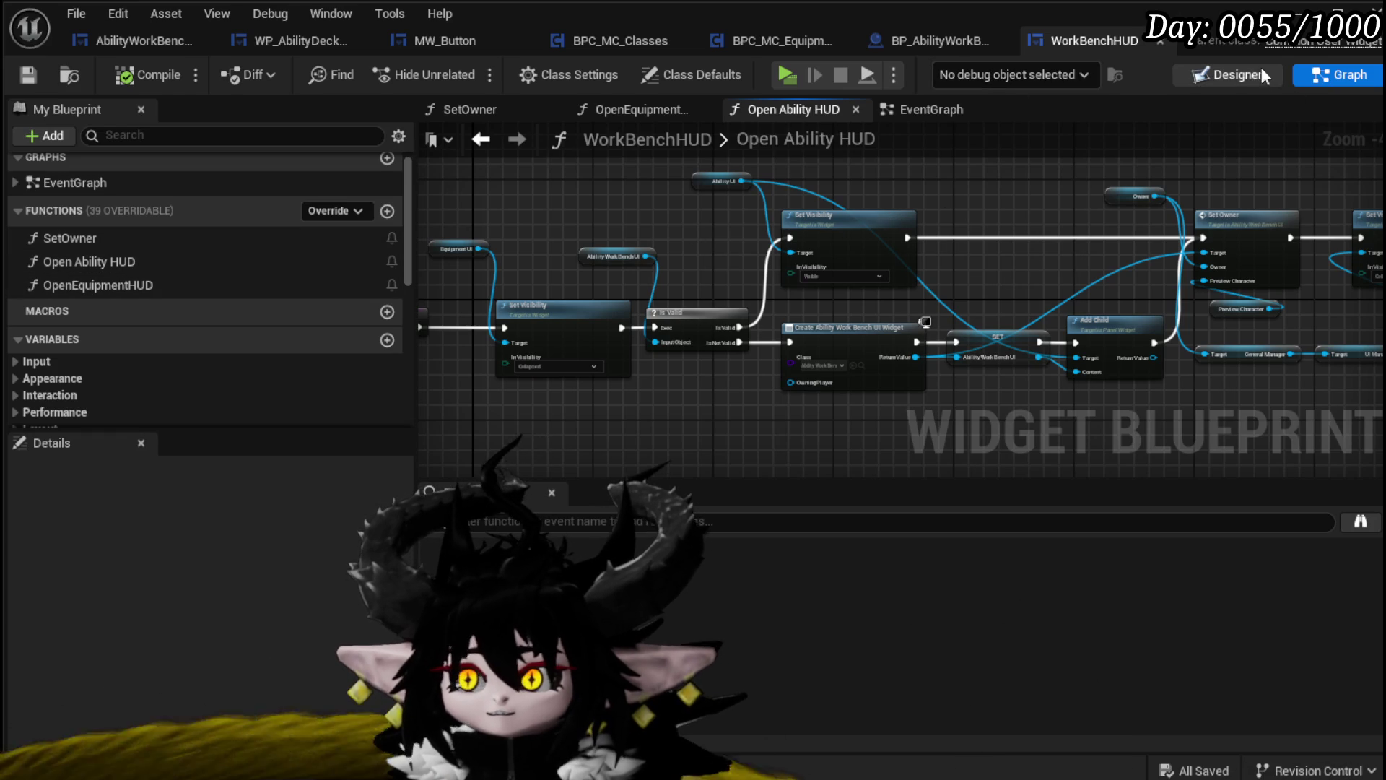
{"action": "left_click", "coordinate": [1263, 75]}
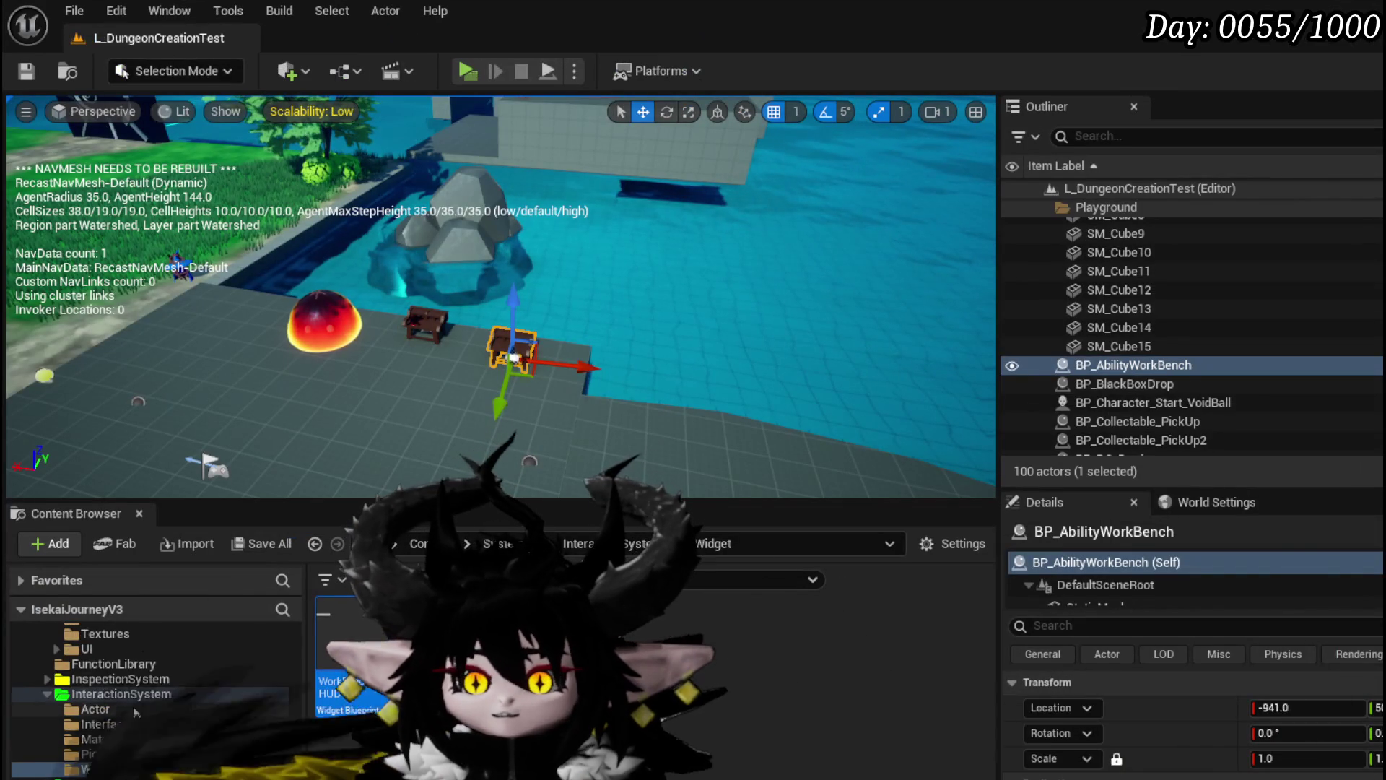
Browse the Content Browser to the AbilitySystem folder and bring up WP_Edit_Core
{"action": "scroll", "coordinate": [135, 713], "scroll_direction": "down", "scroll_amount": 3}
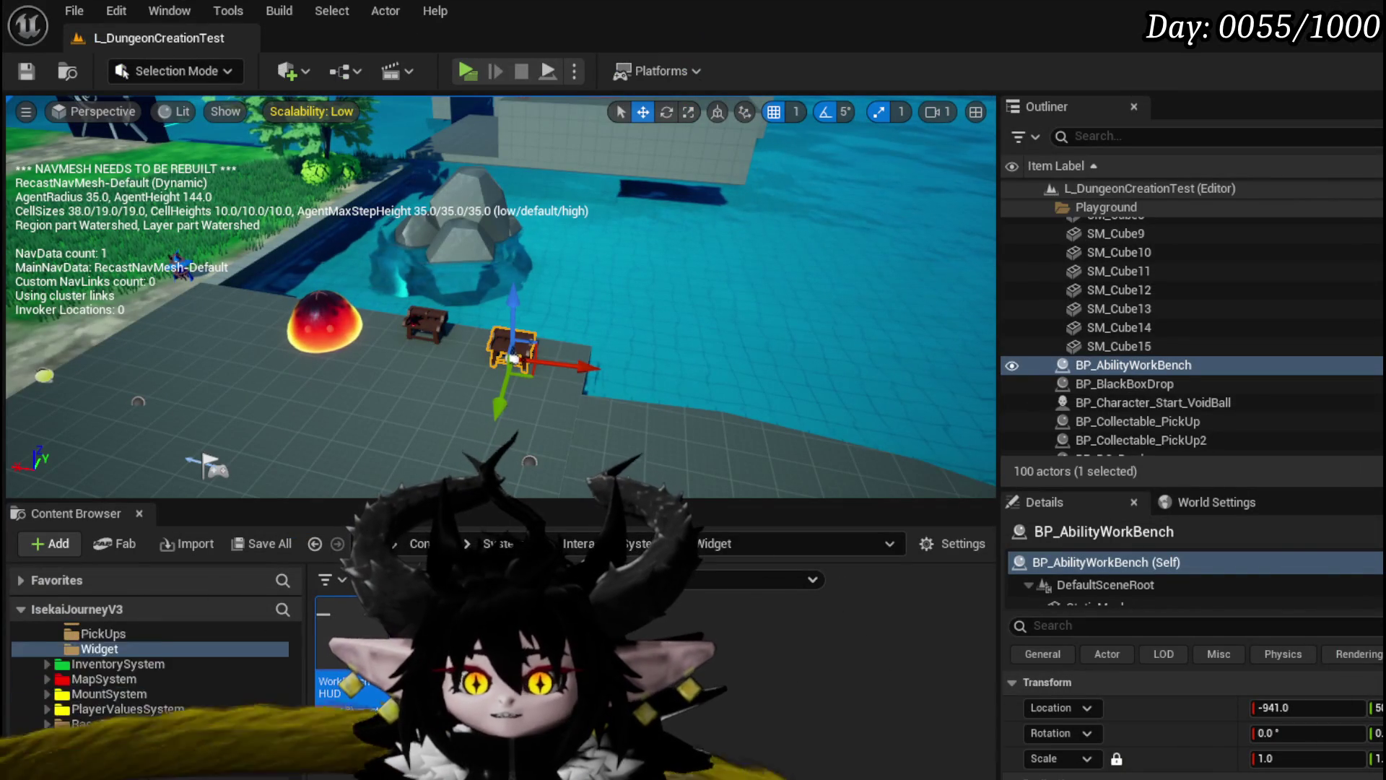
{"action": "scroll", "coordinate": [135, 712], "scroll_direction": "down", "scroll_amount": 5}
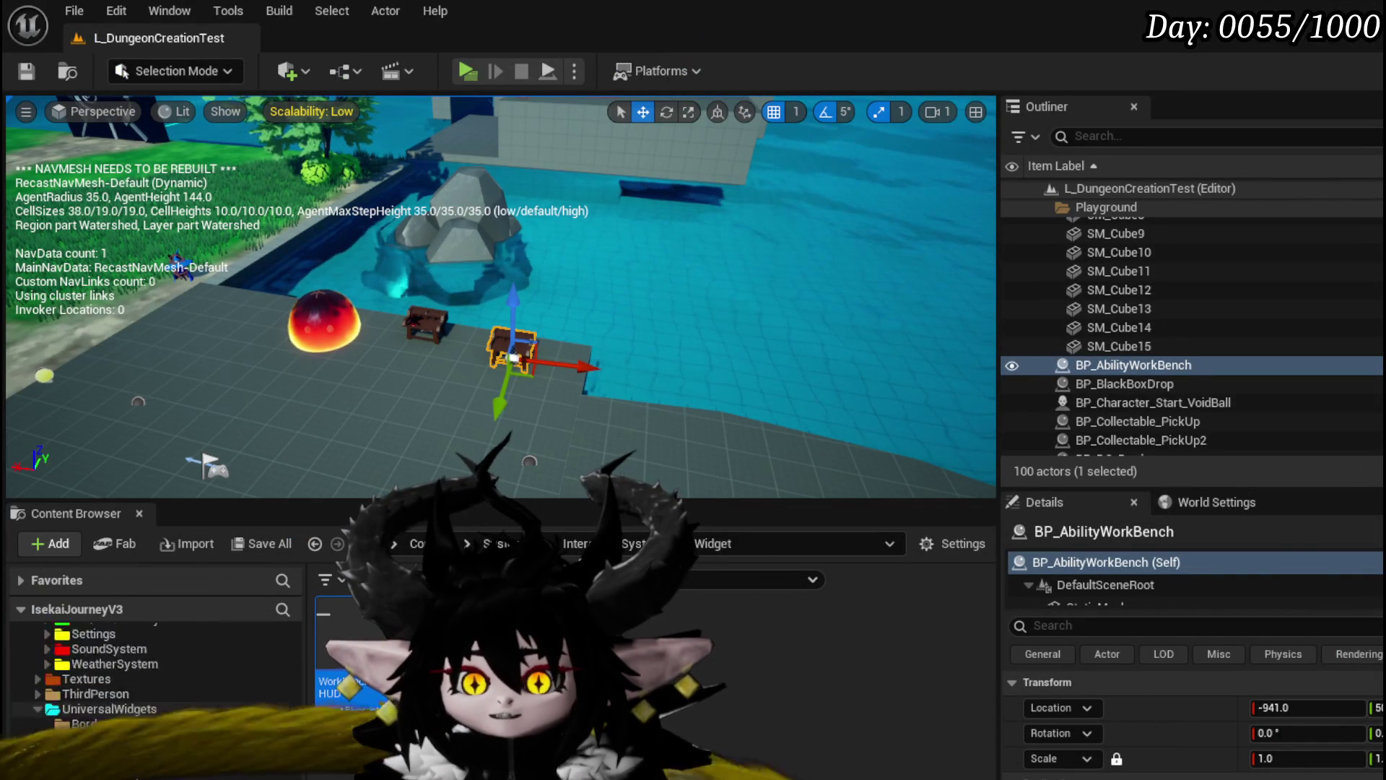
{"action": "scroll", "coordinate": [89, 707], "scroll_direction": "up", "scroll_amount": 3}
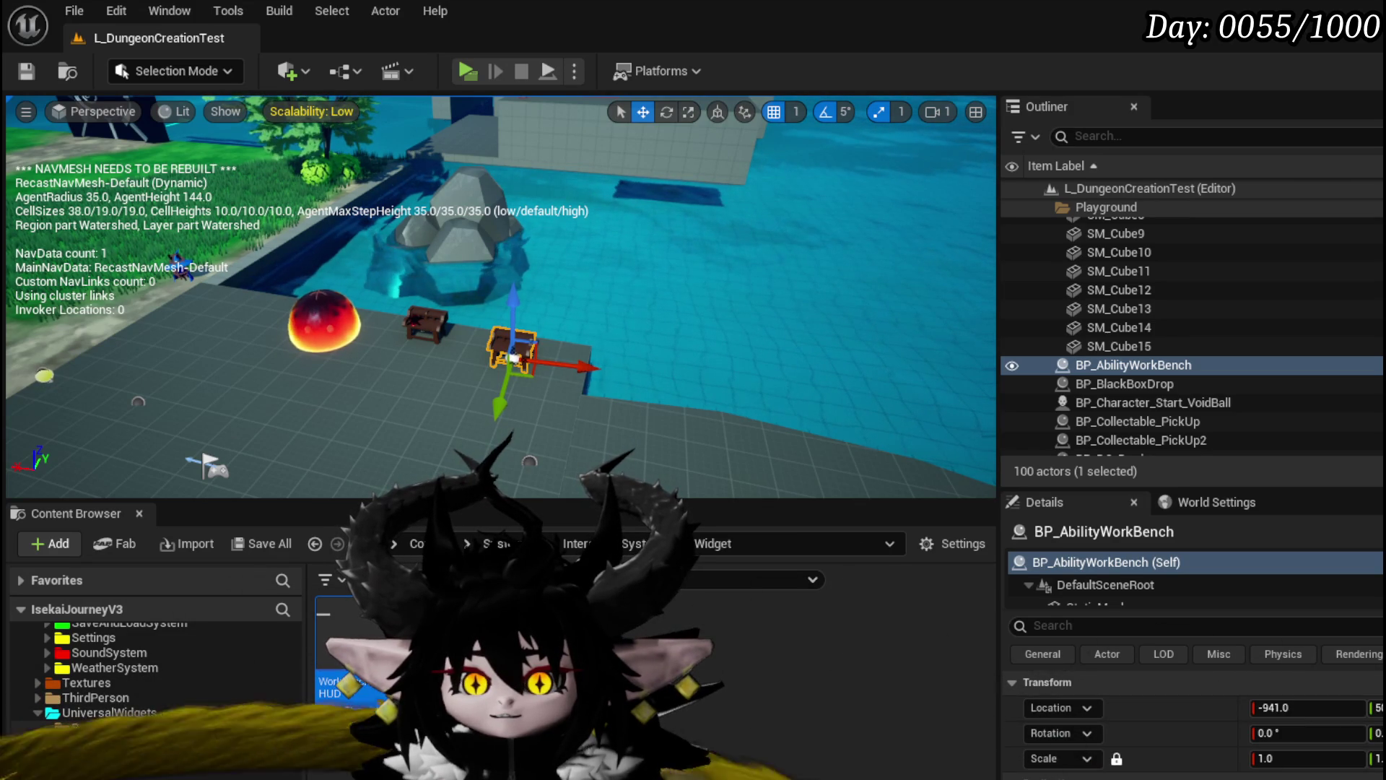
{"action": "scroll", "coordinate": [66, 723], "scroll_direction": "up", "scroll_amount": 3}
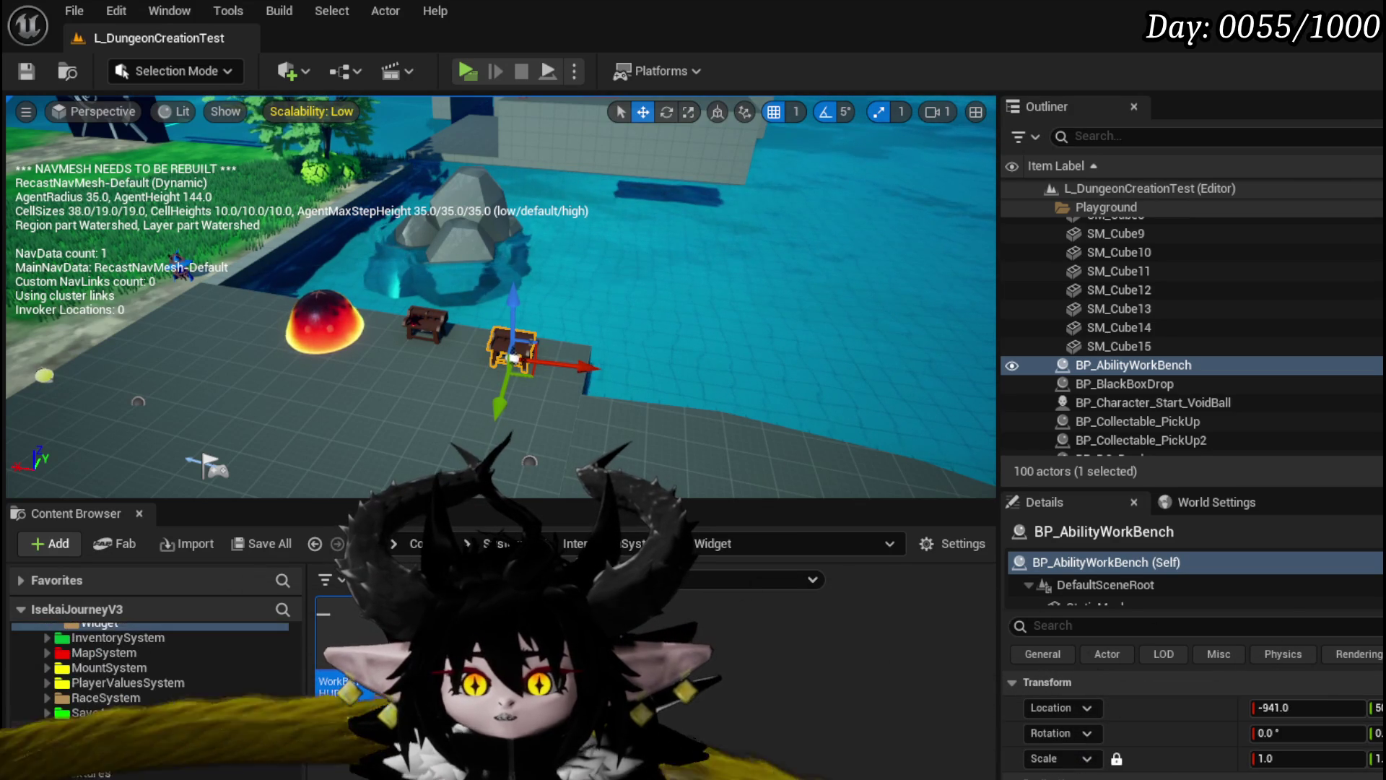
{"action": "scroll", "coordinate": [66, 723], "scroll_direction": "up", "scroll_amount": 5}
{"action": "scroll", "coordinate": [144, 671], "scroll_direction": "up", "scroll_amount": 6}
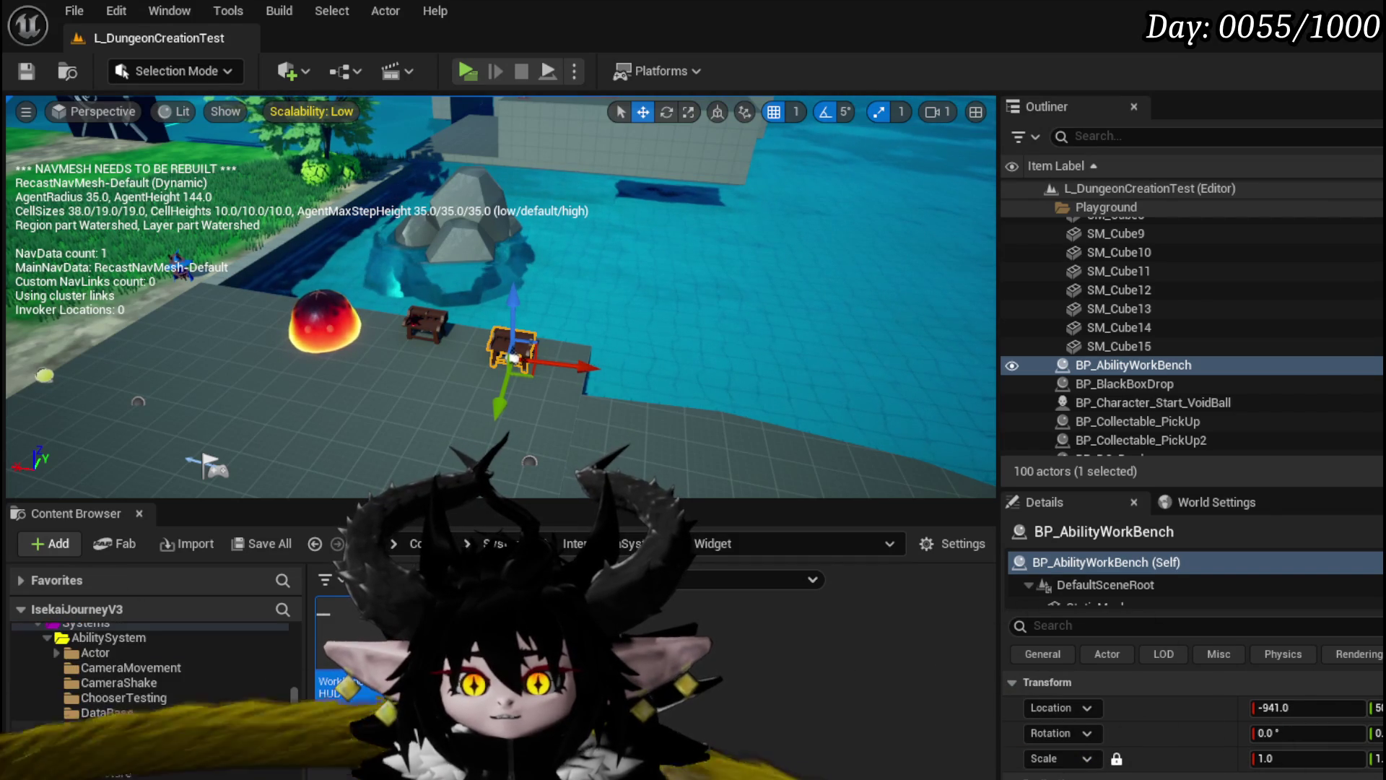
{"action": "left_click", "coordinate": [108, 638]}
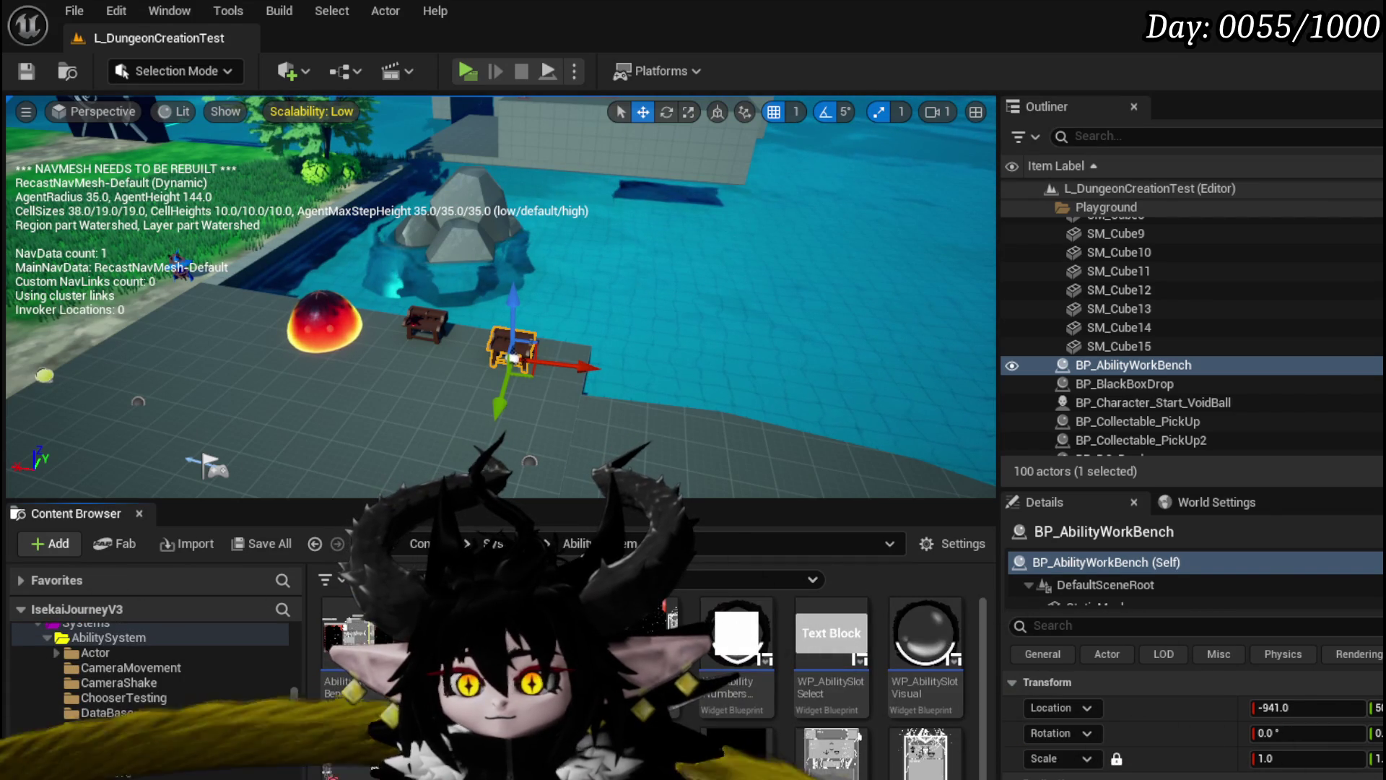
{"action": "scroll", "coordinate": [943, 774], "scroll_direction": "down", "scroll_amount": 1}
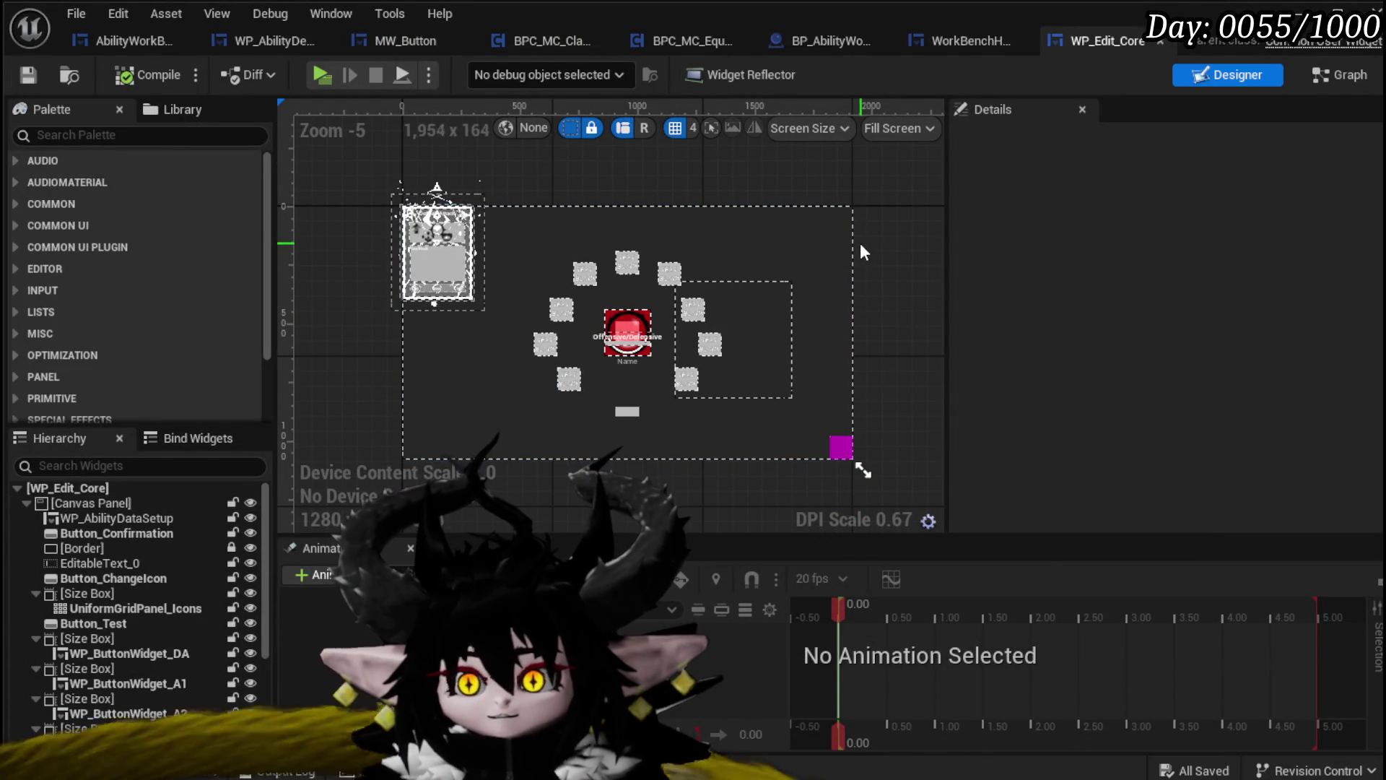
Tidy EditCore's Break S Ability Core, FIND/SET group and GET nodes, then save
{"action": "left_click", "coordinate": [453, 233]}
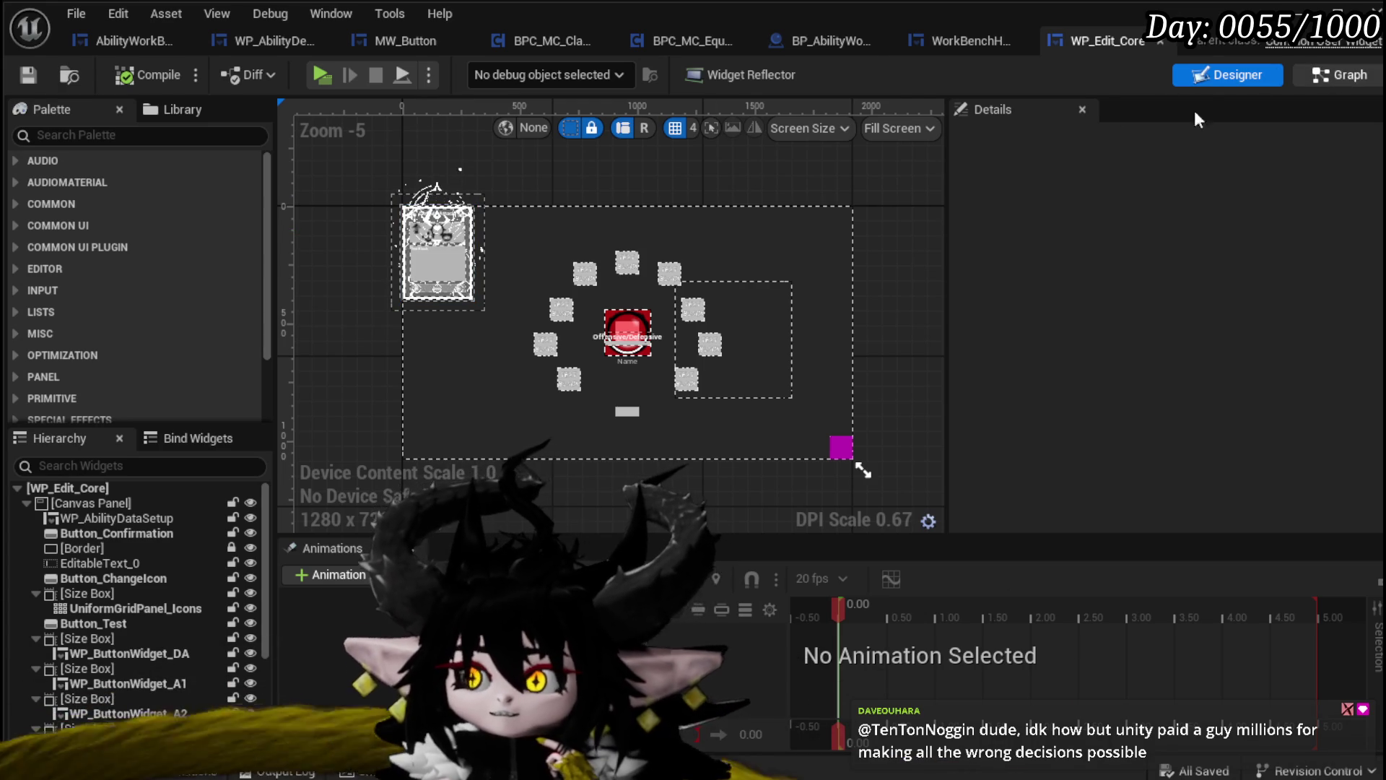
{"action": "left_click", "coordinate": [1332, 75]}
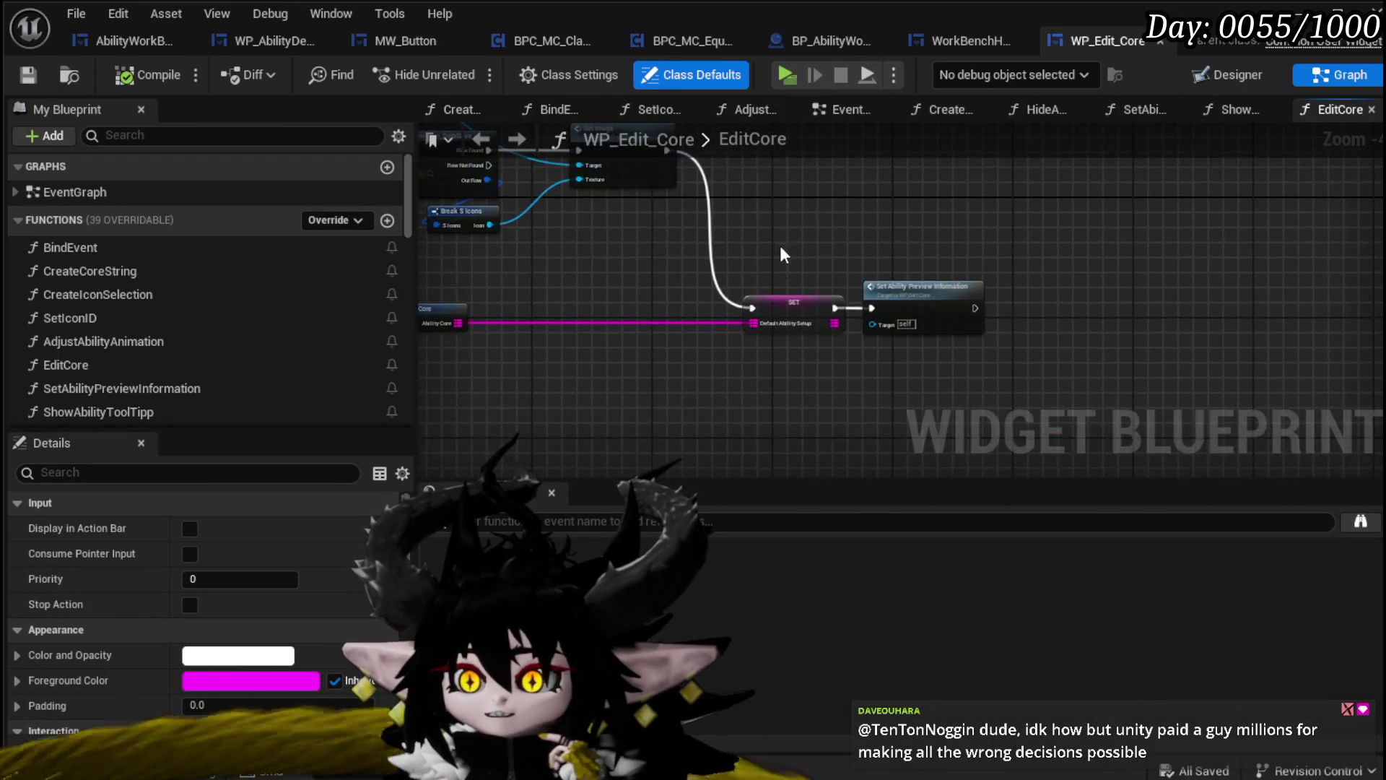
{"action": "left_click_drag", "start_coordinate": [816, 342], "coordinate": [1081, 382]}
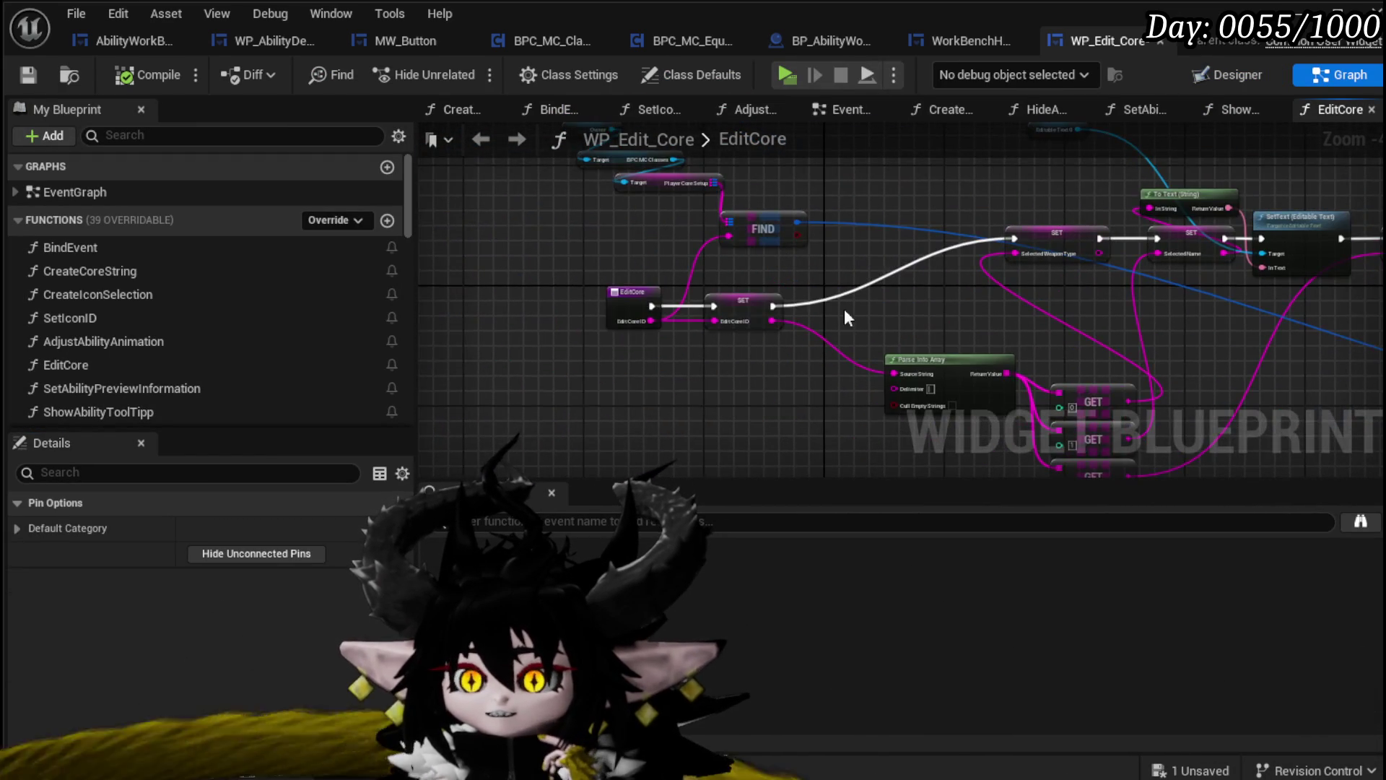
{"action": "left_click_drag", "start_coordinate": [492, 362], "coordinate": [722, 199]}
{"action": "mouse_move", "coordinate": [676, 352]}
{"action": "left_mouse_down"}
{"action": "mouse_move", "coordinate": [742, 283]}
{"action": "mouse_move", "coordinate": [769, 279]}
{"action": "mouse_move", "coordinate": [725, 284]}
{"action": "mouse_move", "coordinate": [599, 232]}
{"action": "left_mouse_up"}
{"action": "mouse_move", "coordinate": [805, 373]}
{"action": "left_mouse_down"}
{"action": "mouse_move", "coordinate": [703, 273]}
{"action": "mouse_move", "coordinate": [656, 248]}
{"action": "mouse_move", "coordinate": [661, 298]}
{"action": "left_mouse_up"}
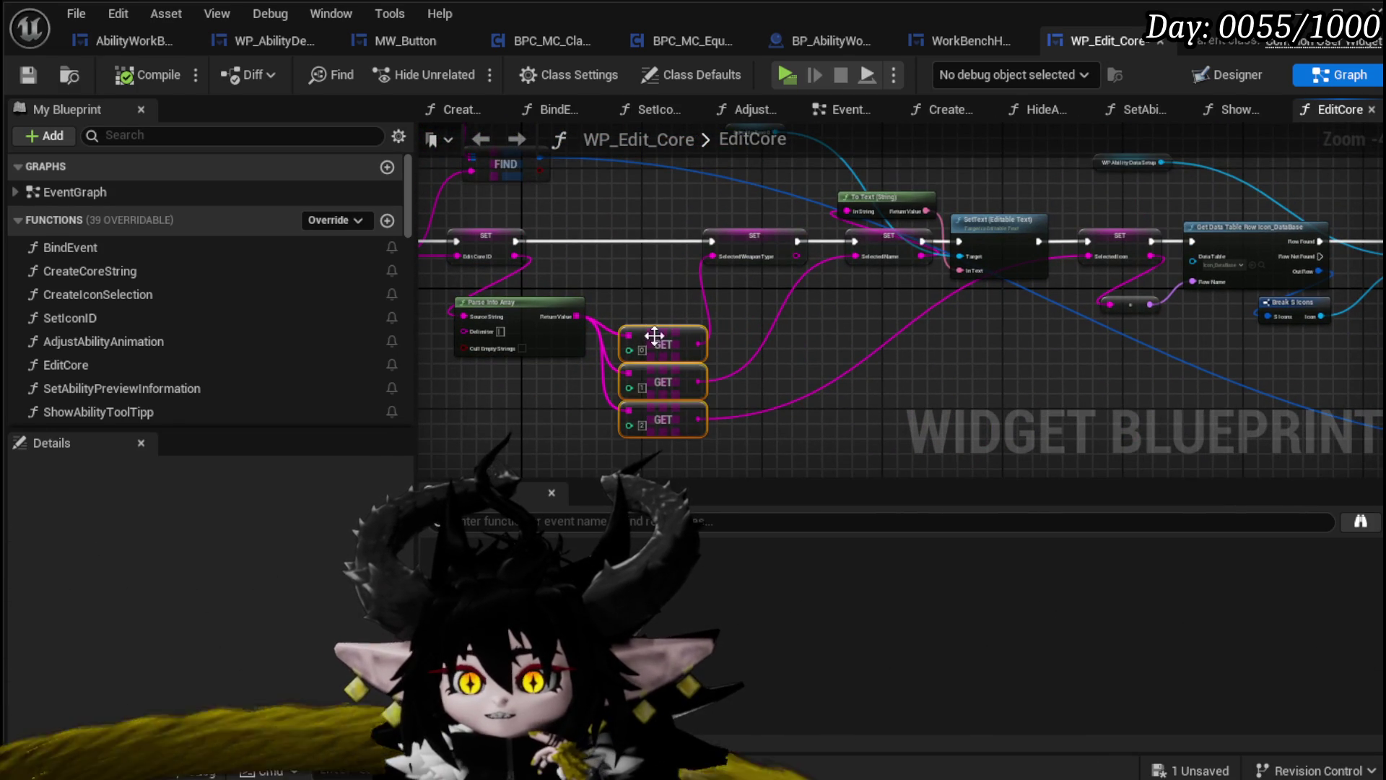
{"action": "left_click_drag", "start_coordinate": [662, 350], "coordinate": [651, 310]}
{"action": "left_click", "coordinate": [648, 288]}
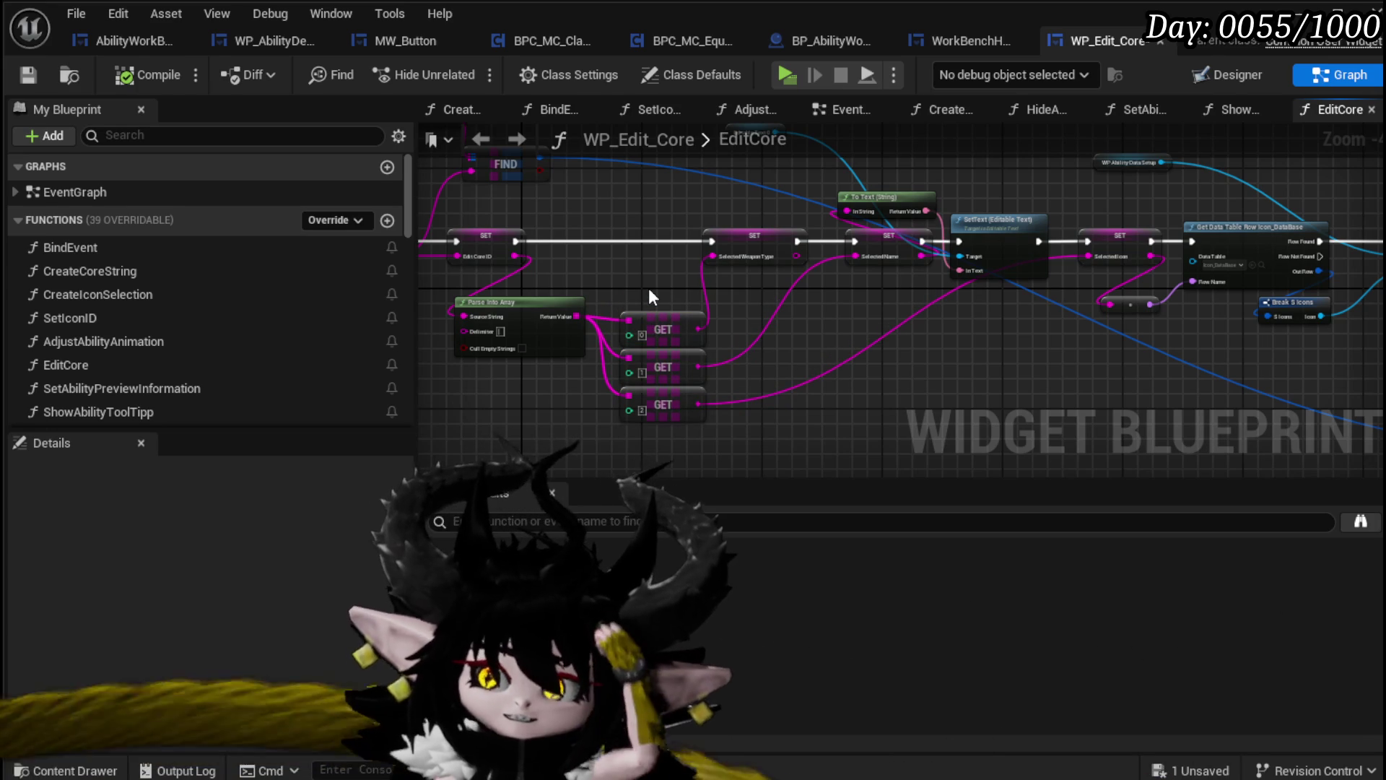
{"action": "mouse_move", "coordinate": [648, 296]}
{"action": "left_mouse_down"}
{"action": "mouse_move", "coordinate": [693, 388]}
{"action": "mouse_move", "coordinate": [625, 382]}
{"action": "left_mouse_up"}
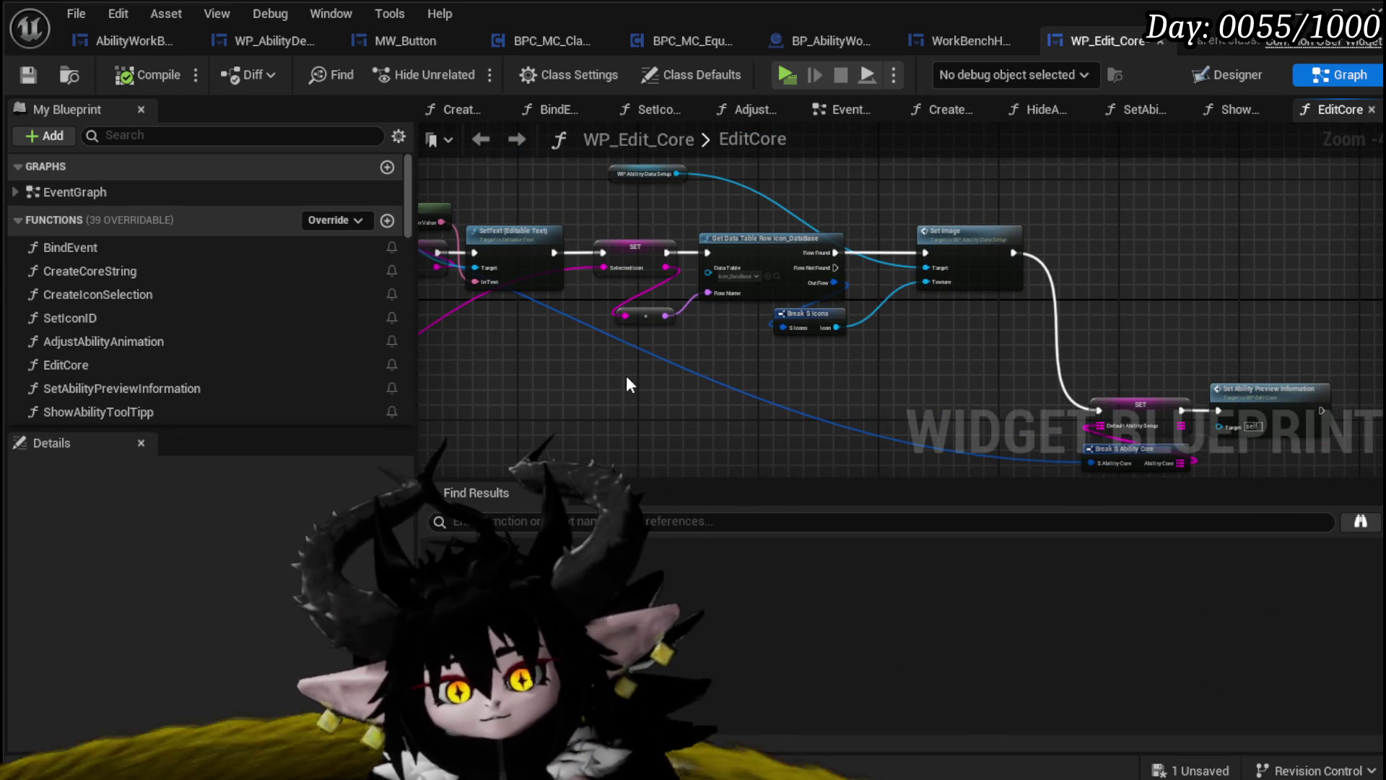
{"action": "key", "text": "ctrl+s"}
Look over the SET, GET, FIND and Parse Into Array nodes back to the chain's start
{"action": "mouse_move", "coordinate": [881, 355]}
{"action": "left_mouse_down"}
{"action": "mouse_move", "coordinate": [642, 274]}
{"action": "mouse_move", "coordinate": [795, 309]}
{"action": "left_mouse_up"}
{"action": "mouse_move", "coordinate": [506, 317]}
{"action": "left_mouse_down"}
{"action": "mouse_move", "coordinate": [857, 334]}
{"action": "mouse_move", "coordinate": [626, 249]}
{"action": "mouse_move", "coordinate": [645, 305]}
{"action": "mouse_move", "coordinate": [576, 290]}
{"action": "left_mouse_up"}
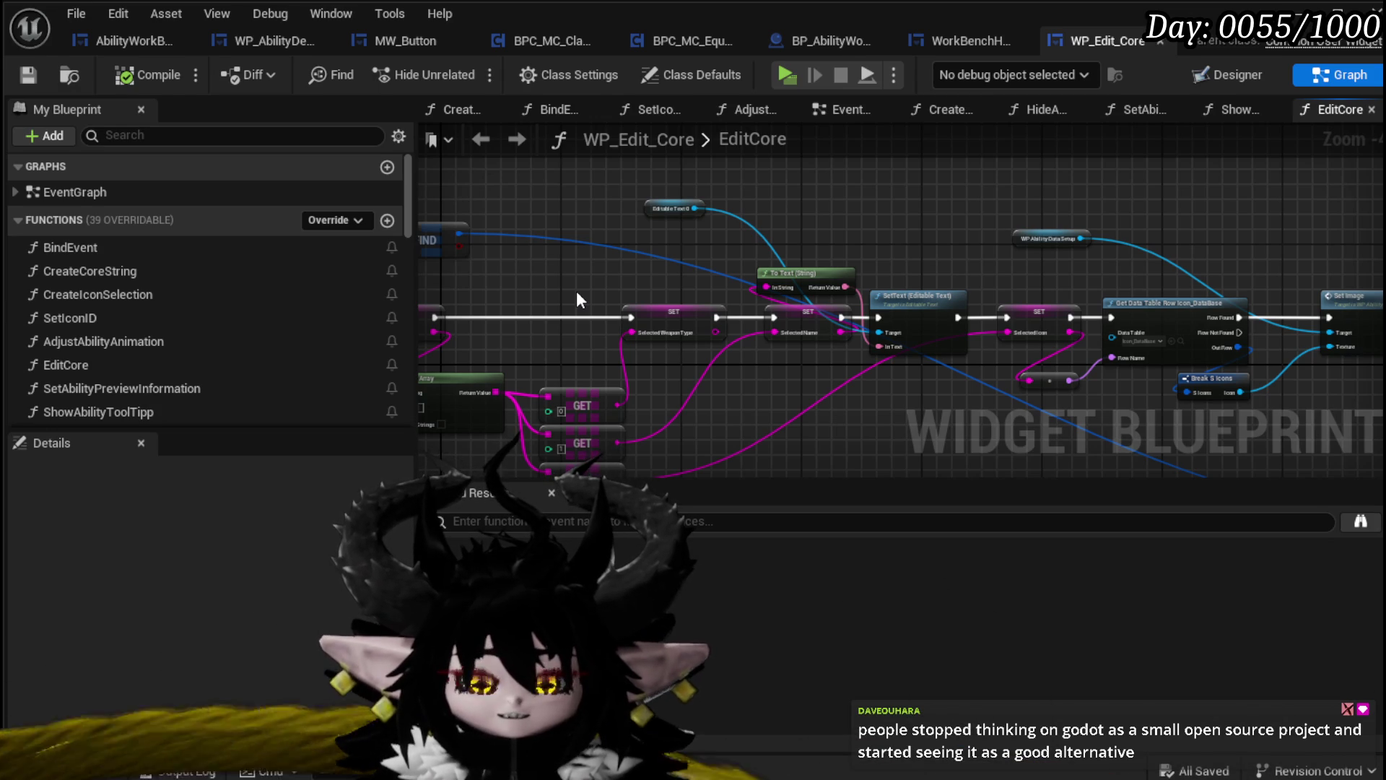
{"action": "mouse_move", "coordinate": [564, 292]}
{"action": "left_mouse_down"}
{"action": "mouse_move", "coordinate": [749, 244]}
{"action": "mouse_move", "coordinate": [758, 263]}
{"action": "mouse_move", "coordinate": [790, 265]}
{"action": "mouse_move", "coordinate": [760, 231]}
{"action": "left_mouse_up"}
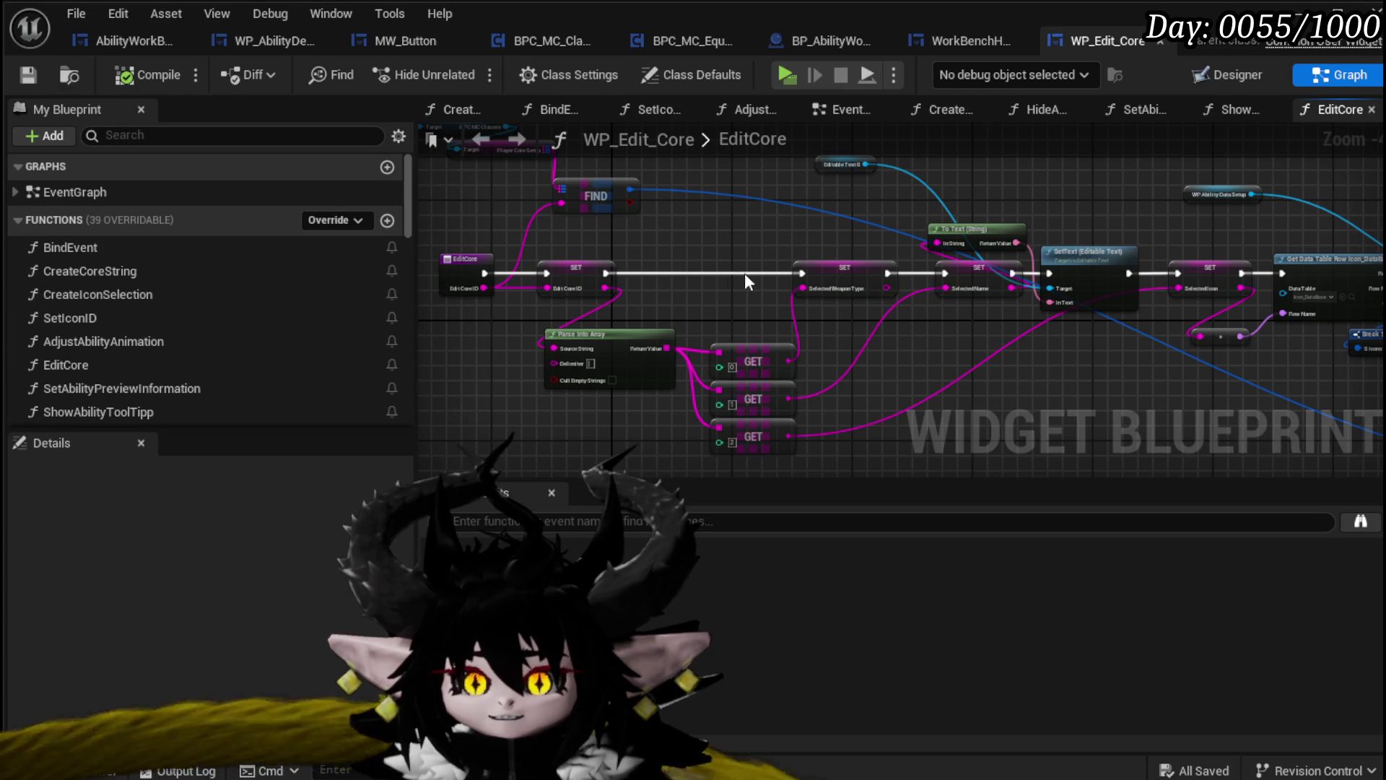
{"action": "mouse_move", "coordinate": [653, 249]}
{"action": "left_mouse_down"}
{"action": "mouse_move", "coordinate": [619, 233]}
{"action": "mouse_move", "coordinate": [578, 327]}
{"action": "mouse_move", "coordinate": [998, 299]}
{"action": "mouse_move", "coordinate": [1014, 267]}
{"action": "mouse_move", "coordinate": [833, 444]}
{"action": "left_mouse_up"}
{"action": "scroll", "coordinate": [759, 313], "scroll_direction": "up", "scroll_amount": 1}
Rearrange Parse Into Array and the Selected Weapon Type/Name SETs, placing Editable Text 0 beside To Text
{"action": "left_click_drag", "start_coordinate": [794, 316], "coordinate": [632, 296]}
{"action": "left_click_drag", "start_coordinate": [932, 209], "coordinate": [823, 197]}
{"action": "left_click_drag", "start_coordinate": [854, 261], "coordinate": [803, 345]}
{"action": "left_click_drag", "start_coordinate": [932, 266], "coordinate": [869, 264]}
{"action": "left_click_drag", "start_coordinate": [908, 358], "coordinate": [705, 361]}
{"action": "left_click_drag", "start_coordinate": [755, 221], "coordinate": [783, 209]}
{"action": "left_click_drag", "start_coordinate": [691, 221], "coordinate": [948, 299]}
{"action": "left_click_drag", "start_coordinate": [802, 211], "coordinate": [1080, 238]}
{"action": "left_click", "coordinate": [849, 240]}
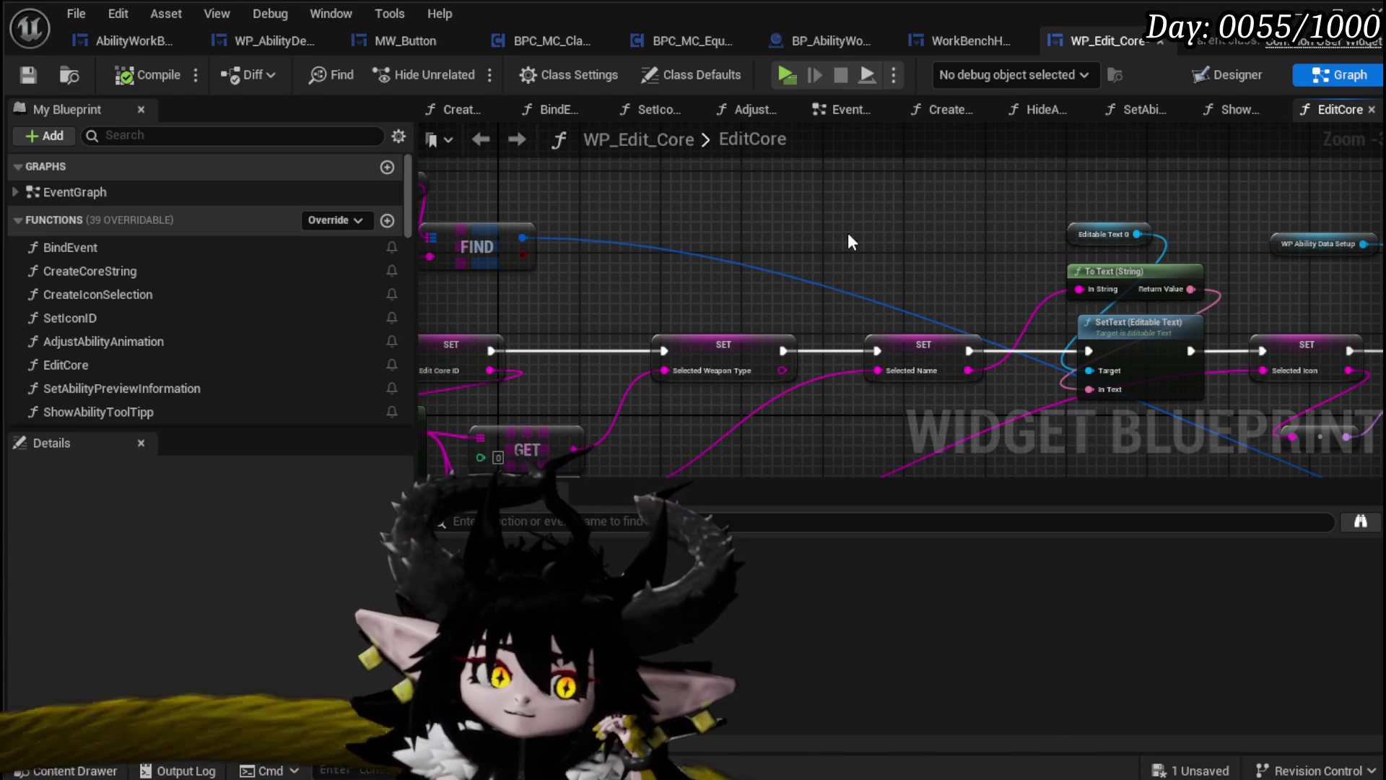
Place WP Ability Data Setup beside Set Image, review the graph, and save WP_Edit_Core
{"action": "mouse_move", "coordinate": [848, 233]}
{"action": "left_mouse_down"}
{"action": "mouse_move", "coordinate": [942, 262]}
{"action": "mouse_move", "coordinate": [742, 236]}
{"action": "mouse_move", "coordinate": [869, 272]}
{"action": "mouse_move", "coordinate": [702, 310]}
{"action": "mouse_move", "coordinate": [821, 369]}
{"action": "left_mouse_up"}
{"action": "mouse_move", "coordinate": [679, 240]}
{"action": "left_mouse_down"}
{"action": "mouse_move", "coordinate": [874, 248]}
{"action": "mouse_move", "coordinate": [690, 254]}
{"action": "left_mouse_up"}
{"action": "scroll", "coordinate": [812, 361], "scroll_direction": "up", "scroll_amount": 2}
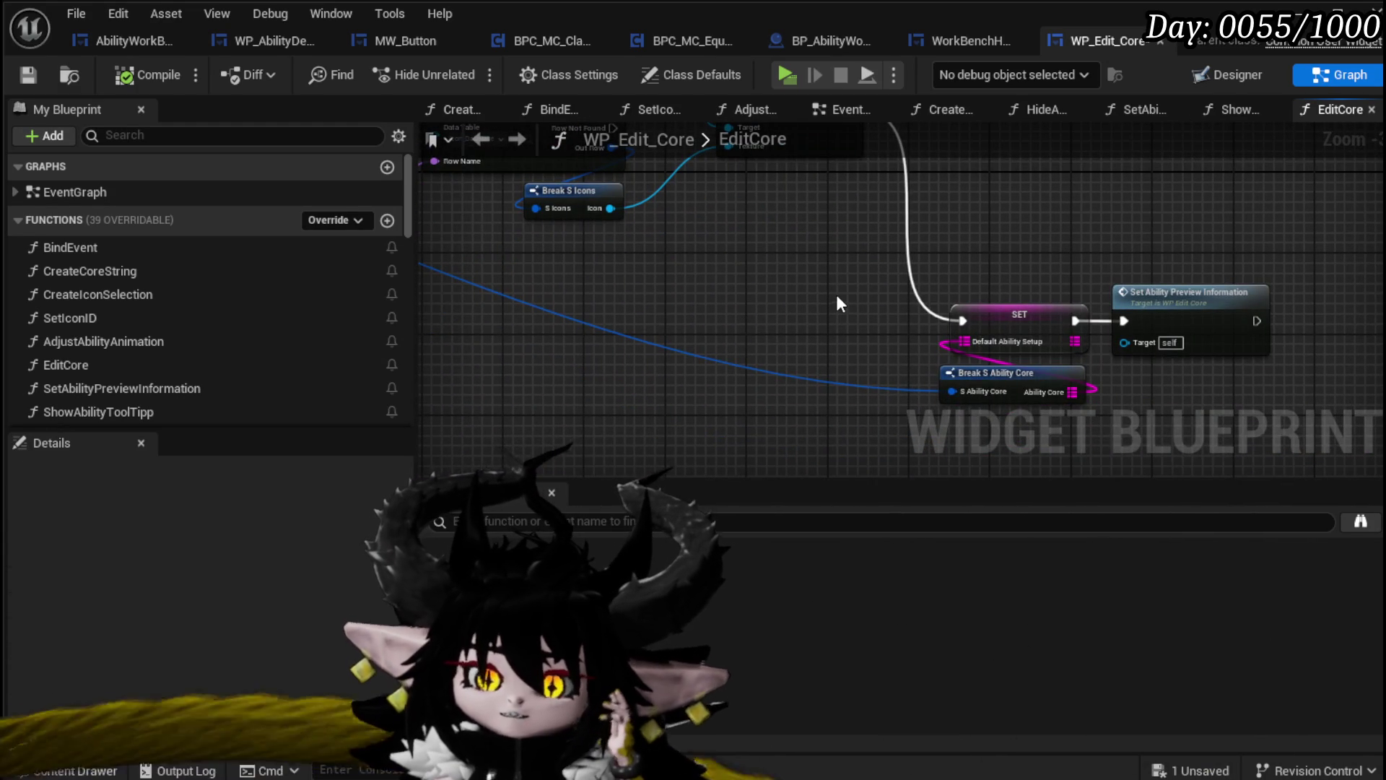
{"action": "mouse_move", "coordinate": [836, 293]}
{"action": "left_mouse_down"}
{"action": "mouse_move", "coordinate": [739, 314]}
{"action": "mouse_move", "coordinate": [777, 186]}
{"action": "left_mouse_up"}
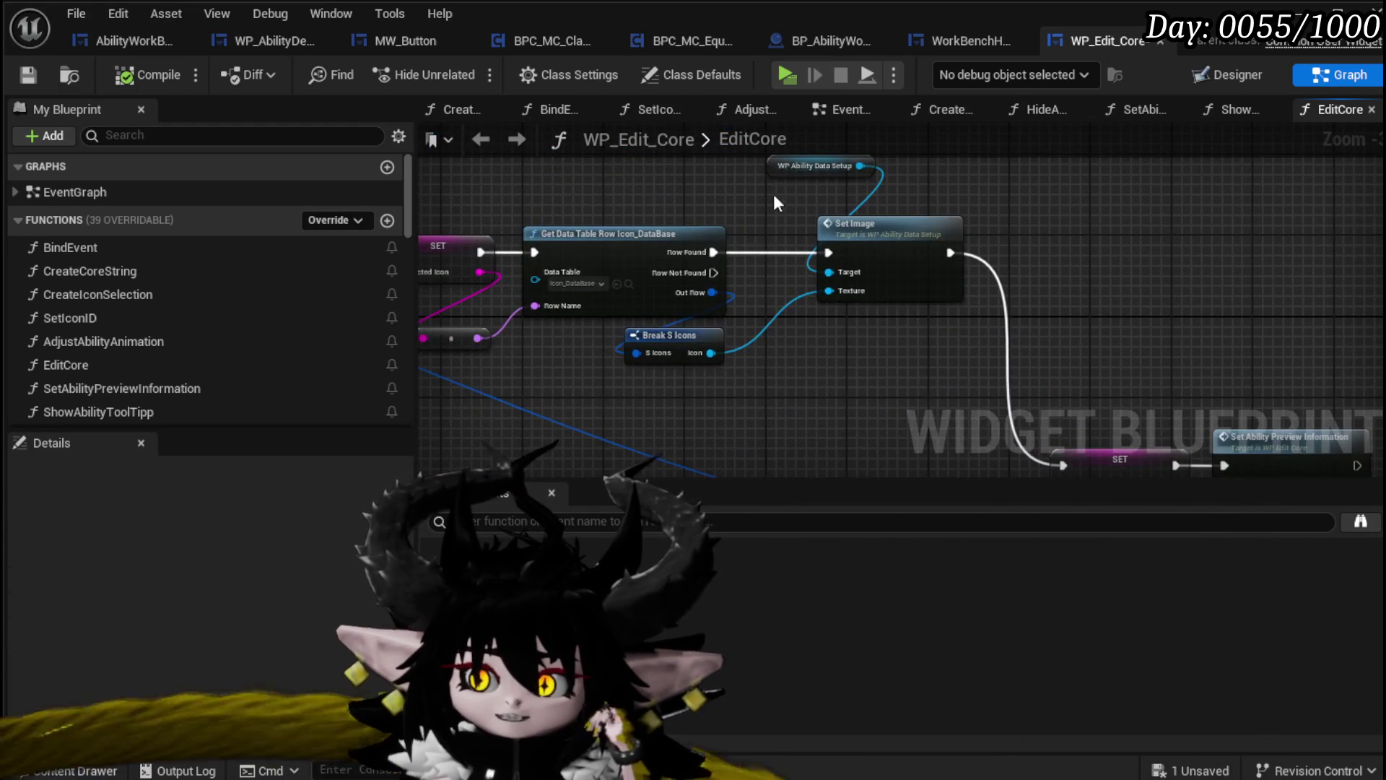
{"action": "scroll", "coordinate": [633, 218], "scroll_direction": "down", "scroll_amount": 1}
{"action": "left_click_drag", "start_coordinate": [634, 218], "coordinate": [478, 163]}
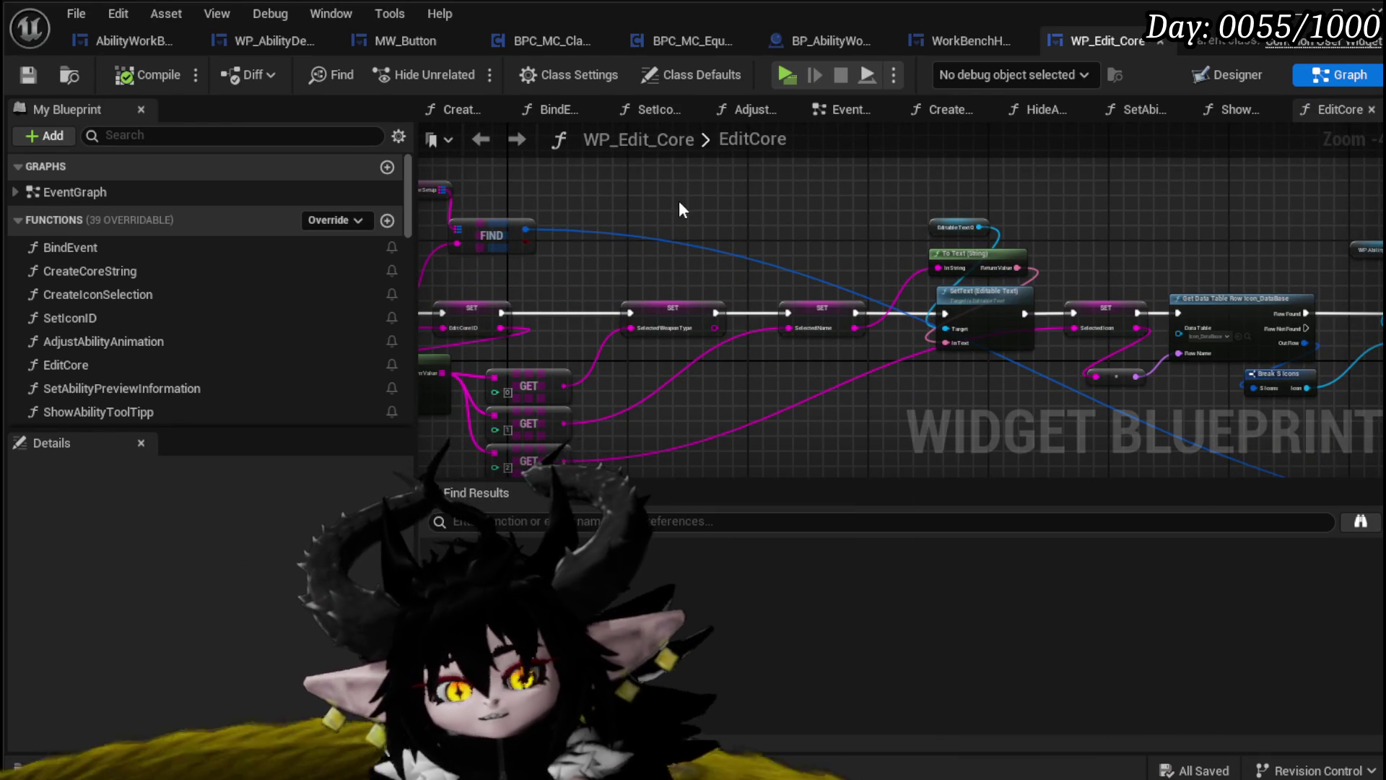
{"action": "mouse_move", "coordinate": [679, 209]}
{"action": "left_mouse_down"}
{"action": "mouse_move", "coordinate": [823, 221]}
{"action": "mouse_move", "coordinate": [894, 274]}
{"action": "mouse_move", "coordinate": [786, 252]}
{"action": "mouse_move", "coordinate": [798, 272]}
{"action": "mouse_move", "coordinate": [783, 217]}
{"action": "left_mouse_up"}
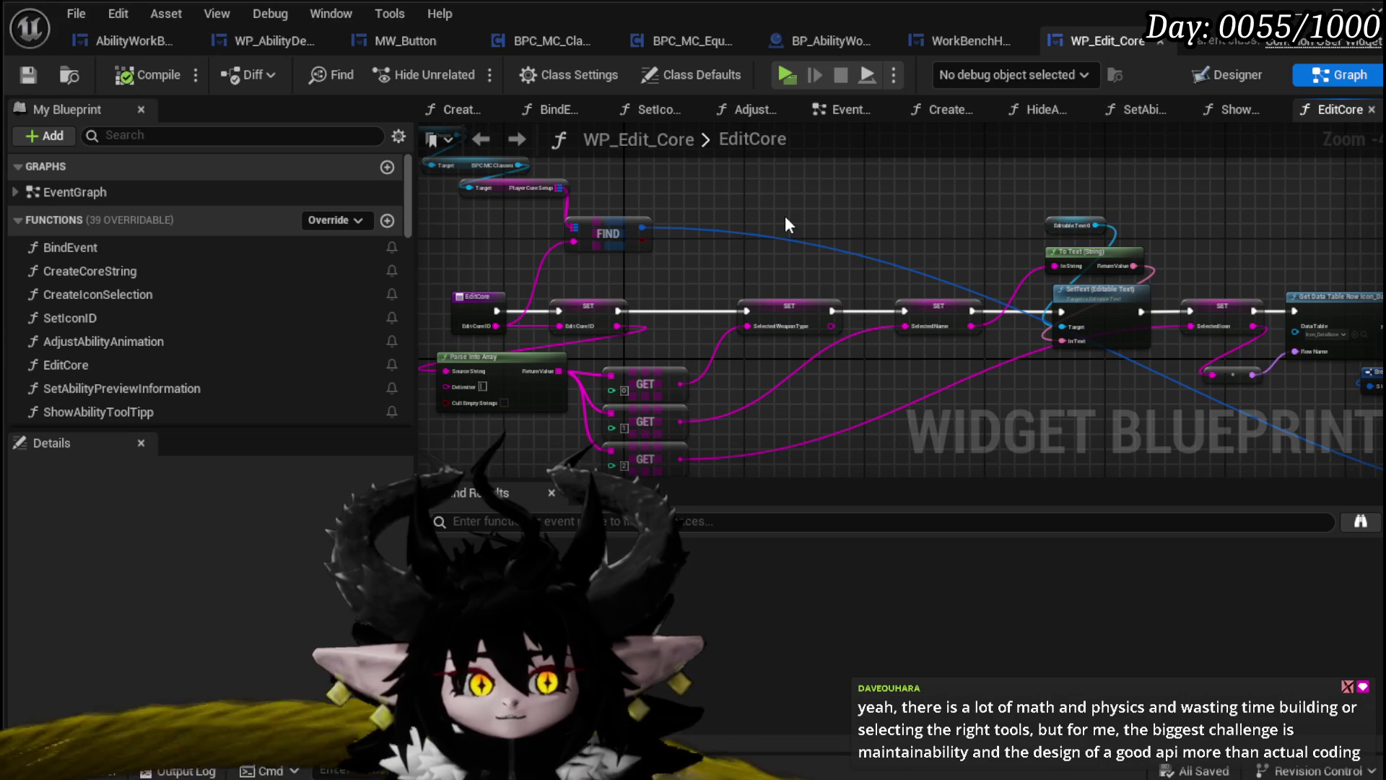
{"action": "mouse_move", "coordinate": [785, 216]}
{"action": "left_mouse_down"}
{"action": "mouse_move", "coordinate": [975, 224]}
{"action": "mouse_move", "coordinate": [910, 221]}
{"action": "left_mouse_up"}
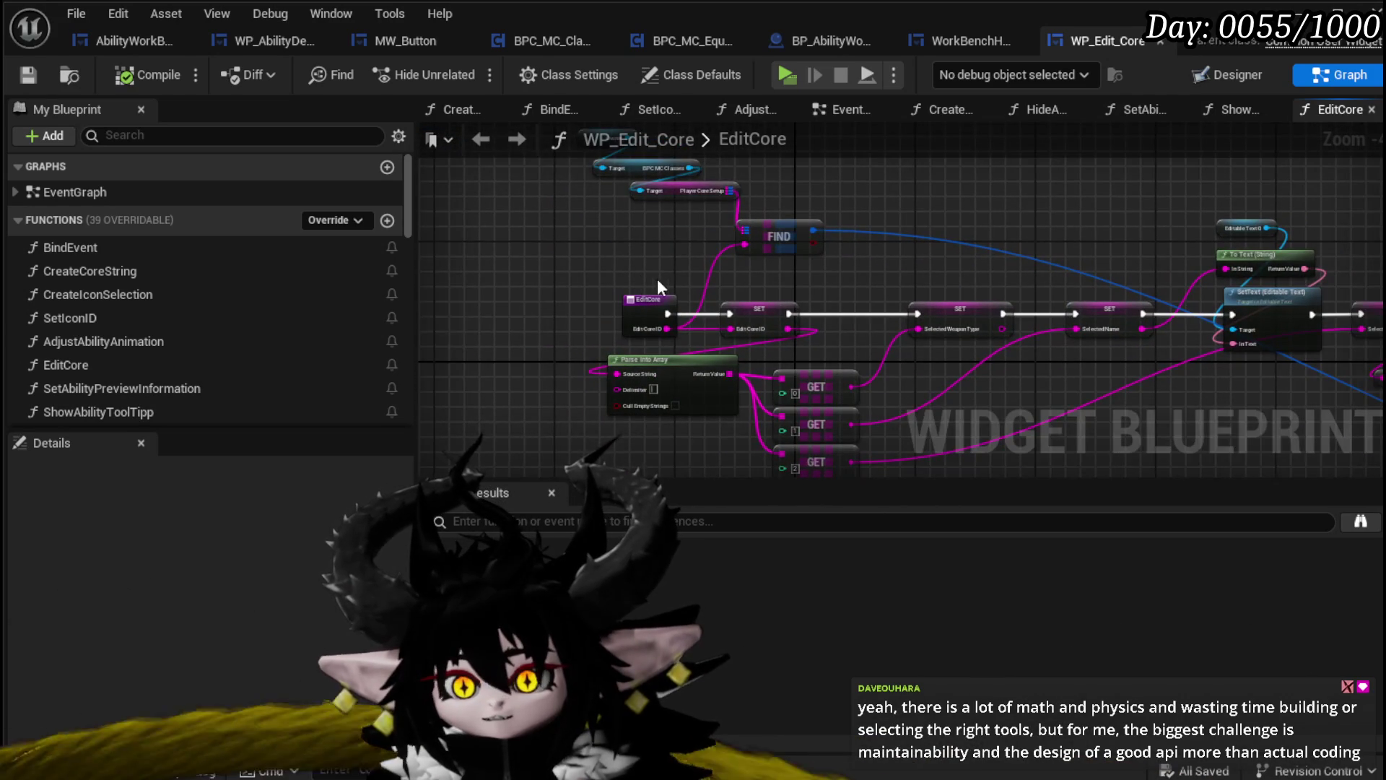
{"action": "key", "text": "ctrl+s"}
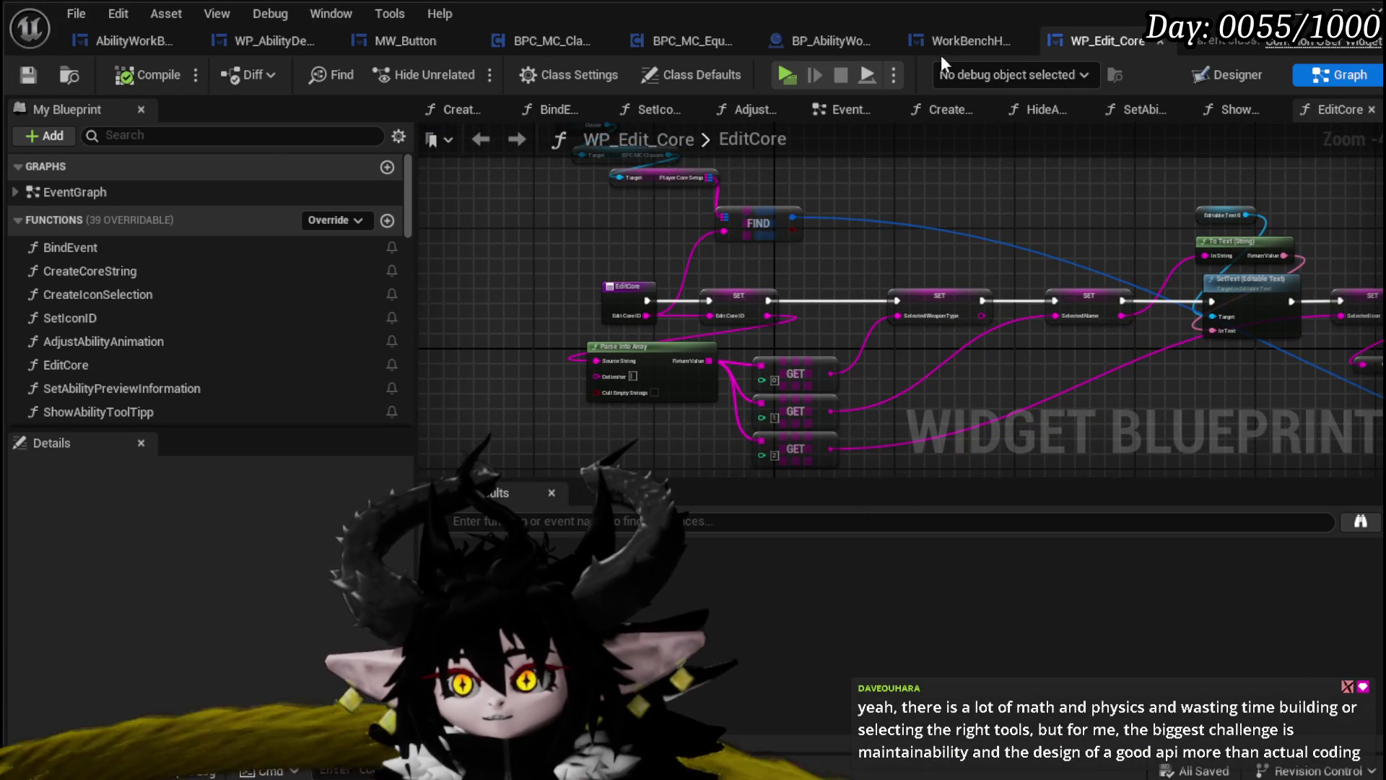
In the WorkBenchHUD Designer, inspect the EquipmentUI and AbilityUI widget slot settings
{"action": "left_click", "coordinate": [955, 43]}
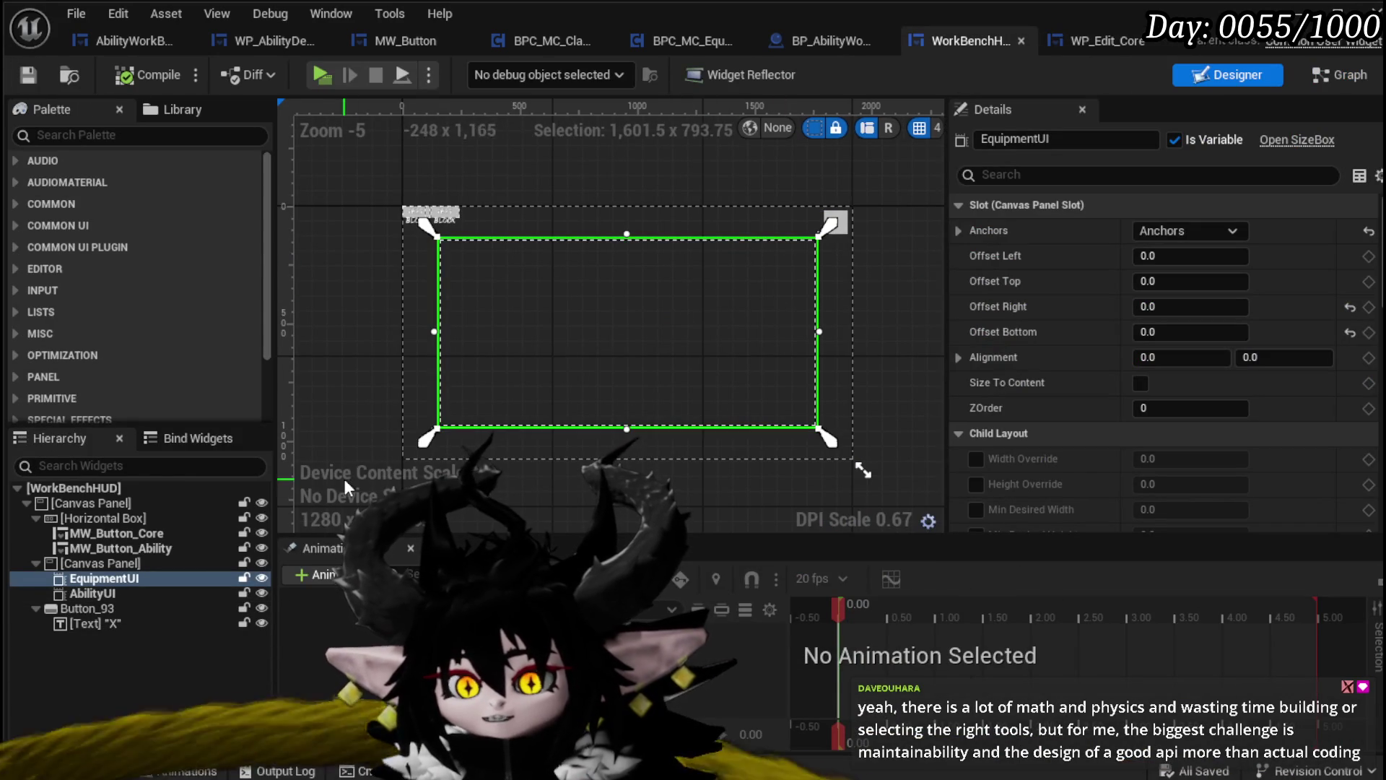
{"action": "left_click", "coordinate": [101, 578]}
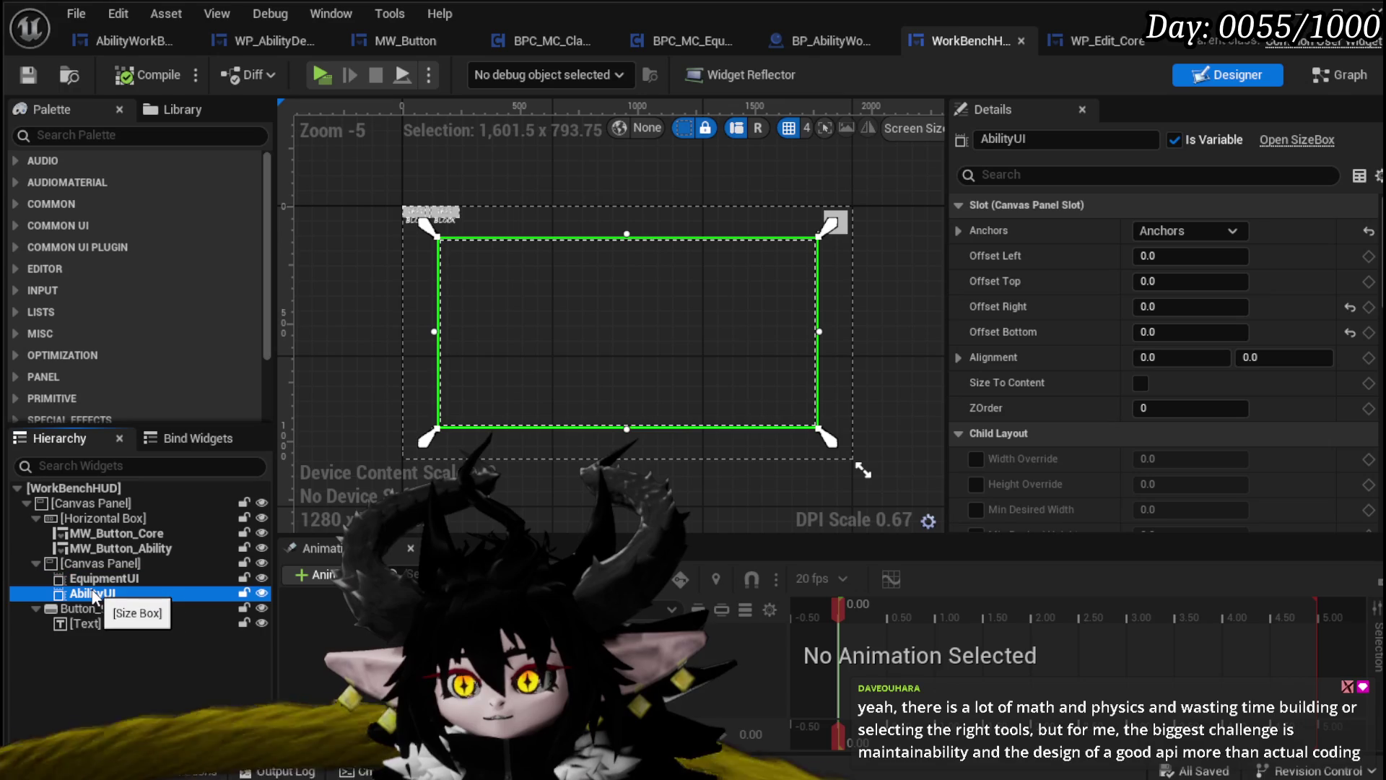
{"action": "left_click", "coordinate": [1157, 159]}
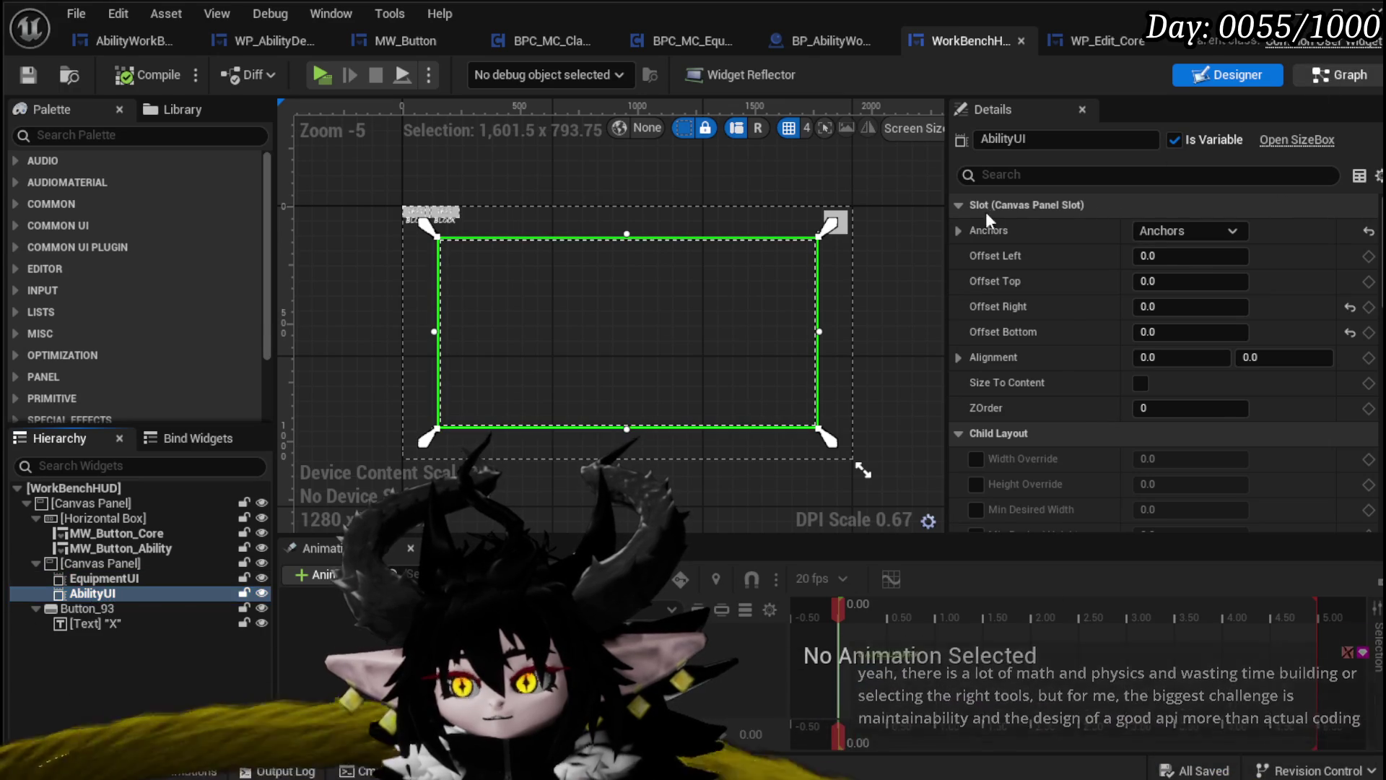
Open the OpenEquipmentHUD function graph, restoring the function after an accidental delete
{"action": "left_click", "coordinate": [1339, 74]}
{"action": "scroll", "coordinate": [127, 252], "scroll_direction": "up", "scroll_amount": 6}
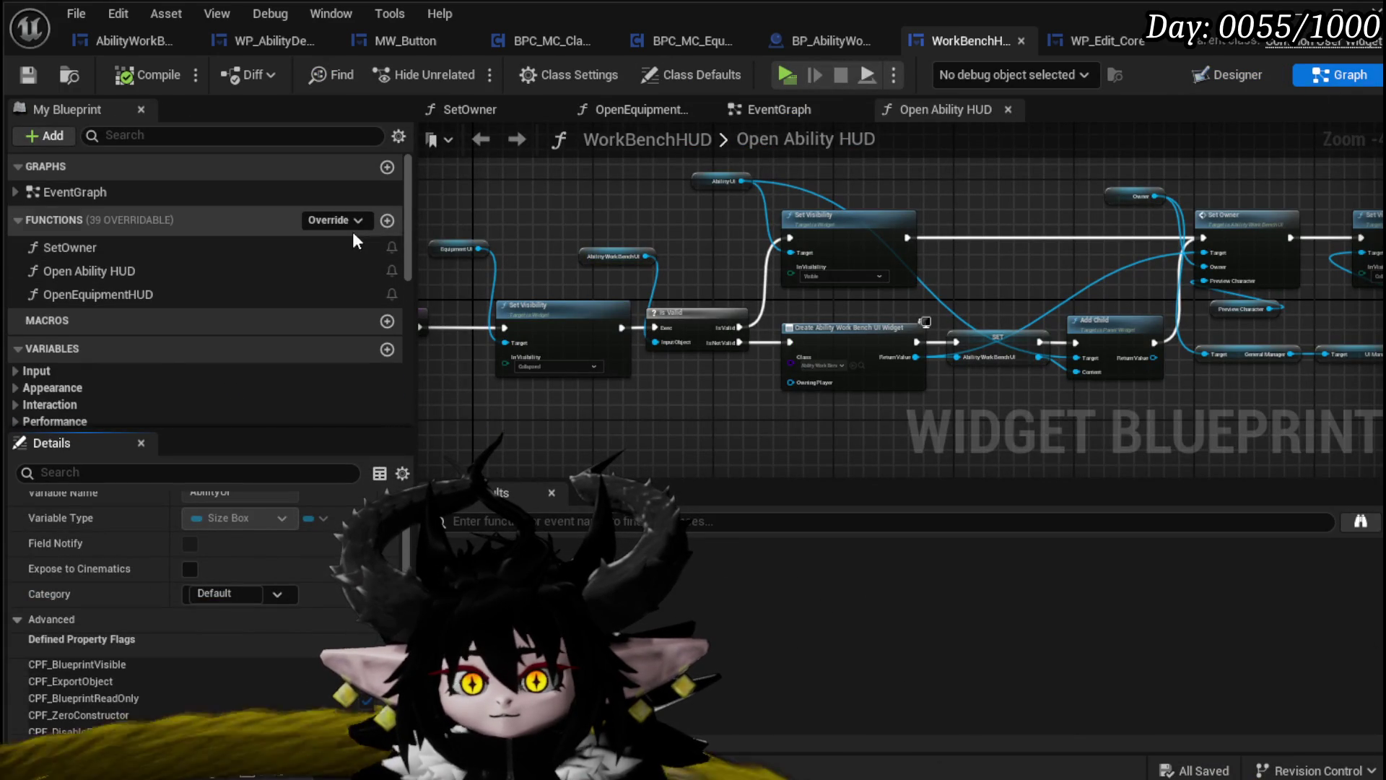
{"action": "left_click", "coordinate": [158, 293]}
{"action": "key", "text": "Delete"}
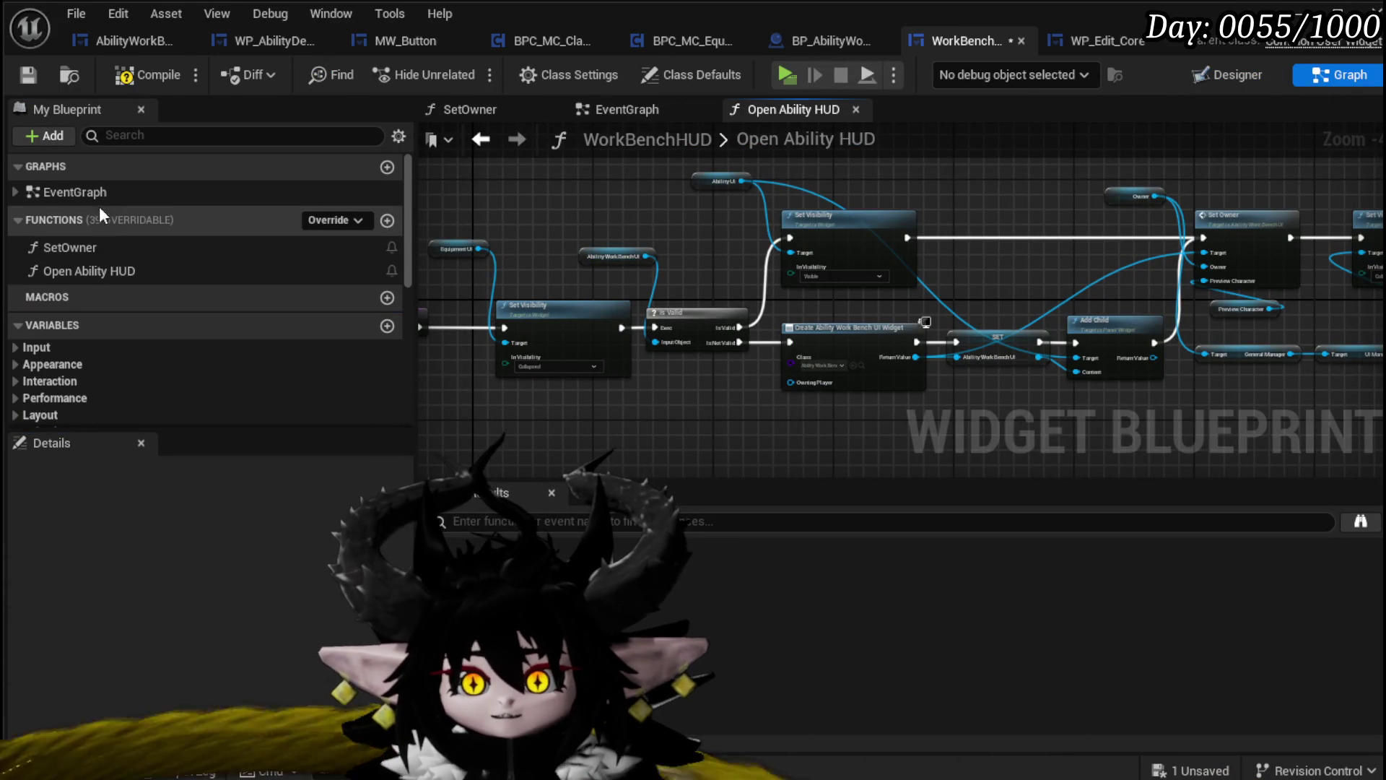
{"action": "left_click", "coordinate": [16, 75]}
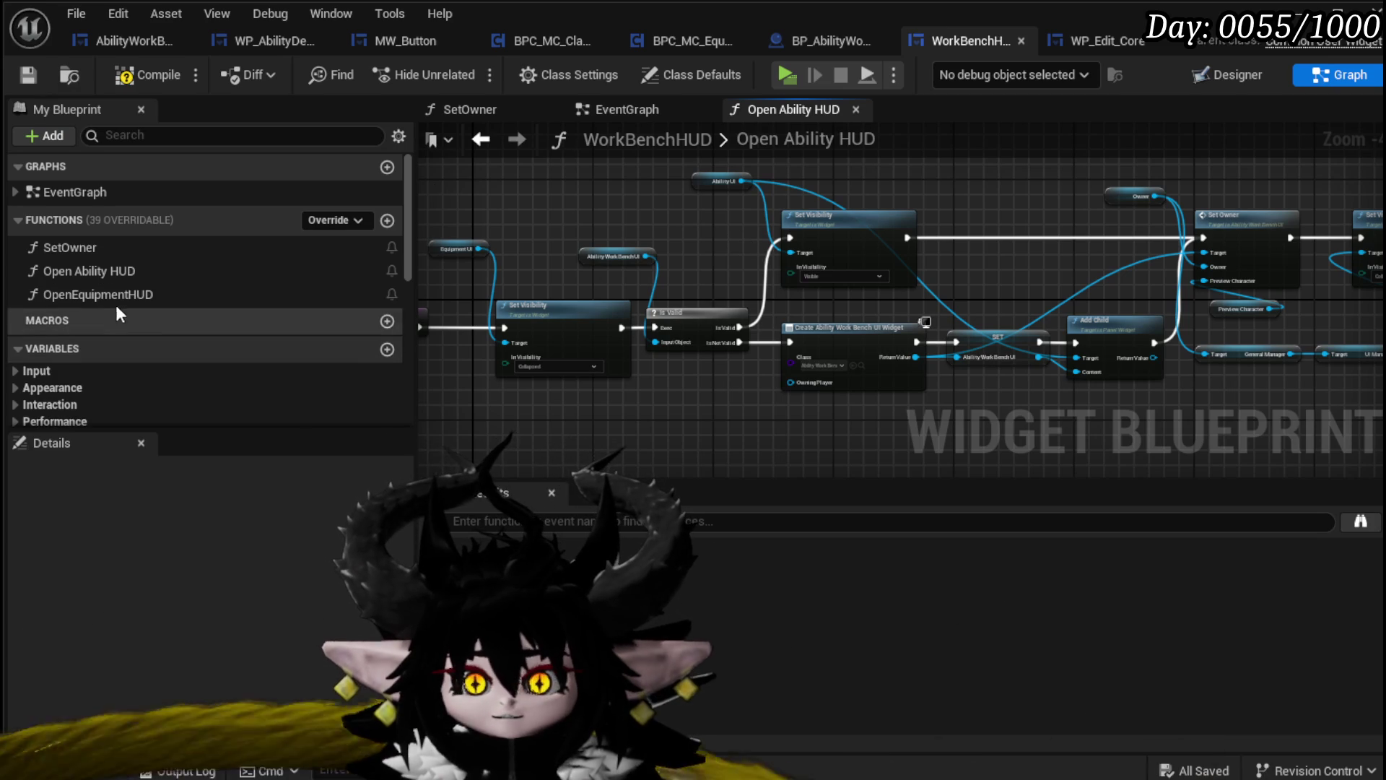
{"action": "double_click", "coordinate": [117, 302]}
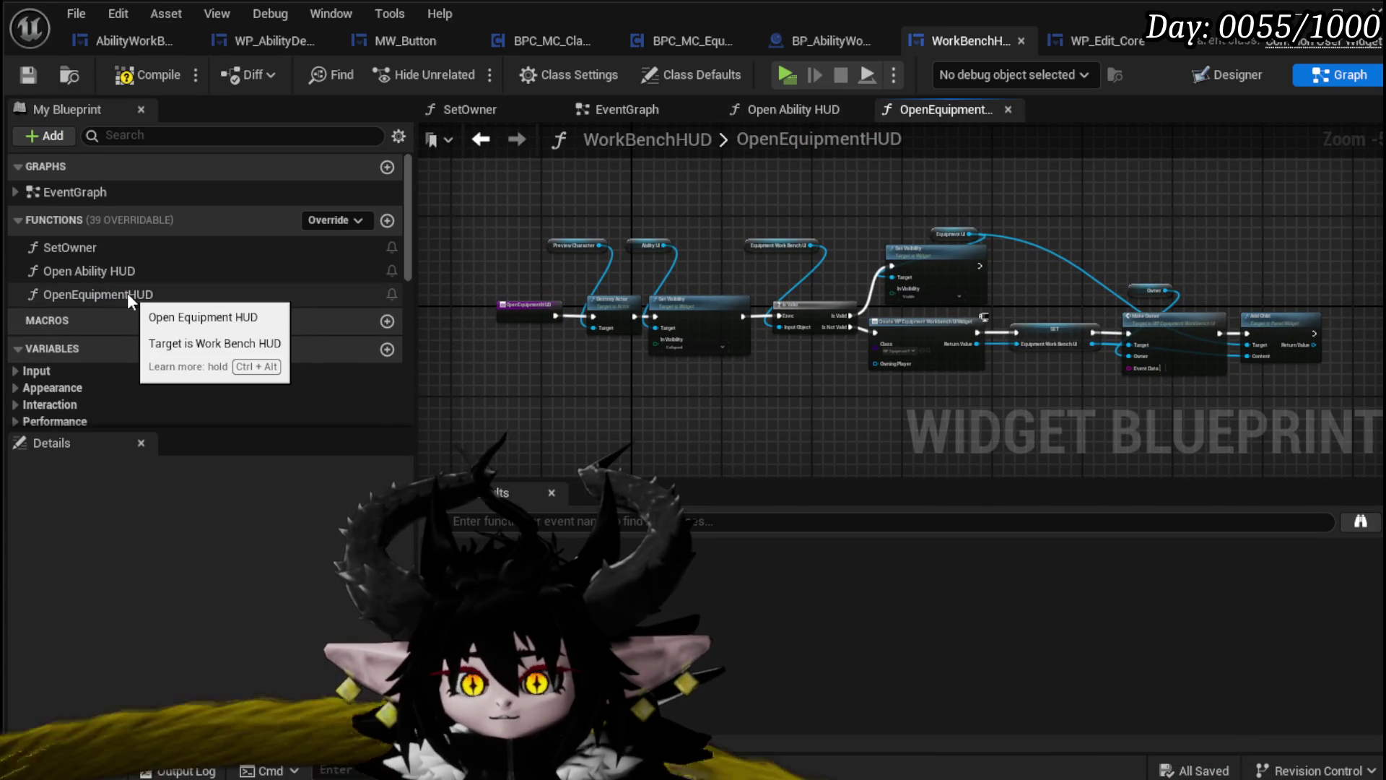
{"action": "scroll", "coordinate": [824, 376], "scroll_direction": "up", "scroll_amount": 6}
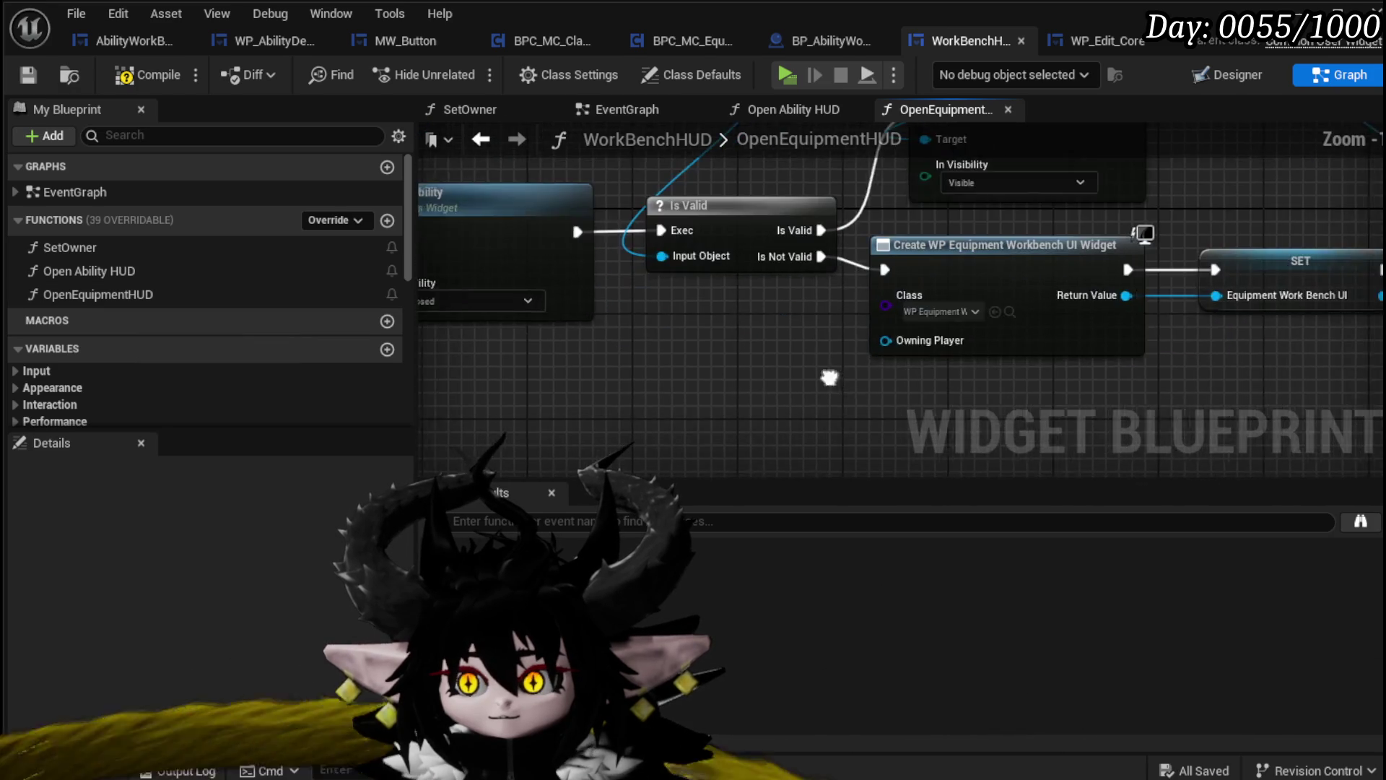
Set the Create Widget class to WP_Edit_Core
{"action": "left_click", "coordinate": [779, 307]}
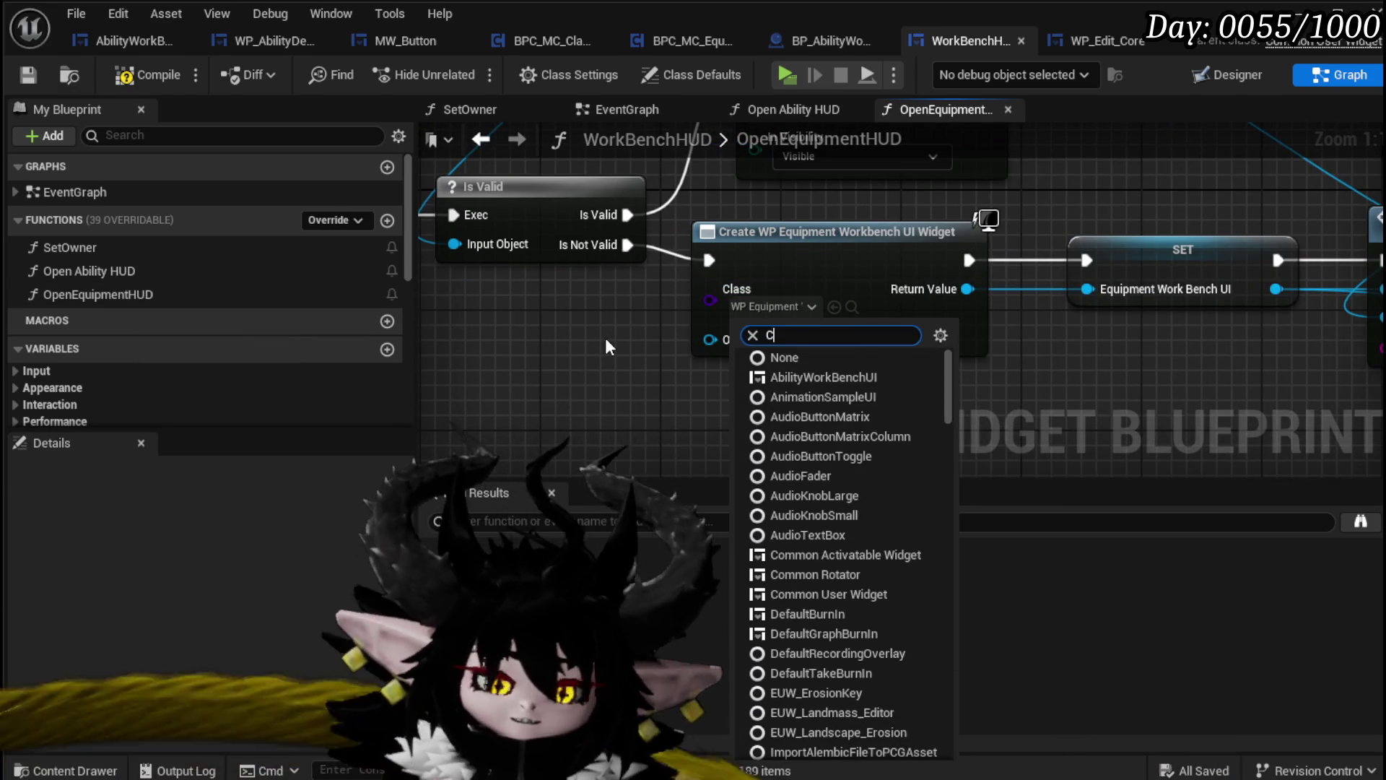
{"action": "type", "text": "Core"}
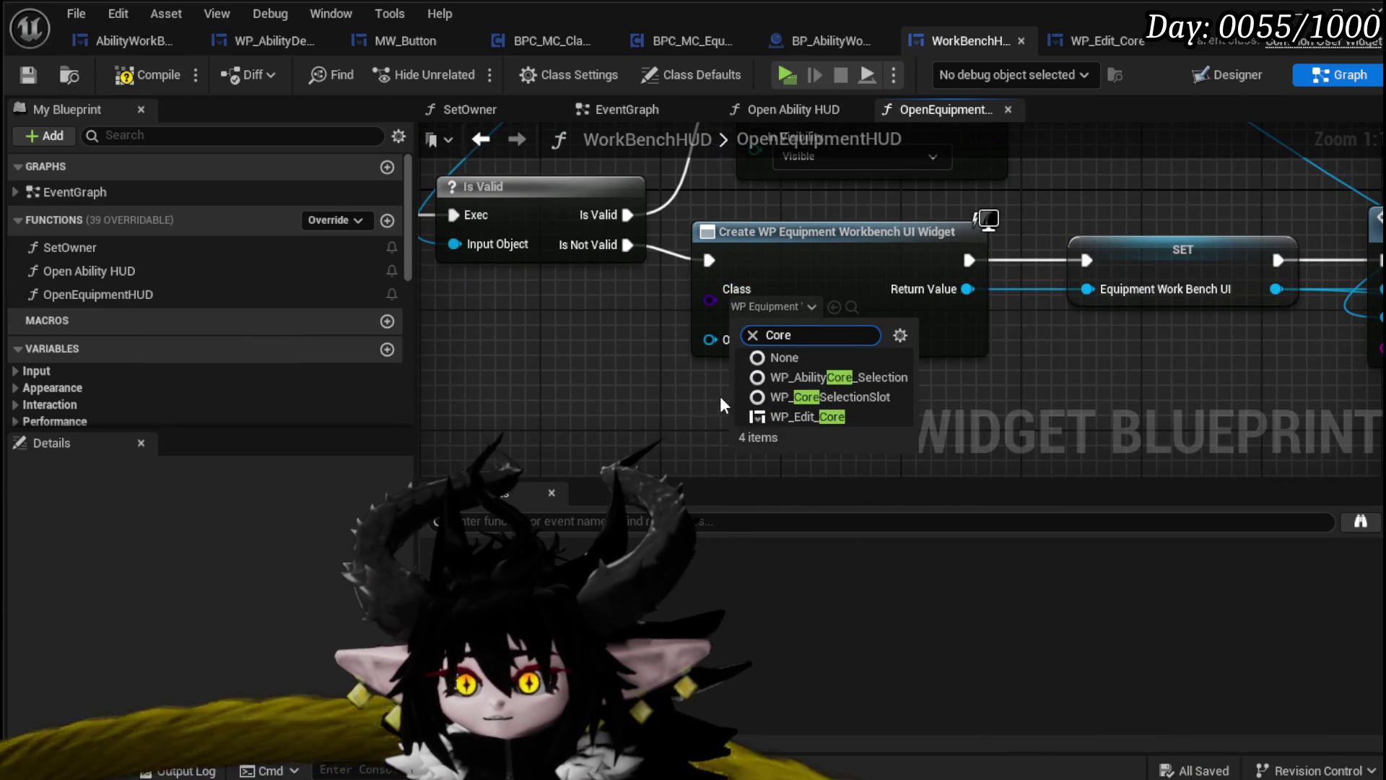
{"action": "left_click", "coordinate": [820, 410]}
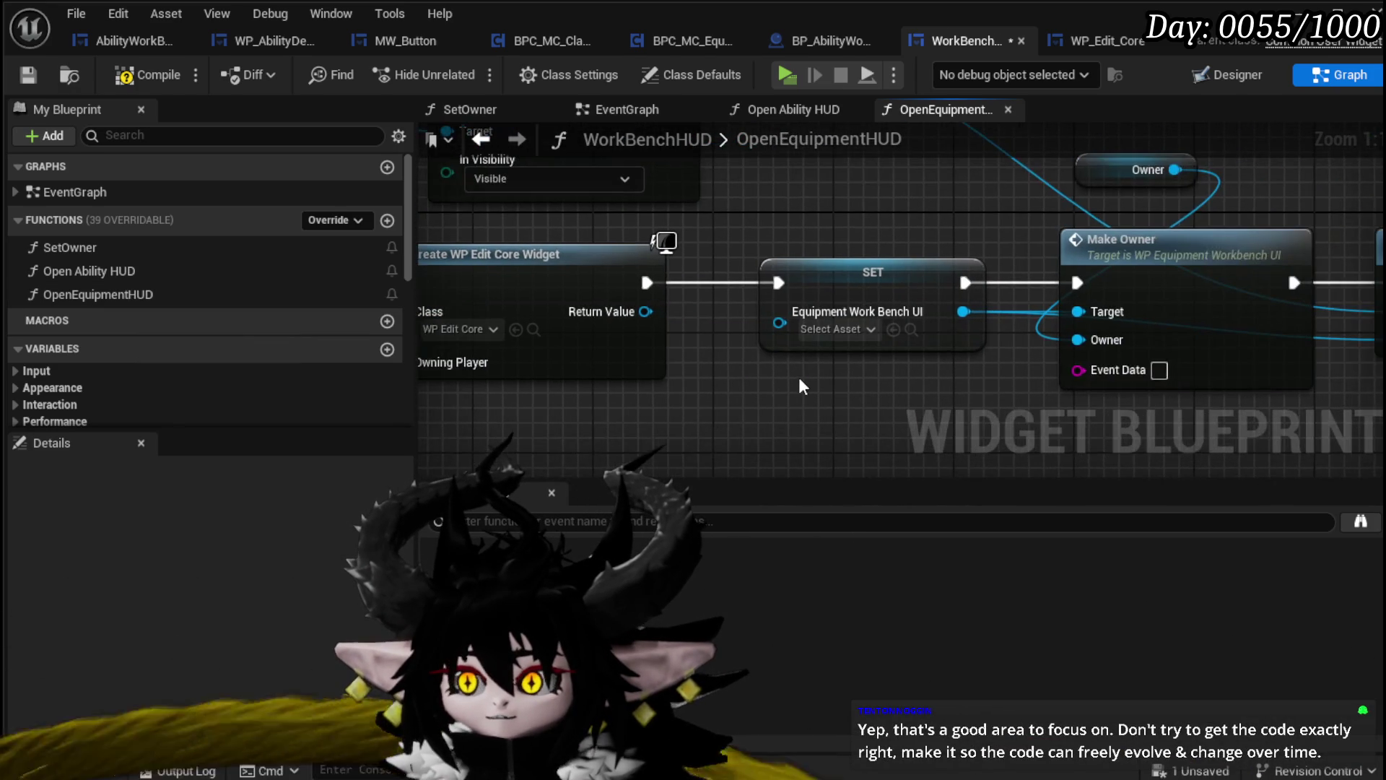
Delete the old SET node and promote the Return Value to a new variable named CoreHUD
{"action": "scroll", "coordinate": [798, 377], "scroll_direction": "down", "scroll_amount": 2}
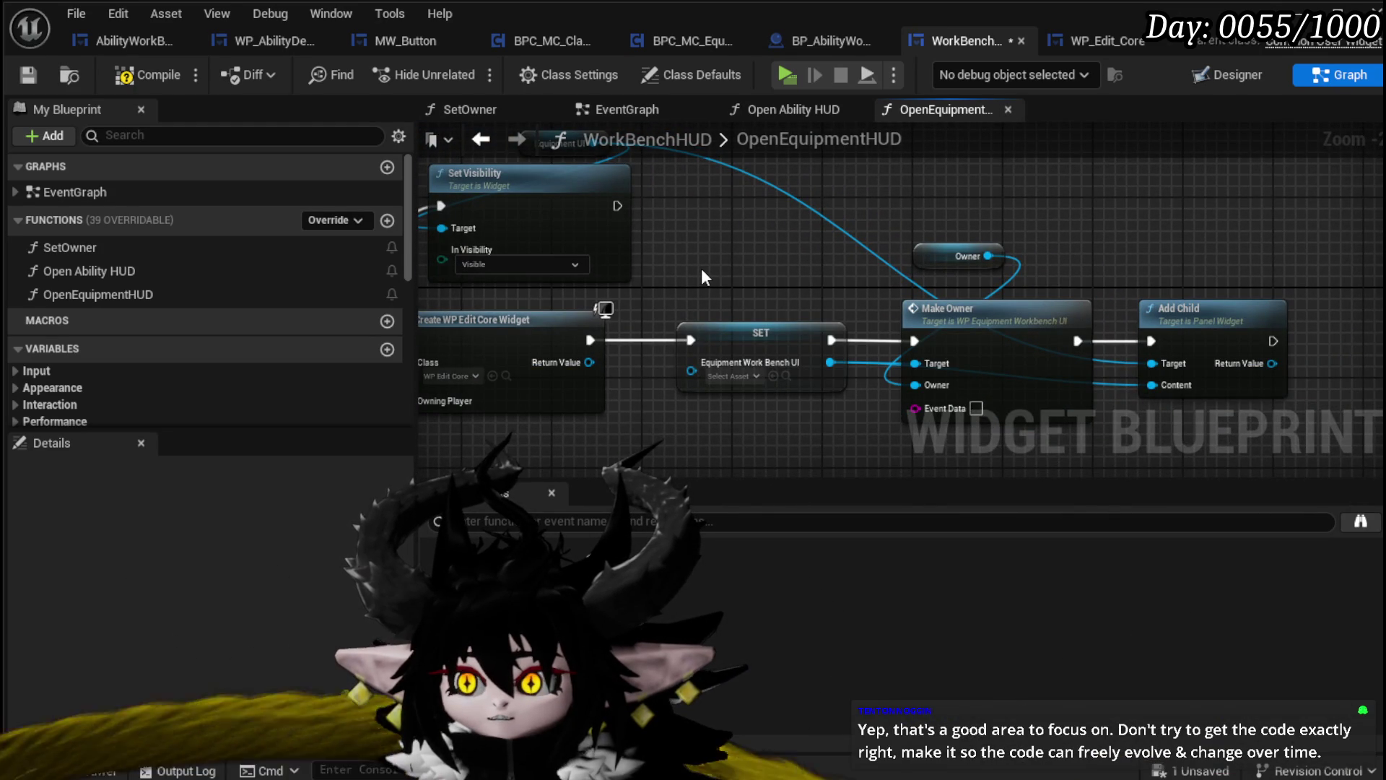
{"action": "left_click", "coordinate": [722, 354]}
{"action": "key", "text": "Delete"}
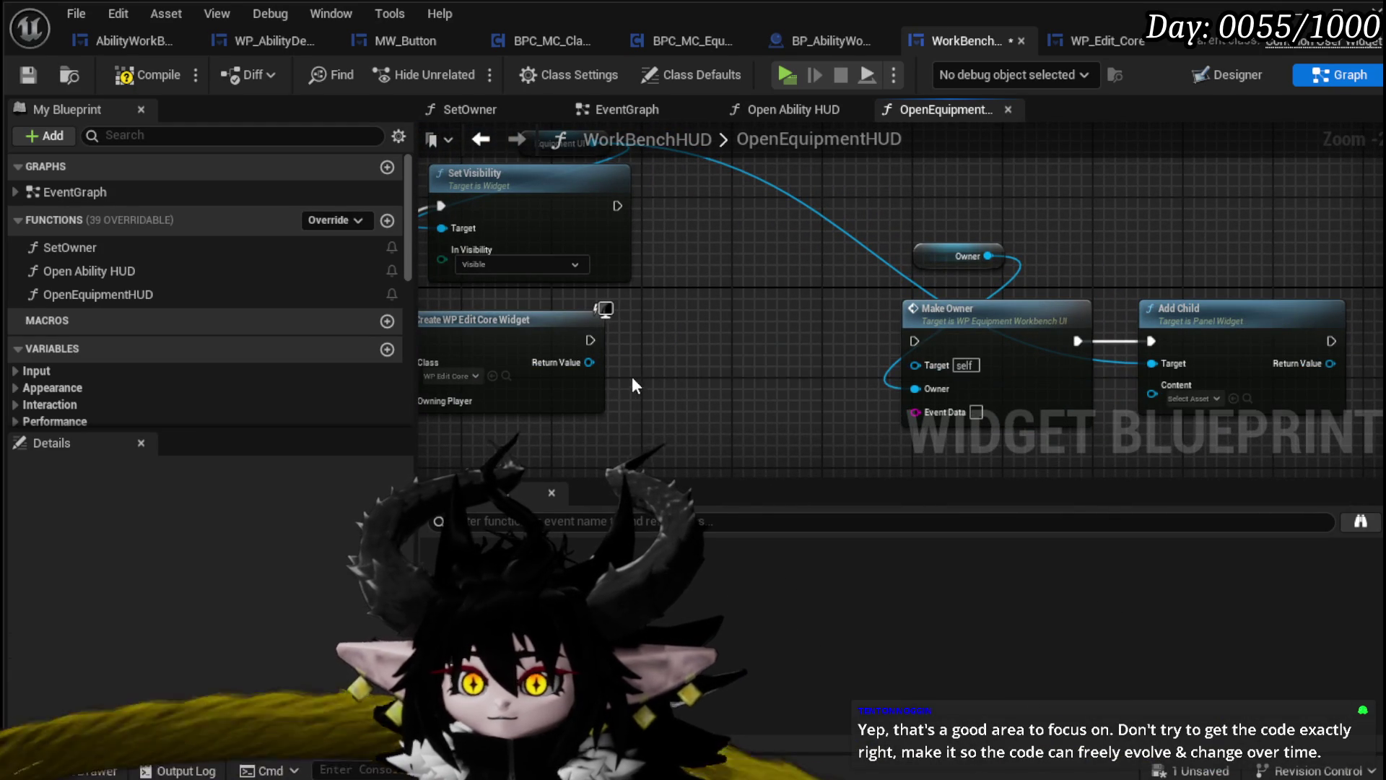
{"action": "right_click", "coordinate": [589, 363]}
{"action": "left_click", "coordinate": [665, 428]}
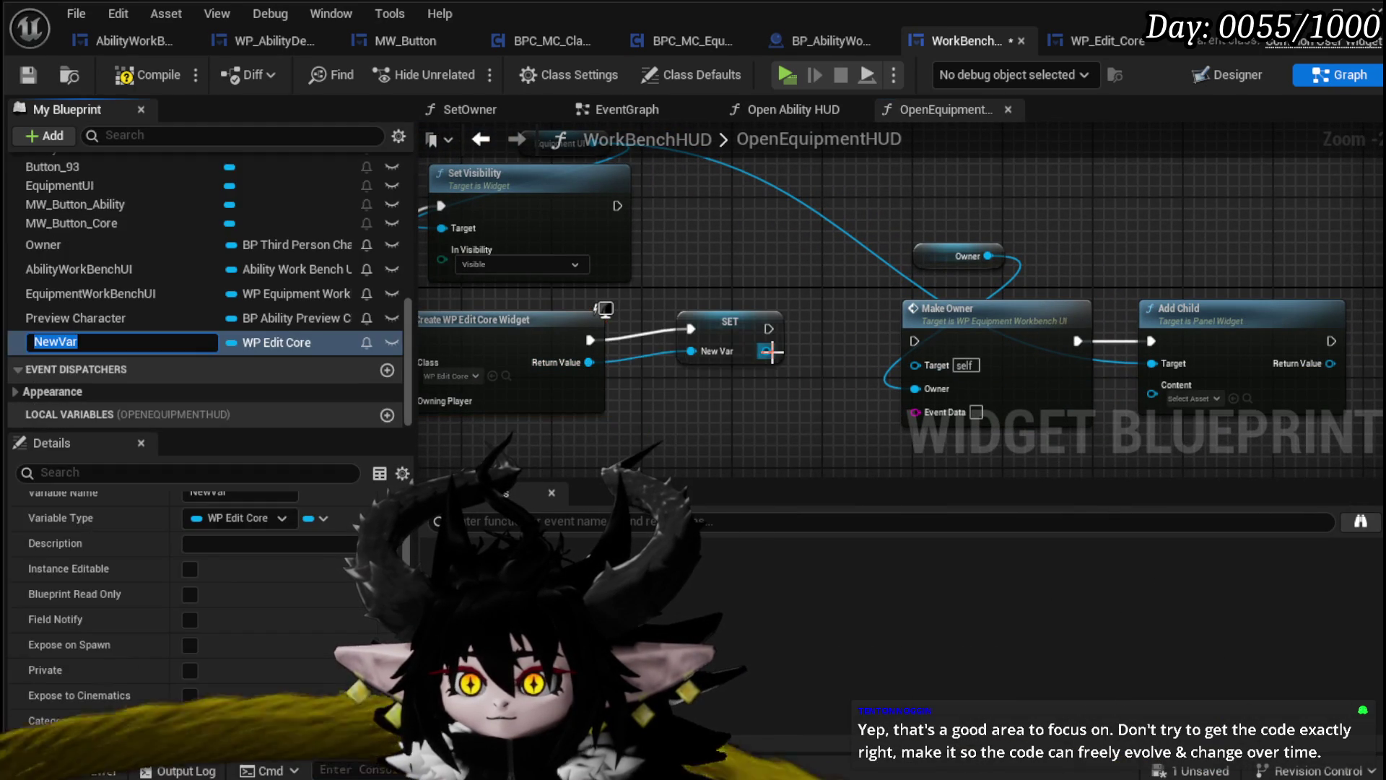
{"action": "type", "text": "Core"}
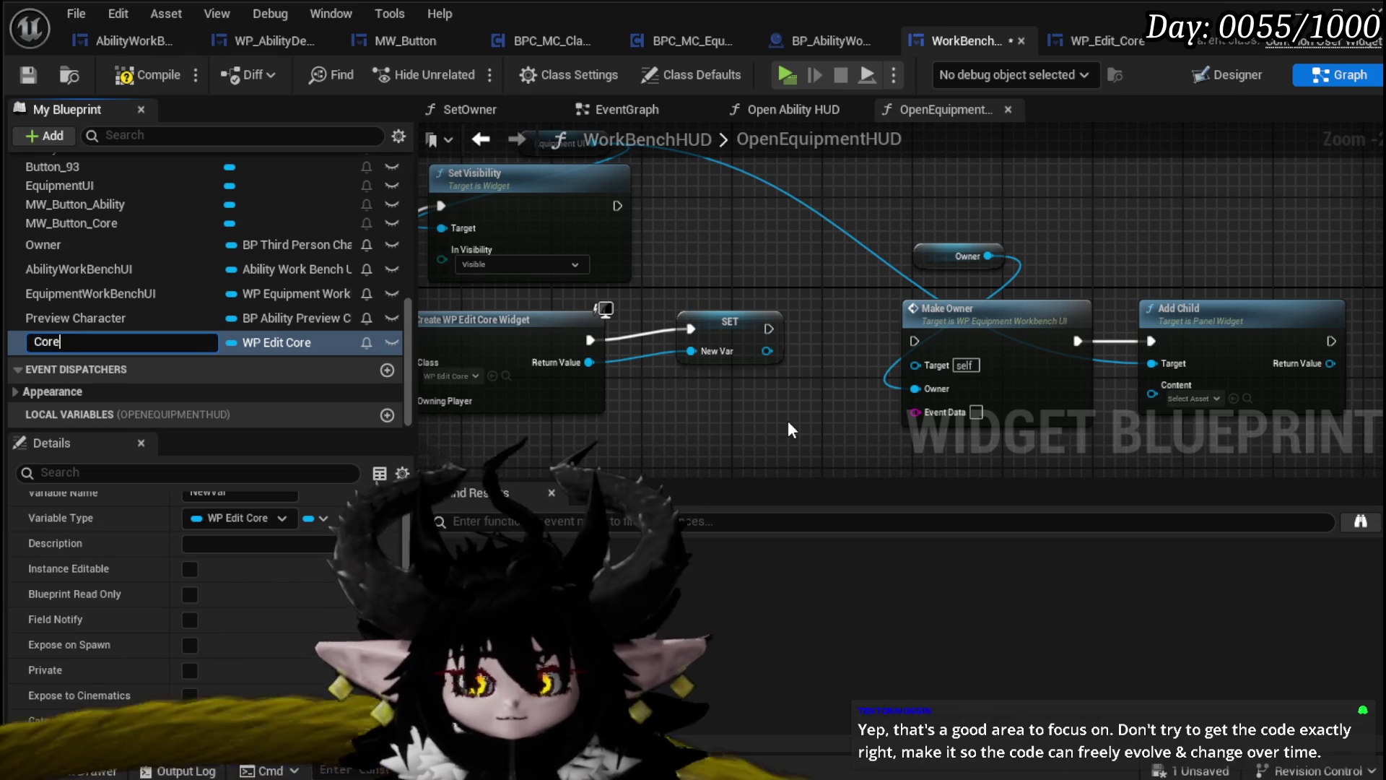
{"action": "type", "text": "HUD"}
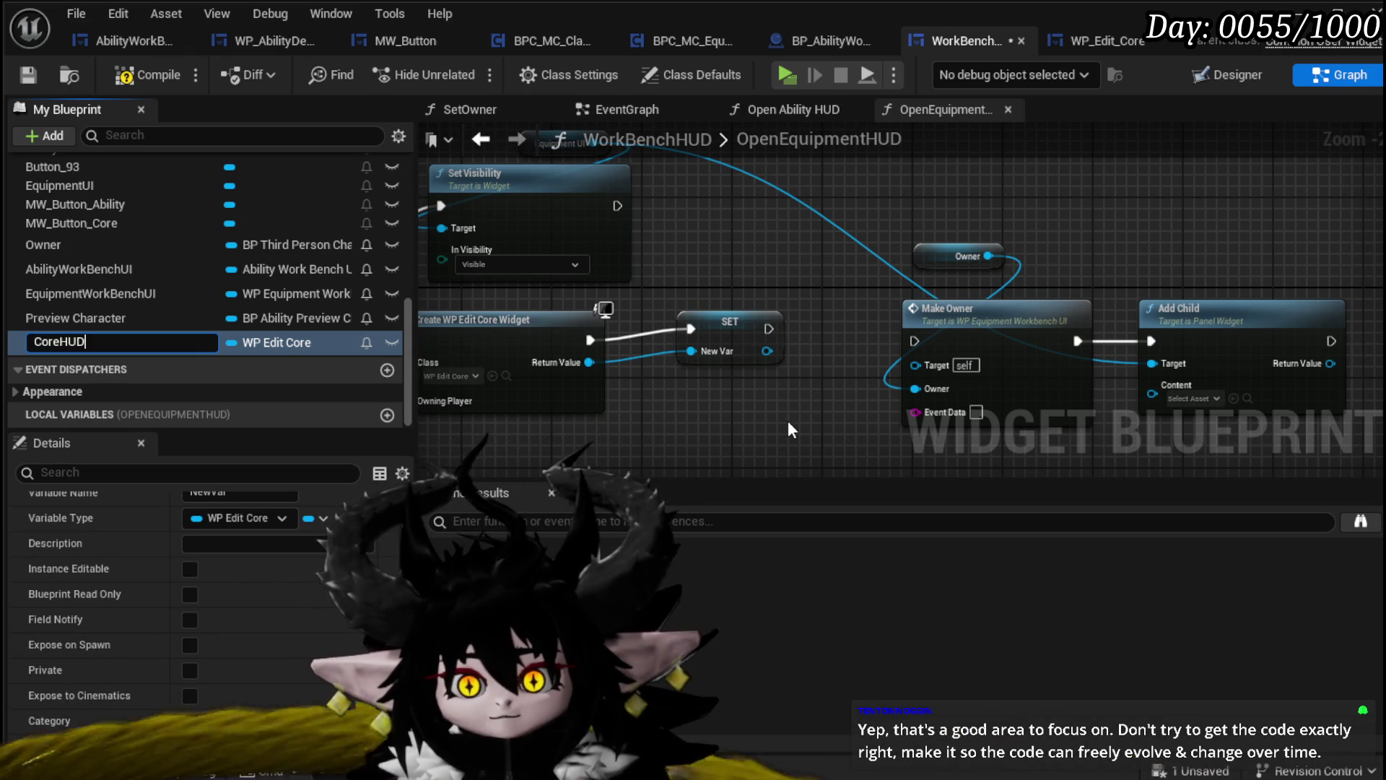
{"action": "key", "text": "Return"}
Wire the SET execution onward and connect Core HUD to Add Child's target
{"action": "left_click_drag", "start_coordinate": [771, 328], "coordinate": [914, 341]}
{"action": "left_click_drag", "start_coordinate": [718, 339], "coordinate": [921, 371]}
{"action": "left_click_drag", "start_coordinate": [860, 281], "coordinate": [807, 285]}
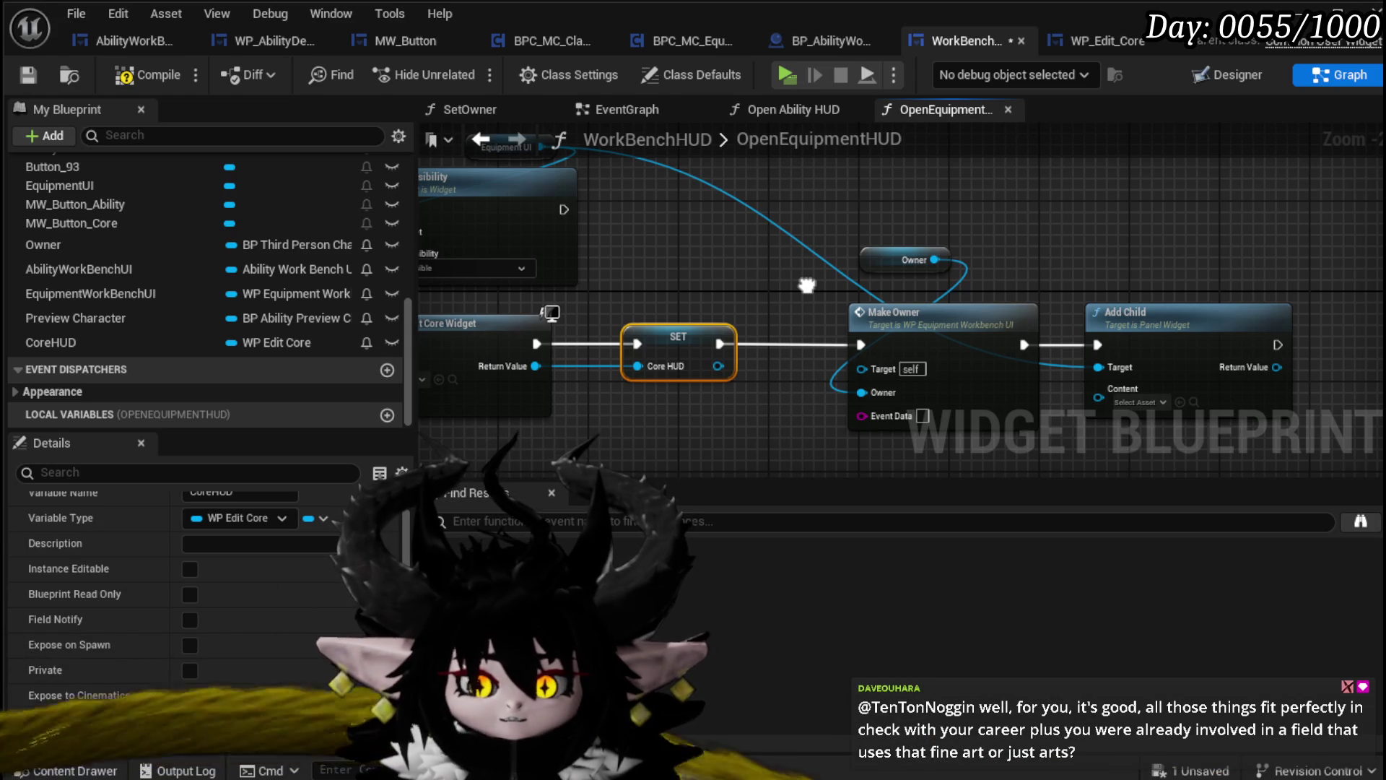
{"action": "mouse_move", "coordinate": [806, 285]}
{"action": "left_mouse_down"}
{"action": "mouse_move", "coordinate": [685, 301]}
{"action": "mouse_move", "coordinate": [724, 282]}
{"action": "left_mouse_up"}
{"action": "mouse_move", "coordinate": [972, 344]}
{"action": "left_mouse_down"}
{"action": "mouse_move", "coordinate": [1015, 342]}
{"action": "mouse_move", "coordinate": [634, 363]}
{"action": "left_mouse_up"}
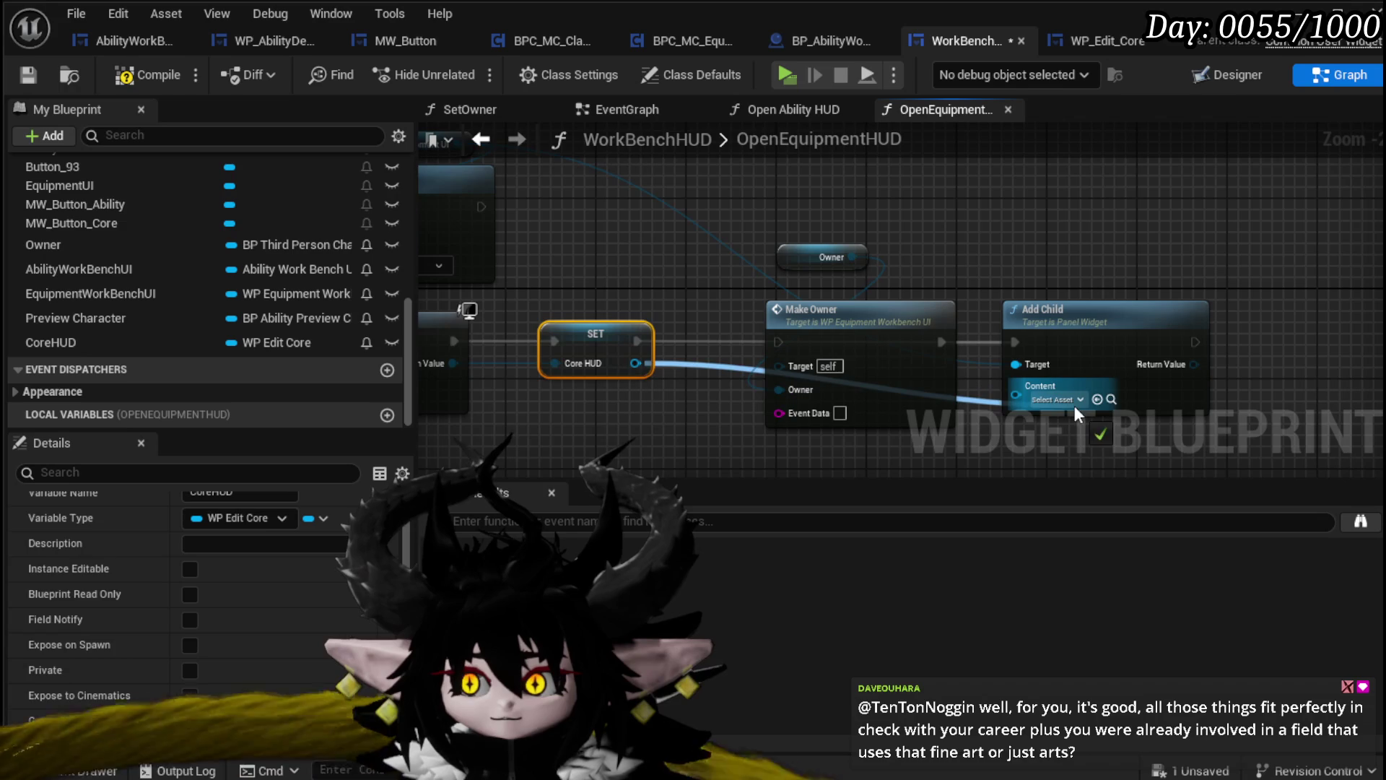
Delete the Owner and Make Owner nodes
{"action": "left_click_drag", "start_coordinate": [743, 428], "coordinate": [875, 210]}
{"action": "key", "text": "Delete"}
{"action": "mouse_move", "coordinate": [706, 242]}
{"action": "left_mouse_down"}
{"action": "mouse_move", "coordinate": [987, 348]}
{"action": "mouse_move", "coordinate": [1056, 310]}
{"action": "left_mouse_up"}
Trial a Core HUD getter in place of Equipment UI, then revert and delete the stray getter
{"action": "mouse_move", "coordinate": [53, 336]}
{"action": "left_mouse_down"}
{"action": "mouse_move", "coordinate": [581, 184]}
{"action": "mouse_move", "coordinate": [654, 195]}
{"action": "mouse_move", "coordinate": [654, 296]}
{"action": "left_mouse_up"}
{"action": "left_click", "coordinate": [776, 211]}
{"action": "key", "text": "Delete"}
{"action": "mouse_move", "coordinate": [1123, 259]}
{"action": "left_mouse_down"}
{"action": "mouse_move", "coordinate": [900, 208]}
{"action": "mouse_move", "coordinate": [773, 301]}
{"action": "left_mouse_up"}
{"action": "mouse_move", "coordinate": [683, 371]}
{"action": "left_mouse_down"}
{"action": "mouse_move", "coordinate": [736, 292]}
{"action": "mouse_move", "coordinate": [846, 304]}
{"action": "left_mouse_up"}
{"action": "scroll", "coordinate": [846, 305], "scroll_direction": "down", "scroll_amount": 1}
{"action": "left_click_drag", "start_coordinate": [738, 248], "coordinate": [783, 317]}
{"action": "key", "text": "ctrl+z"}
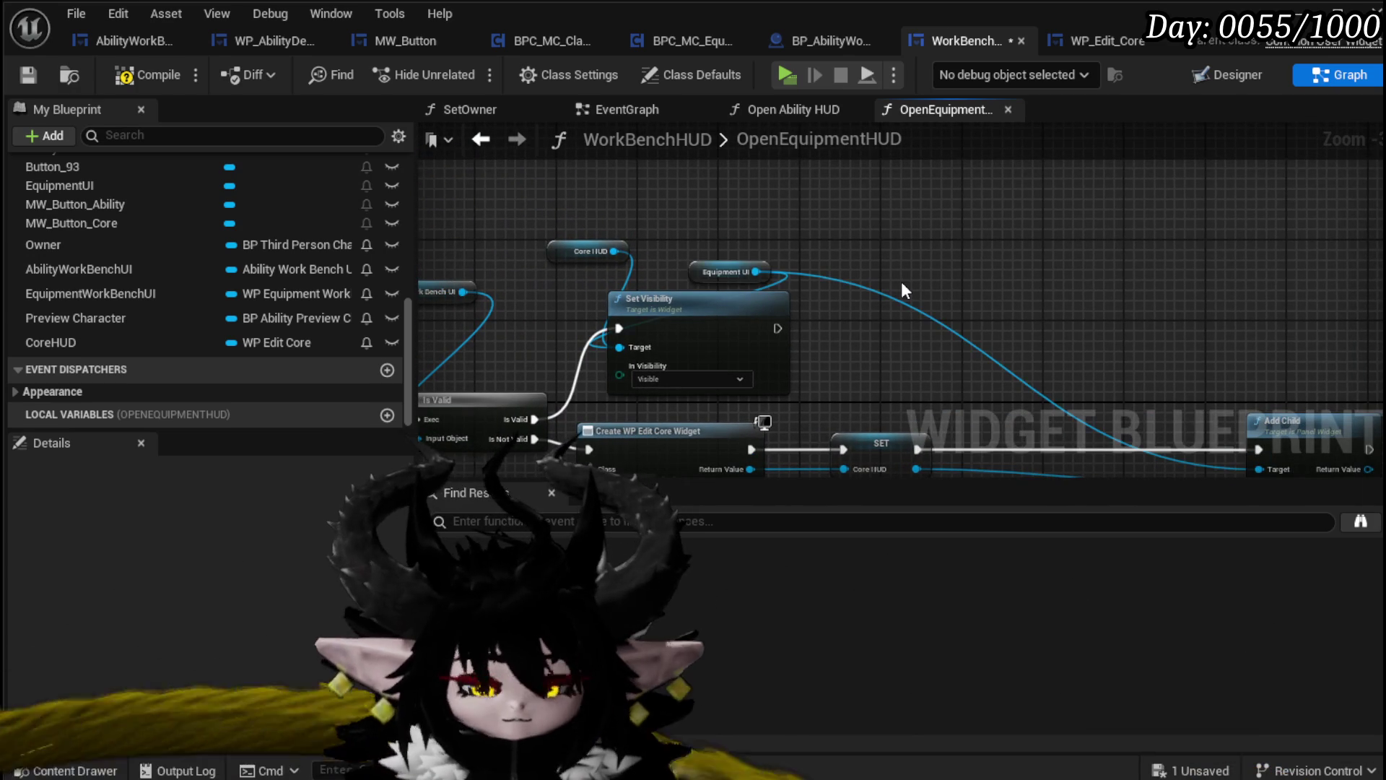
{"action": "left_click", "coordinate": [582, 251]}
{"action": "key", "text": "Delete"}
{"action": "mouse_move", "coordinate": [895, 341]}
{"action": "left_mouse_down"}
{"action": "mouse_move", "coordinate": [621, 223]}
{"action": "mouse_move", "coordinate": [934, 273]}
{"action": "mouse_move", "coordinate": [1150, 281]}
{"action": "left_mouse_up"}
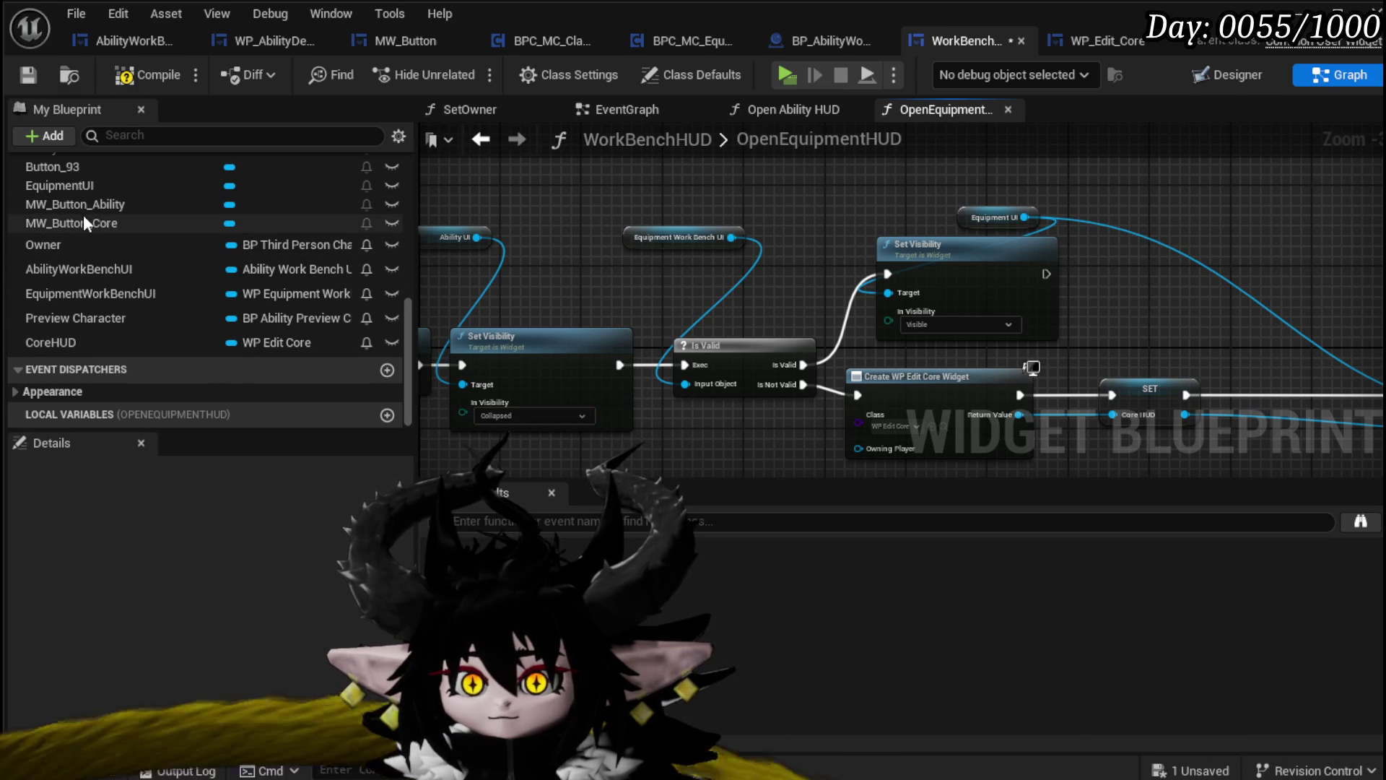
Feed a CoreHUD getter into Is Valid, delete the old Equipment Work Bench UI getter, and compile
{"action": "mouse_move", "coordinate": [75, 341]}
{"action": "left_mouse_down"}
{"action": "mouse_move", "coordinate": [612, 270]}
{"action": "mouse_move", "coordinate": [651, 296]}
{"action": "mouse_move", "coordinate": [682, 293]}
{"action": "mouse_move", "coordinate": [686, 384]}
{"action": "left_mouse_up"}
{"action": "left_click", "coordinate": [653, 314]}
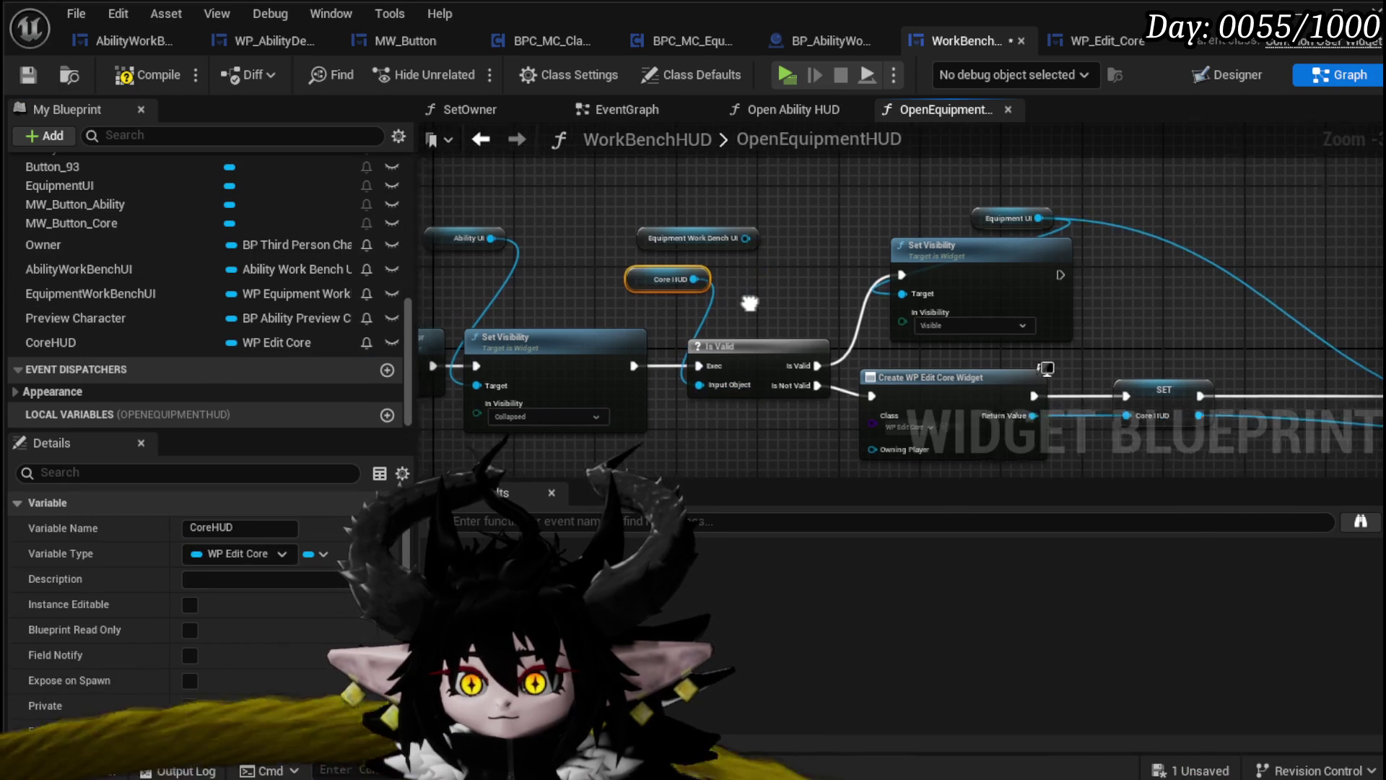
{"action": "left_click_drag", "start_coordinate": [741, 301], "coordinate": [871, 312]}
{"action": "left_click", "coordinate": [819, 247]}
{"action": "key", "text": "Delete"}
{"action": "left_click_drag", "start_coordinate": [704, 253], "coordinate": [829, 257]}
{"action": "left_click", "coordinate": [119, 74]}
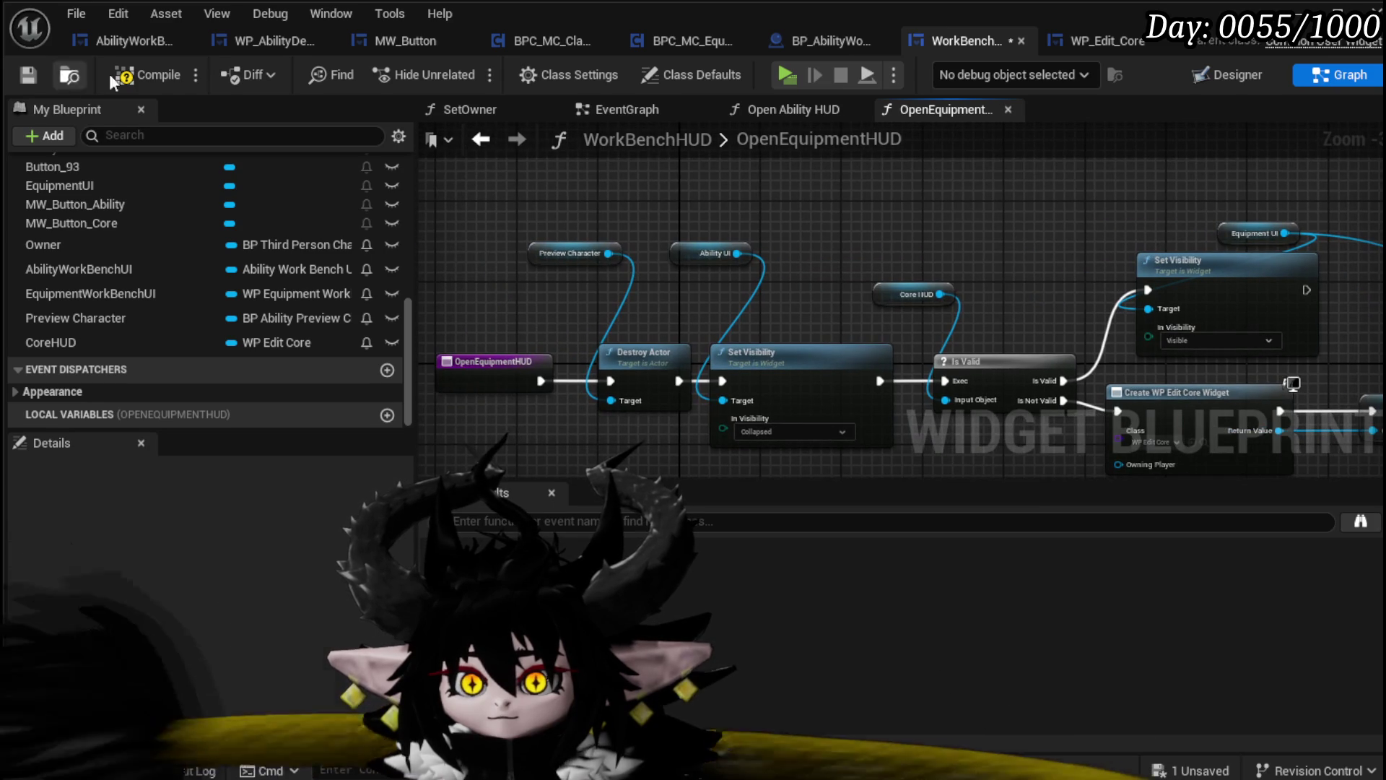
Save WorkBenchHUD and recentre the graph on the OpenEquipmentHUD function nodes
{"action": "left_click", "coordinate": [29, 74]}
{"action": "left_click_drag", "start_coordinate": [907, 212], "coordinate": [863, 234]}
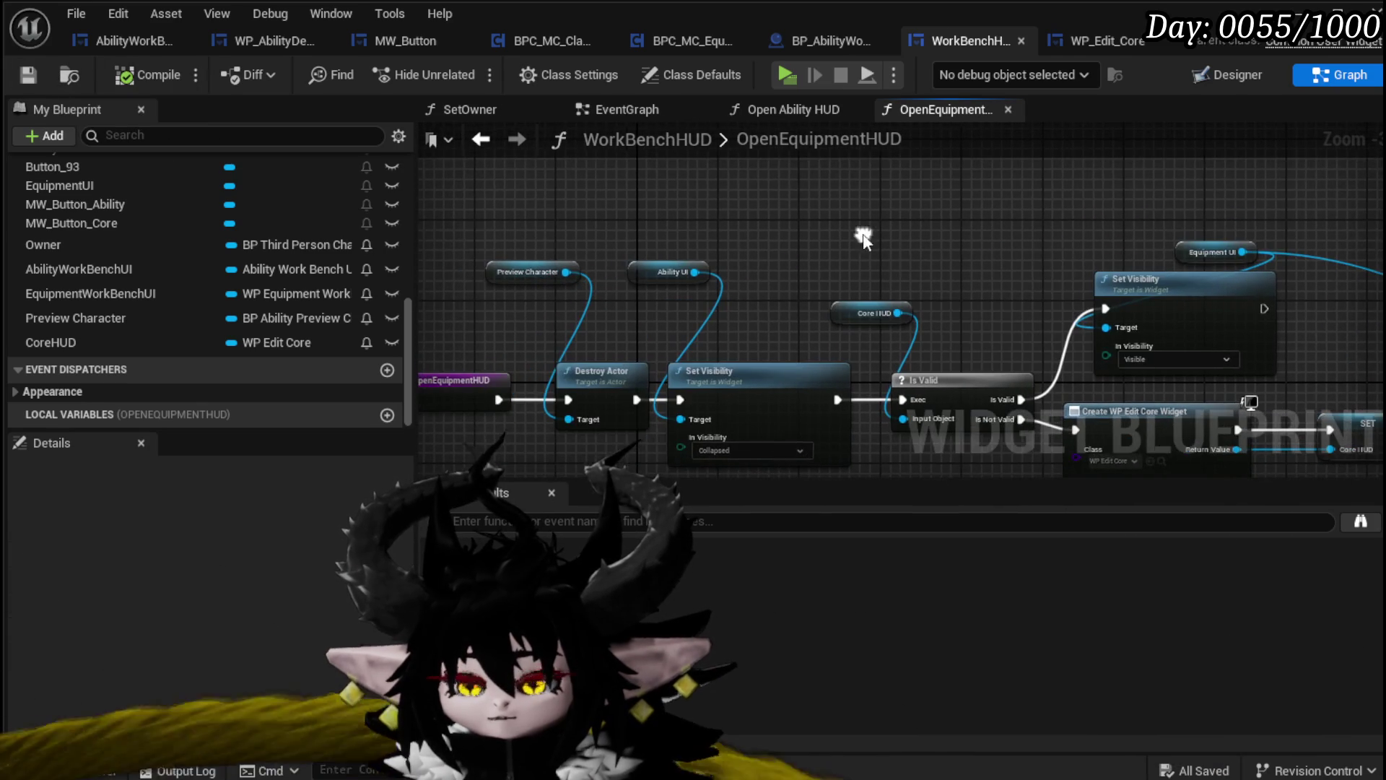
{"action": "left_click_drag", "start_coordinate": [709, 304], "coordinate": [663, 281]}
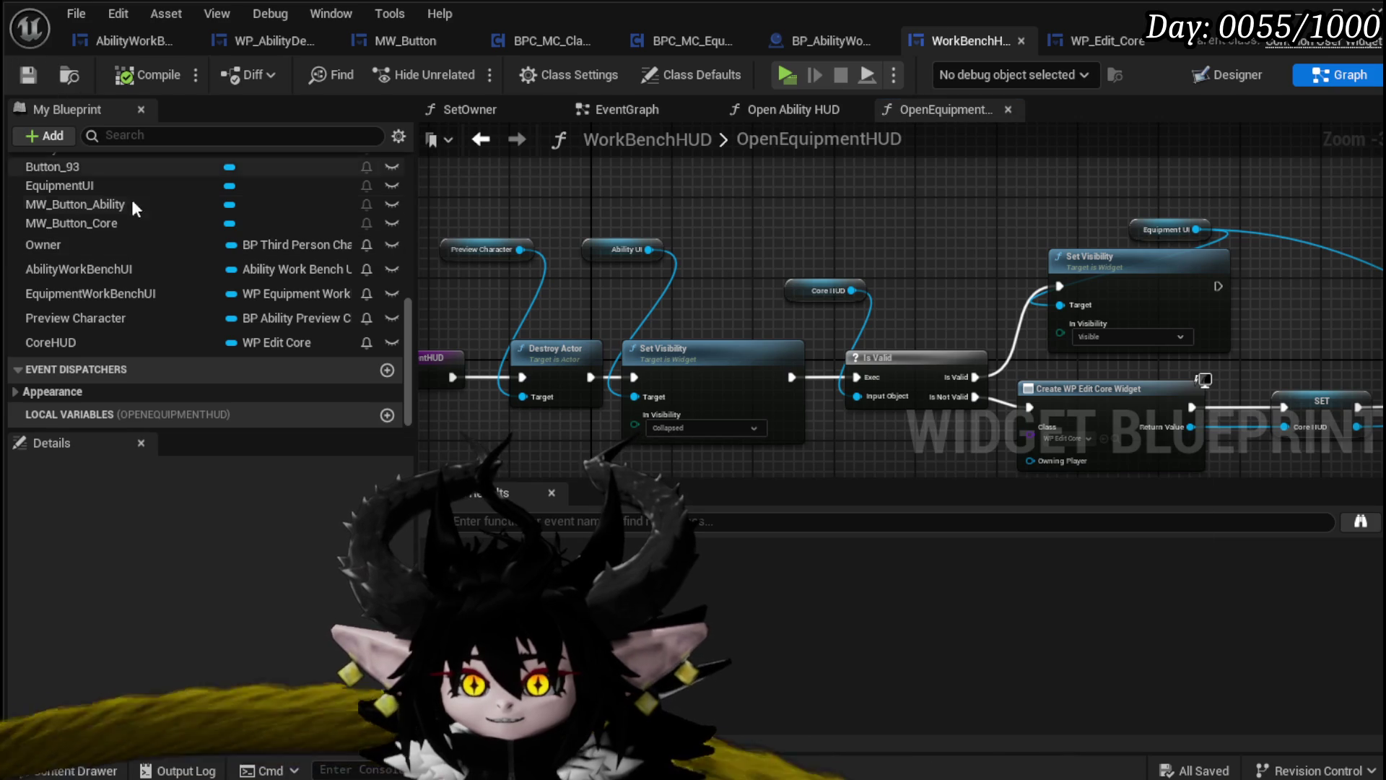
{"action": "scroll", "coordinate": [166, 283], "scroll_direction": "up", "scroll_amount": 3}
{"action": "scroll", "coordinate": [167, 288], "scroll_direction": "down", "scroll_amount": 2}
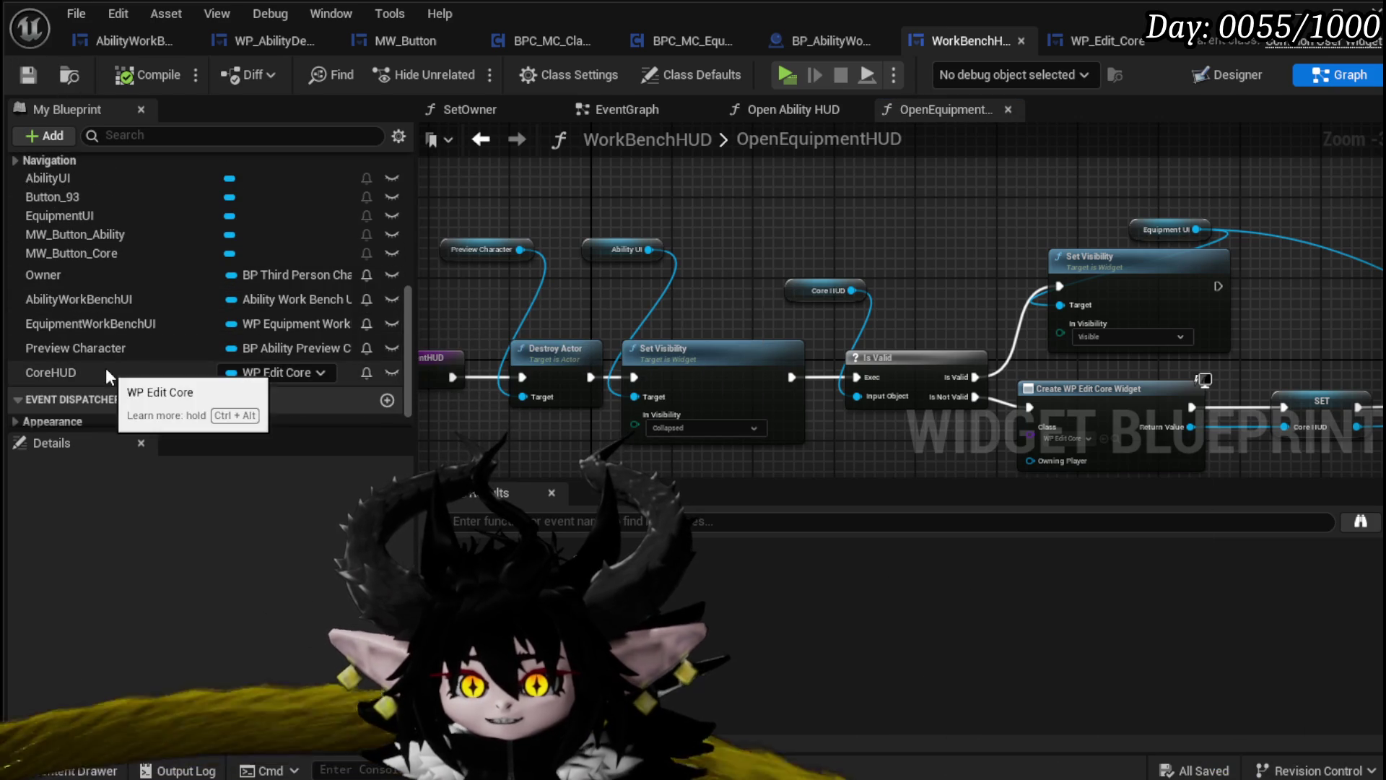
Rename the EquipmentWorkBenchUI variable to CoreWorkBenchUI, then compile and save the blueprint
{"action": "left_click", "coordinate": [96, 324]}
{"action": "key", "text": "Delete"}
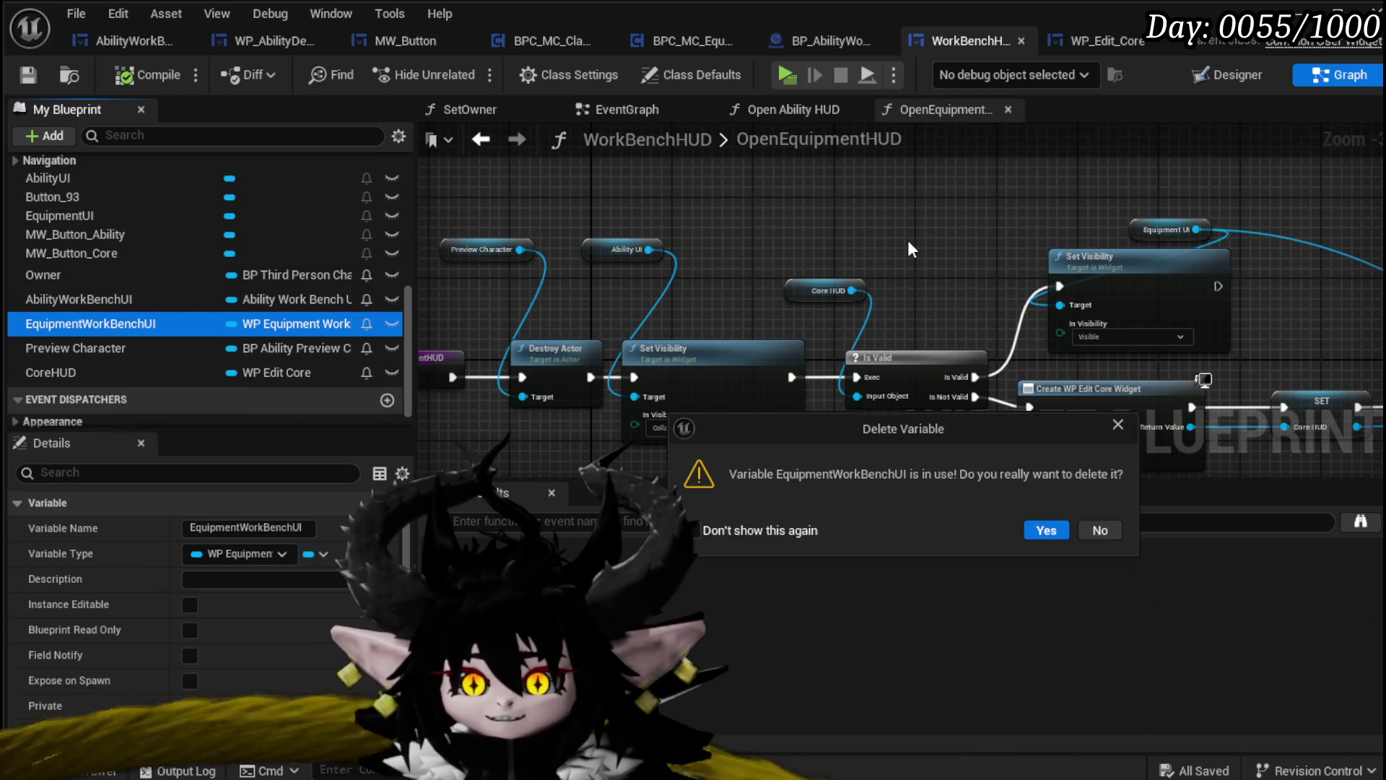
{"action": "key", "text": "Escape"}
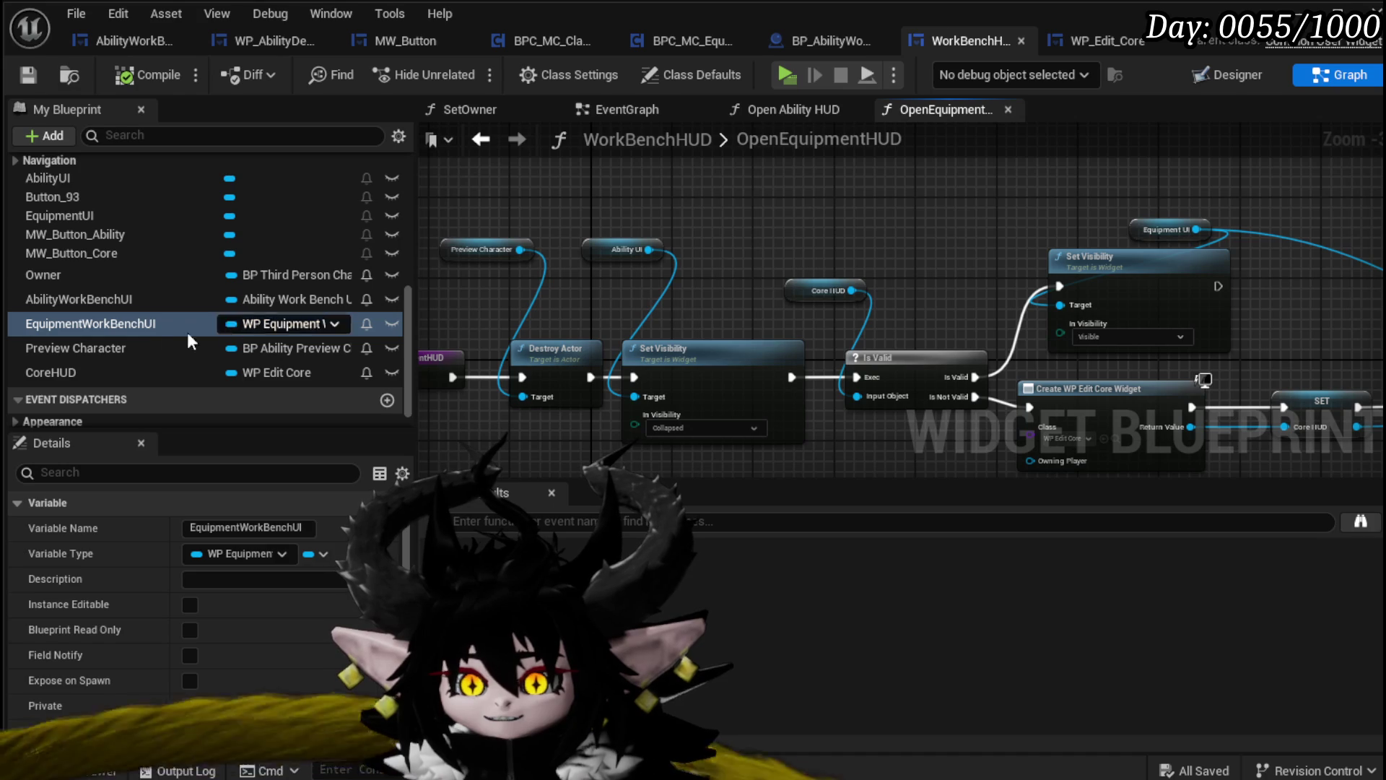
{"action": "right_click", "coordinate": [123, 323]}
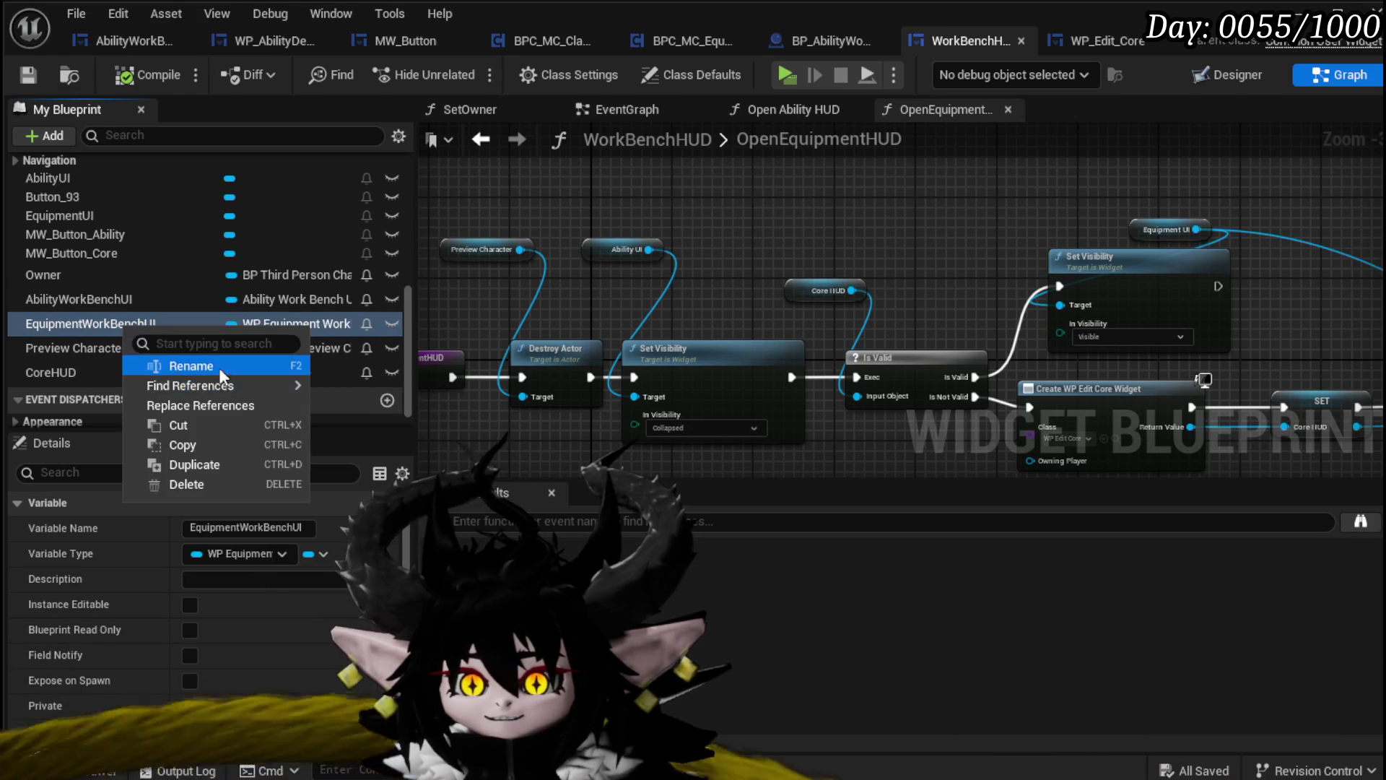
{"action": "left_click", "coordinate": [192, 366]}
{"action": "left_click_drag", "start_coordinate": [92, 326], "coordinate": [34, 323]}
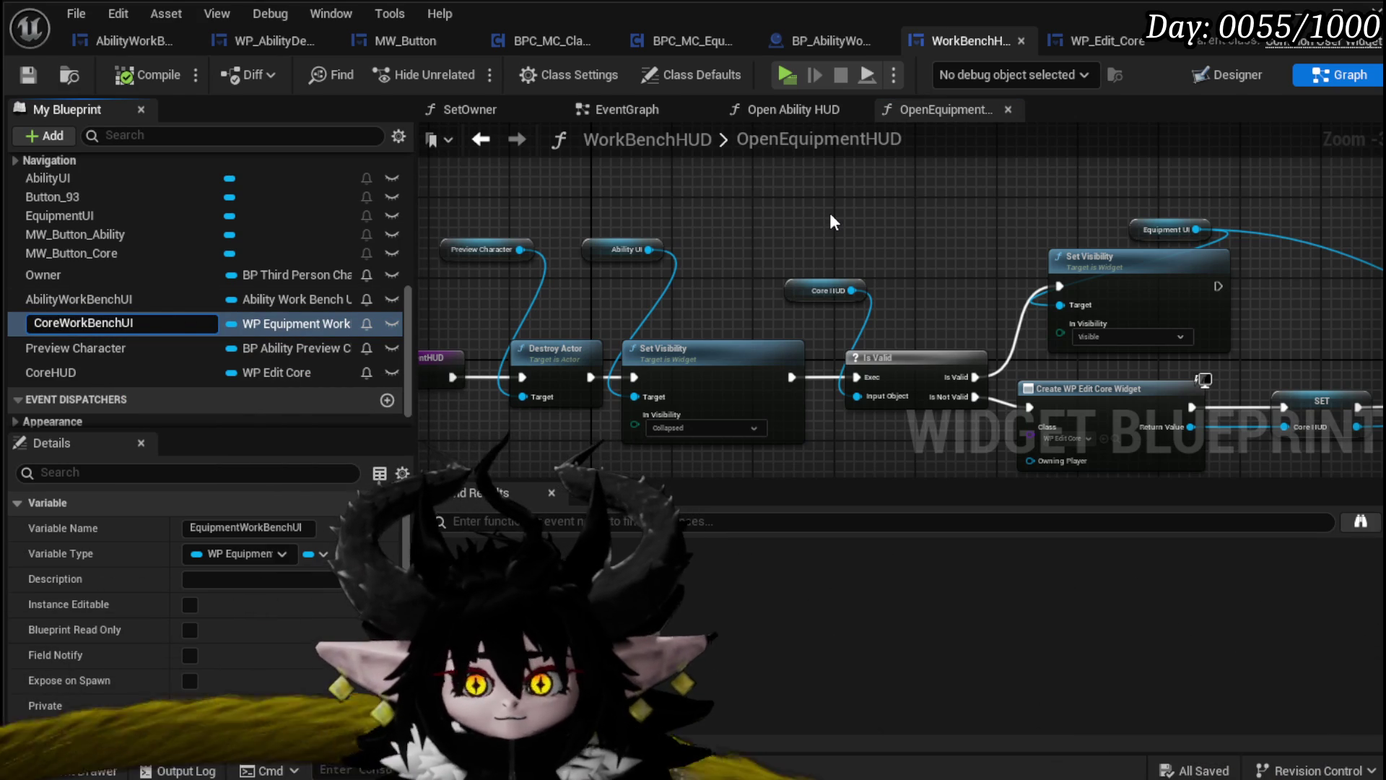
{"action": "key", "text": "Return"}
{"action": "left_click", "coordinate": [117, 75]}
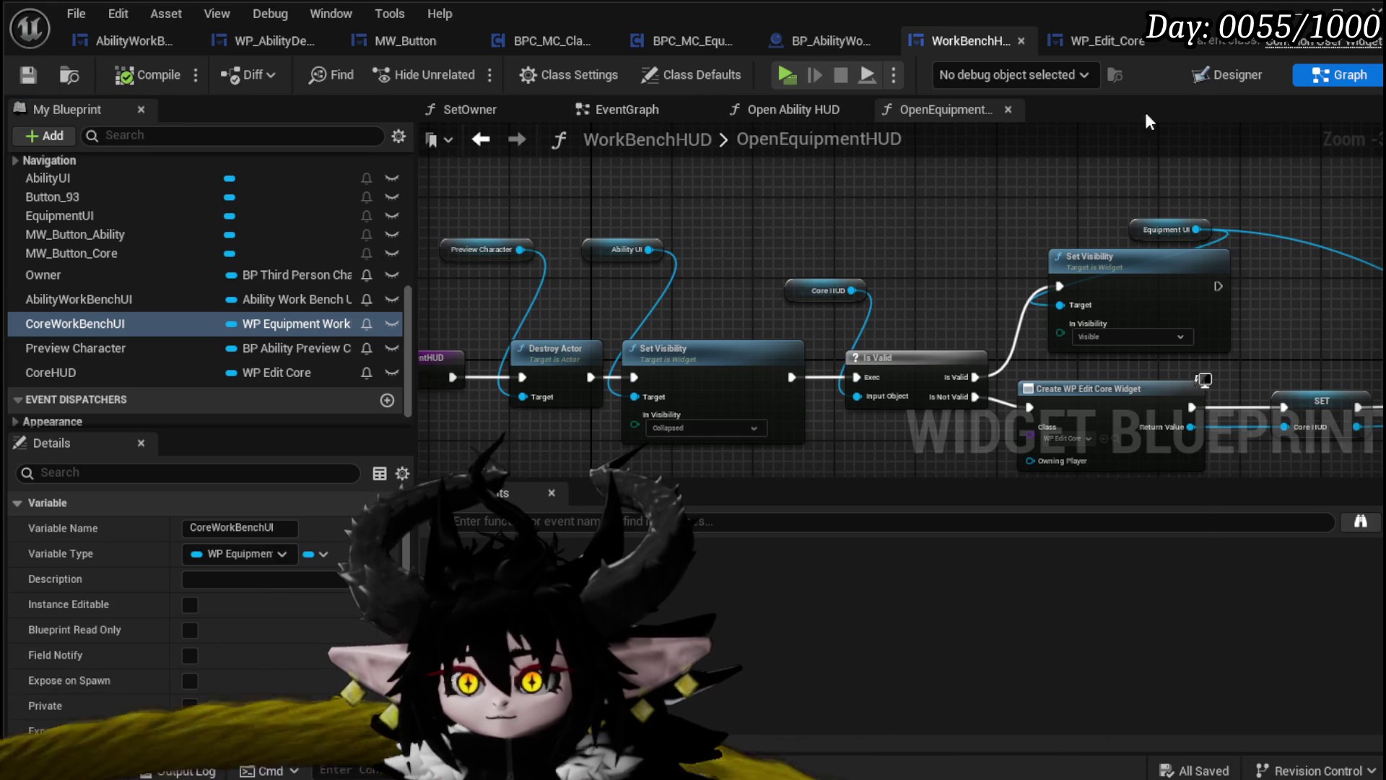
In the Designer, select MW_Button_Core and scroll its Details down to Events
{"action": "left_click", "coordinate": [1219, 72]}
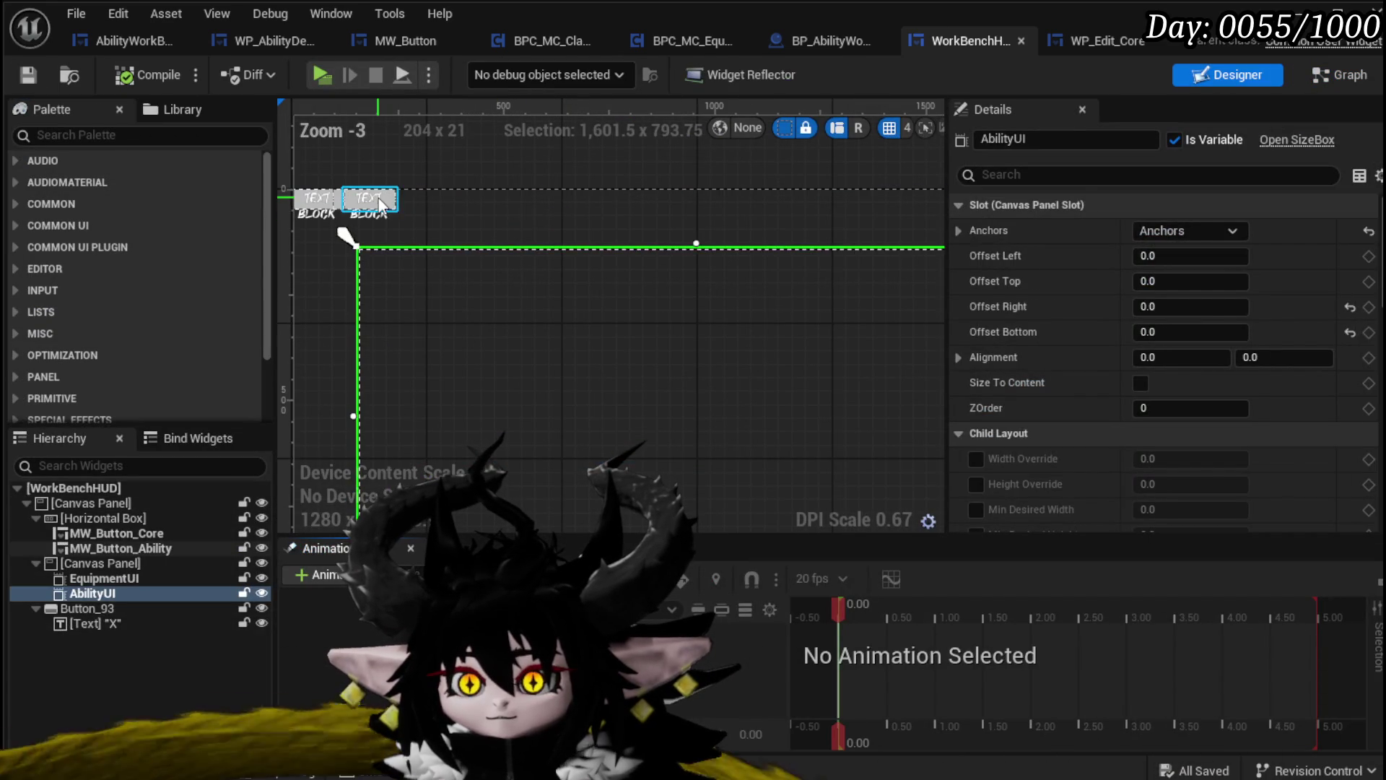
{"action": "left_click", "coordinate": [381, 205]}
{"action": "left_click", "coordinate": [317, 200]}
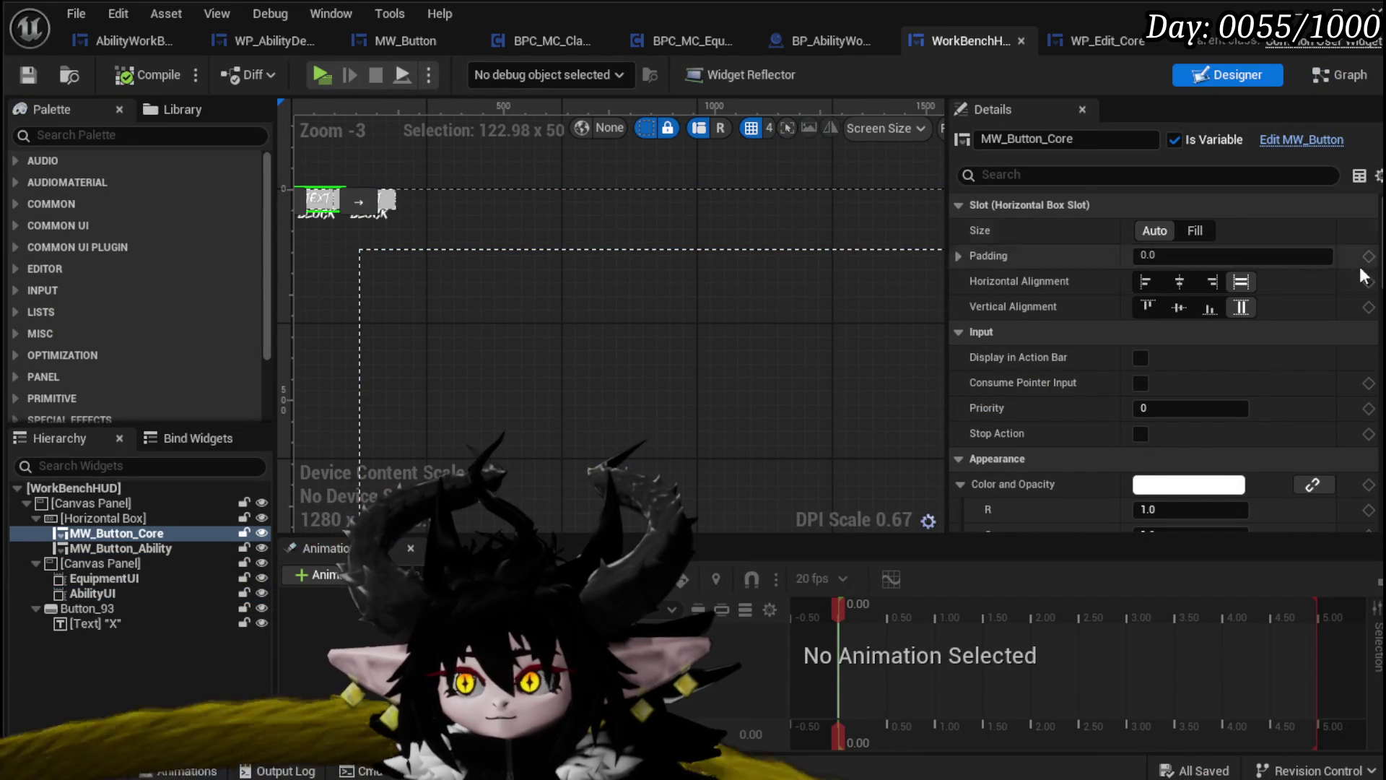
{"action": "scroll", "coordinate": [1183, 390], "scroll_direction": "down", "scroll_amount": 10}
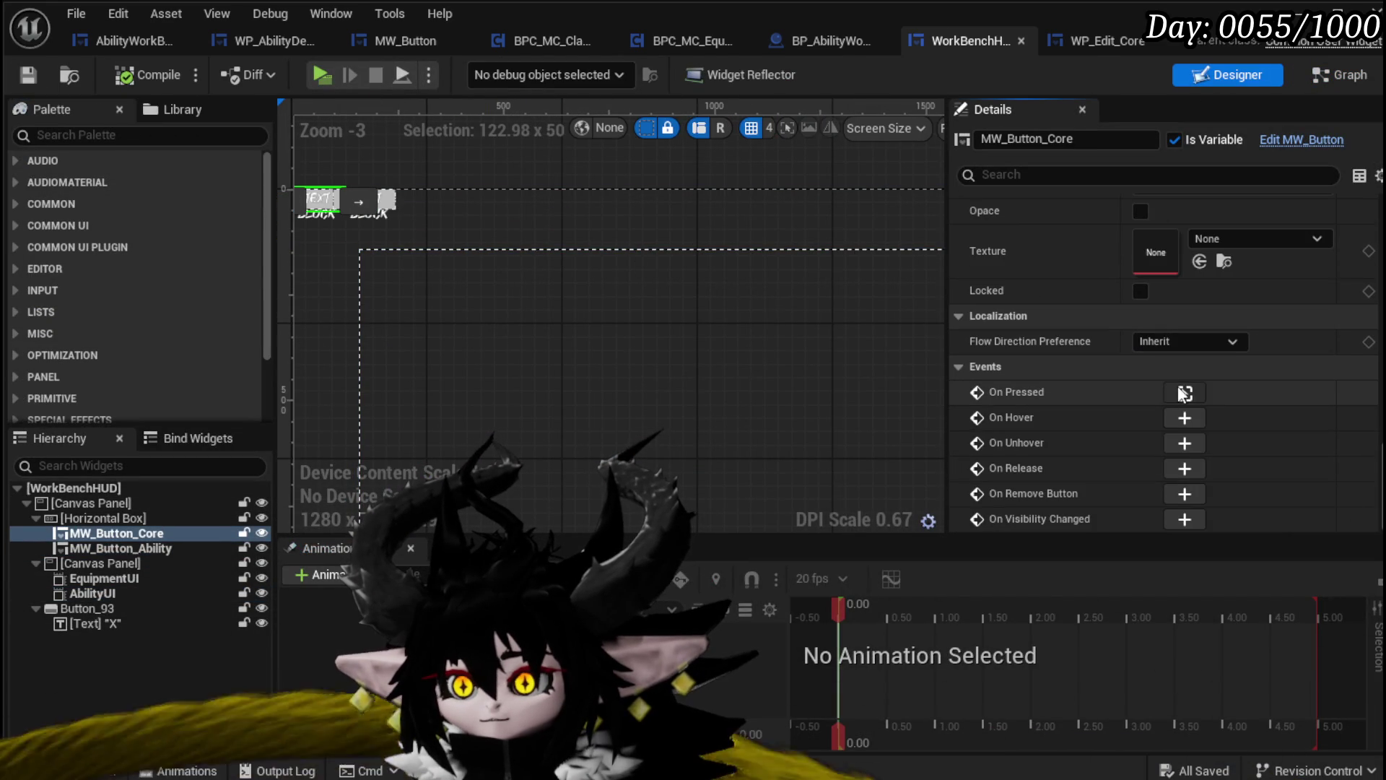
Add an On Pressed event for MW_Button_Core and drag the OpenEquipmentHUD function into the graph
{"action": "left_click", "coordinate": [1178, 390]}
{"action": "scroll", "coordinate": [794, 223], "scroll_direction": "down", "scroll_amount": 8}
{"action": "scroll", "coordinate": [794, 278], "scroll_direction": "up", "scroll_amount": 7}
{"action": "scroll", "coordinate": [98, 328], "scroll_direction": "up", "scroll_amount": 3}
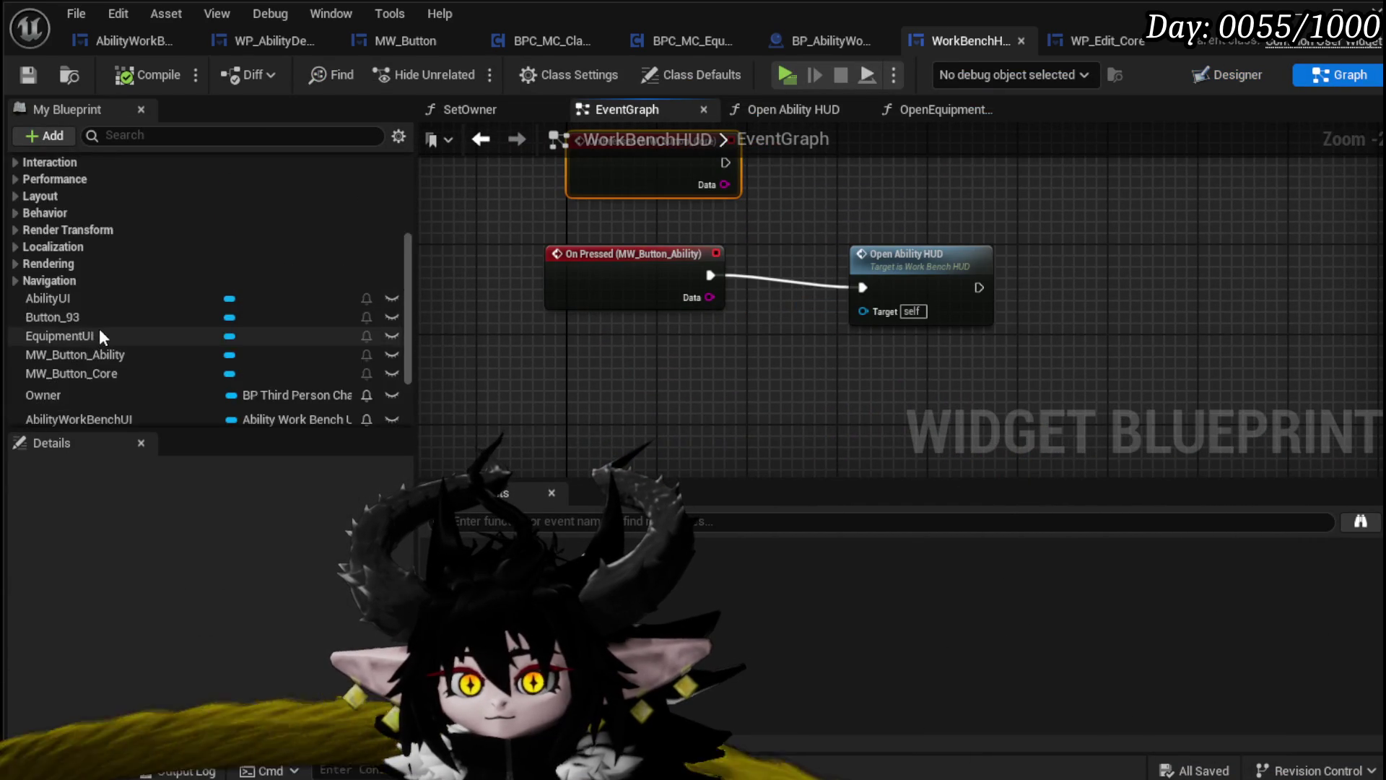
{"action": "scroll", "coordinate": [98, 327], "scroll_direction": "up", "scroll_amount": 5}
{"action": "left_click_drag", "start_coordinate": [85, 296], "coordinate": [811, 155]}
Rename the function to OpenCoreHUD and wire MW_Button_Core's press event into it
{"action": "right_click", "coordinate": [184, 292]}
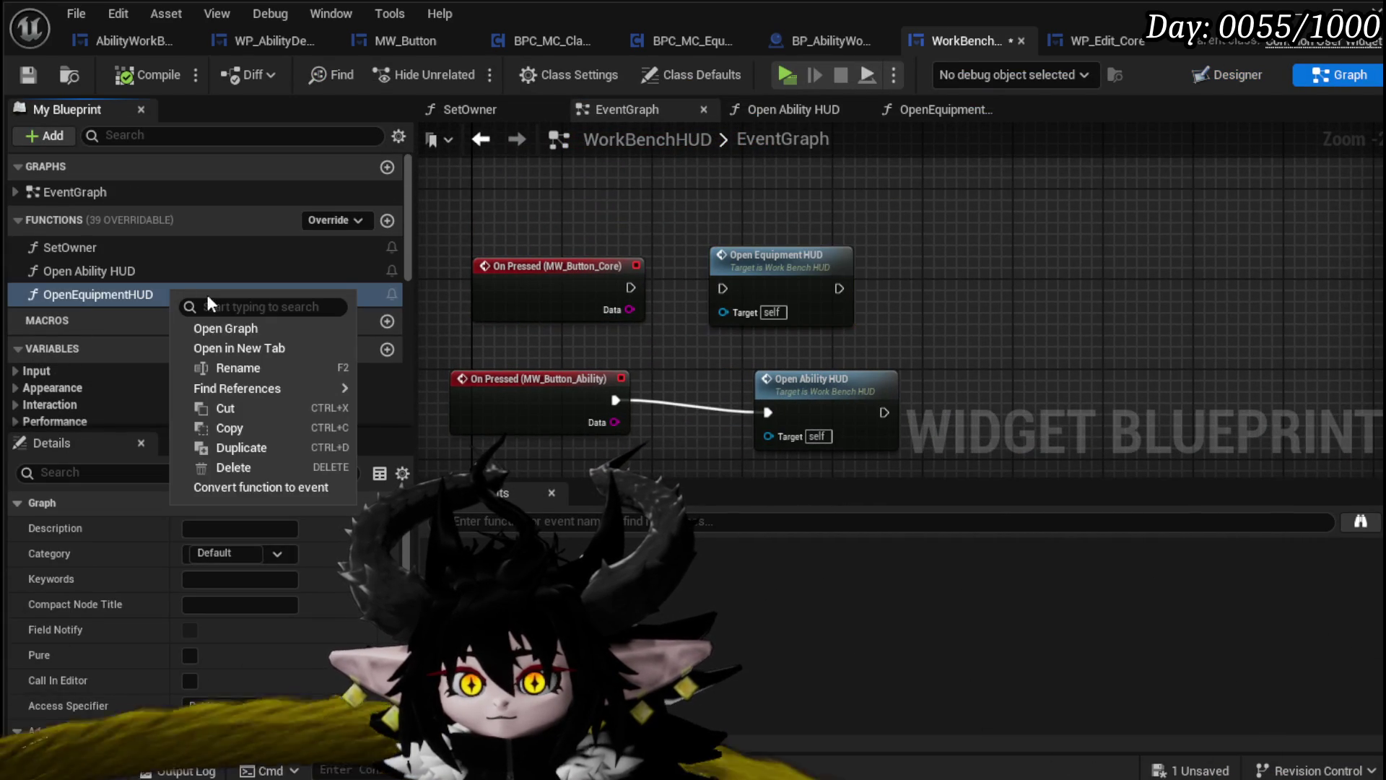
{"action": "left_click", "coordinate": [239, 364]}
{"action": "left_click_drag", "start_coordinate": [80, 297], "coordinate": [135, 300]}
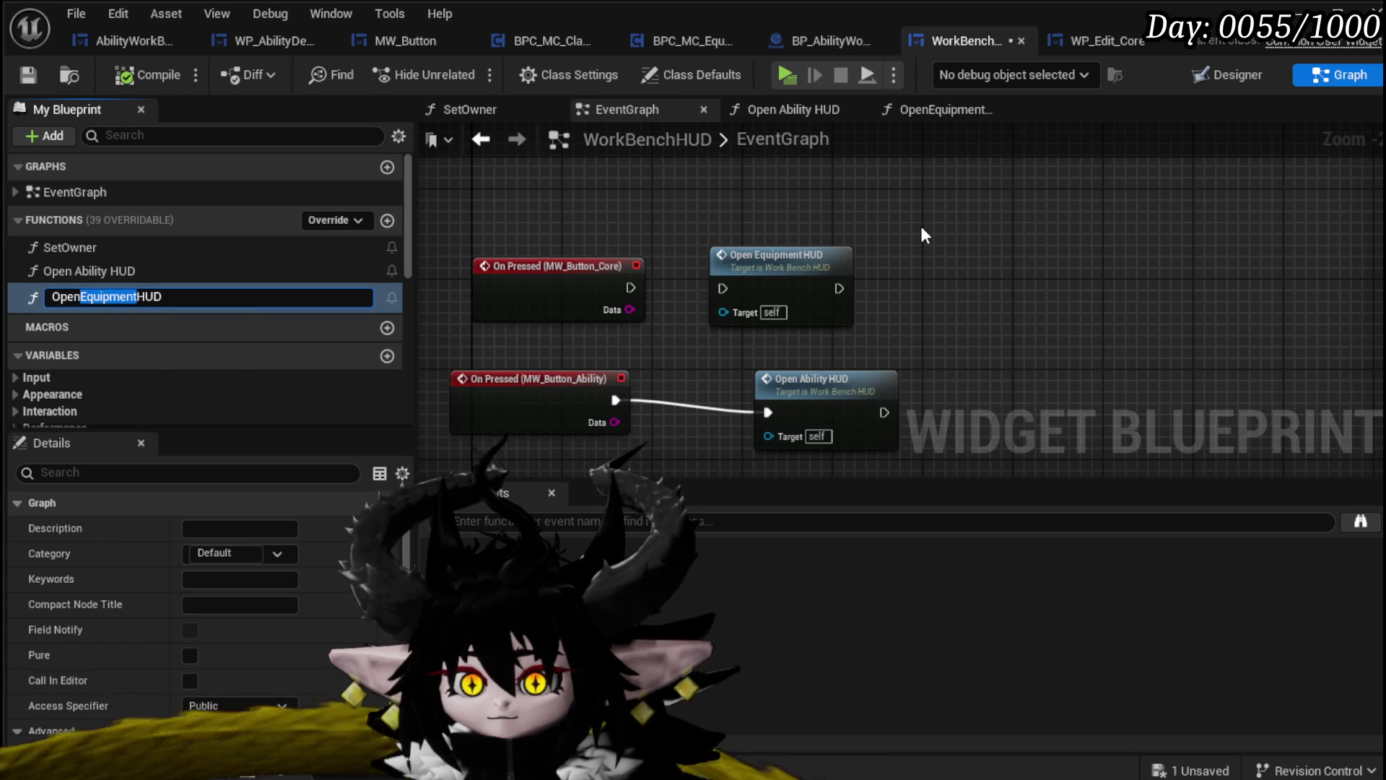
{"action": "type", "text": "Core"}
{"action": "key", "text": "Return"}
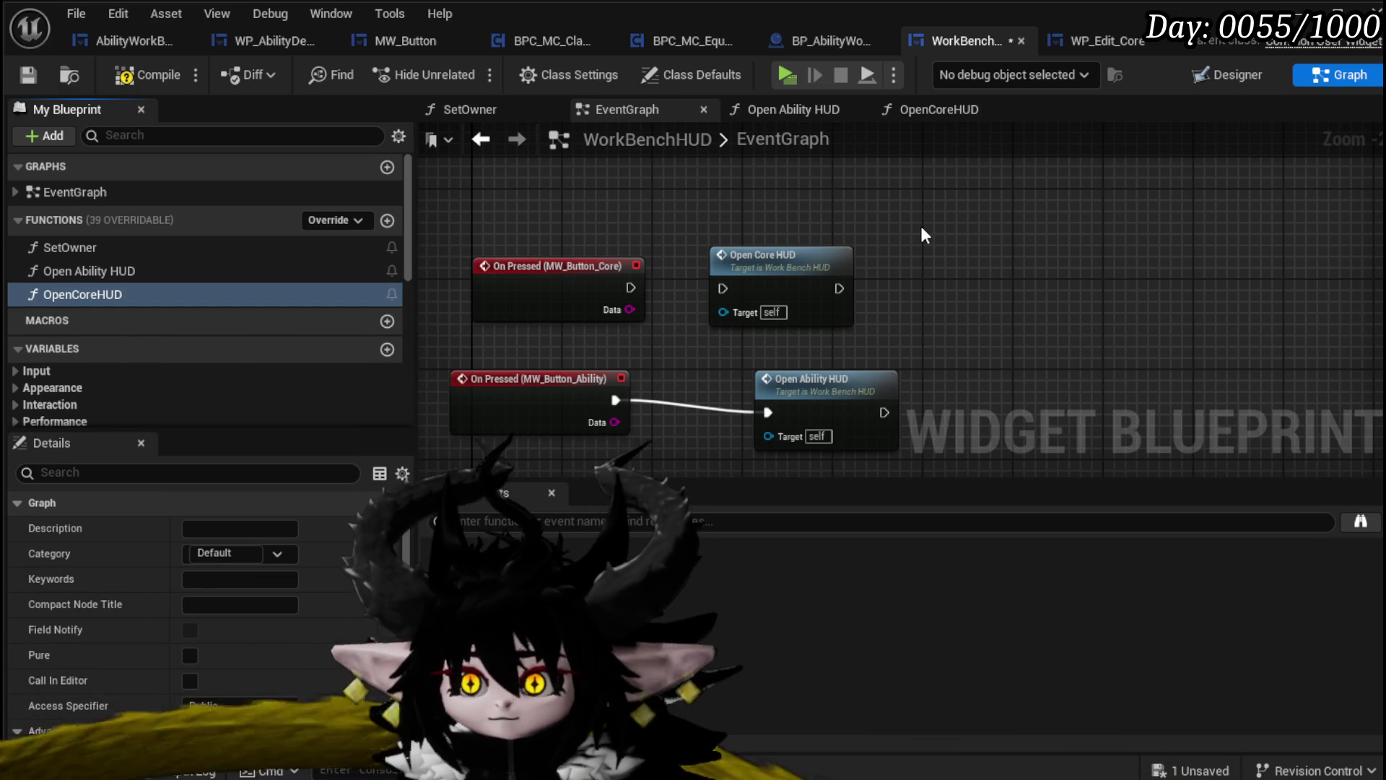
{"action": "left_click_drag", "start_coordinate": [632, 287], "coordinate": [706, 289]}
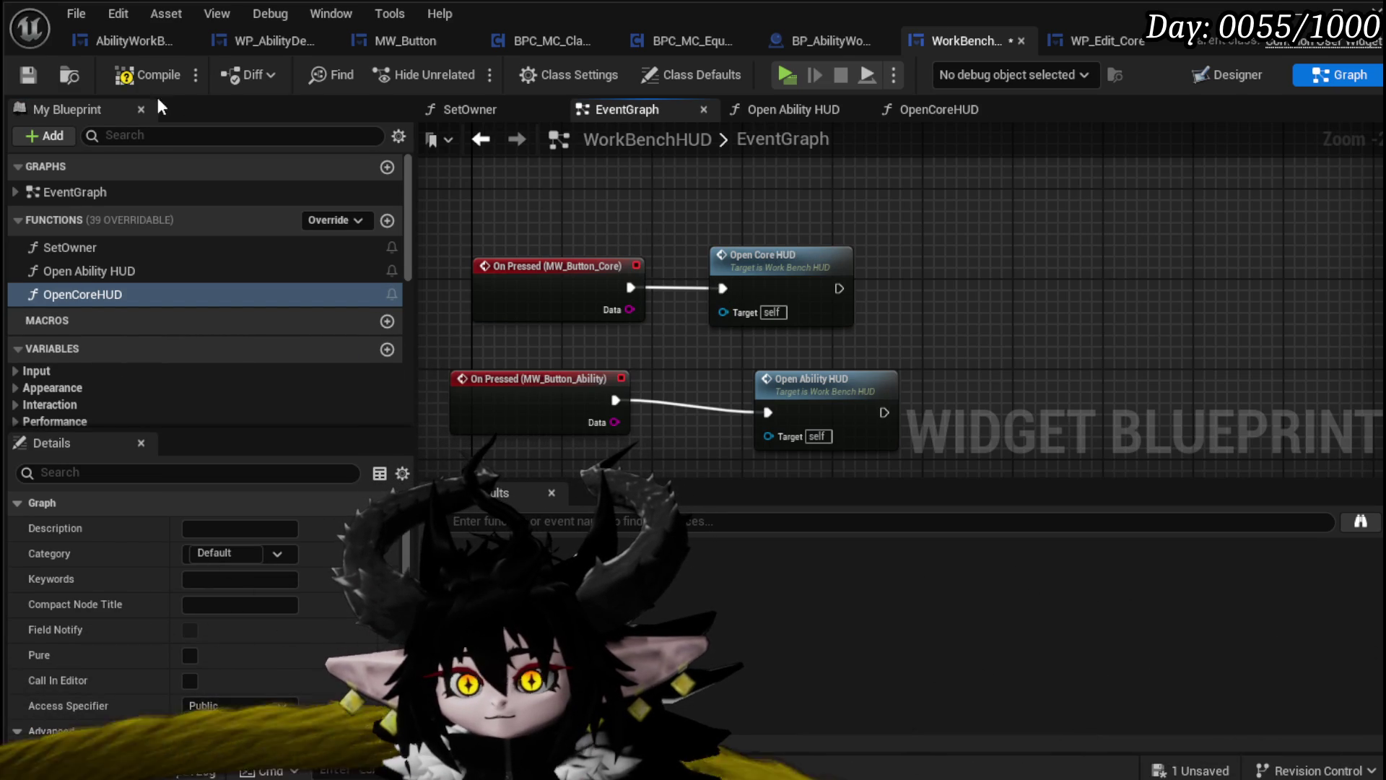
Compile and save the HUD blueprint, then start playing the level
{"action": "left_click", "coordinate": [134, 75]}
{"action": "left_click", "coordinate": [29, 74]}
{"action": "scroll", "coordinate": [916, 311], "scroll_direction": "down", "scroll_amount": 5}
{"action": "scroll", "coordinate": [823, 195], "scroll_direction": "up", "scroll_amount": 4}
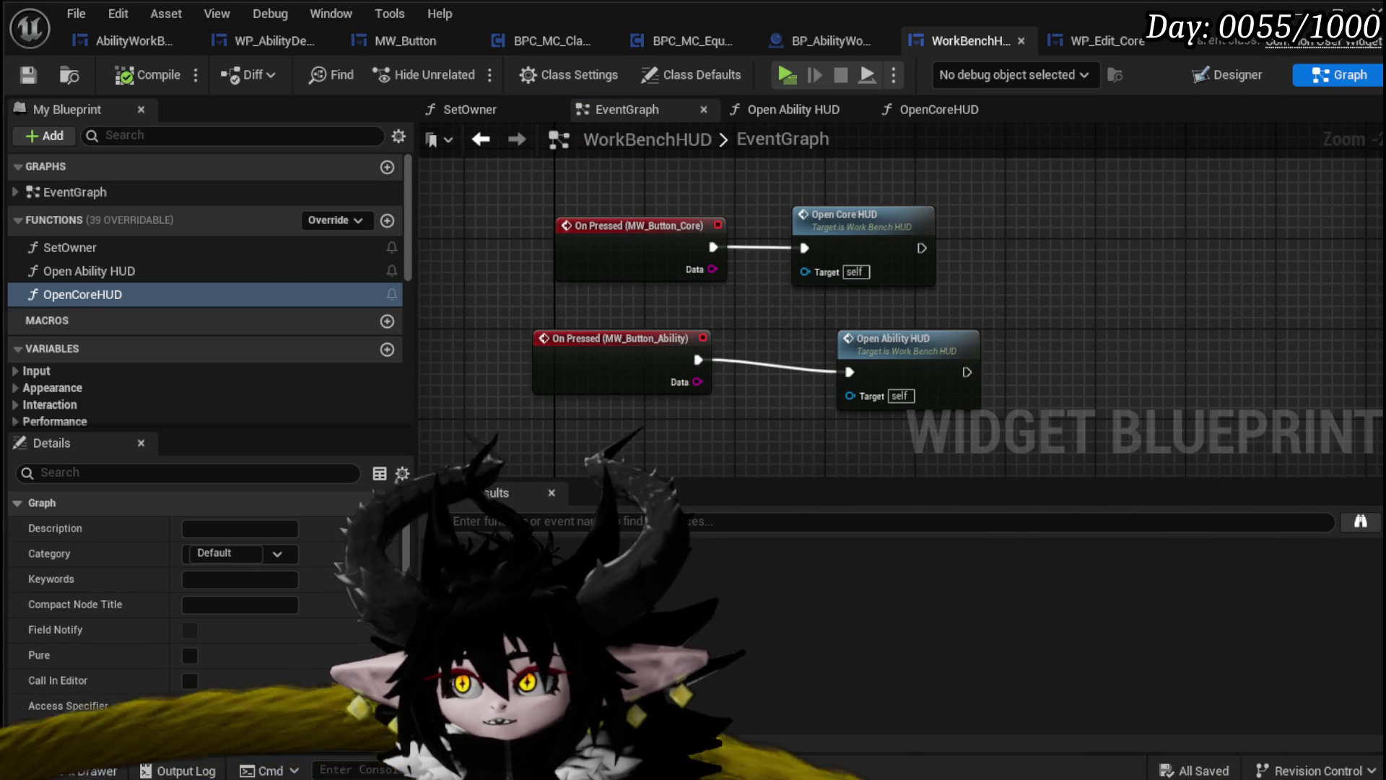
{"action": "left_click", "coordinate": [1327, 13]}
{"action": "left_click", "coordinate": [465, 71]}
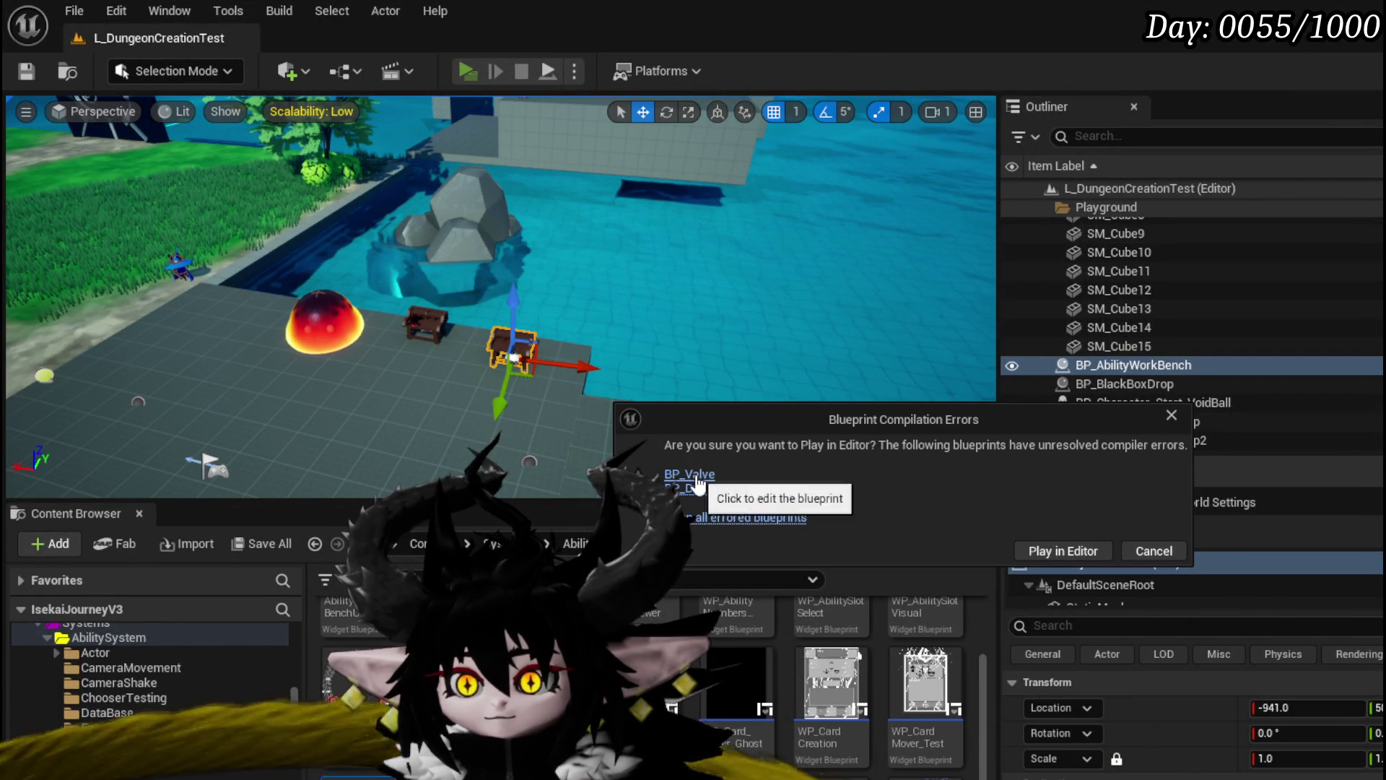
In BP_Valve, delete the broken Cylinder node feeding the Return Node and recompile cleanly
{"action": "left_click", "coordinate": [696, 478]}
{"action": "mouse_move", "coordinate": [628, 312]}
{"action": "left_mouse_down"}
{"action": "mouse_move", "coordinate": [491, 202]}
{"action": "mouse_move", "coordinate": [713, 312]}
{"action": "left_mouse_up"}
{"action": "left_click", "coordinate": [148, 74]}
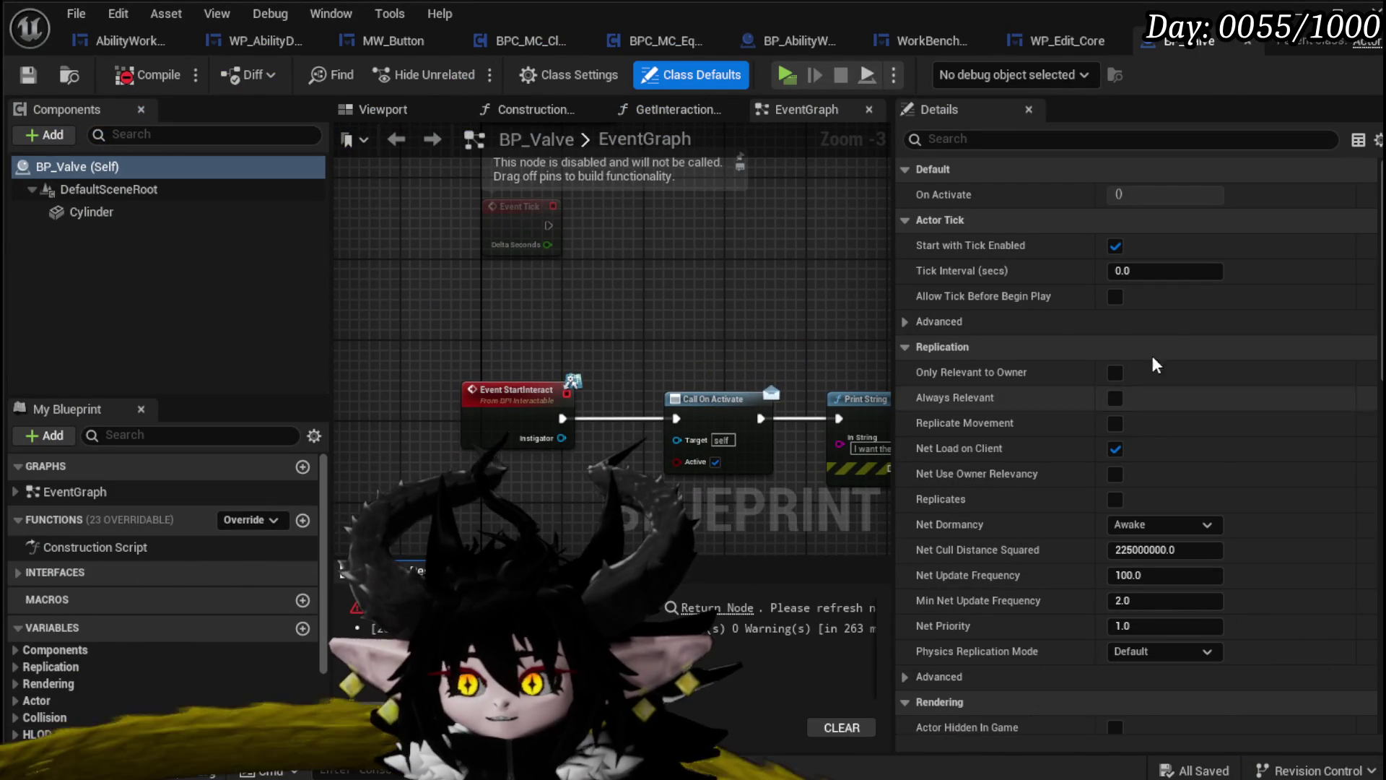
{"action": "left_click", "coordinate": [748, 606]}
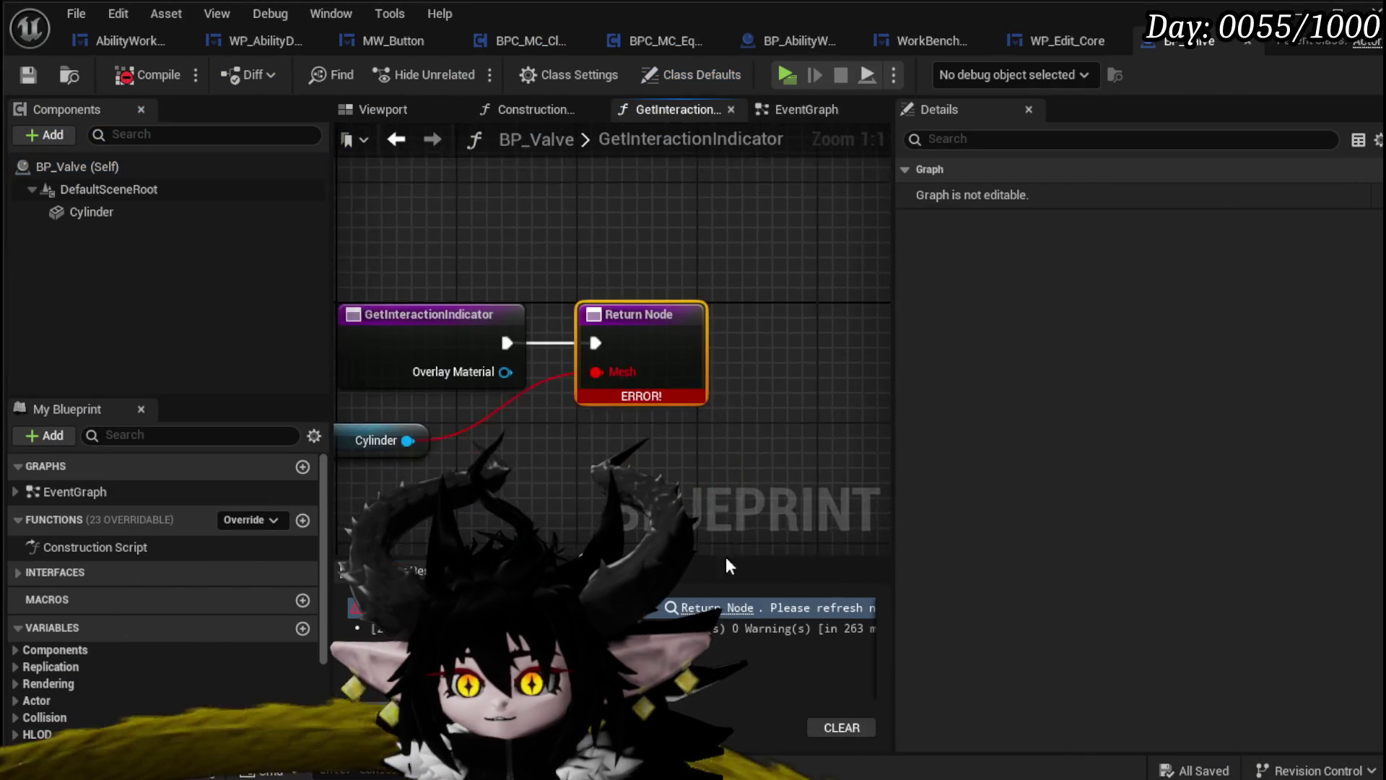
{"action": "left_click_drag", "start_coordinate": [620, 446], "coordinate": [674, 424]}
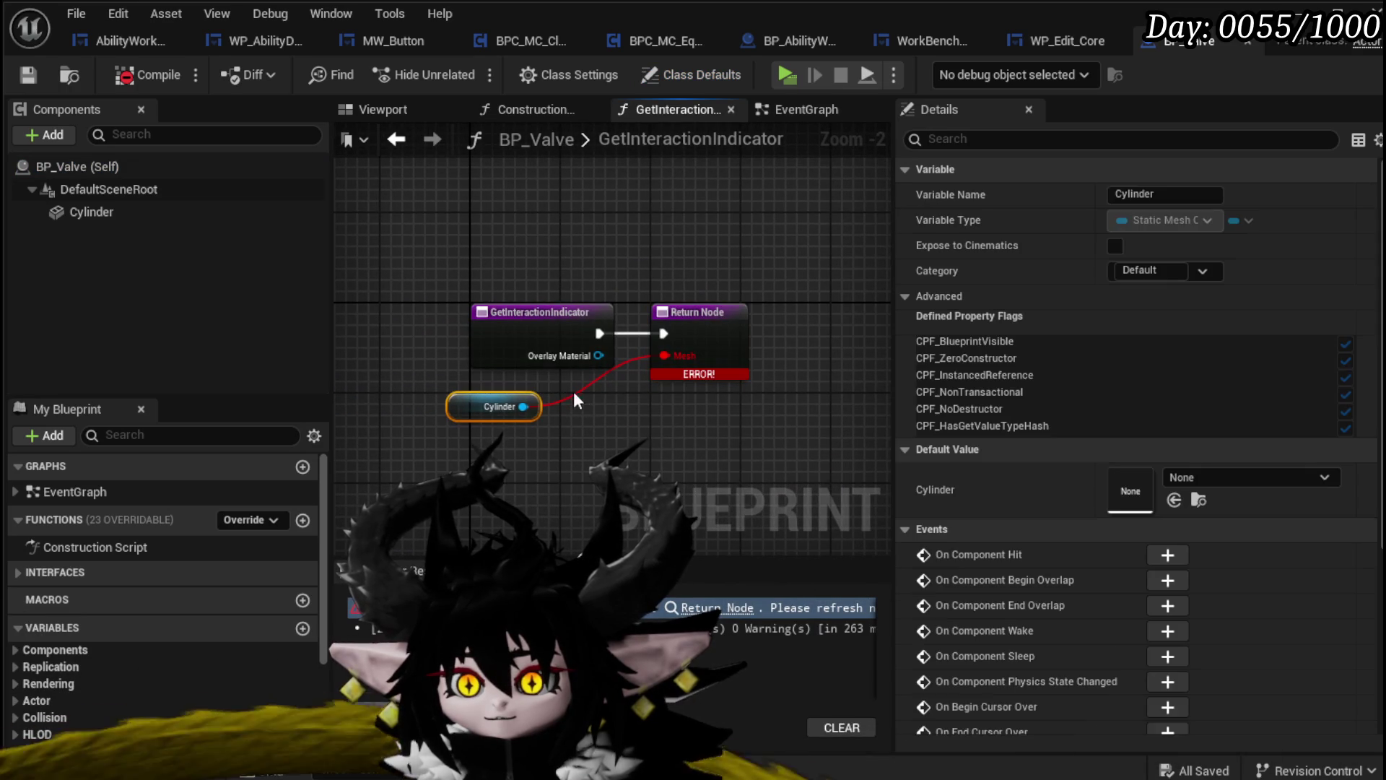
{"action": "key", "text": "Delete"}
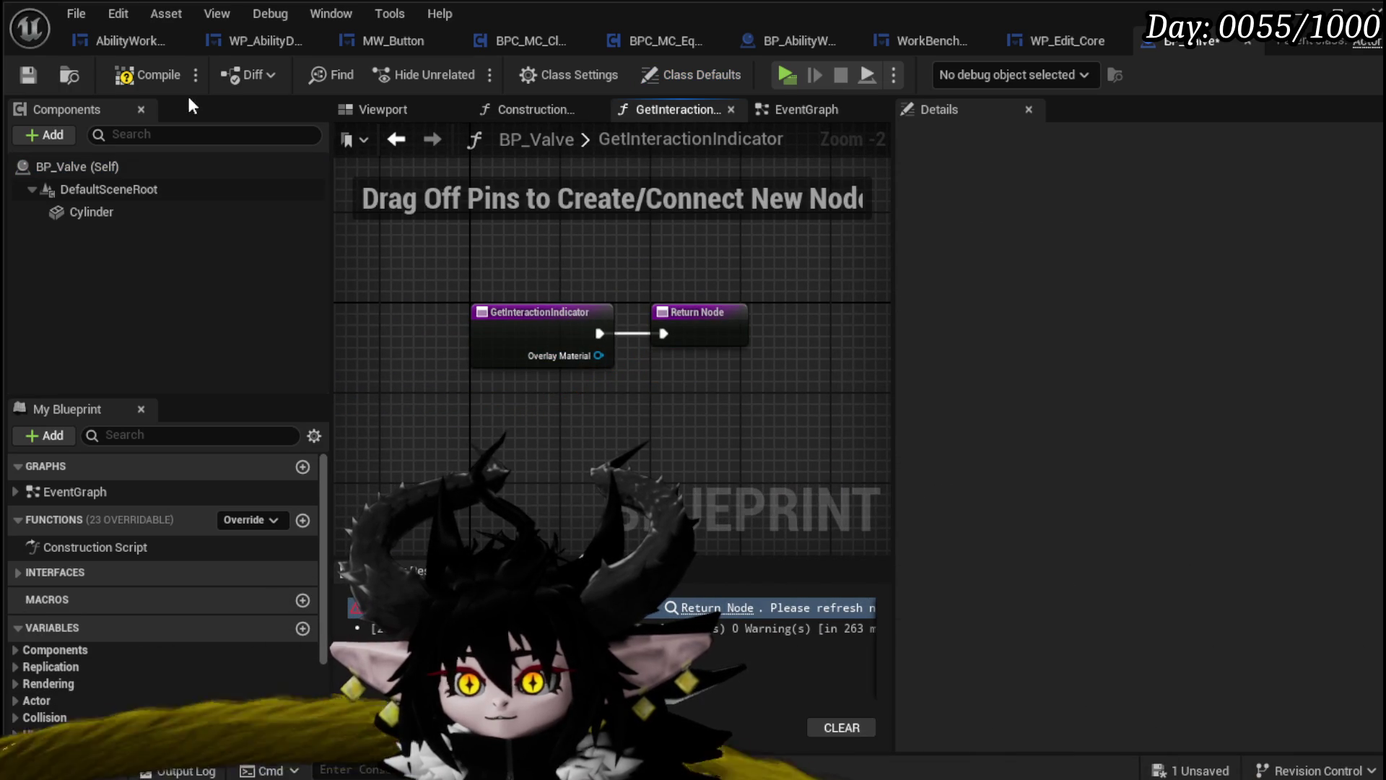
{"action": "left_click", "coordinate": [152, 75]}
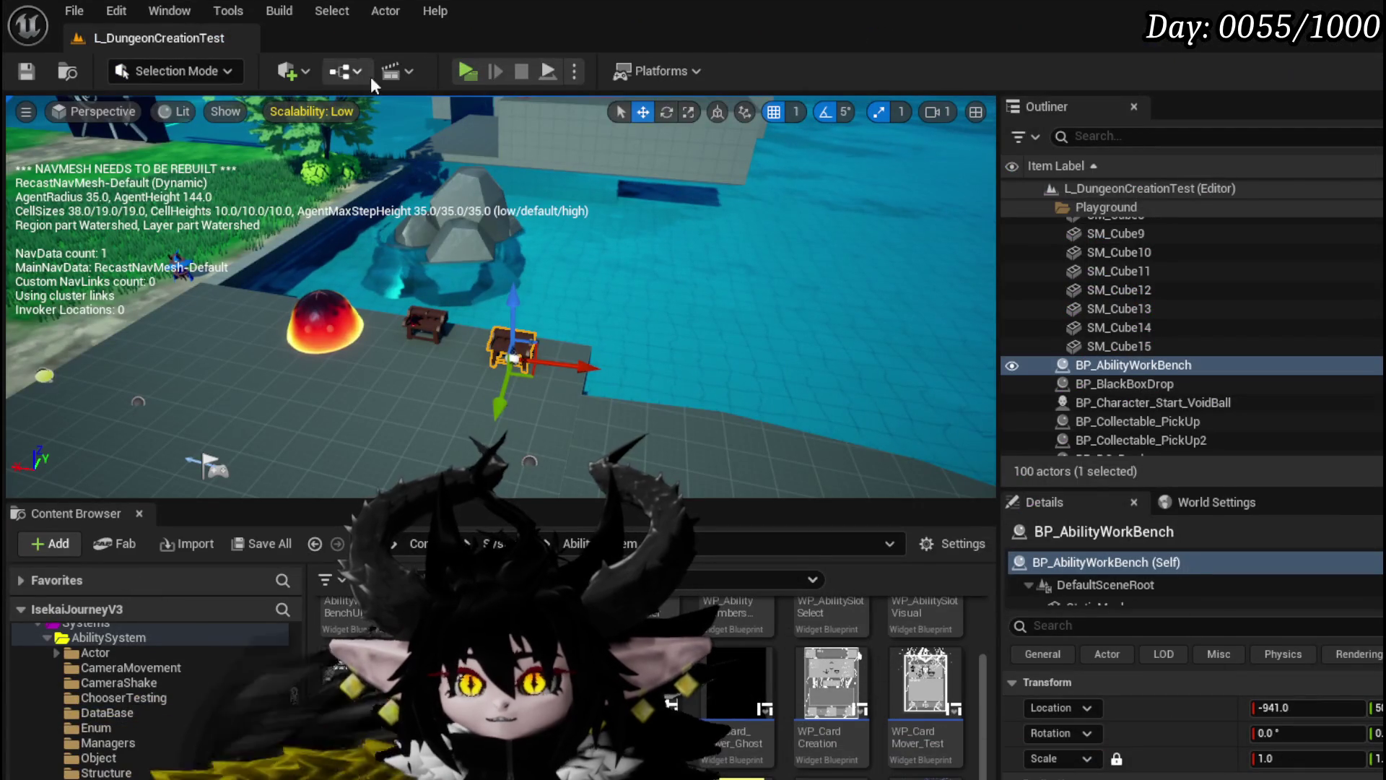
Remove BP_DwarvenForge's broken Forge link in GetInteractionIndicator, then close BP_DwarvenForge and WP_Edit_Core
{"action": "left_click", "coordinate": [467, 71]}
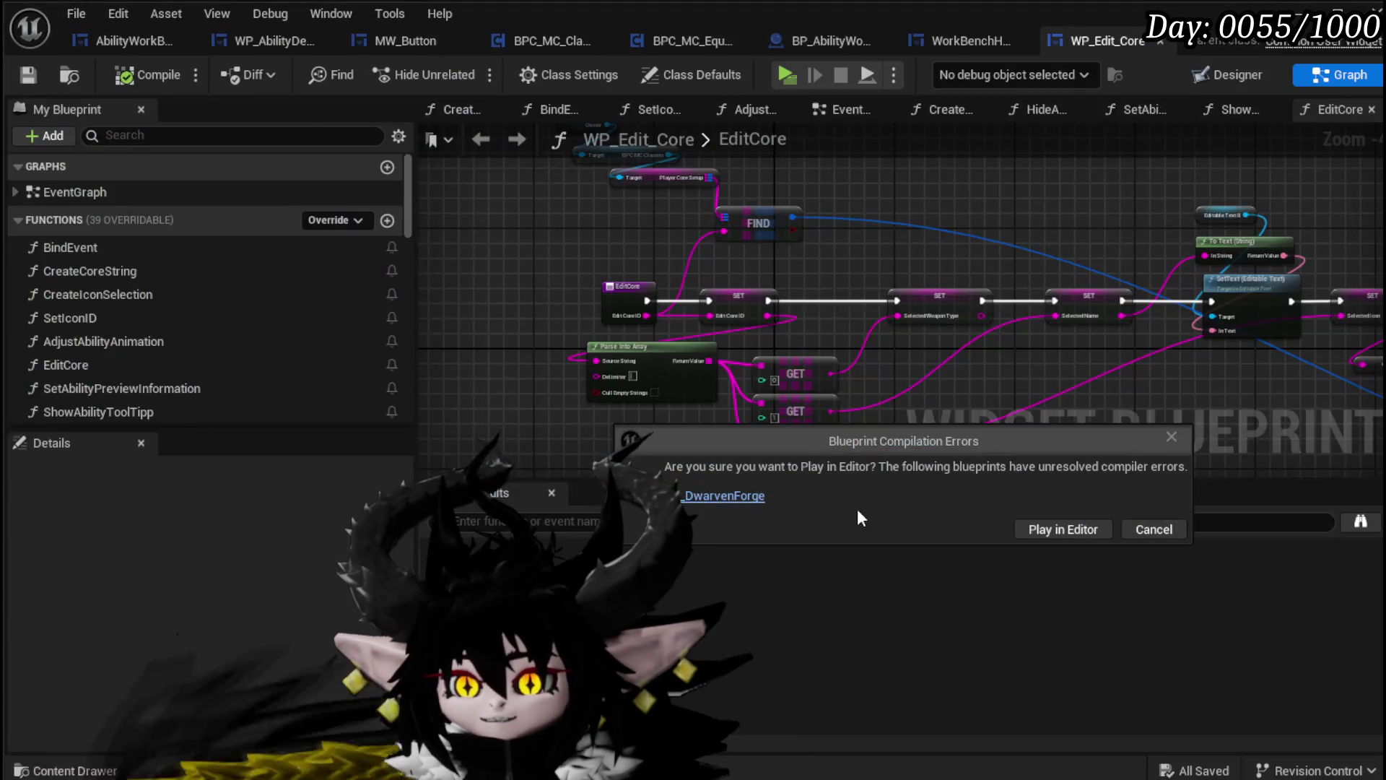
{"action": "left_click", "coordinate": [724, 495]}
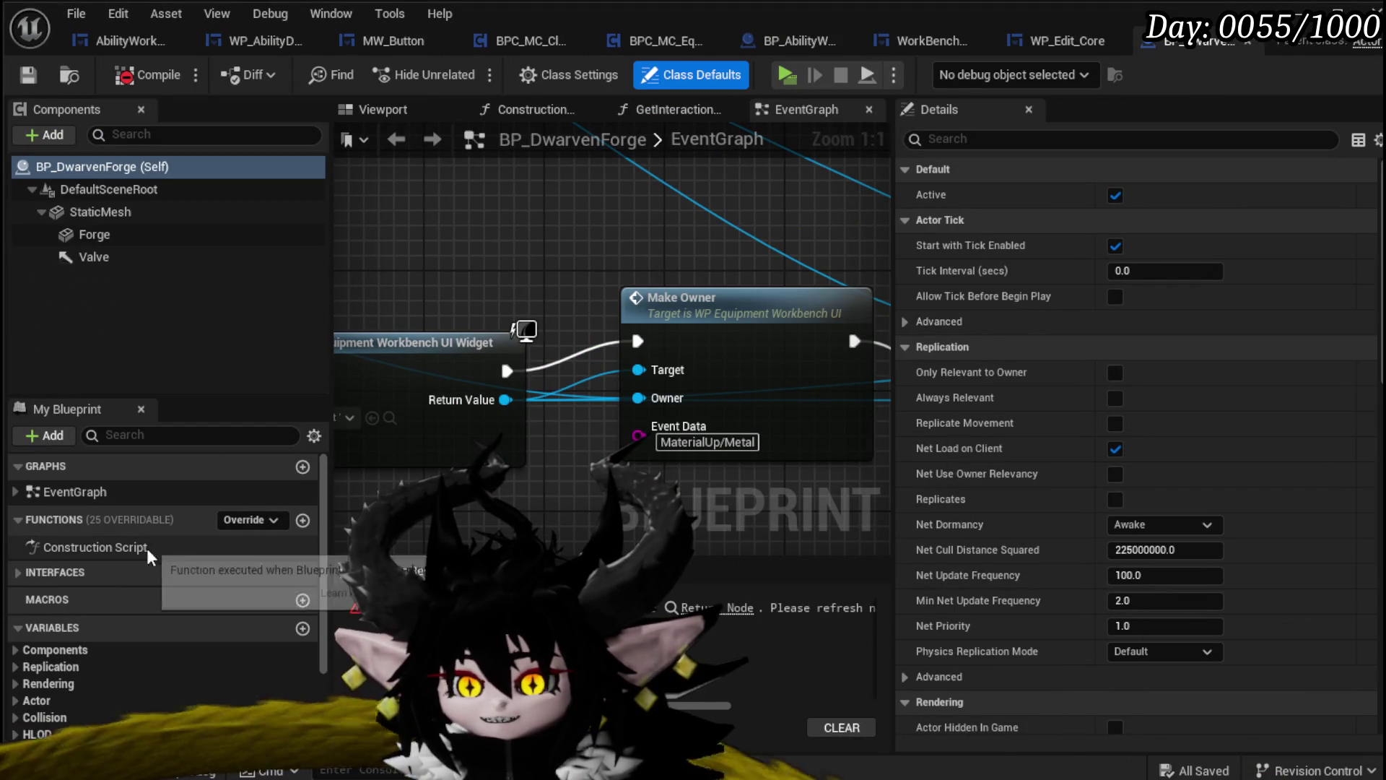
{"action": "left_click", "coordinate": [740, 608]}
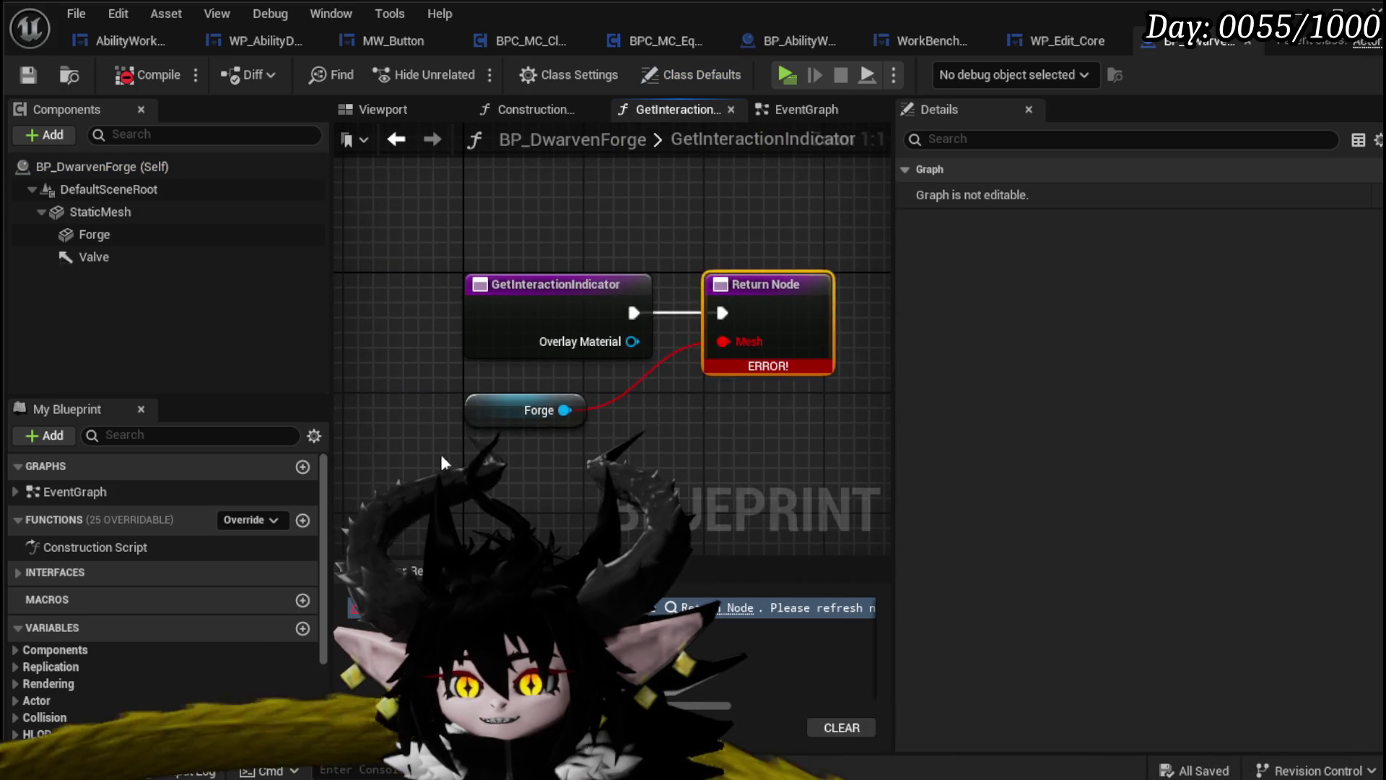
{"action": "key", "text": "ctrl+z"}
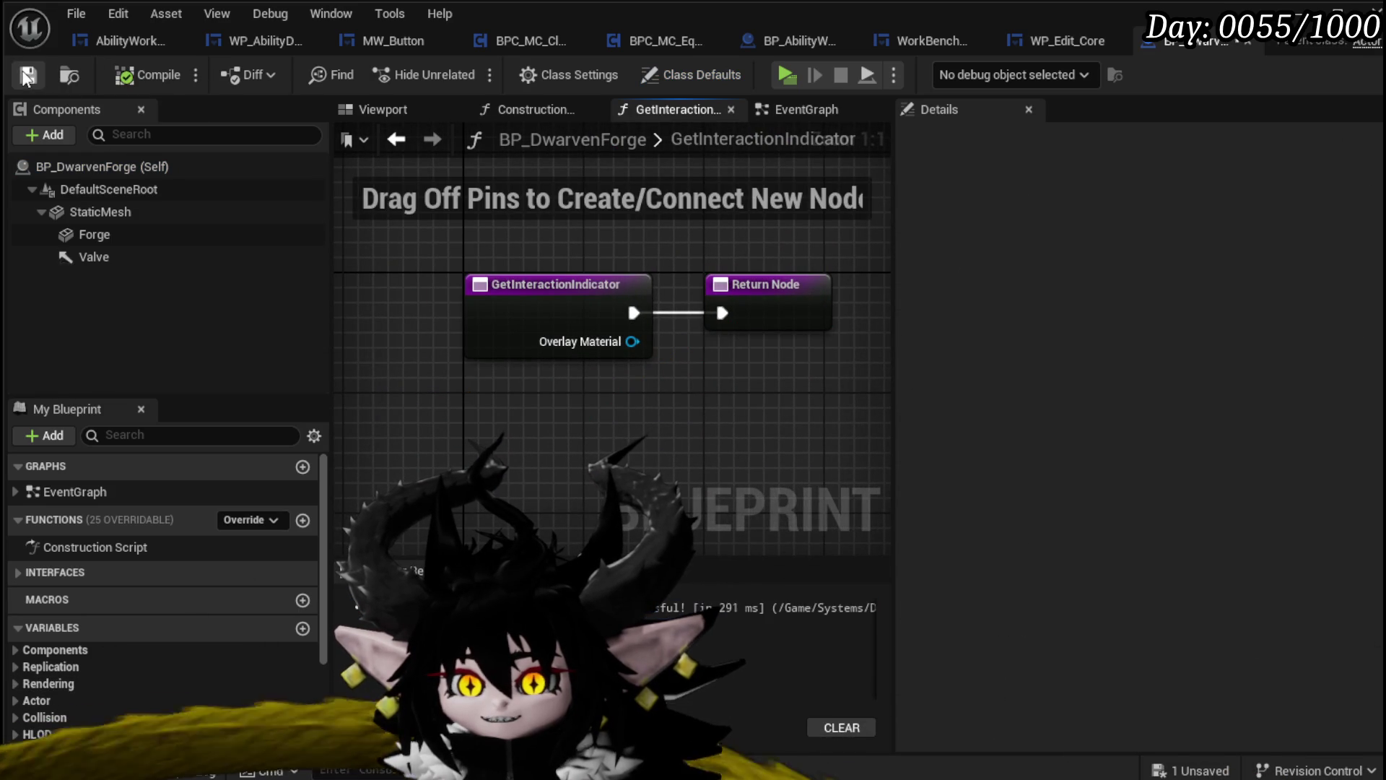
{"action": "left_click", "coordinate": [1247, 41]}
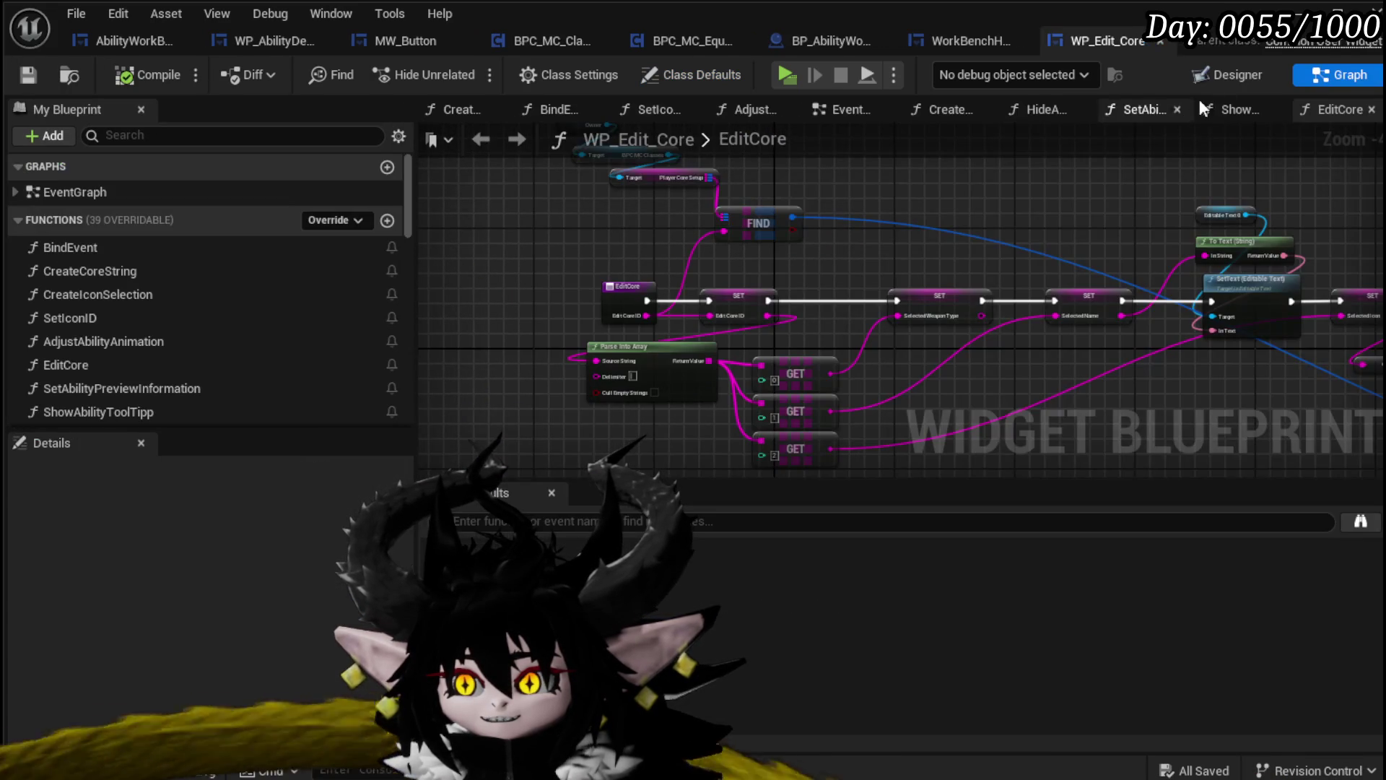
{"action": "left_click", "coordinate": [1161, 41]}
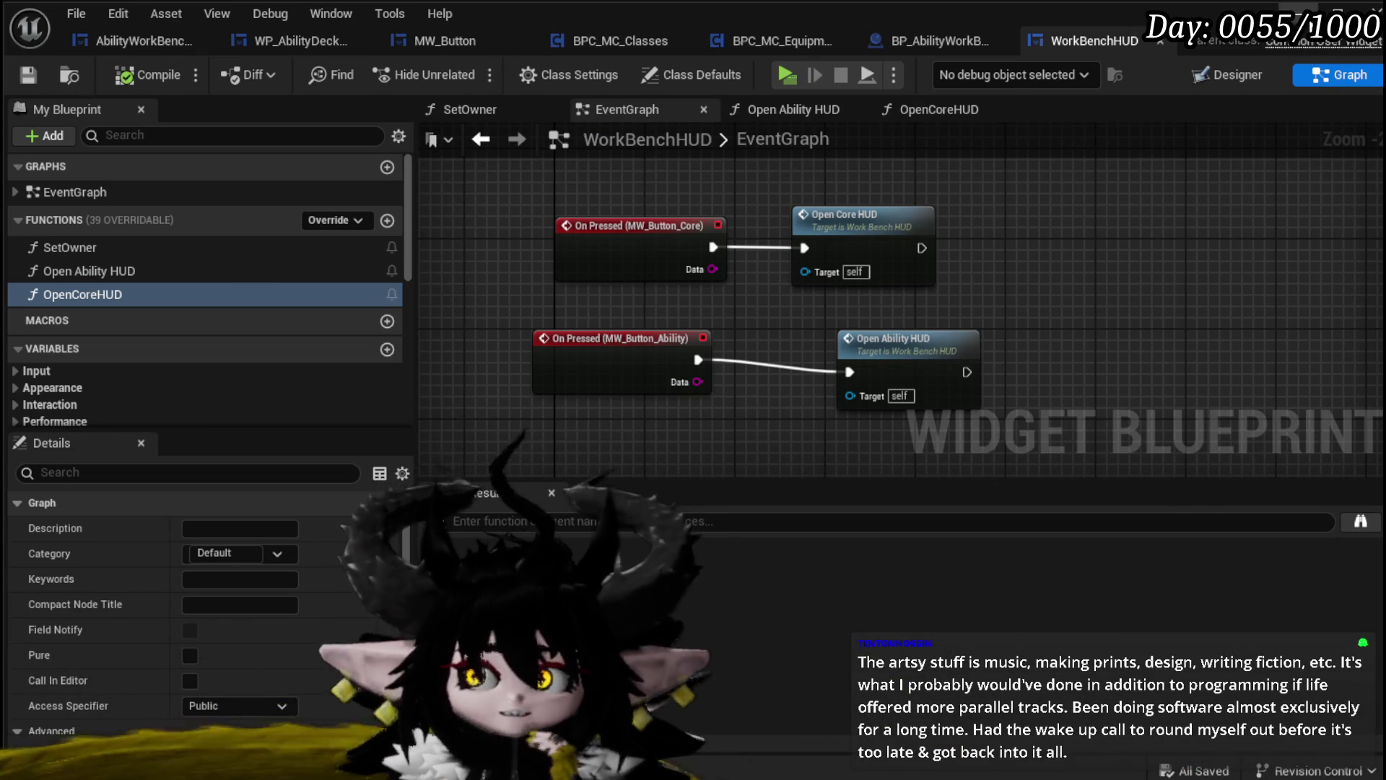
Play the level, walk to the workbench and open the ability wheel, then stop and save with Ctrl+S
{"action": "key", "text": "alt+Tab"}
{"action": "left_click", "coordinate": [466, 71]}
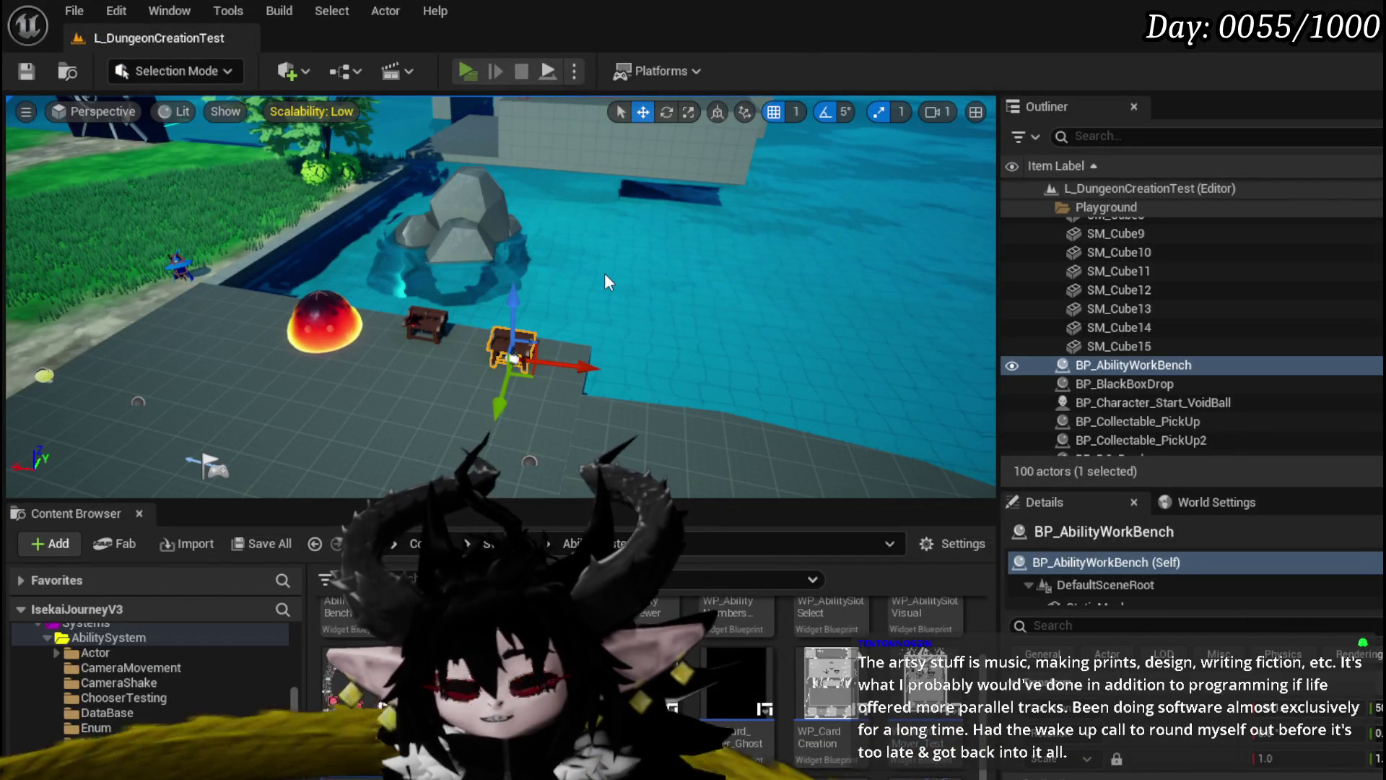
{"action": "key", "text": "w"}
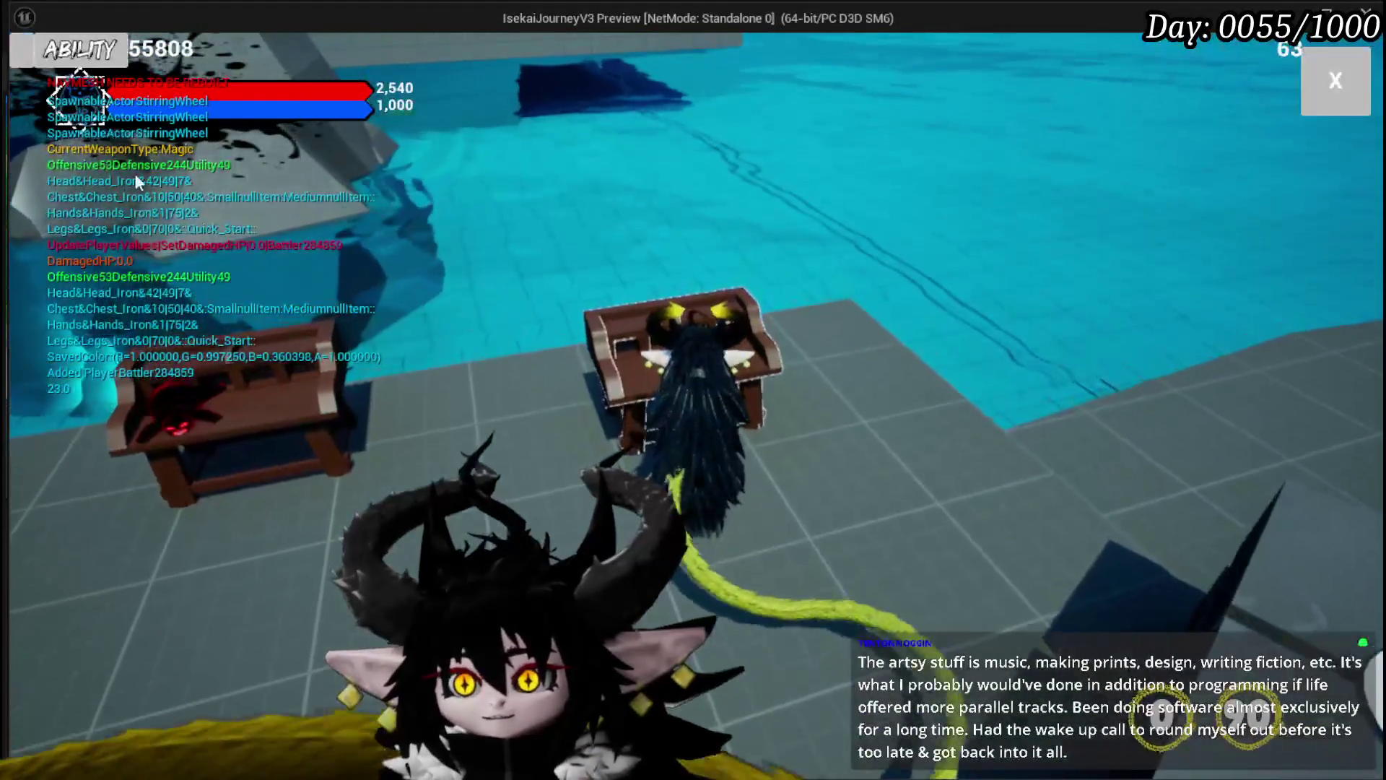
{"action": "left_click", "coordinate": [80, 49]}
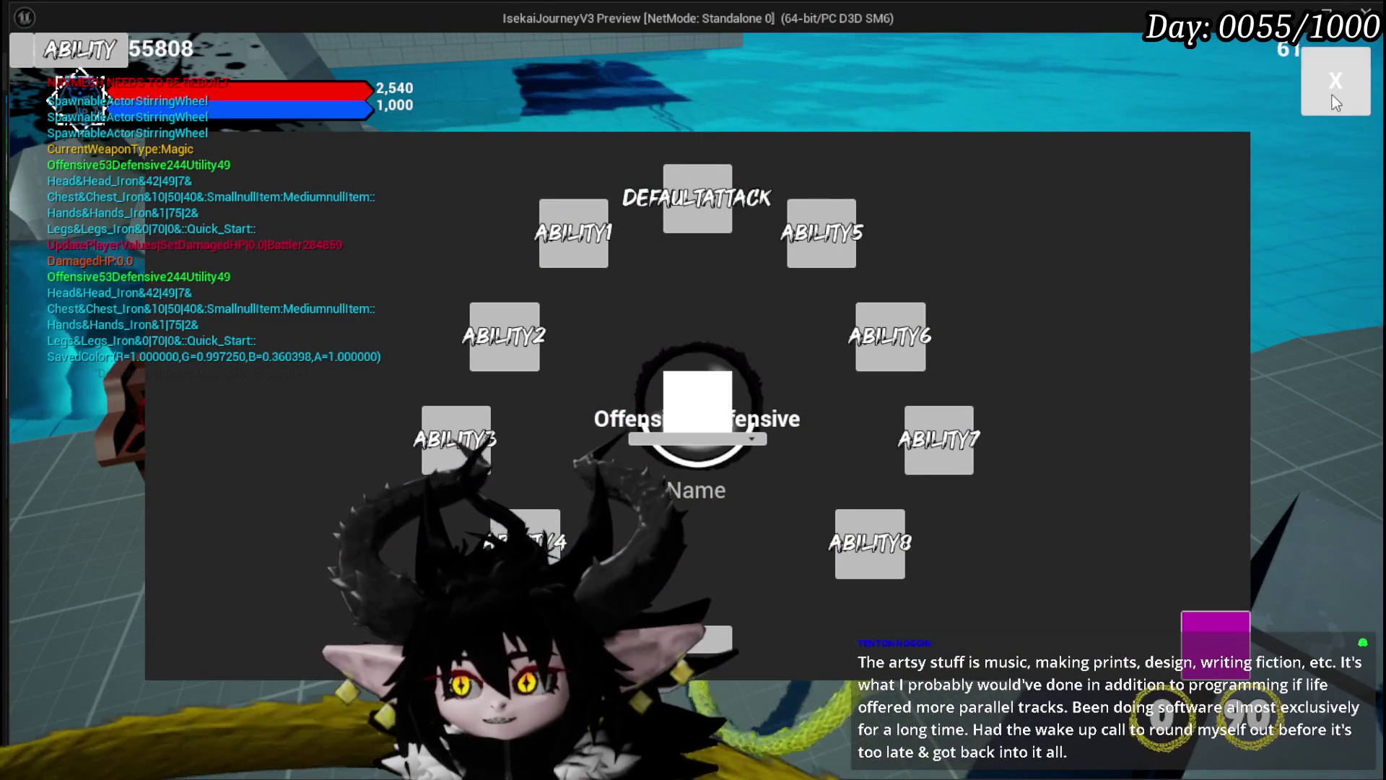
{"action": "key", "text": "Escape"}
{"action": "key", "text": "Escape"}
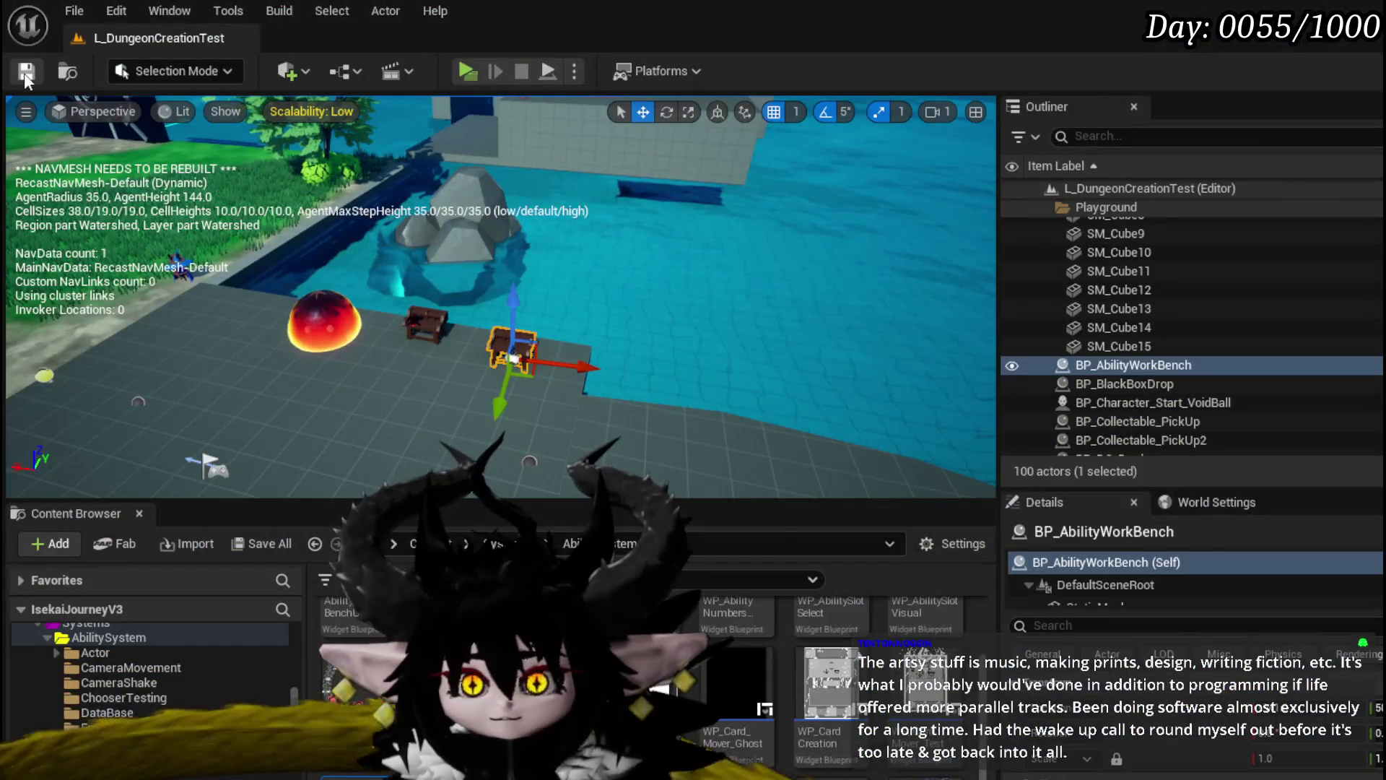
{"action": "key", "text": "ctrl+s"}
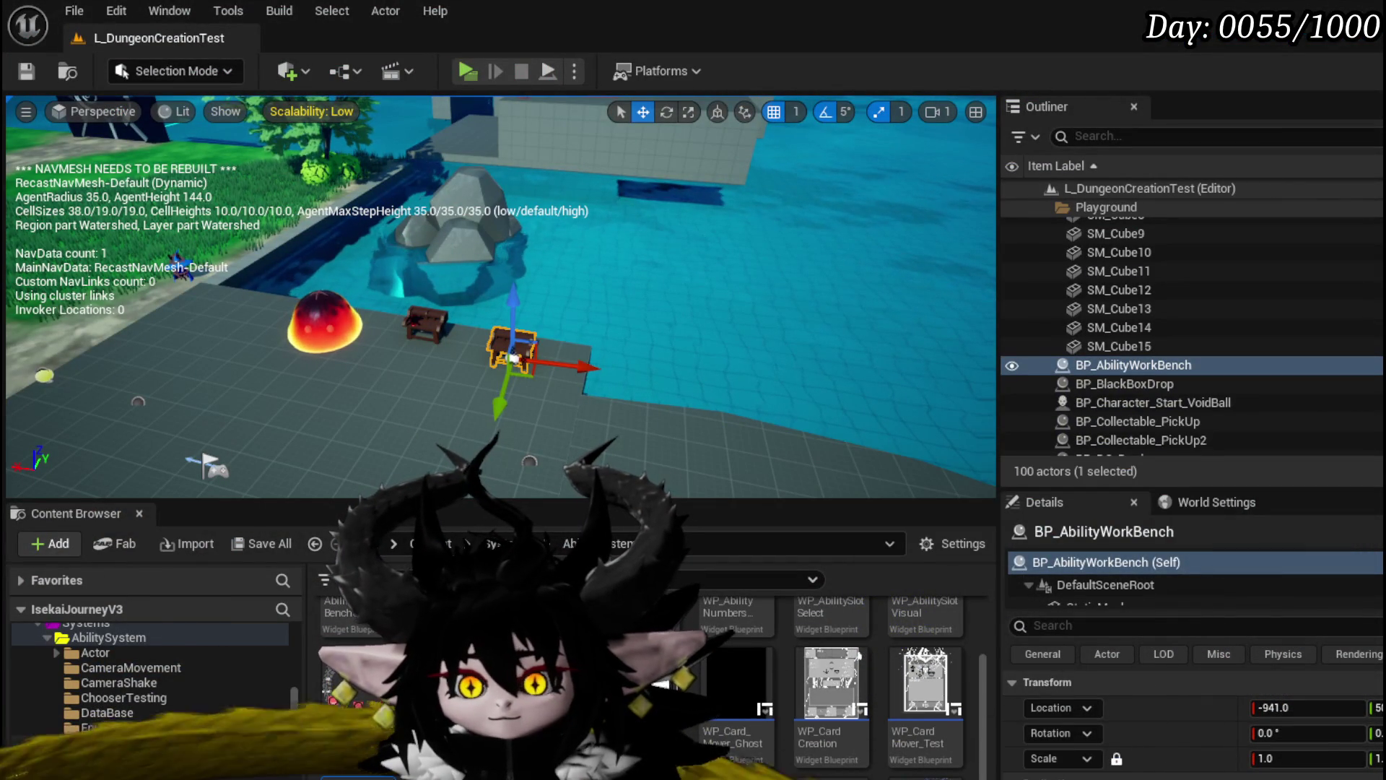
{"action": "key", "text": "alt+Tab"}
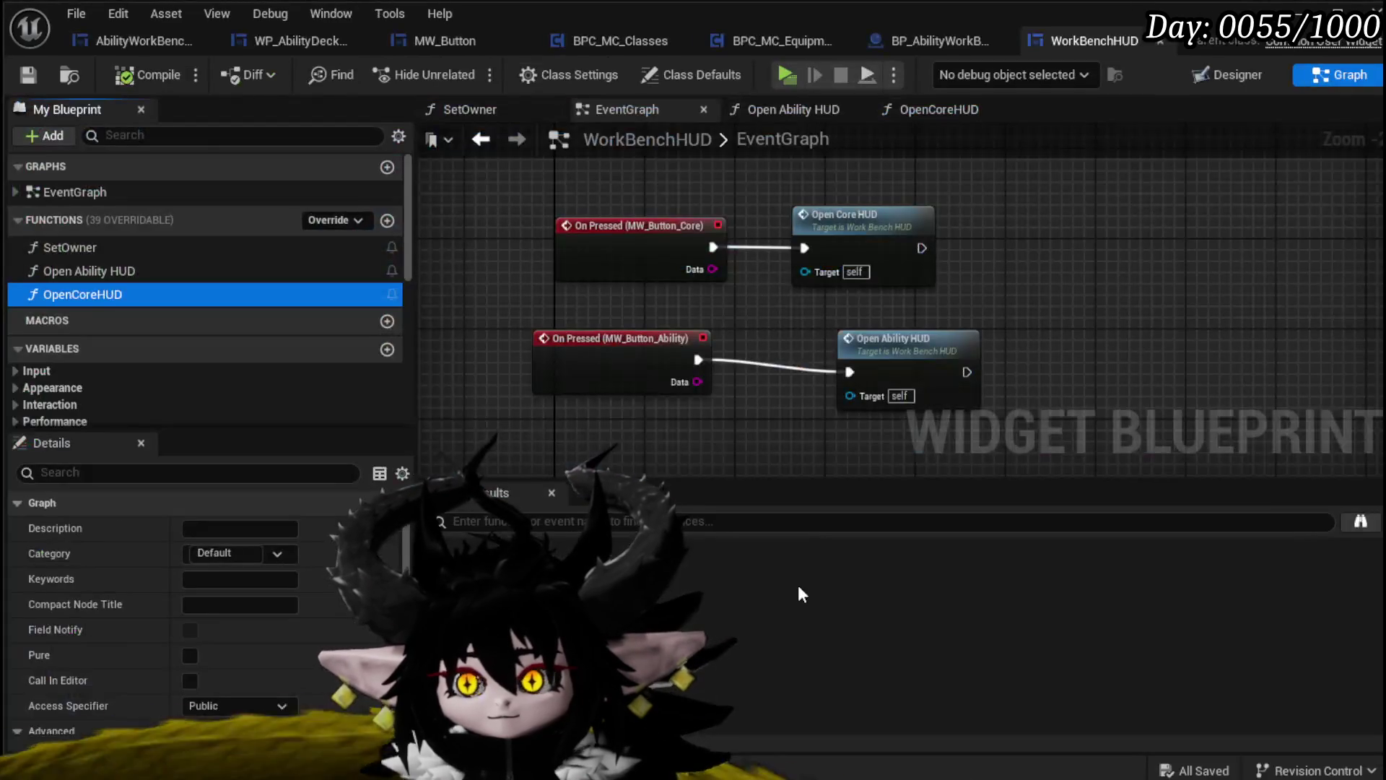
Set MW_Button_Core's Name property to Core in Details, then compile and save WorkBenchHUD
{"action": "left_click", "coordinate": [1227, 74]}
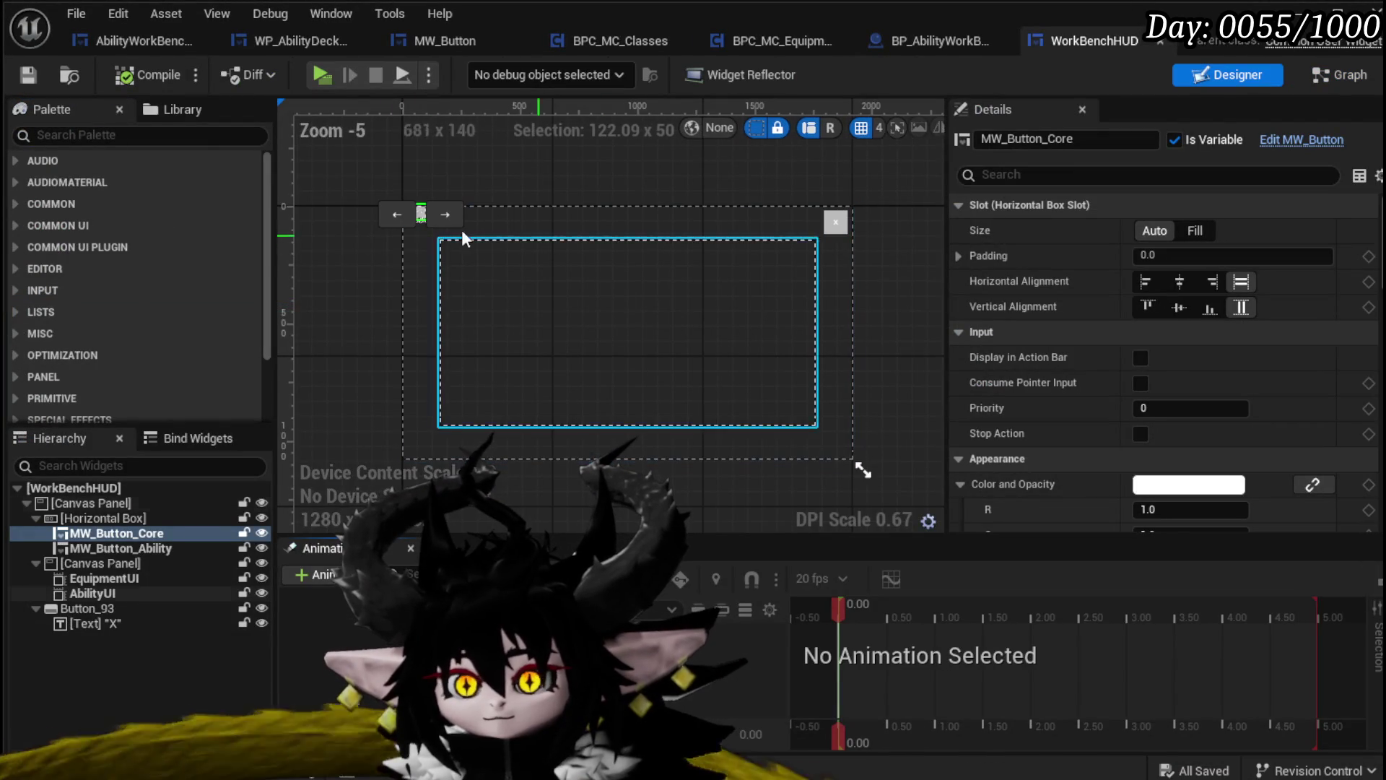
{"action": "left_click", "coordinate": [366, 222]}
{"action": "scroll", "coordinate": [365, 215], "scroll_direction": "up", "scroll_amount": 4}
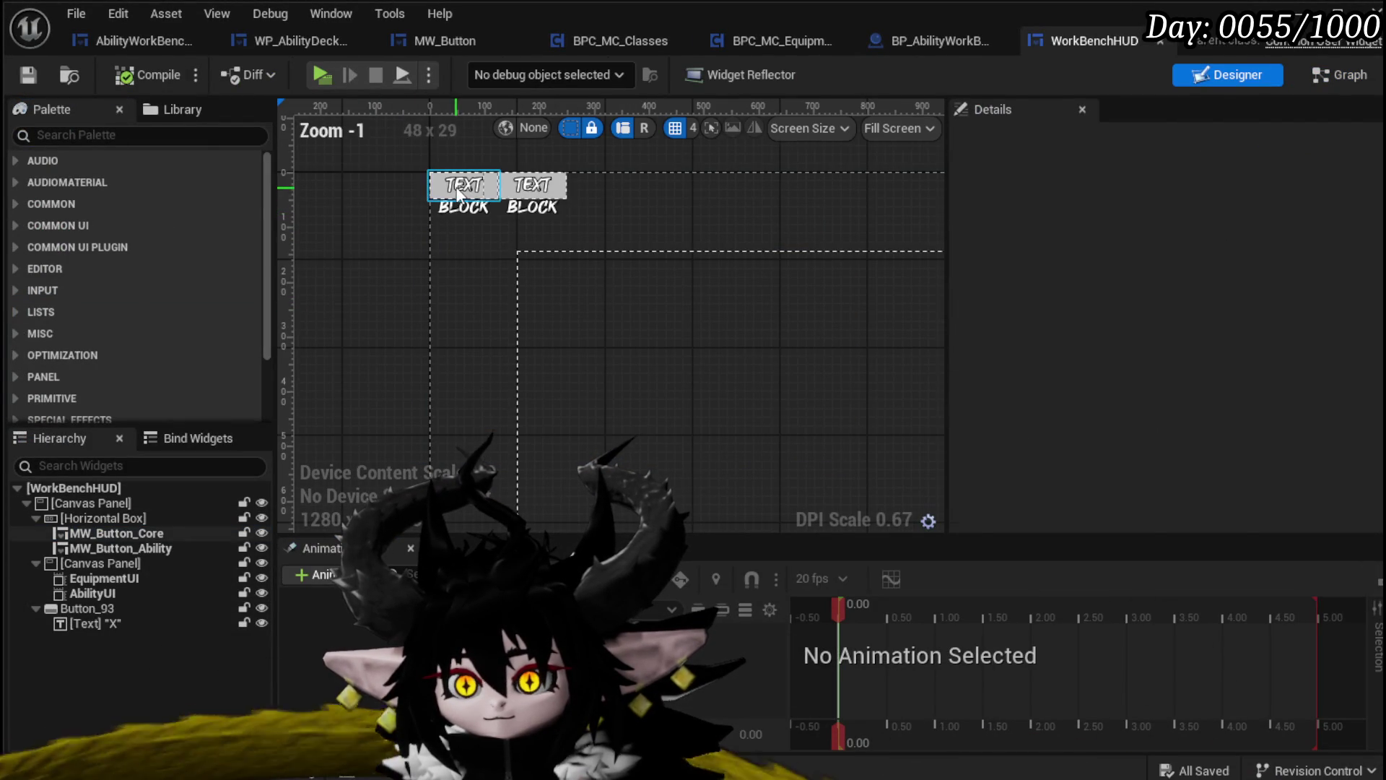
{"action": "left_click", "coordinate": [462, 189]}
{"action": "scroll", "coordinate": [1223, 411], "scroll_direction": "down", "scroll_amount": 10}
{"action": "scroll", "coordinate": [1223, 411], "scroll_direction": "down", "scroll_amount": 15}
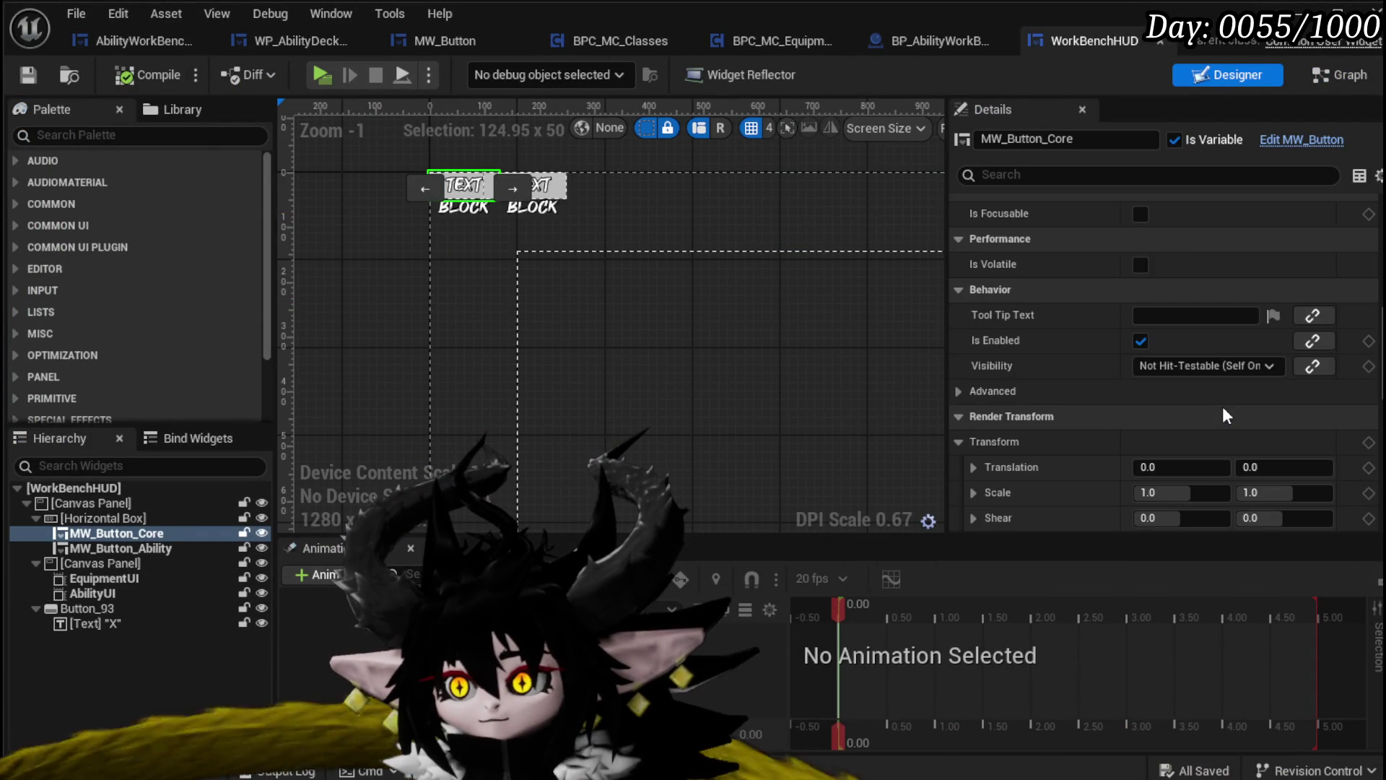
{"action": "left_click", "coordinate": [1149, 317]}
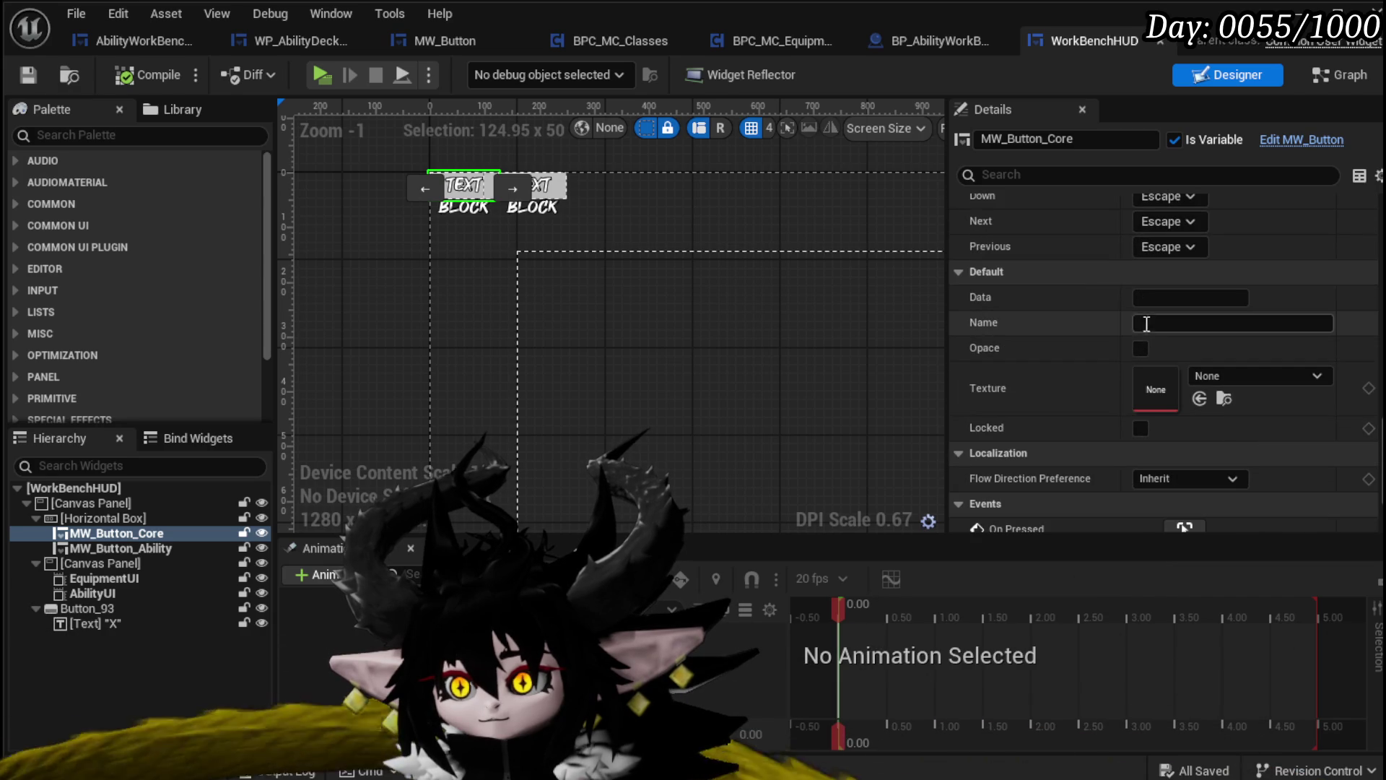
{"action": "type", "text": "Core"}
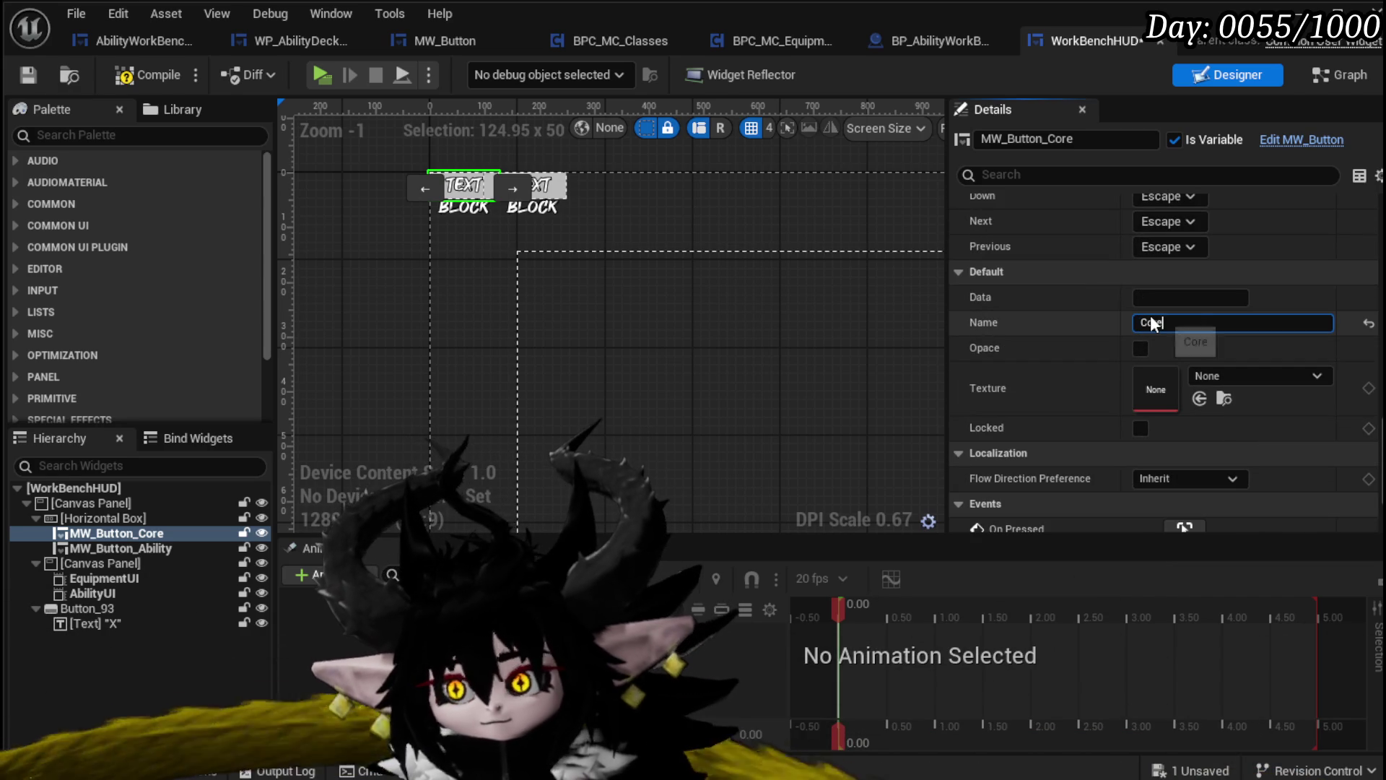
{"action": "left_click", "coordinate": [41, 72]}
{"action": "scroll", "coordinate": [662, 404], "scroll_direction": "down", "scroll_amount": 5}
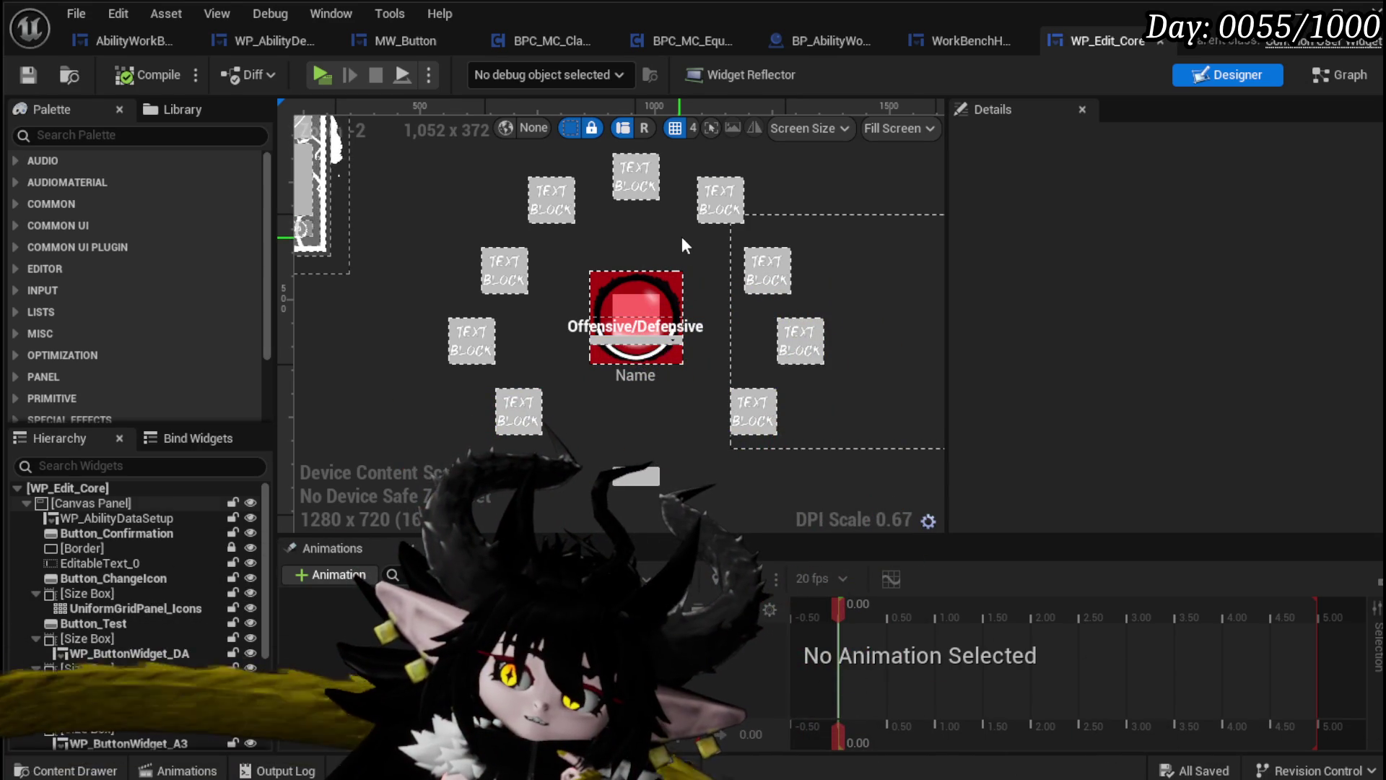
{"action": "scroll", "coordinate": [679, 240], "scroll_direction": "down", "scroll_amount": 1}
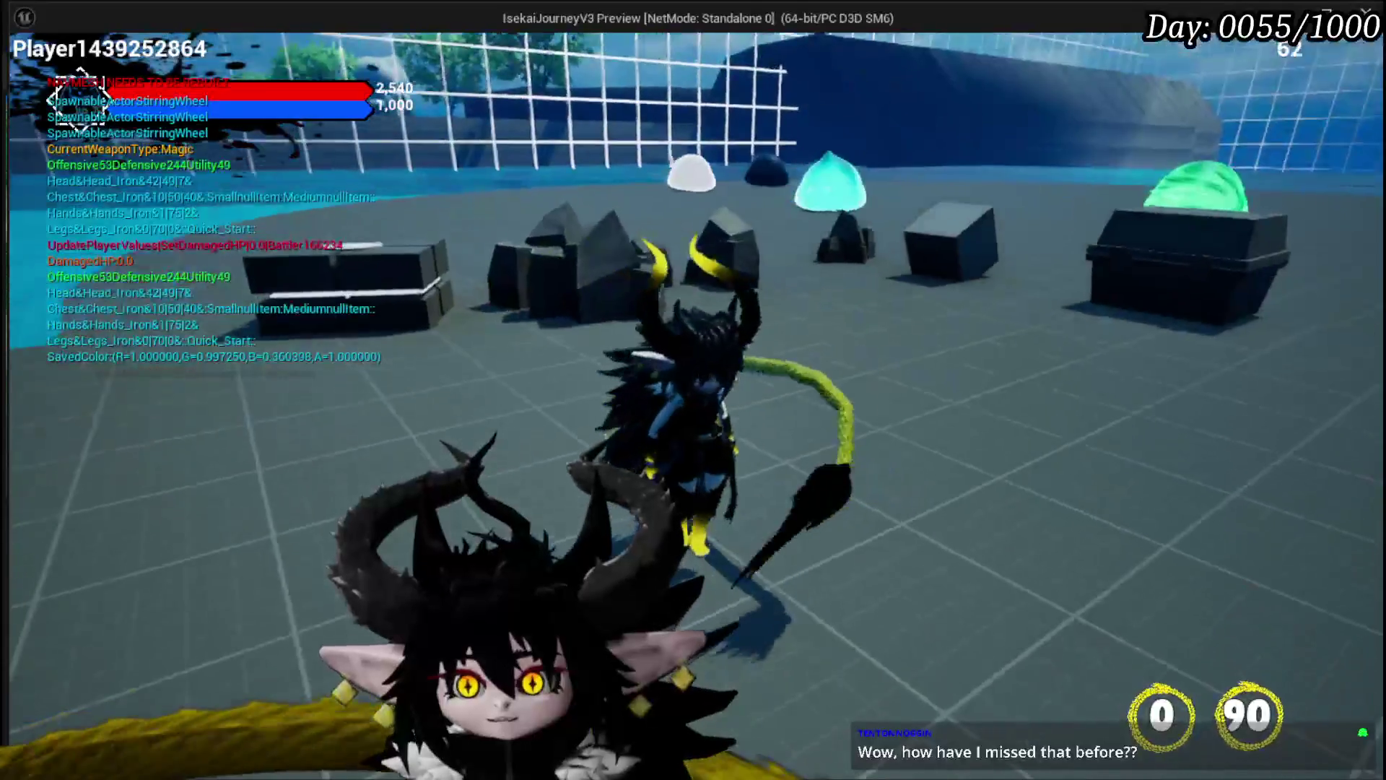
Walk the character around briefly, then stop the playtest with Escape
{"action": "key", "text": "s"}
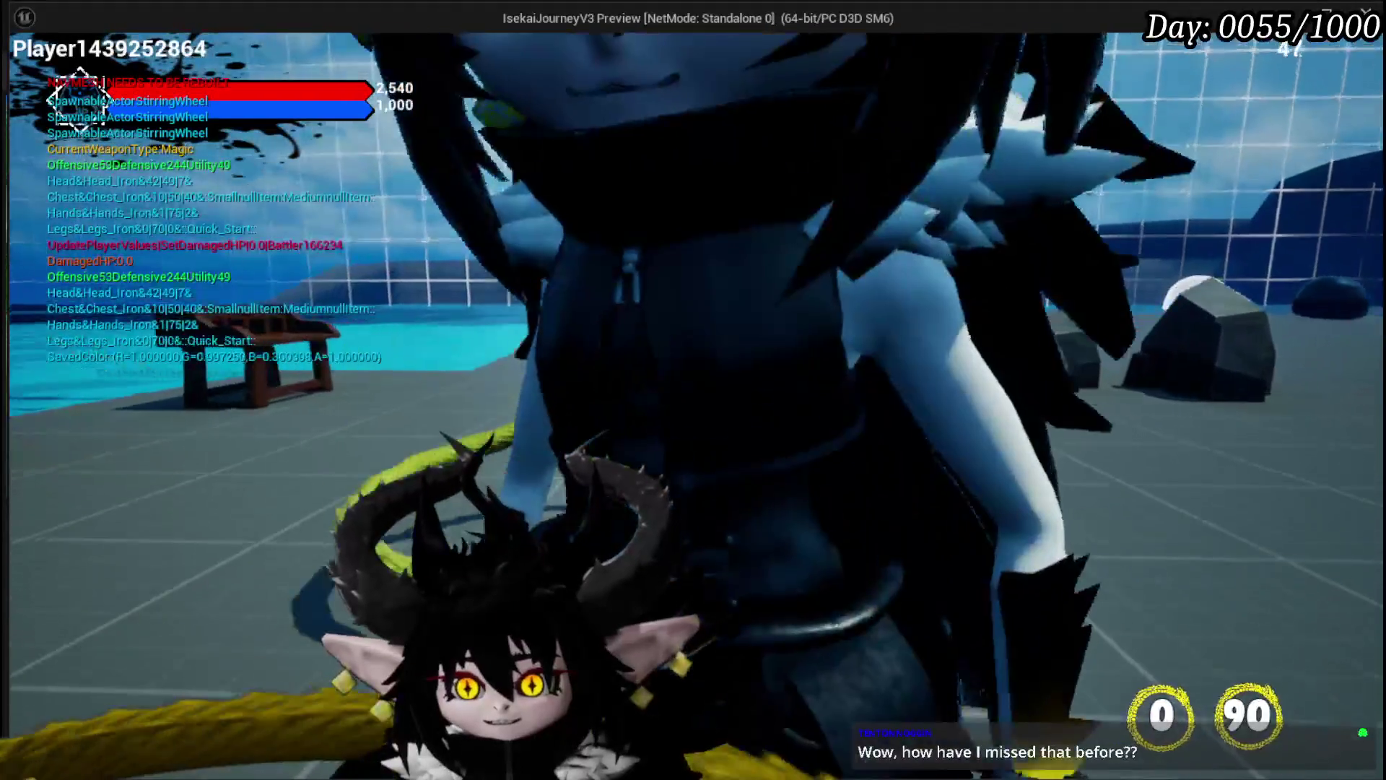
{"action": "key", "text": "s"}
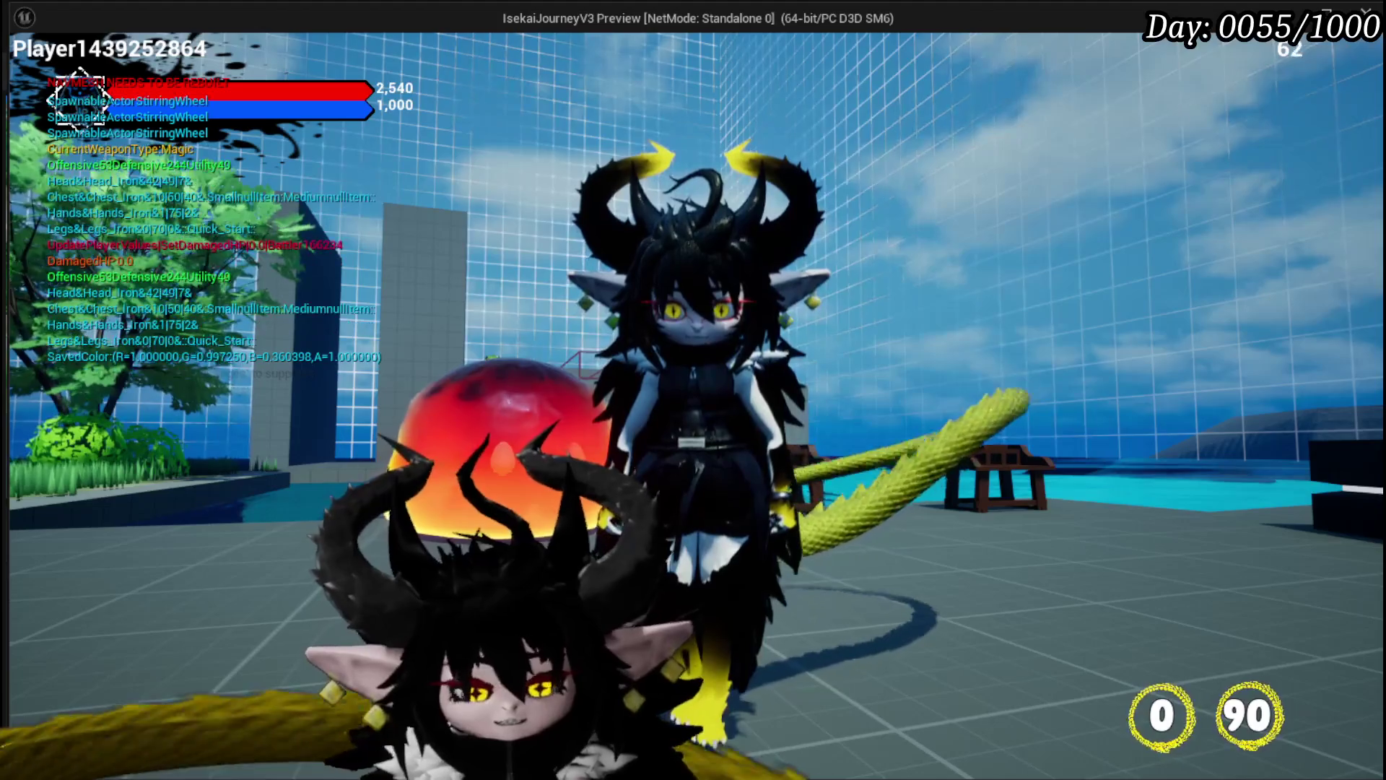
{"action": "key", "text": "Escape"}
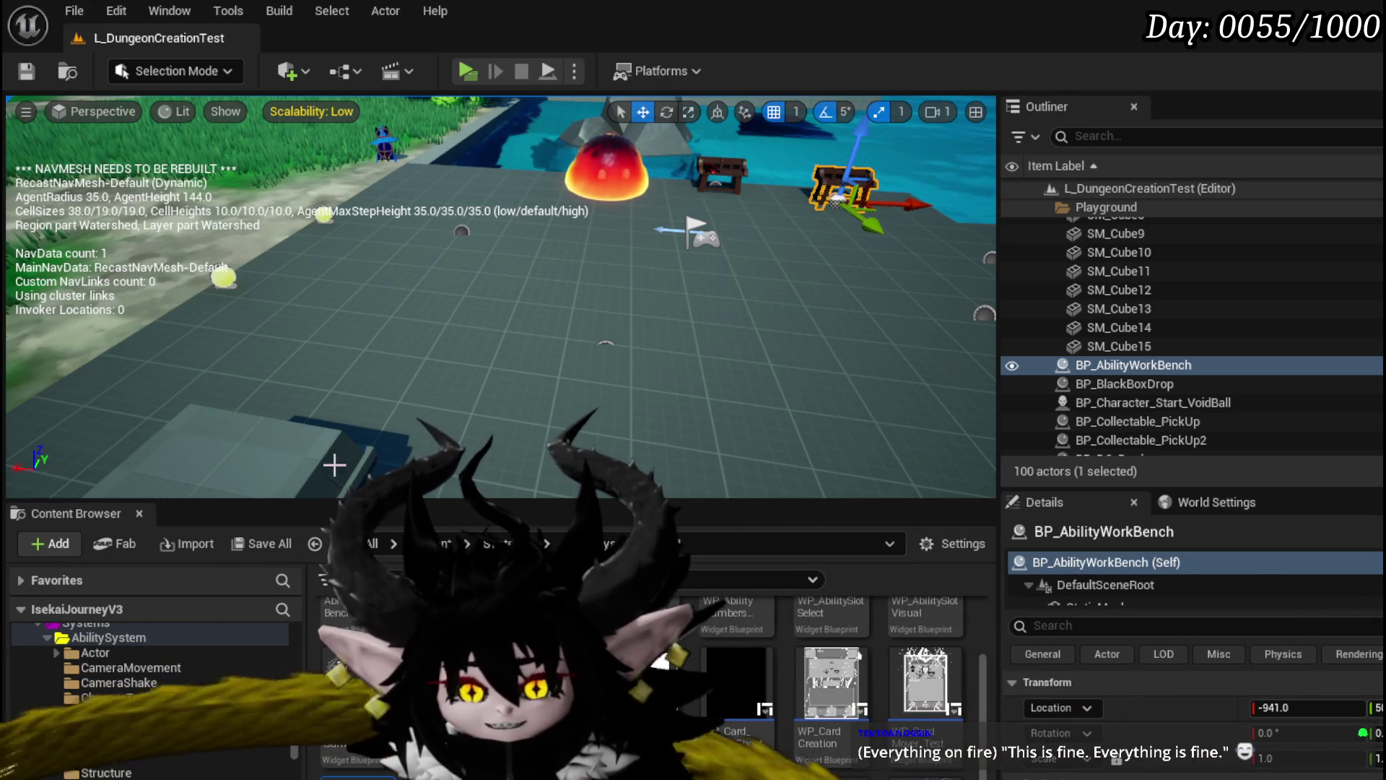
Launch Play In Editor from the level editor toolbar's Play button
{"action": "left_click", "coordinate": [478, 76]}
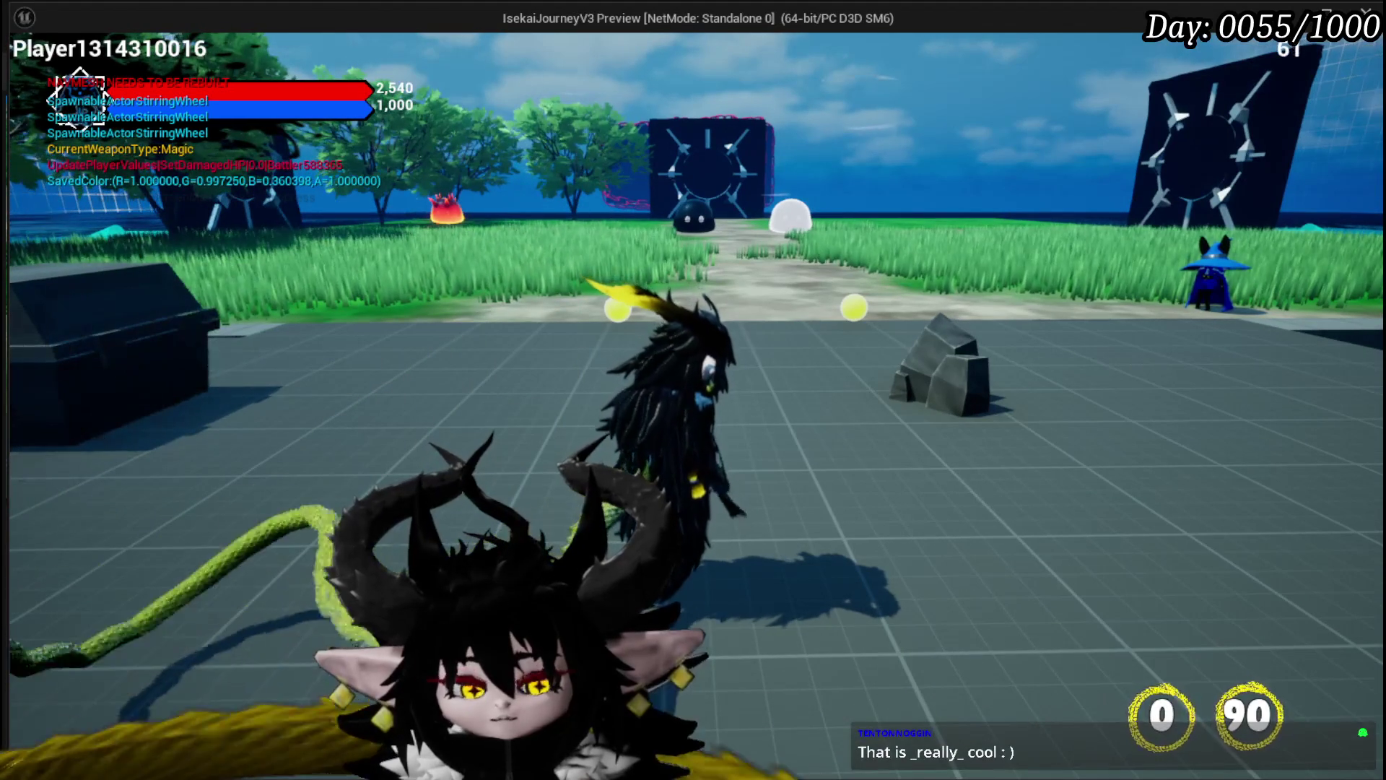
Stop the Play In Editor session with Escape
{"action": "key", "text": "Escape"}
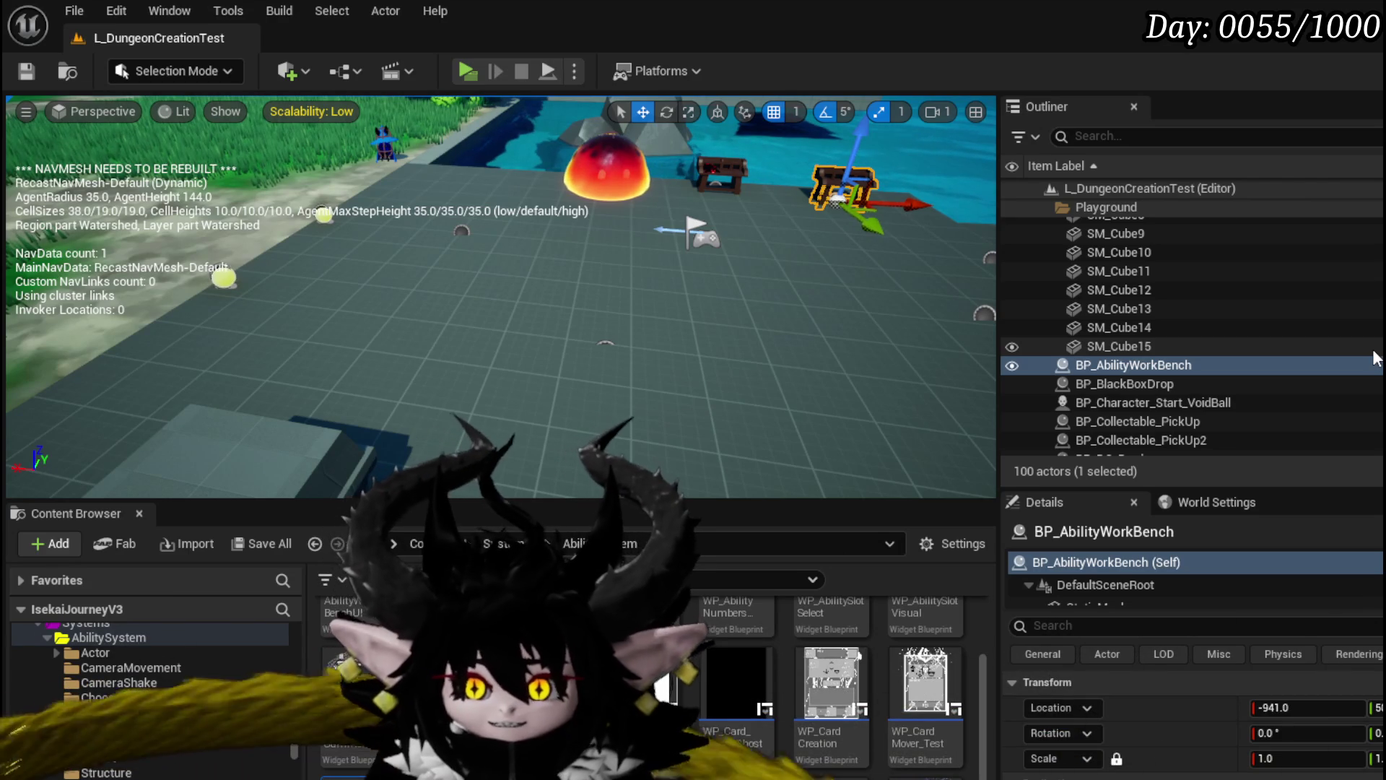
Save L_DungeonCreationTest, reposition the viewport camera, then Save All modified packages
{"action": "left_click", "coordinate": [26, 71]}
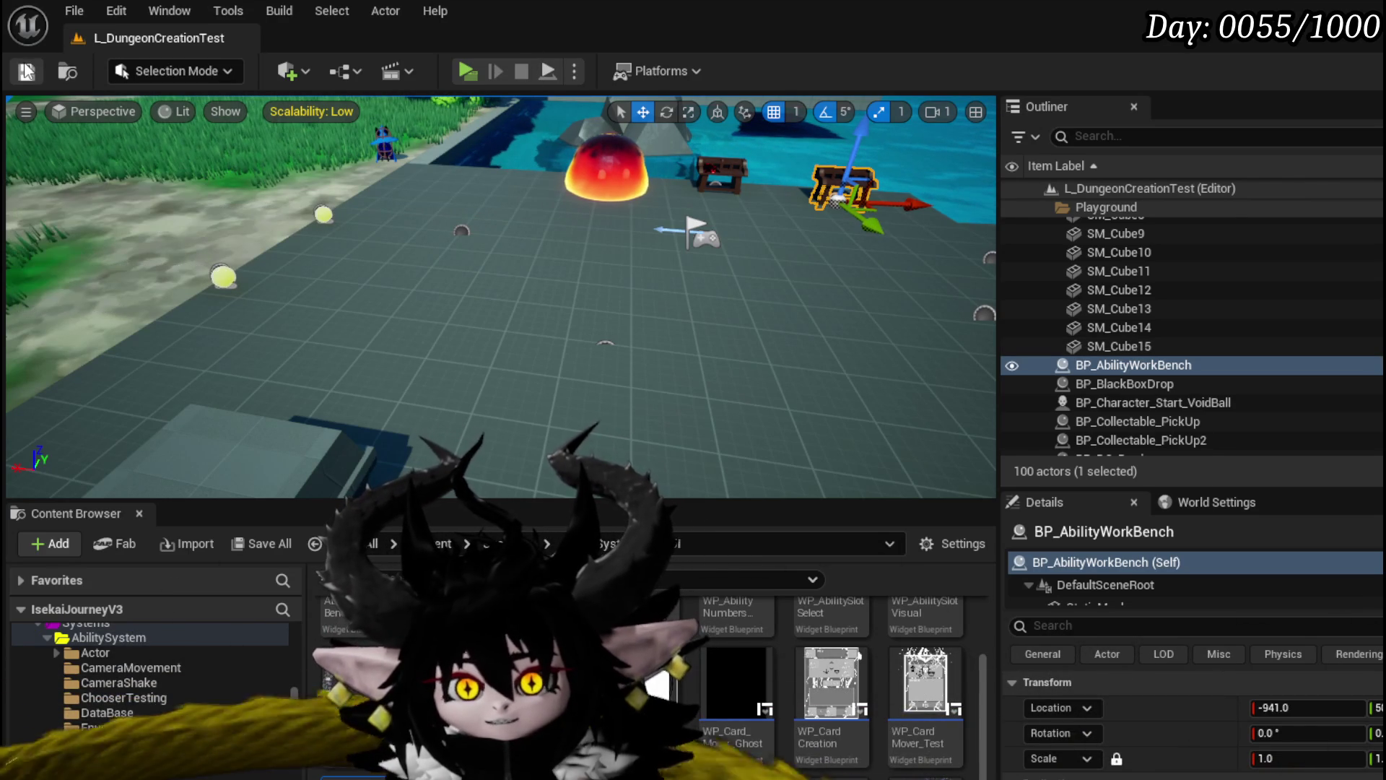
{"action": "mouse_move", "coordinate": [581, 219]}
{"action": "left_mouse_down"}
{"action": "mouse_move", "coordinate": [589, 274]}
{"action": "mouse_move", "coordinate": [581, 219]}
{"action": "left_mouse_up"}
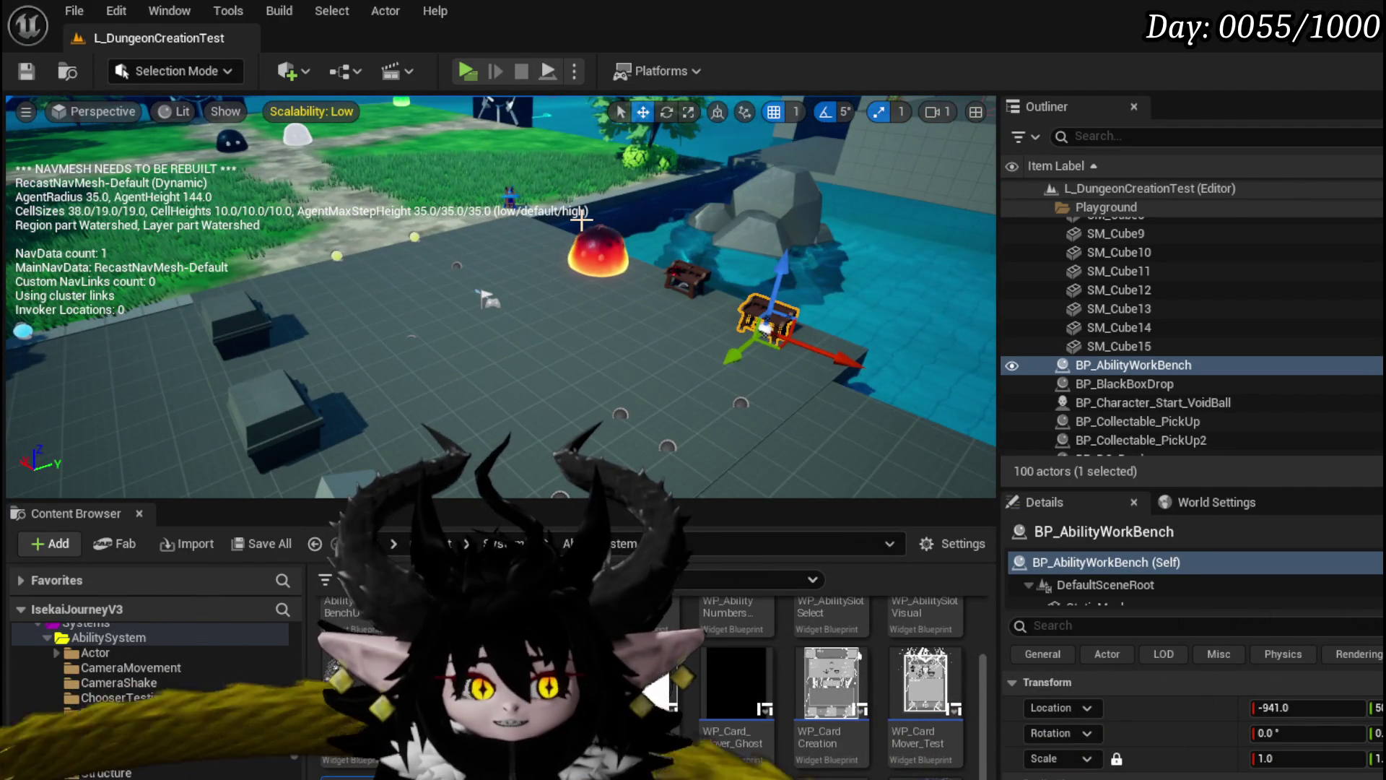
{"action": "left_click", "coordinate": [36, 71]}
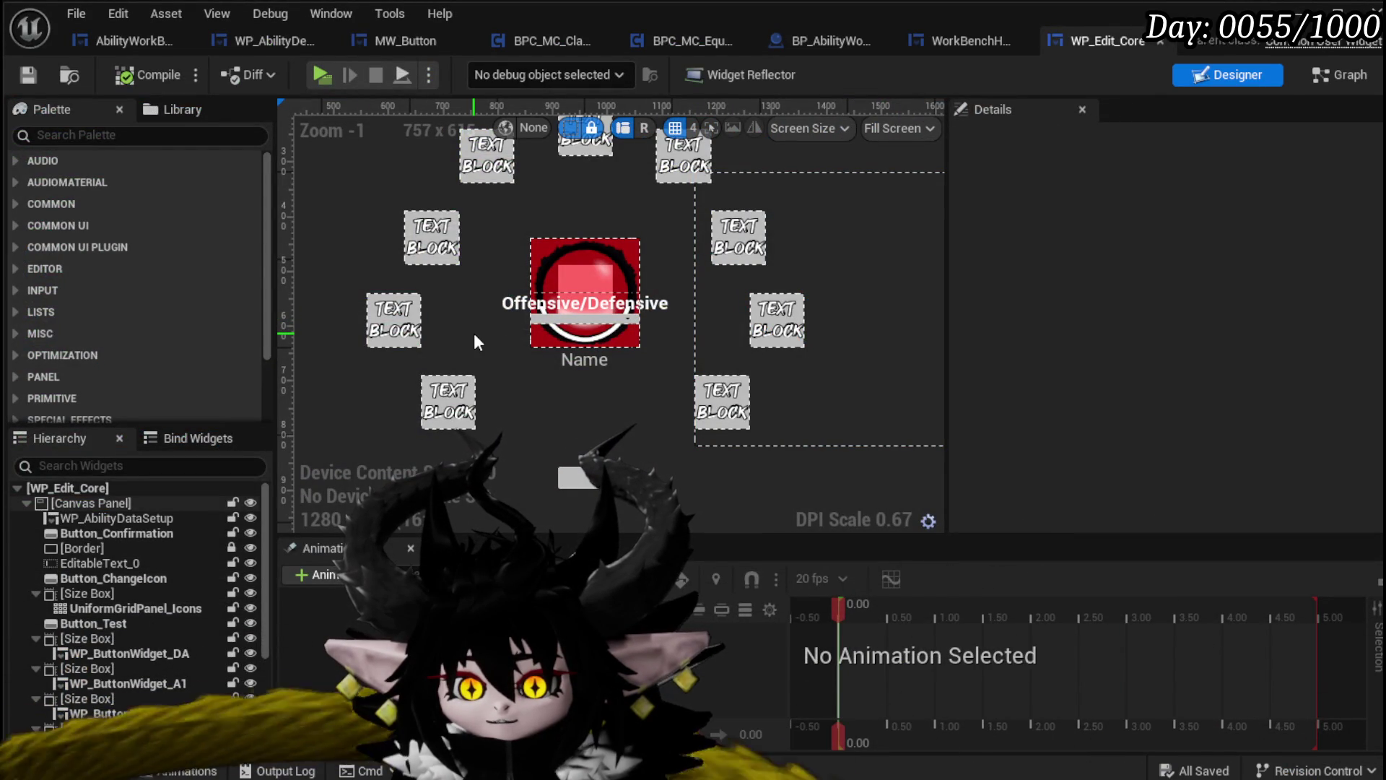
Search the Palette for MW and place an MW Editable Text at the canvas's lower left
{"action": "left_click", "coordinate": [407, 330]}
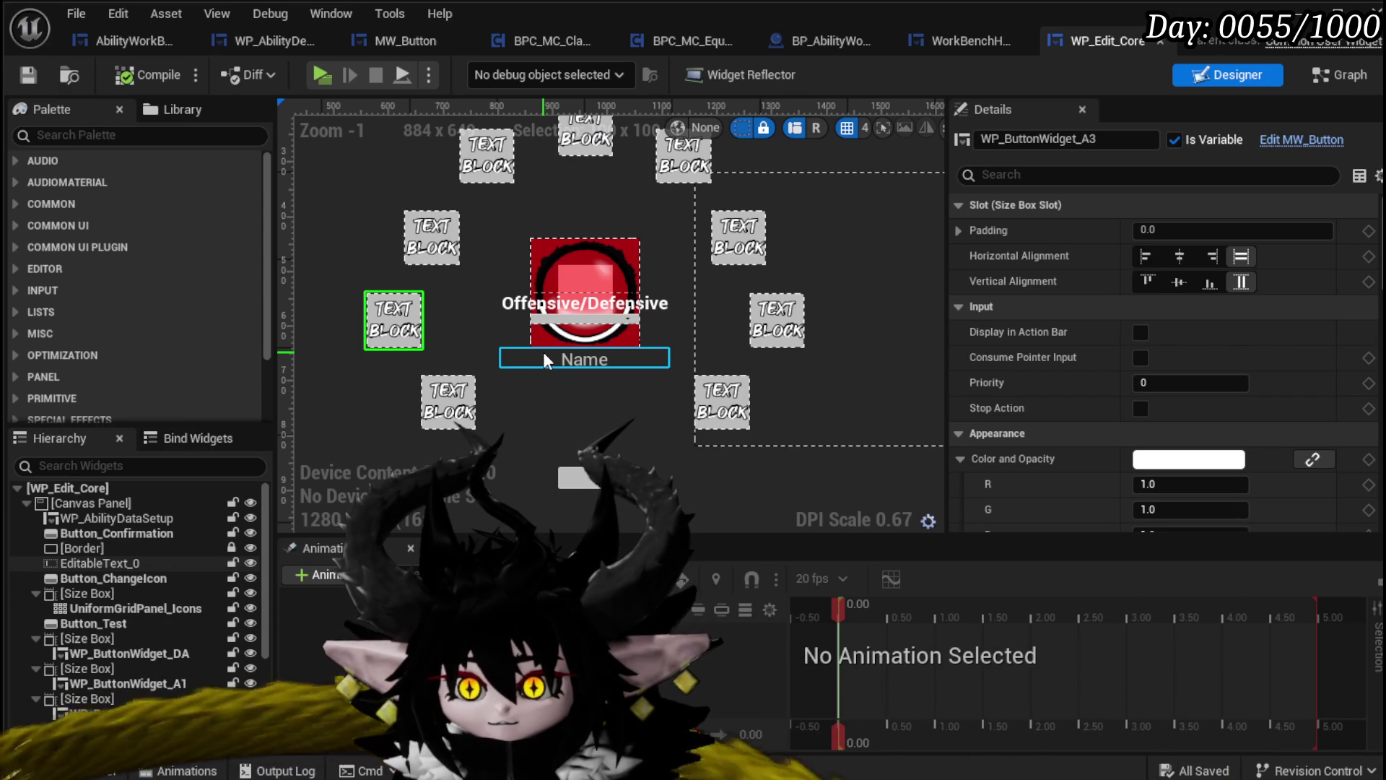
{"action": "left_click", "coordinate": [587, 358]}
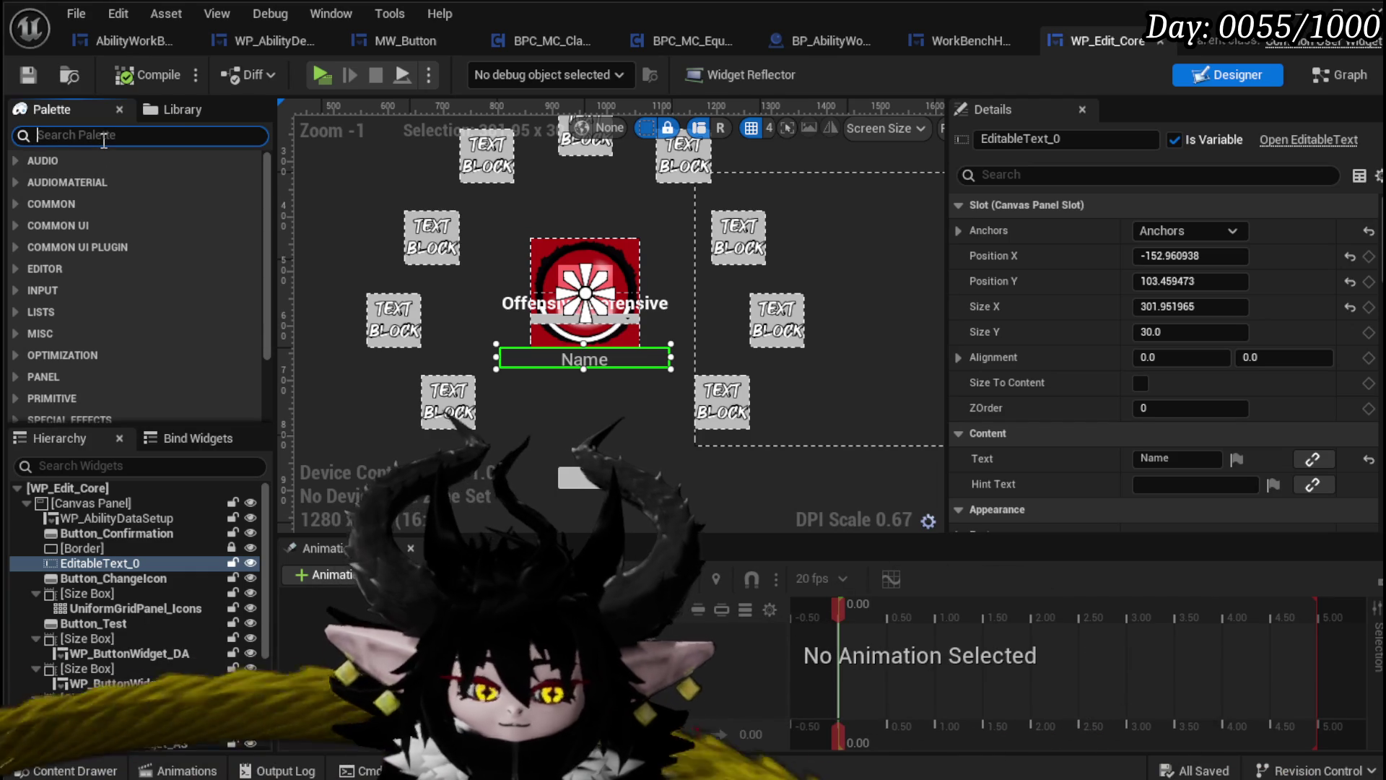
{"action": "type", "text": "MW"}
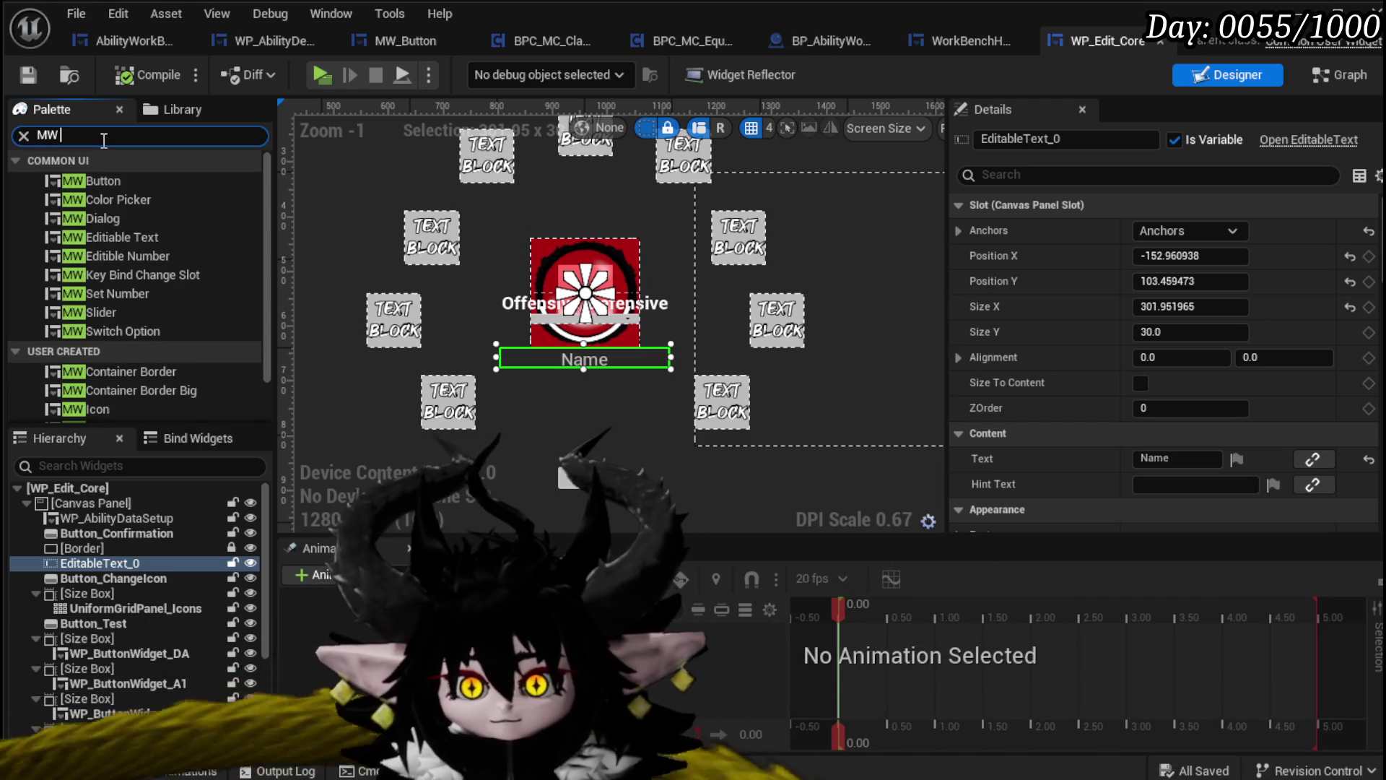
{"action": "mouse_move", "coordinate": [144, 242]}
{"action": "left_mouse_down"}
{"action": "mouse_move", "coordinate": [132, 240]}
{"action": "mouse_move", "coordinate": [387, 368]}
{"action": "left_mouse_up"}
{"action": "left_click_drag", "start_coordinate": [329, 402], "coordinate": [326, 403]}
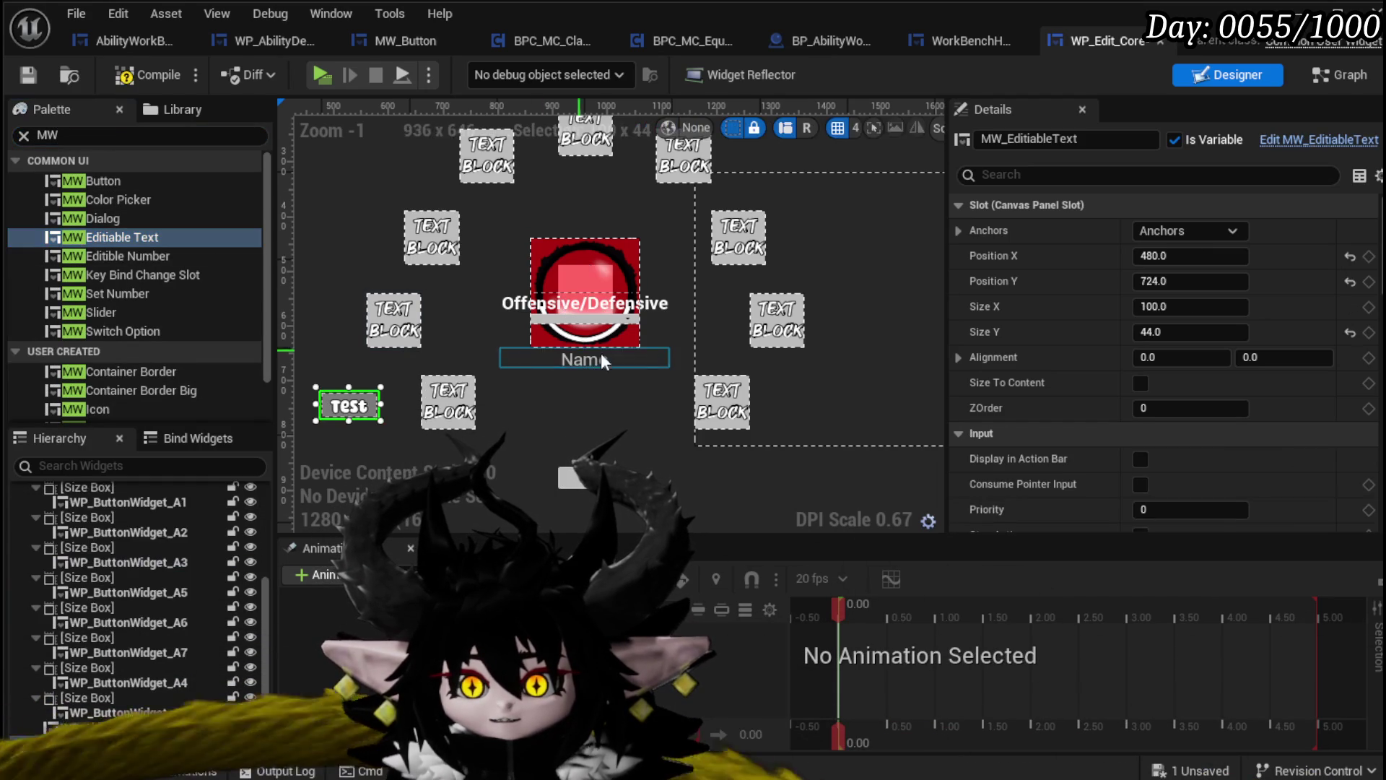
Delete every ability slot Size Box in the Hierarchy, then compile WP_Edit_Core
{"action": "left_click", "coordinate": [405, 332]}
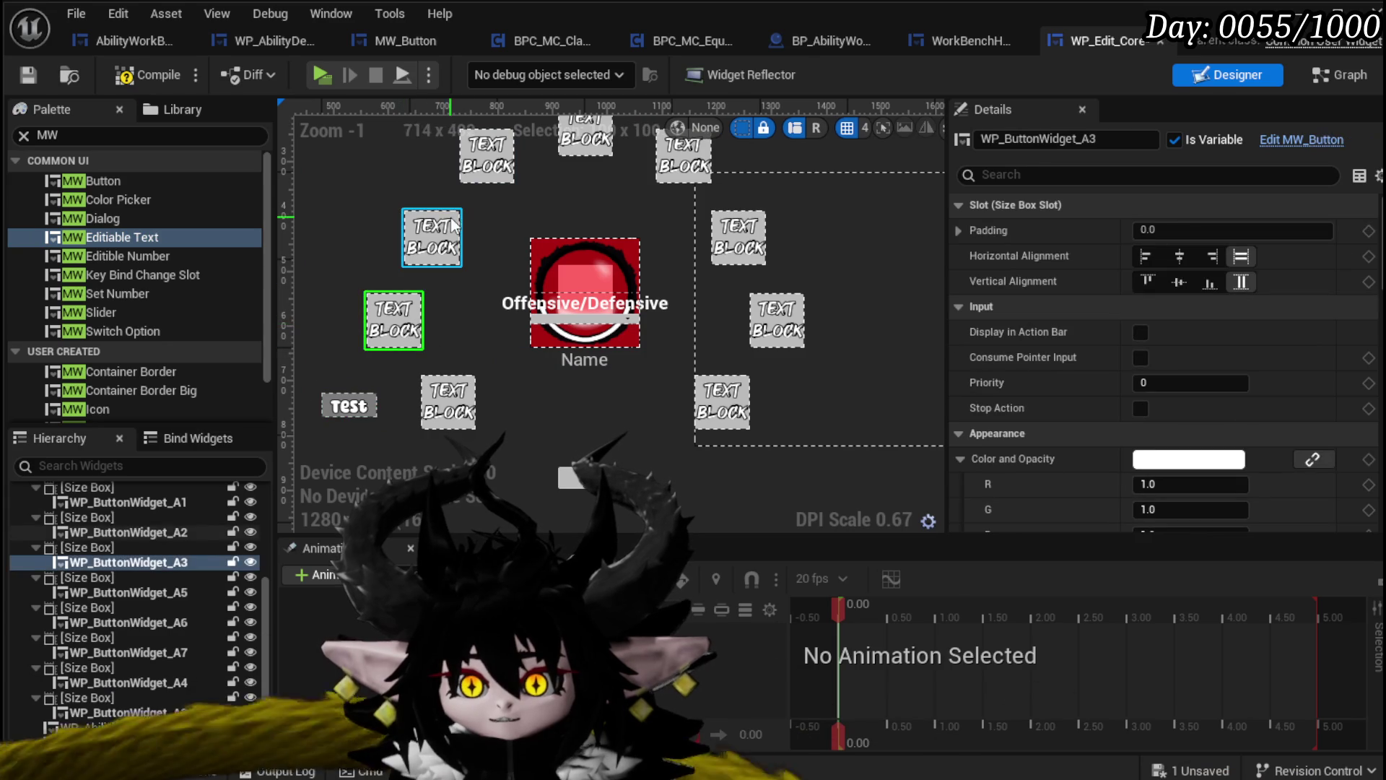
{"action": "scroll", "coordinate": [170, 547], "scroll_direction": "up", "scroll_amount": 2}
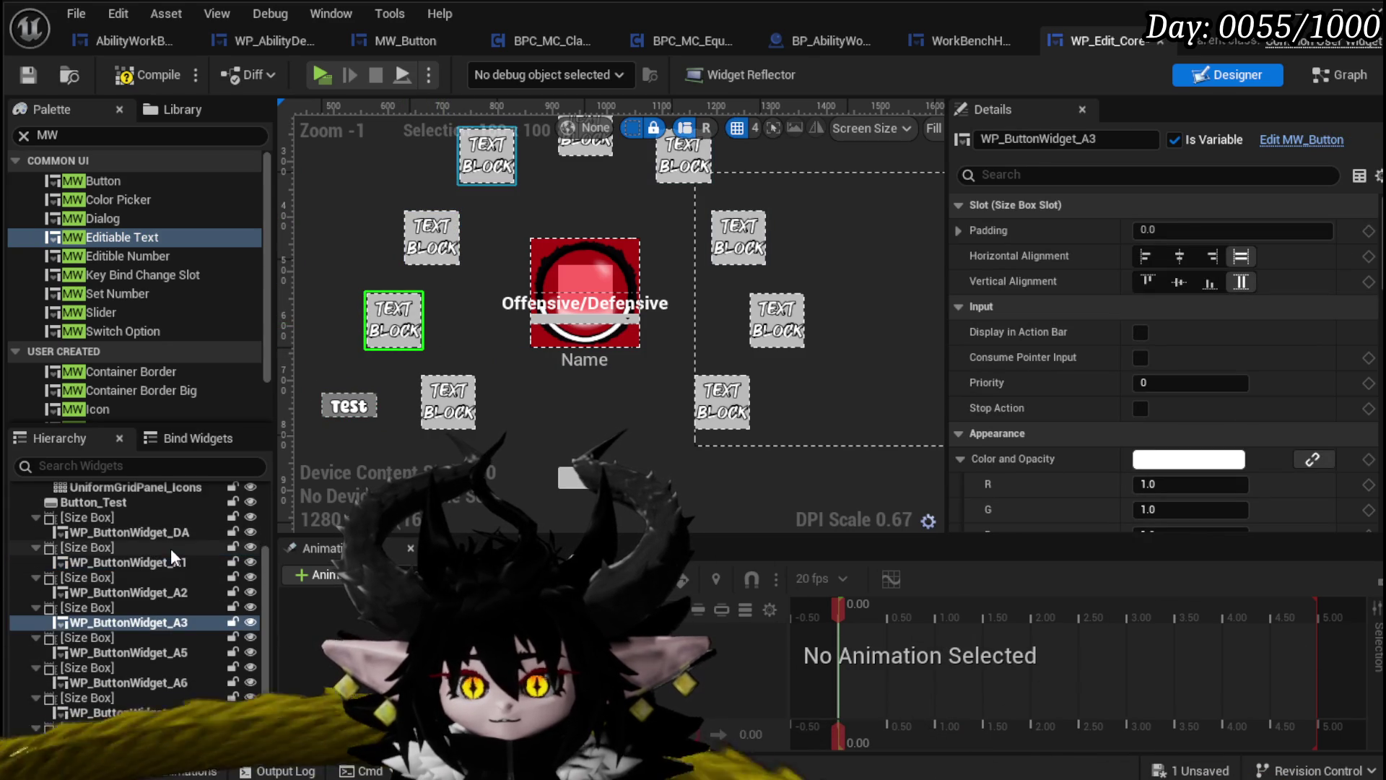
{"action": "left_click", "coordinate": [117, 519]}
{"action": "scroll", "coordinate": [156, 556], "scroll_direction": "down", "scroll_amount": 2}
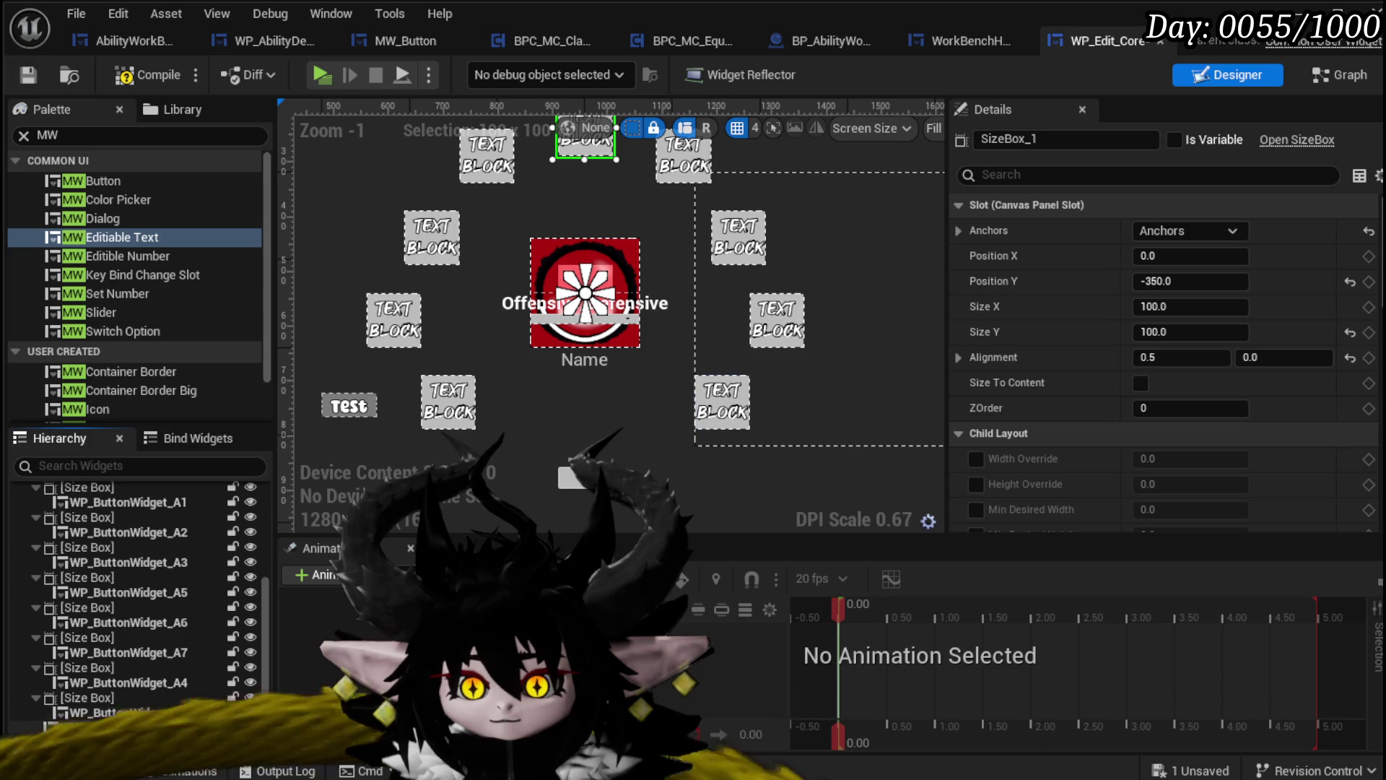
{"action": "left_click", "coordinate": [149, 712], "text": "shift"}
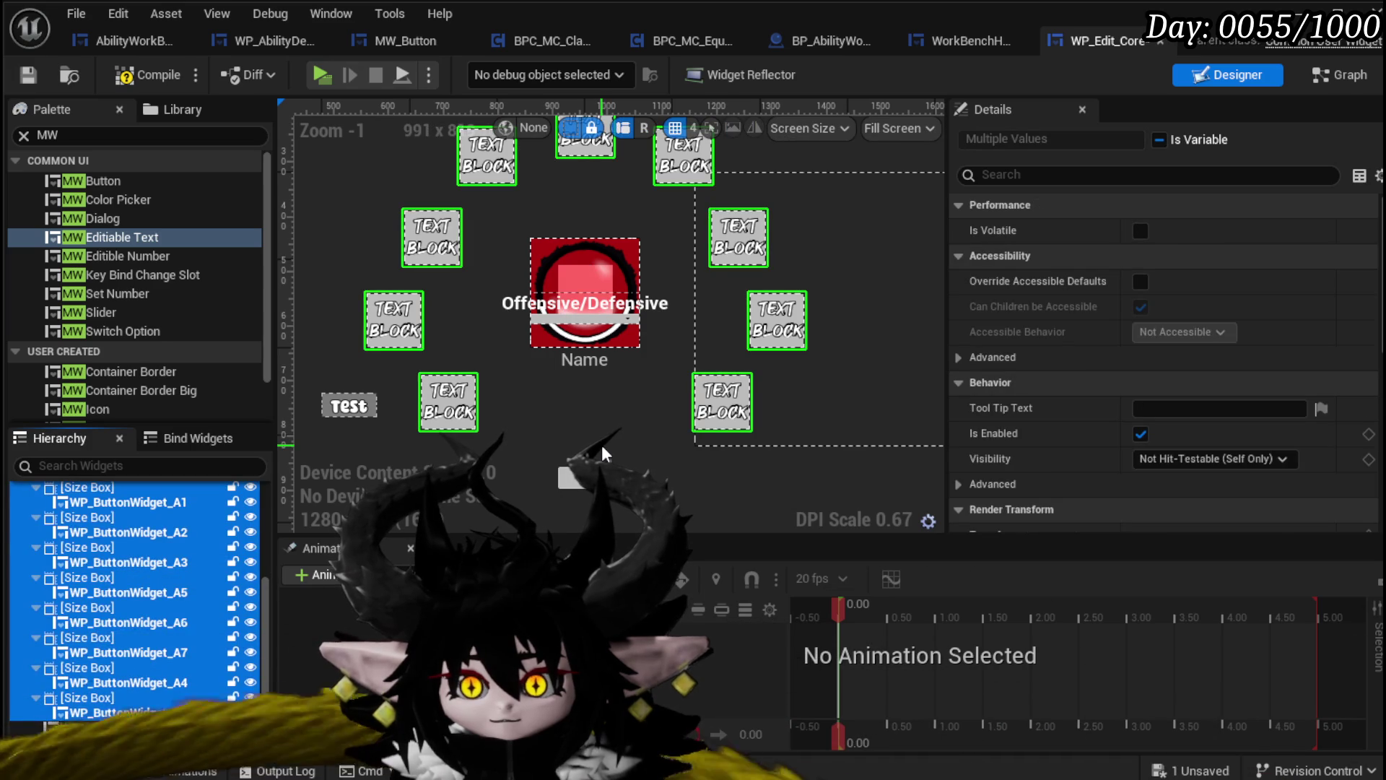
{"action": "key", "text": "Delete"}
{"action": "left_click", "coordinate": [39, 72]}
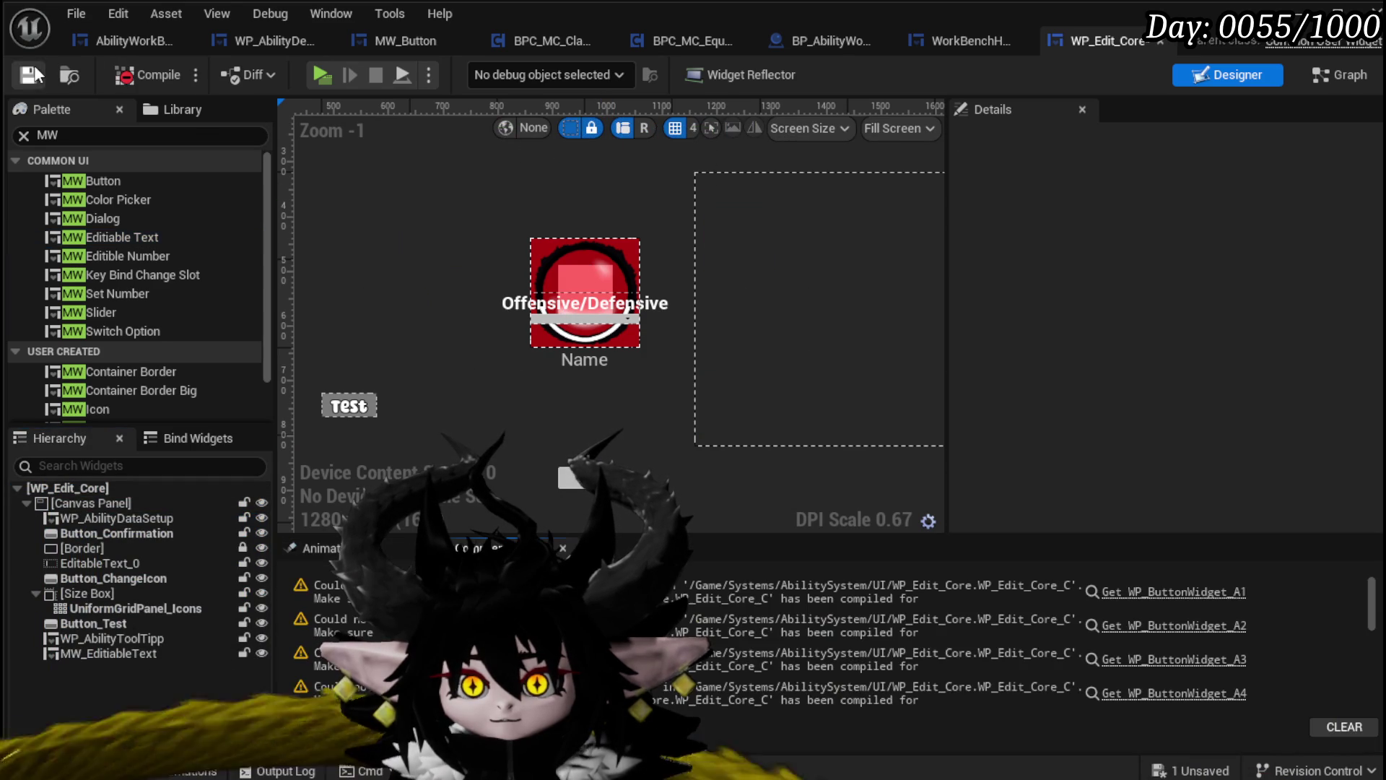
Jump from the compiler error to the failing graph and look over its nodes
{"action": "left_click", "coordinate": [1129, 577]}
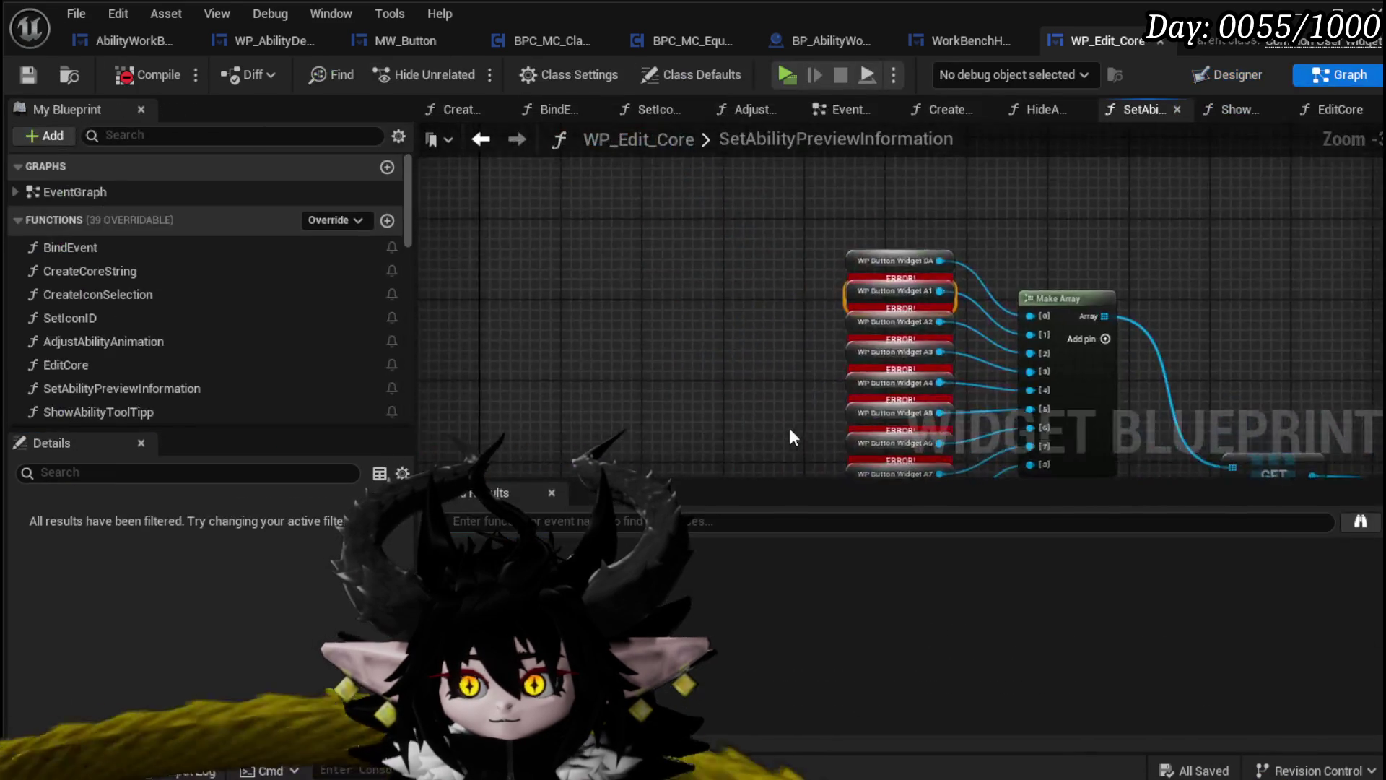
{"action": "mouse_move", "coordinate": [851, 355]}
{"action": "left_mouse_down"}
{"action": "mouse_move", "coordinate": [586, 250]}
{"action": "mouse_move", "coordinate": [484, 262]}
{"action": "mouse_move", "coordinate": [753, 289]}
{"action": "mouse_move", "coordinate": [1301, 309]}
{"action": "mouse_move", "coordinate": [1190, 293]}
{"action": "left_mouse_up"}
{"action": "scroll", "coordinate": [586, 250], "scroll_direction": "down", "scroll_amount": 1}
{"action": "scroll", "coordinate": [938, 303], "scroll_direction": "down", "scroll_amount": 5}
{"action": "scroll", "coordinate": [751, 301], "scroll_direction": "up", "scroll_amount": 4}
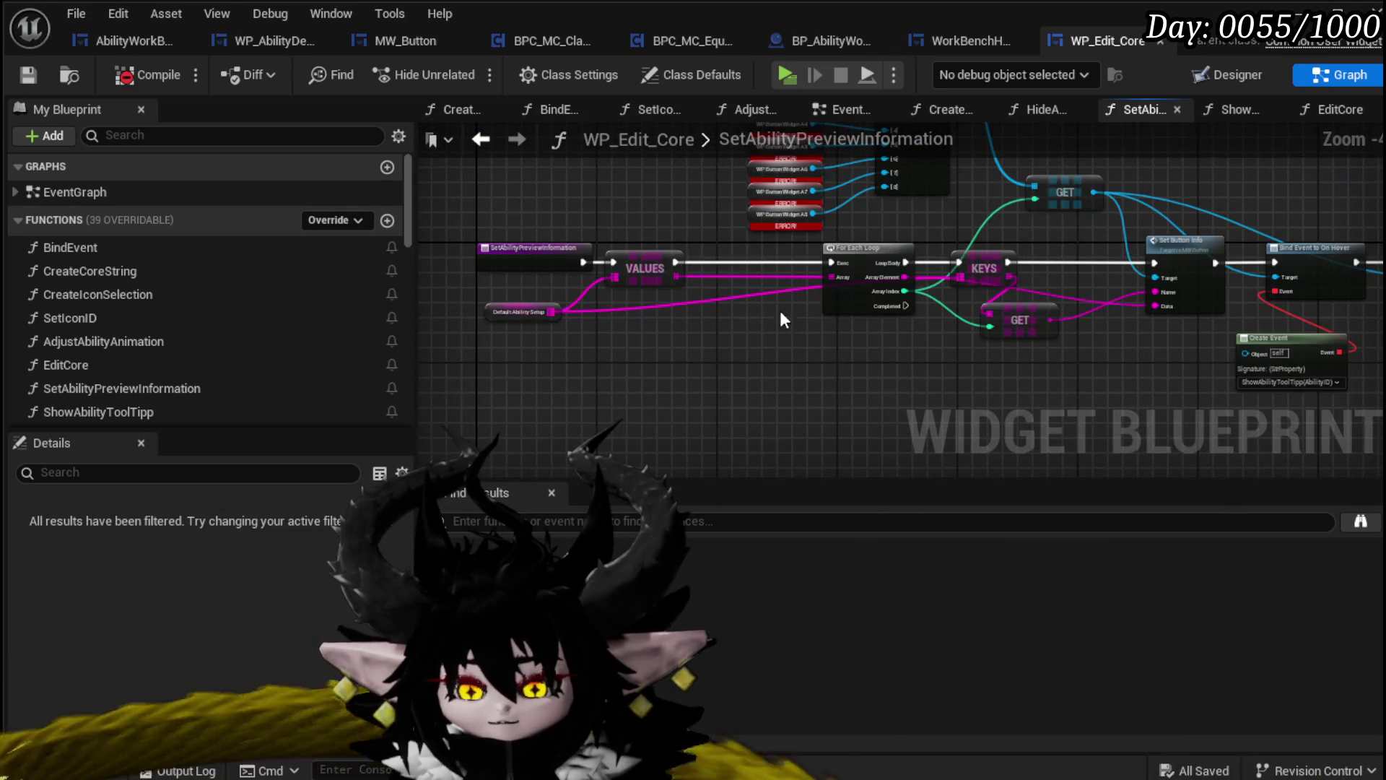
{"action": "scroll", "coordinate": [791, 314], "scroll_direction": "down", "scroll_amount": 2}
Box-select the graph's nodes, then select the SetAbilityPreviewInformation function in My Blueprint
{"action": "left_click_drag", "start_coordinate": [553, 394], "coordinate": [1210, 160]}
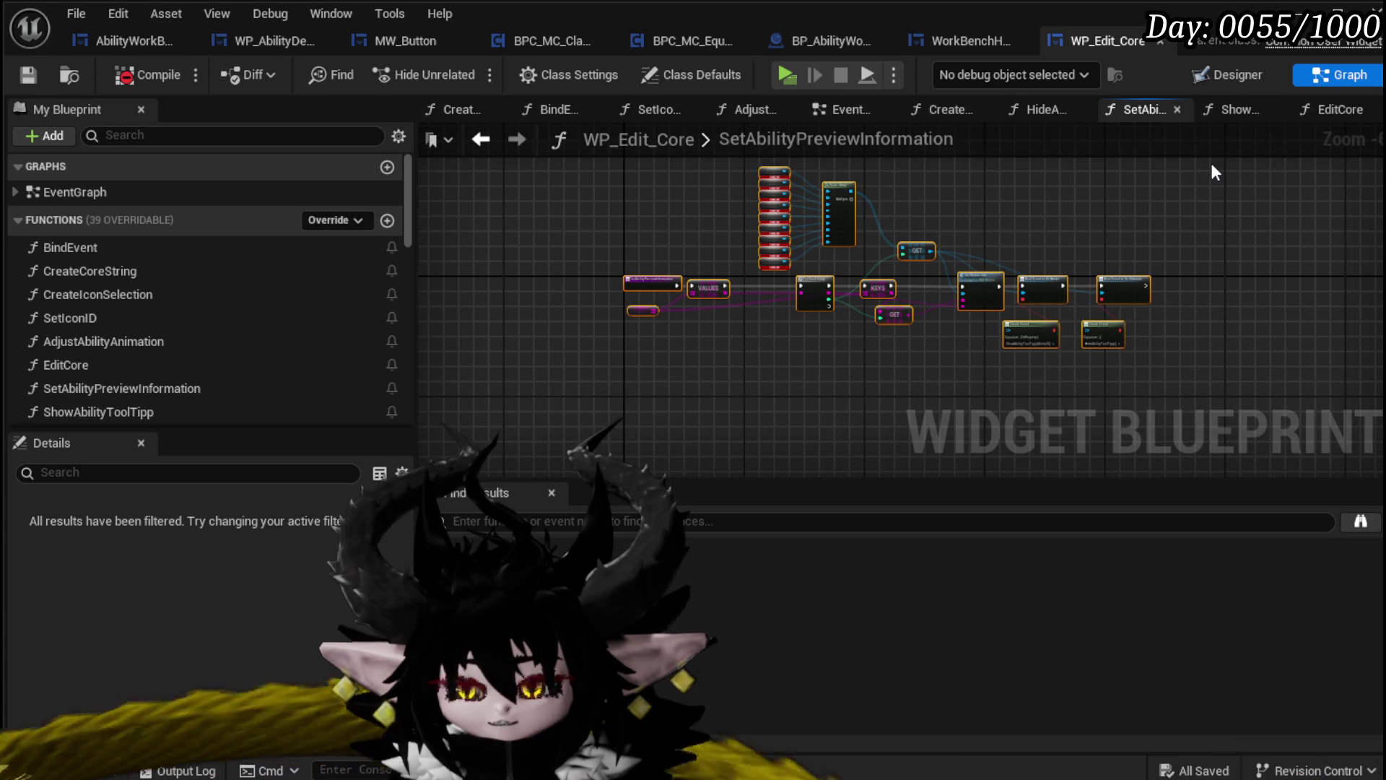
{"action": "scroll", "coordinate": [592, 245], "scroll_direction": "up", "scroll_amount": 4}
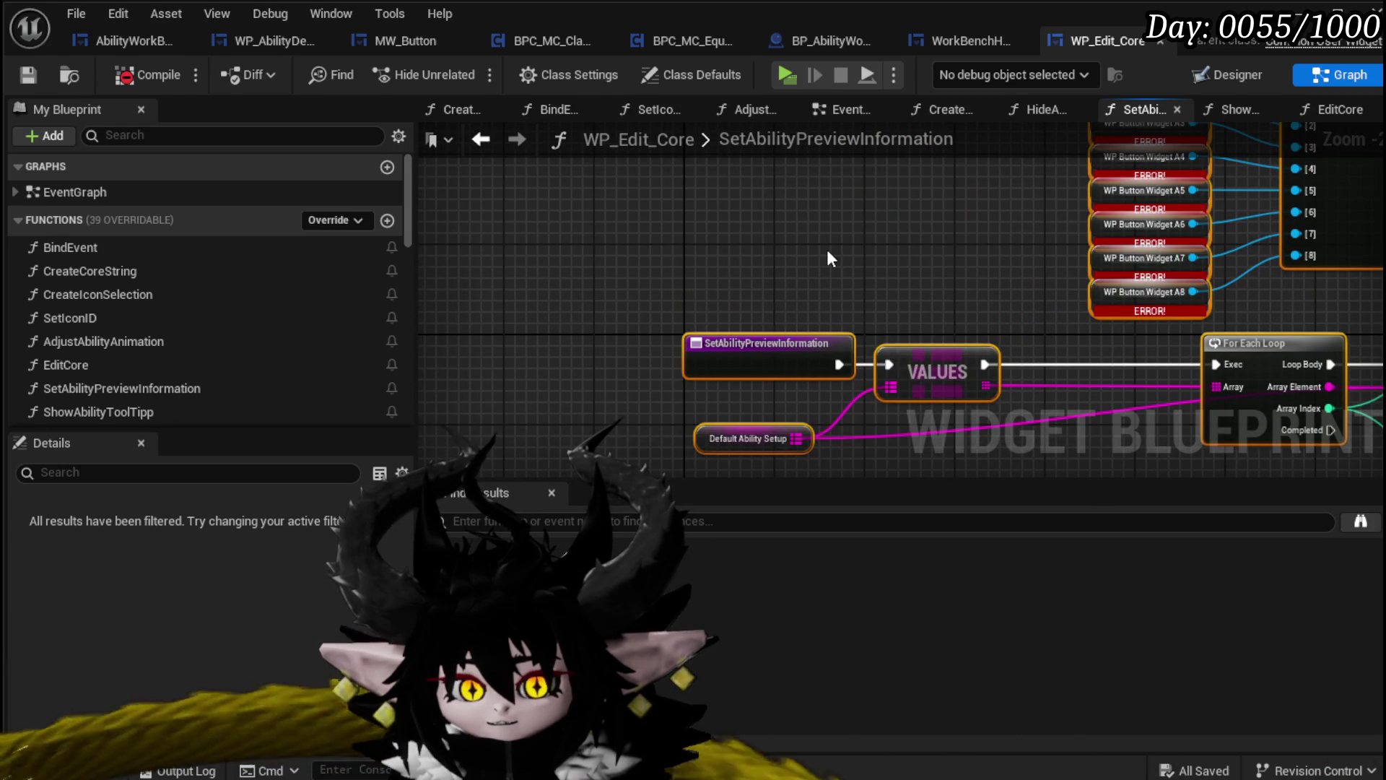
{"action": "scroll", "coordinate": [621, 218], "scroll_direction": "down", "scroll_amount": 2}
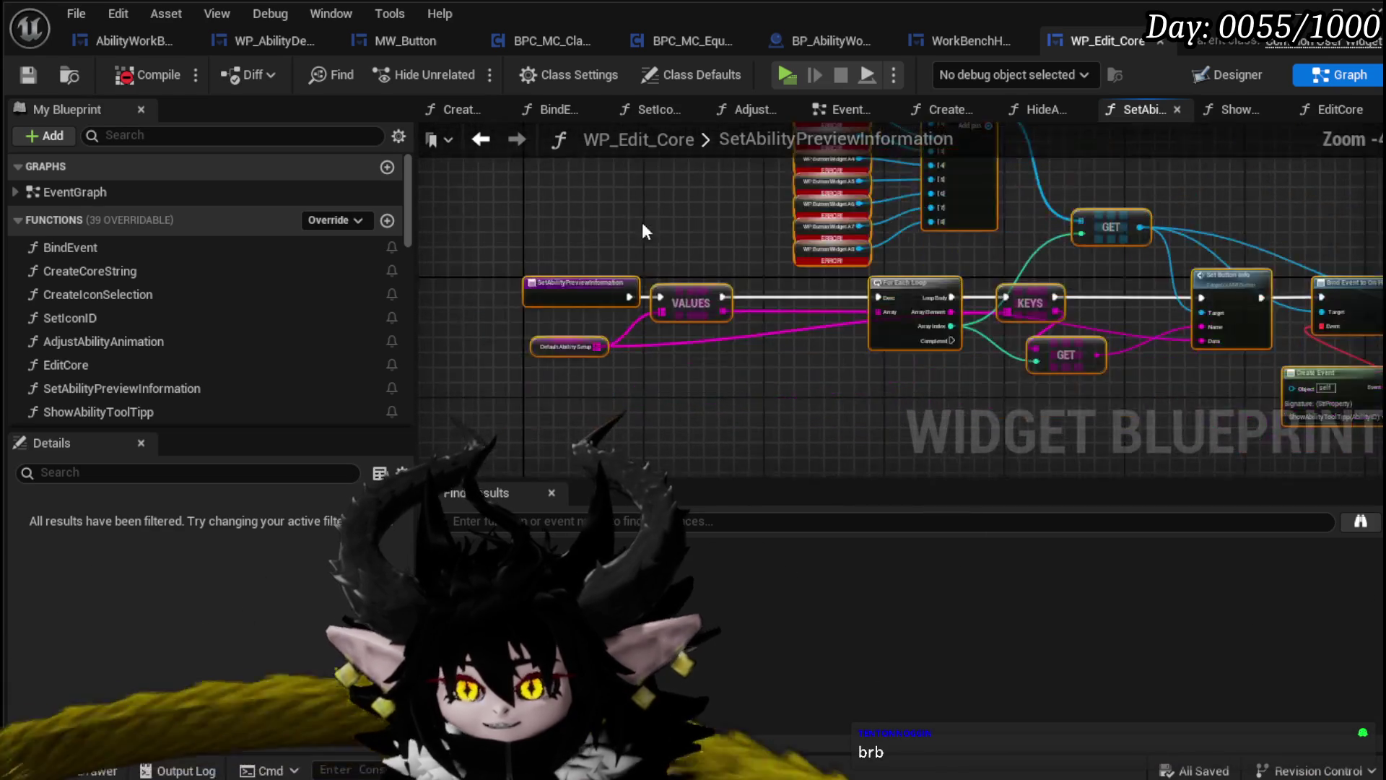
{"action": "scroll", "coordinate": [667, 219], "scroll_direction": "down", "scroll_amount": 1}
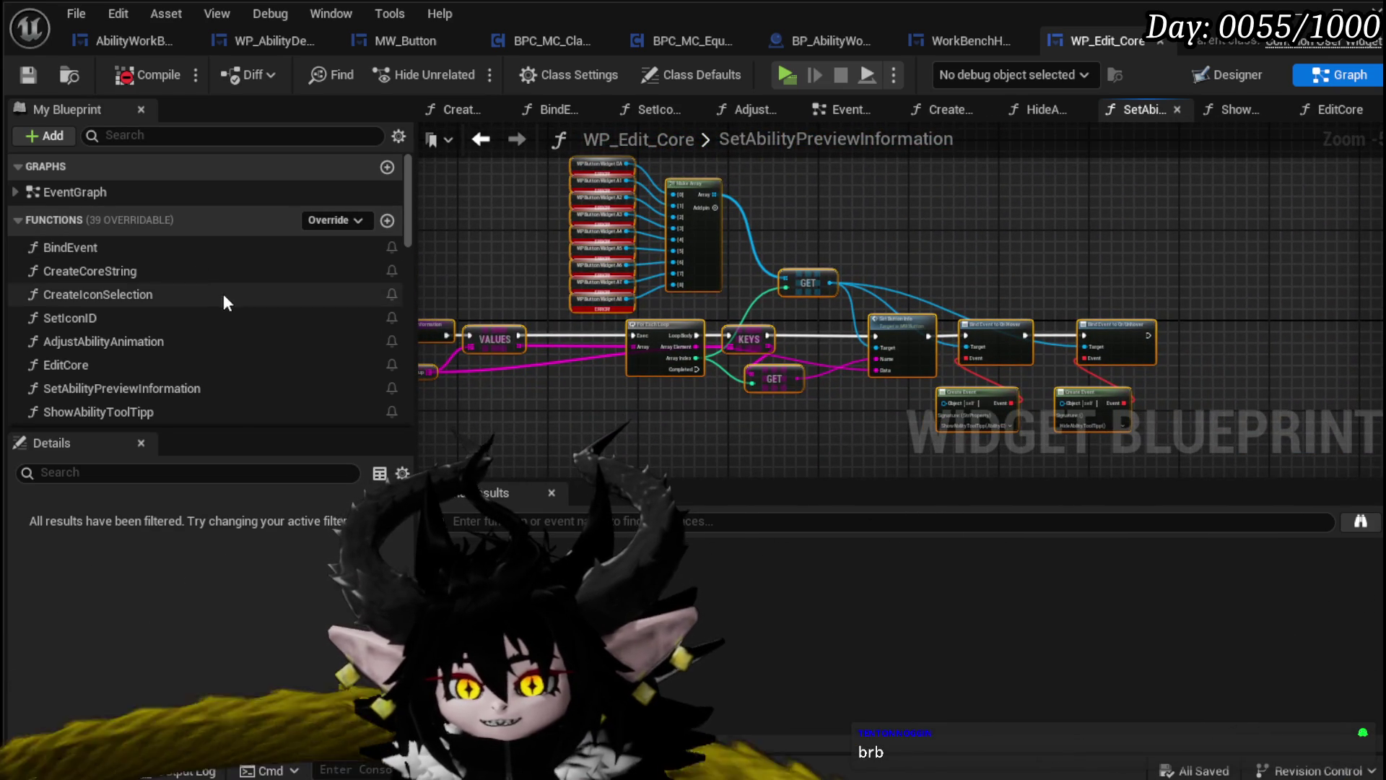
{"action": "scroll", "coordinate": [686, 267], "scroll_direction": "up", "scroll_amount": 3}
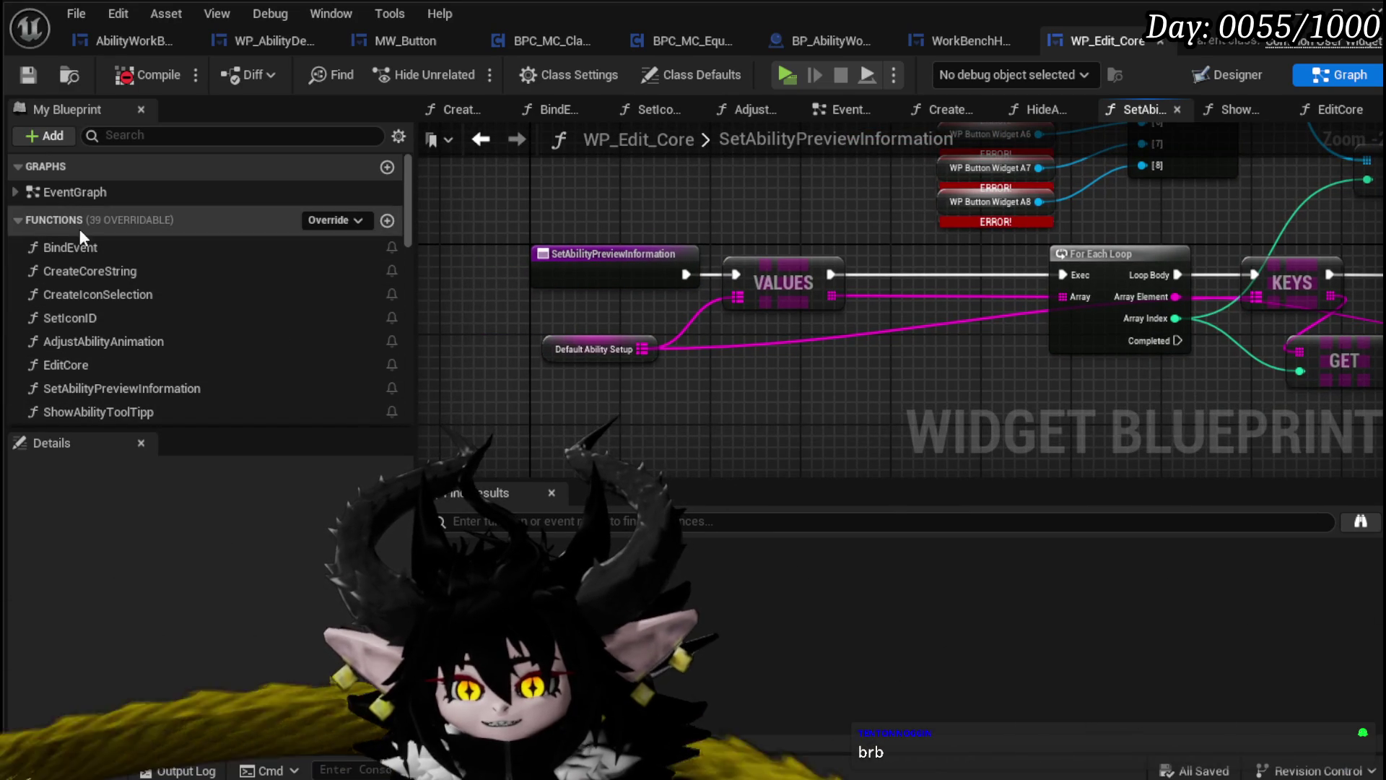
{"action": "left_click", "coordinate": [54, 390]}
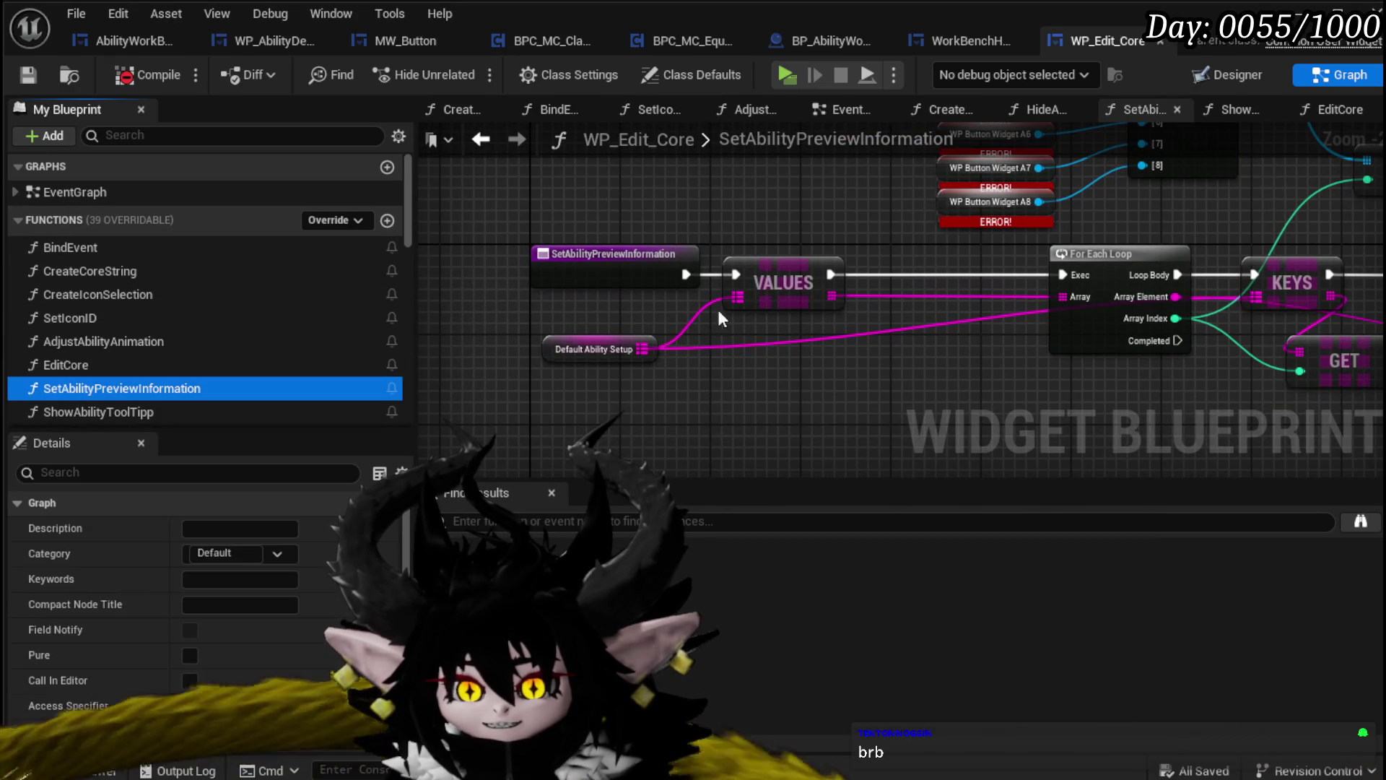
Delete the SetAbilityPreviewInformation function and its erroring call node, recompiling until WP_Edit_Core compiles cleanly
{"action": "key", "text": "Delete"}
{"action": "left_click", "coordinate": [1060, 529]}
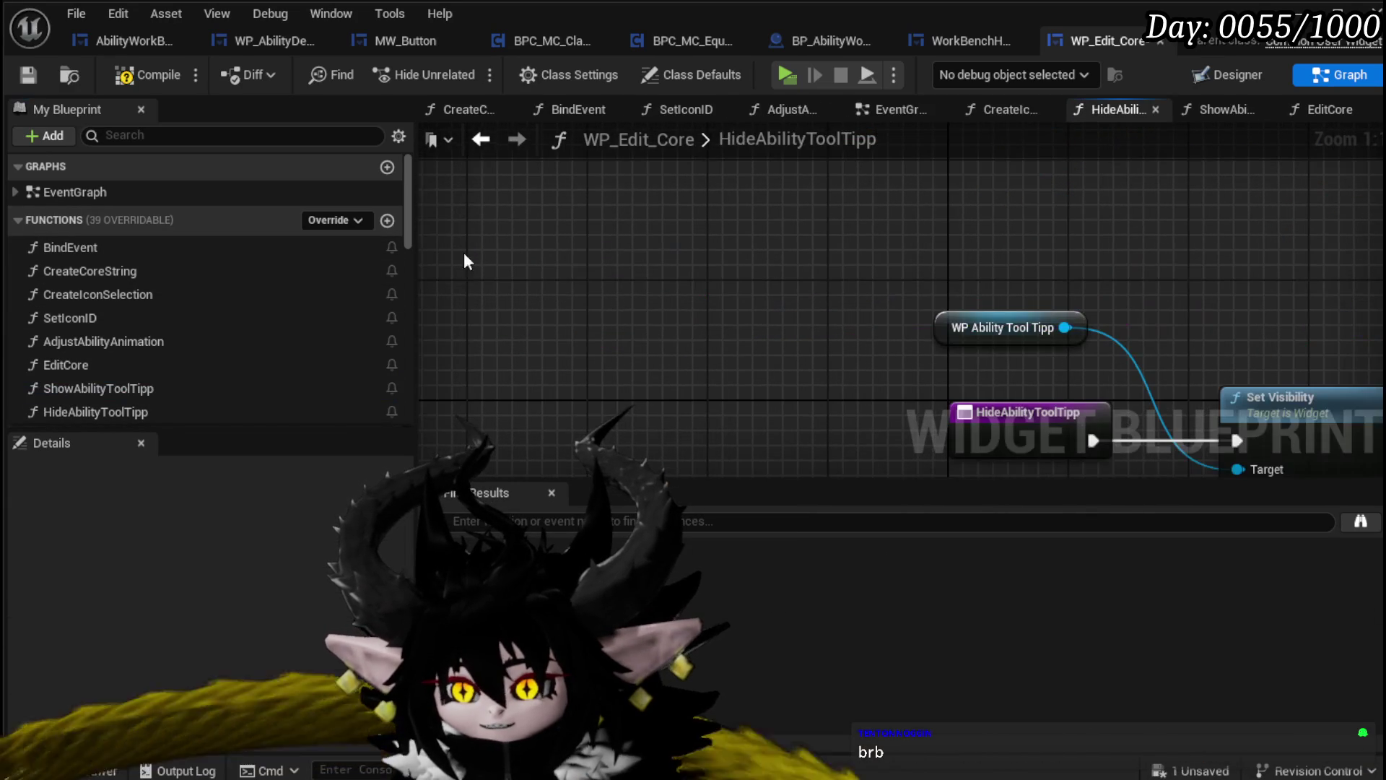
{"action": "left_click", "coordinate": [23, 72]}
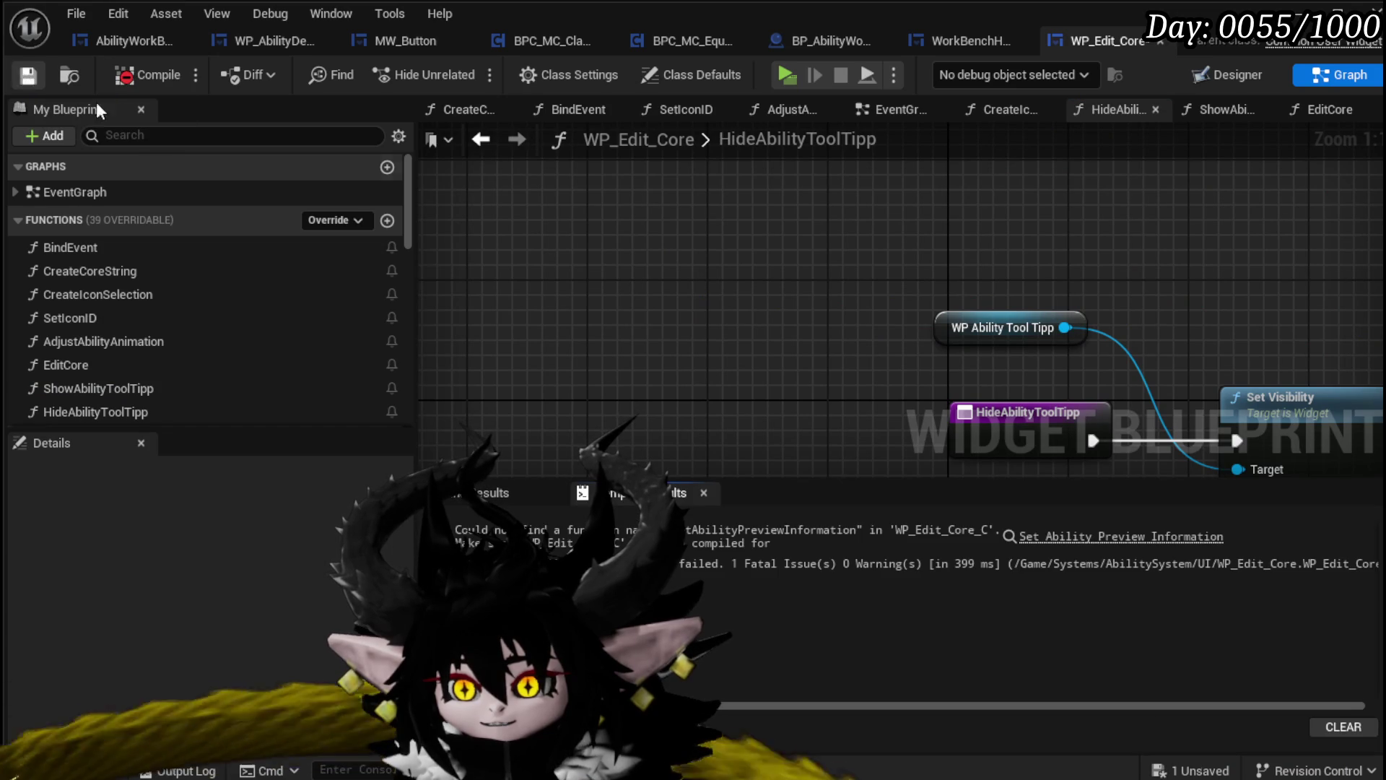
{"action": "left_click", "coordinate": [1069, 536]}
{"action": "scroll", "coordinate": [916, 397], "scroll_direction": "up", "scroll_amount": 4}
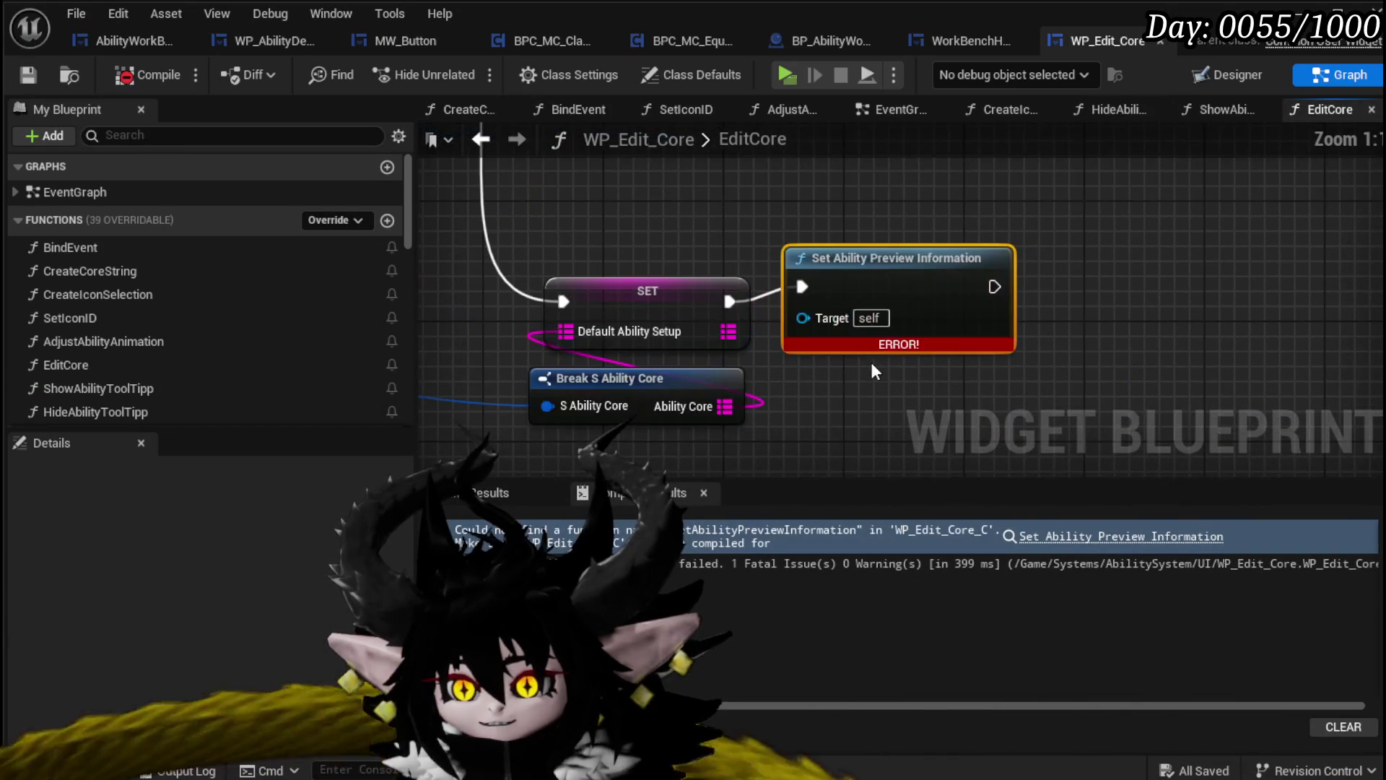
{"action": "key", "text": "Delete"}
{"action": "scroll", "coordinate": [1040, 192], "scroll_direction": "down", "scroll_amount": 3}
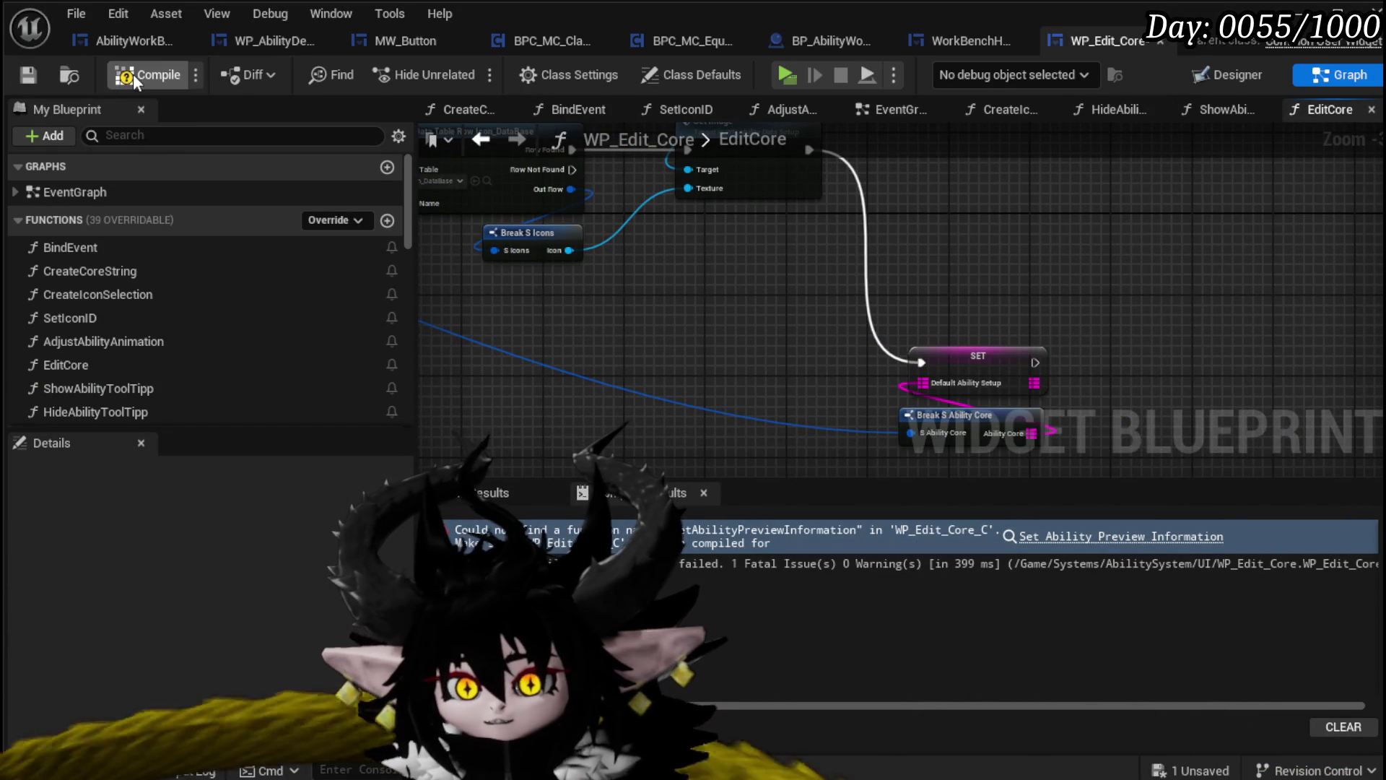
{"action": "left_click", "coordinate": [36, 79]}
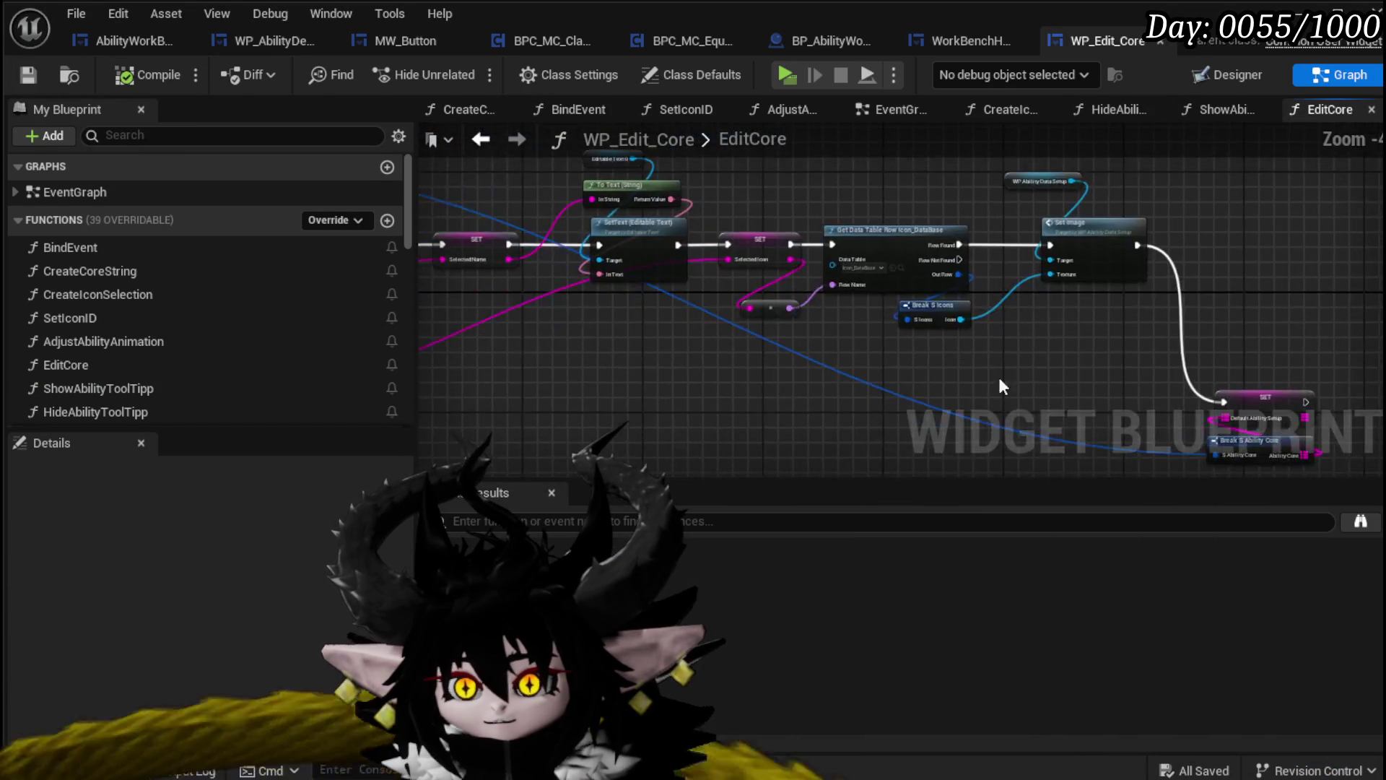
Rearrange the BindEvent and SET nodes in the BindEvent graph, then bring up WorkBenchHUD's Designer
{"action": "scroll", "coordinate": [589, 277], "scroll_direction": "up", "scroll_amount": 3}
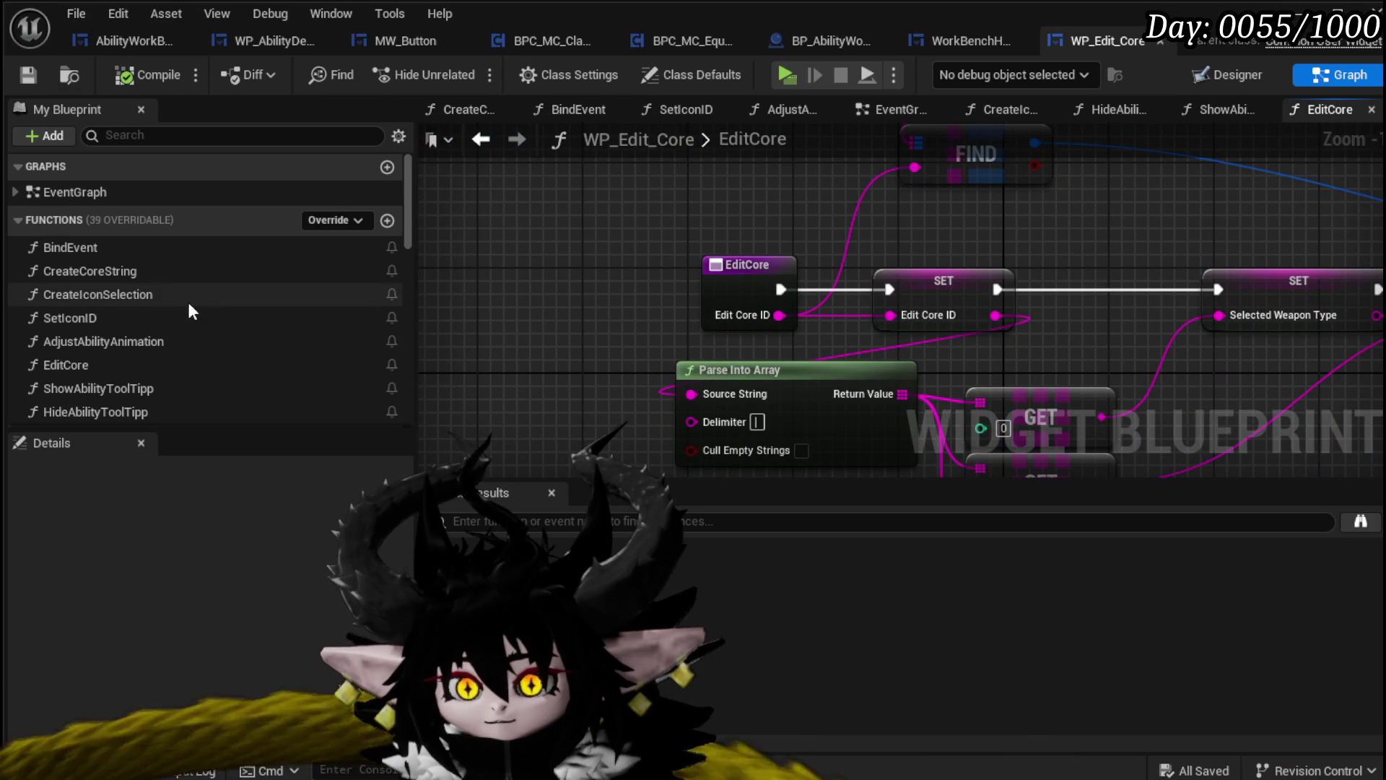
{"action": "double_click", "coordinate": [93, 253]}
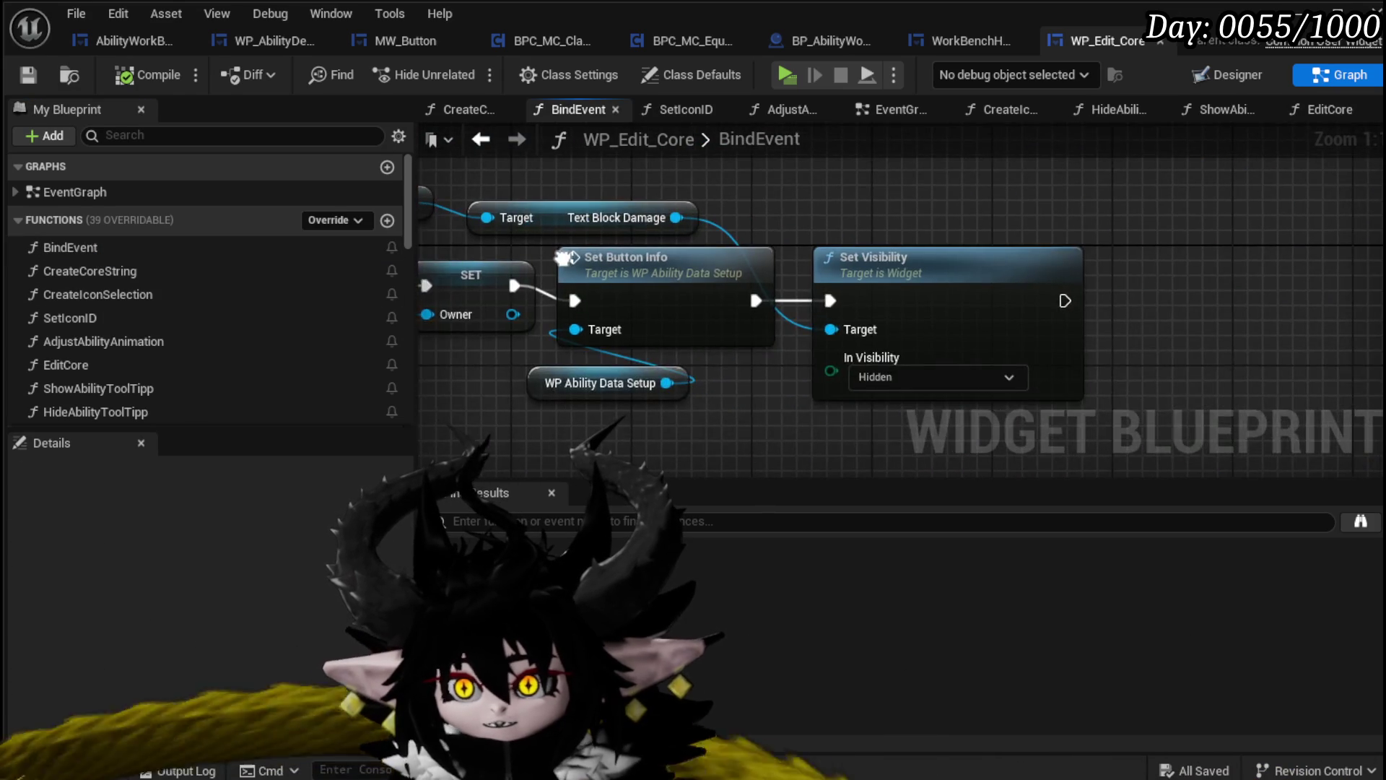
{"action": "mouse_move", "coordinate": [566, 365]}
{"action": "left_mouse_down"}
{"action": "mouse_move", "coordinate": [729, 275]}
{"action": "mouse_move", "coordinate": [670, 311]}
{"action": "left_mouse_up"}
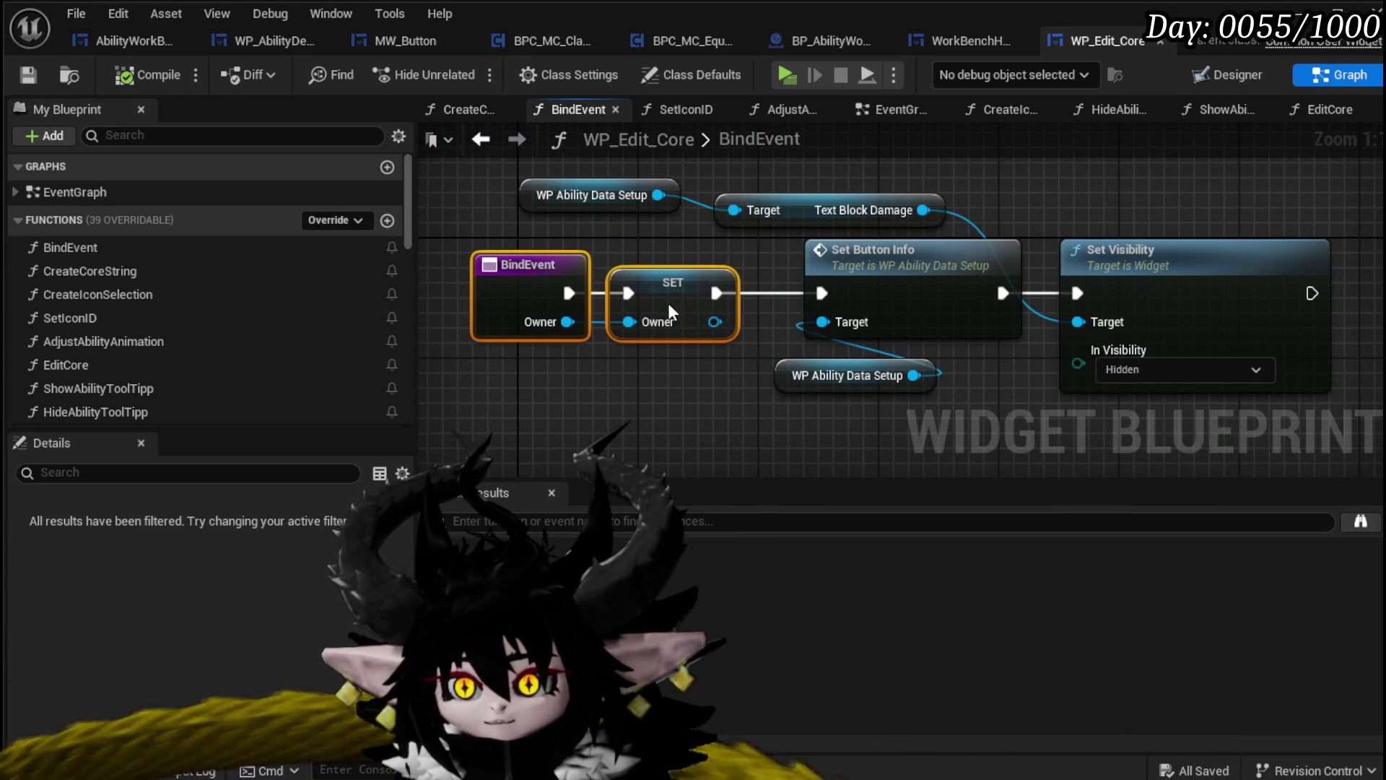
{"action": "left_click", "coordinate": [462, 376]}
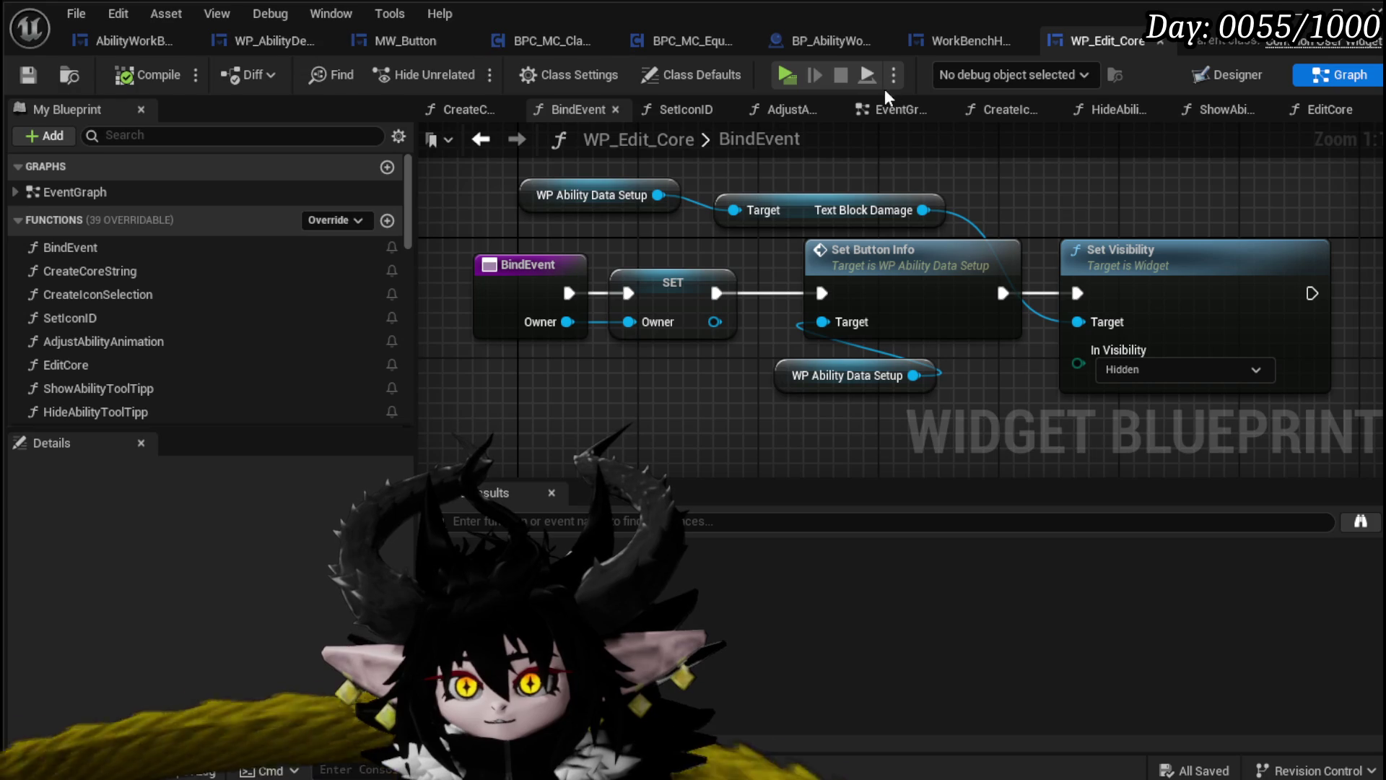
{"action": "left_click", "coordinate": [948, 42]}
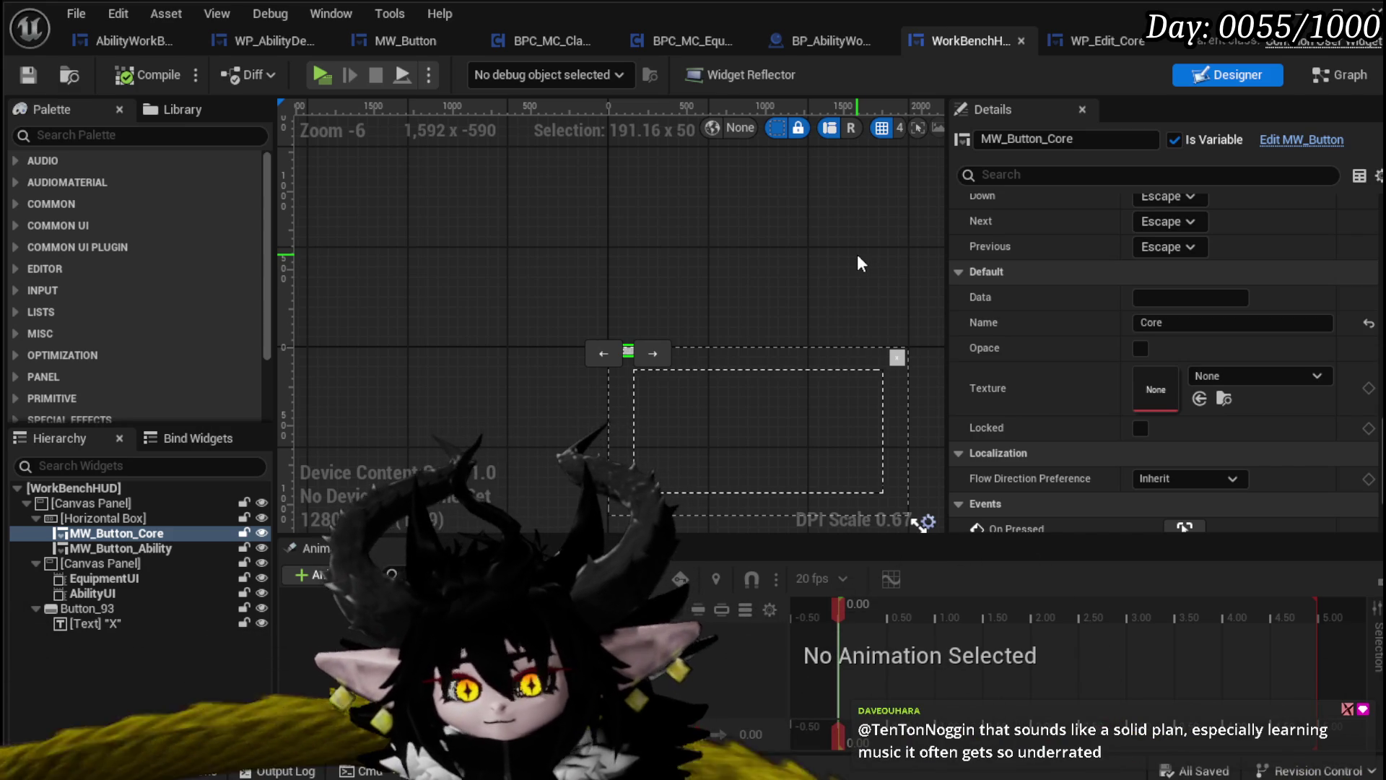
In WorkBenchHUD's OpenCoreHUD graph, add a Bind Event call from SET's Core HUD pin
{"action": "left_click", "coordinate": [1331, 80]}
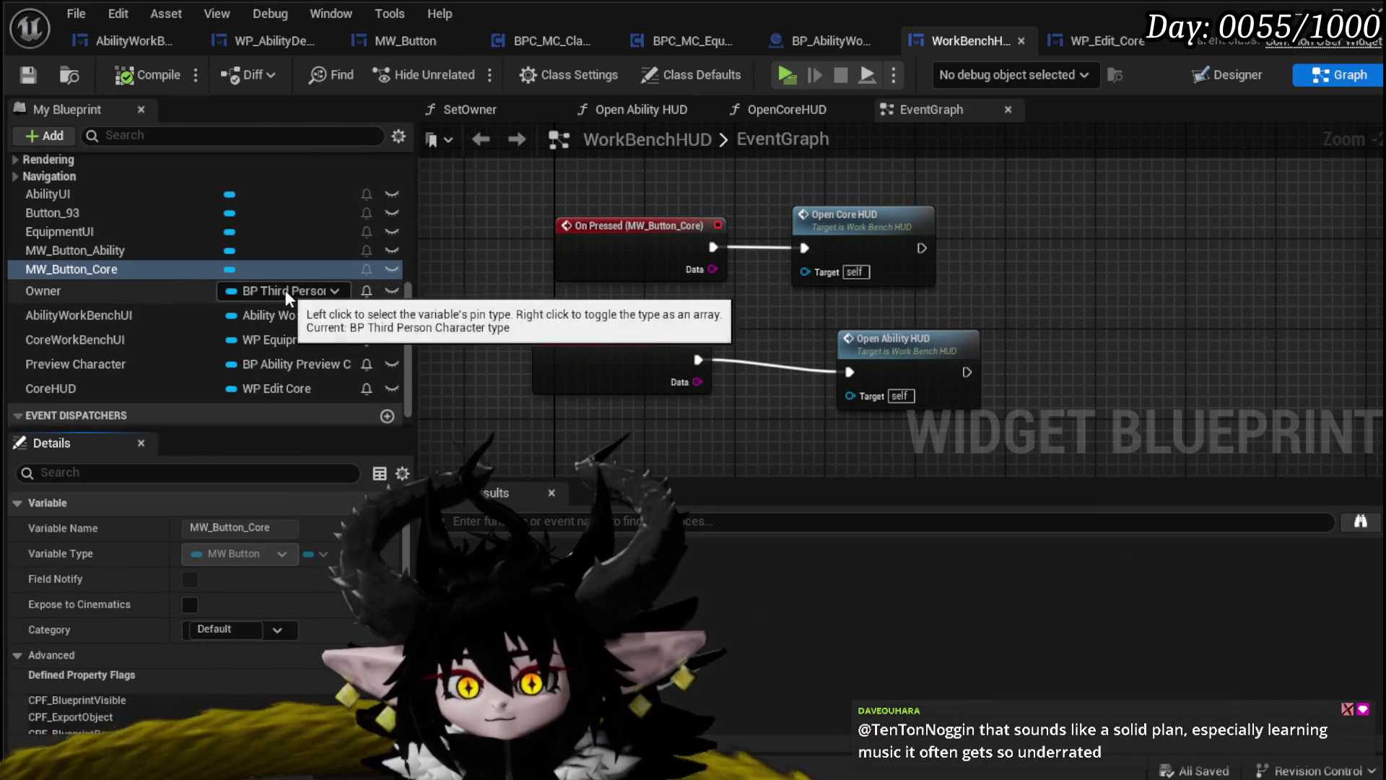
{"action": "scroll", "coordinate": [192, 243], "scroll_direction": "up", "scroll_amount": 4}
{"action": "scroll", "coordinate": [186, 253], "scroll_direction": "up", "scroll_amount": 3}
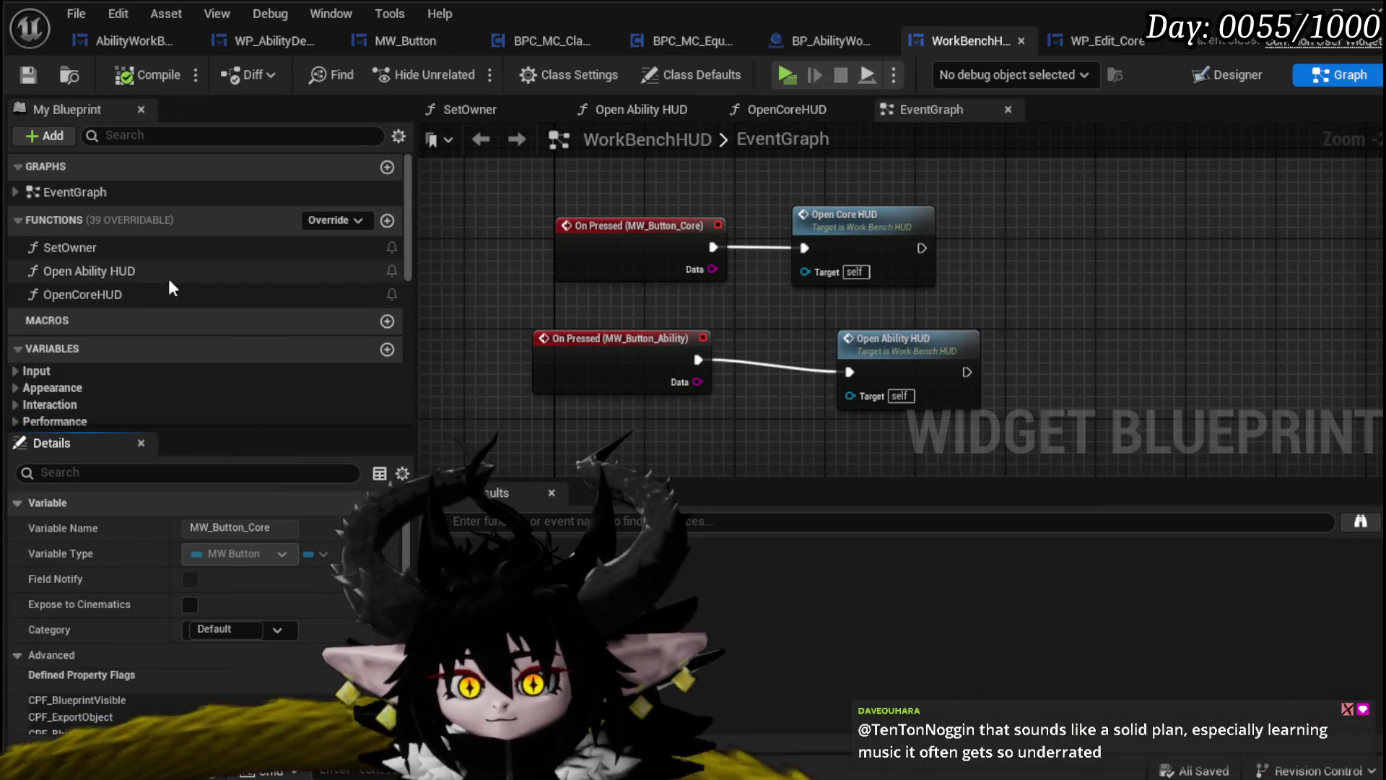
{"action": "double_click", "coordinate": [131, 293]}
{"action": "mouse_move", "coordinate": [746, 301]}
{"action": "left_mouse_down"}
{"action": "mouse_move", "coordinate": [780, 332]}
{"action": "mouse_move", "coordinate": [815, 332]}
{"action": "left_mouse_up"}
{"action": "type", "text": "Bi"}
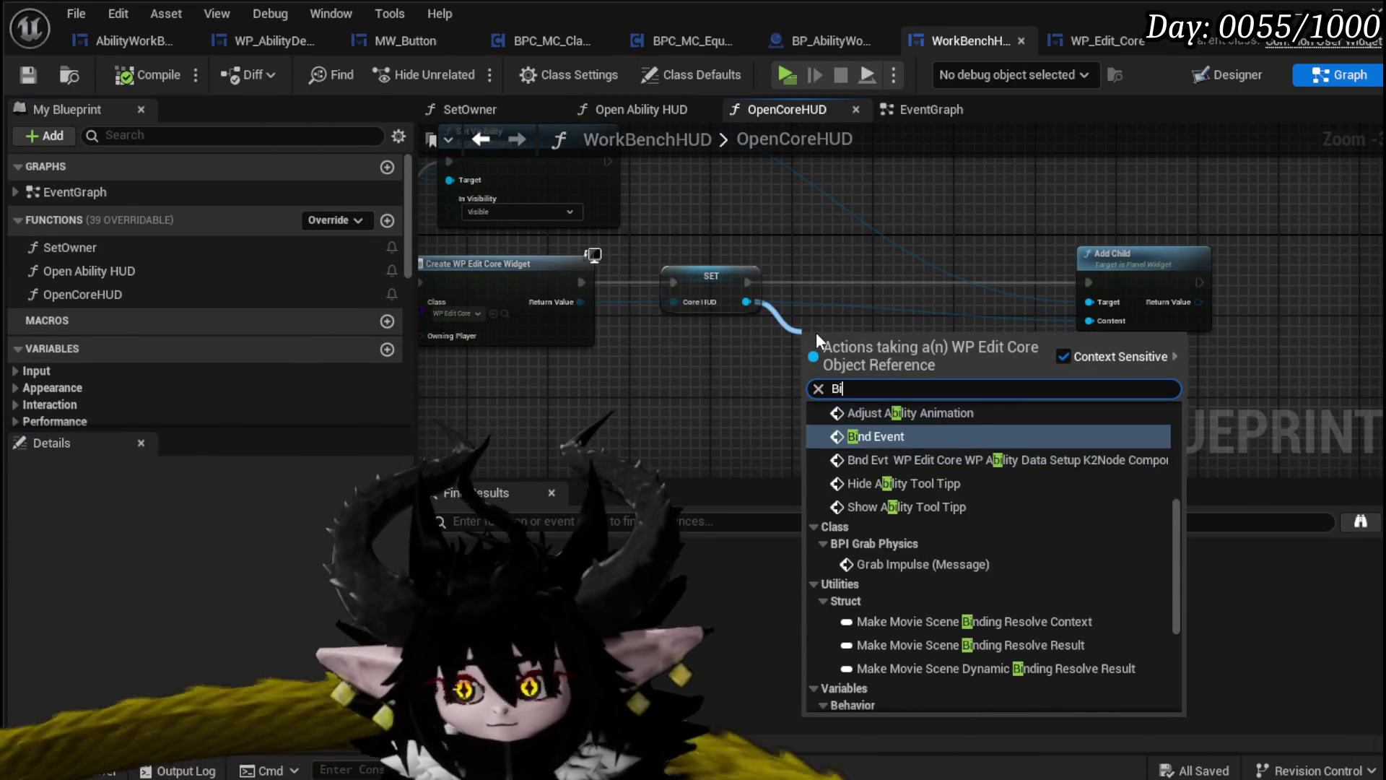
{"action": "type", "text": "nd"}
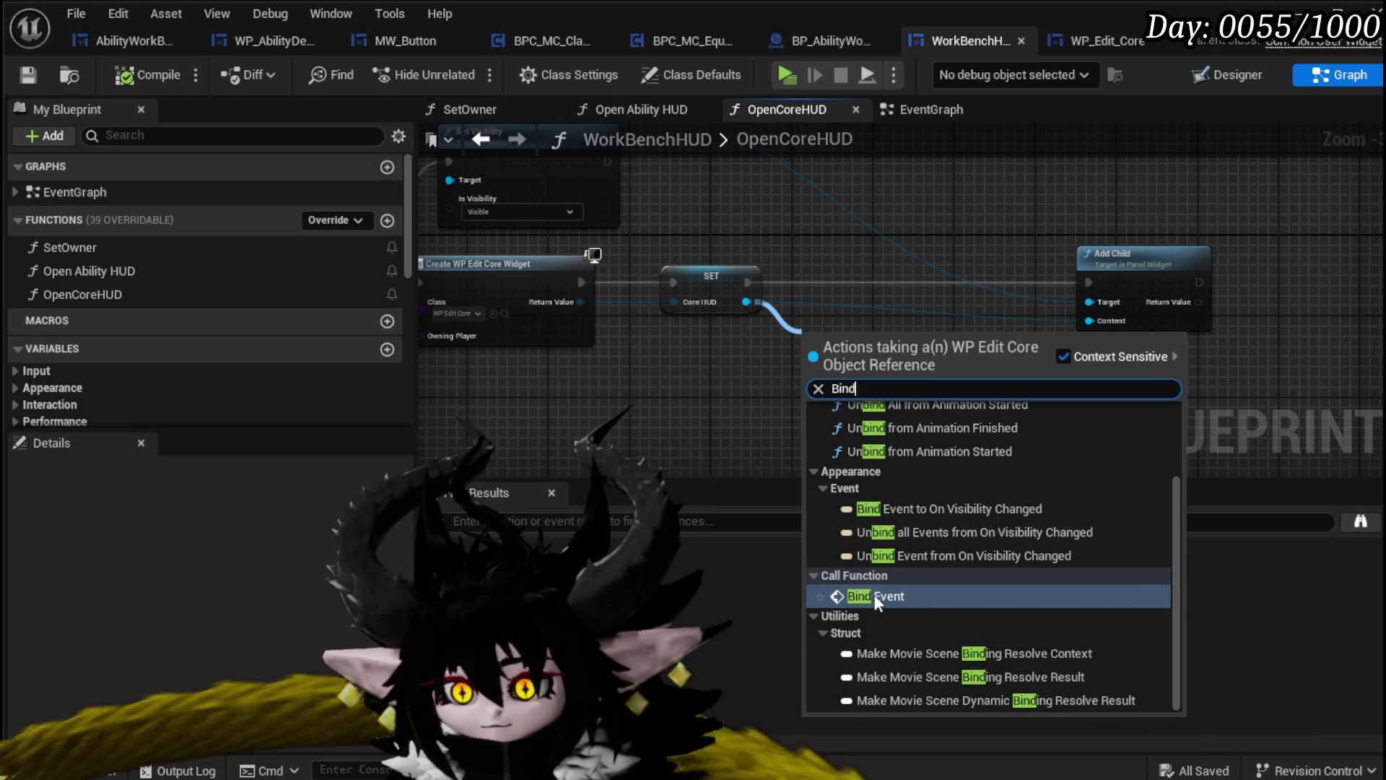
{"action": "left_click", "coordinate": [873, 595]}
Wire execution SET → Bind Event → Add Child and feed an Owner getter into Bind Event's Owner
{"action": "left_click_drag", "start_coordinate": [837, 363], "coordinate": [874, 287]}
{"action": "left_click_drag", "start_coordinate": [747, 282], "coordinate": [846, 284]}
{"action": "left_click_drag", "start_coordinate": [938, 283], "coordinate": [1090, 287]}
{"action": "scroll", "coordinate": [110, 342], "scroll_direction": "down", "scroll_amount": 5}
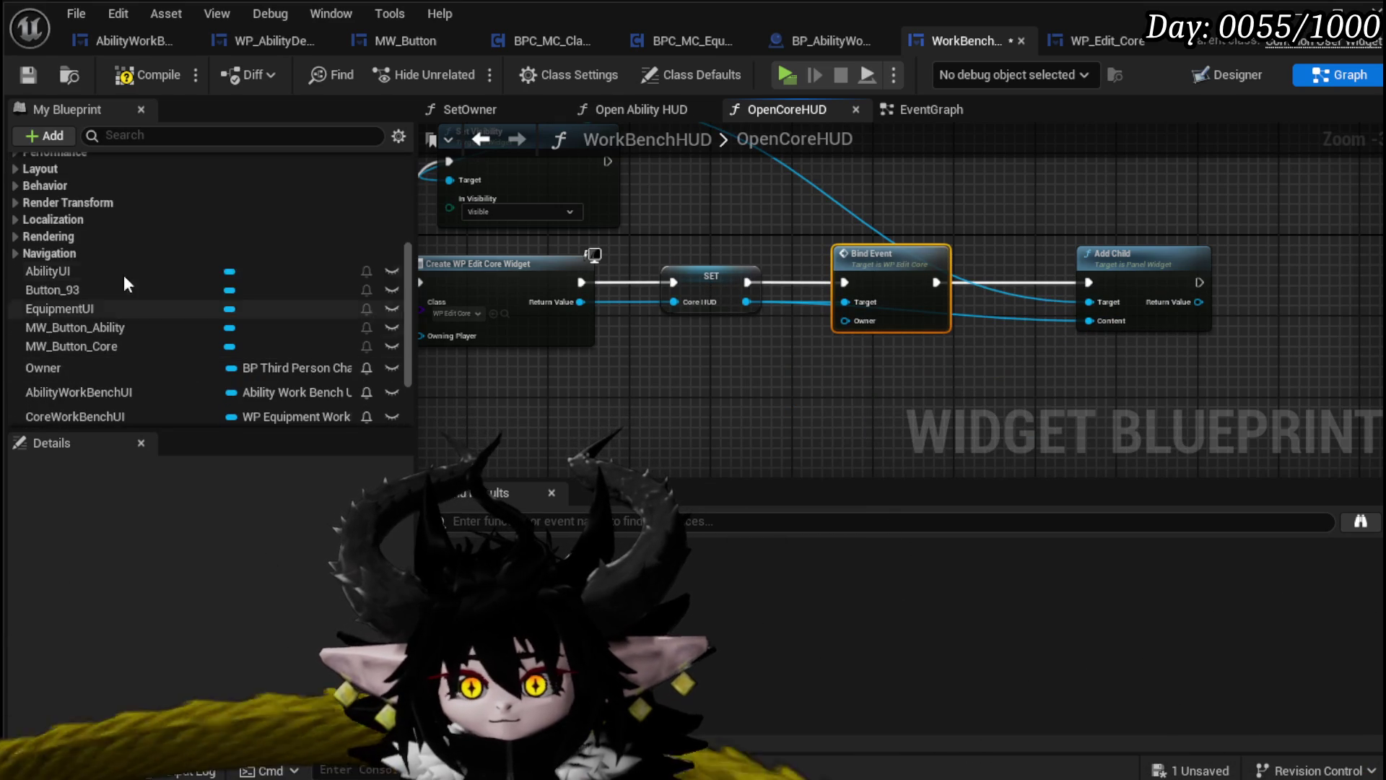
{"action": "mouse_move", "coordinate": [88, 368]}
{"action": "left_mouse_down"}
{"action": "mouse_move", "coordinate": [588, 397]}
{"action": "mouse_move", "coordinate": [778, 355]}
{"action": "mouse_move", "coordinate": [814, 376]}
{"action": "left_mouse_up"}
{"action": "left_click", "coordinate": [814, 377]}
{"action": "left_click_drag", "start_coordinate": [847, 321], "coordinate": [846, 320]}
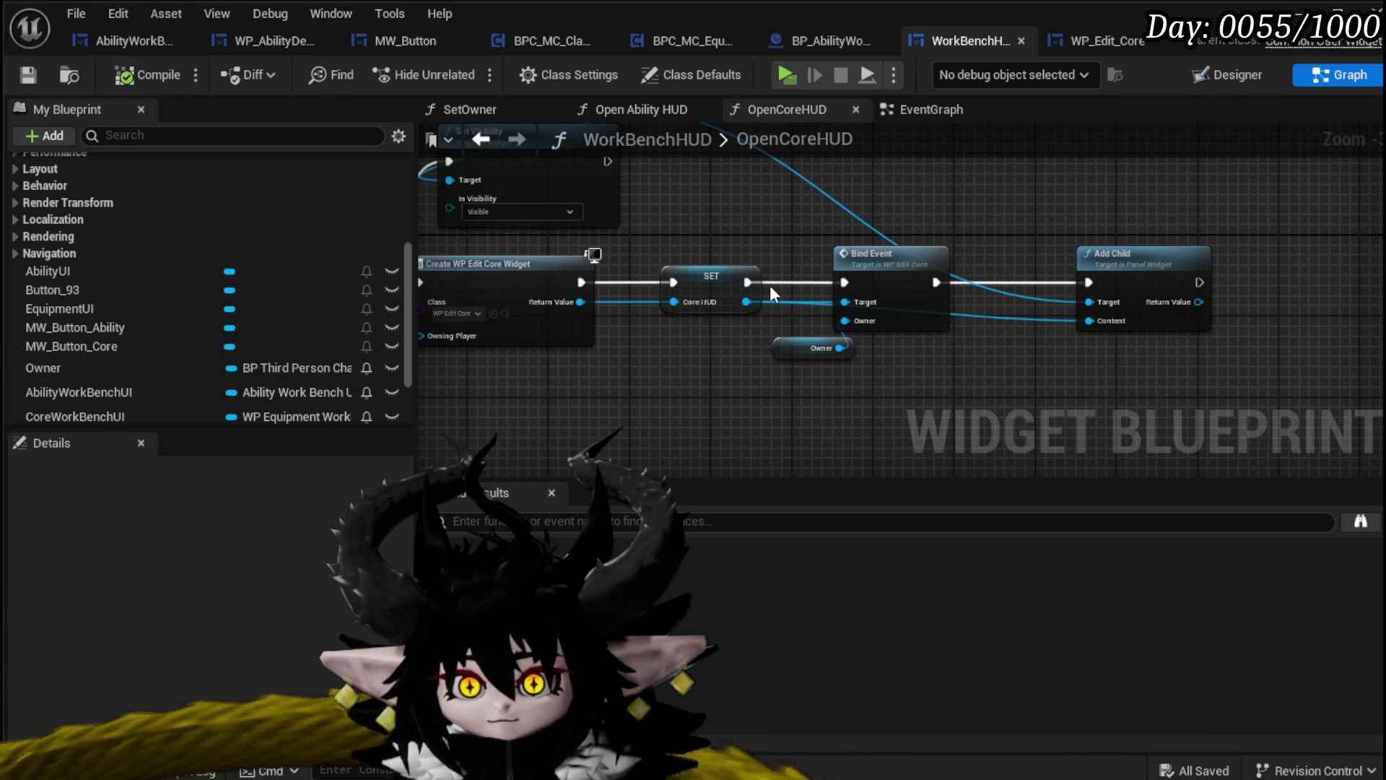
{"action": "left_click", "coordinate": [1228, 71]}
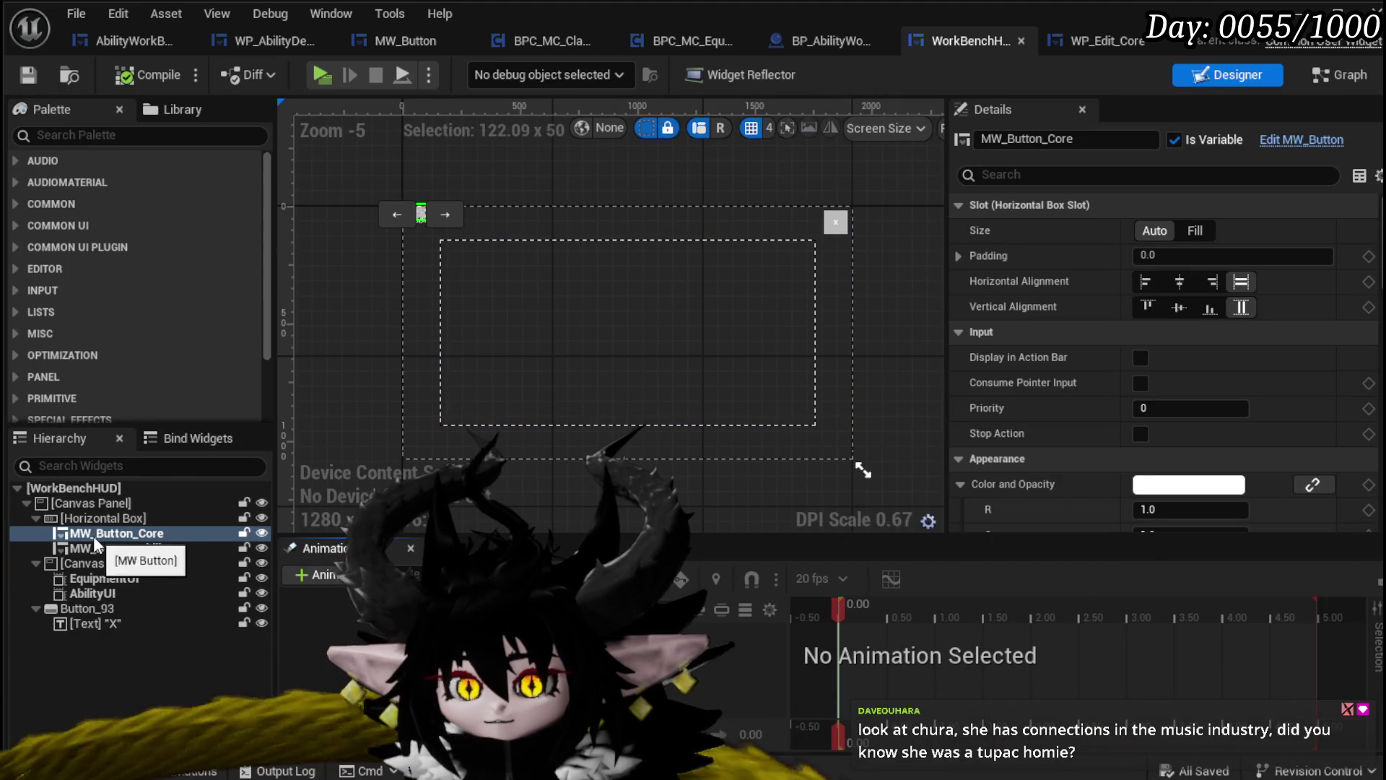
Delete the WP_AbilityToolTipp widget from WP_Edit_Core's Designer and recompile
{"action": "left_click", "coordinate": [1080, 41]}
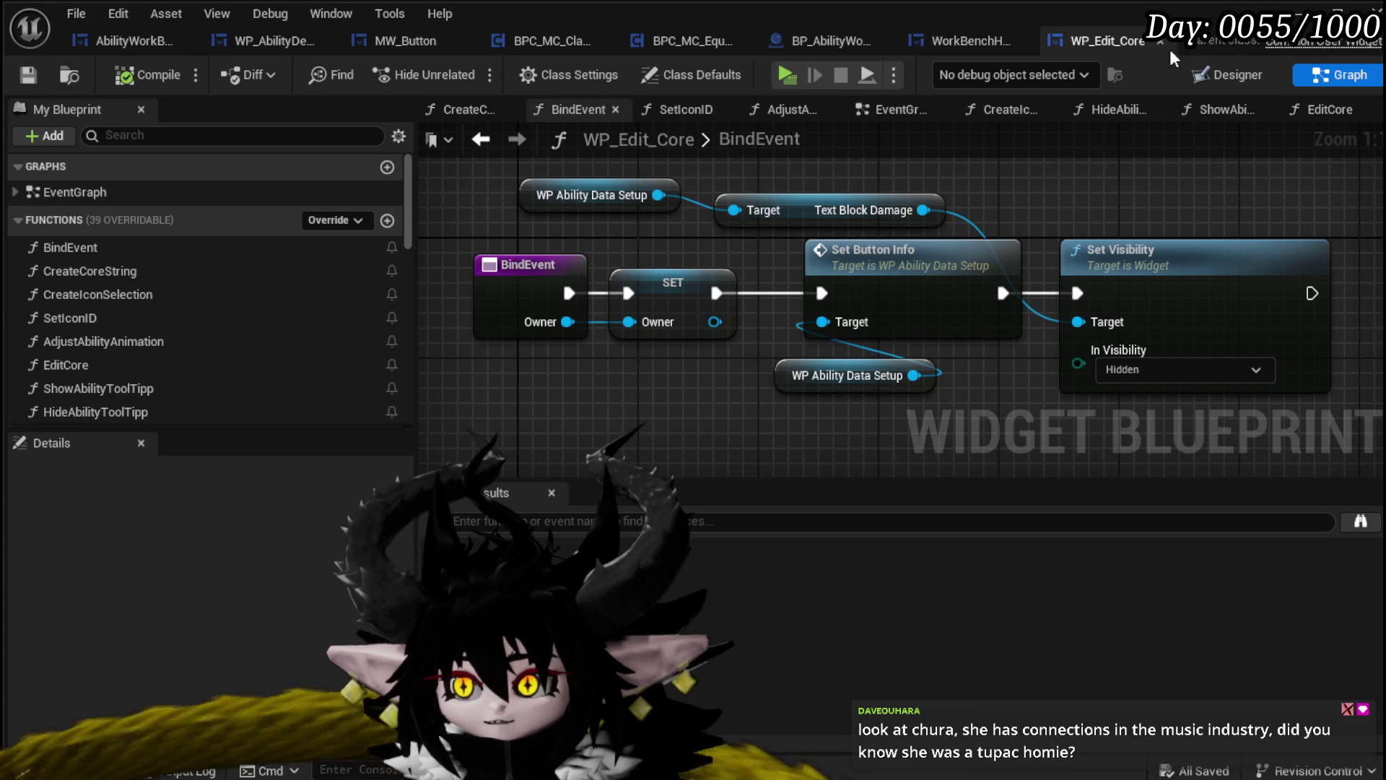
{"action": "left_click_drag", "start_coordinate": [1102, 49], "coordinate": [133, 41]}
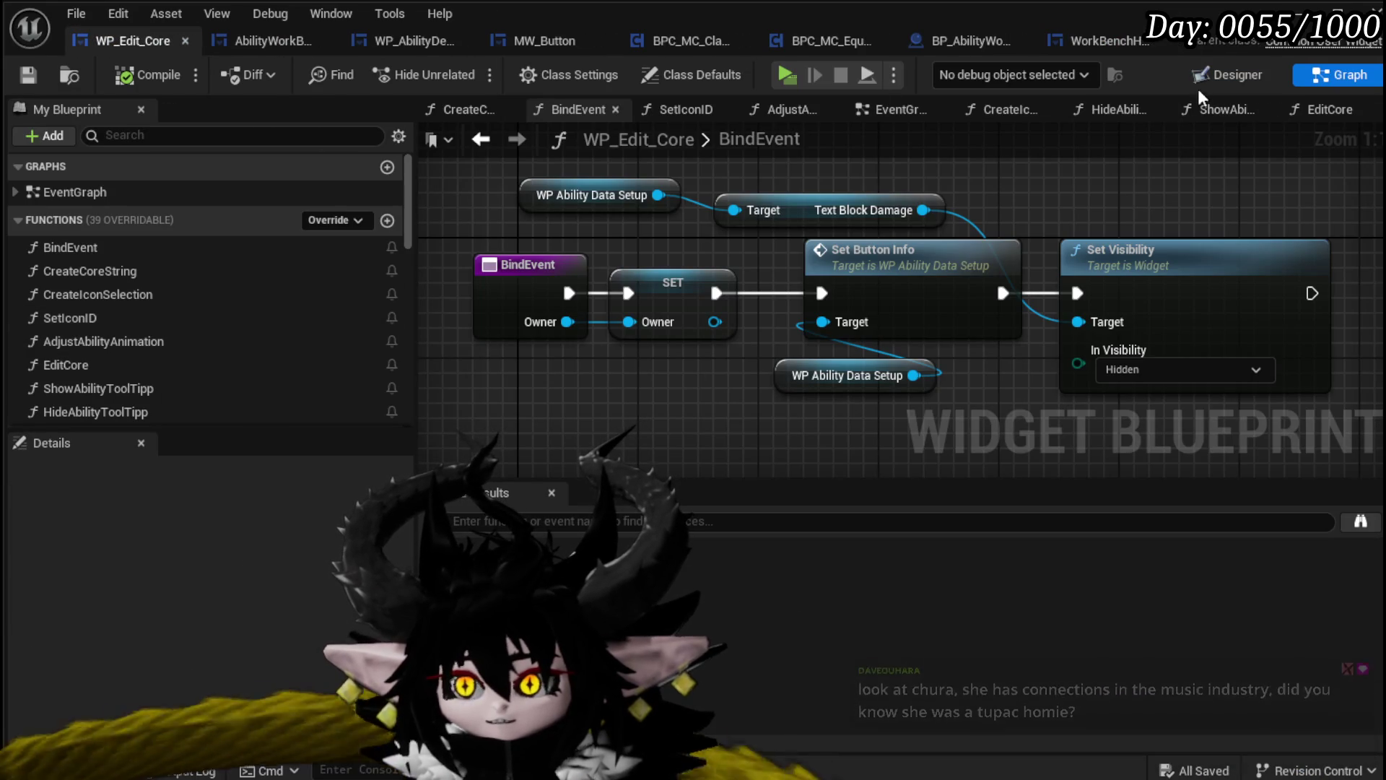
{"action": "left_click", "coordinate": [1231, 74]}
{"action": "left_click", "coordinate": [454, 270]}
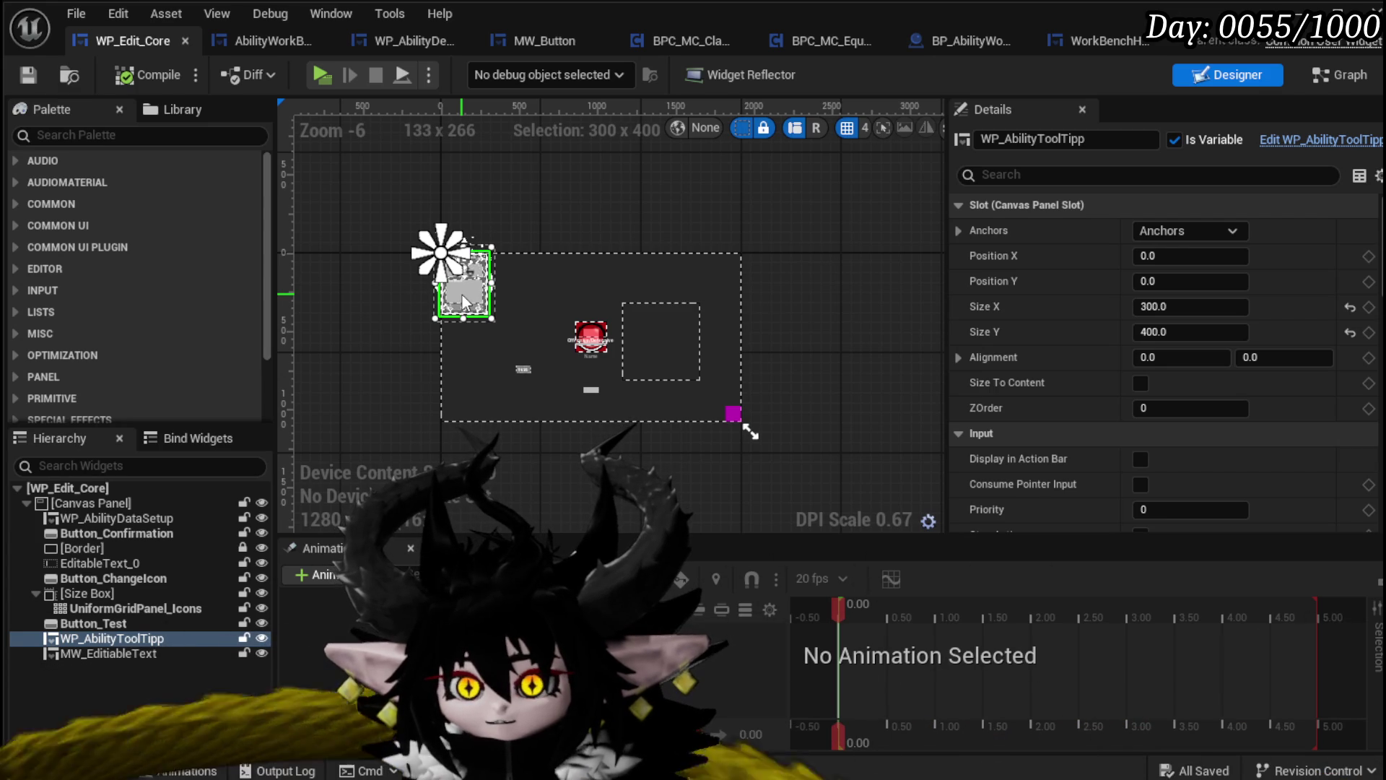
{"action": "key", "text": "Delete"}
{"action": "left_click", "coordinate": [133, 75]}
{"action": "left_click", "coordinate": [20, 72]}
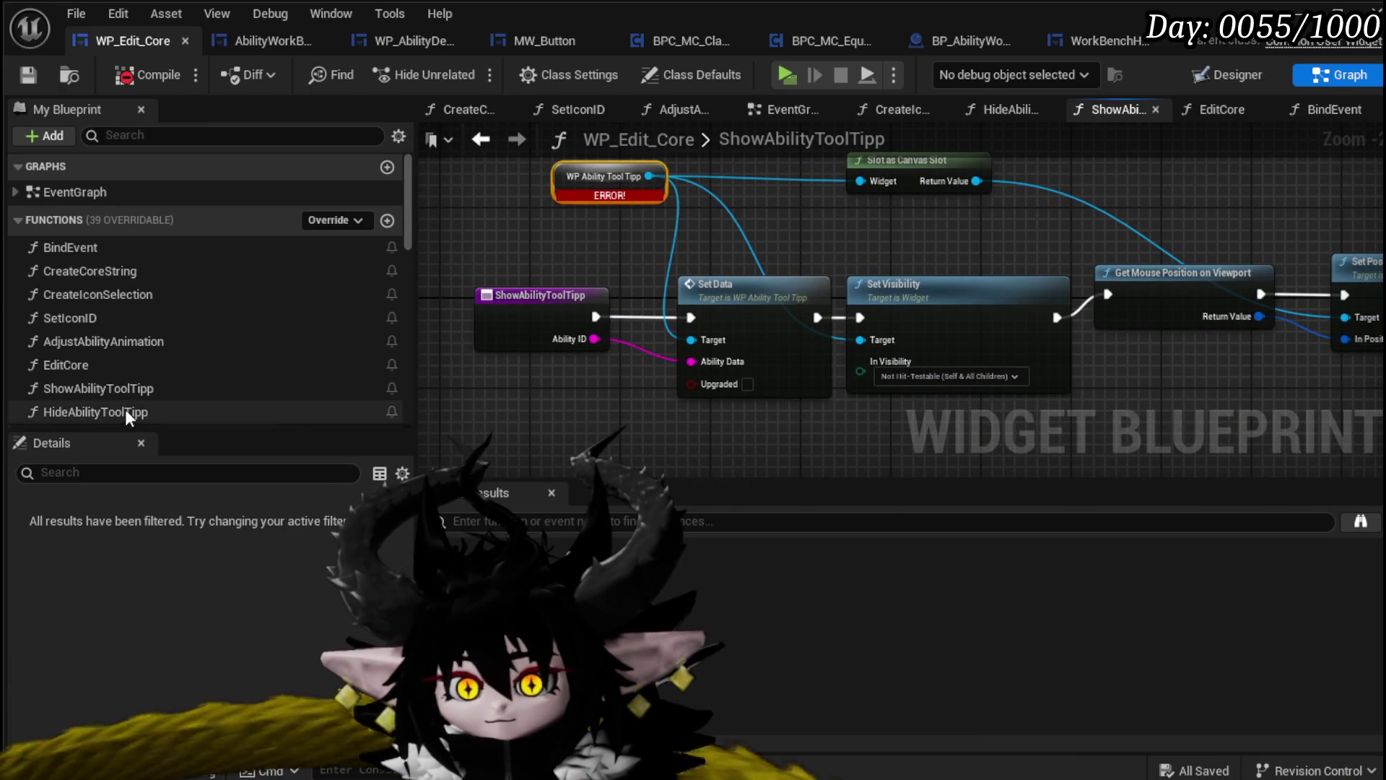
Delete the ShowAbilityToolTipp and HideAbilityToolTipp functions from My Blueprint
{"action": "left_click", "coordinate": [114, 388]}
{"action": "key", "text": "Delete"}
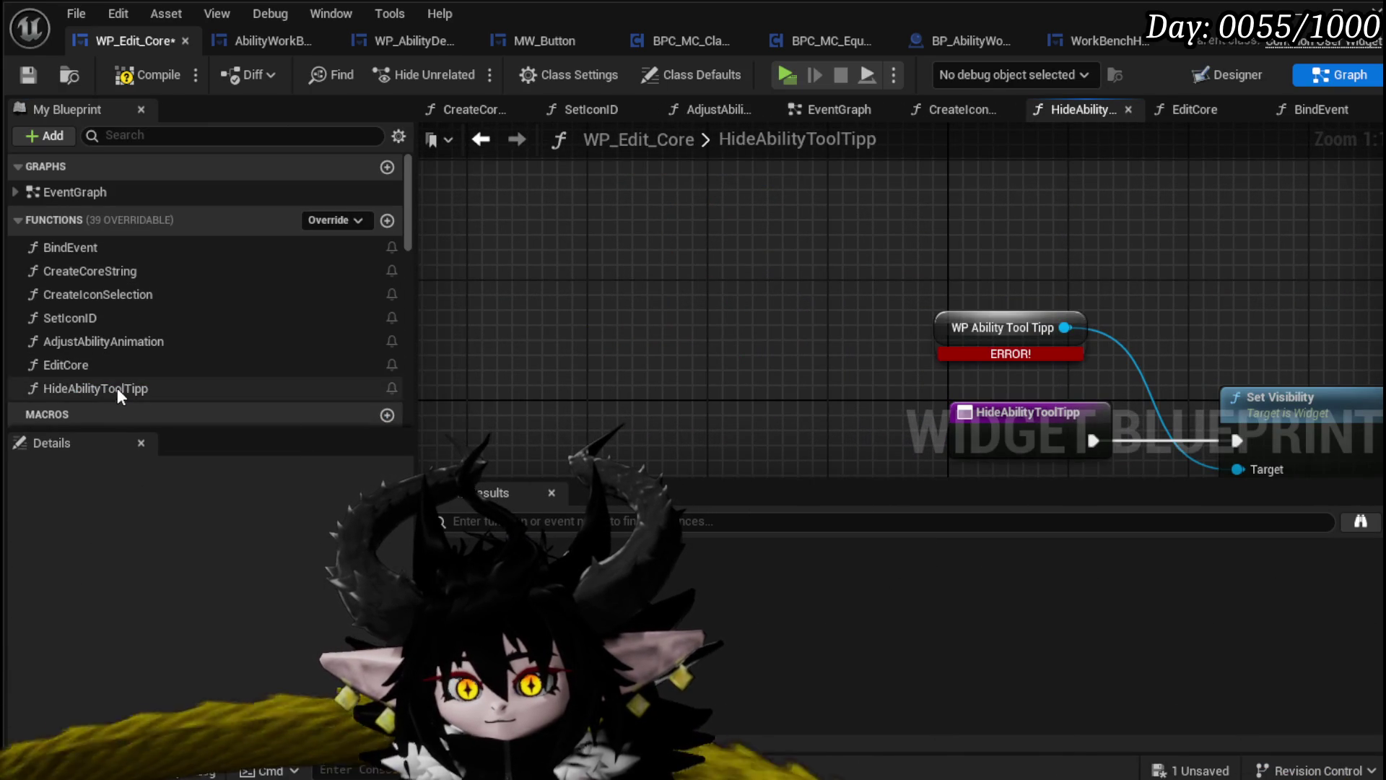
{"action": "left_click", "coordinate": [116, 388]}
{"action": "key", "text": "Delete"}
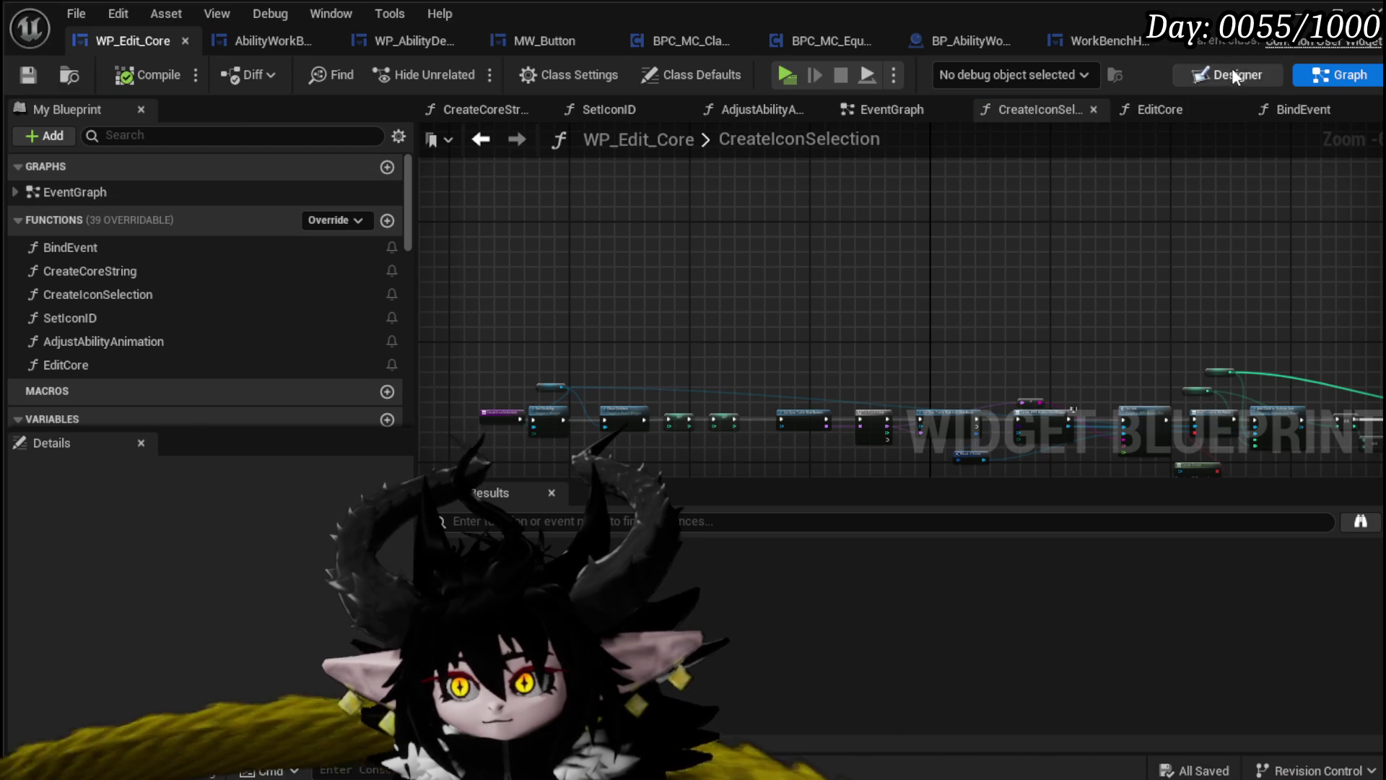
{"action": "left_click", "coordinate": [1214, 78]}
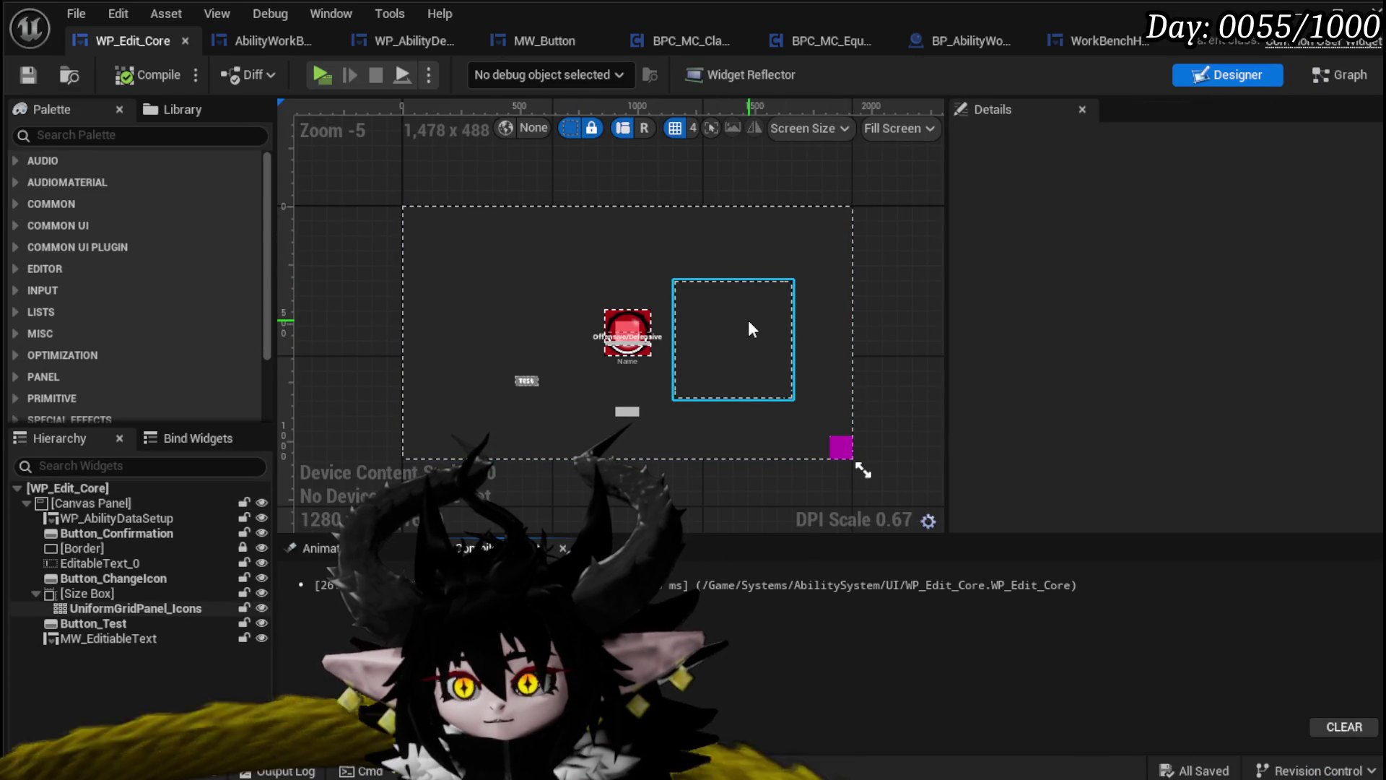
{"action": "left_click", "coordinate": [92, 109]}
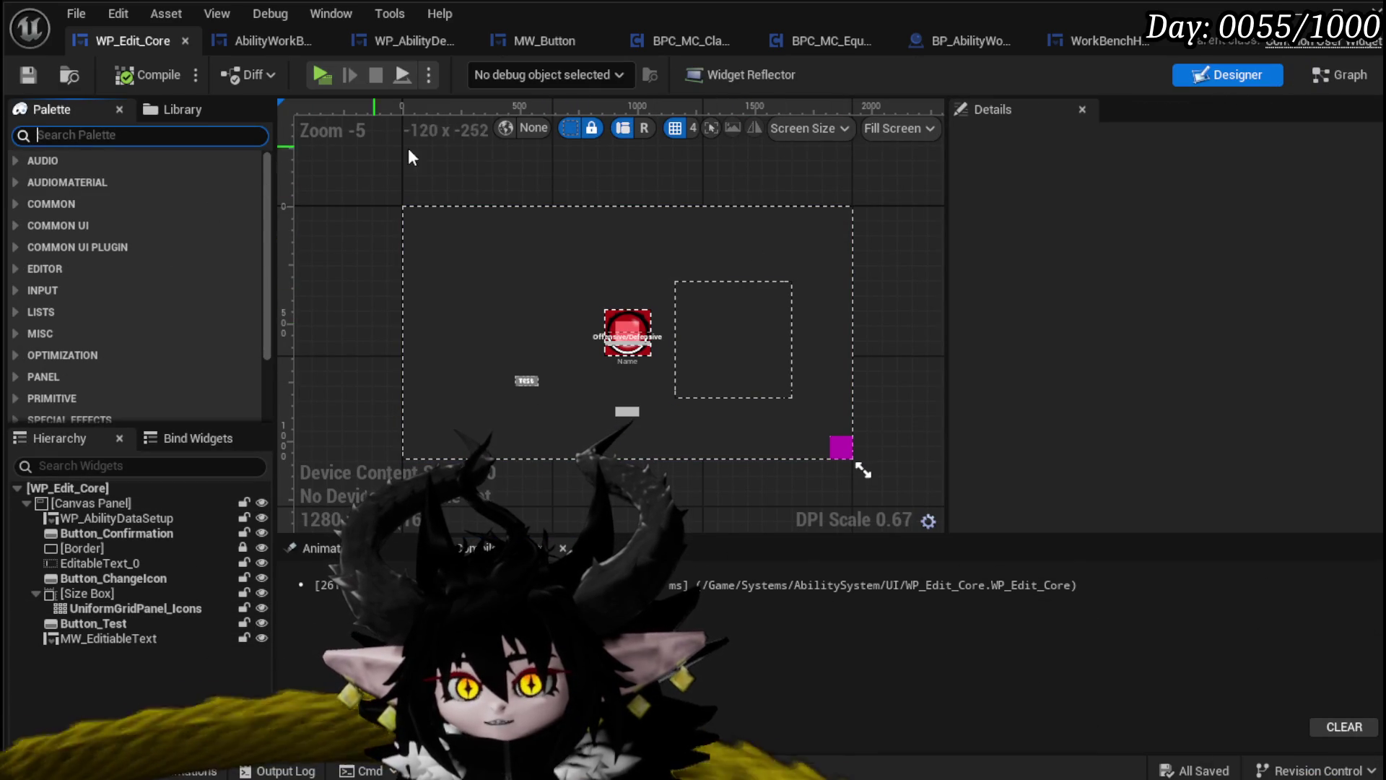
{"action": "type", "text": "Abili"}
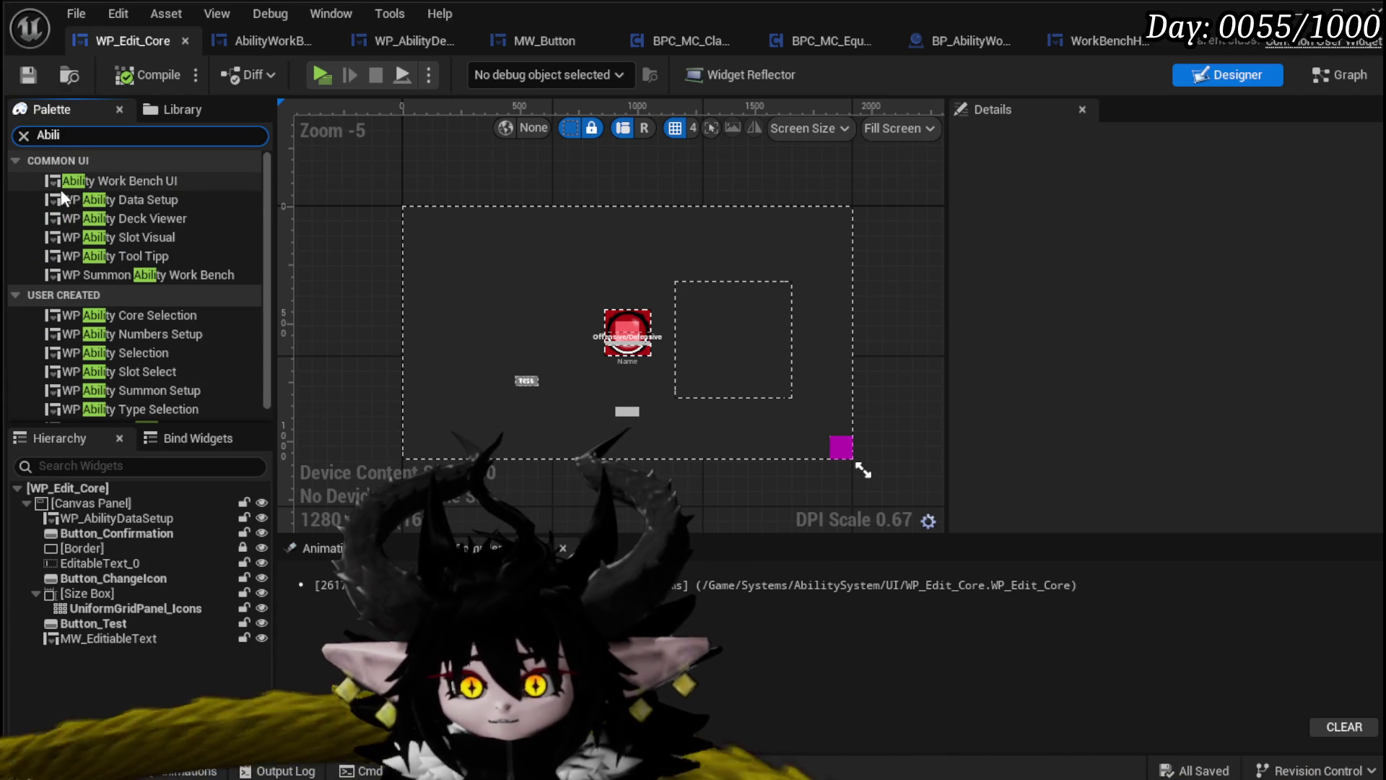
Add a WP Ability Deck Viewer to the canvas, anchor it to the centre, and save
{"action": "mouse_move", "coordinate": [153, 219]}
{"action": "left_mouse_down"}
{"action": "mouse_move", "coordinate": [485, 297]}
{"action": "mouse_move", "coordinate": [440, 250]}
{"action": "mouse_move", "coordinate": [401, 254]}
{"action": "mouse_move", "coordinate": [407, 280]}
{"action": "left_mouse_up"}
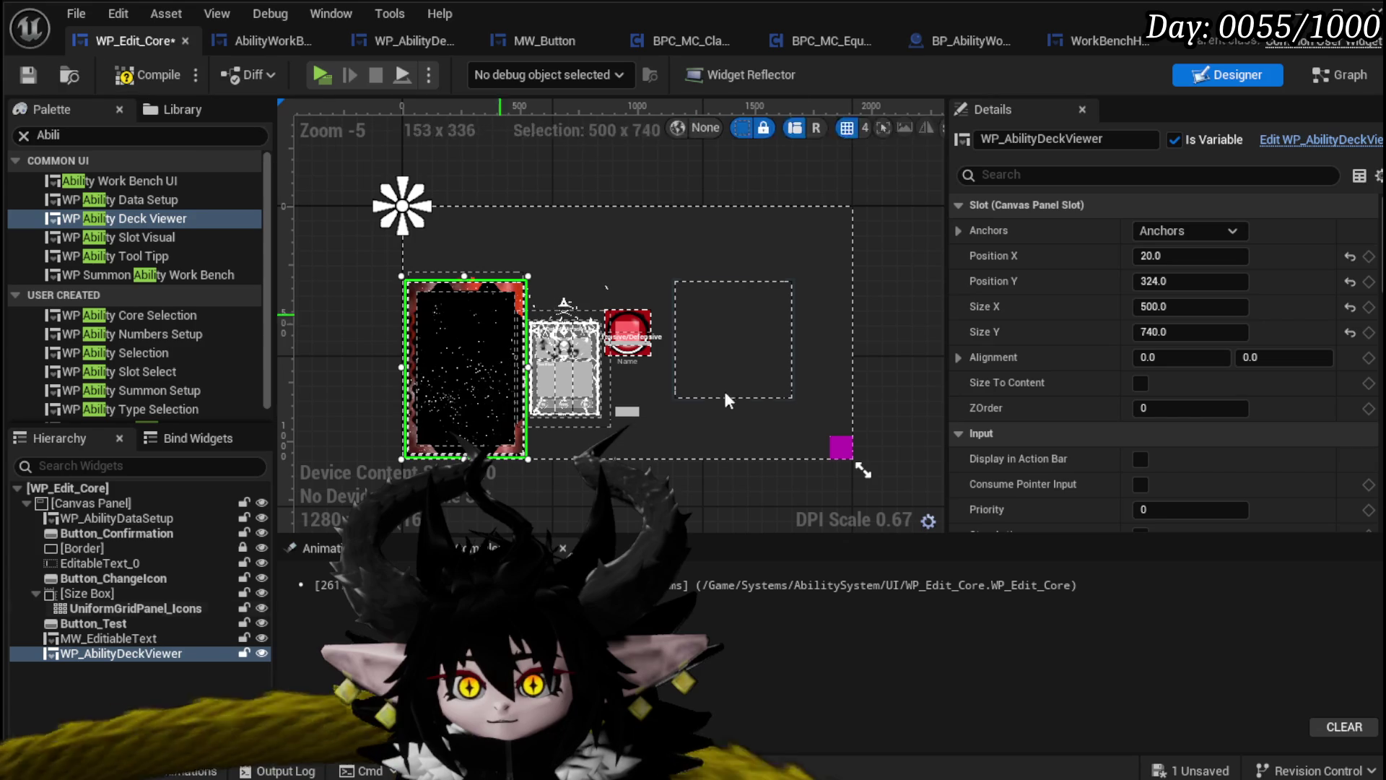
{"action": "left_click", "coordinate": [1199, 232]}
{"action": "left_click", "coordinate": [1224, 336]}
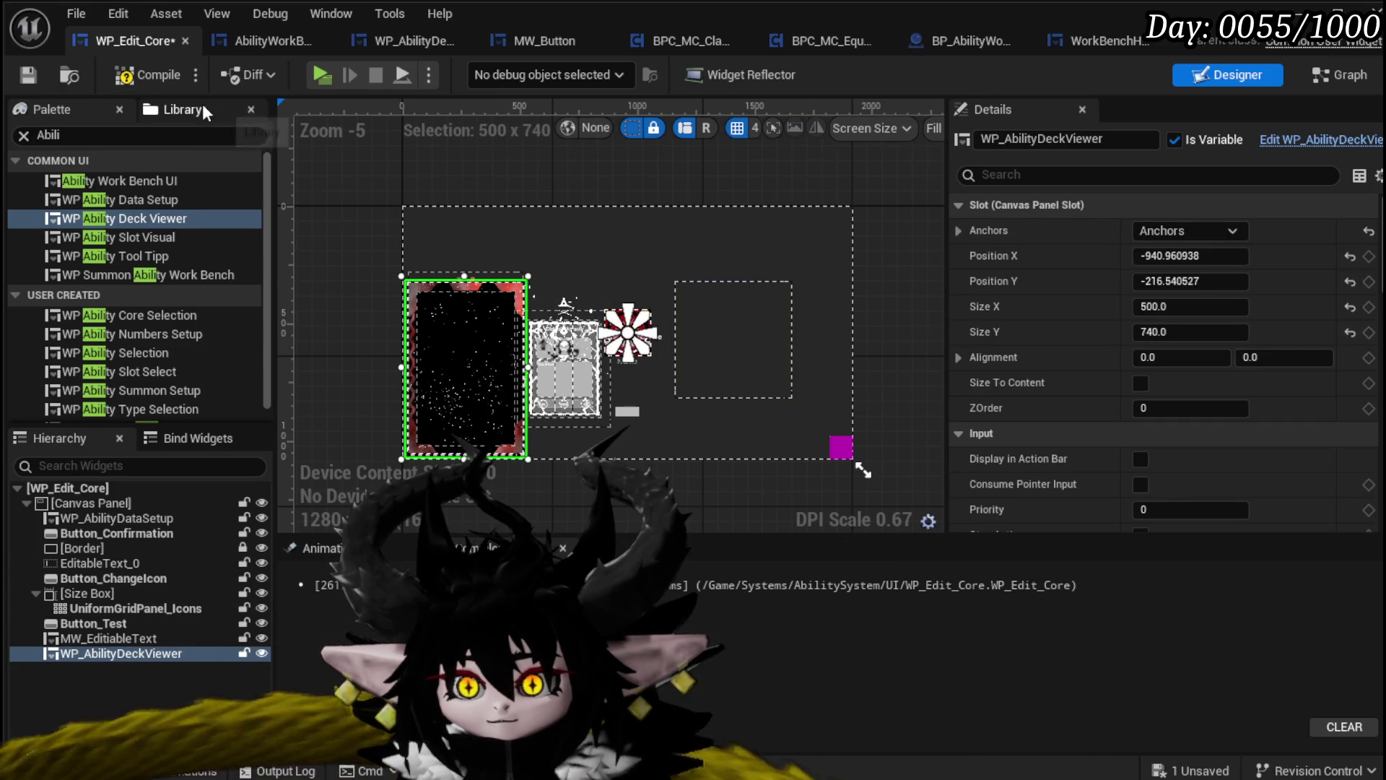
{"action": "left_click", "coordinate": [29, 74]}
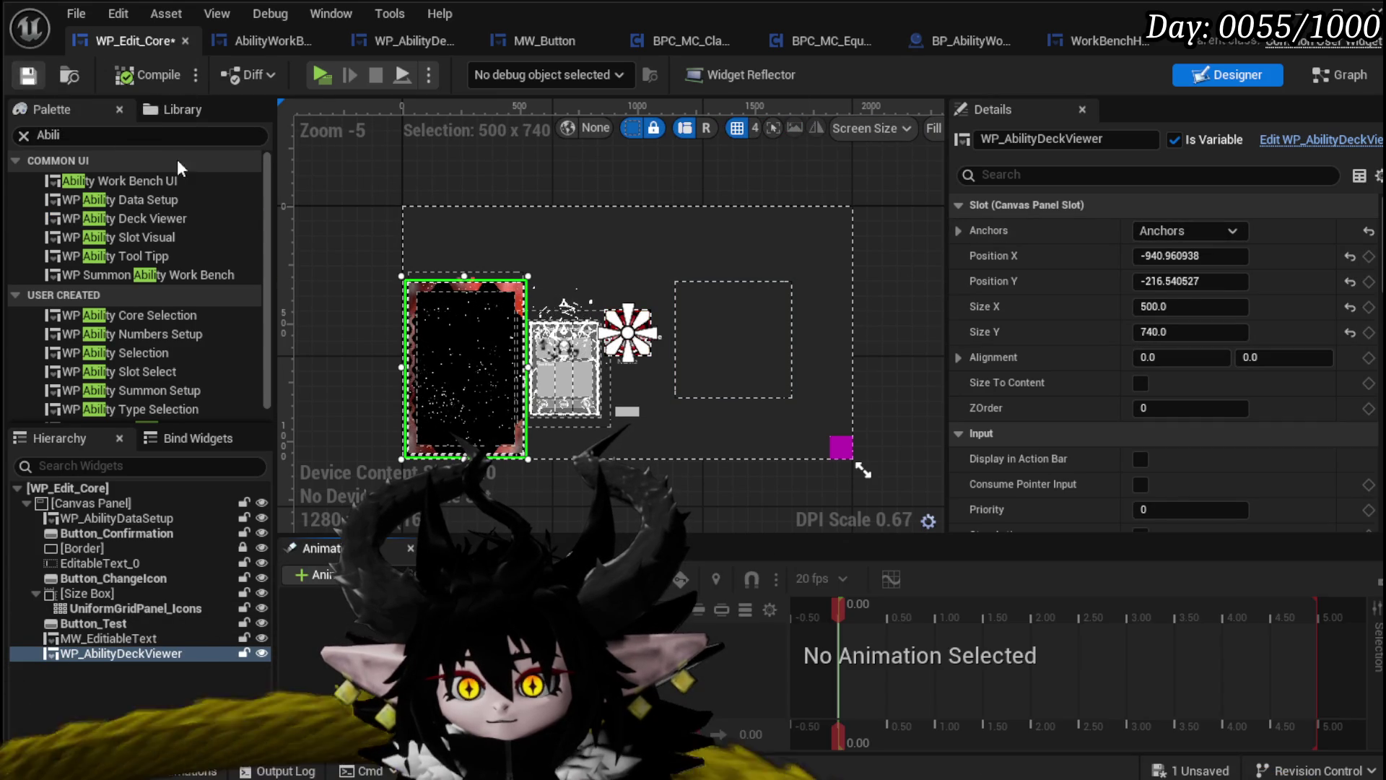
Nudge the deck viewer to X -928.96, Y -224.54, save, and hide it in the designer preview
{"action": "left_click_drag", "start_coordinate": [478, 340], "coordinate": [481, 337]}
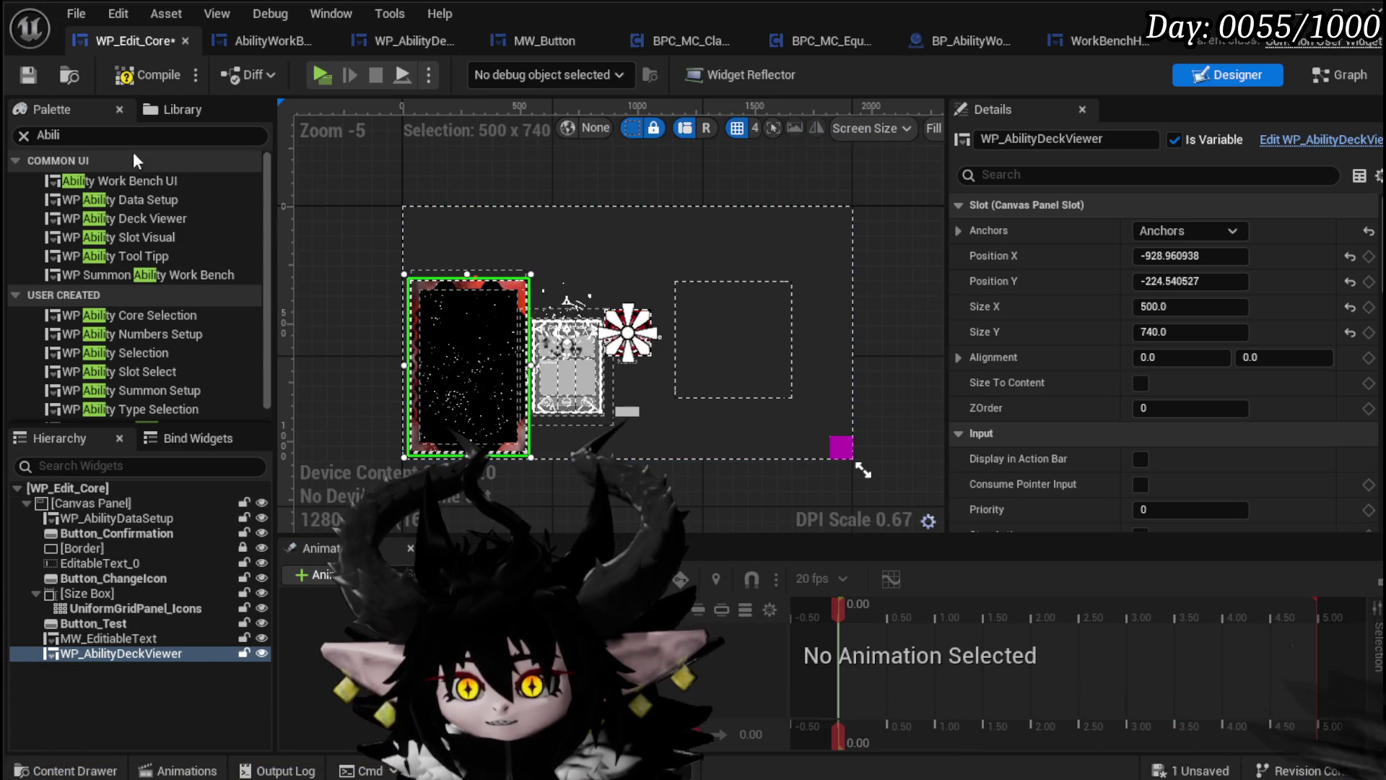
{"action": "left_click", "coordinate": [29, 74]}
{"action": "scroll", "coordinate": [555, 351], "scroll_direction": "up", "scroll_amount": 3}
{"action": "scroll", "coordinate": [555, 351], "scroll_direction": "up", "scroll_amount": 2}
{"action": "left_click", "coordinate": [261, 652]}
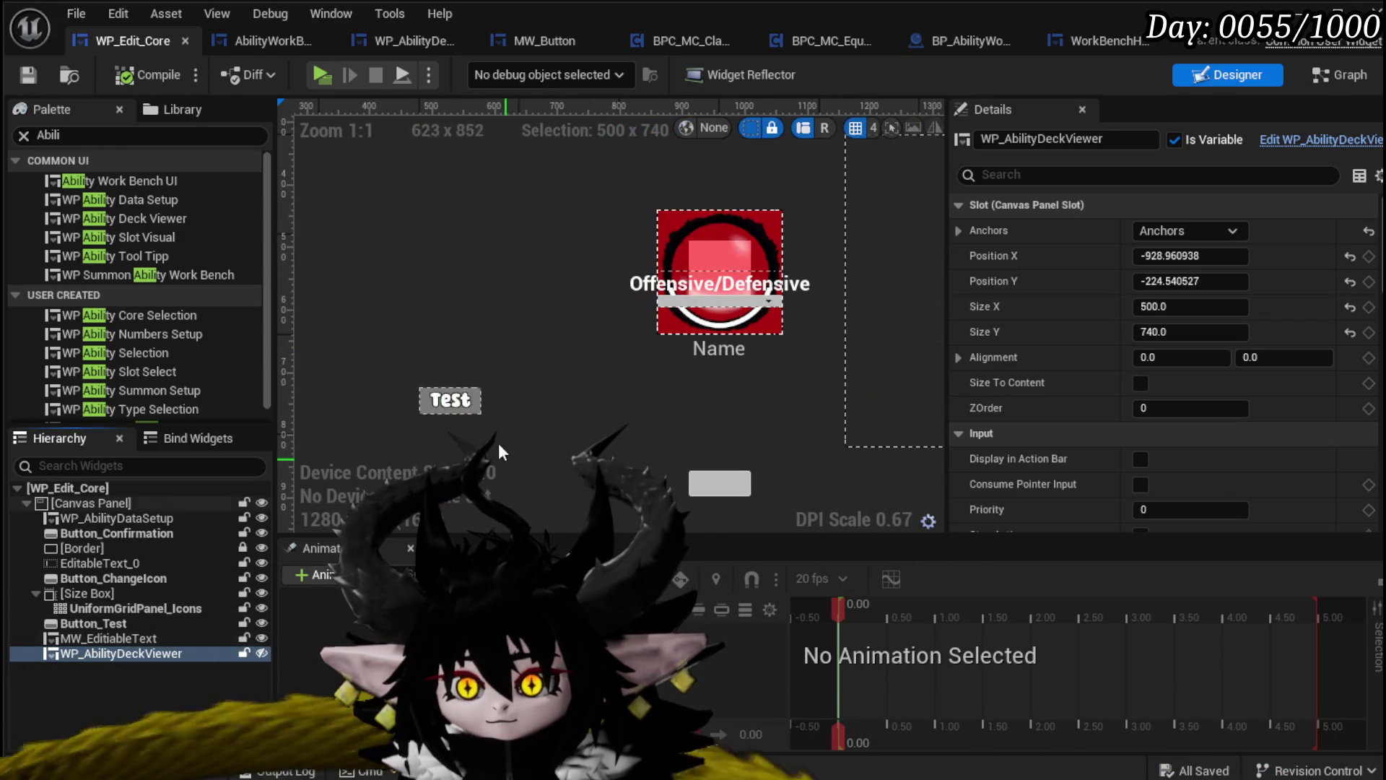
Move the Test editable text up-right, centre-anchor it at X -168.96, Y -332.54, and save
{"action": "left_click", "coordinate": [446, 401]}
{"action": "scroll", "coordinate": [446, 401], "scroll_direction": "down", "scroll_amount": 2}
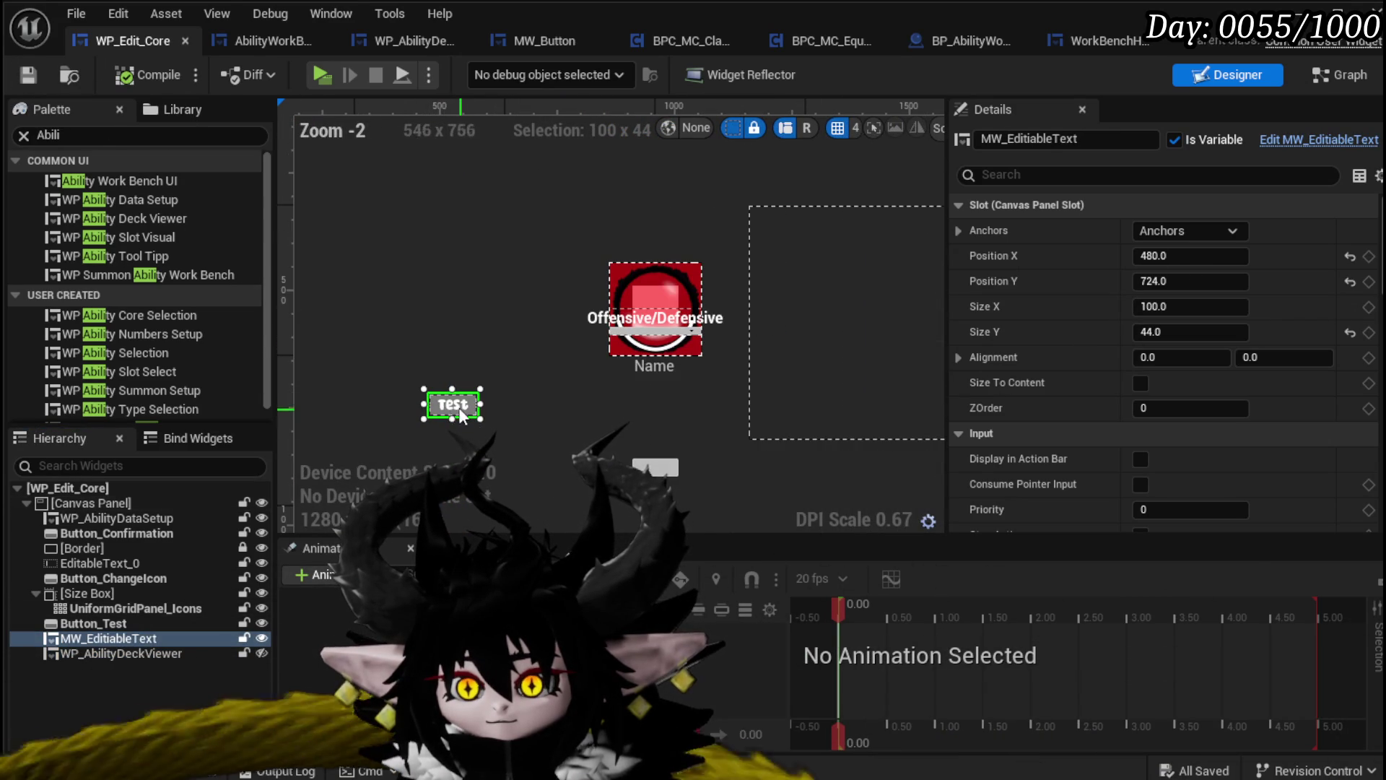
{"action": "mouse_move", "coordinate": [465, 418]}
{"action": "left_mouse_down"}
{"action": "mouse_move", "coordinate": [614, 268]}
{"action": "mouse_move", "coordinate": [612, 176]}
{"action": "left_mouse_up"}
{"action": "scroll", "coordinate": [479, 265], "scroll_direction": "down", "scroll_amount": 2}
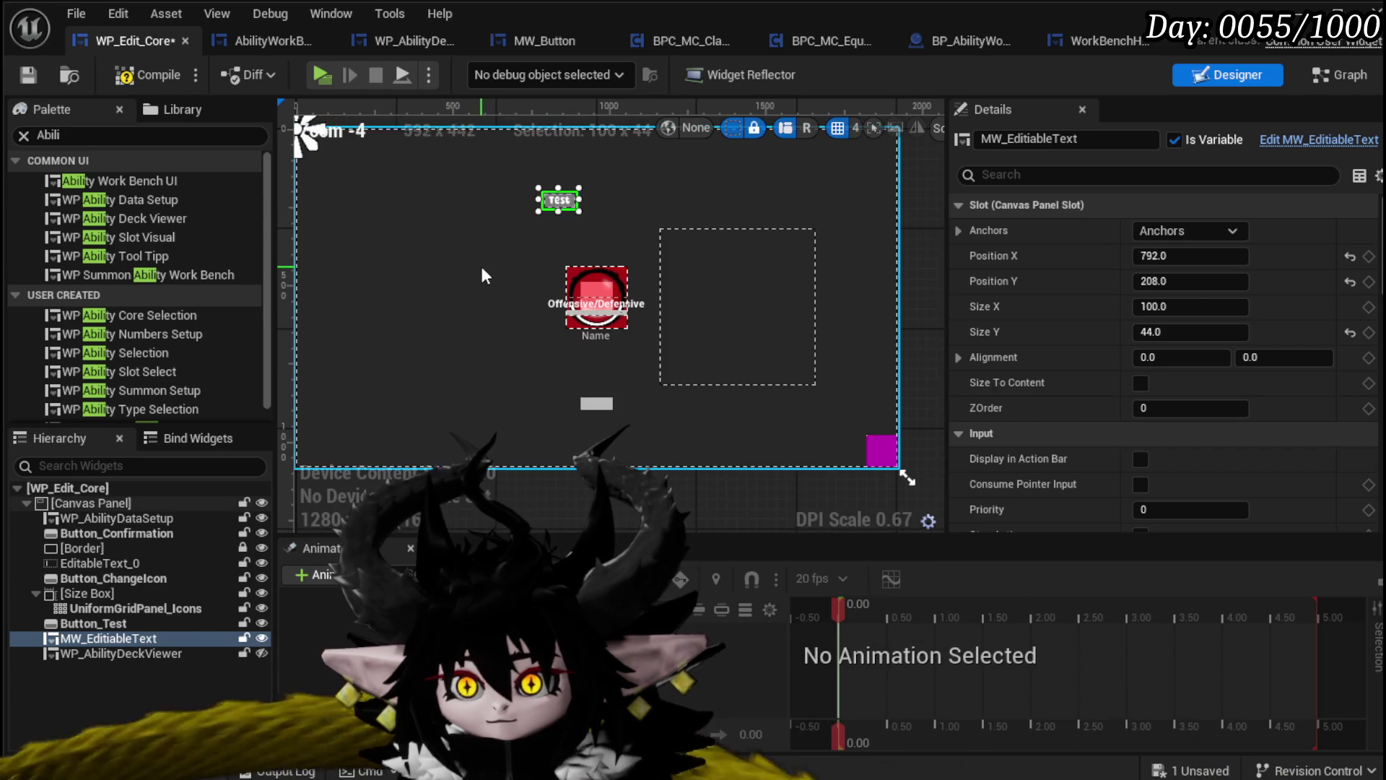
{"action": "left_click", "coordinate": [1188, 230]}
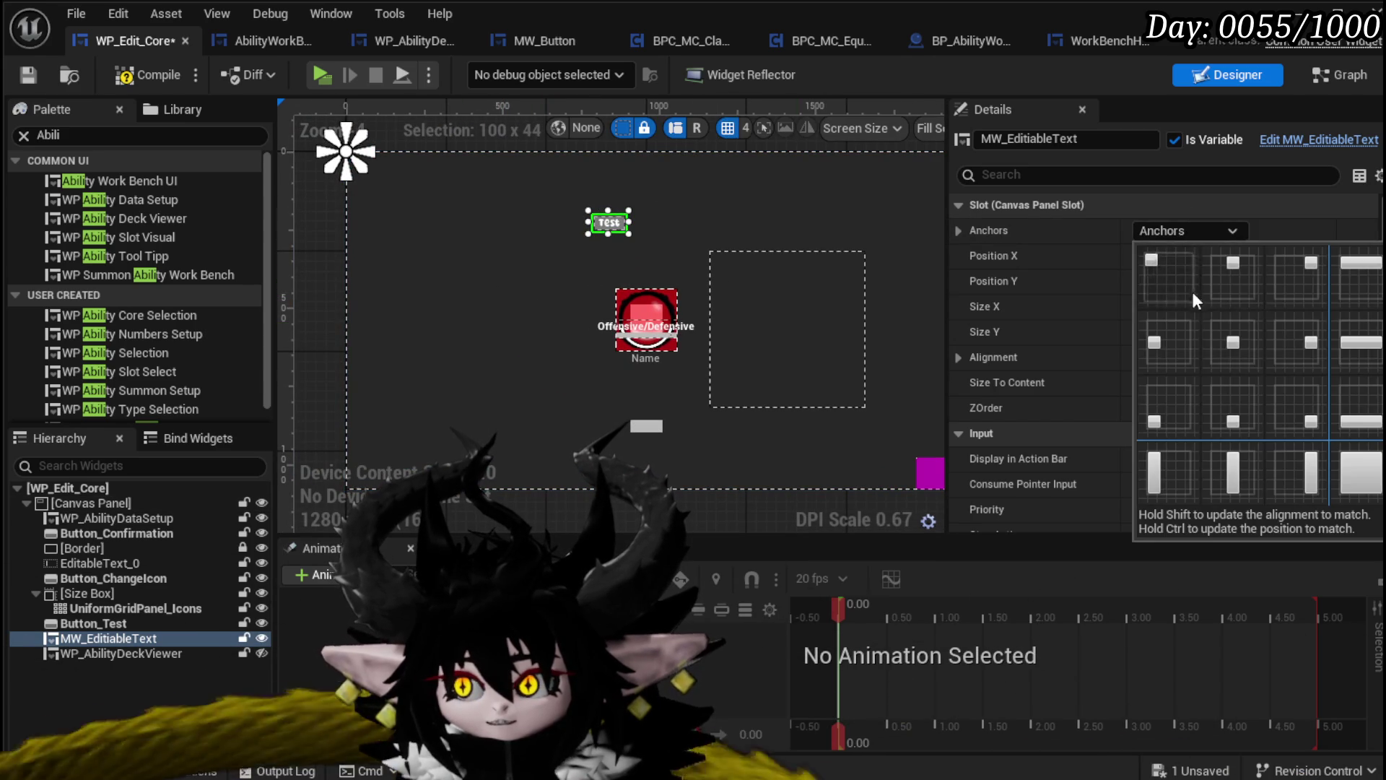
{"action": "left_click", "coordinate": [1233, 342]}
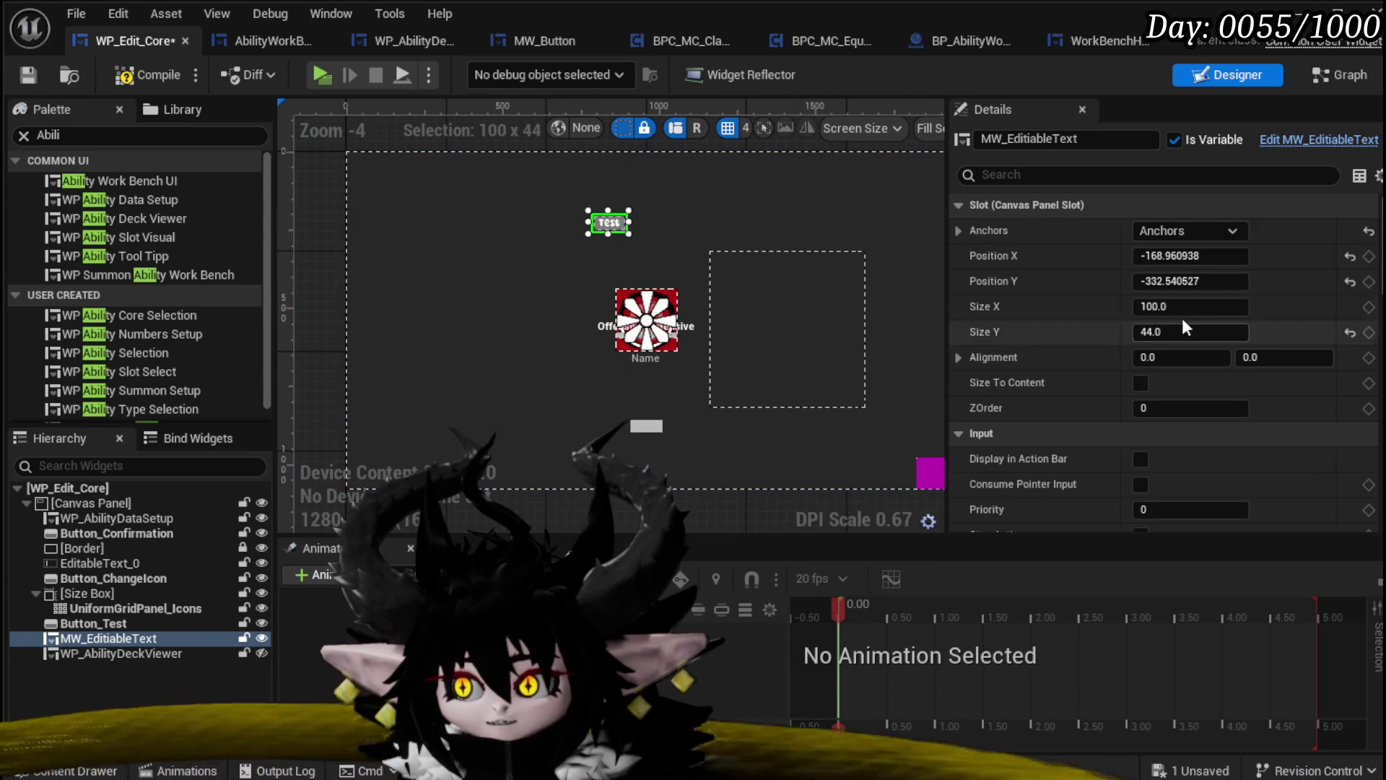
{"action": "left_click", "coordinate": [28, 76]}
{"action": "left_click", "coordinate": [78, 139]}
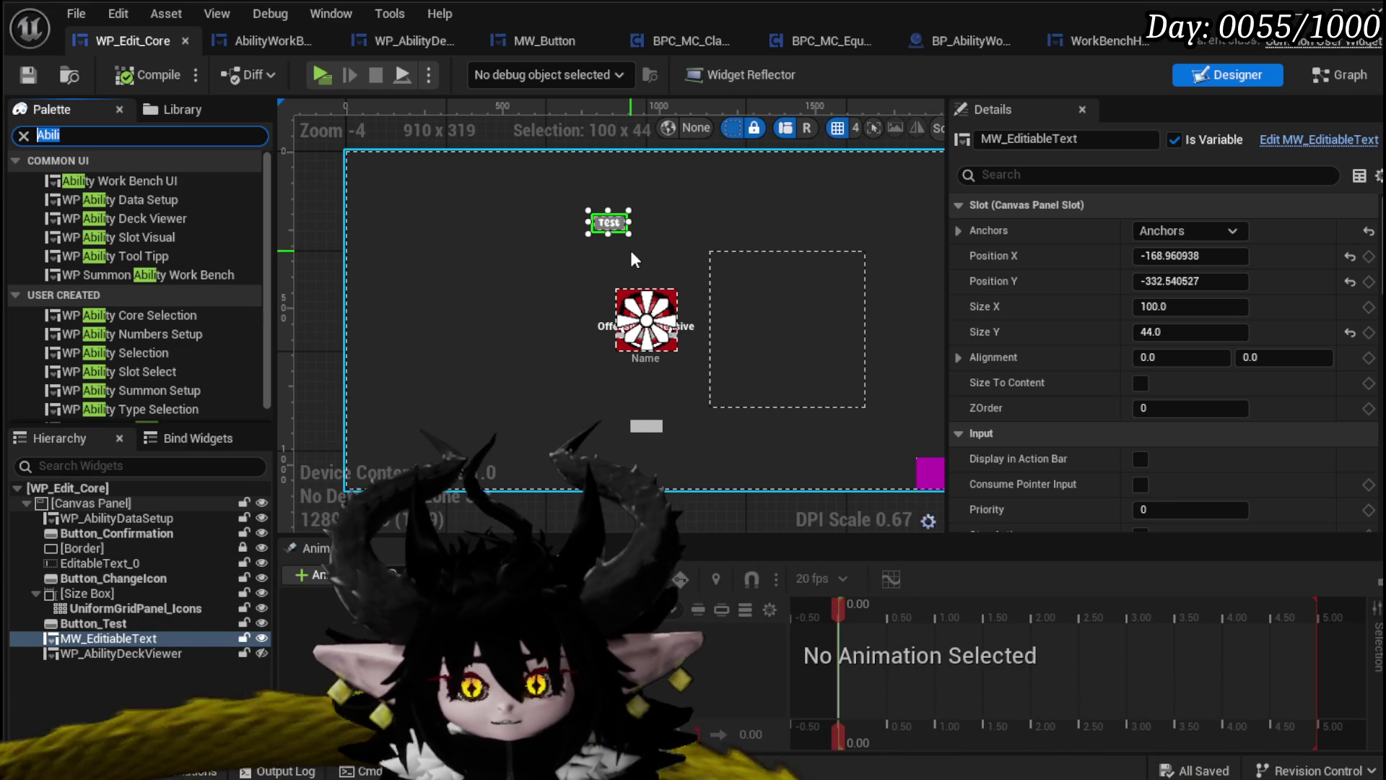
{"action": "type", "text": "Button"}
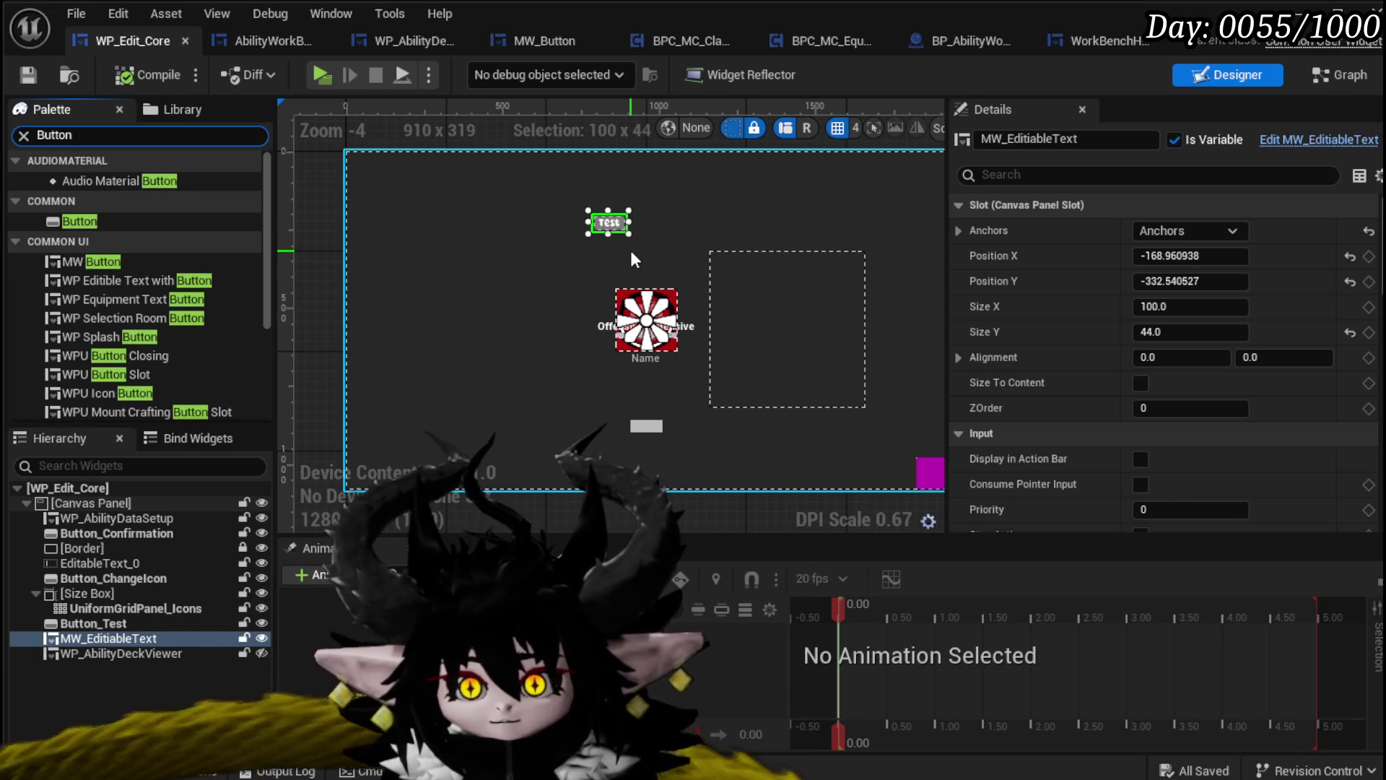
Place two MW Button widgets side by side on the WP_Edit_Core canvas
{"action": "mouse_move", "coordinate": [85, 261]}
{"action": "left_mouse_down"}
{"action": "mouse_move", "coordinate": [368, 218]}
{"action": "mouse_move", "coordinate": [387, 184]}
{"action": "left_mouse_up"}
{"action": "left_click_drag", "start_coordinate": [154, 262], "coordinate": [468, 183]}
{"action": "scroll", "coordinate": [404, 198], "scroll_direction": "up", "scroll_amount": 3}
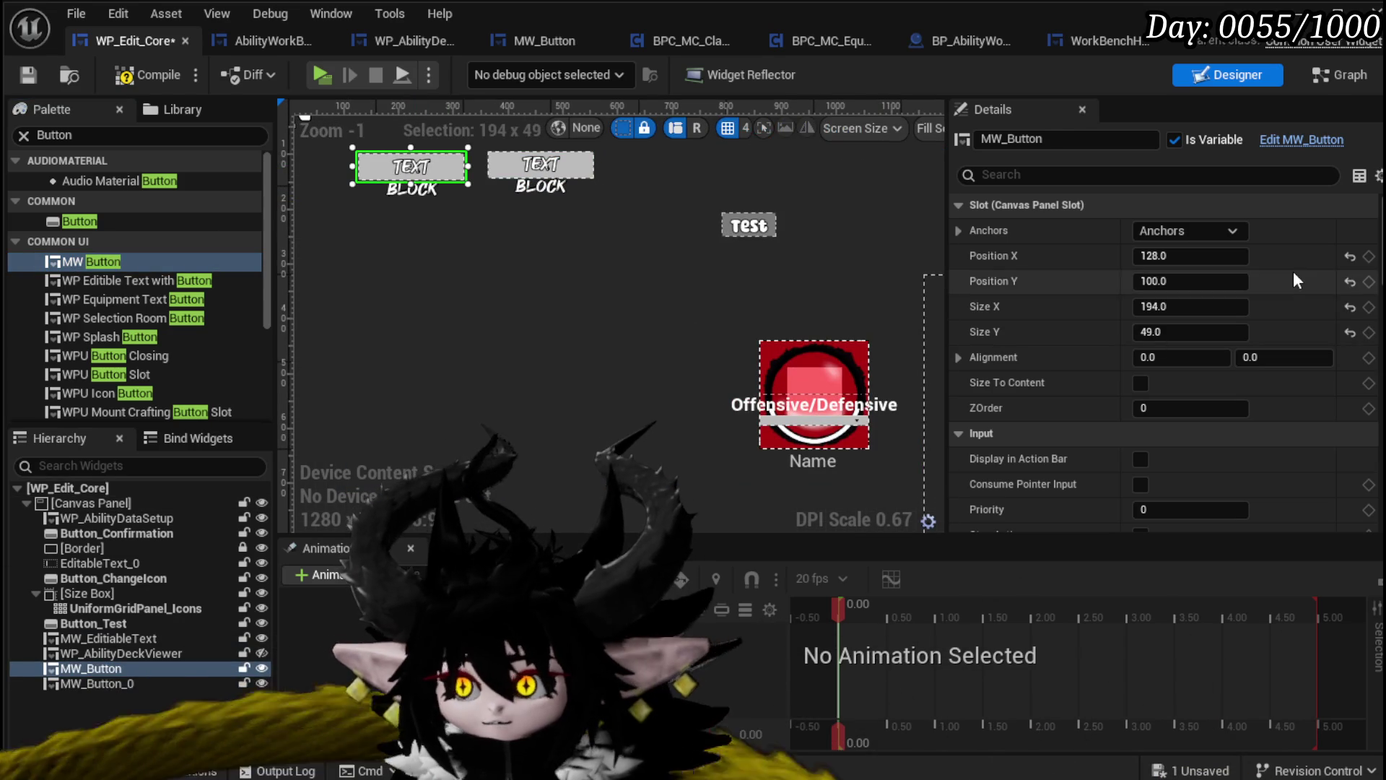
{"action": "scroll", "coordinate": [1285, 284], "scroll_direction": "down", "scroll_amount": 10}
{"action": "scroll", "coordinate": [1283, 300], "scroll_direction": "down", "scroll_amount": 10}
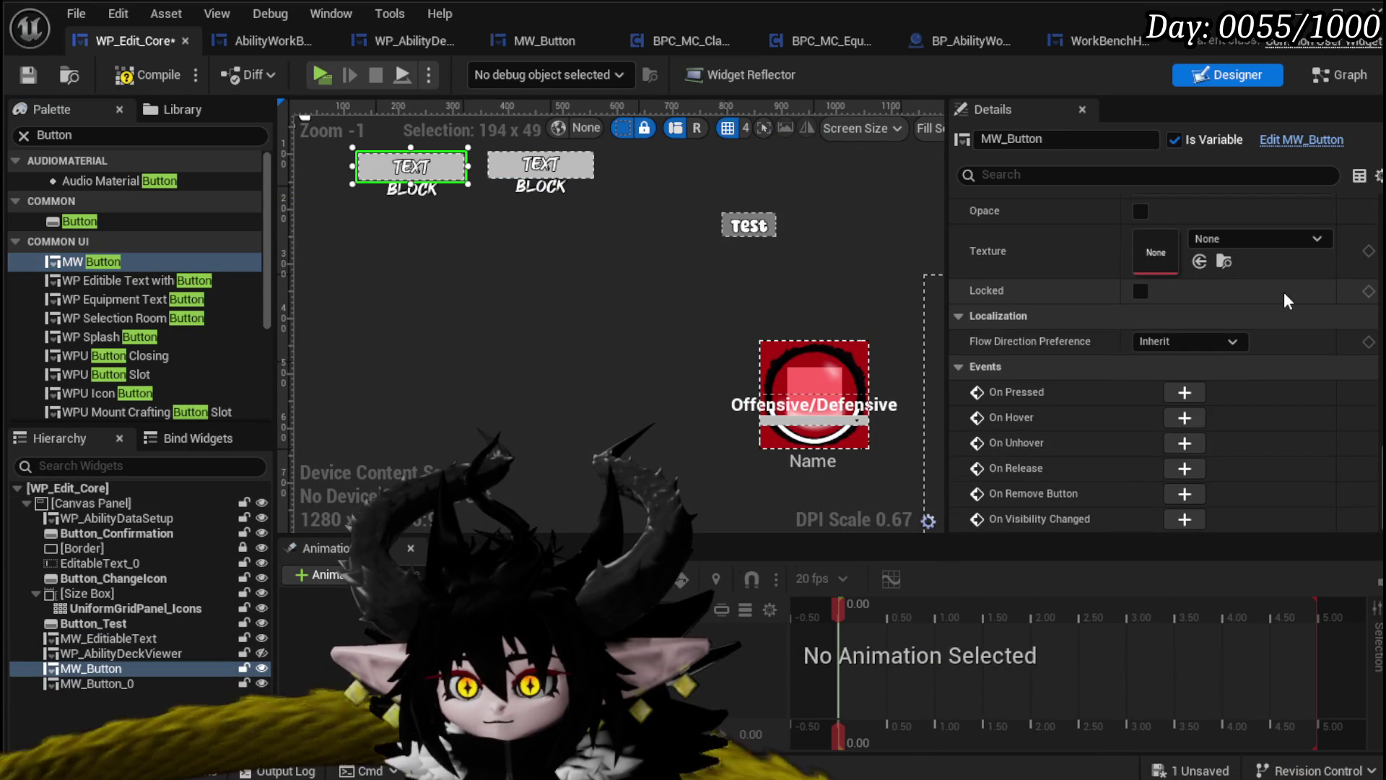
{"action": "scroll", "coordinate": [1283, 291], "scroll_direction": "up", "scroll_amount": 10}
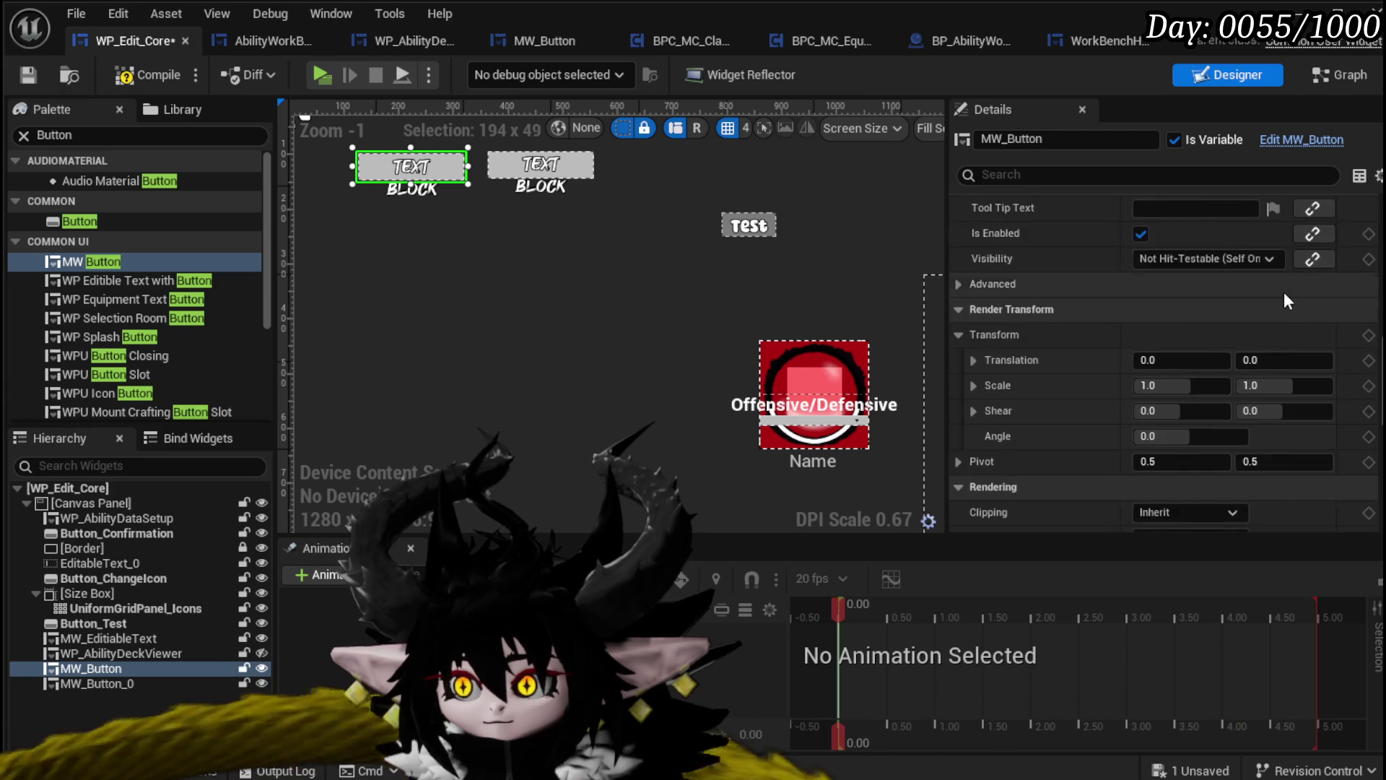
{"action": "scroll", "coordinate": [1284, 291], "scroll_direction": "down", "scroll_amount": 8}
Set the two buttons' Name values to New and Edit
{"action": "left_click", "coordinate": [1196, 276]}
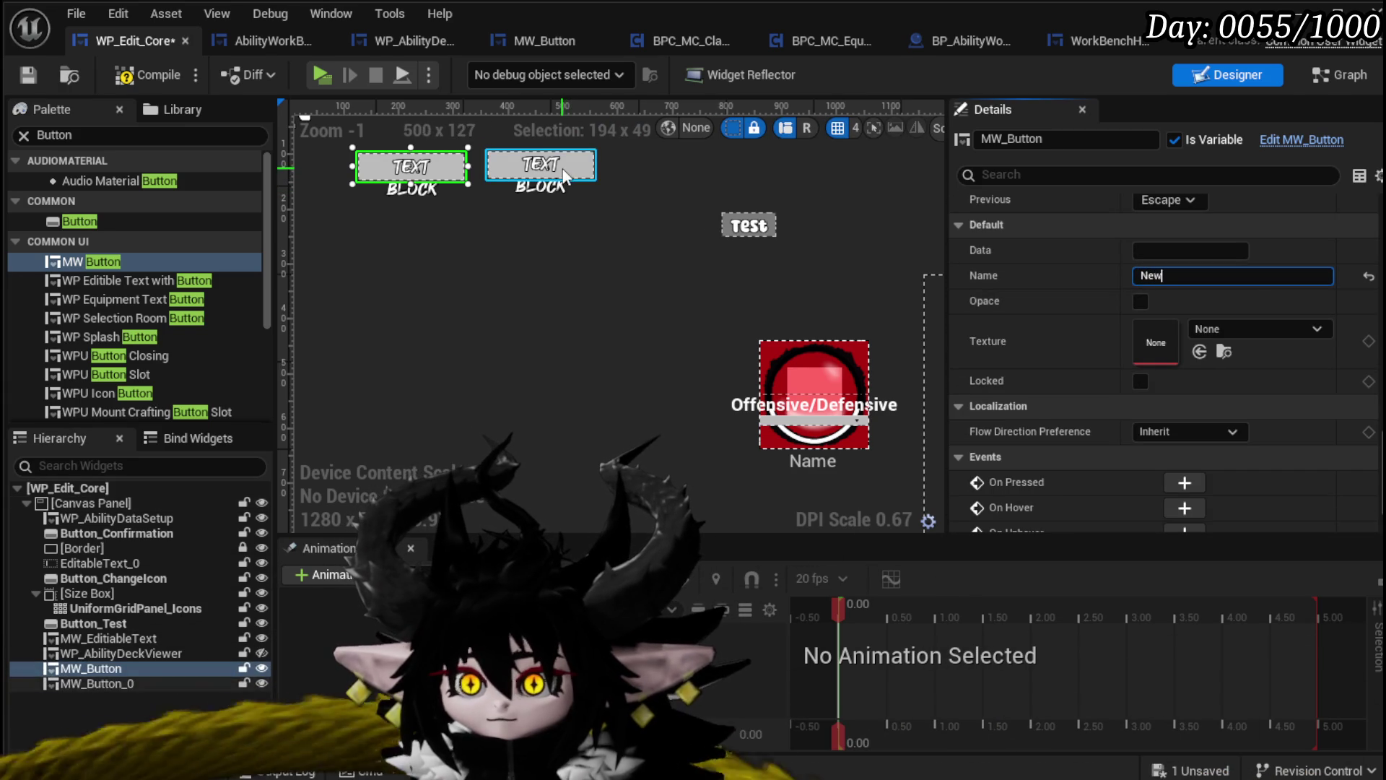
{"action": "left_click", "coordinate": [565, 175]}
{"action": "left_click", "coordinate": [1203, 274]}
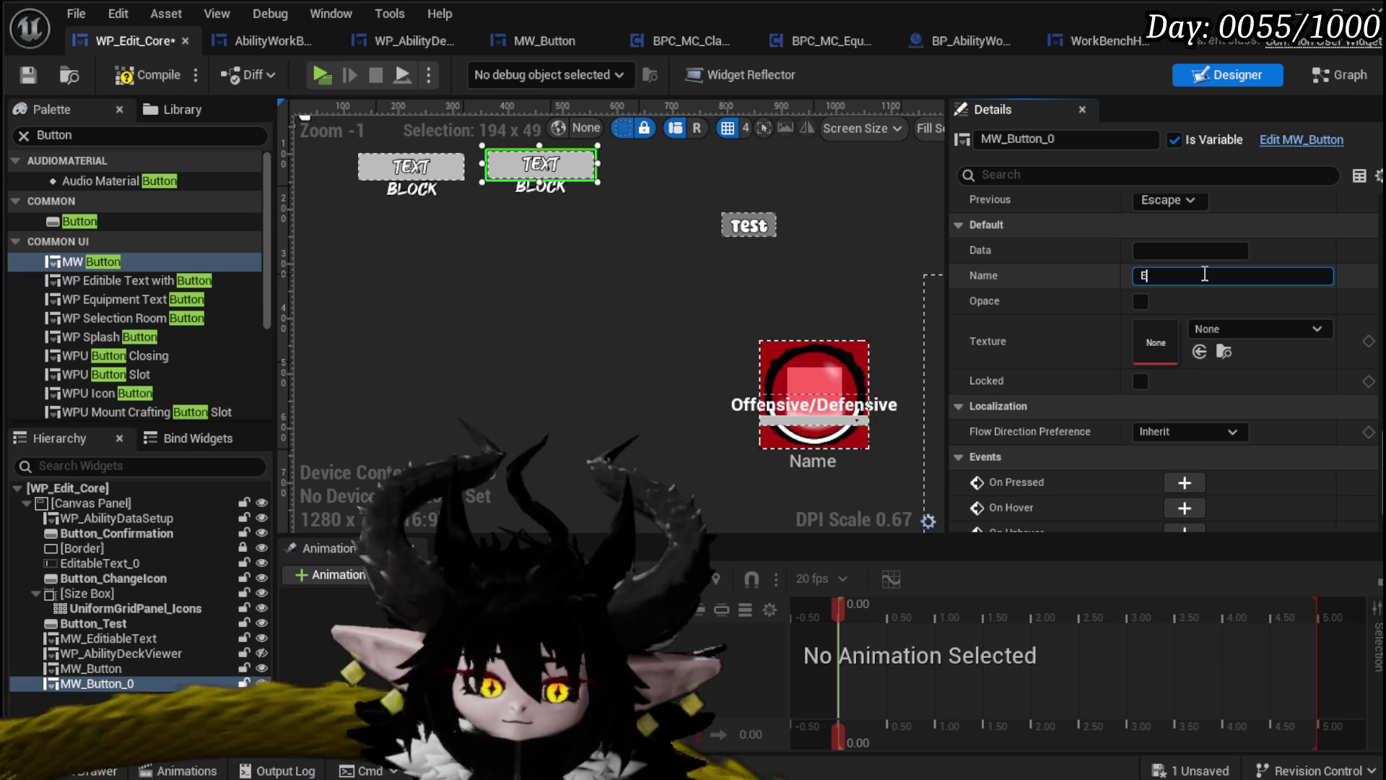
{"action": "type", "text": "dit"}
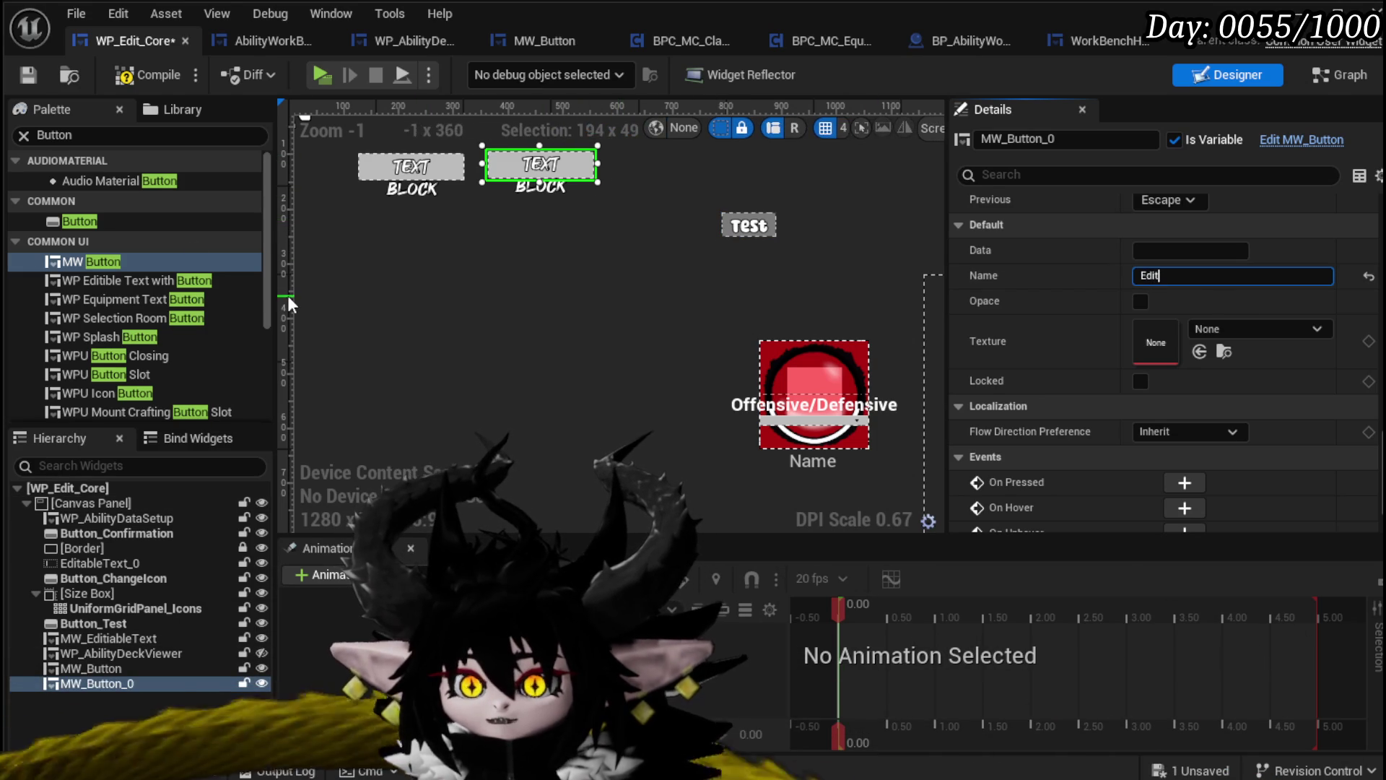
{"action": "key", "text": "ctrl+f"}
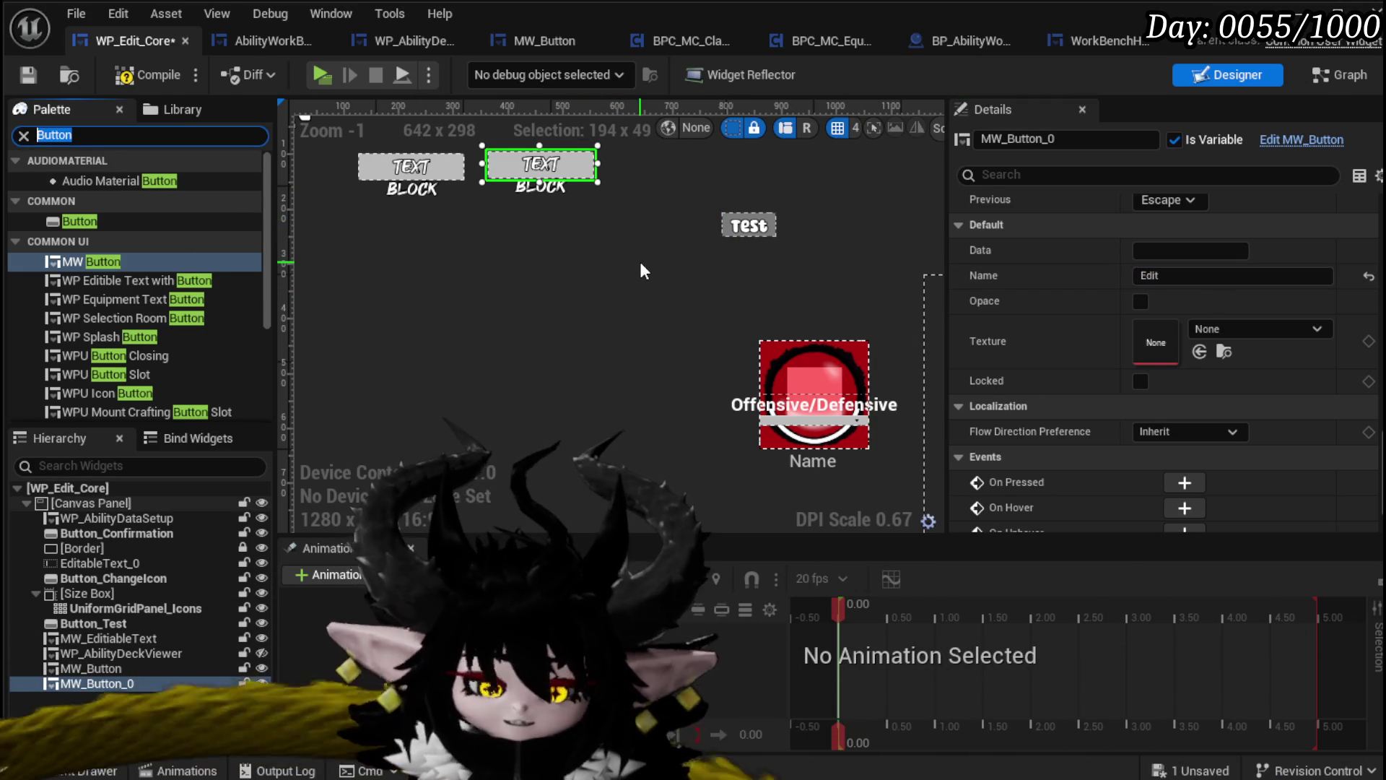
{"action": "type", "text": "Combo"}
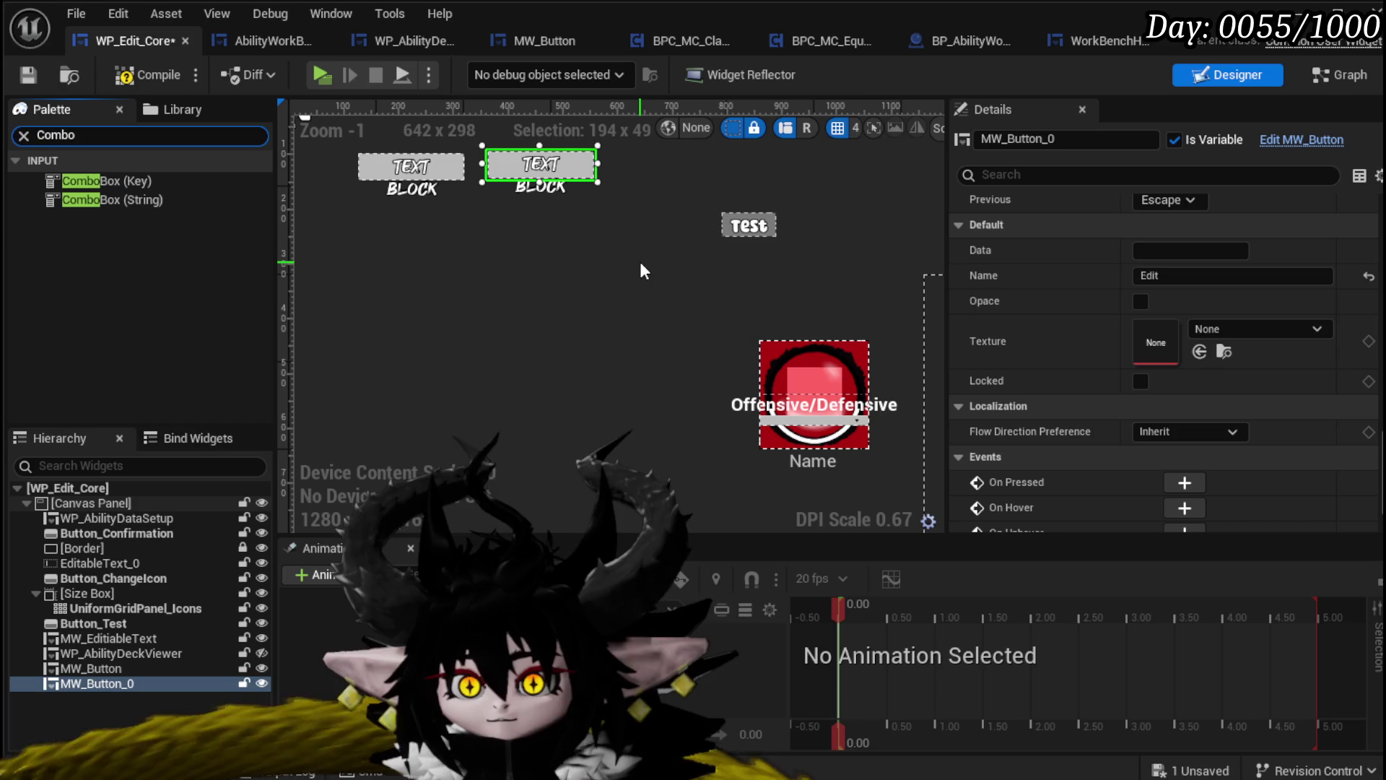
Add a ComboBox (String) right of the buttons and wrap MW_Button_0 in a Horizontal Box
{"action": "mouse_move", "coordinate": [108, 199]}
{"action": "left_mouse_down"}
{"action": "mouse_move", "coordinate": [662, 159]}
{"action": "mouse_move", "coordinate": [629, 154]}
{"action": "left_mouse_up"}
{"action": "left_click", "coordinate": [552, 163]}
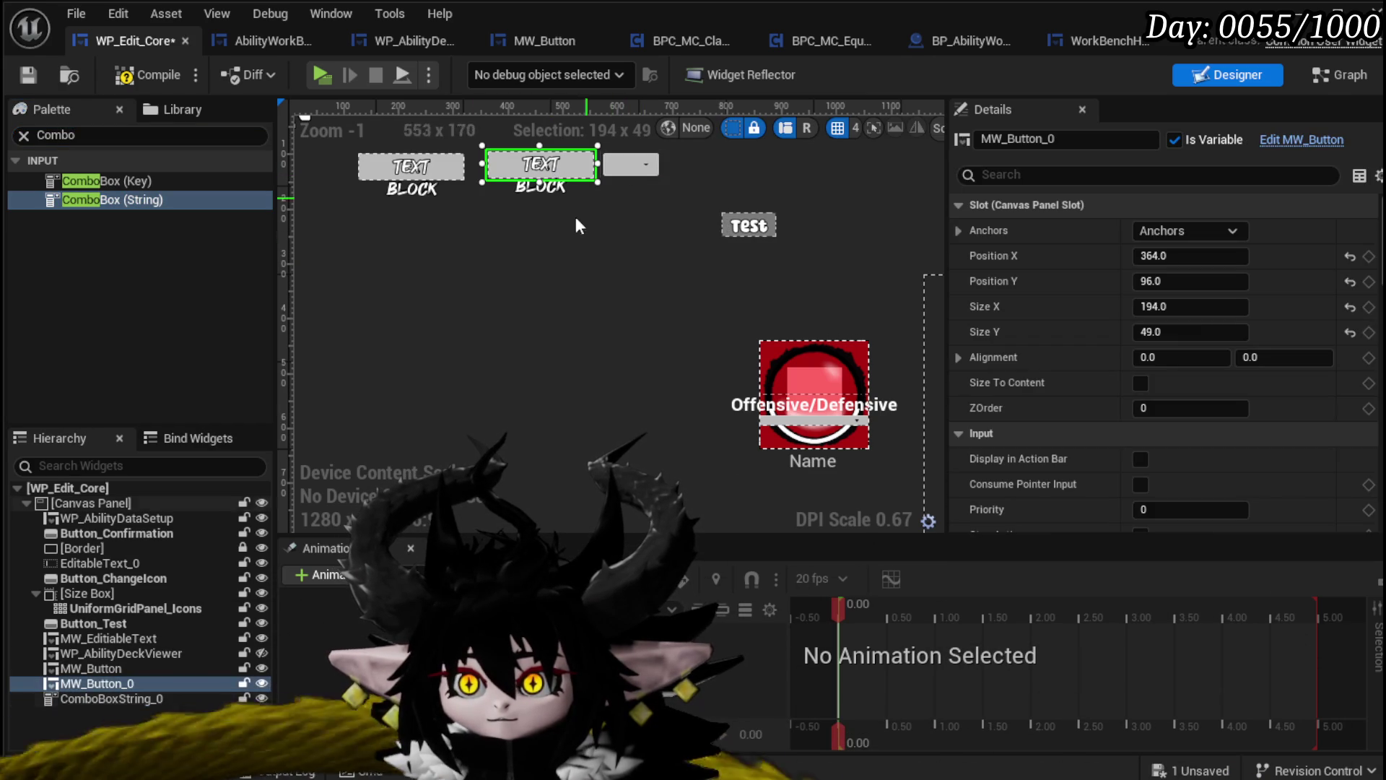
{"action": "right_click", "coordinate": [85, 685]}
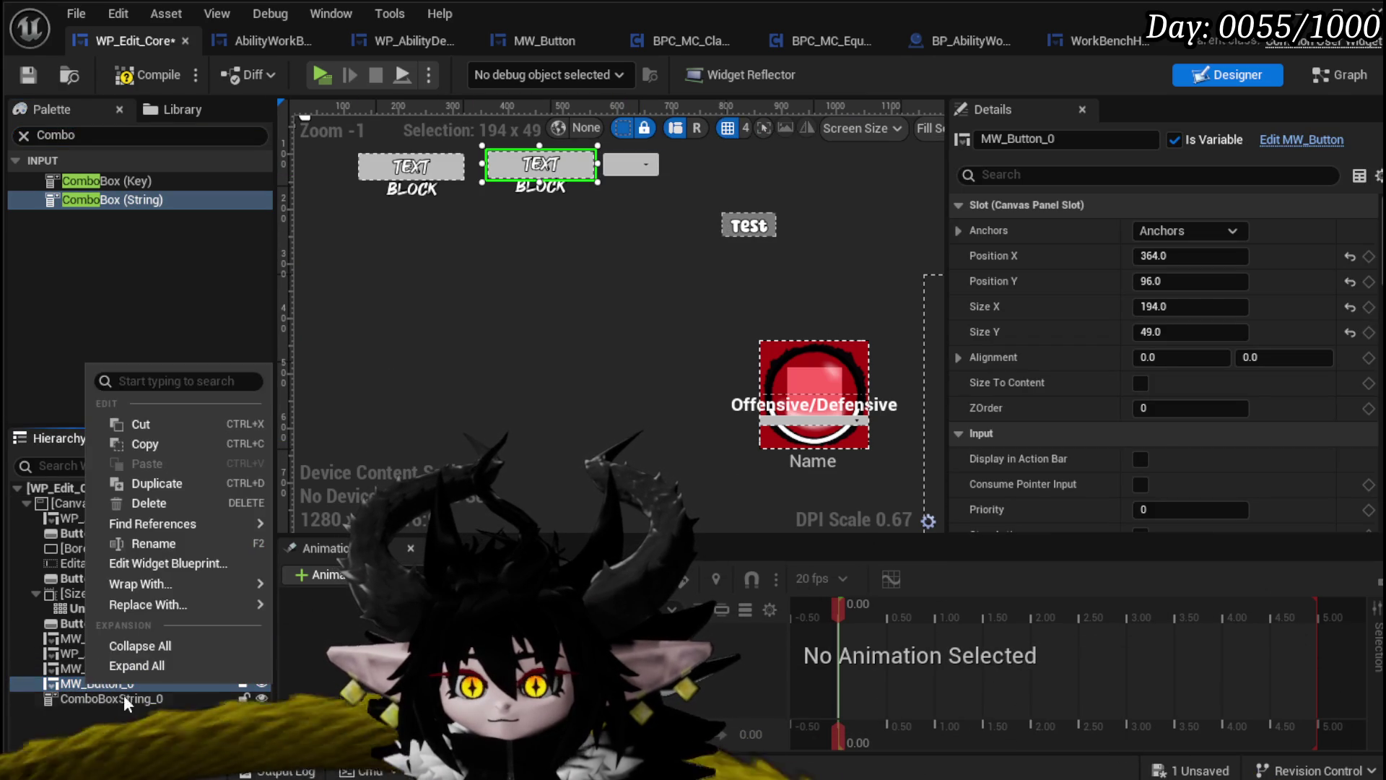
{"action": "mouse_move", "coordinate": [260, 583]}
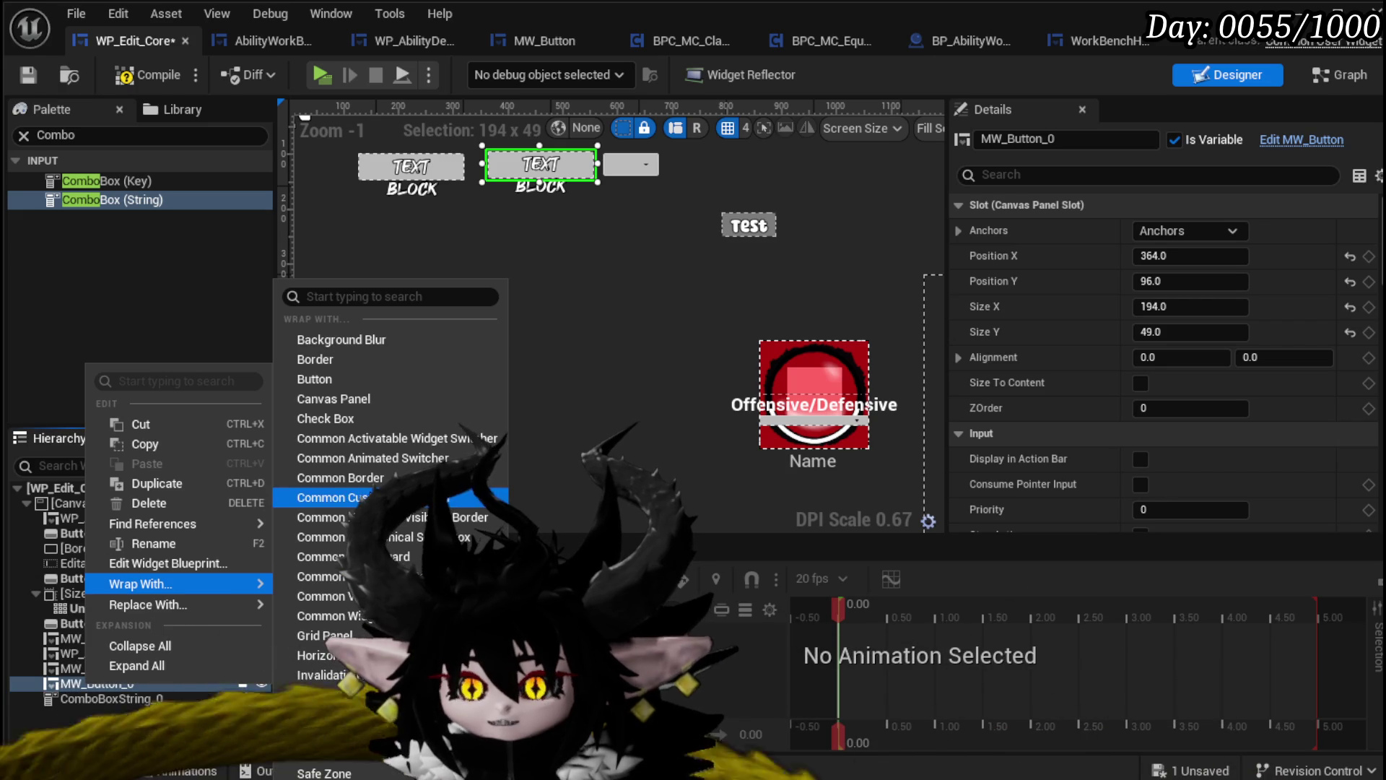
{"action": "left_click", "coordinate": [315, 654]}
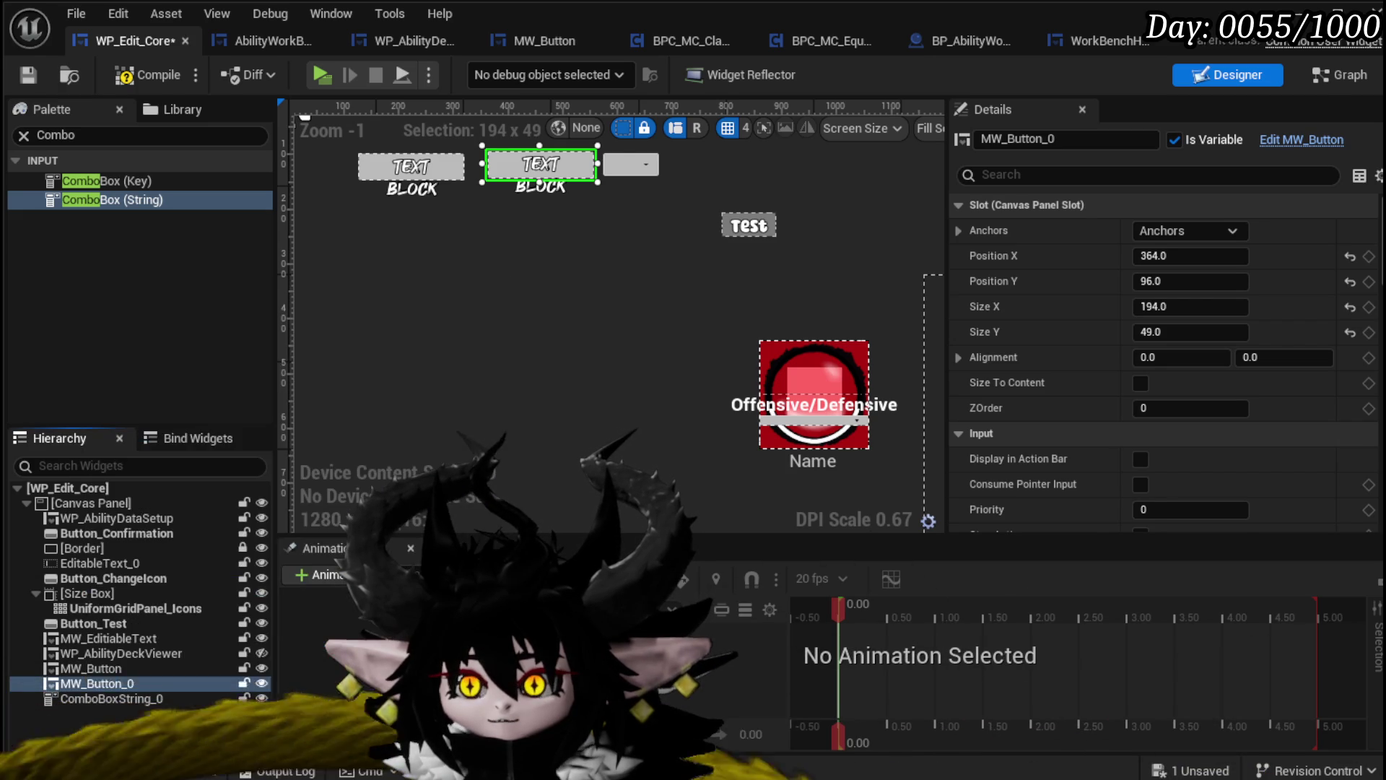
Move MW_Button and the combo box into the Horizontal Box, with MW_Button ahead of MW_Button_0
{"action": "mouse_move", "coordinate": [84, 665]}
{"action": "left_mouse_down"}
{"action": "mouse_move", "coordinate": [94, 683]}
{"action": "mouse_move", "coordinate": [102, 670]}
{"action": "mouse_move", "coordinate": [102, 697]}
{"action": "left_mouse_up"}
{"action": "left_click", "coordinate": [103, 710]}
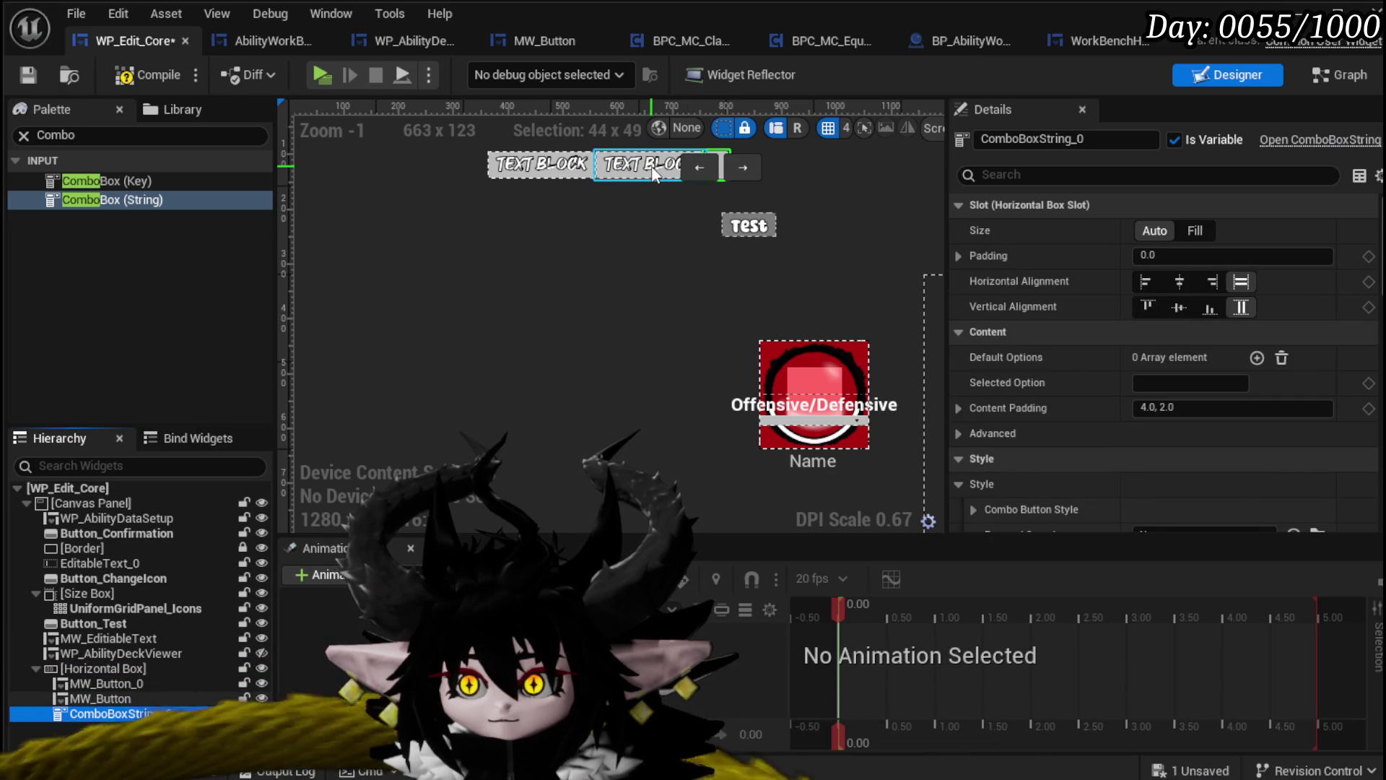
{"action": "left_click", "coordinate": [635, 164]}
{"action": "left_click", "coordinate": [591, 172]}
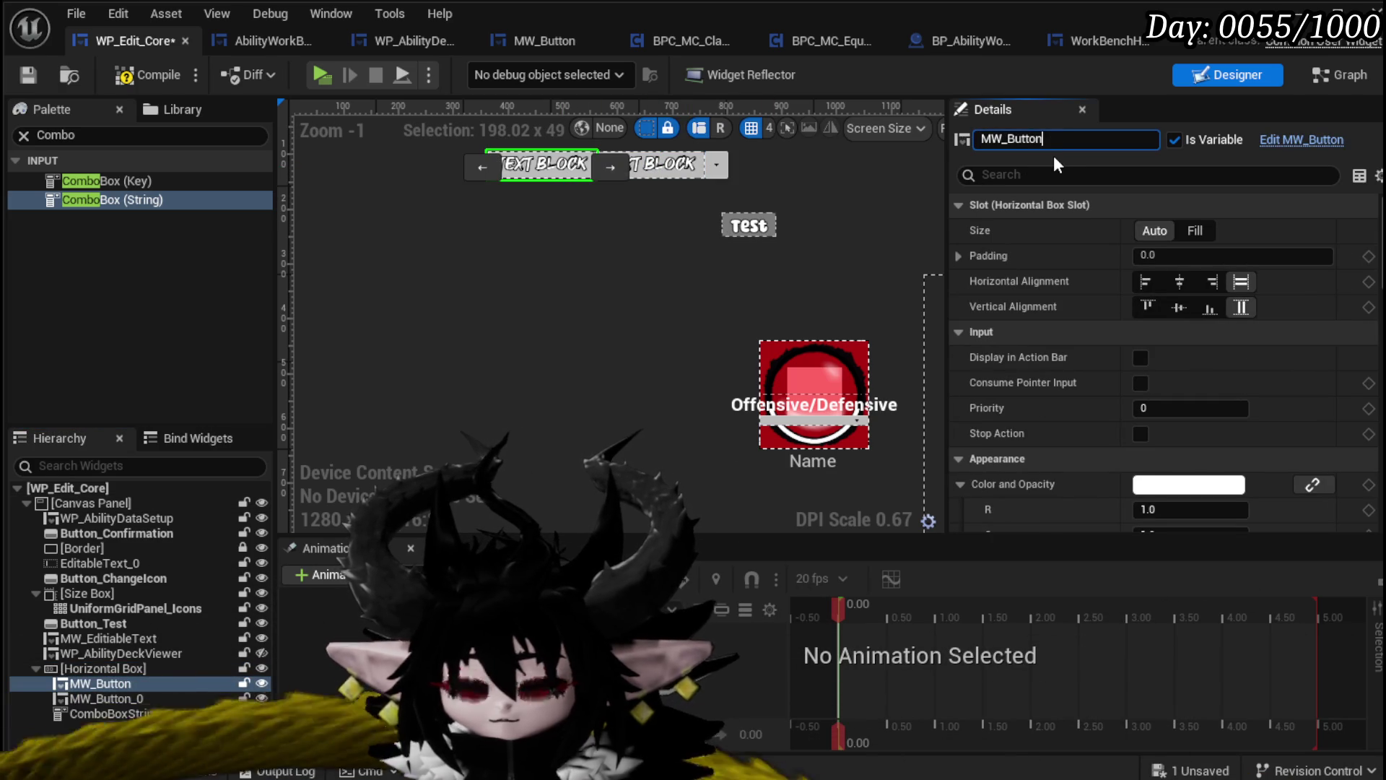
Rename the first button MW_Button_NewCore
{"action": "type", "text": "_New"}
{"action": "key", "text": "Return"}
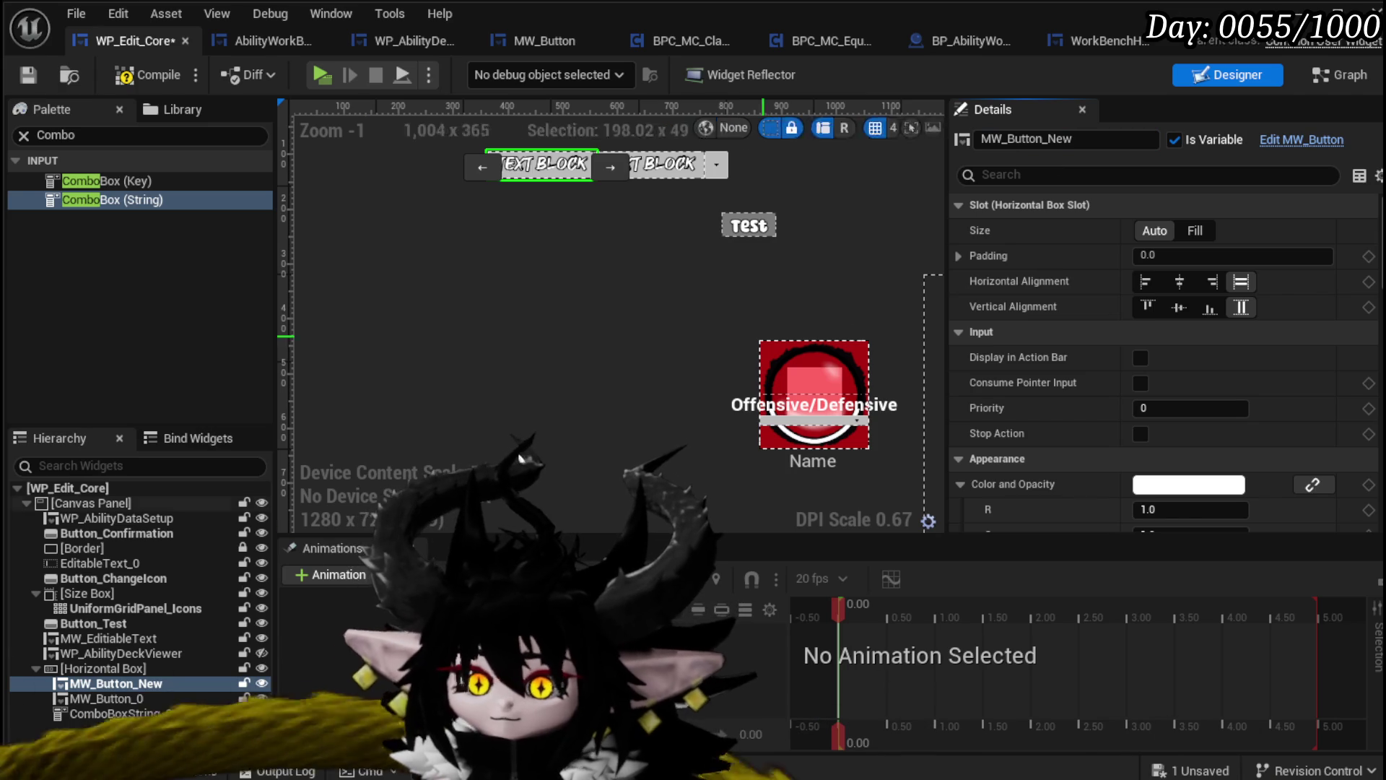
{"action": "left_click", "coordinate": [1093, 139]}
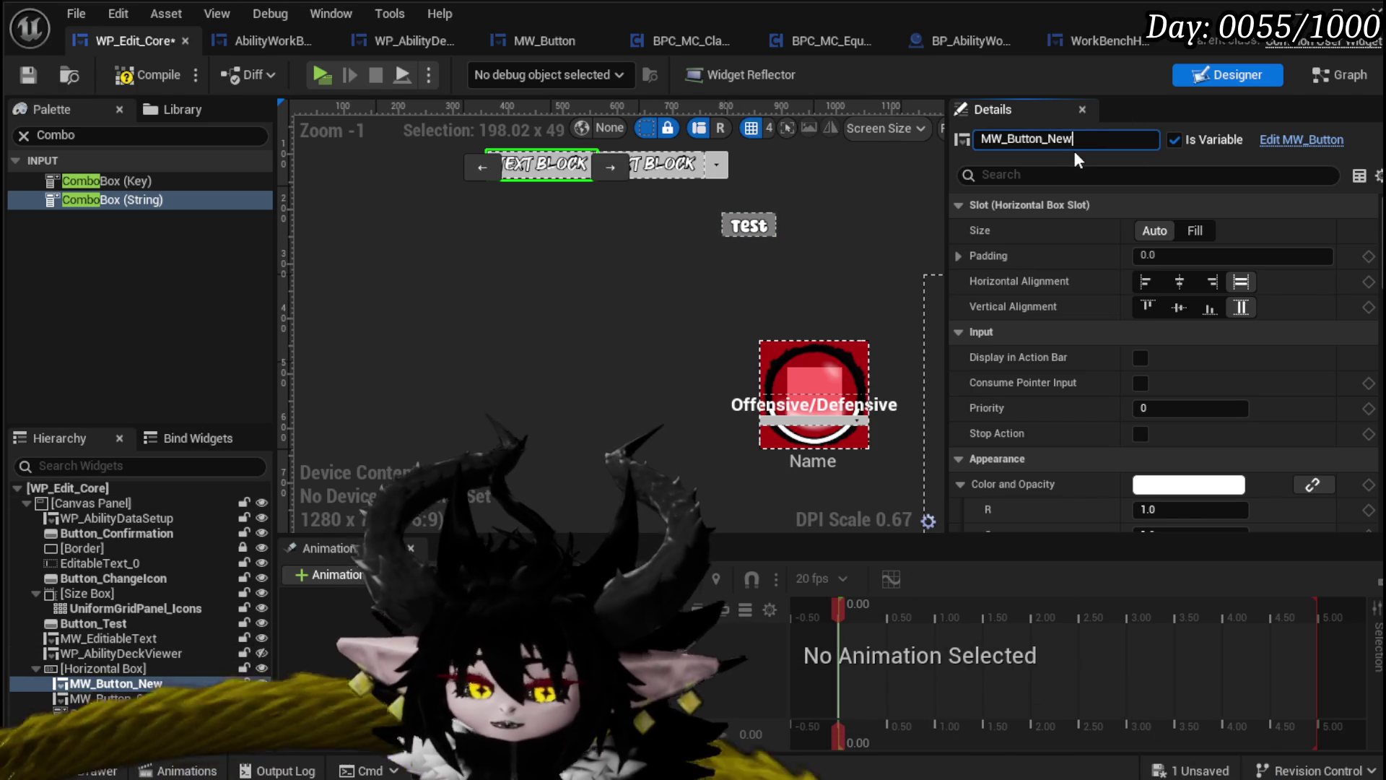
{"action": "type", "text": "Core"}
{"action": "key", "text": "Return"}
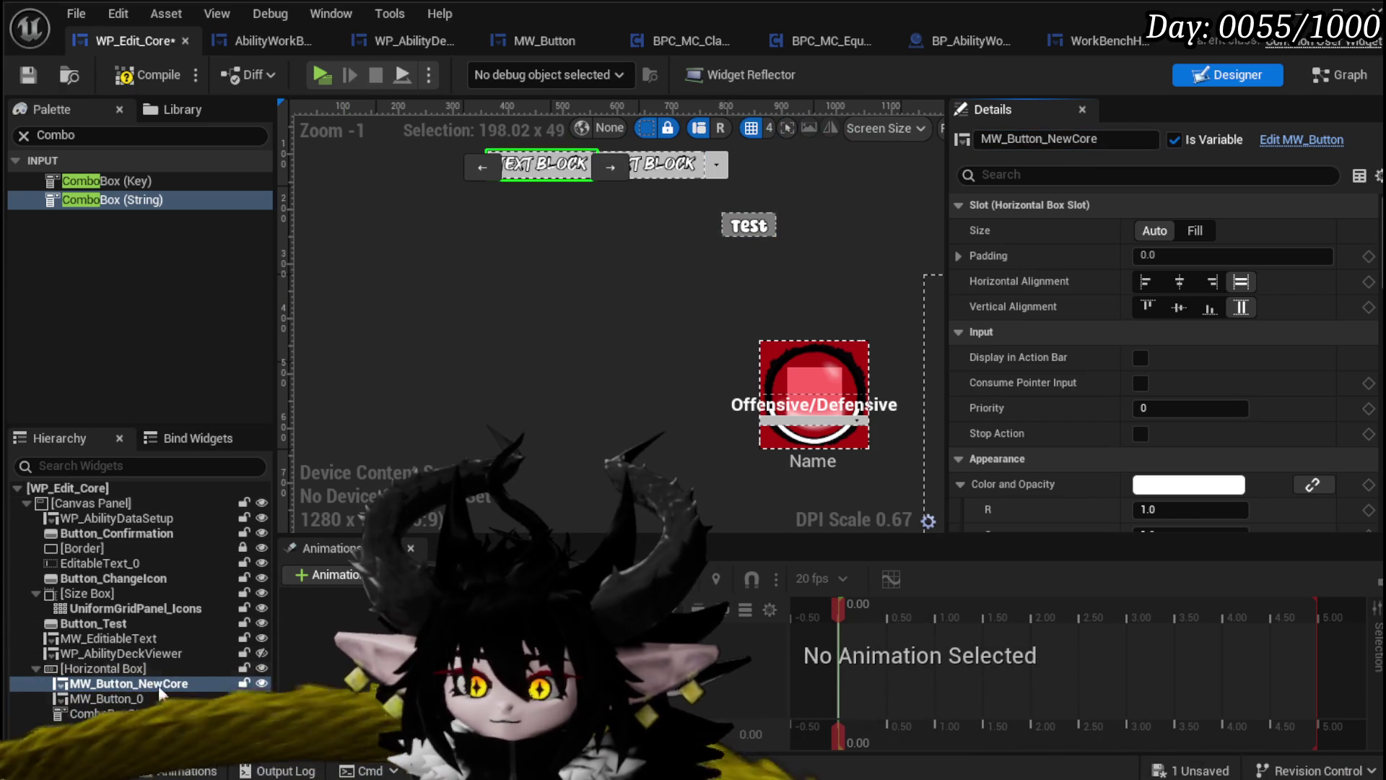
Rename the second button MW_Button_EditCore and the combo box ComboBoxString_SelectEditCore, then save
{"action": "left_click", "coordinate": [653, 164]}
{"action": "type", "text": "E"}
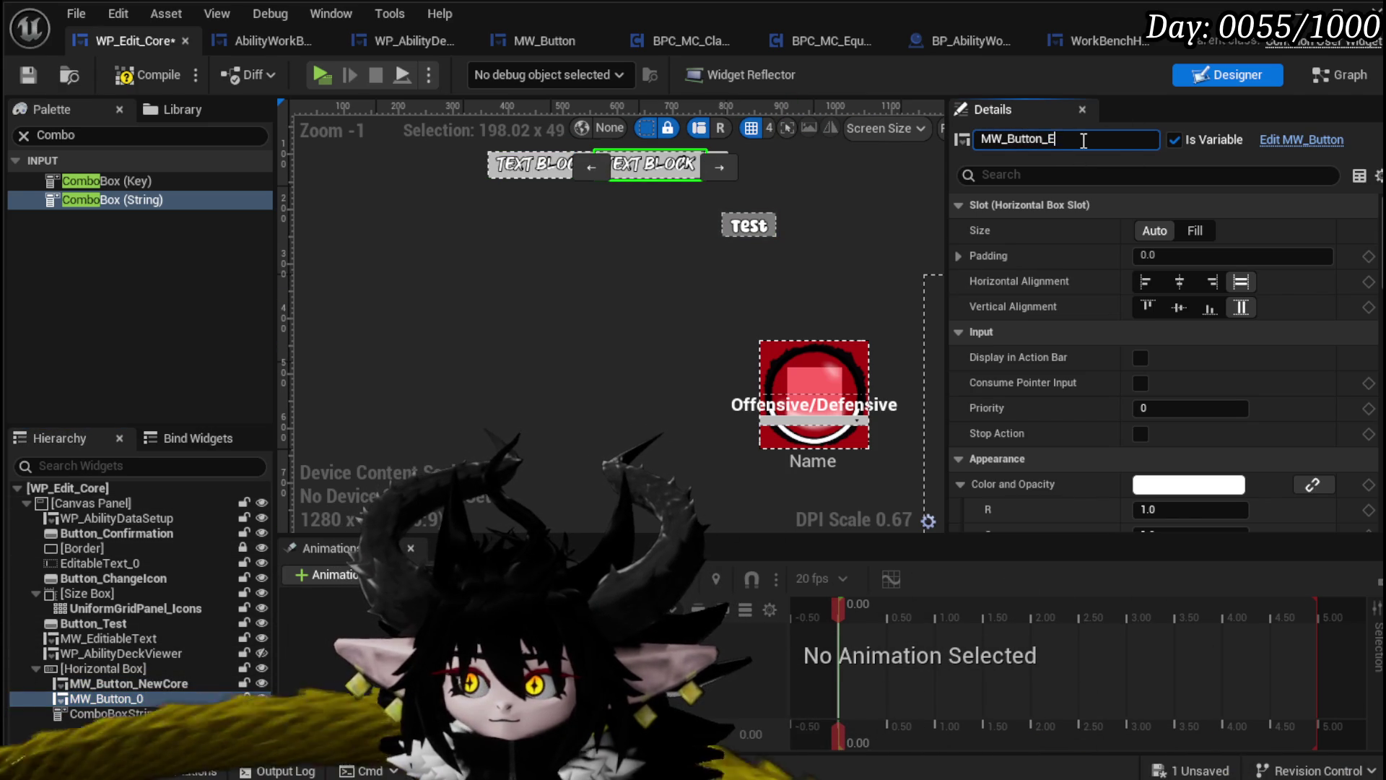
{"action": "type", "text": "ditCore"}
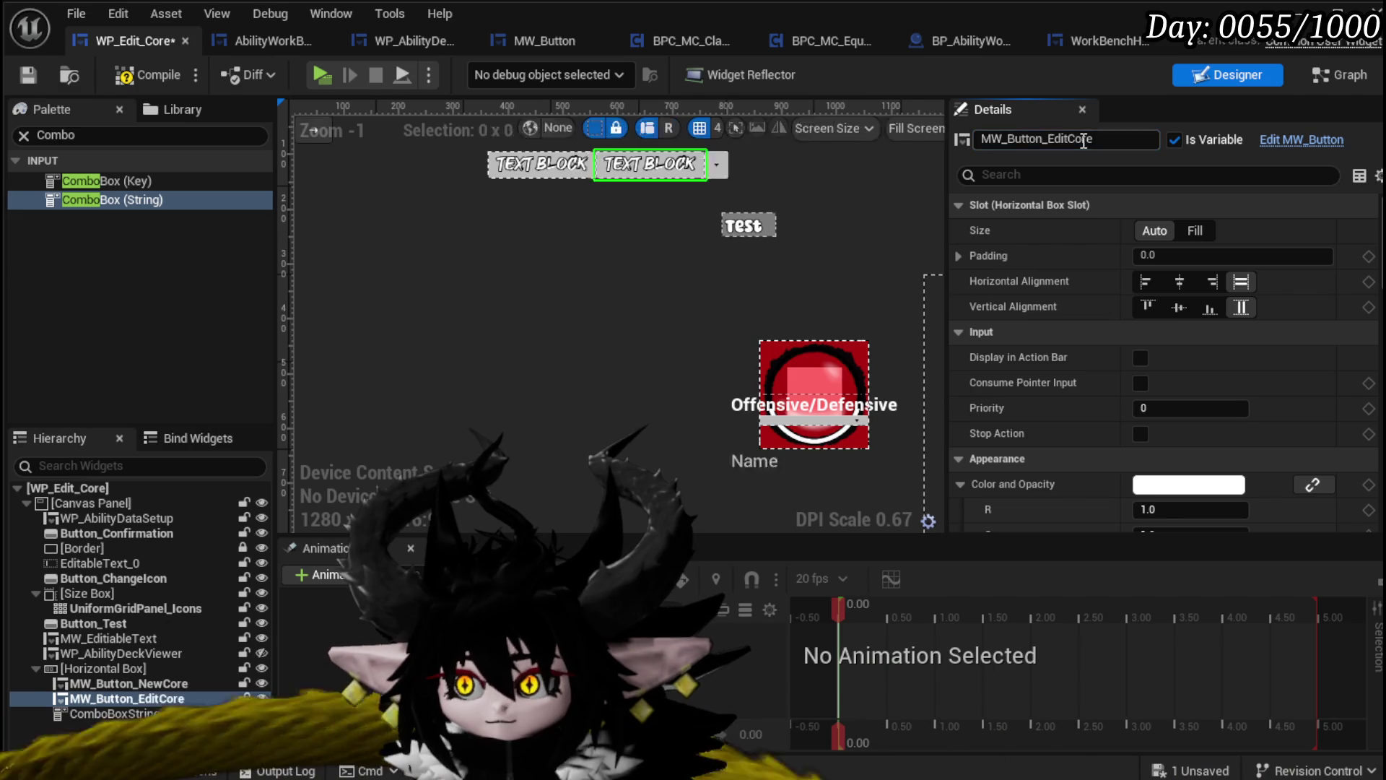
{"action": "key", "text": "Return"}
{"action": "left_click", "coordinate": [157, 714]}
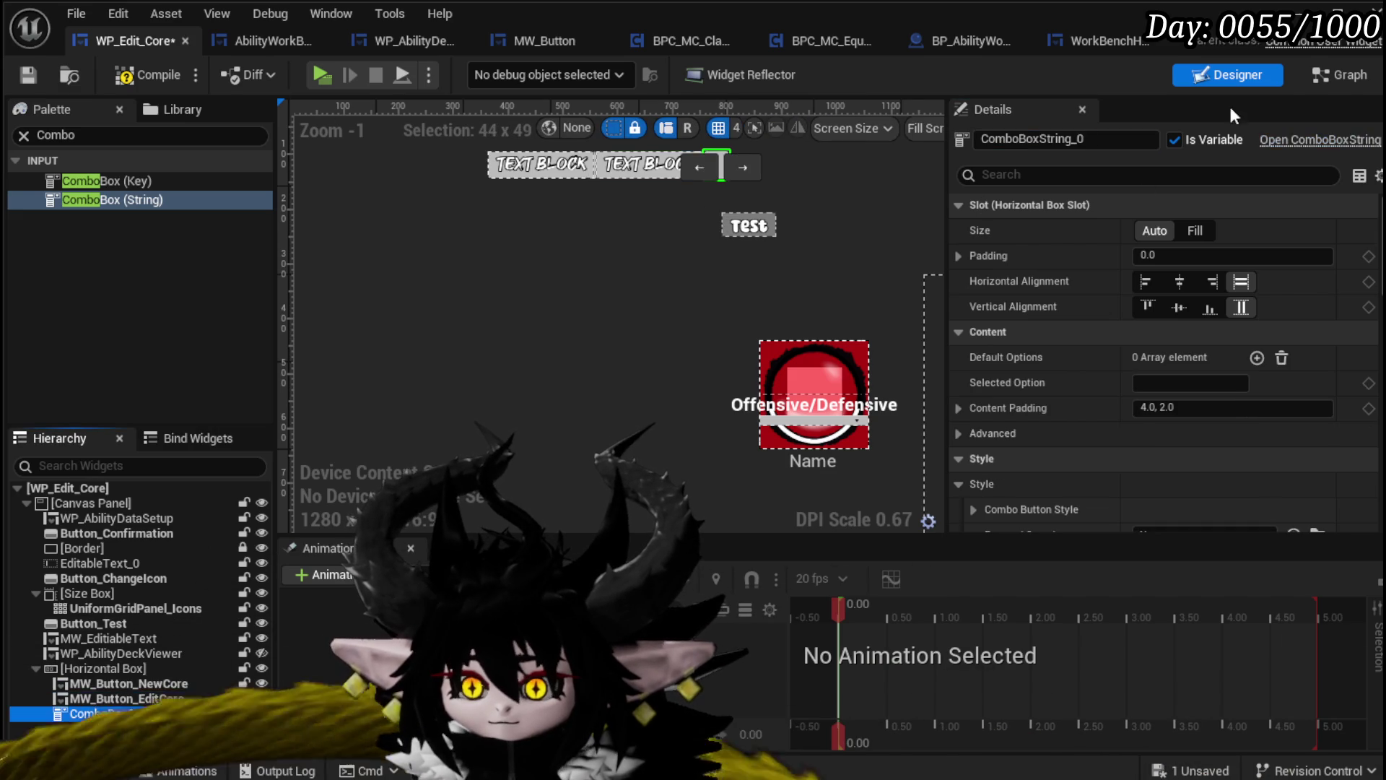
{"action": "left_click", "coordinate": [1076, 138]}
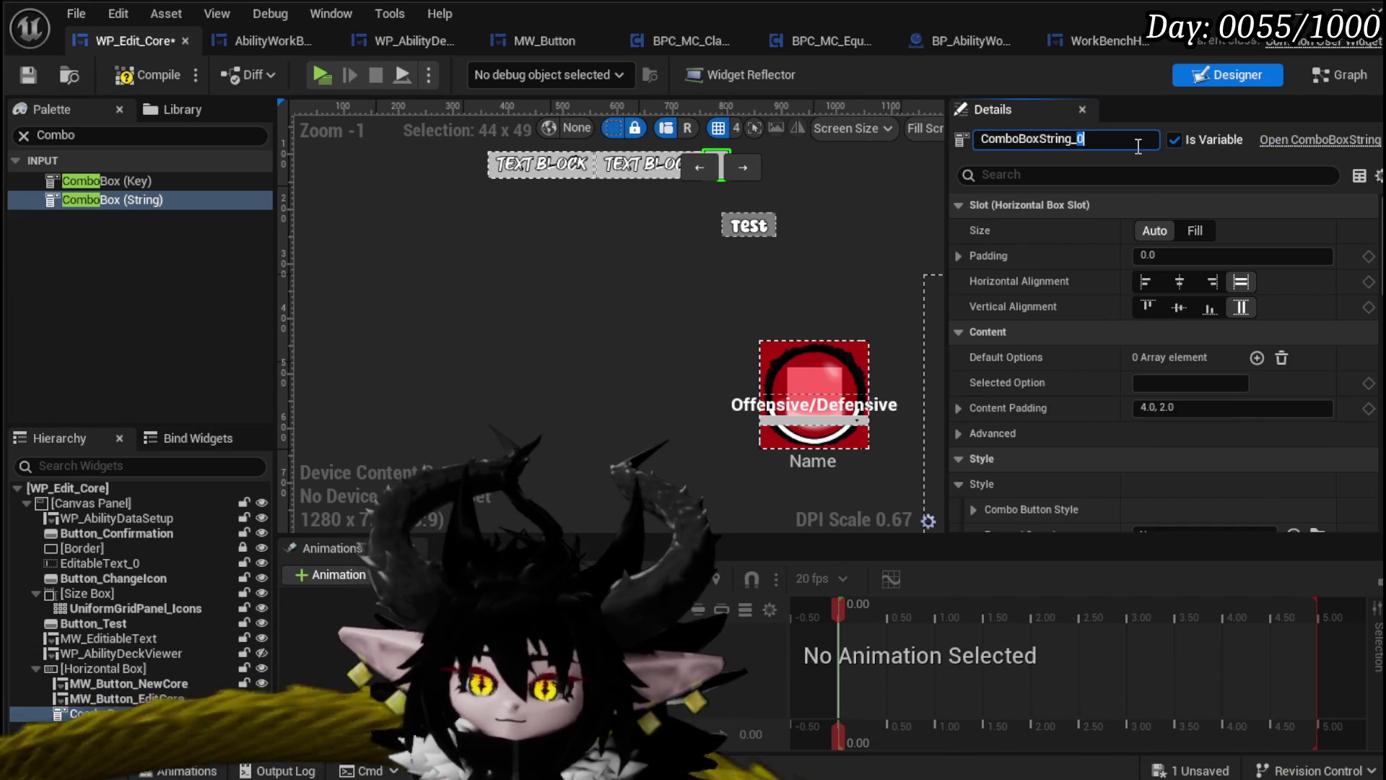
{"action": "type", "text": "SelectEd"}
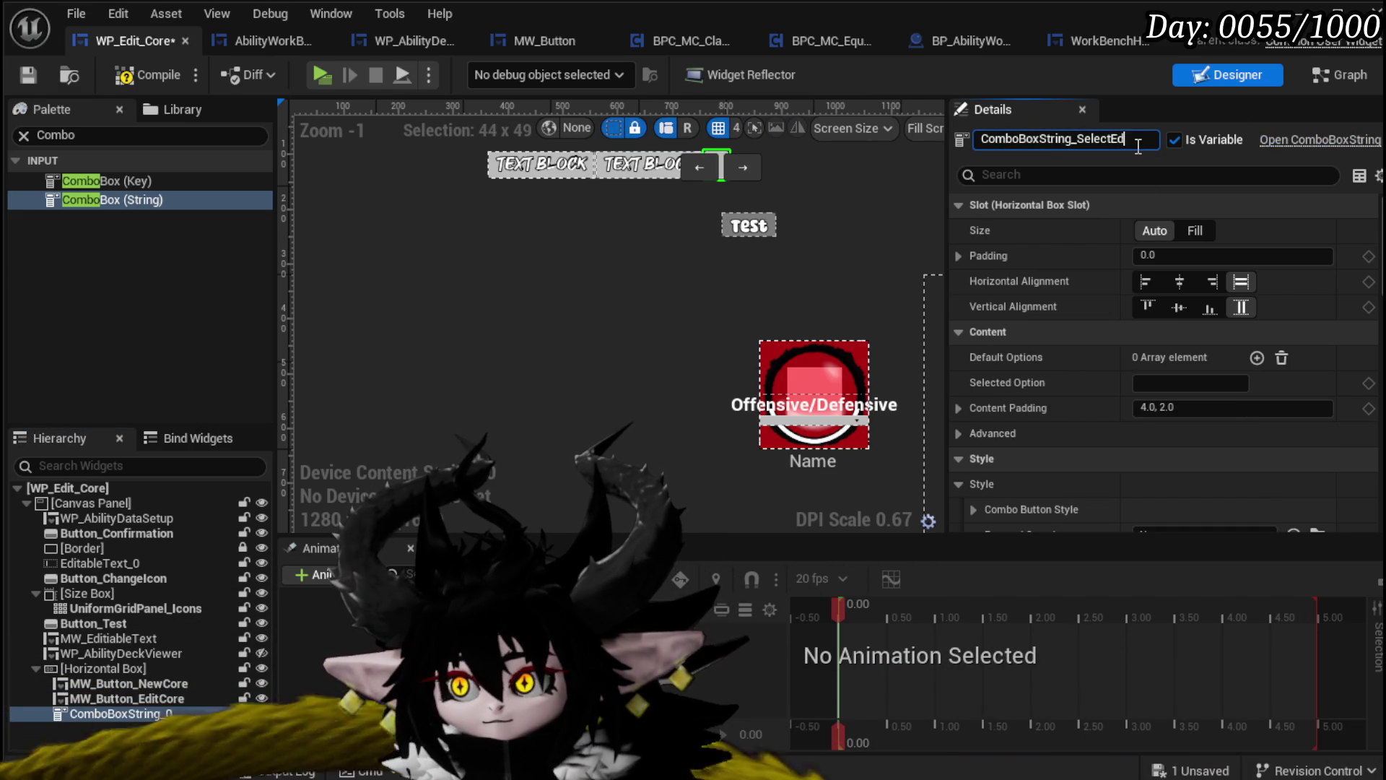
{"action": "type", "text": "Core"}
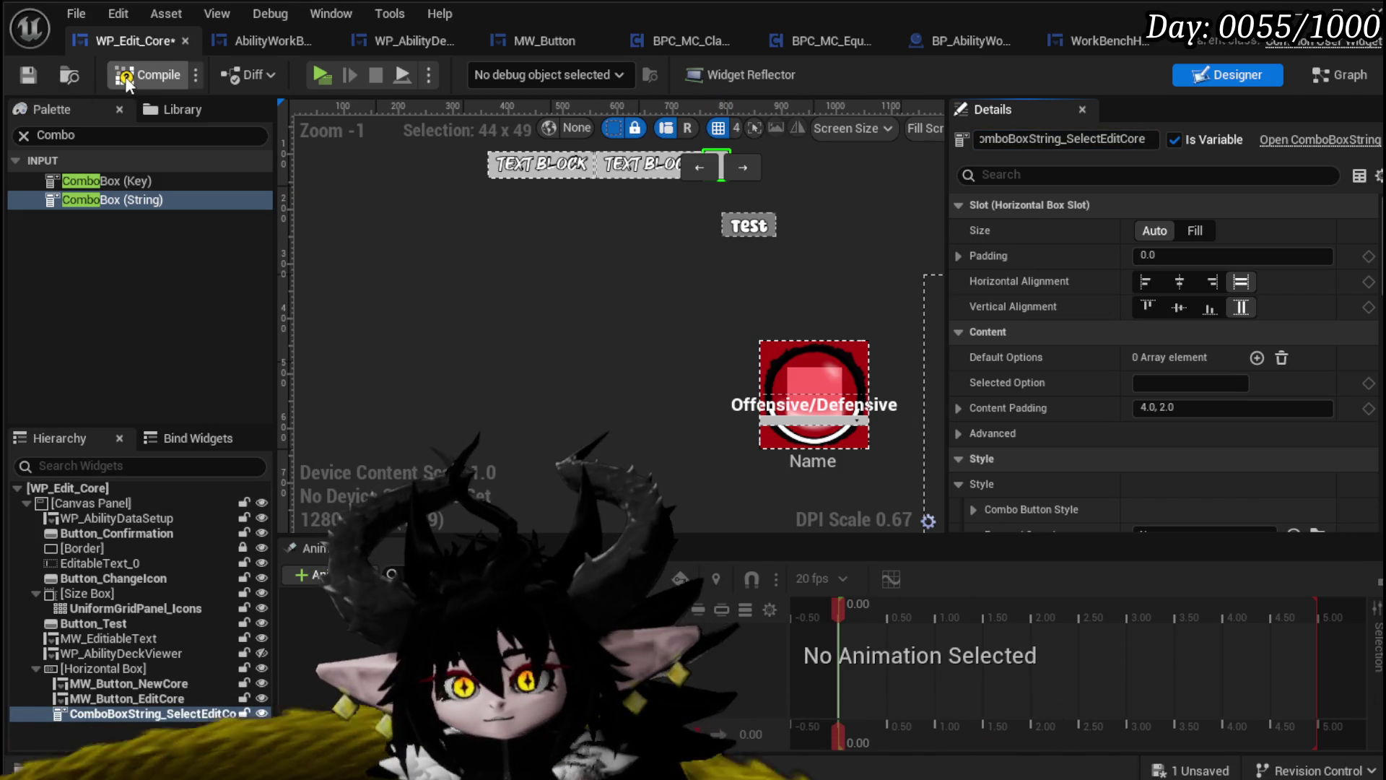
{"action": "left_click", "coordinate": [27, 77]}
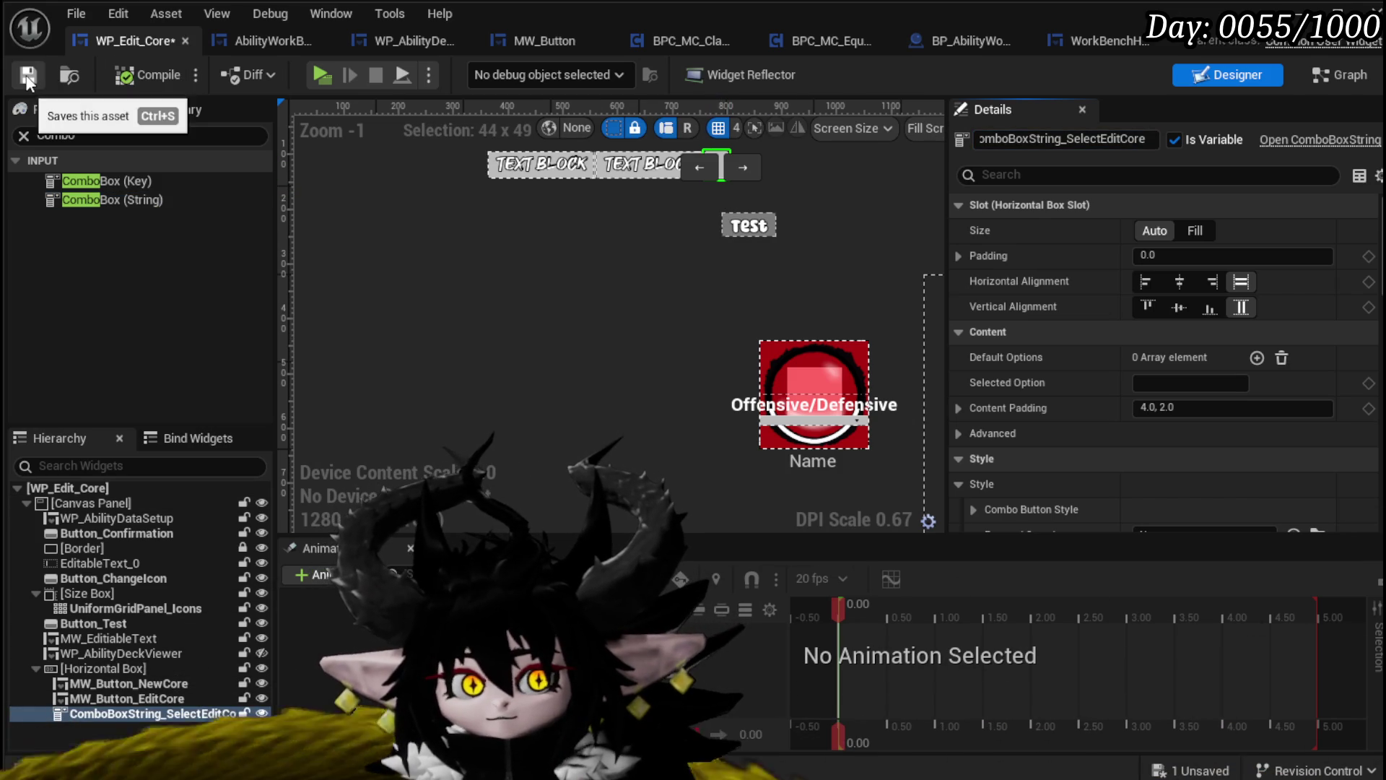
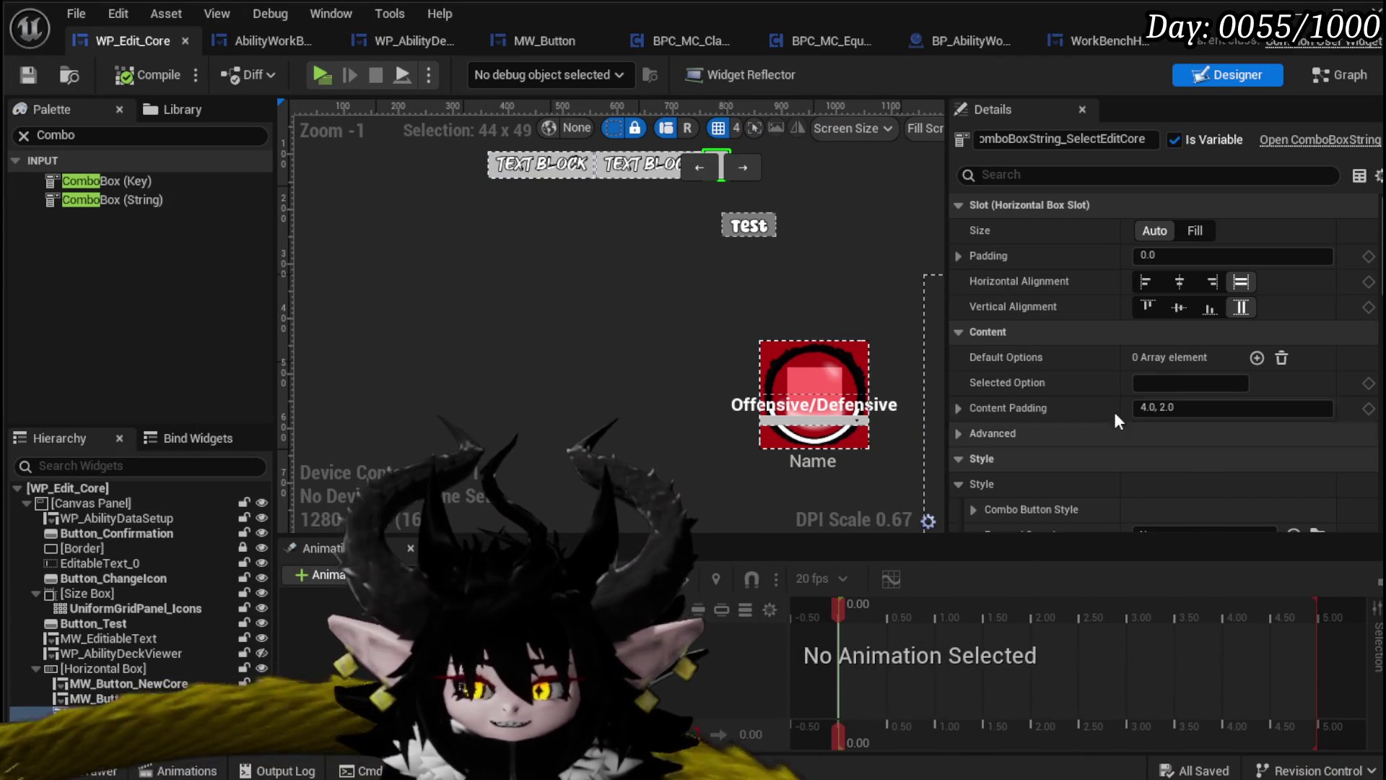
Add an On Pressed event for the MW_Button_EditCore button
{"action": "scroll", "coordinate": [1182, 333], "scroll_direction": "down", "scroll_amount": 15}
{"action": "scroll", "coordinate": [1183, 333], "scroll_direction": "down", "scroll_amount": 8}
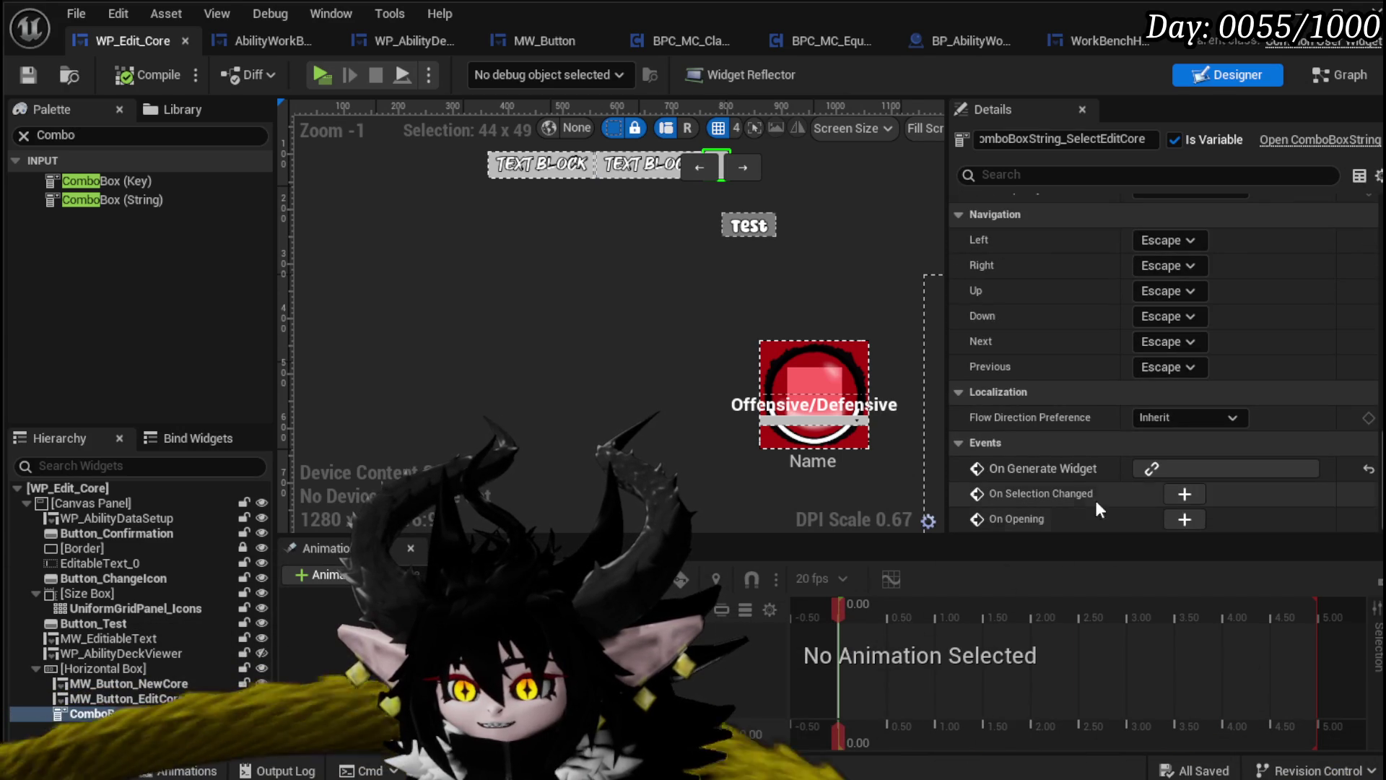
{"action": "left_click", "coordinate": [630, 160]}
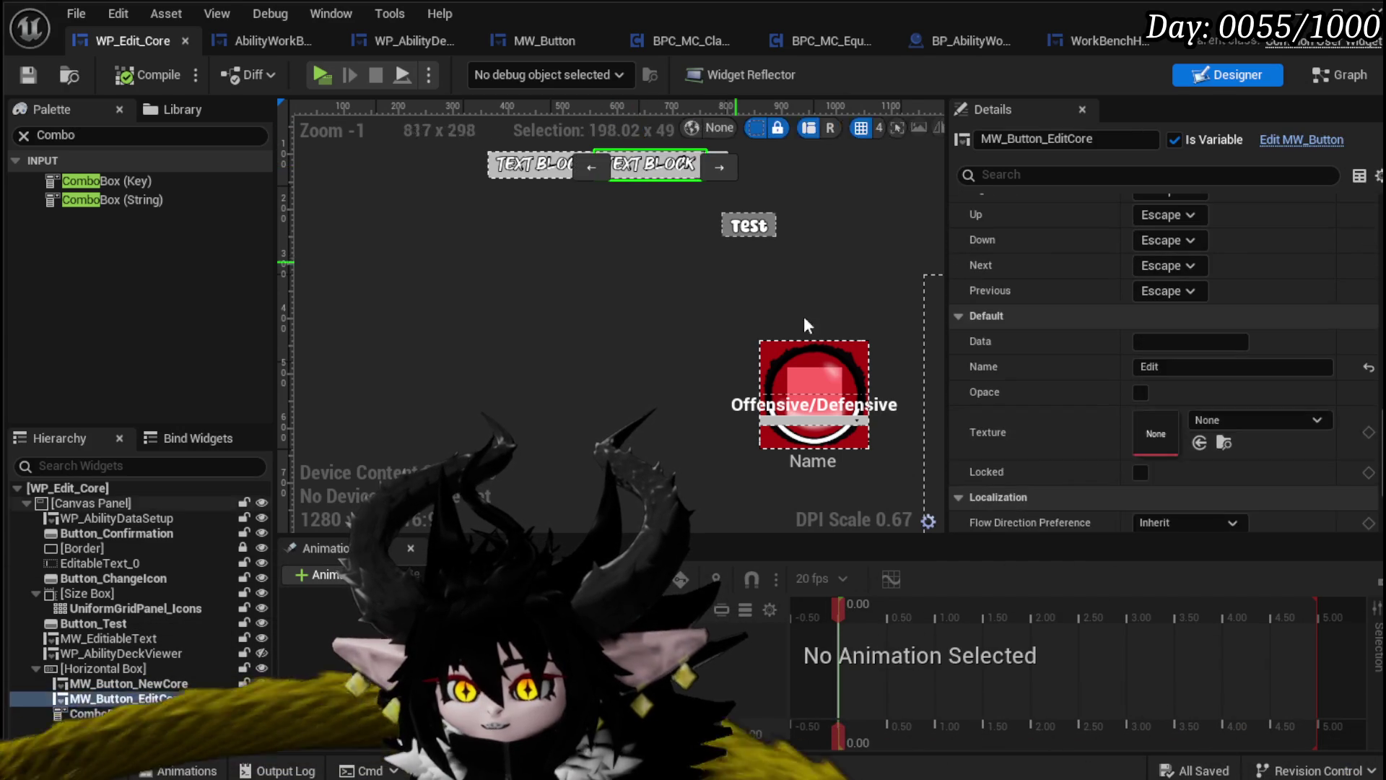
{"action": "scroll", "coordinate": [1214, 508], "scroll_direction": "down", "scroll_amount": 5}
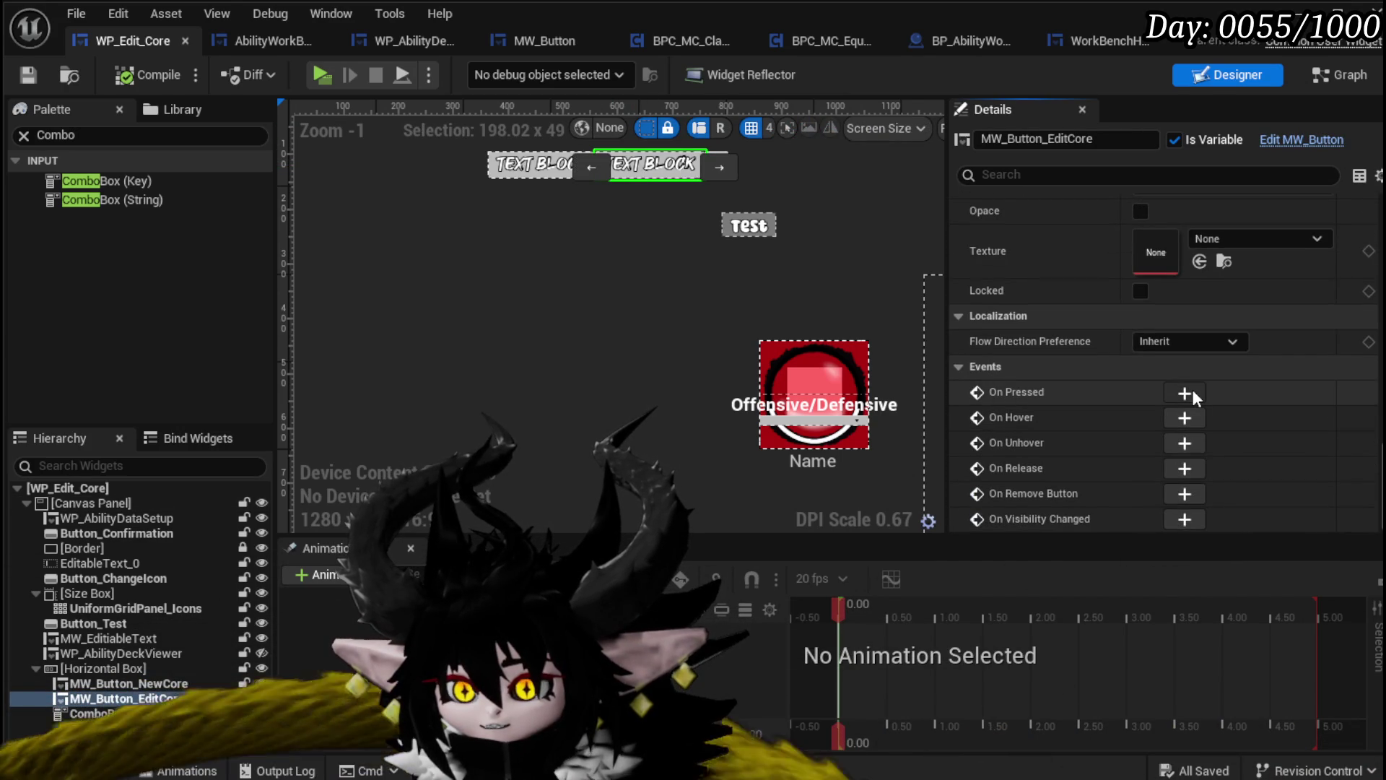
{"action": "left_click", "coordinate": [1193, 391]}
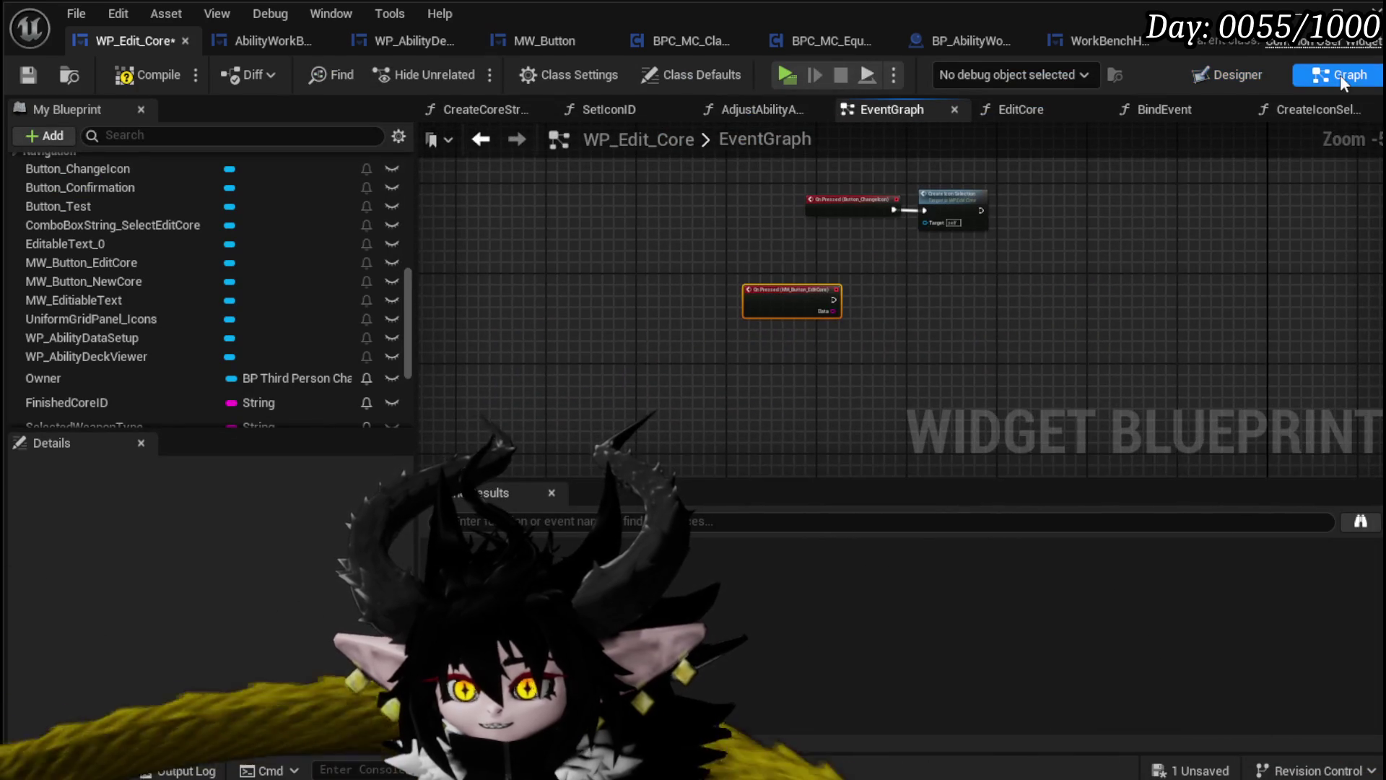
Add an On Selection Changed event for ComboBoxString_SelectEditCore, then save and compile
{"action": "left_click", "coordinate": [1227, 74]}
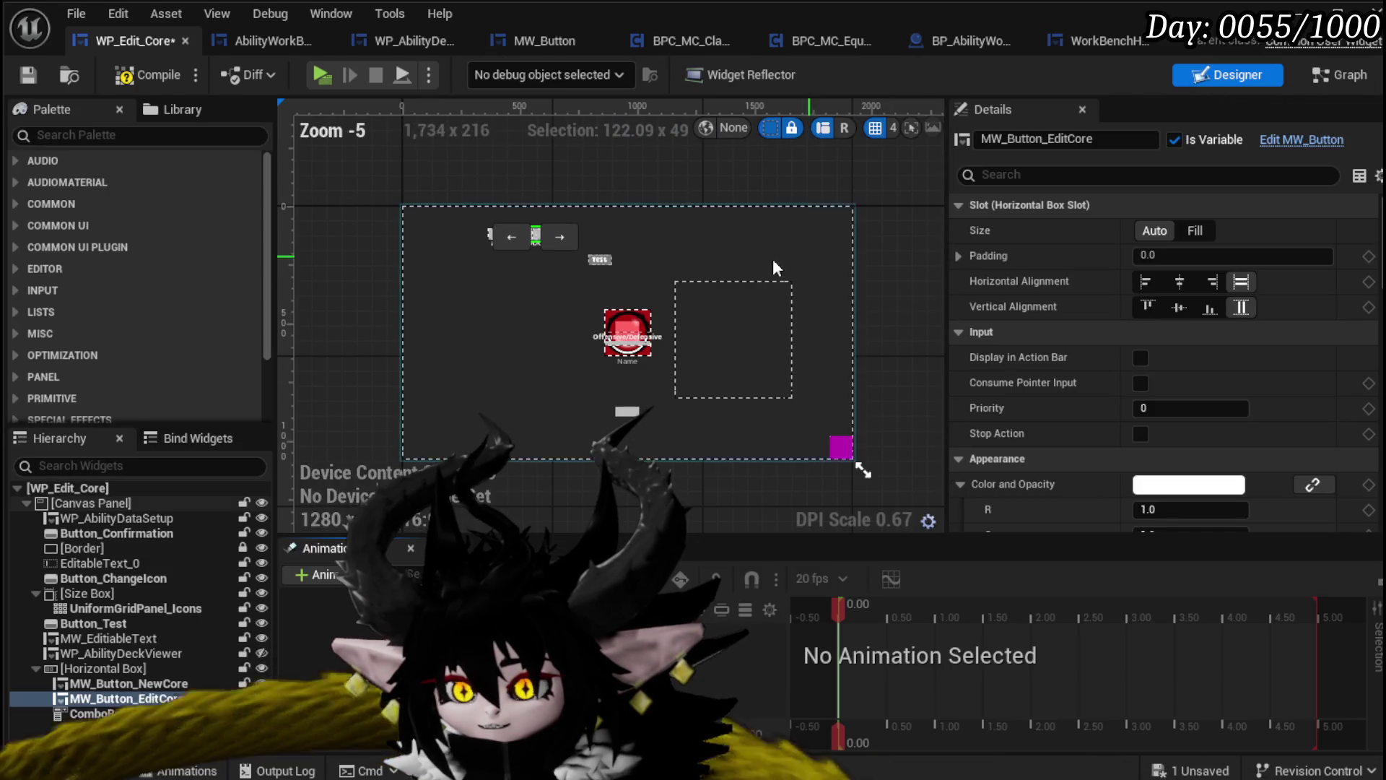
{"action": "scroll", "coordinate": [549, 245], "scroll_direction": "up", "scroll_amount": 5}
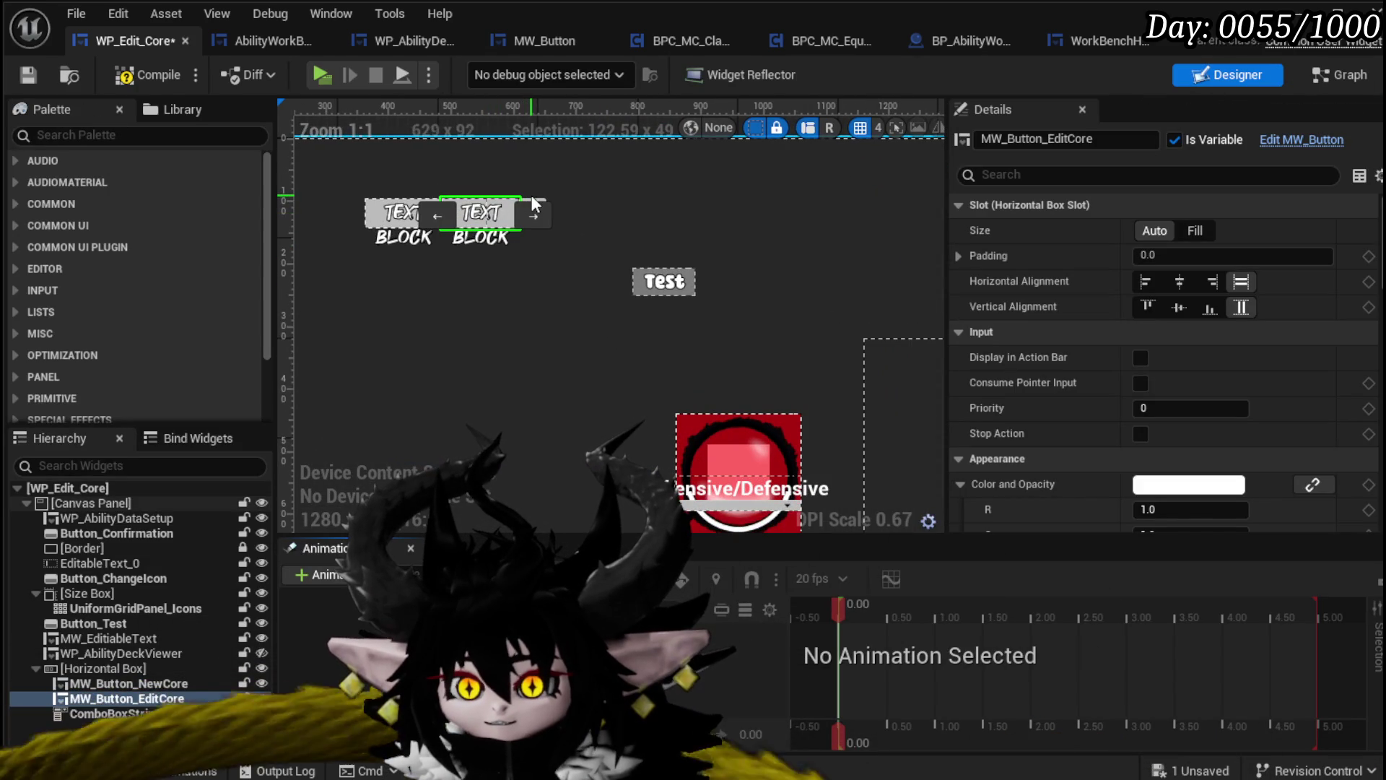
{"action": "scroll", "coordinate": [447, 238], "scroll_direction": "up", "scroll_amount": 5}
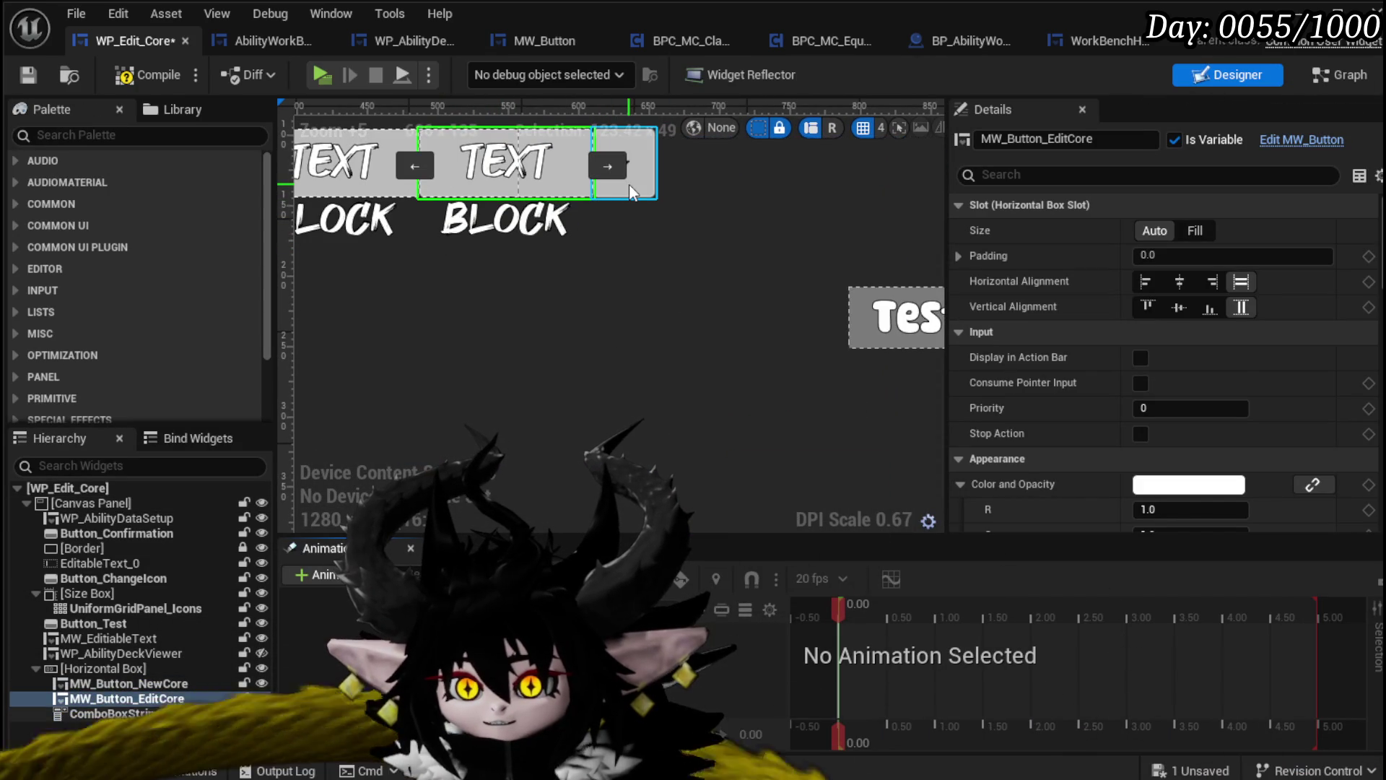
{"action": "left_click", "coordinate": [628, 186]}
{"action": "scroll", "coordinate": [1162, 325], "scroll_direction": "down", "scroll_amount": 10}
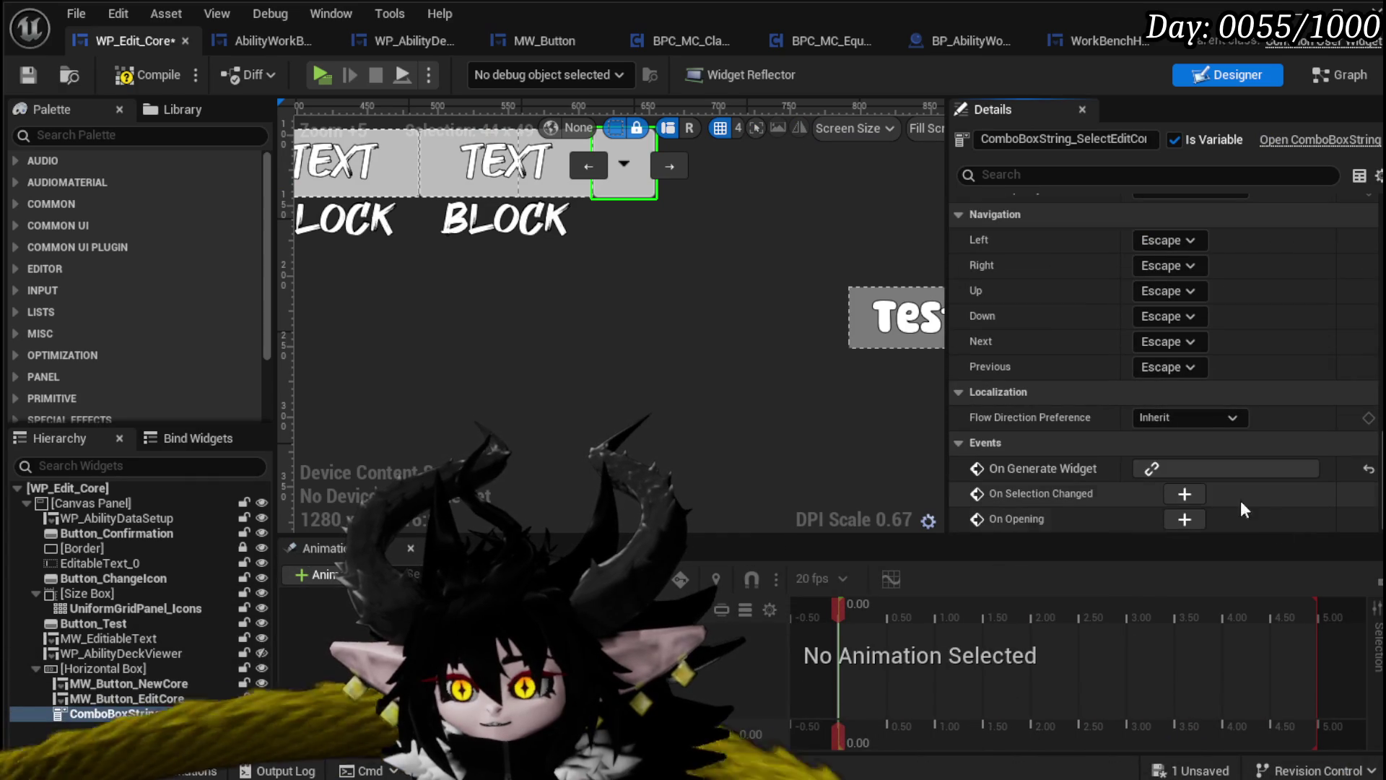
{"action": "left_click", "coordinate": [1184, 494]}
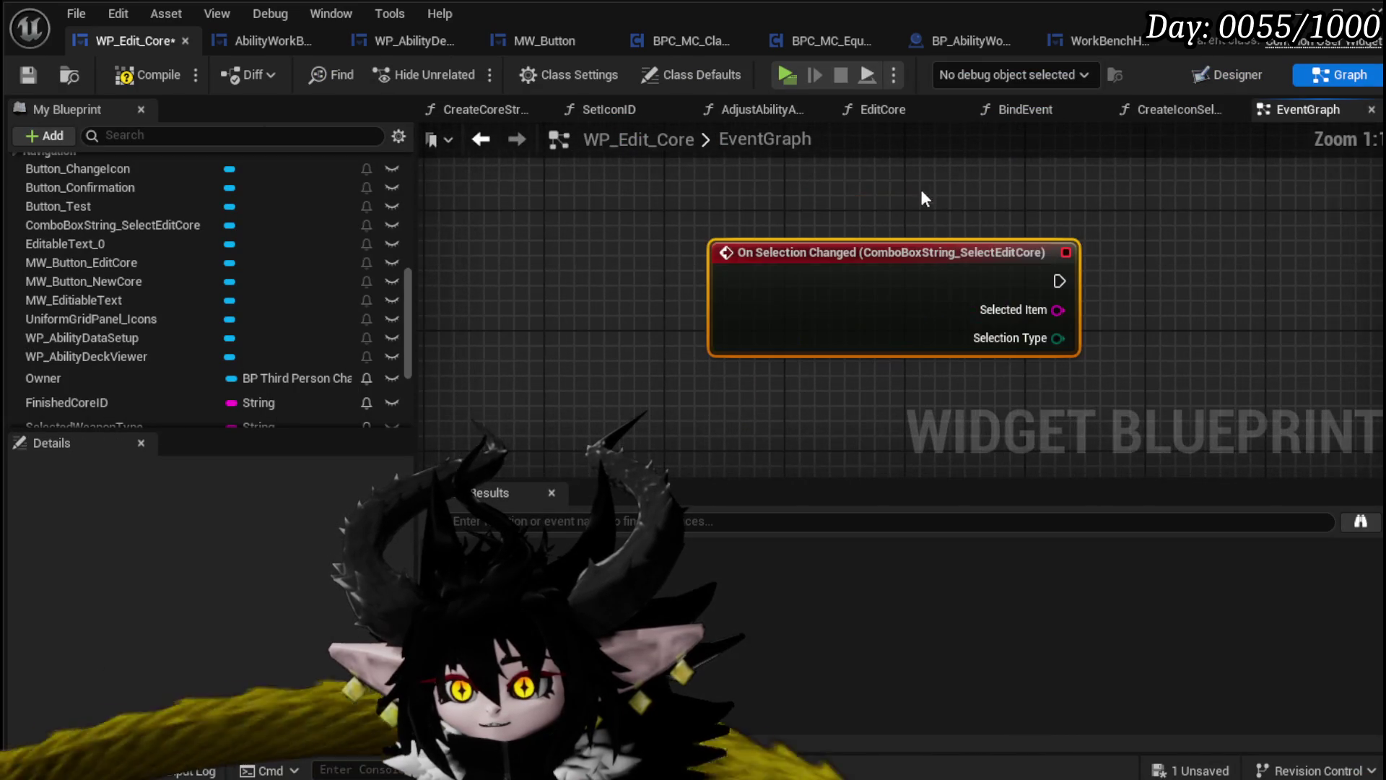
{"action": "left_click_drag", "start_coordinate": [957, 198], "coordinate": [829, 349]}
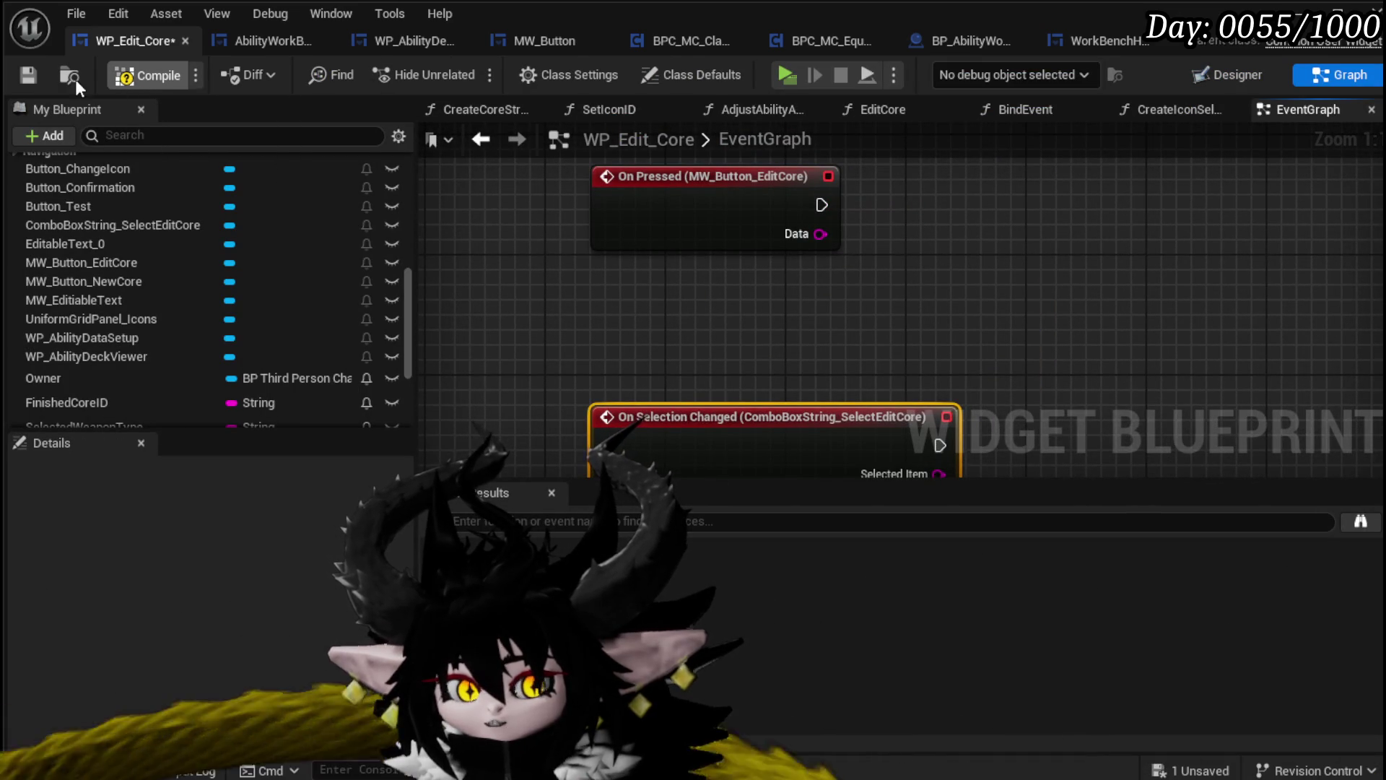
{"action": "left_click", "coordinate": [34, 68]}
Place a core combo box reference and attach an Add Option node to it
{"action": "scroll", "coordinate": [865, 218], "scroll_direction": "down", "scroll_amount": 3}
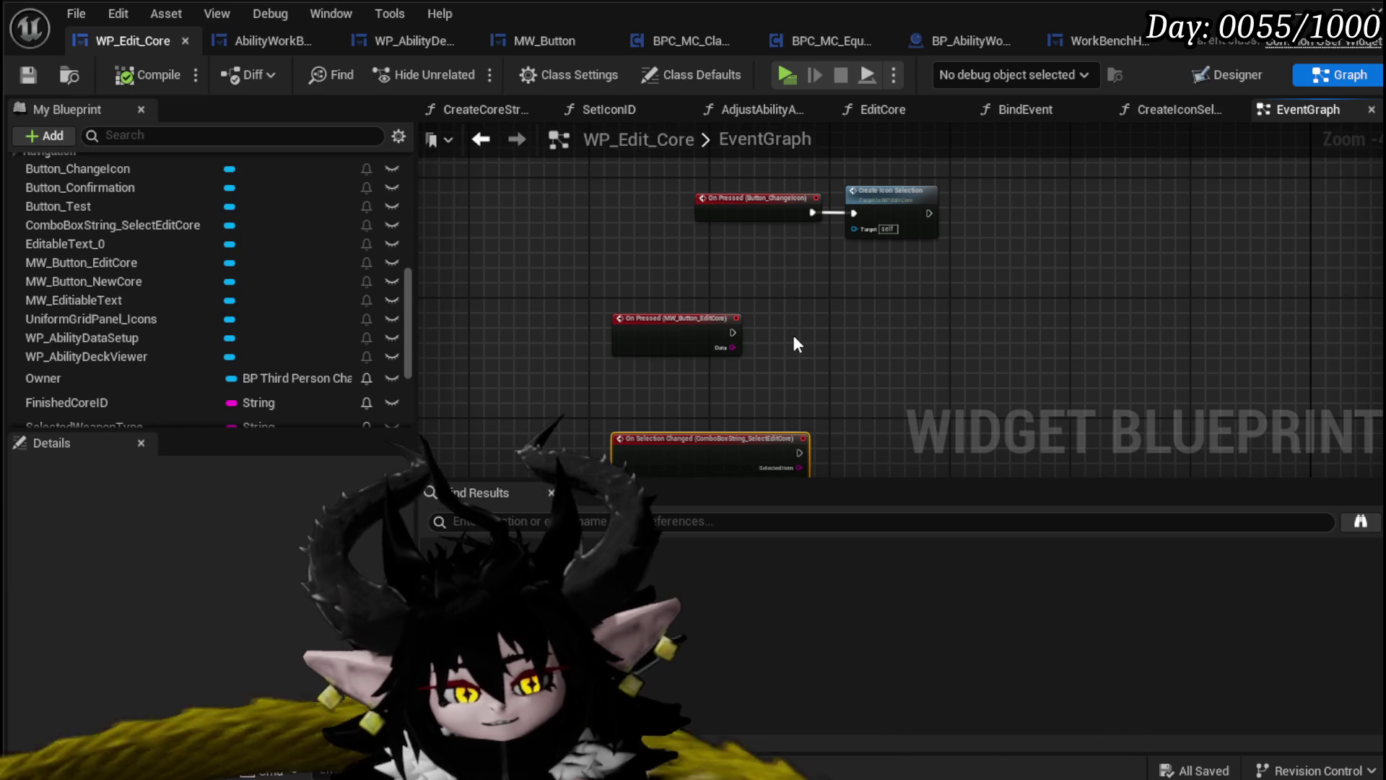
{"action": "scroll", "coordinate": [836, 302], "scroll_direction": "up", "scroll_amount": 2}
{"action": "scroll", "coordinate": [763, 241], "scroll_direction": "up", "scroll_amount": 1}
{"action": "left_click_drag", "start_coordinate": [720, 258], "coordinate": [678, 160]}
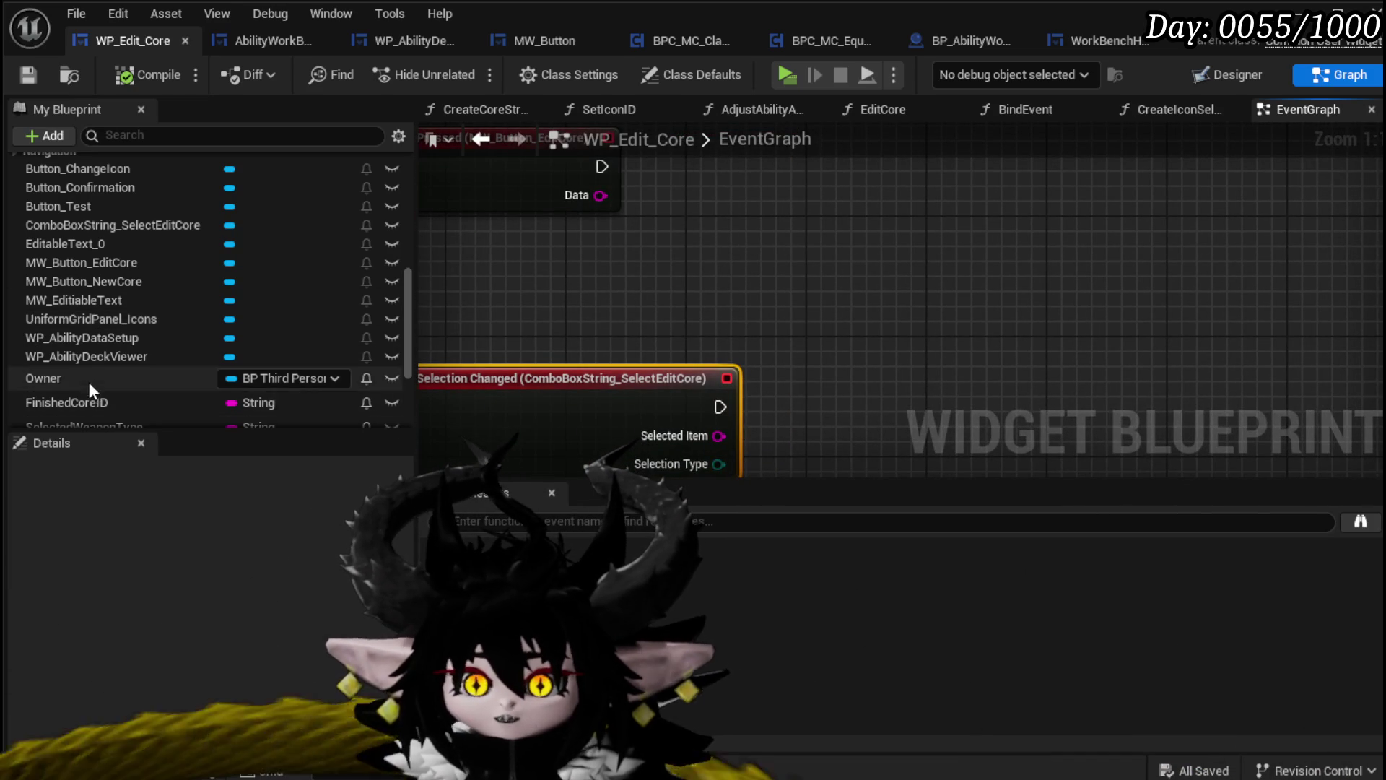
{"action": "mouse_move", "coordinate": [144, 227]}
{"action": "left_mouse_down"}
{"action": "mouse_move", "coordinate": [416, 292]}
{"action": "mouse_move", "coordinate": [466, 256]}
{"action": "left_mouse_up"}
{"action": "left_click_drag", "start_coordinate": [614, 354], "coordinate": [700, 341]}
{"action": "type", "text": "add op"}
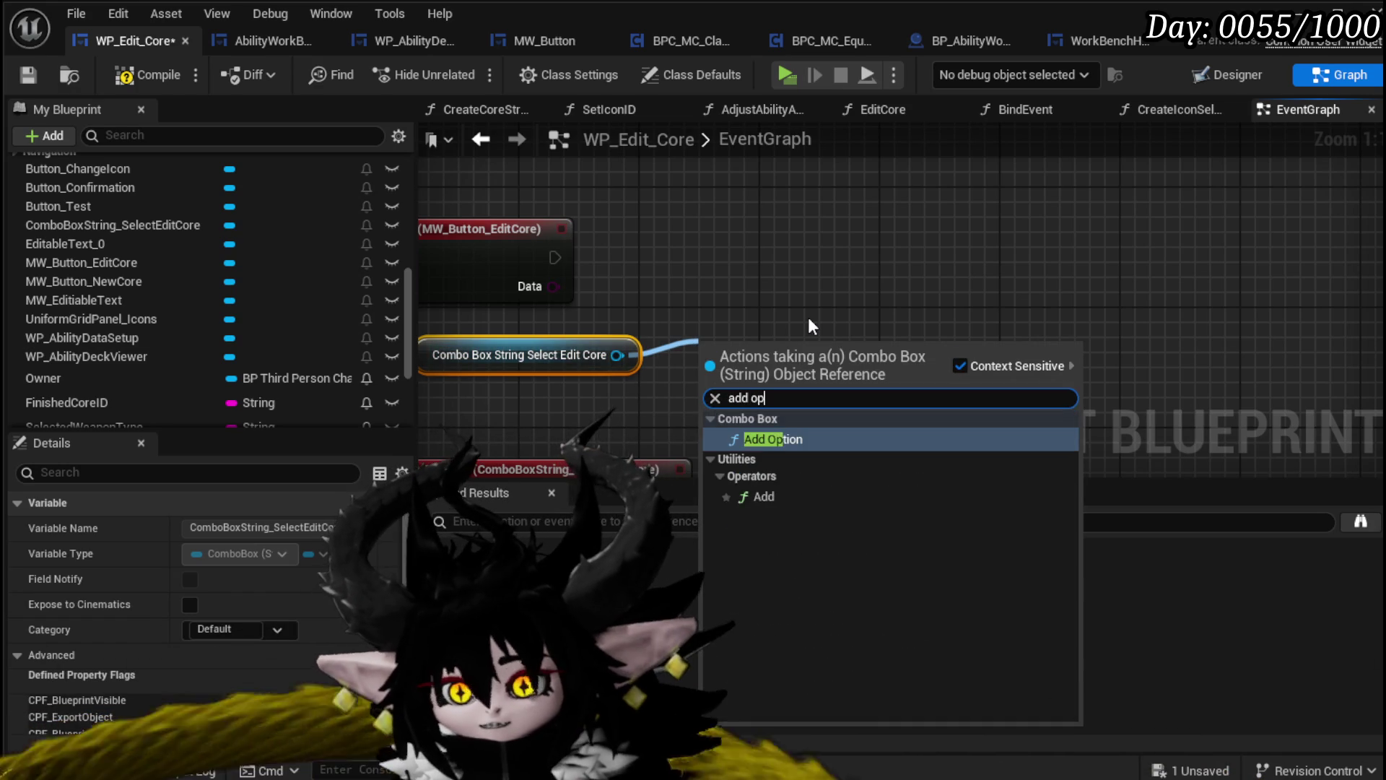
{"action": "key", "text": "Return"}
{"action": "left_click_drag", "start_coordinate": [801, 348], "coordinate": [1096, 231]}
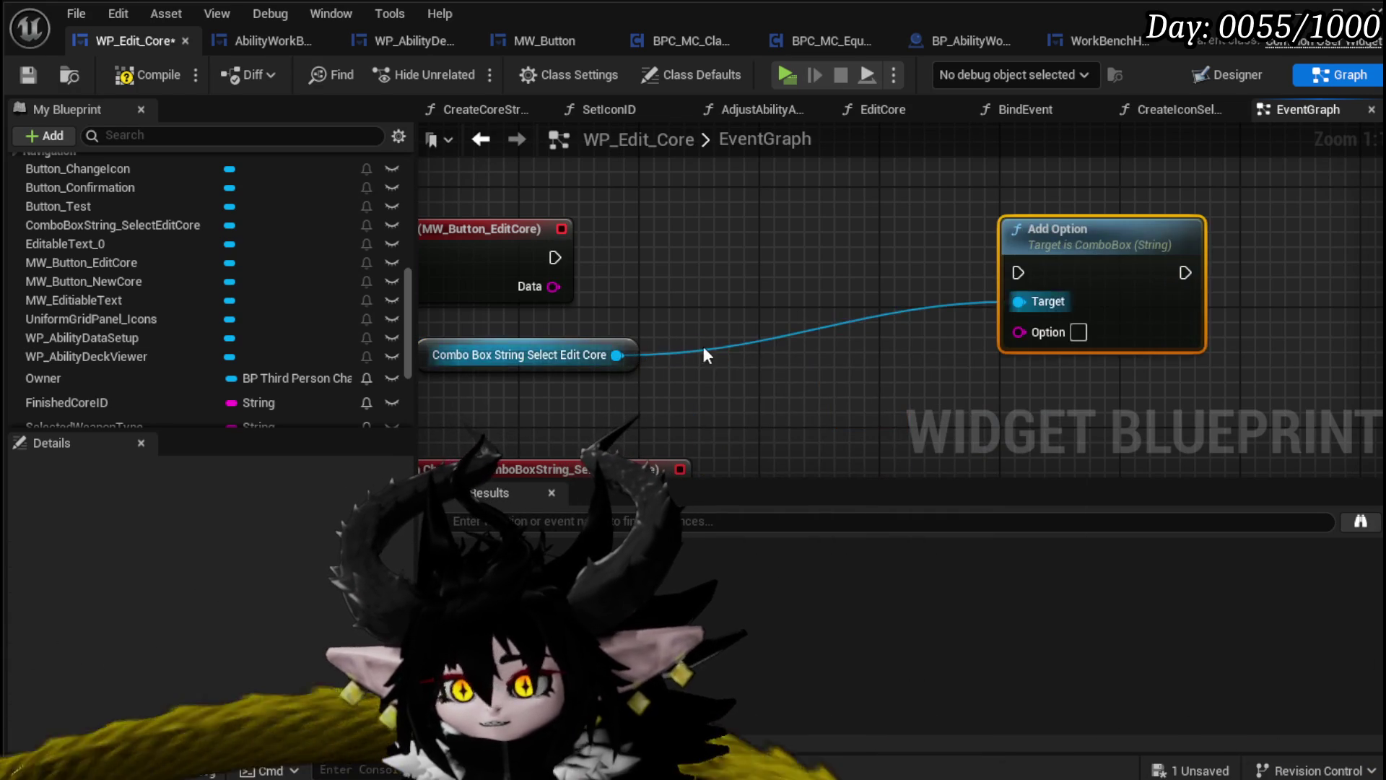
Add a Clear Options node from the combo box reference, positioned beside Add Option
{"action": "left_click_drag", "start_coordinate": [617, 354], "coordinate": [723, 351]}
{"action": "type", "text": "Clear"}
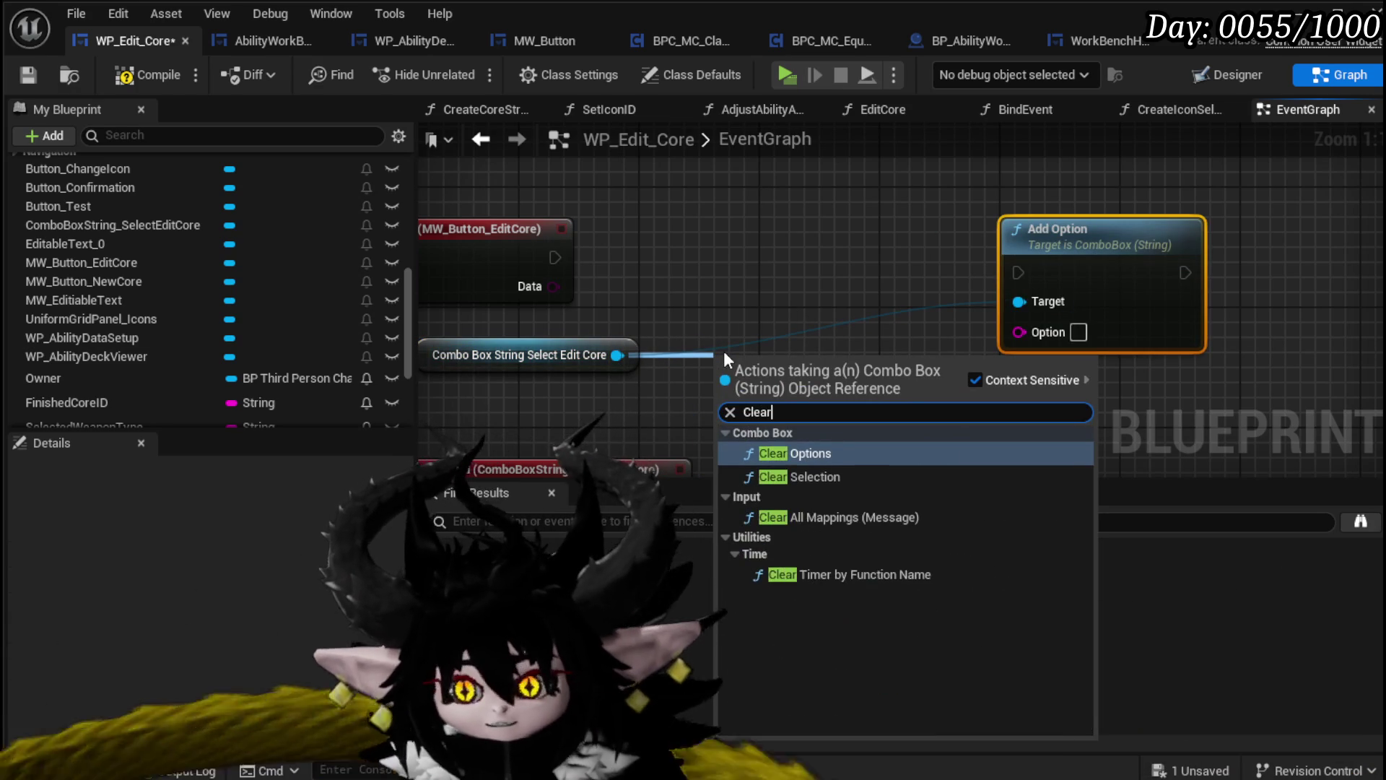
{"action": "left_click", "coordinate": [815, 455]}
{"action": "left_click_drag", "start_coordinate": [851, 387], "coordinate": [852, 282]}
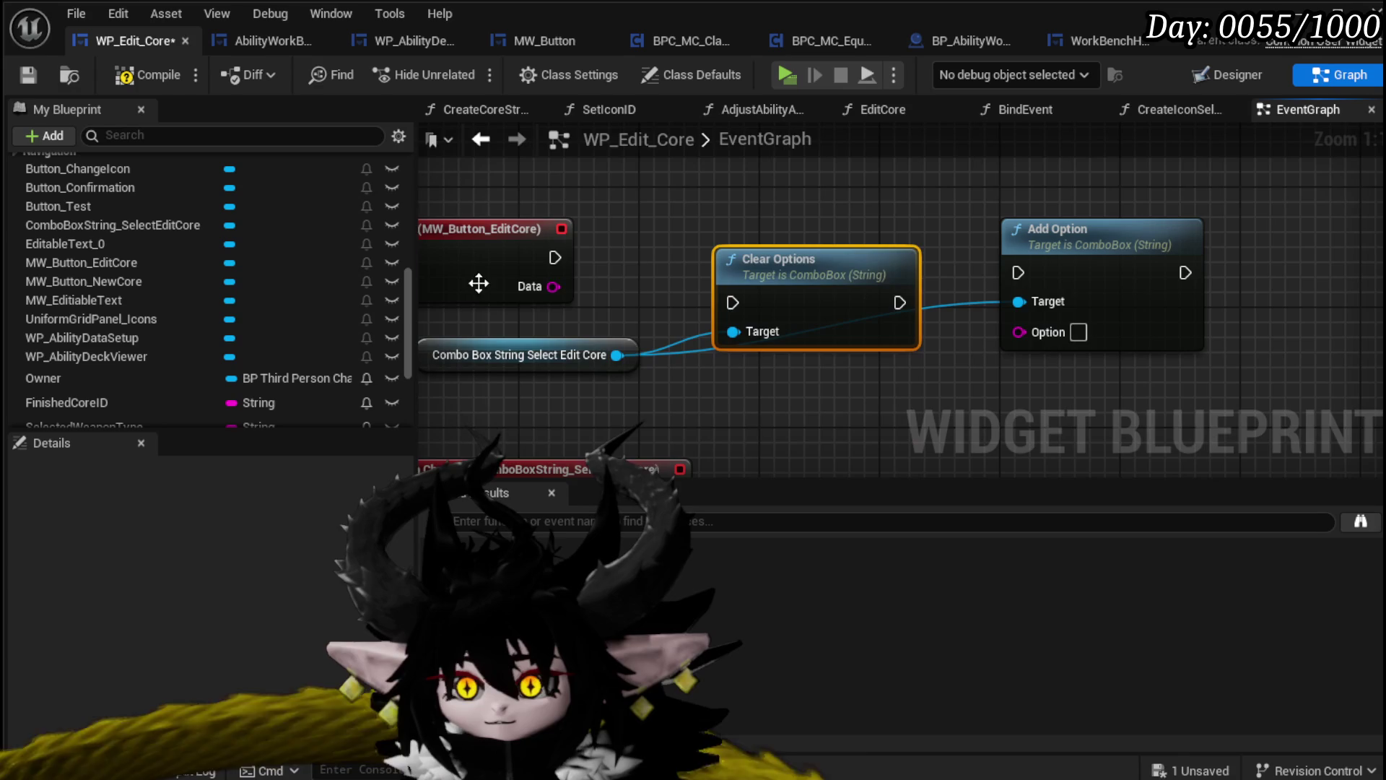
{"action": "mouse_move", "coordinate": [1083, 199]}
{"action": "left_mouse_down"}
{"action": "mouse_move", "coordinate": [1010, 198]}
{"action": "mouse_move", "coordinate": [1249, 198]}
{"action": "left_mouse_up"}
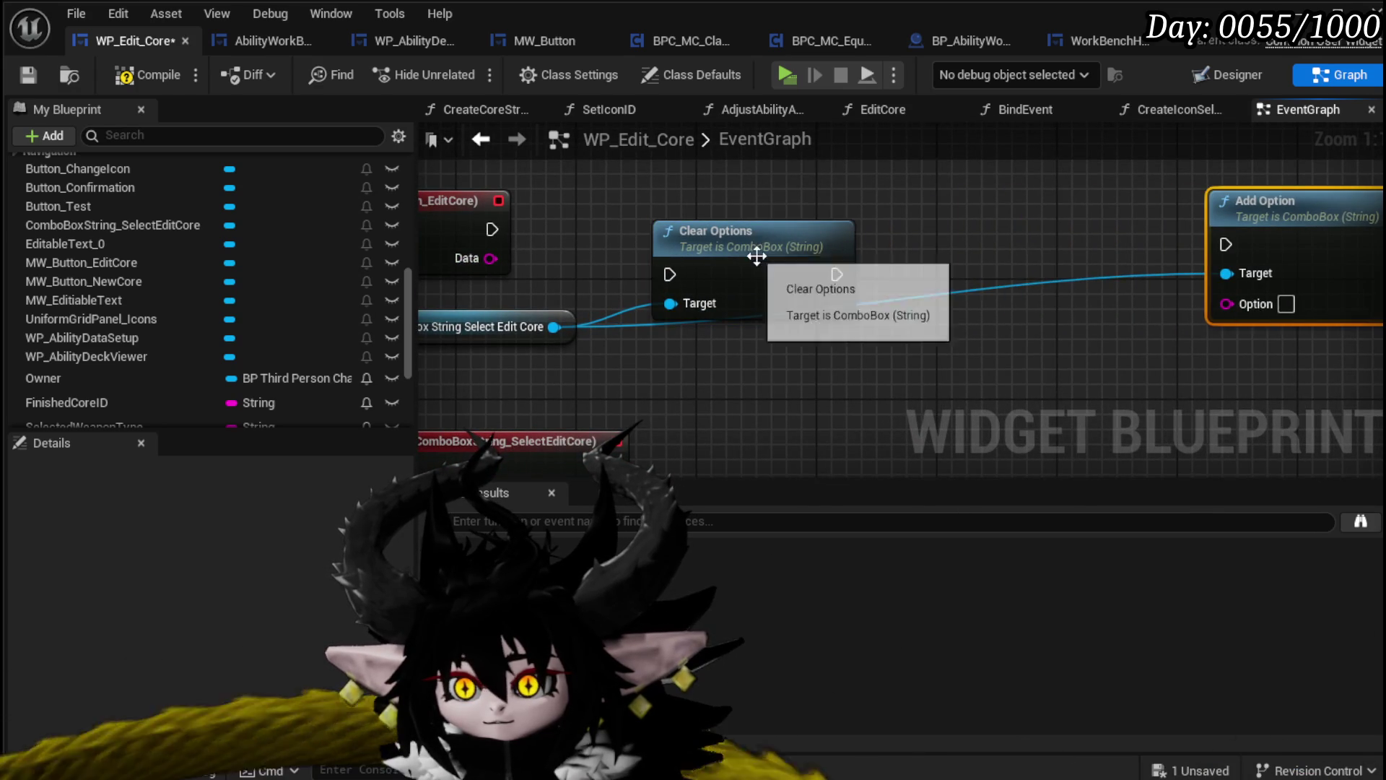
{"action": "left_click_drag", "start_coordinate": [765, 231], "coordinate": [1047, 186]}
{"action": "left_click_drag", "start_coordinate": [642, 282], "coordinate": [886, 232]}
Get the Owner variable and pull its BPC MC Classes component getter
{"action": "scroll", "coordinate": [149, 277], "scroll_direction": "up", "scroll_amount": 3}
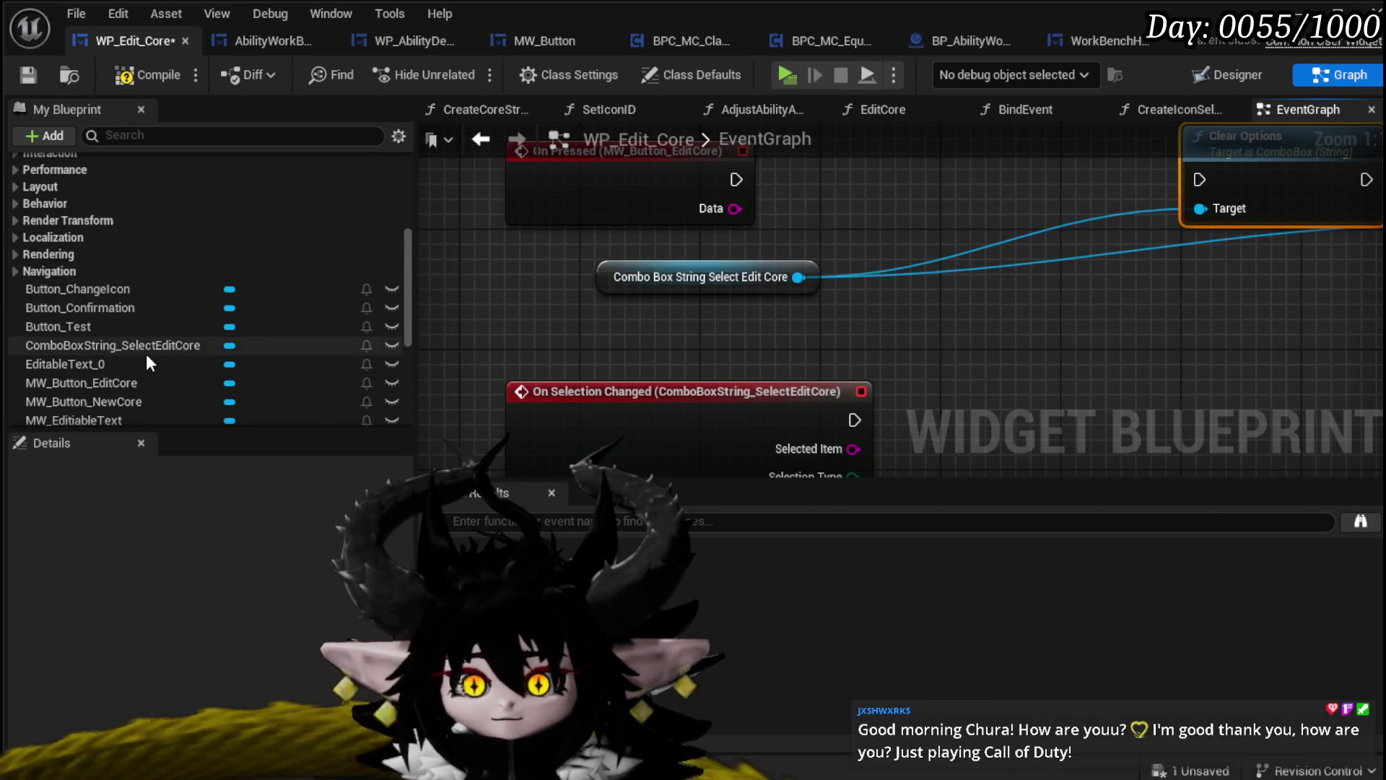
{"action": "scroll", "coordinate": [146, 354], "scroll_direction": "down", "scroll_amount": 5}
{"action": "mouse_move", "coordinate": [119, 318]}
{"action": "left_mouse_down"}
{"action": "mouse_move", "coordinate": [556, 301]}
{"action": "mouse_move", "coordinate": [478, 301]}
{"action": "left_mouse_up"}
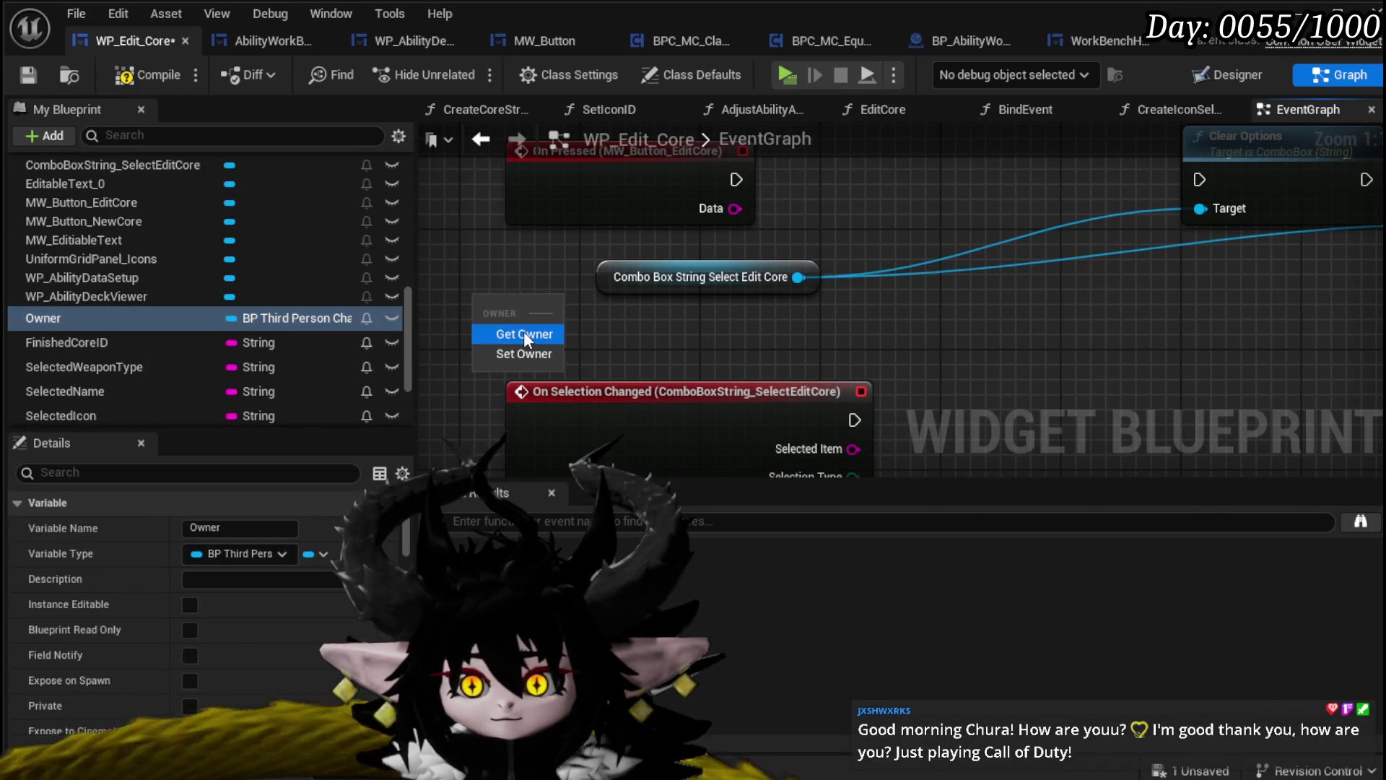
{"action": "left_click", "coordinate": [523, 332]}
{"action": "left_click_drag", "start_coordinate": [798, 318], "coordinate": [552, 262]}
{"action": "mouse_move", "coordinate": [645, 241]}
{"action": "left_mouse_down"}
{"action": "mouse_move", "coordinate": [604, 273]}
{"action": "mouse_move", "coordinate": [541, 272]}
{"action": "mouse_move", "coordinate": [570, 281]}
{"action": "left_mouse_up"}
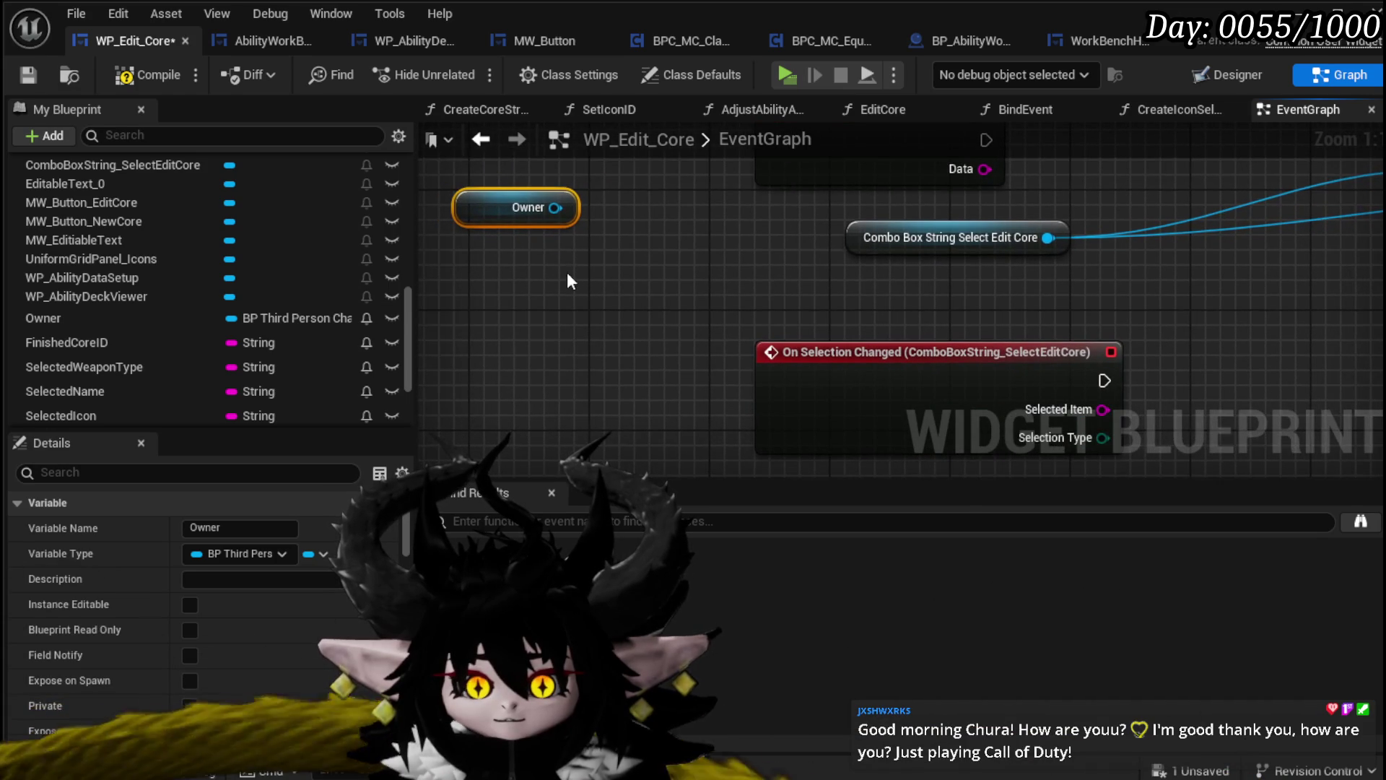
{"action": "left_click_drag", "start_coordinate": [552, 209], "coordinate": [476, 307]}
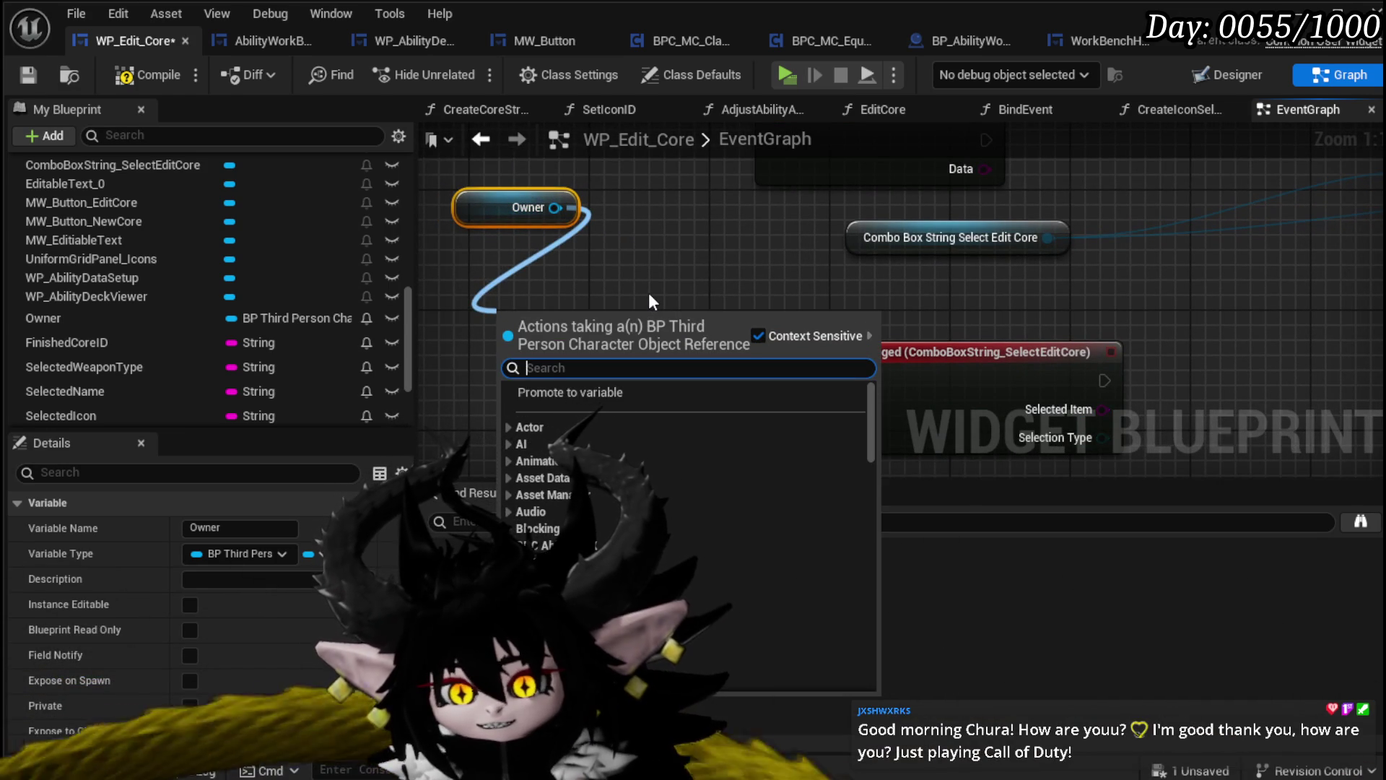
{"action": "type", "text": "MC"}
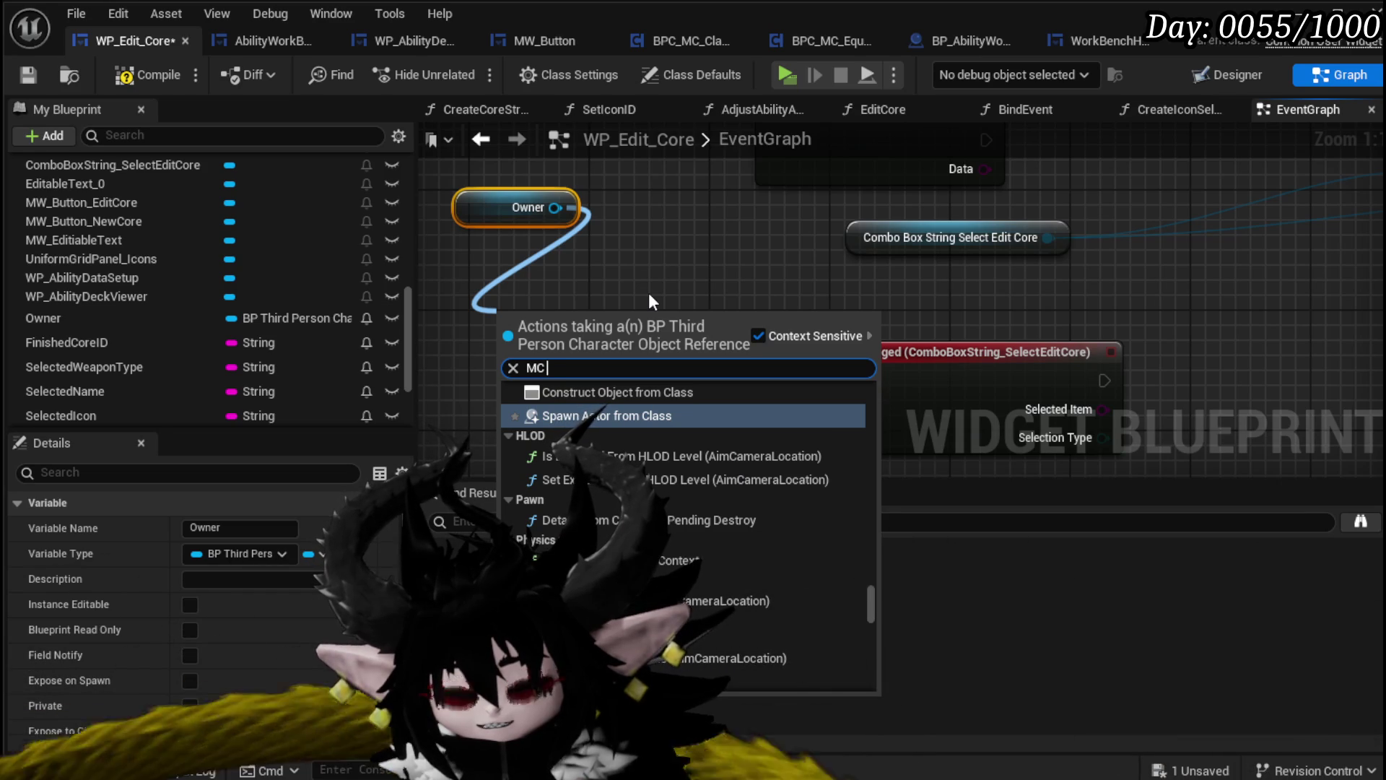
{"action": "type", "text": "Class"}
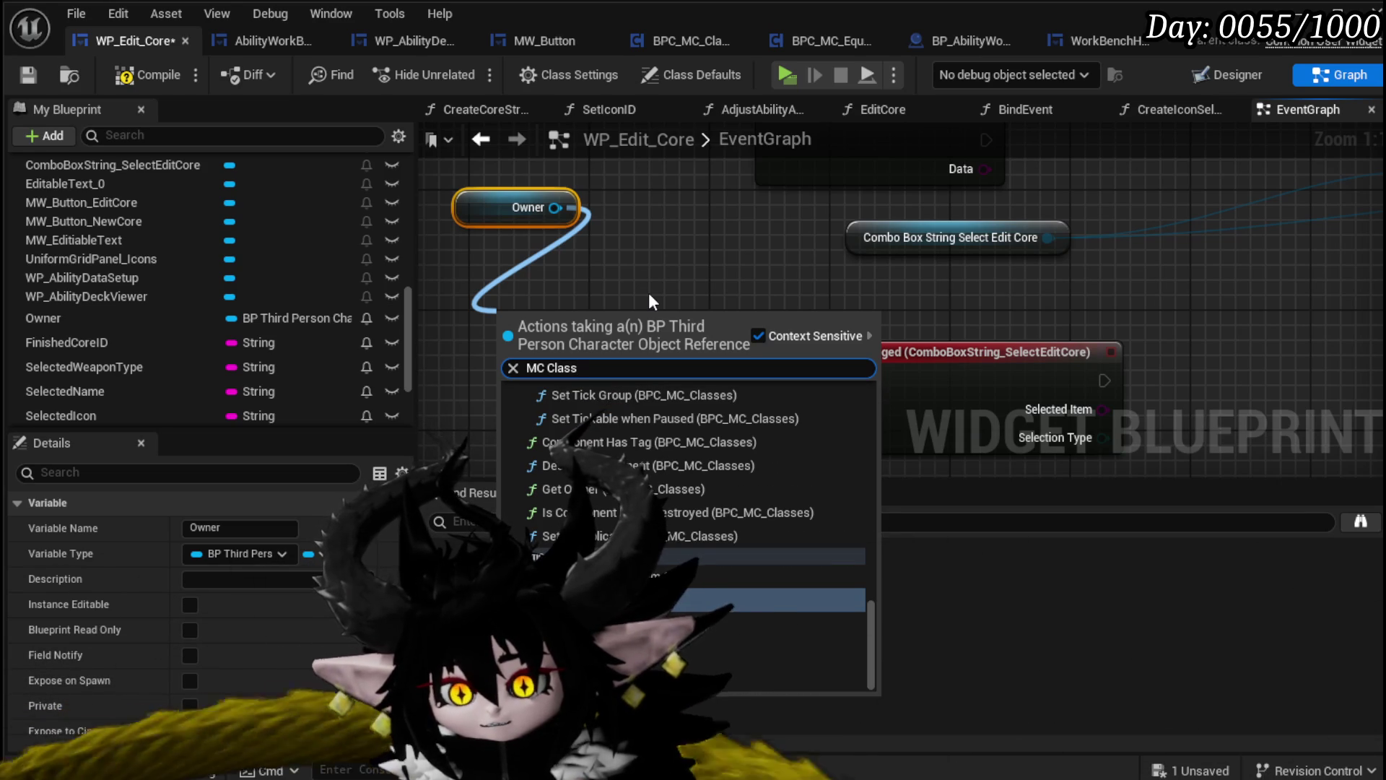
{"action": "key", "text": "Return"}
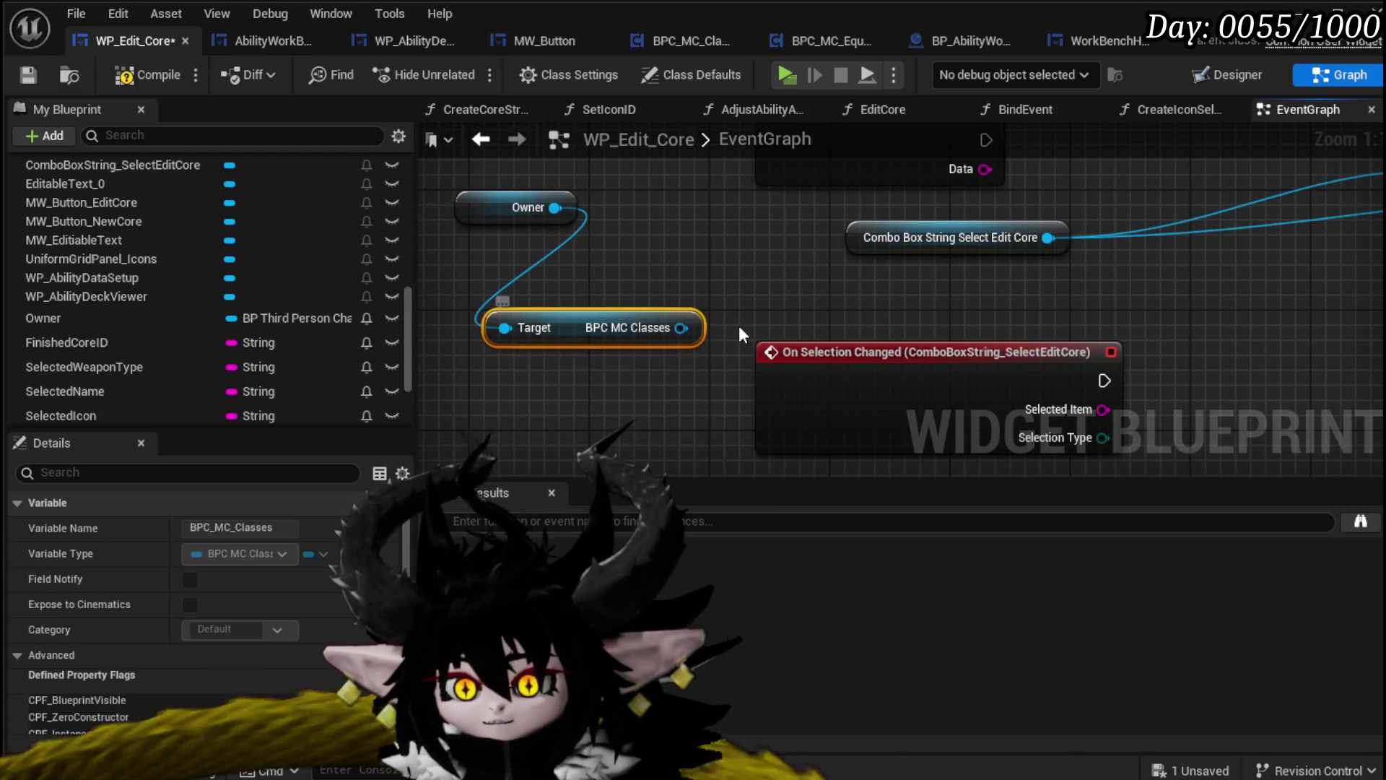
Get the Player Core Setup map from the BPC MC Classes component
{"action": "left_click_drag", "start_coordinate": [714, 329], "coordinate": [640, 409]}
{"action": "left_click_drag", "start_coordinate": [509, 410], "coordinate": [464, 349]}
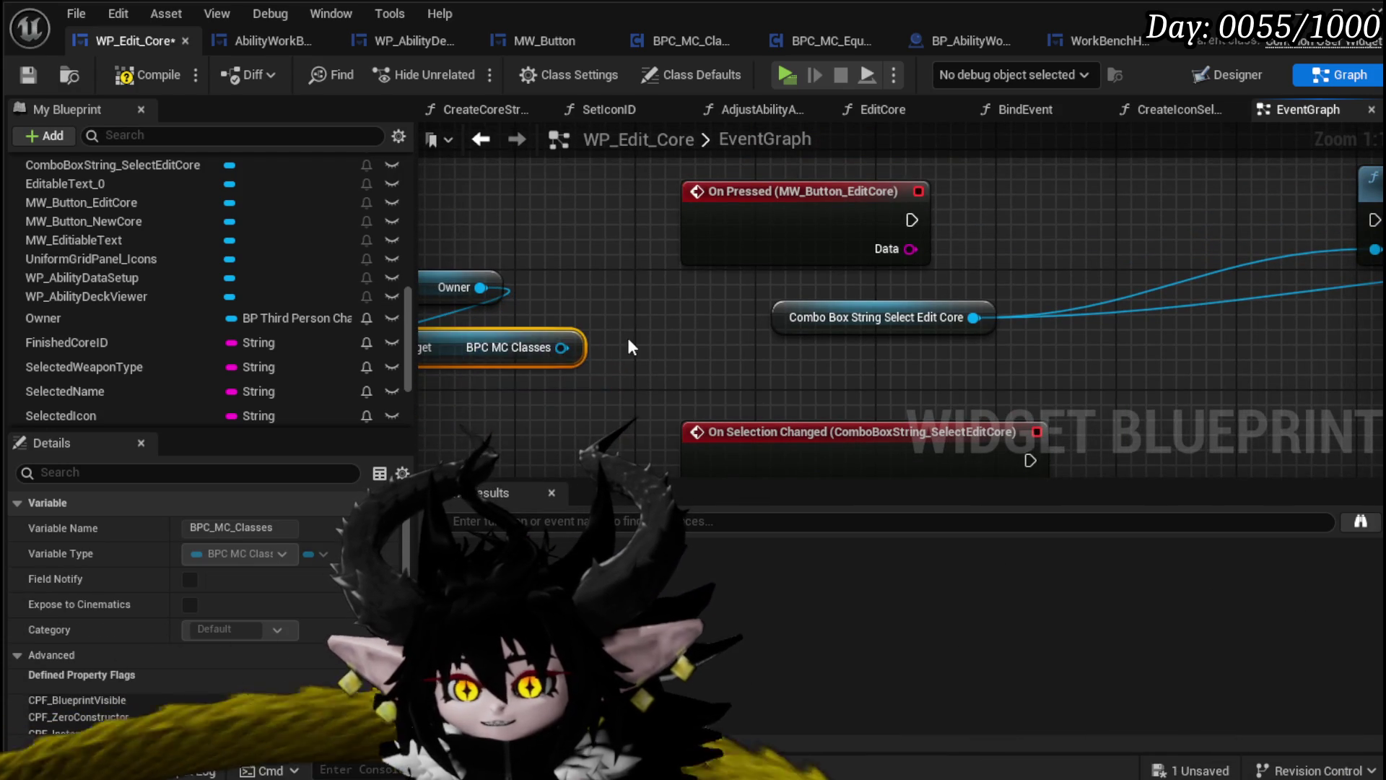
{"action": "left_click_drag", "start_coordinate": [627, 335], "coordinate": [467, 299]}
{"action": "left_click_drag", "start_coordinate": [678, 271], "coordinate": [1052, 328]}
{"action": "mouse_move", "coordinate": [463, 324]}
{"action": "left_mouse_down"}
{"action": "mouse_move", "coordinate": [712, 336]}
{"action": "mouse_move", "coordinate": [644, 346]}
{"action": "mouse_move", "coordinate": [719, 326]}
{"action": "left_mouse_up"}
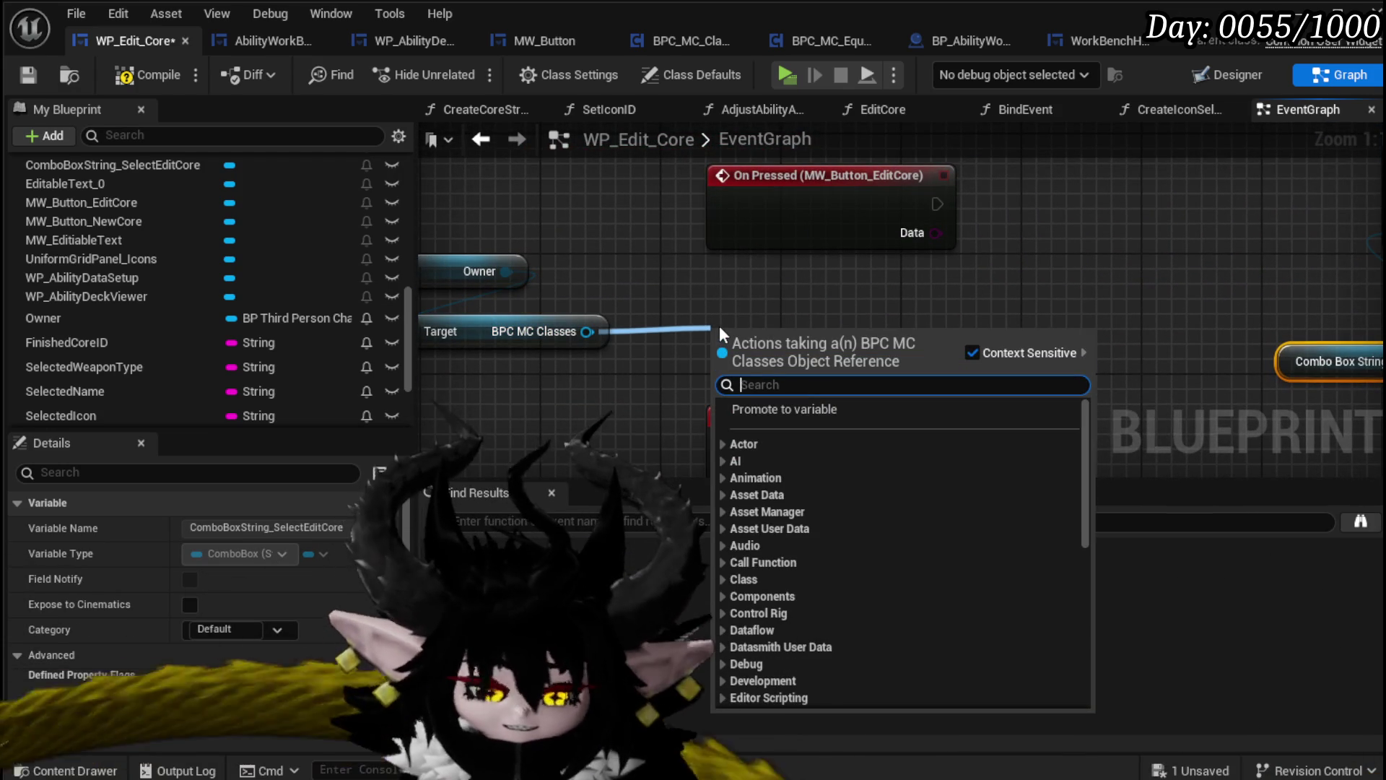
{"action": "type", "text": "core"}
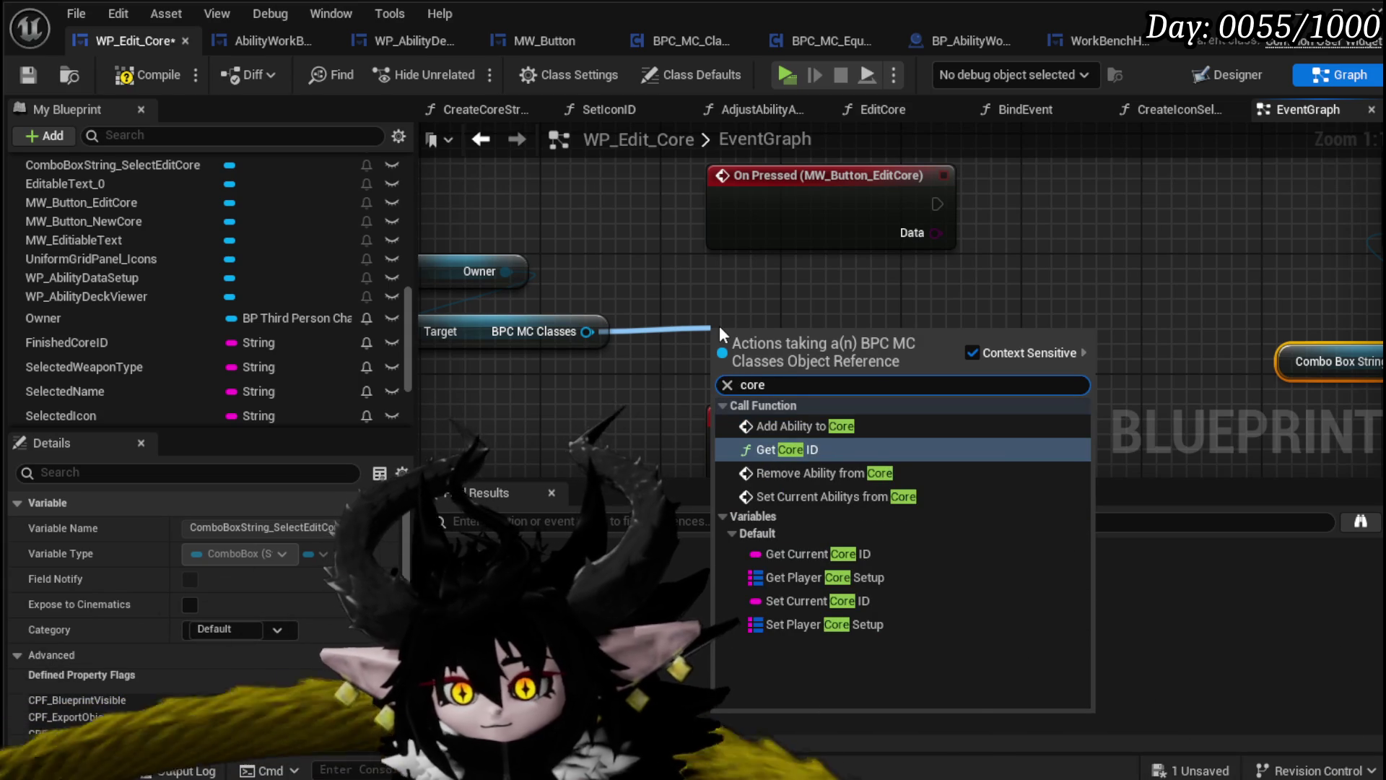
{"action": "left_click", "coordinate": [858, 577]}
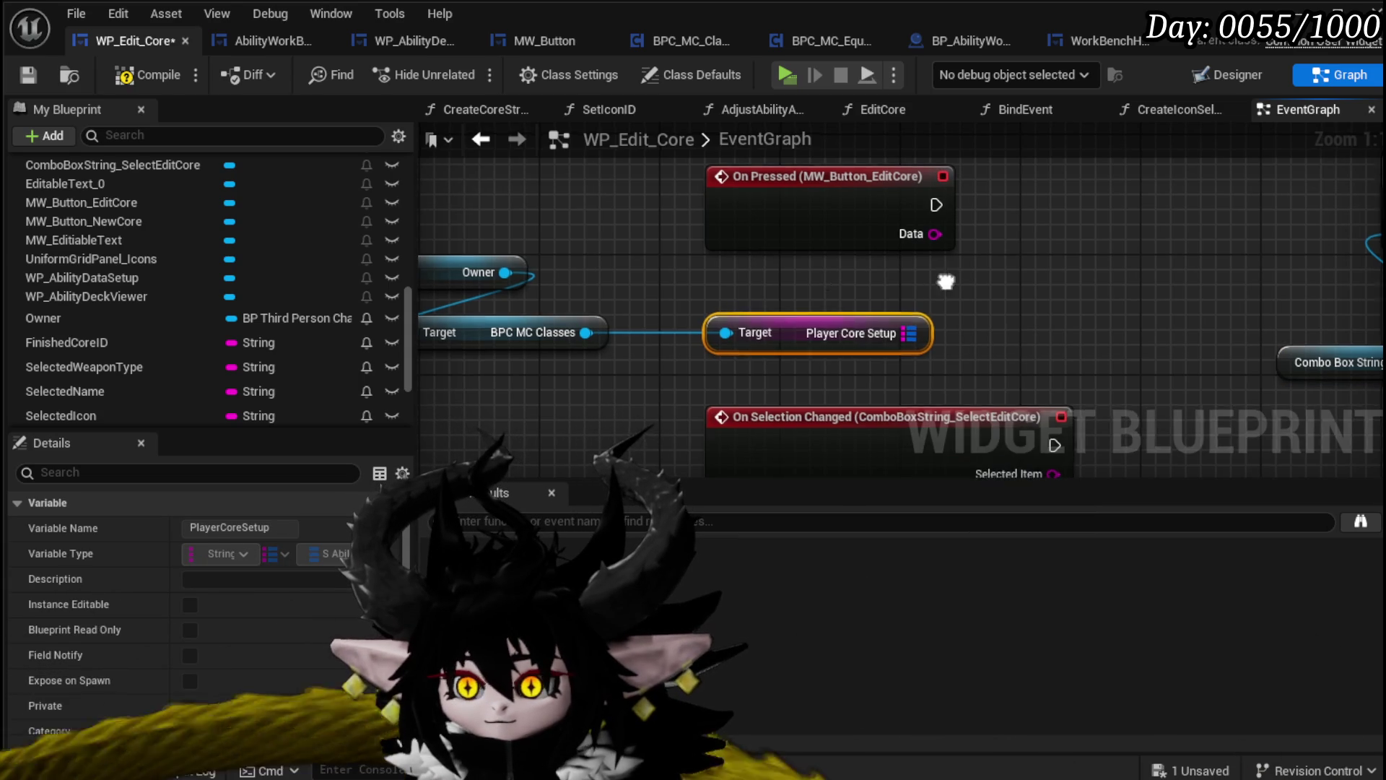
Add a Keys node for Player Core Setup and a For Each Loop over those keys
{"action": "left_click_drag", "start_coordinate": [946, 280], "coordinate": [658, 347]}
{"action": "left_click_drag", "start_coordinate": [630, 399], "coordinate": [738, 379]}
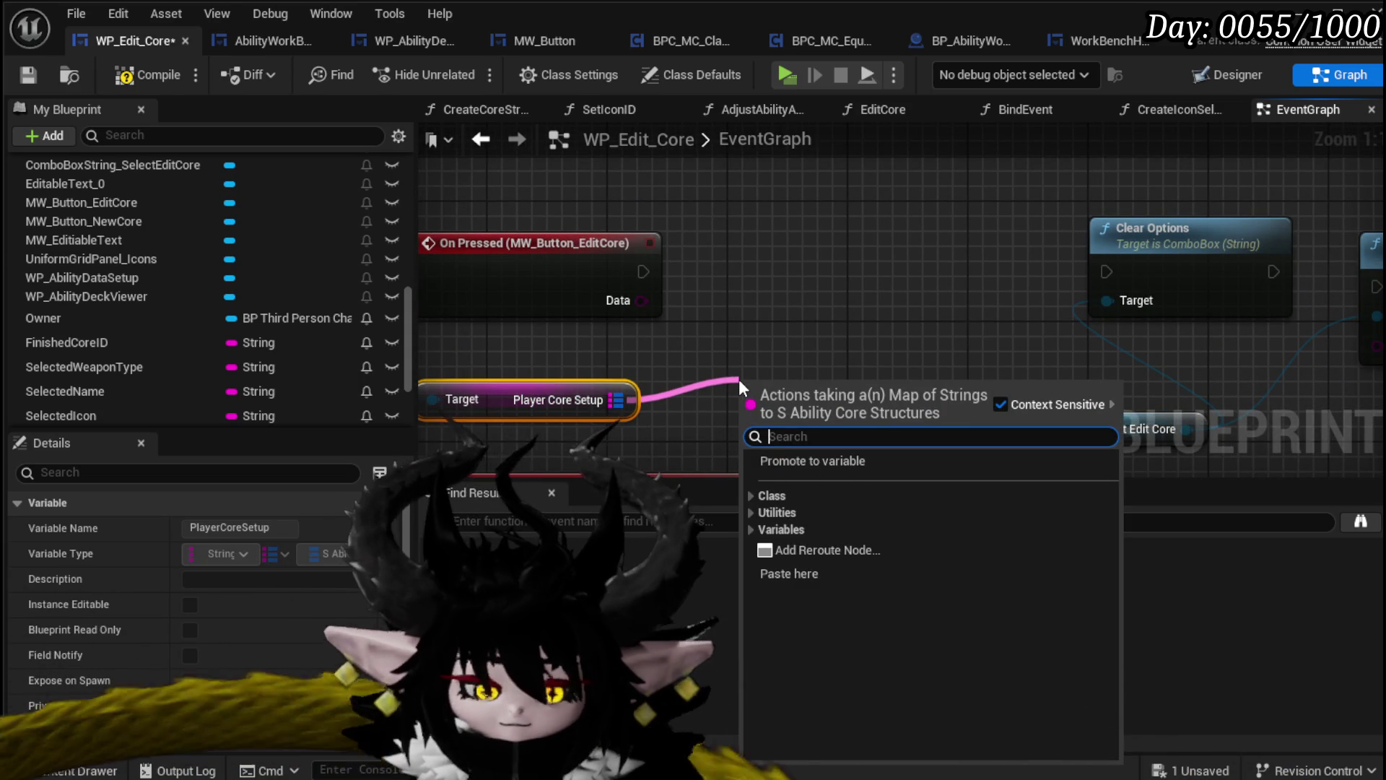
{"action": "type", "text": "keys"}
{"action": "key", "text": "Return"}
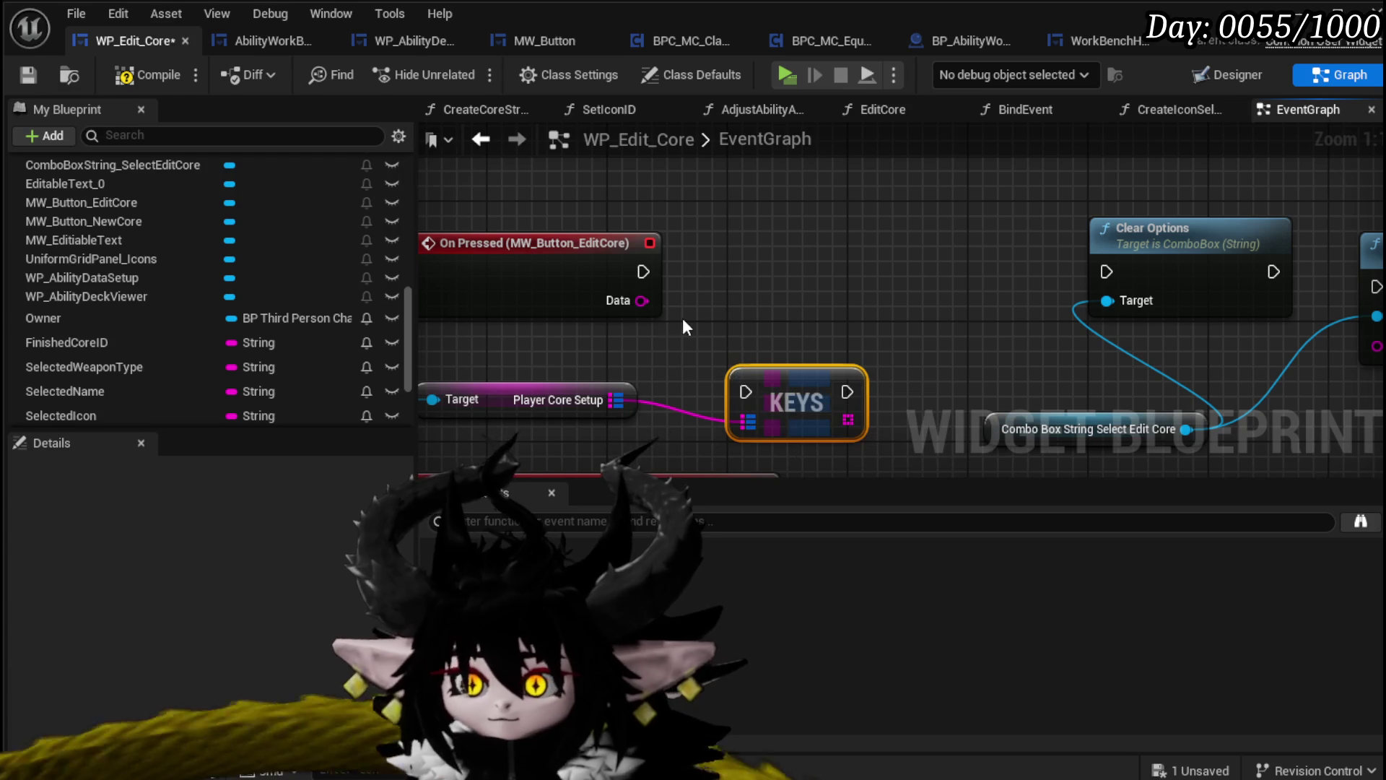
{"action": "mouse_move", "coordinate": [643, 272]}
{"action": "left_mouse_down"}
{"action": "mouse_move", "coordinate": [677, 284]}
{"action": "mouse_move", "coordinate": [746, 392]}
{"action": "mouse_move", "coordinate": [751, 267]}
{"action": "mouse_move", "coordinate": [739, 284]}
{"action": "mouse_move", "coordinate": [873, 305]}
{"action": "left_mouse_up"}
{"action": "type", "text": "Loop"}
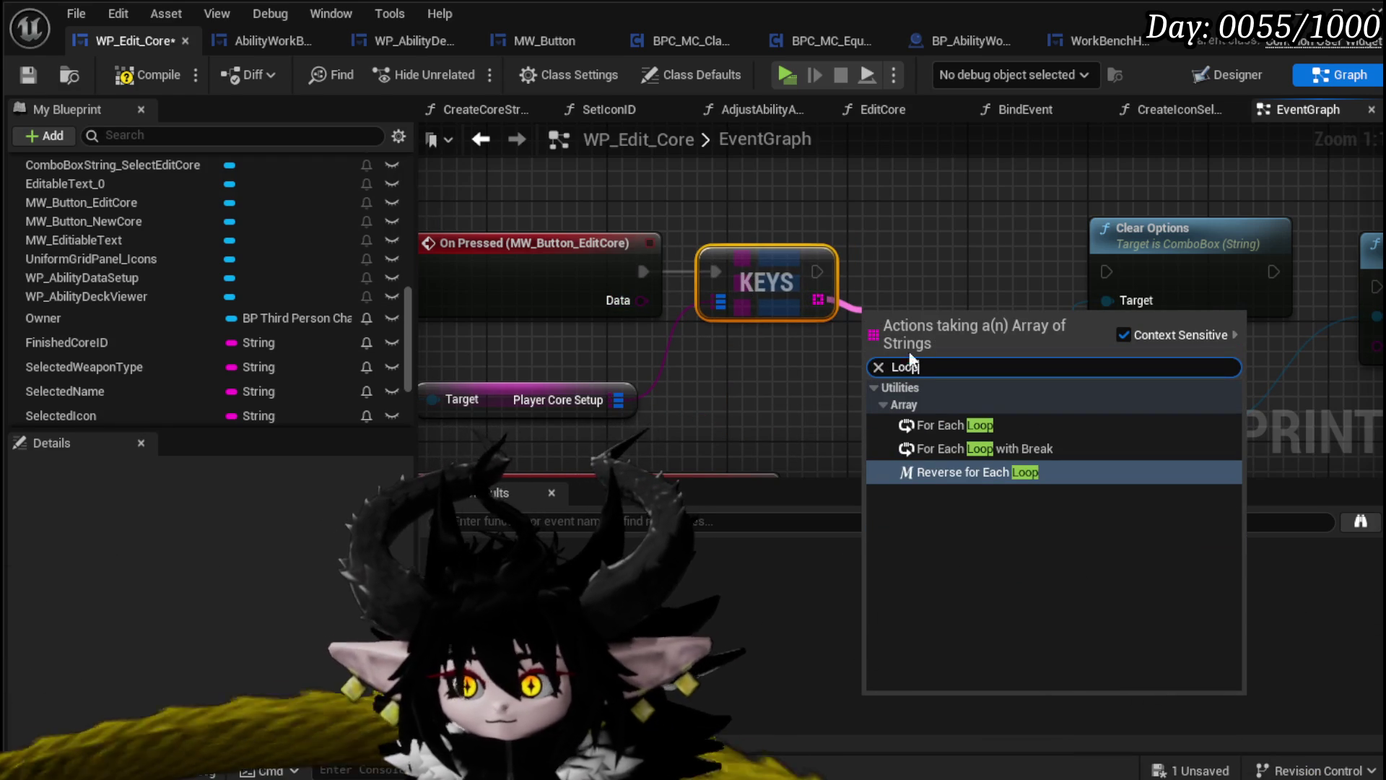
{"action": "left_click", "coordinate": [973, 426]}
{"action": "left_click_drag", "start_coordinate": [957, 310], "coordinate": [934, 250]}
{"action": "mouse_move", "coordinate": [1033, 271]}
{"action": "left_mouse_down"}
{"action": "mouse_move", "coordinate": [1133, 260]}
{"action": "mouse_move", "coordinate": [769, 233]}
{"action": "left_mouse_up"}
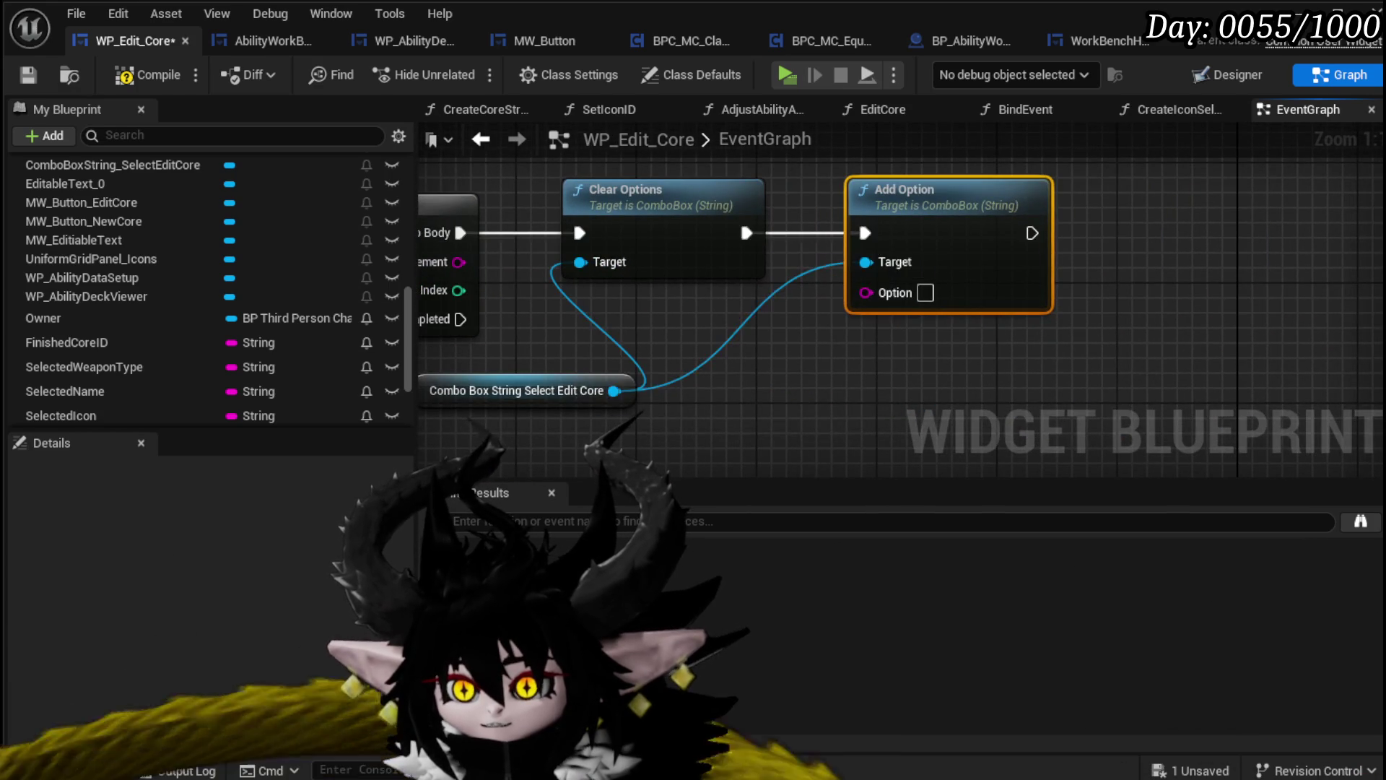
Route Clear Options into the For Each Loop, then compile and save
{"action": "left_click_drag", "start_coordinate": [737, 321], "coordinate": [847, 322]}
{"action": "mouse_move", "coordinate": [553, 392]}
{"action": "left_mouse_down"}
{"action": "mouse_move", "coordinate": [711, 121]}
{"action": "mouse_move", "coordinate": [712, 201]}
{"action": "left_mouse_up"}
{"action": "mouse_move", "coordinate": [575, 256]}
{"action": "left_mouse_down"}
{"action": "mouse_move", "coordinate": [823, 254]}
{"action": "mouse_move", "coordinate": [1054, 375]}
{"action": "left_mouse_up"}
{"action": "mouse_move", "coordinate": [926, 229]}
{"action": "left_mouse_down"}
{"action": "mouse_move", "coordinate": [718, 279]}
{"action": "mouse_move", "coordinate": [725, 240]}
{"action": "left_mouse_up"}
{"action": "mouse_move", "coordinate": [942, 363]}
{"action": "left_mouse_down"}
{"action": "mouse_move", "coordinate": [987, 317]}
{"action": "mouse_move", "coordinate": [998, 230]}
{"action": "left_mouse_up"}
{"action": "left_click_drag", "start_coordinate": [835, 271], "coordinate": [1047, 273]}
{"action": "left_click", "coordinate": [148, 74]}
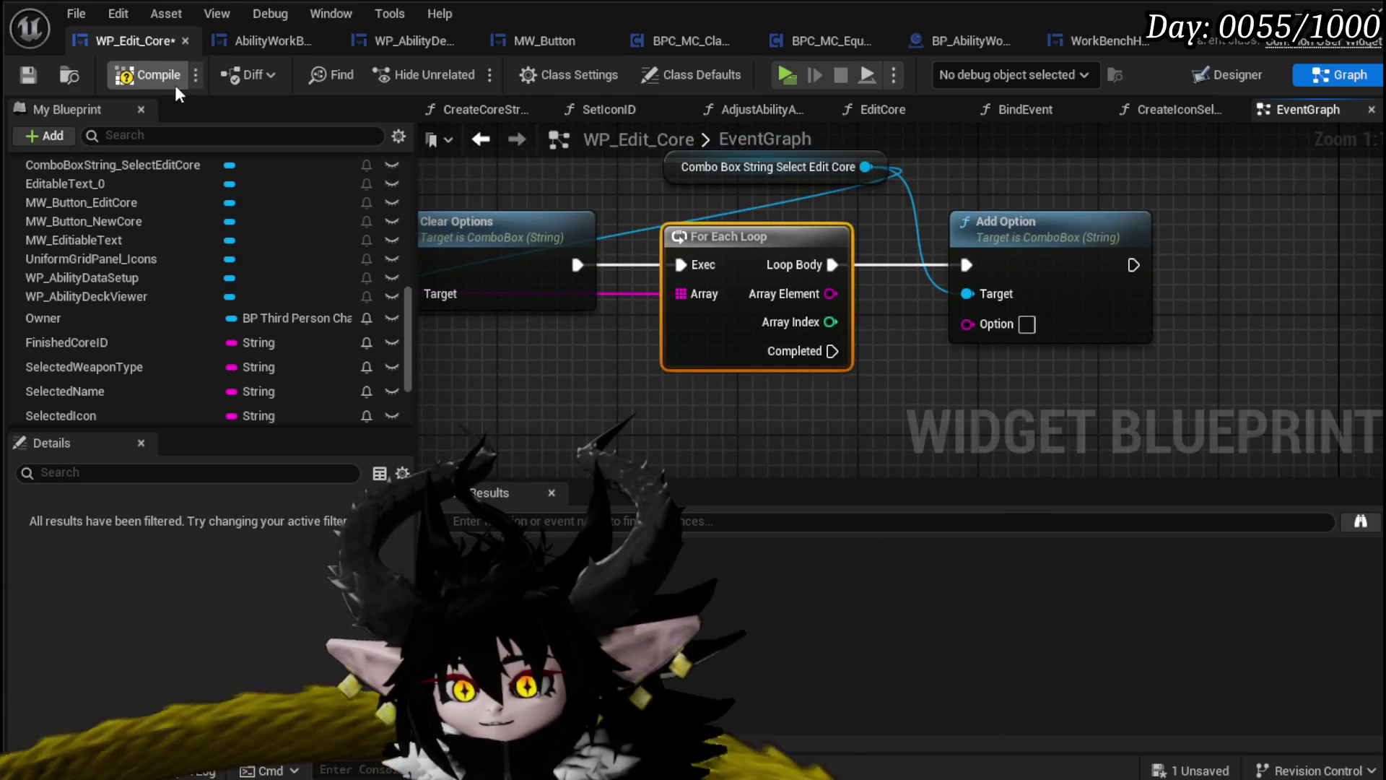
{"action": "key", "text": "ctrl+s"}
Feed each Array Element into Add Option's option and save the blueprint
{"action": "left_click_drag", "start_coordinate": [829, 293], "coordinate": [967, 325]}
{"action": "scroll", "coordinate": [887, 280], "scroll_direction": "down", "scroll_amount": 1}
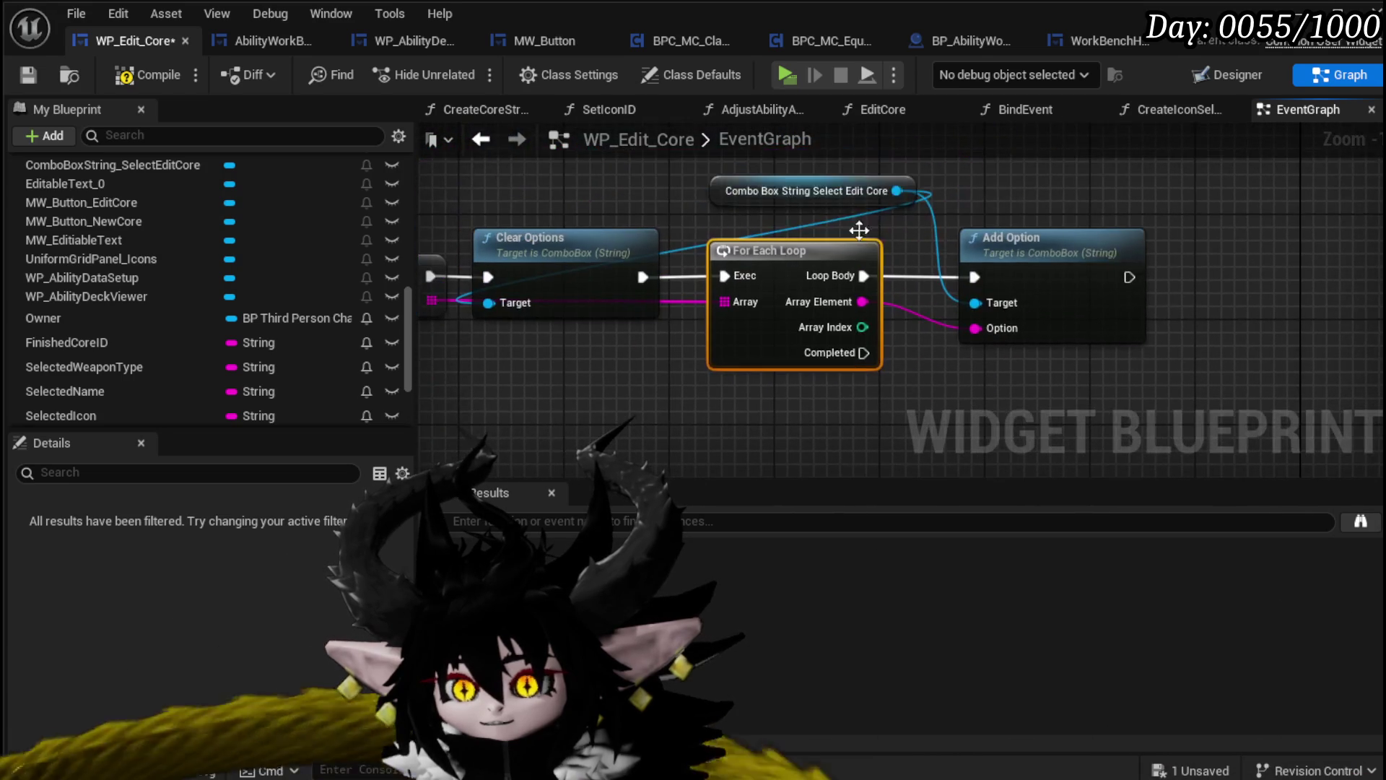
{"action": "left_click_drag", "start_coordinate": [808, 191], "coordinate": [755, 190]}
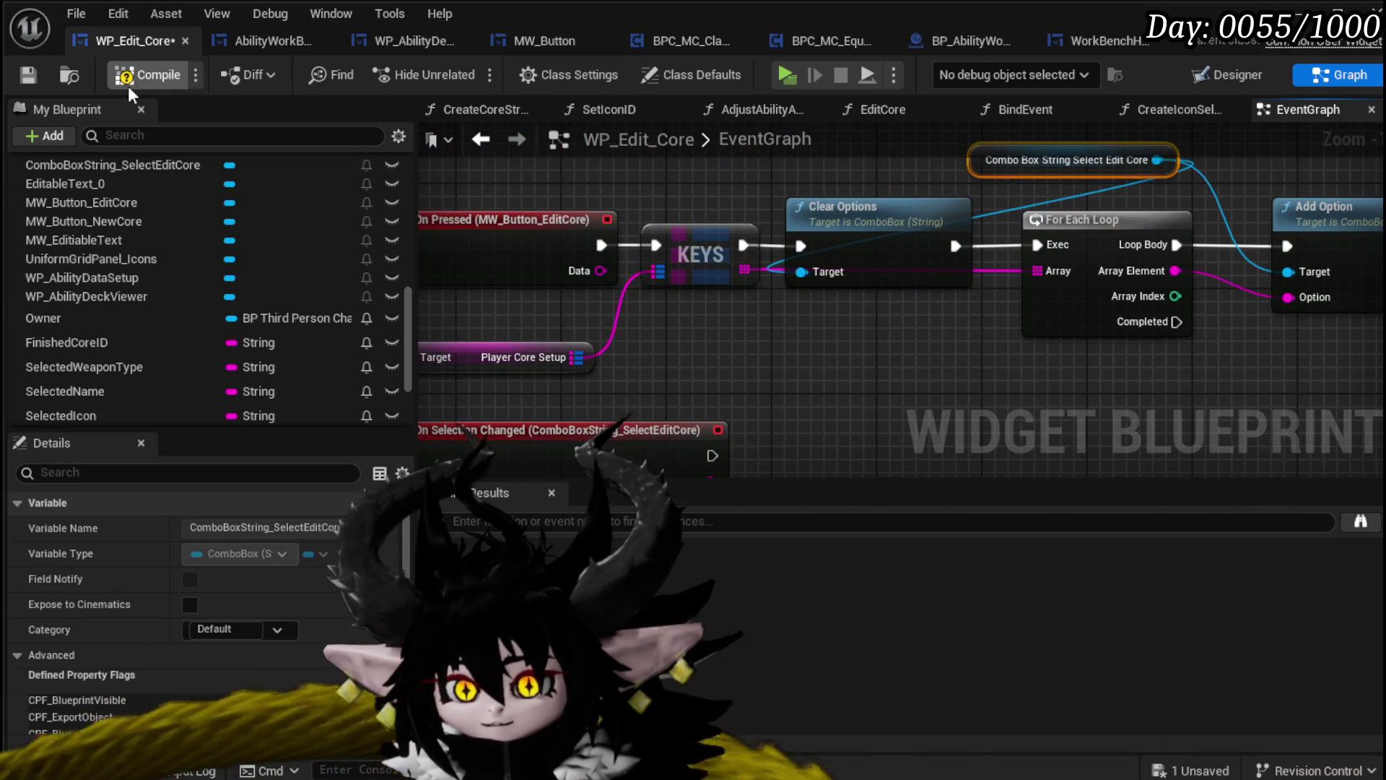
{"action": "left_click", "coordinate": [27, 75]}
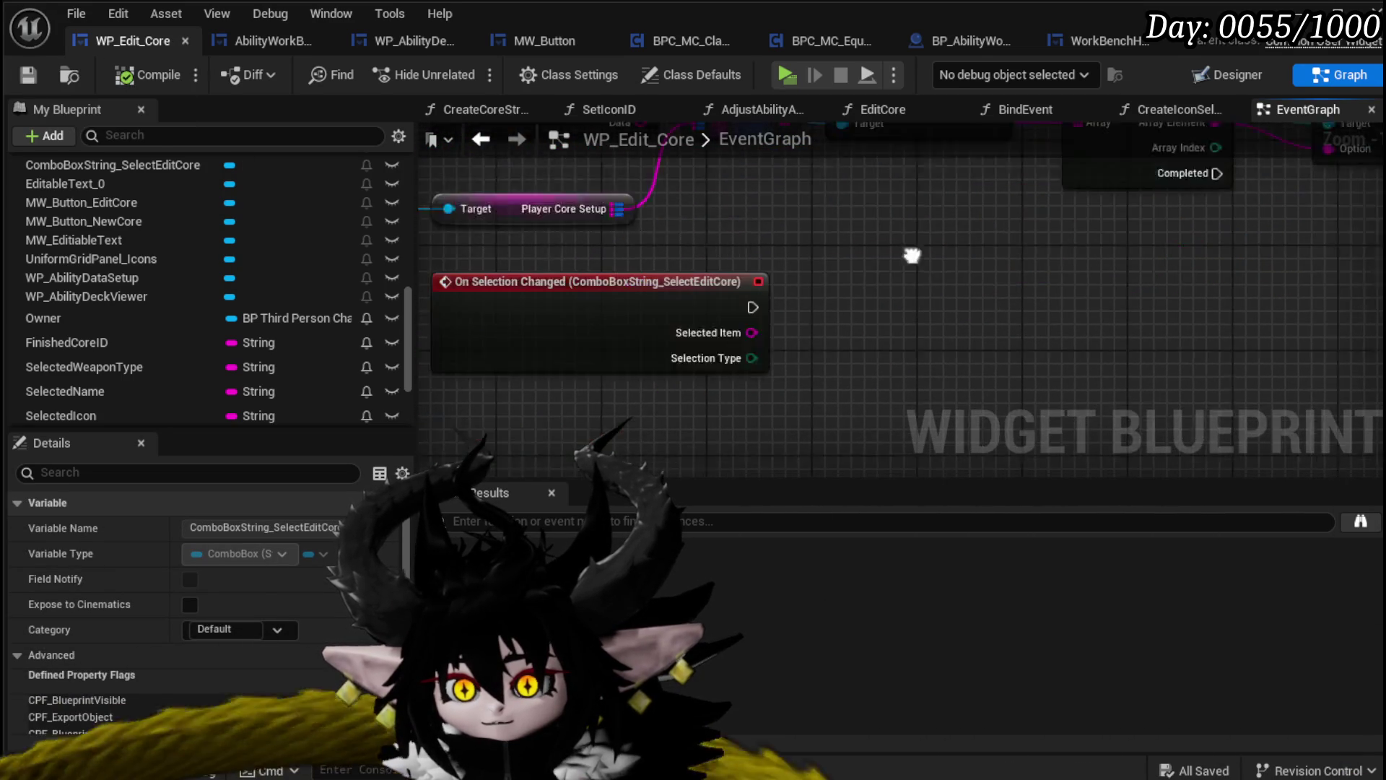
{"action": "left_click", "coordinate": [611, 260]}
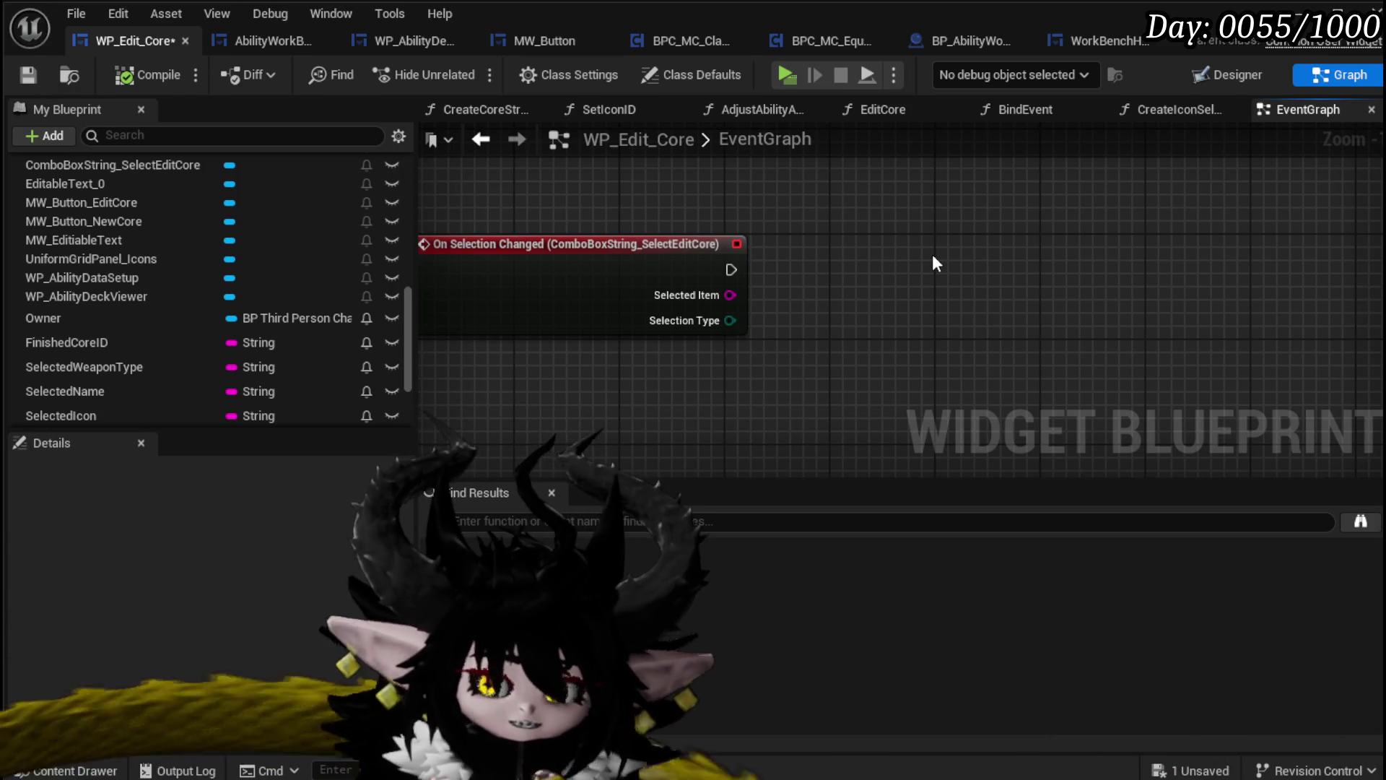
Find the Selected Item in the Player Core Setup map
{"action": "mouse_move", "coordinate": [797, 279]}
{"action": "left_mouse_down"}
{"action": "mouse_move", "coordinate": [784, 379]}
{"action": "mouse_move", "coordinate": [801, 318]}
{"action": "left_mouse_up"}
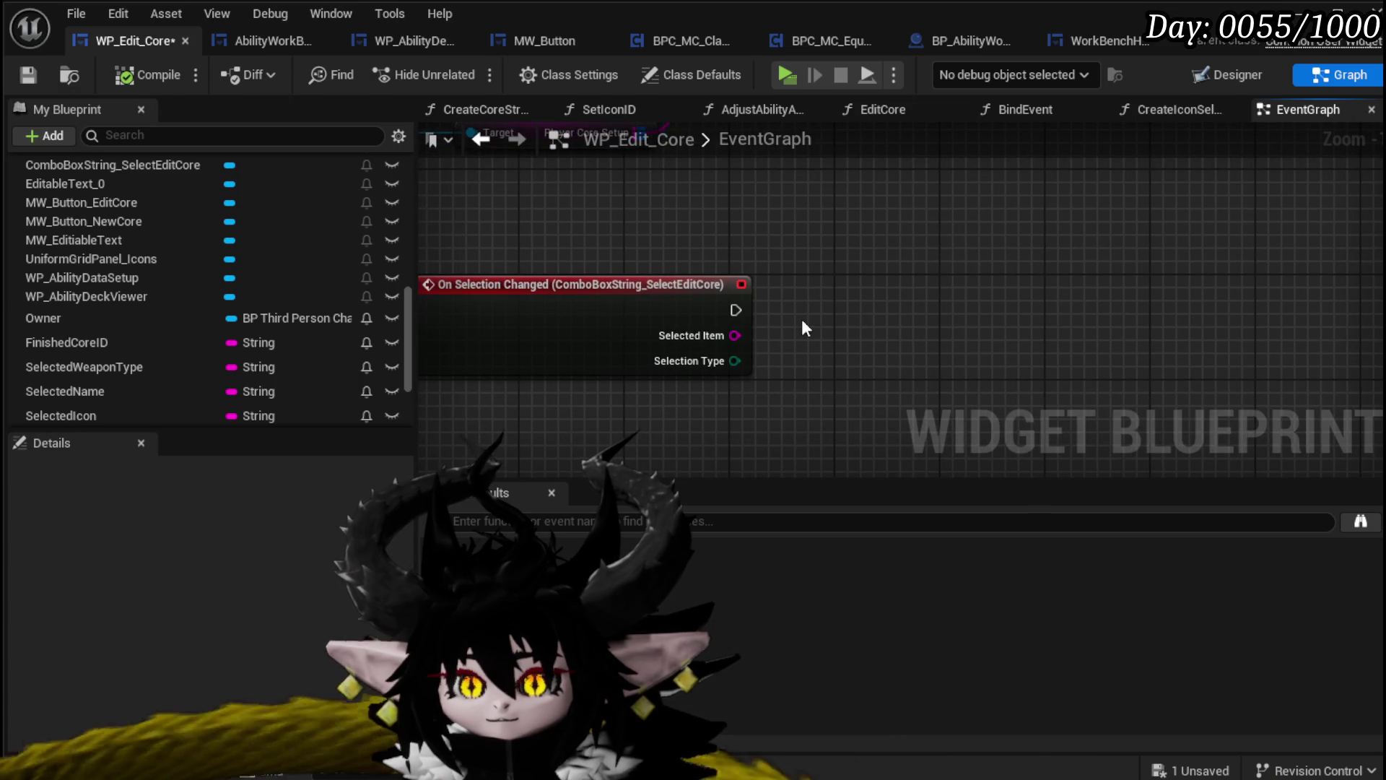
{"action": "mouse_move", "coordinate": [788, 247]}
{"action": "left_mouse_down"}
{"action": "mouse_move", "coordinate": [755, 310]}
{"action": "mouse_move", "coordinate": [787, 309]}
{"action": "left_mouse_up"}
{"action": "mouse_move", "coordinate": [526, 310]}
{"action": "left_mouse_down"}
{"action": "mouse_move", "coordinate": [505, 376]}
{"action": "mouse_move", "coordinate": [554, 356]}
{"action": "left_mouse_up"}
{"action": "mouse_move", "coordinate": [751, 299]}
{"action": "left_mouse_down"}
{"action": "mouse_move", "coordinate": [716, 392]}
{"action": "mouse_move", "coordinate": [826, 383]}
{"action": "left_mouse_up"}
{"action": "left_click_drag", "start_coordinate": [952, 396], "coordinate": [960, 352]}
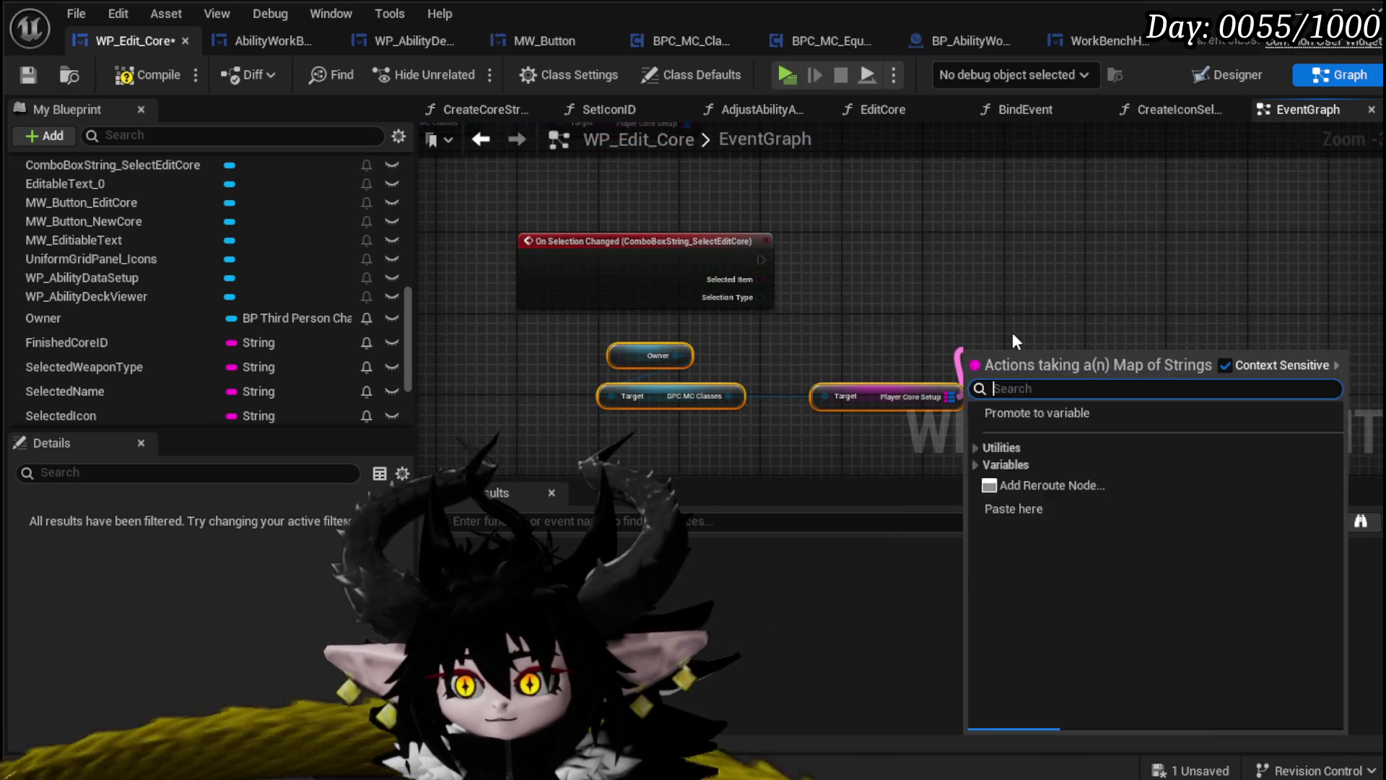
{"action": "type", "text": "fi"}
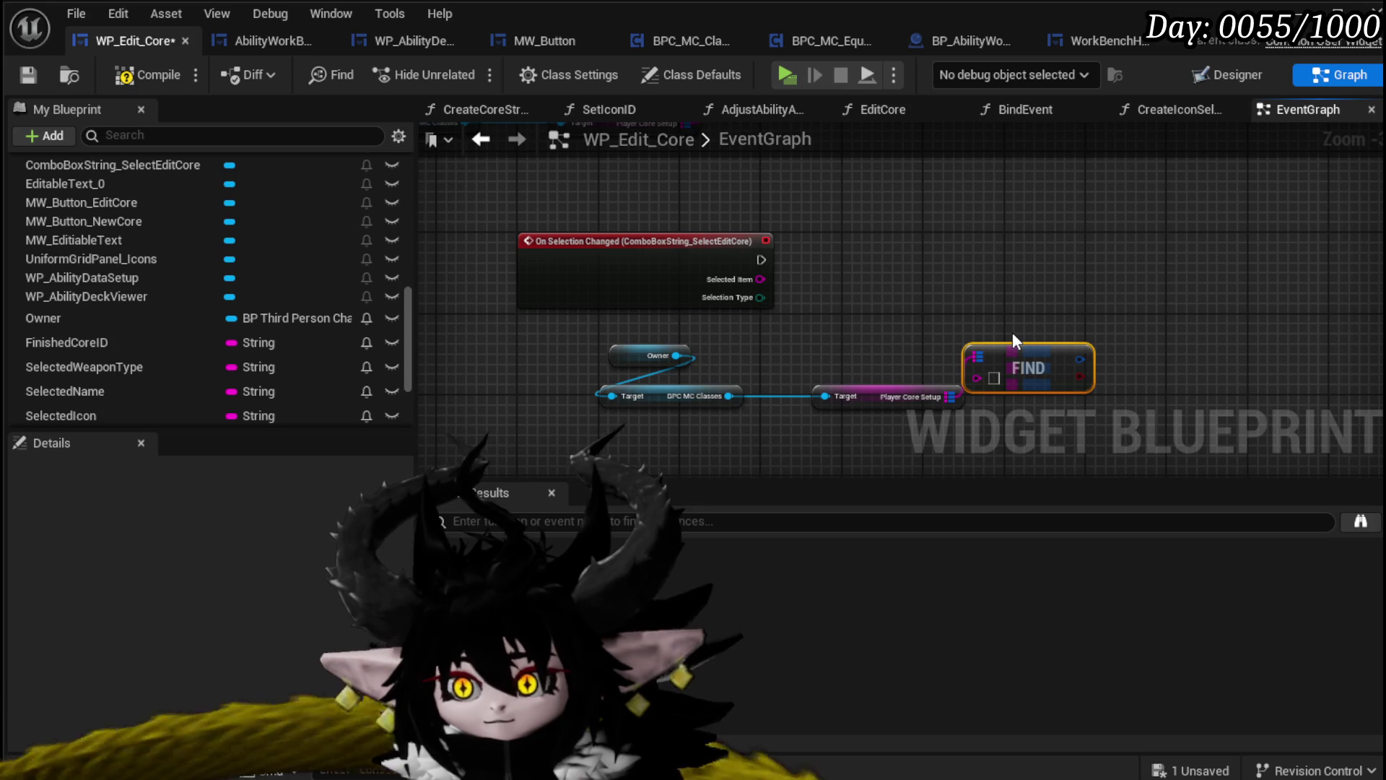
{"action": "left_click_drag", "start_coordinate": [987, 375], "coordinate": [987, 377]}
{"action": "left_click_drag", "start_coordinate": [884, 396], "coordinate": [823, 362]}
{"action": "left_click_drag", "start_coordinate": [1011, 354], "coordinate": [862, 362]}
Break the found S Ability Core and add a Values node for its ability core map
{"action": "left_click_drag", "start_coordinate": [971, 364], "coordinate": [969, 357]}
{"action": "type", "text": "brea"}
{"action": "key", "text": "Return"}
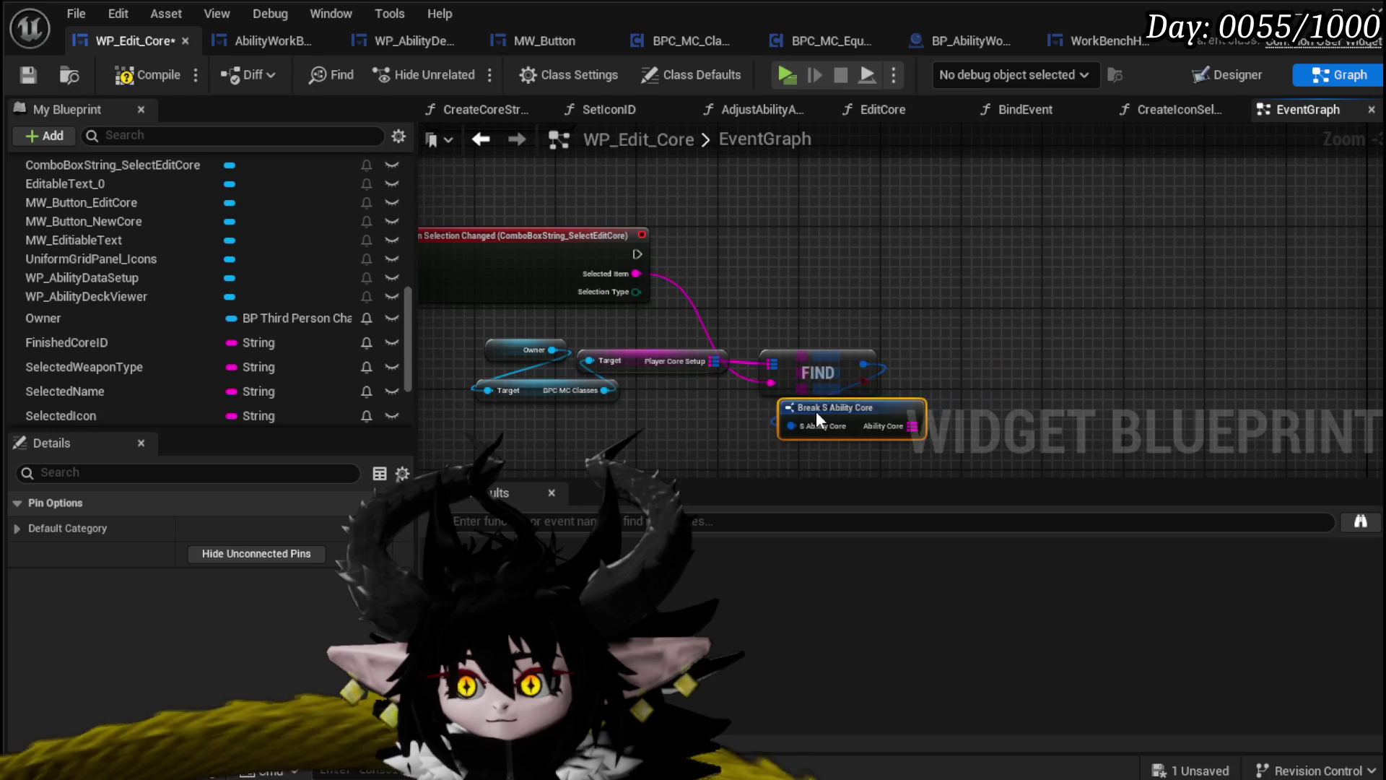
{"action": "left_click_drag", "start_coordinate": [852, 436], "coordinate": [971, 365]}
{"action": "type", "text": "Valu"}
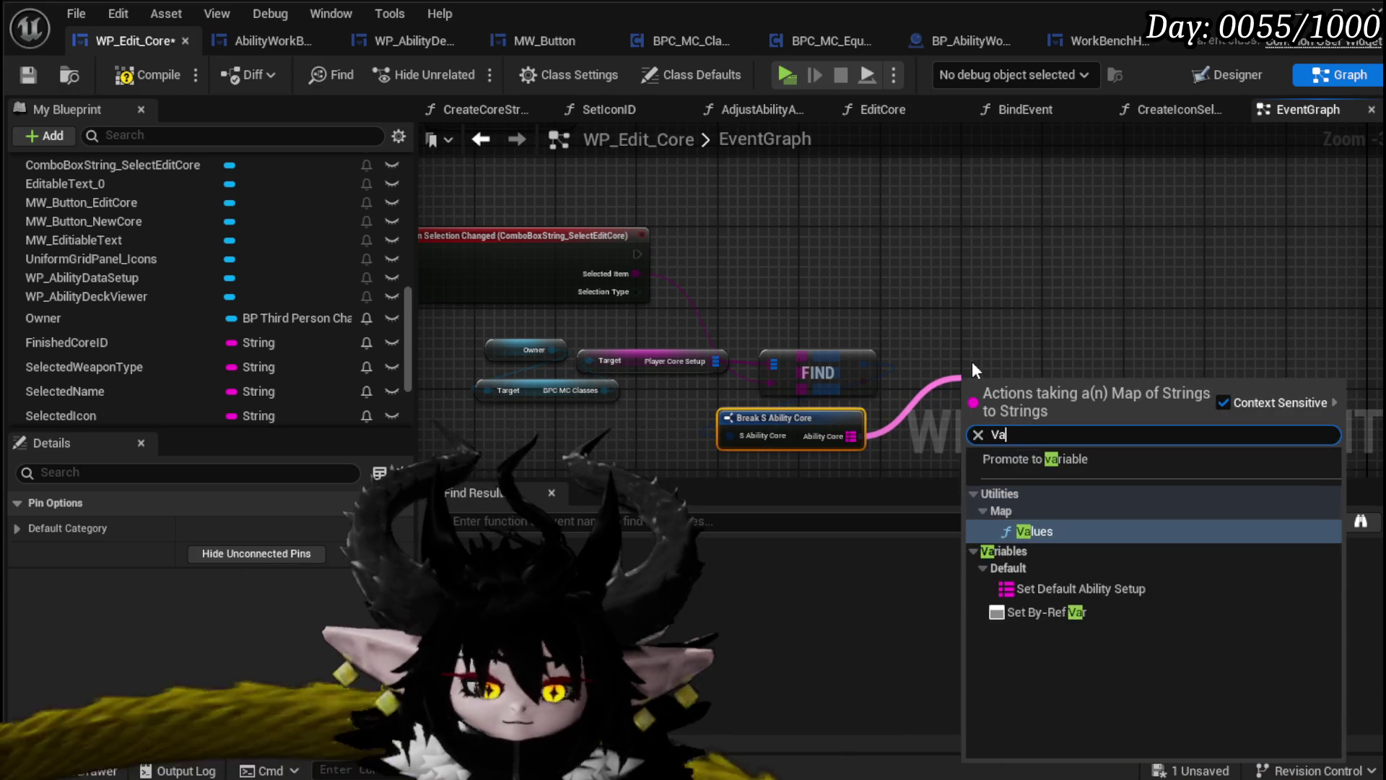
{"action": "key", "text": "Return"}
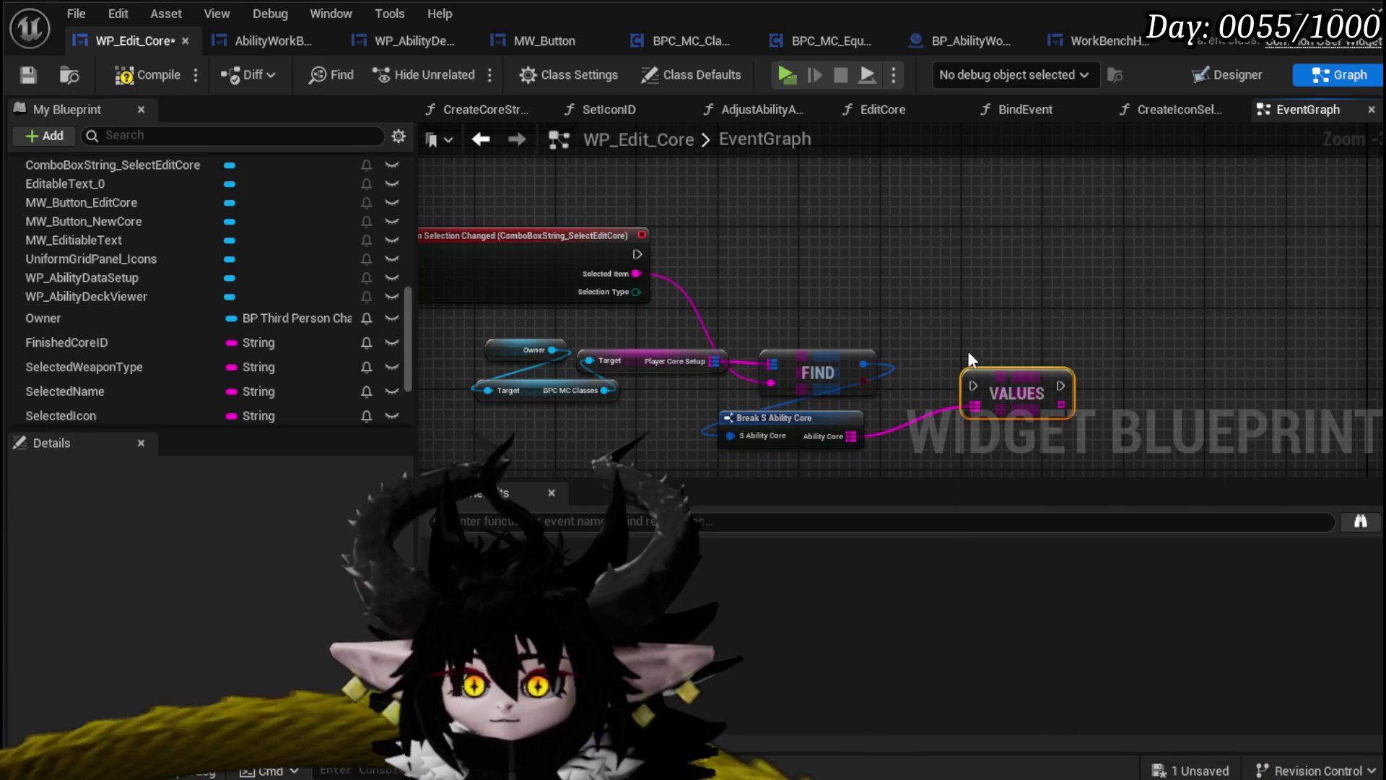
Add a WP_AbilityDeckViewer getter with a Fill Deck call
{"action": "left_click_drag", "start_coordinate": [121, 294], "coordinate": [798, 249]}
{"action": "left_click", "coordinate": [872, 292]}
{"action": "left_click_drag", "start_coordinate": [896, 248], "coordinate": [990, 241]}
{"action": "type", "text": "F"}
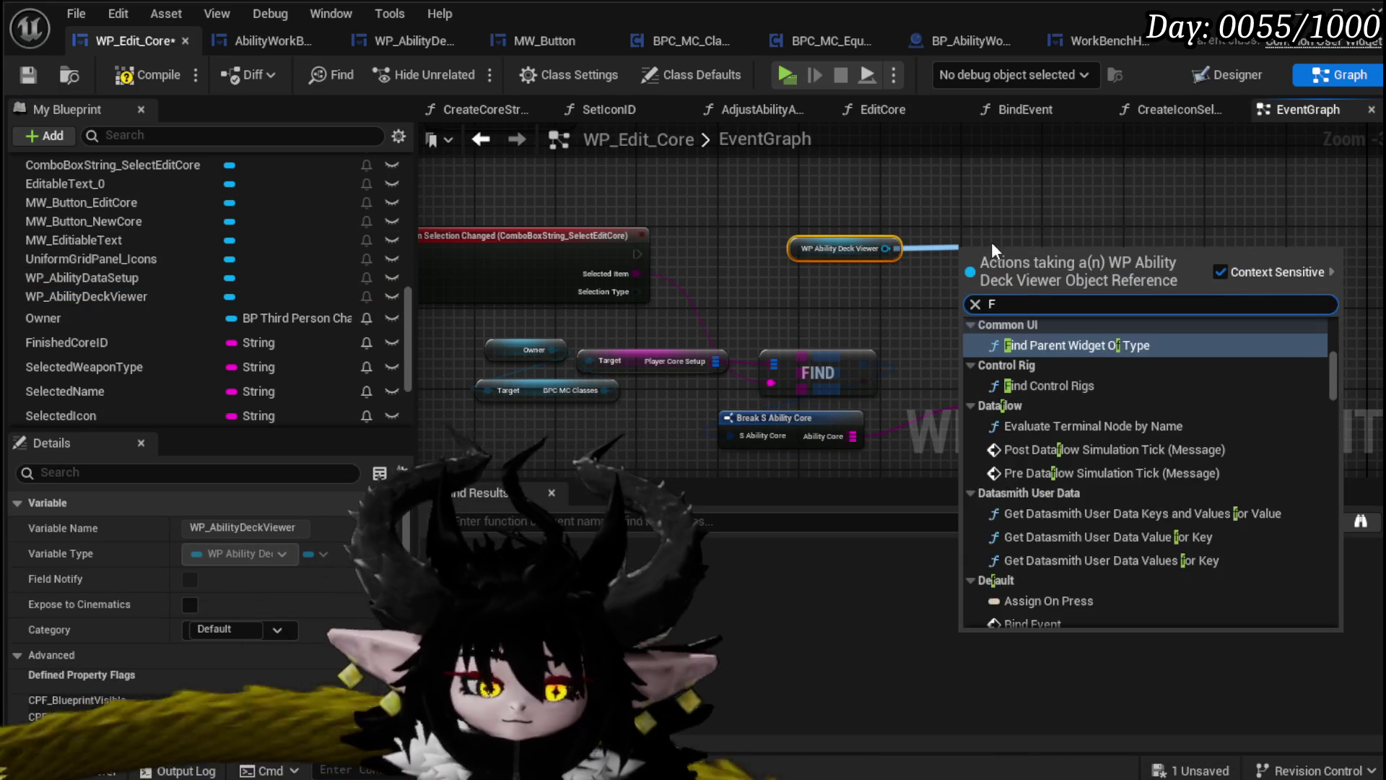
{"action": "type", "text": "ill"}
{"action": "left_click", "coordinate": [1020, 349]}
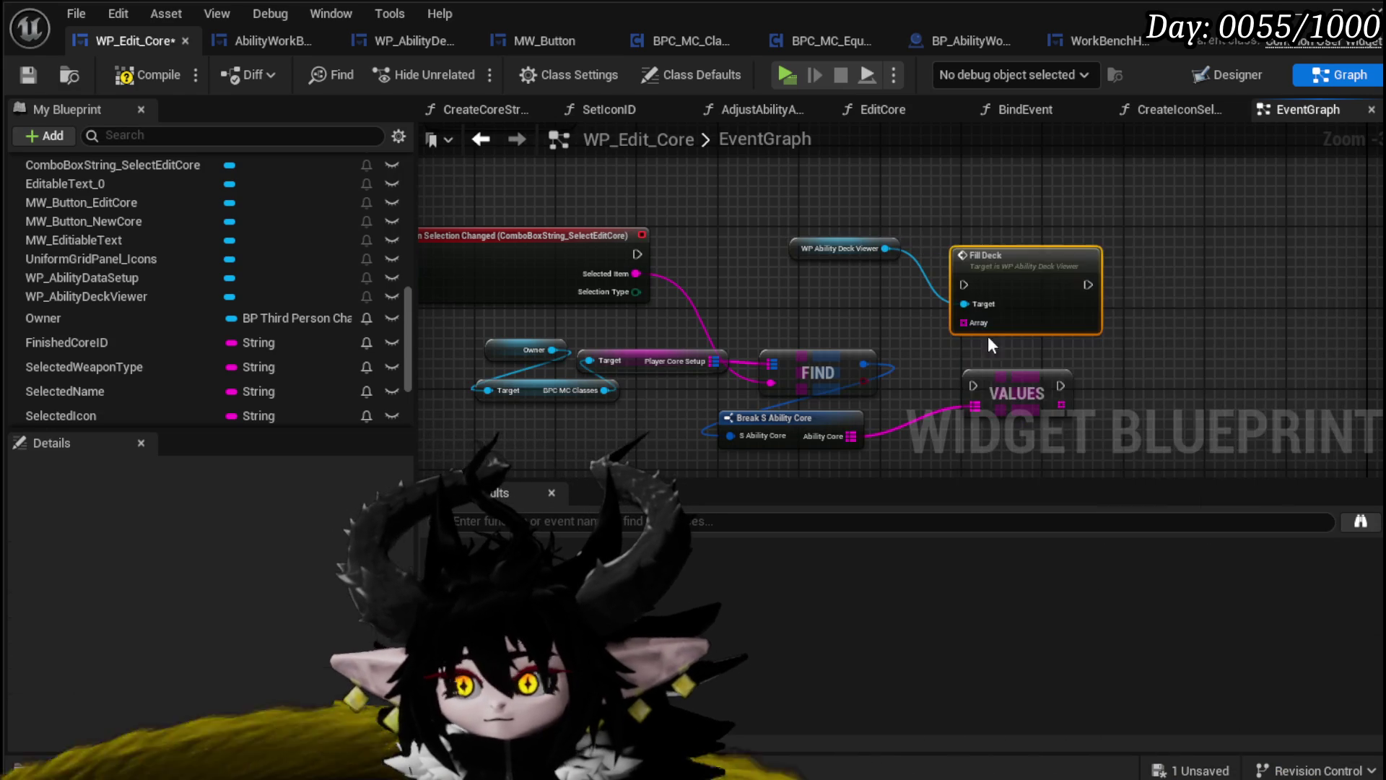
{"action": "left_click_drag", "start_coordinate": [840, 248], "coordinate": [1008, 212]}
{"action": "left_click_drag", "start_coordinate": [923, 193], "coordinate": [1010, 251]}
{"action": "left_click_drag", "start_coordinate": [1011, 253], "coordinate": [1082, 212]}
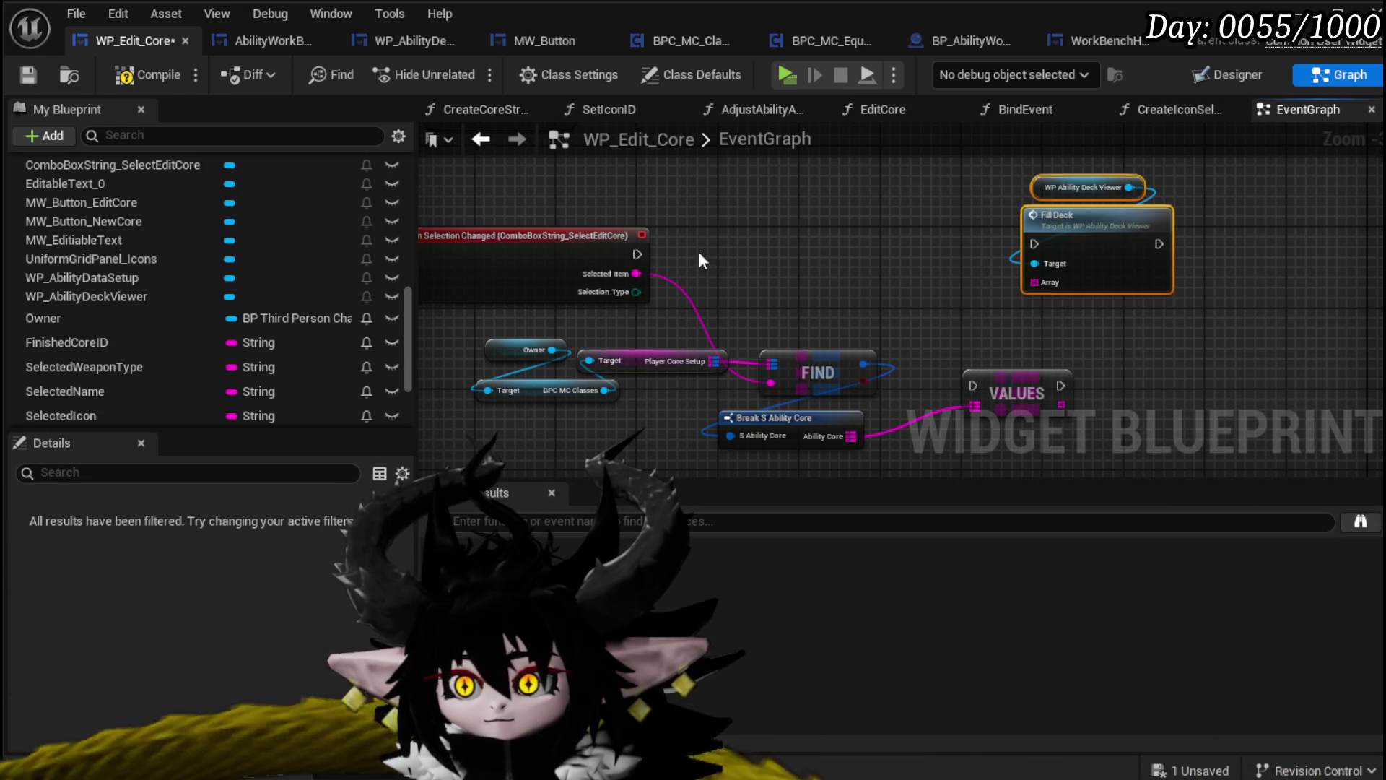
Run the selection event through Values into Fill Deck
{"action": "left_click_drag", "start_coordinate": [637, 254], "coordinate": [1011, 235]}
{"action": "mouse_move", "coordinate": [1096, 218]}
{"action": "left_mouse_down"}
{"action": "mouse_move", "coordinate": [1132, 246]}
{"action": "mouse_move", "coordinate": [1147, 238]}
{"action": "left_mouse_up"}
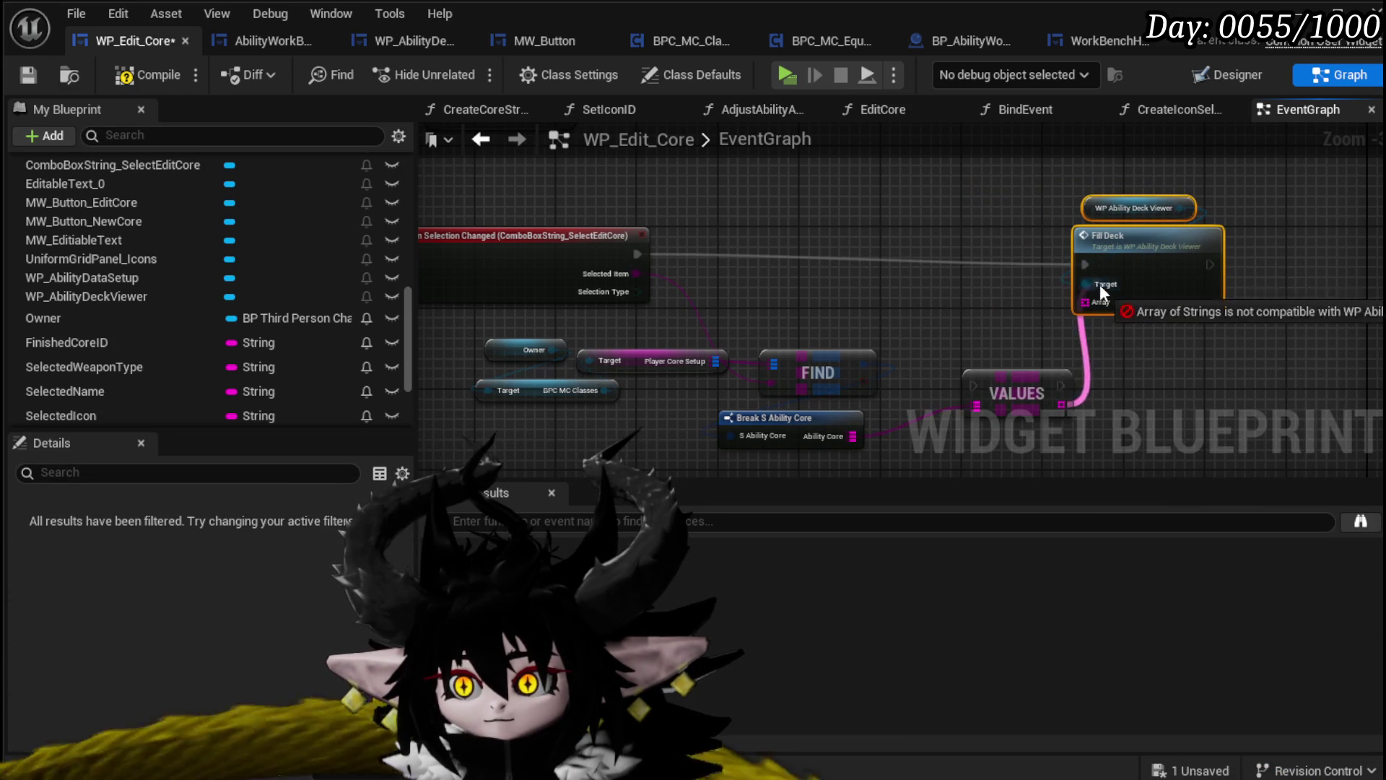
{"action": "left_click_drag", "start_coordinate": [1008, 389], "coordinate": [867, 268]}
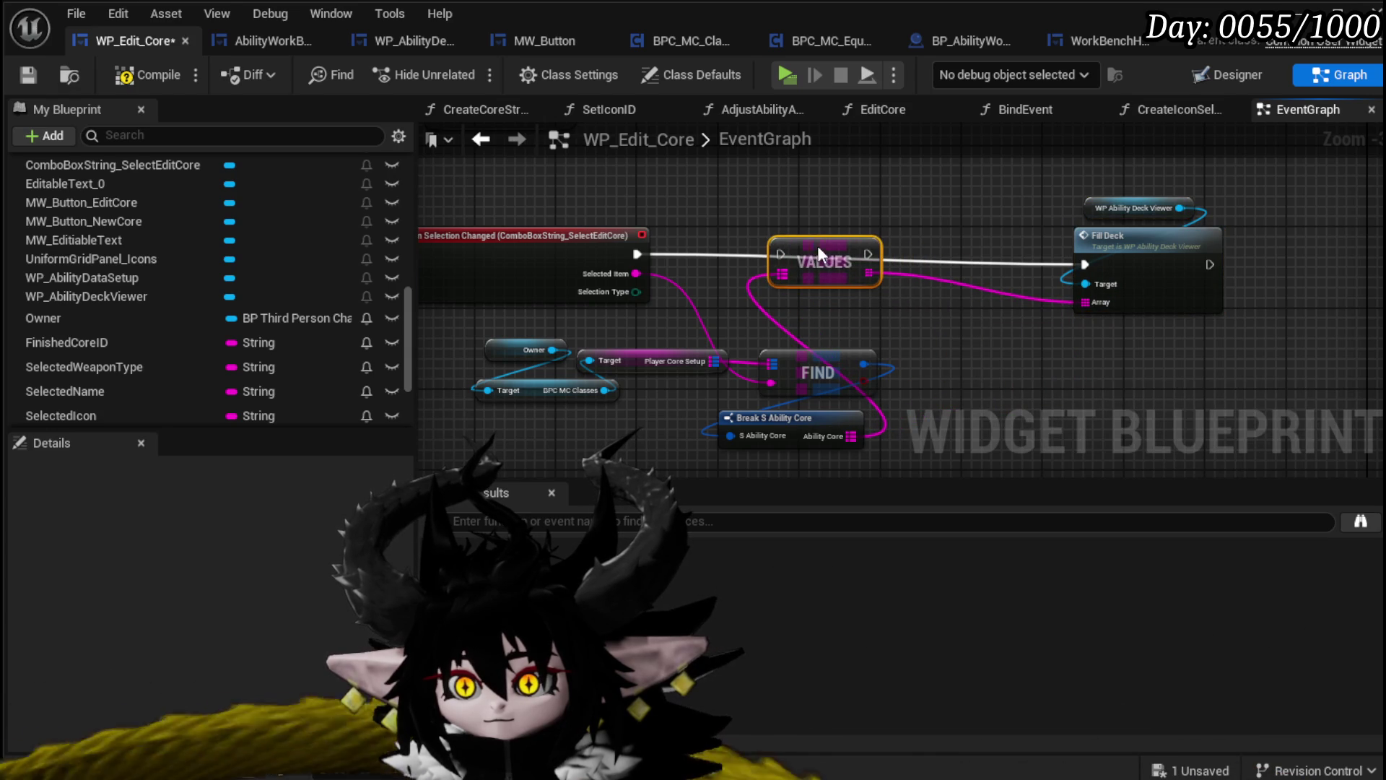
{"action": "left_click_drag", "start_coordinate": [647, 252], "coordinate": [781, 254]}
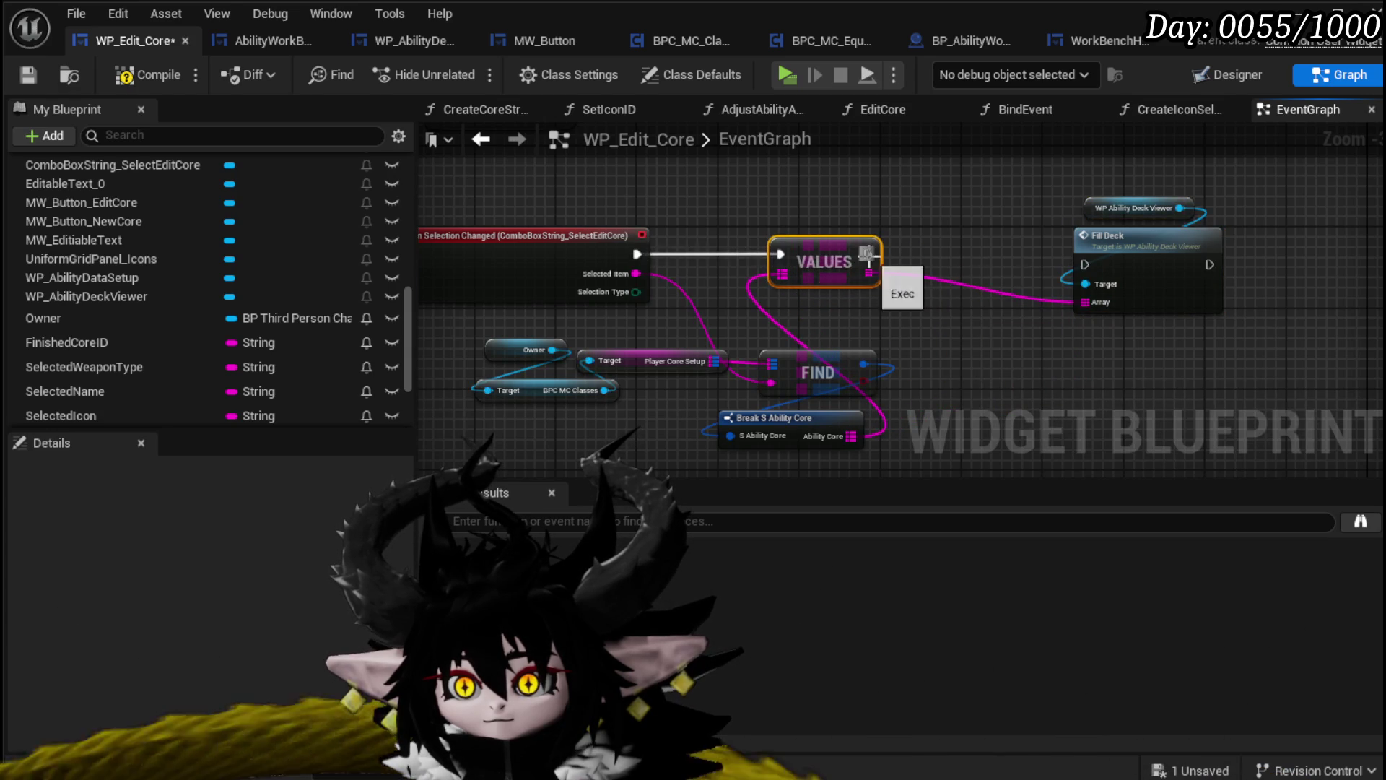
{"action": "mouse_move", "coordinate": [1058, 258]}
{"action": "left_mouse_down"}
{"action": "mouse_move", "coordinate": [1084, 264]}
{"action": "mouse_move", "coordinate": [1110, 245]}
{"action": "mouse_move", "coordinate": [1068, 234]}
{"action": "left_mouse_up"}
Save the widget blueprint and start a Play-in-Editor test
{"action": "left_click", "coordinate": [628, 159]}
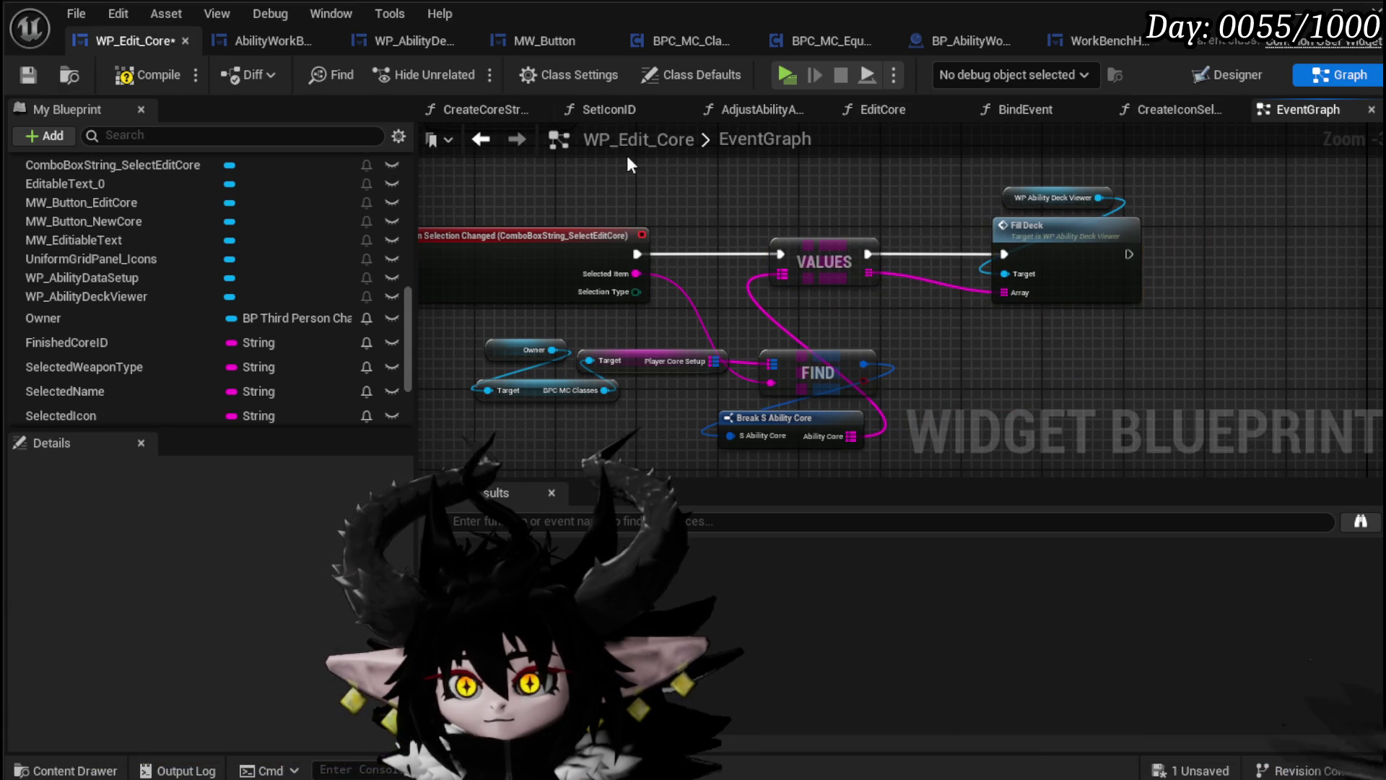
{"action": "left_click", "coordinate": [27, 75]}
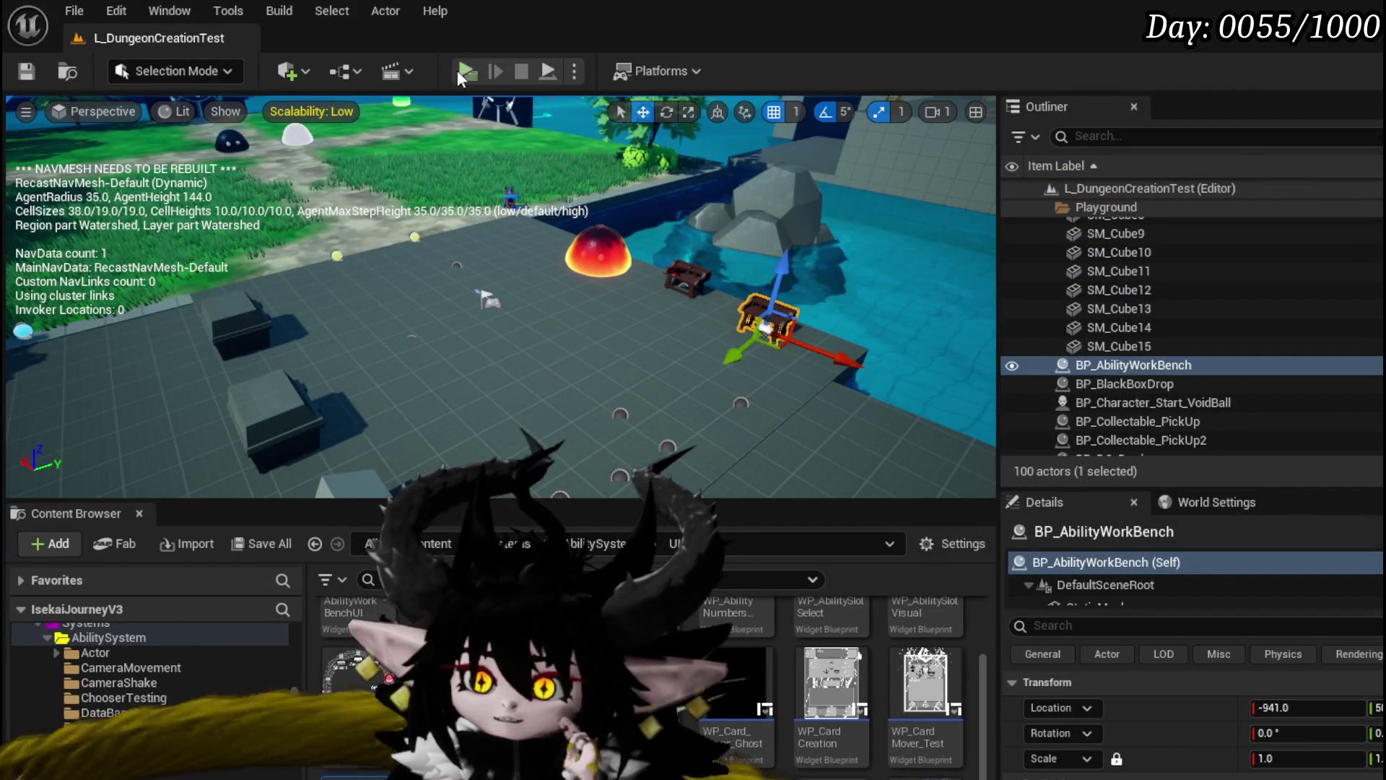
{"action": "left_click", "coordinate": [459, 71]}
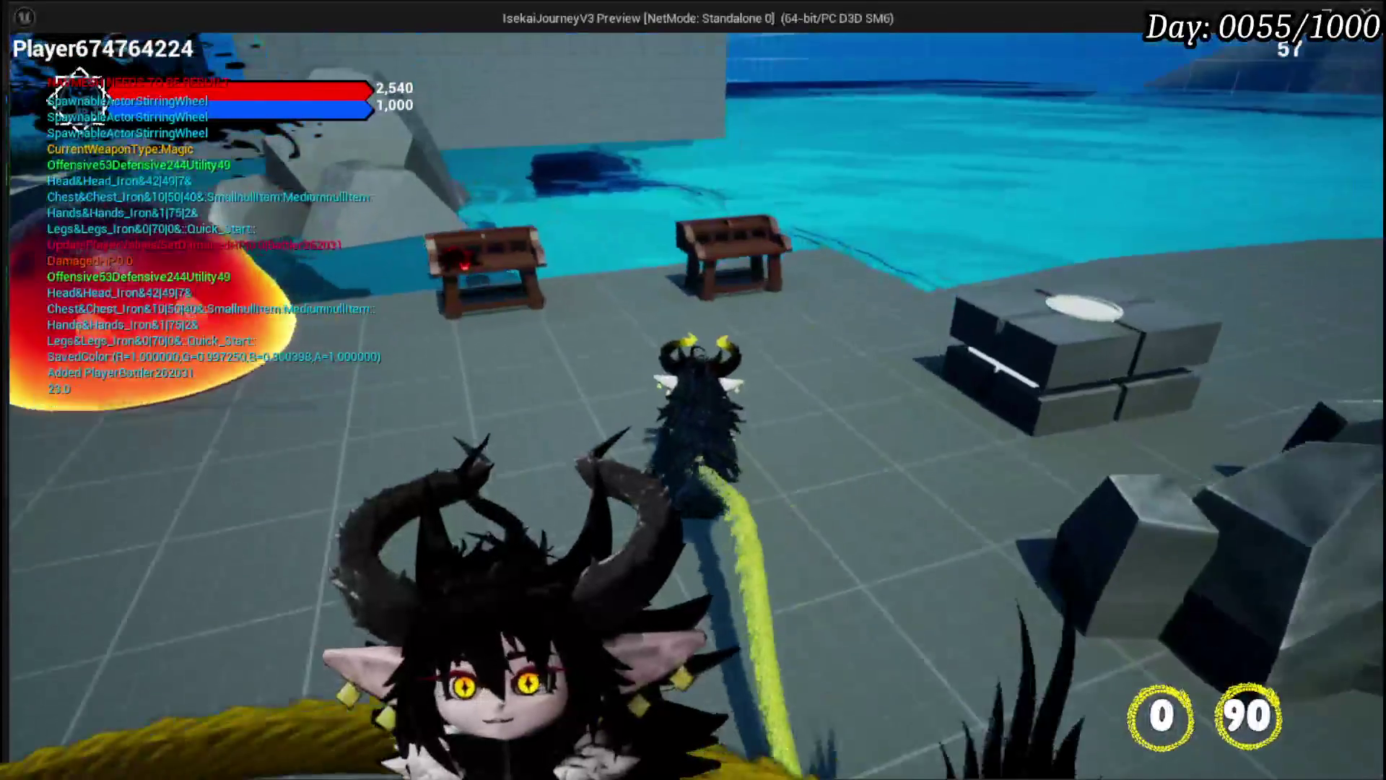
In play, open the core editor and pick Magic|ChuraMagicSummon|001 to check the ability list
{"action": "key", "text": "Tab"}
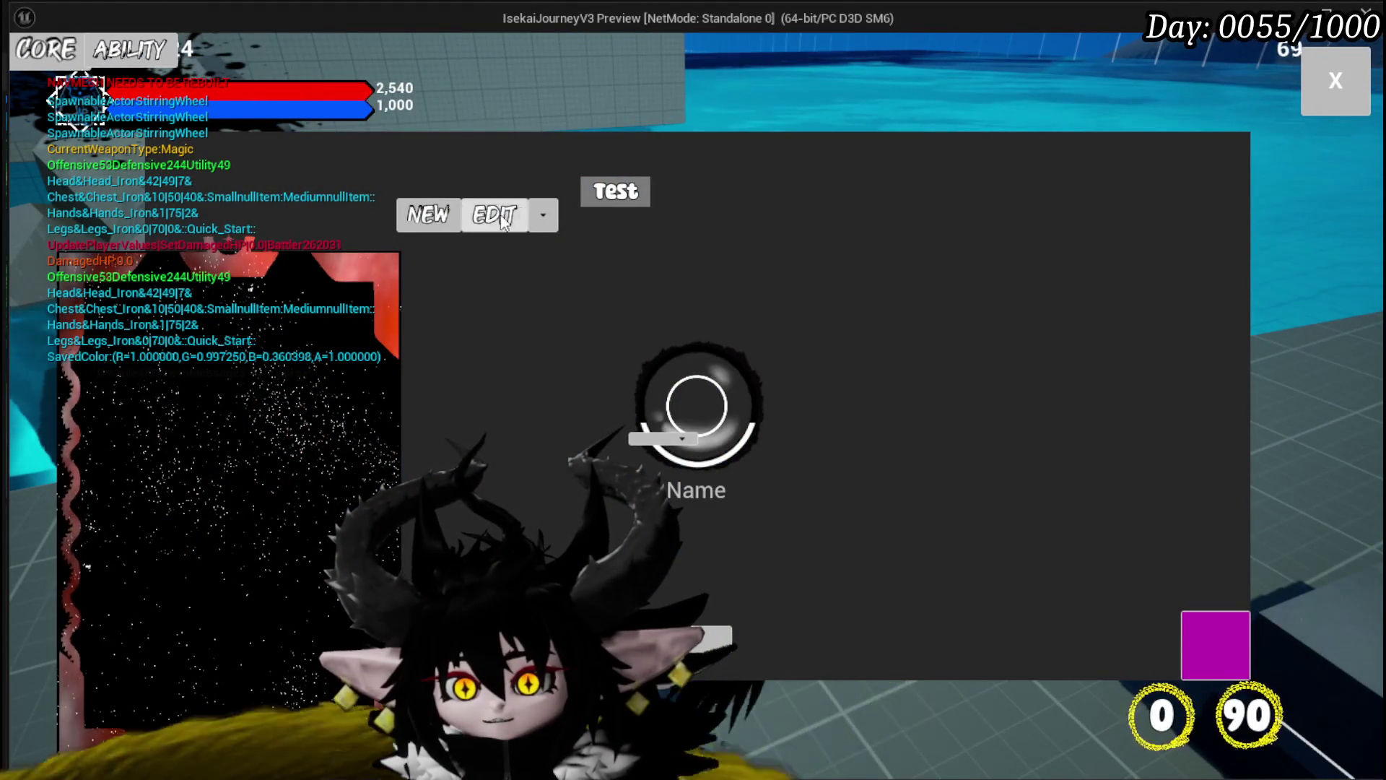
{"action": "left_click", "coordinate": [543, 215]}
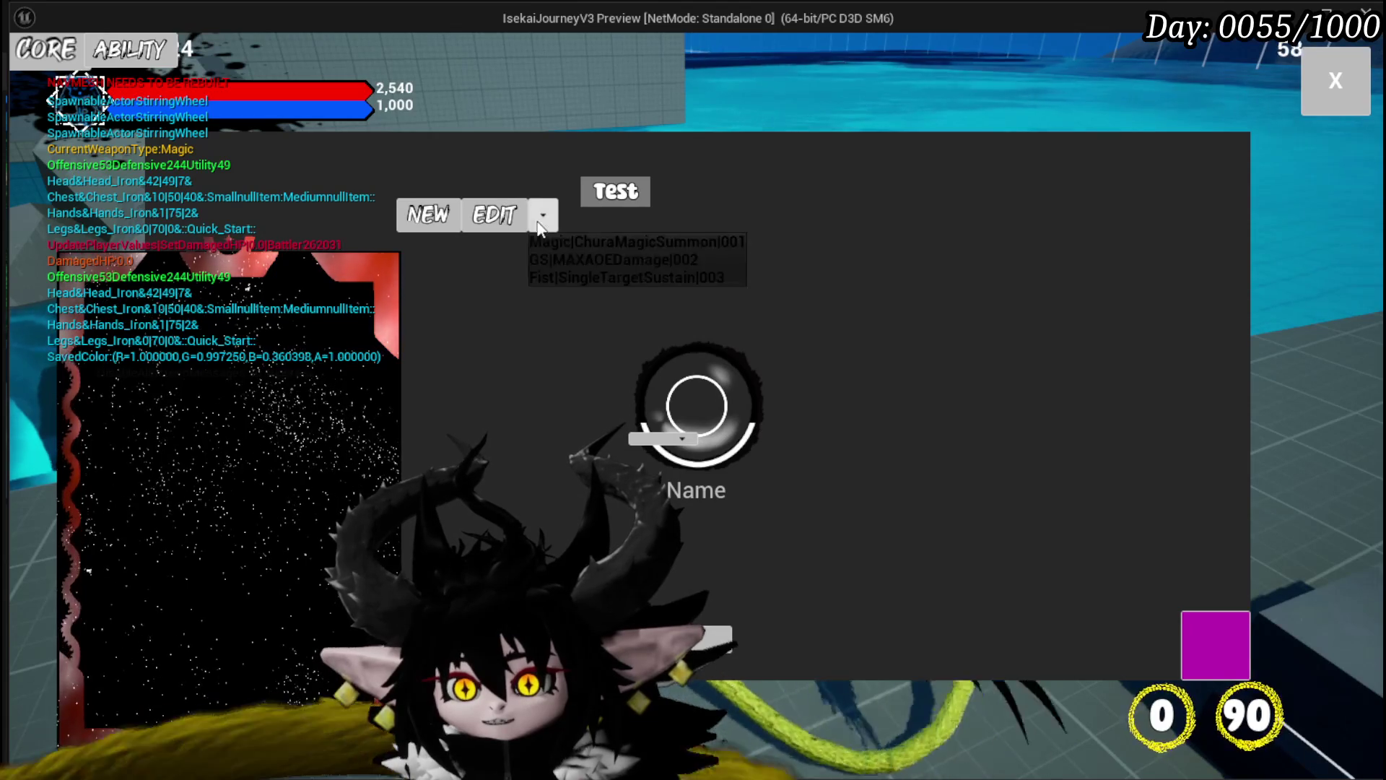
{"action": "left_click", "coordinate": [605, 241]}
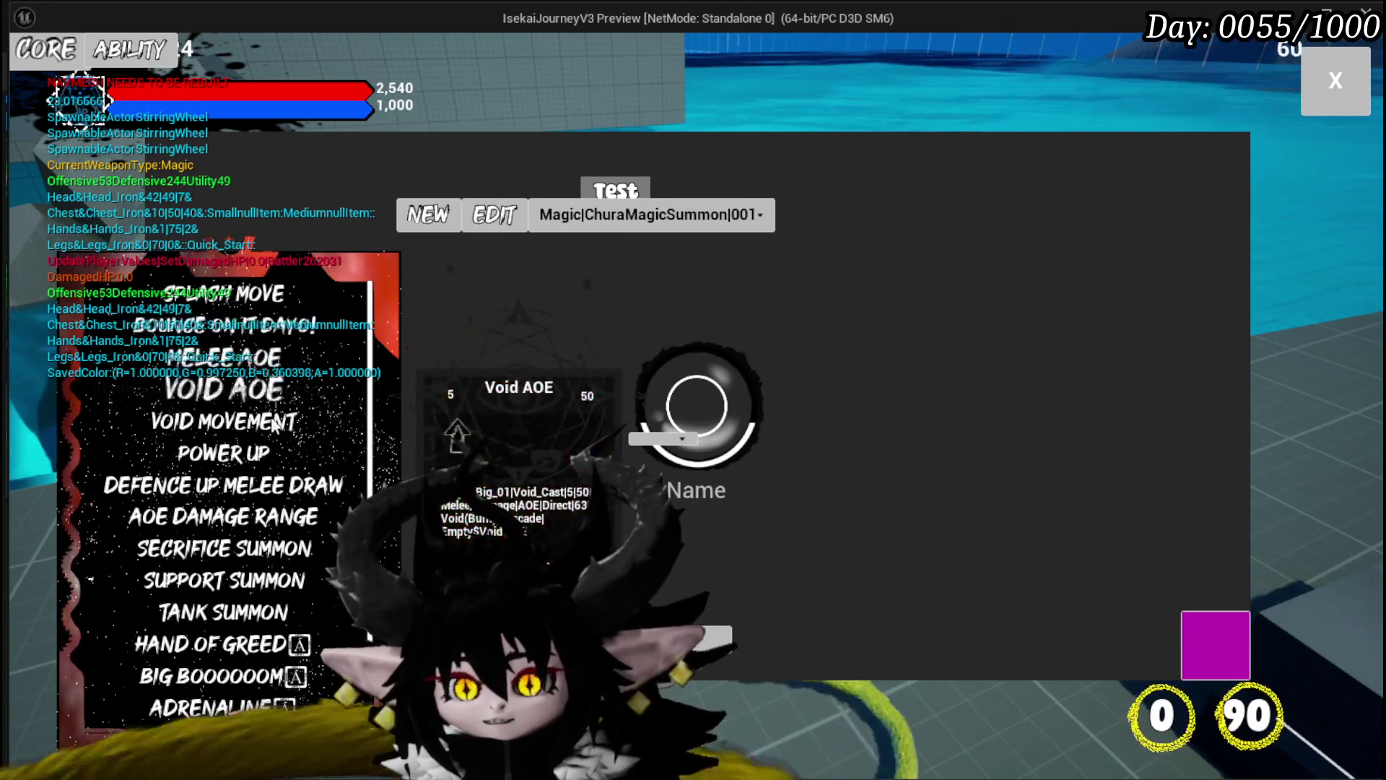
{"action": "scroll", "coordinate": [246, 650], "scroll_direction": "down", "scroll_amount": 3}
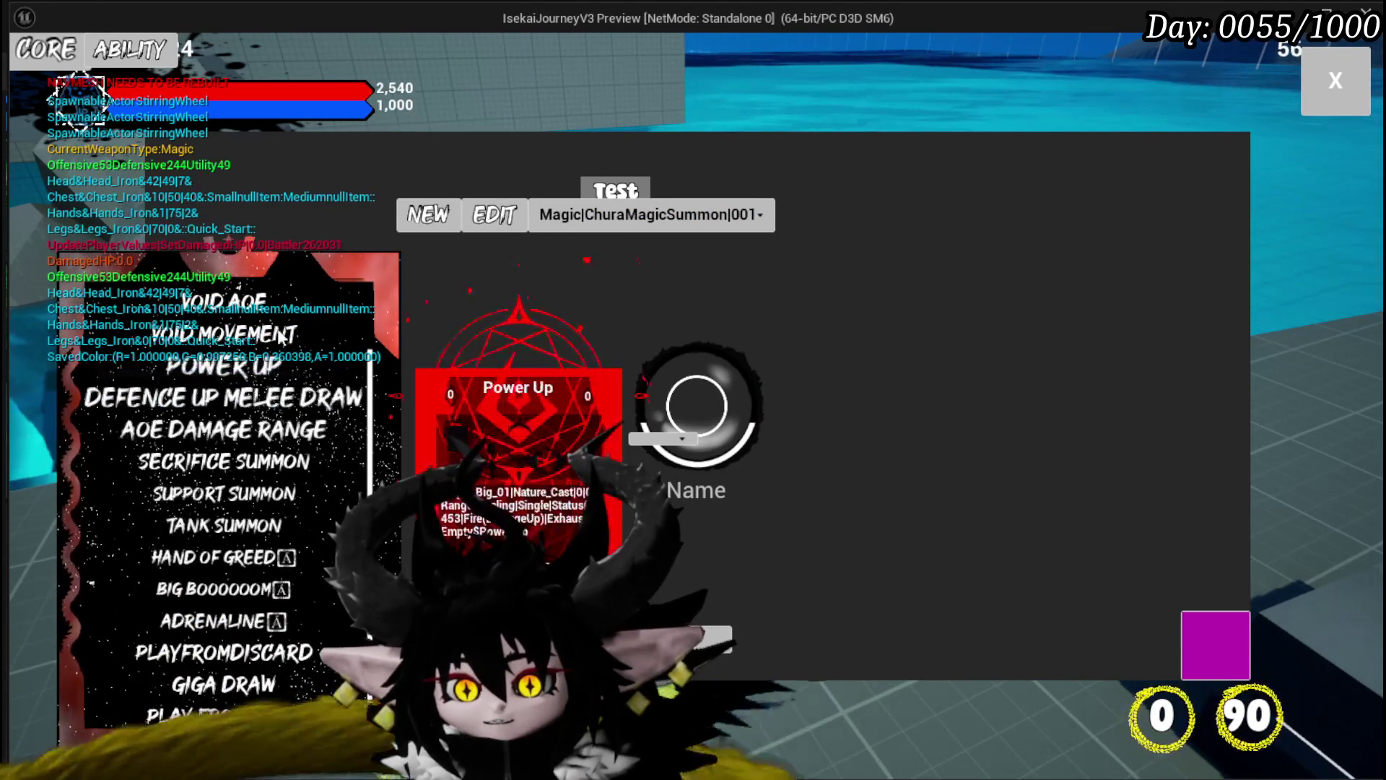
{"action": "scroll", "coordinate": [279, 308], "scroll_direction": "up", "scroll_amount": 3}
{"action": "scroll", "coordinate": [257, 355], "scroll_direction": "down", "scroll_amount": 3}
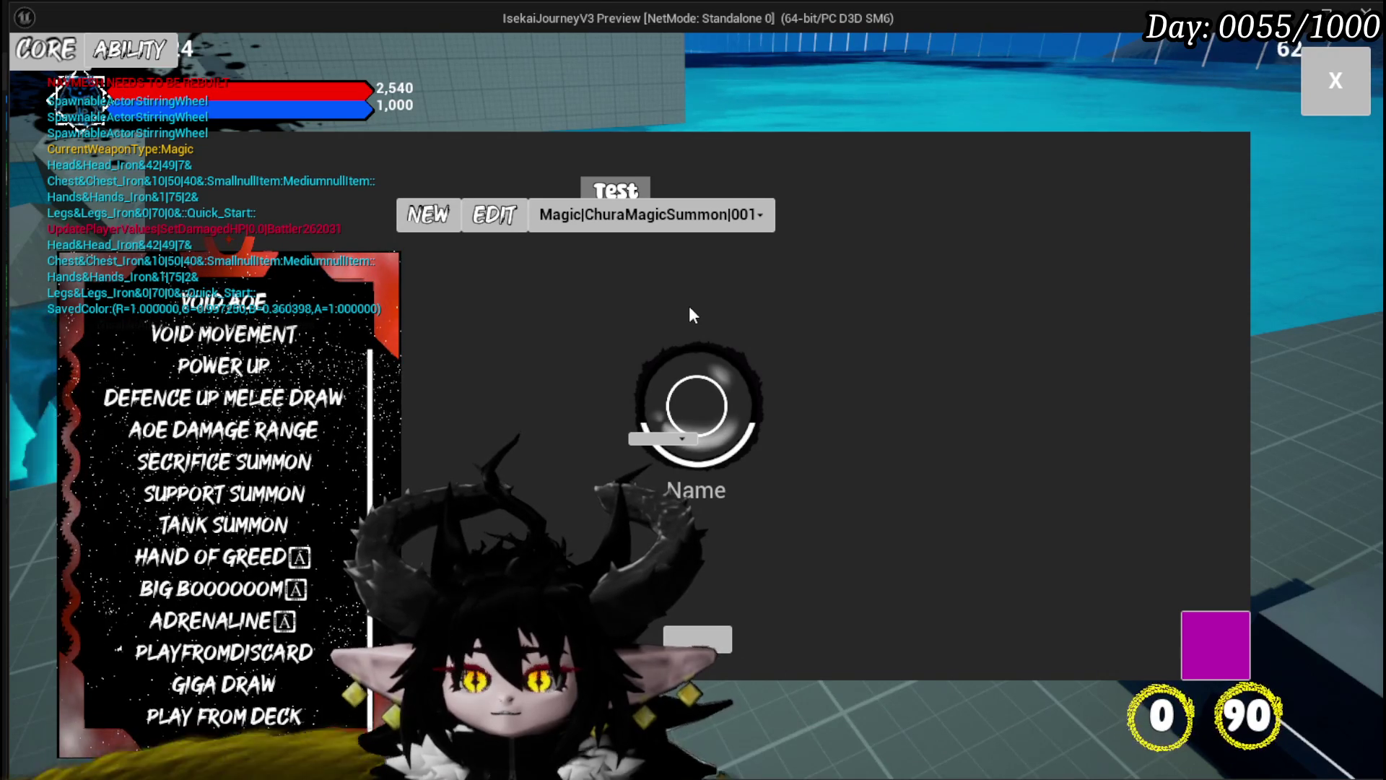
Close the ability editor, stop the play session, and save the level
{"action": "left_click", "coordinate": [1334, 79]}
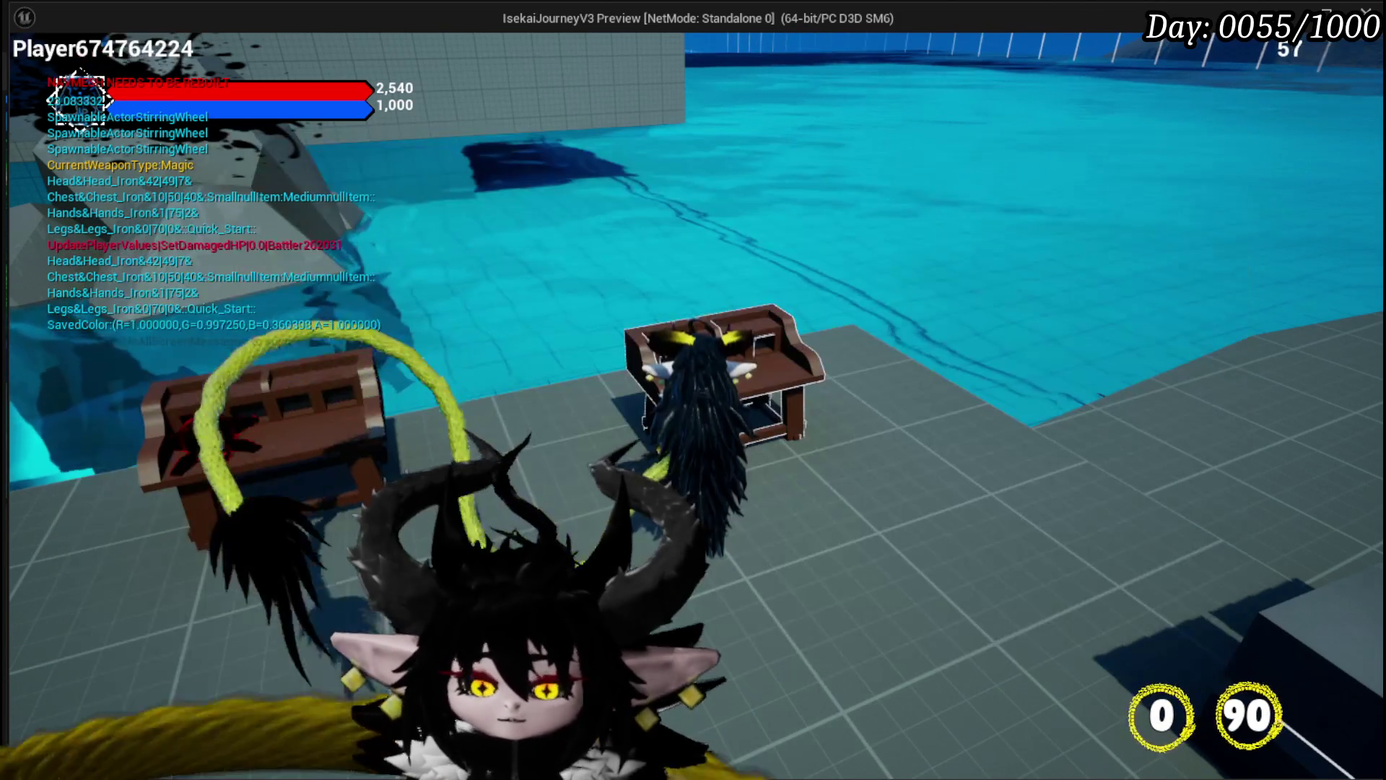
{"action": "key", "text": "Escape"}
{"action": "left_click", "coordinate": [26, 72]}
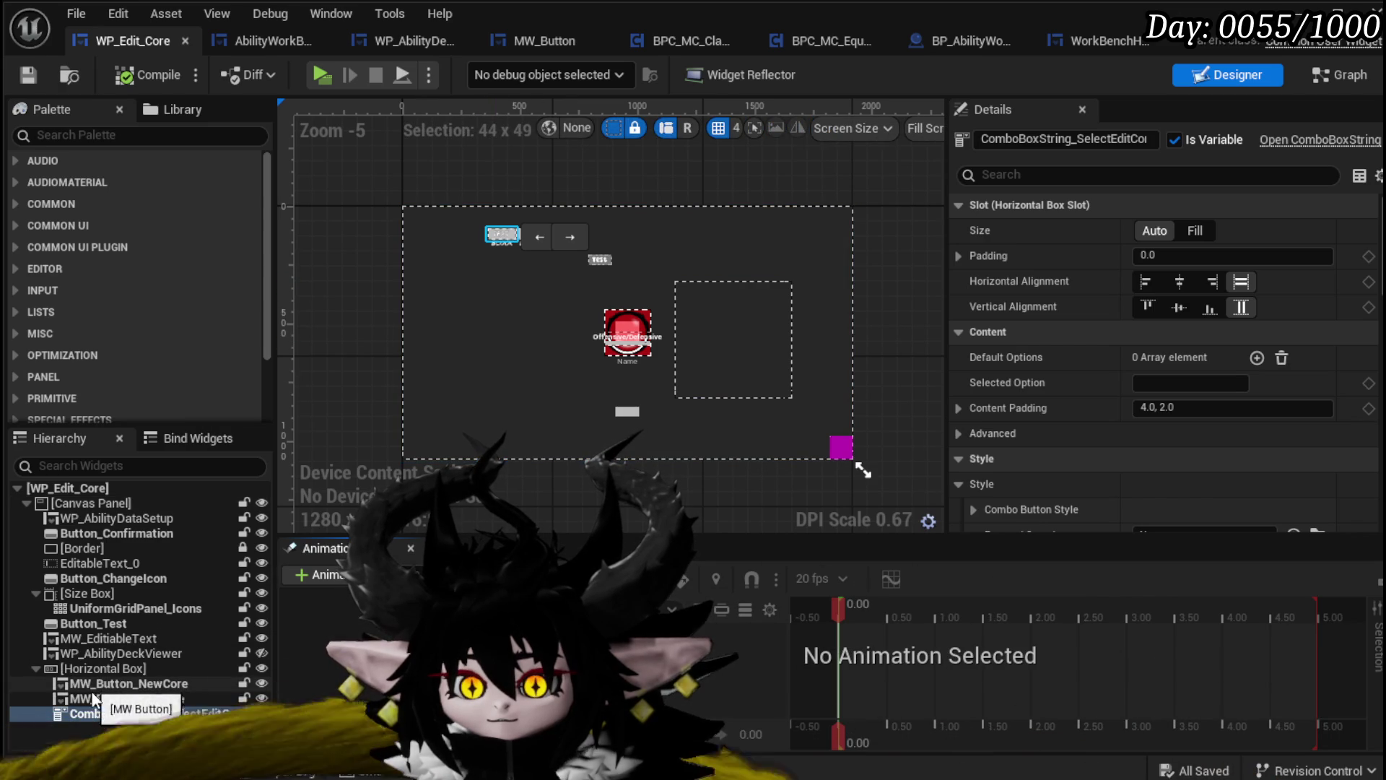
Make WP_AbilityDeckViewer visible and enable its Inverse Tool Tipp option
{"action": "left_click", "coordinate": [108, 653]}
{"action": "left_click", "coordinate": [262, 653]}
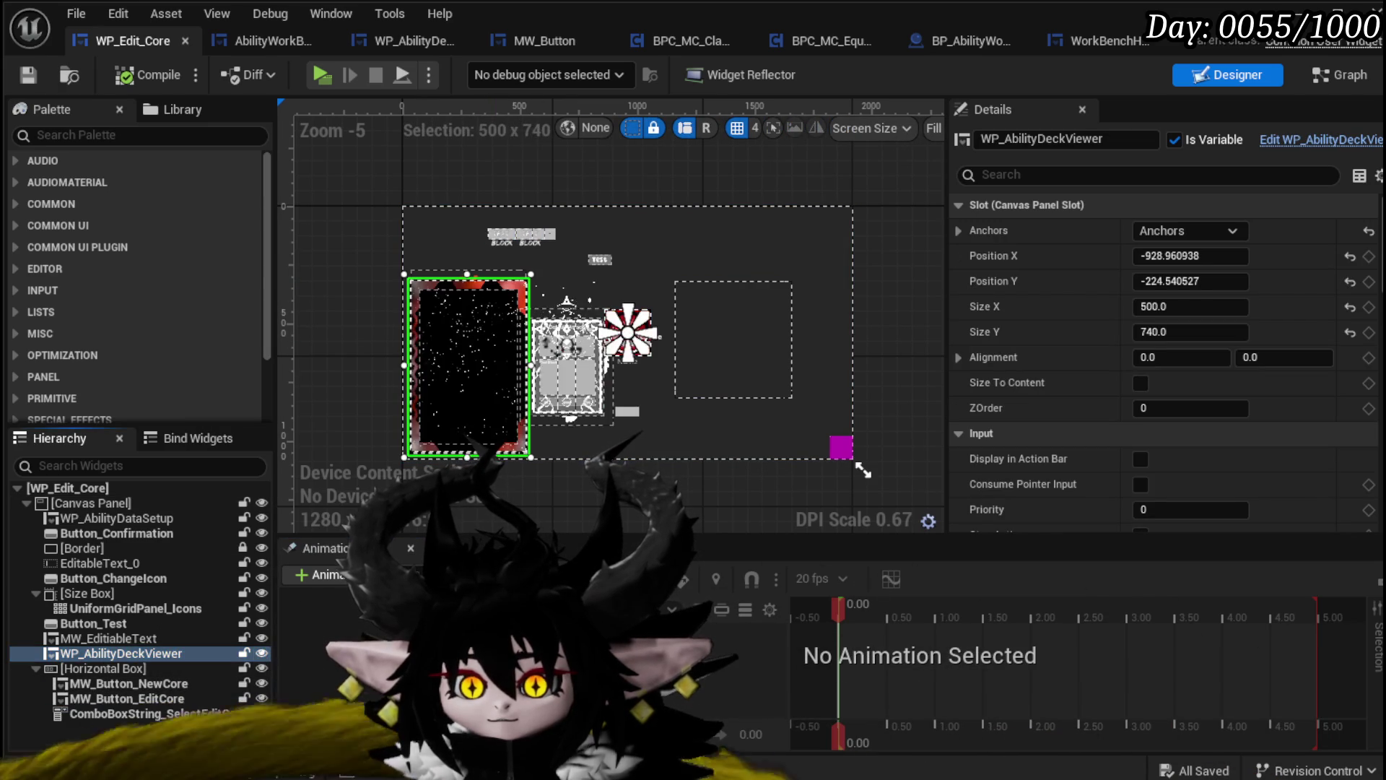
{"action": "scroll", "coordinate": [1231, 384], "scroll_direction": "down", "scroll_amount": 3}
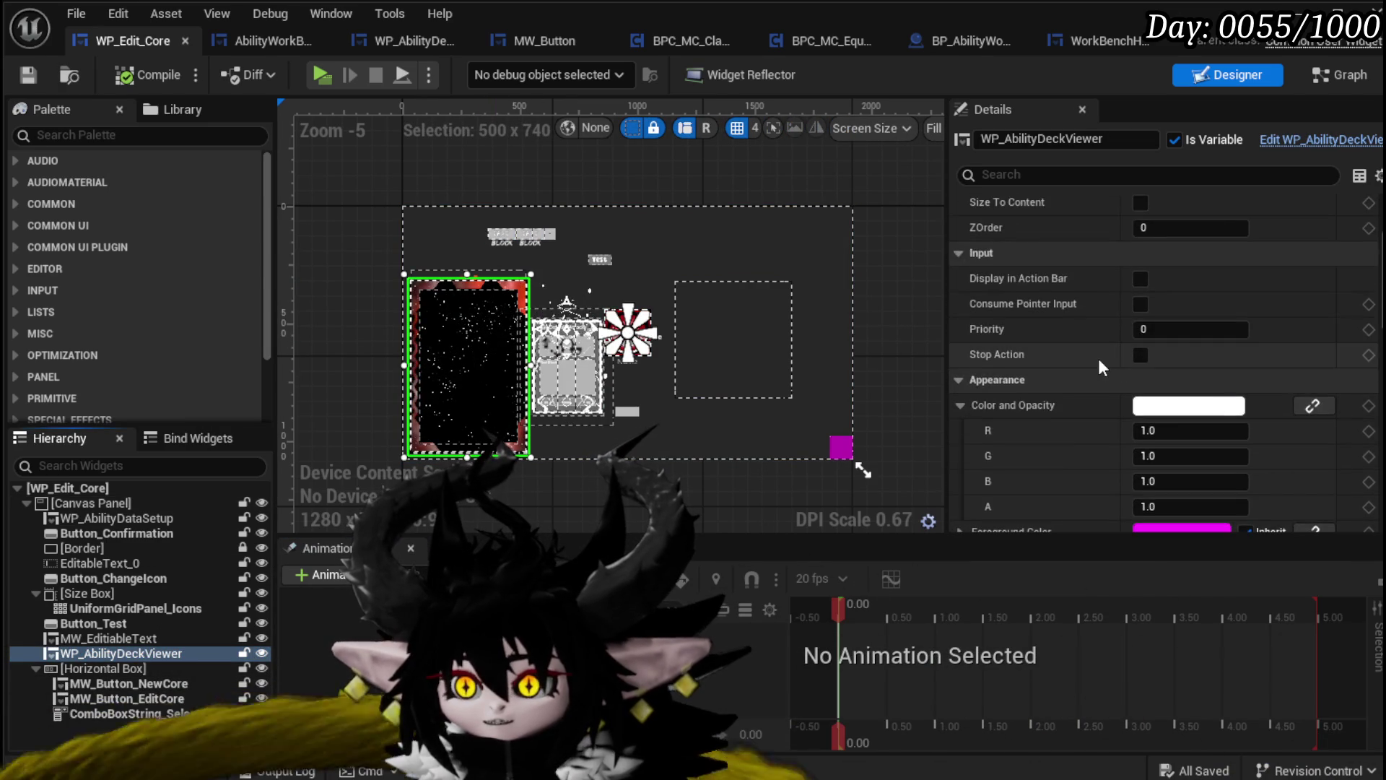
{"action": "scroll", "coordinate": [1098, 358], "scroll_direction": "down", "scroll_amount": 3}
{"action": "scroll", "coordinate": [1139, 381], "scroll_direction": "down", "scroll_amount": 2}
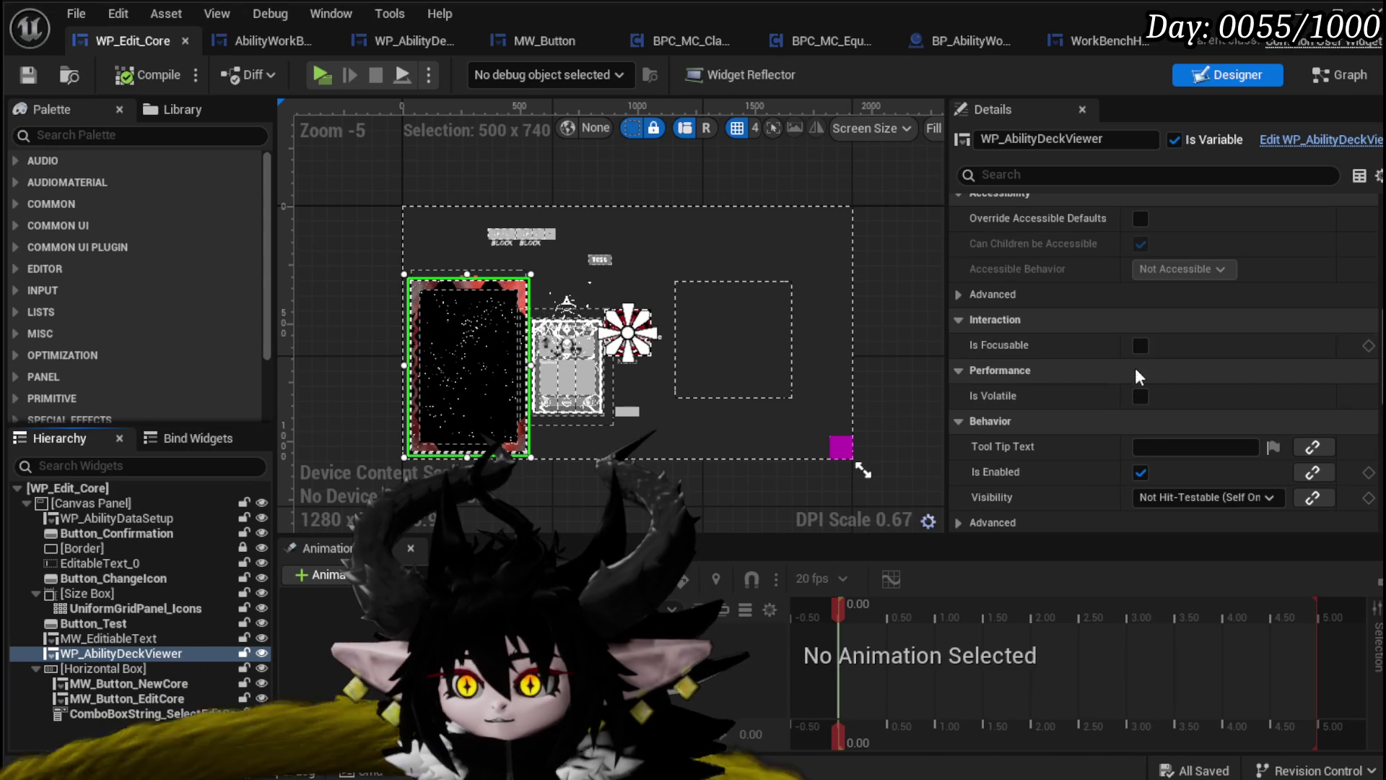
{"action": "scroll", "coordinate": [1142, 394], "scroll_direction": "down", "scroll_amount": 5}
{"action": "scroll", "coordinate": [1147, 418], "scroll_direction": "down", "scroll_amount": 5}
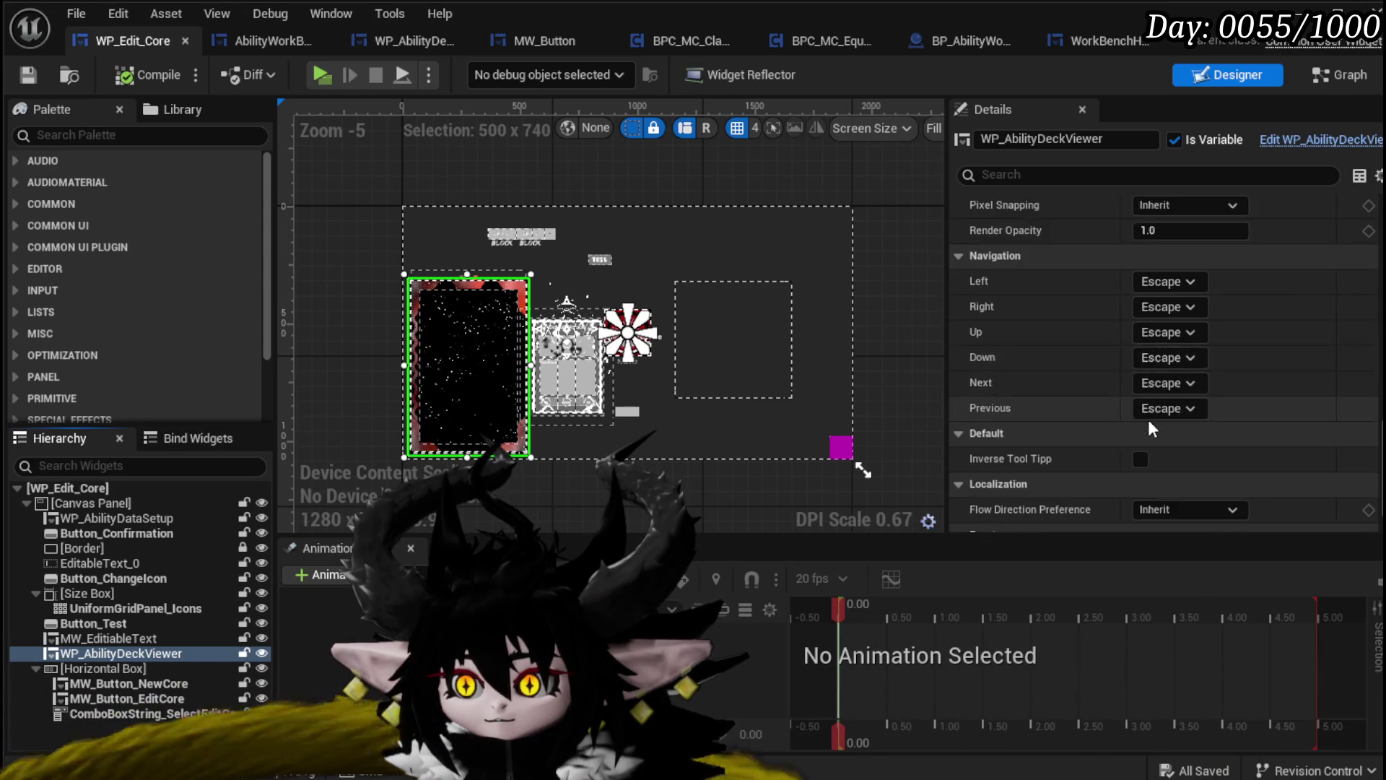
{"action": "left_click", "coordinate": [1140, 394]}
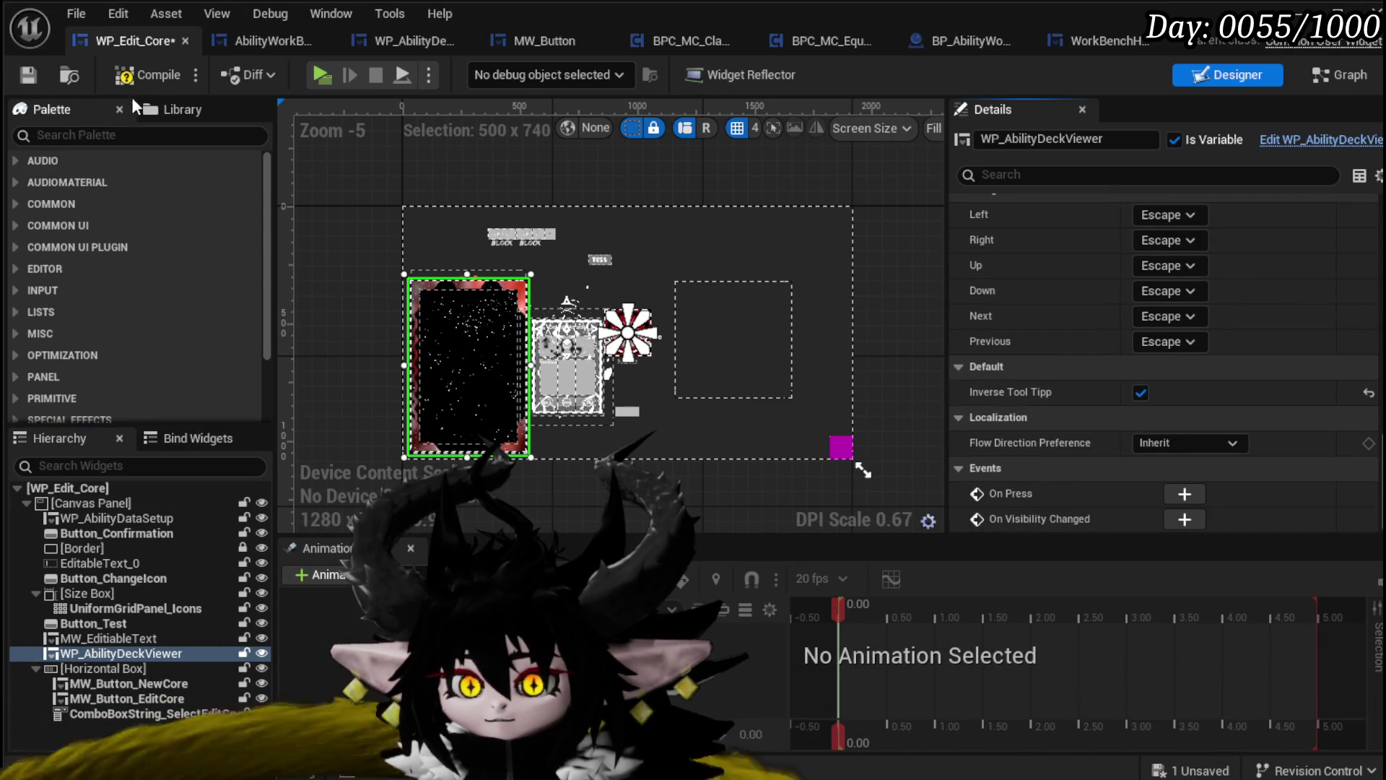
Compile, then move the ability deck viewer to the canvas's right side and save
{"action": "left_click", "coordinate": [148, 75]}
{"action": "left_click", "coordinate": [28, 75]}
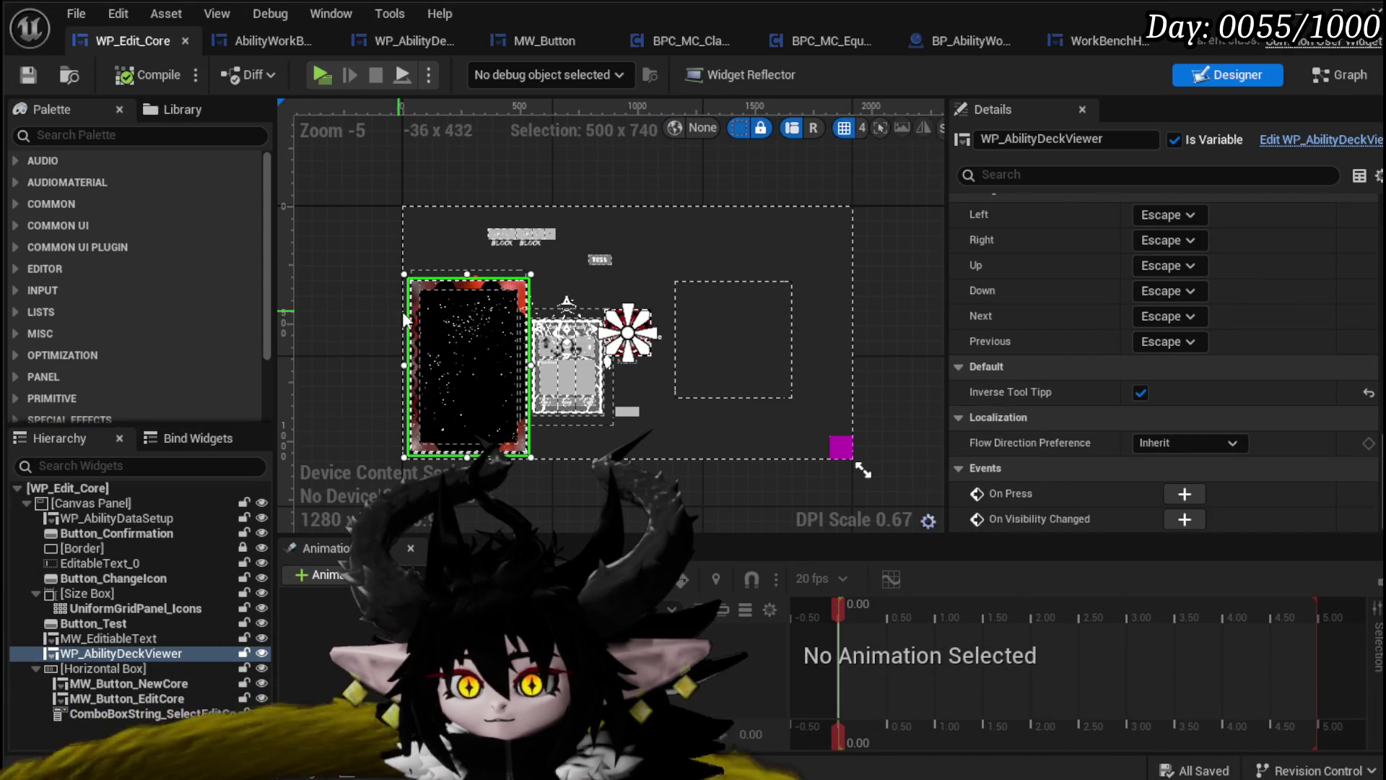
{"action": "left_click_drag", "start_coordinate": [452, 339], "coordinate": [772, 305]}
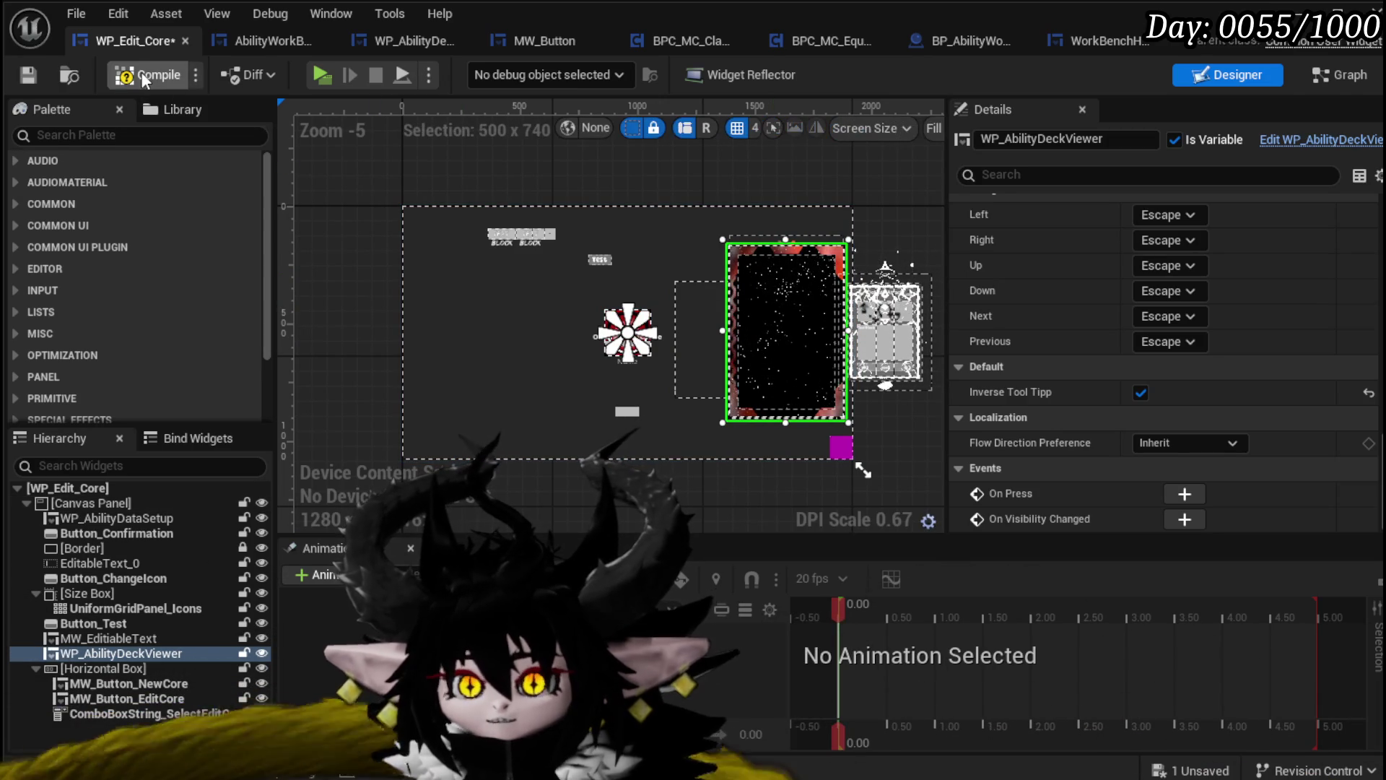
{"action": "left_click", "coordinate": [29, 75]}
Lock MW_Button_EditCore, then shift the horizontal text-block row up-left and widen it
{"action": "scroll", "coordinate": [536, 245], "scroll_direction": "up", "scroll_amount": 4}
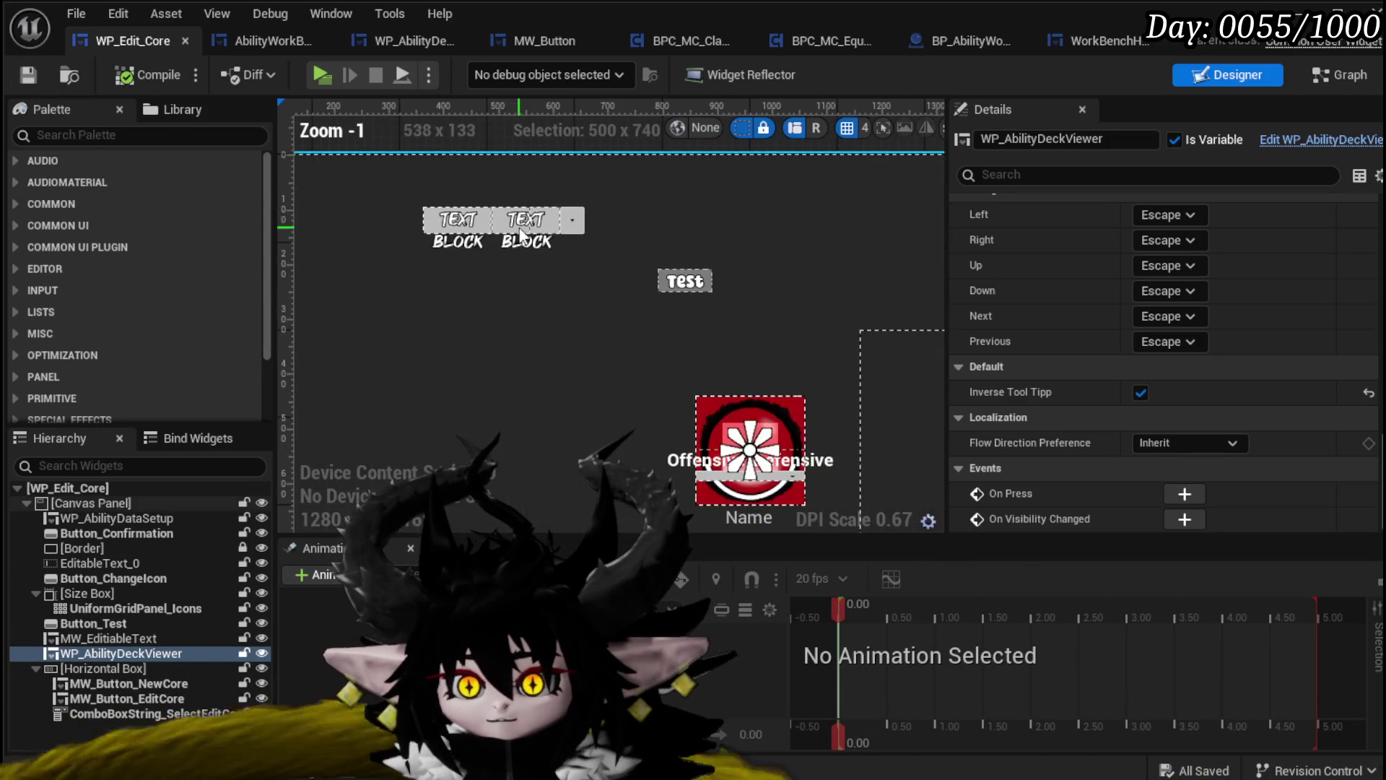
{"action": "left_click", "coordinate": [575, 228]}
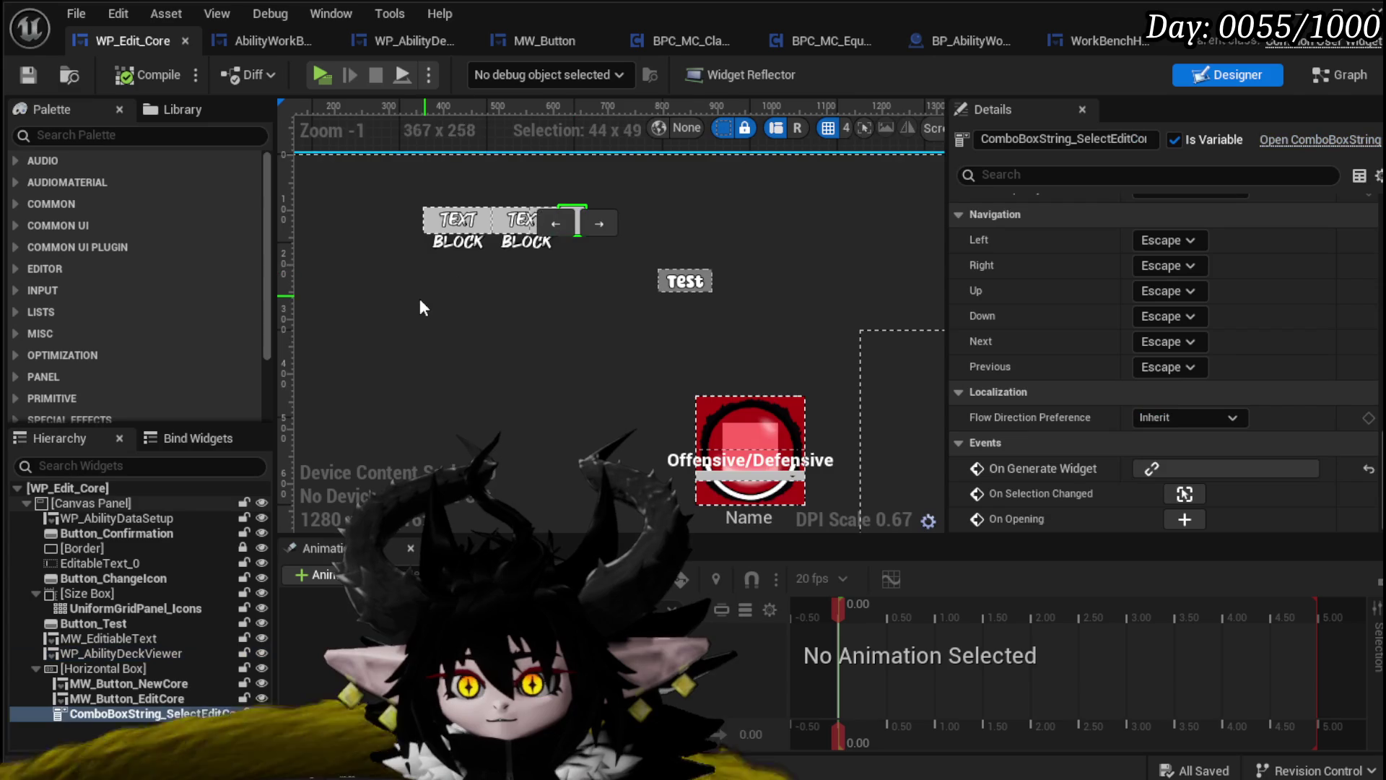
{"action": "scroll", "coordinate": [427, 293], "scroll_direction": "down", "scroll_amount": 1}
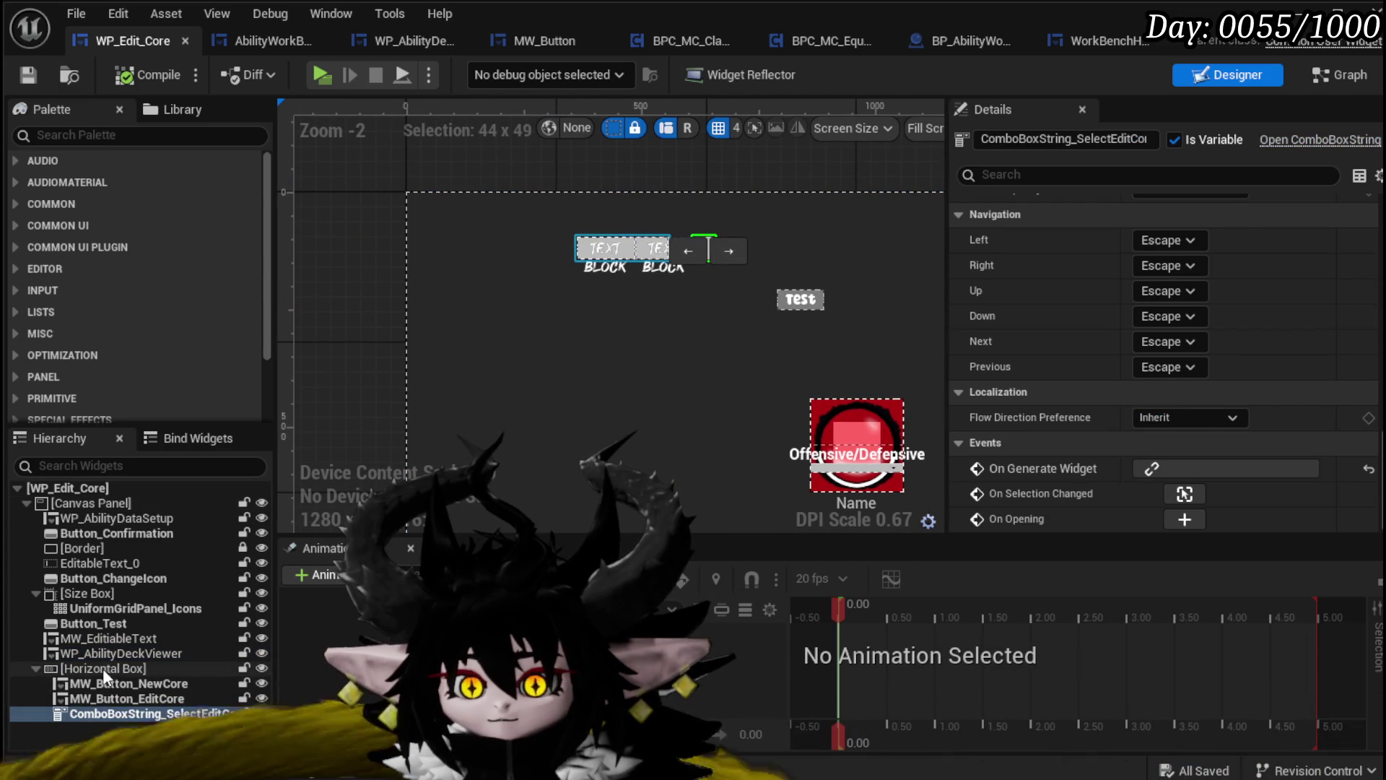
{"action": "left_click", "coordinate": [103, 669]}
{"action": "left_click", "coordinate": [243, 668]}
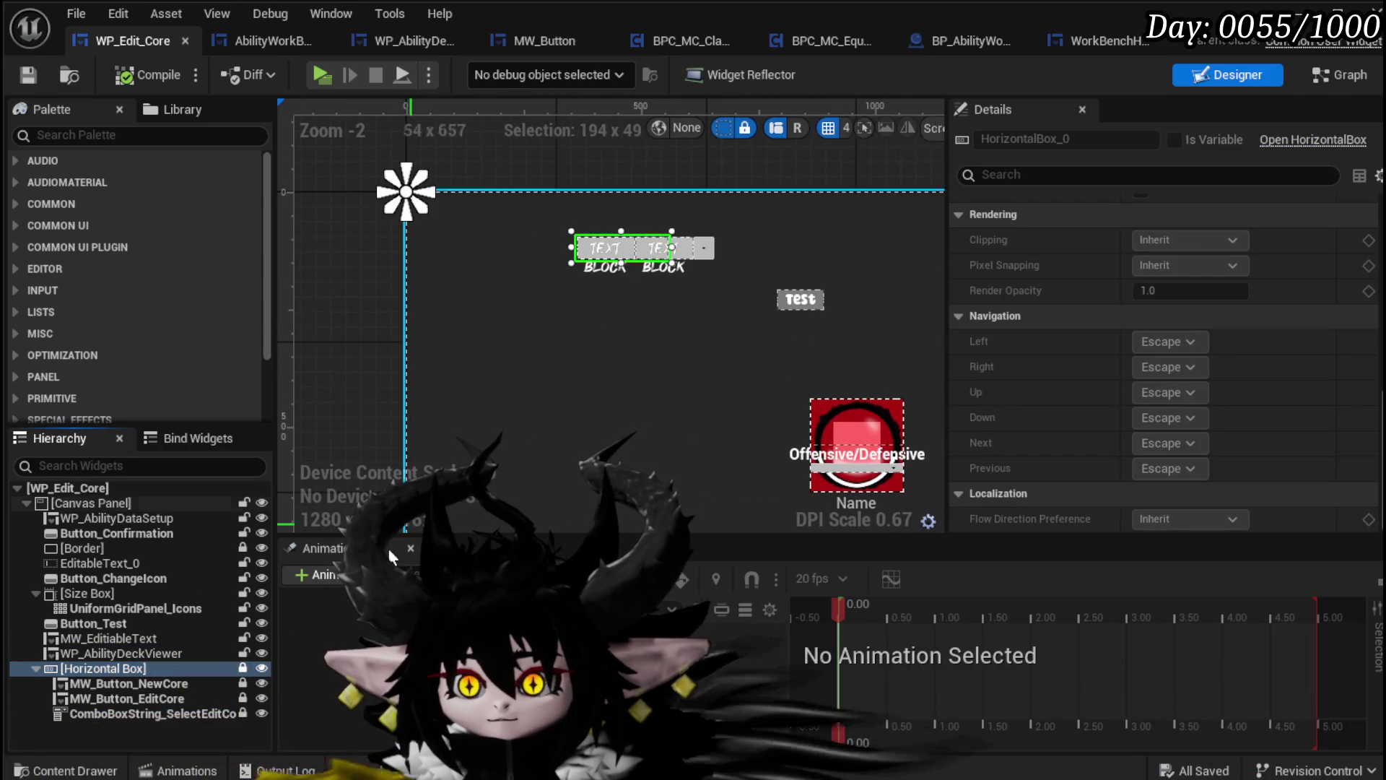
{"action": "left_click", "coordinate": [244, 667]}
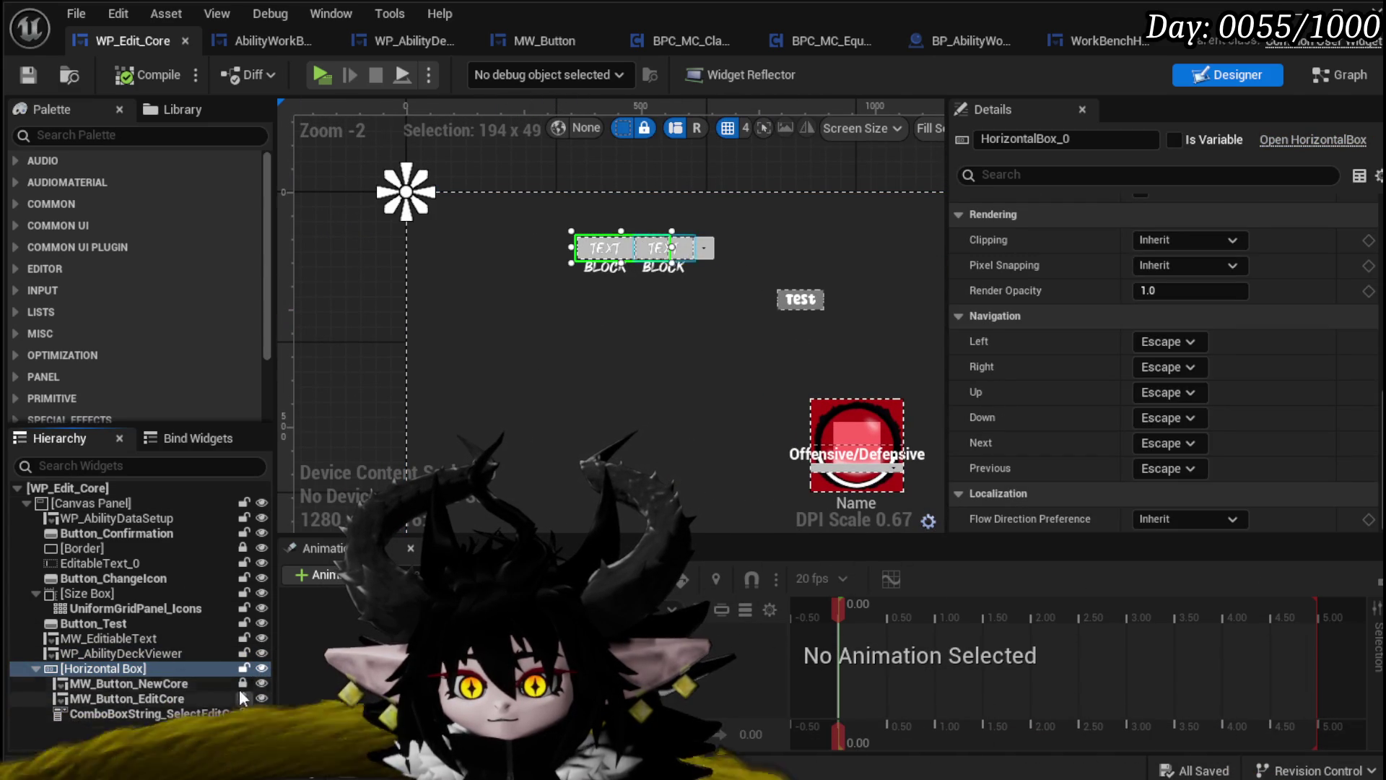
{"action": "left_click", "coordinate": [243, 697]}
{"action": "left_click_drag", "start_coordinate": [600, 255], "coordinate": [438, 252]}
{"action": "left_click_drag", "start_coordinate": [530, 243], "coordinate": [556, 246]}
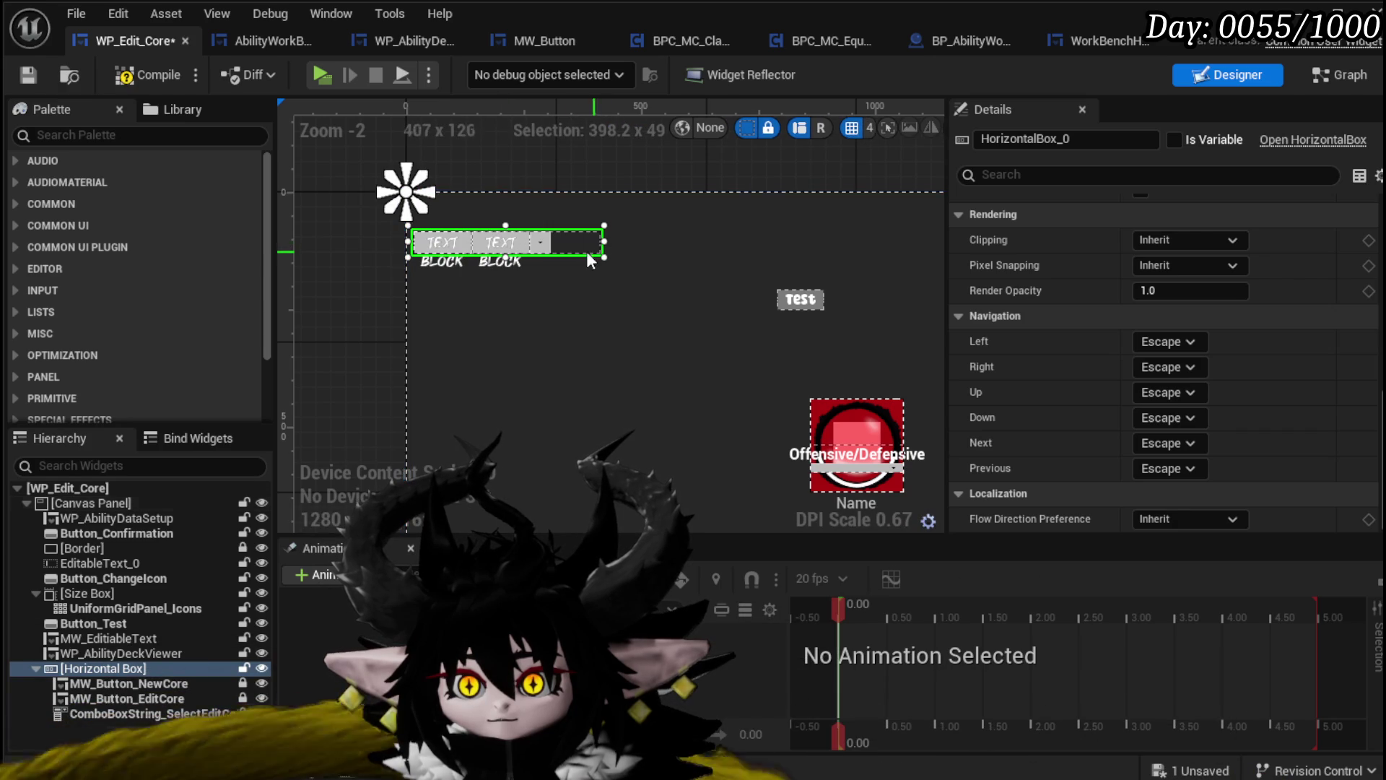
Save the blueprint and delete the Name text field from the WP_Edit_Core layout
{"action": "left_click", "coordinate": [30, 75]}
{"action": "scroll", "coordinate": [786, 426], "scroll_direction": "down", "scroll_amount": 2}
{"action": "mouse_move", "coordinate": [785, 426]}
{"action": "left_mouse_down"}
{"action": "mouse_move", "coordinate": [682, 251]}
{"action": "mouse_move", "coordinate": [444, 251]}
{"action": "mouse_move", "coordinate": [492, 242]}
{"action": "left_mouse_up"}
{"action": "left_click", "coordinate": [764, 278]}
{"action": "left_click", "coordinate": [710, 254]}
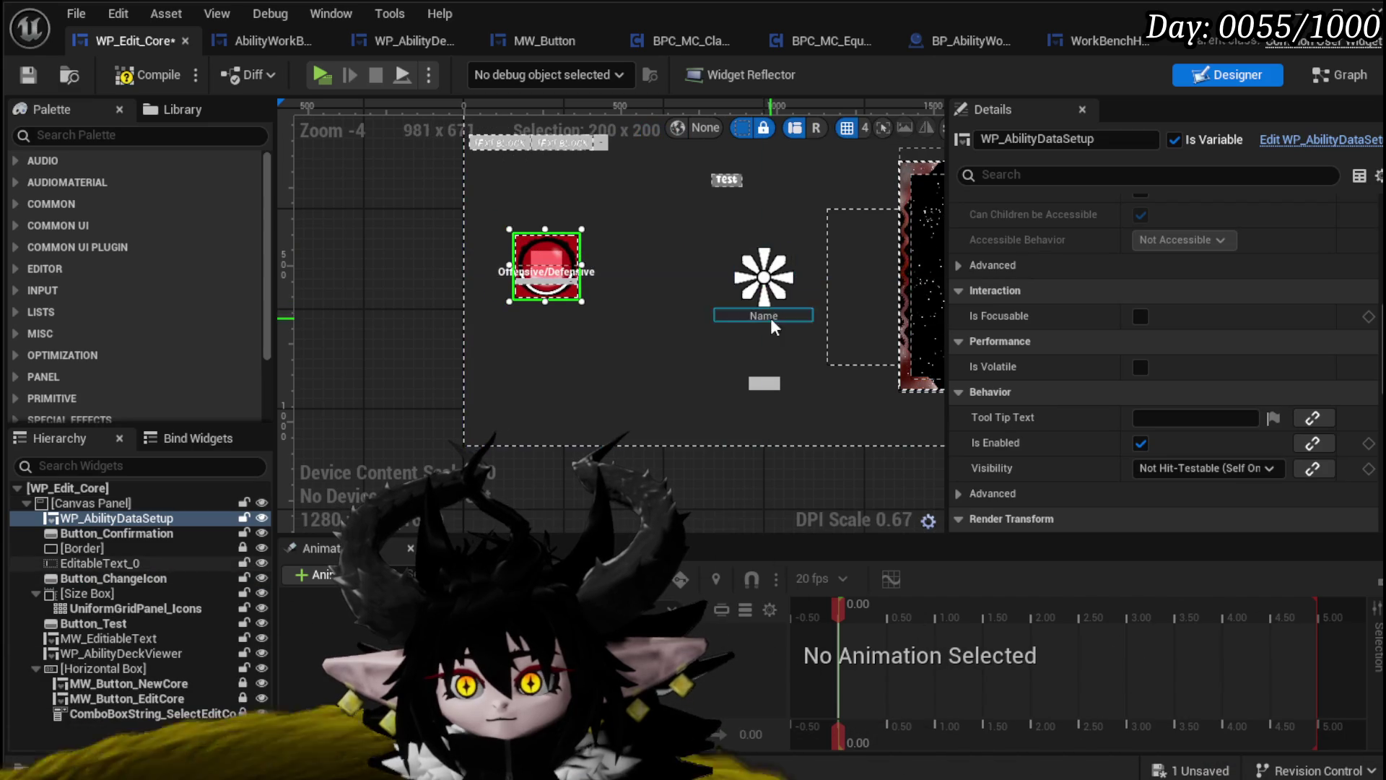
{"action": "left_click", "coordinate": [760, 318]}
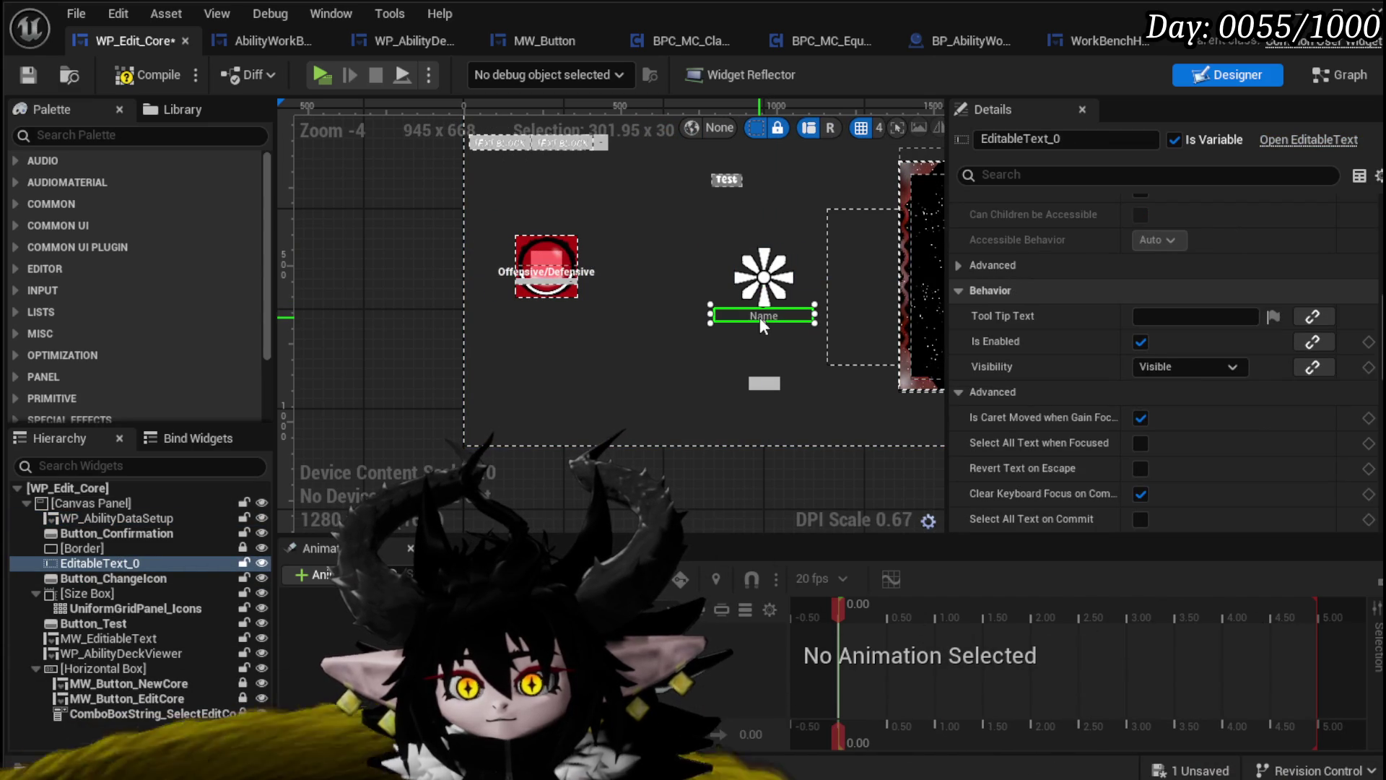
{"action": "key", "text": "Delete"}
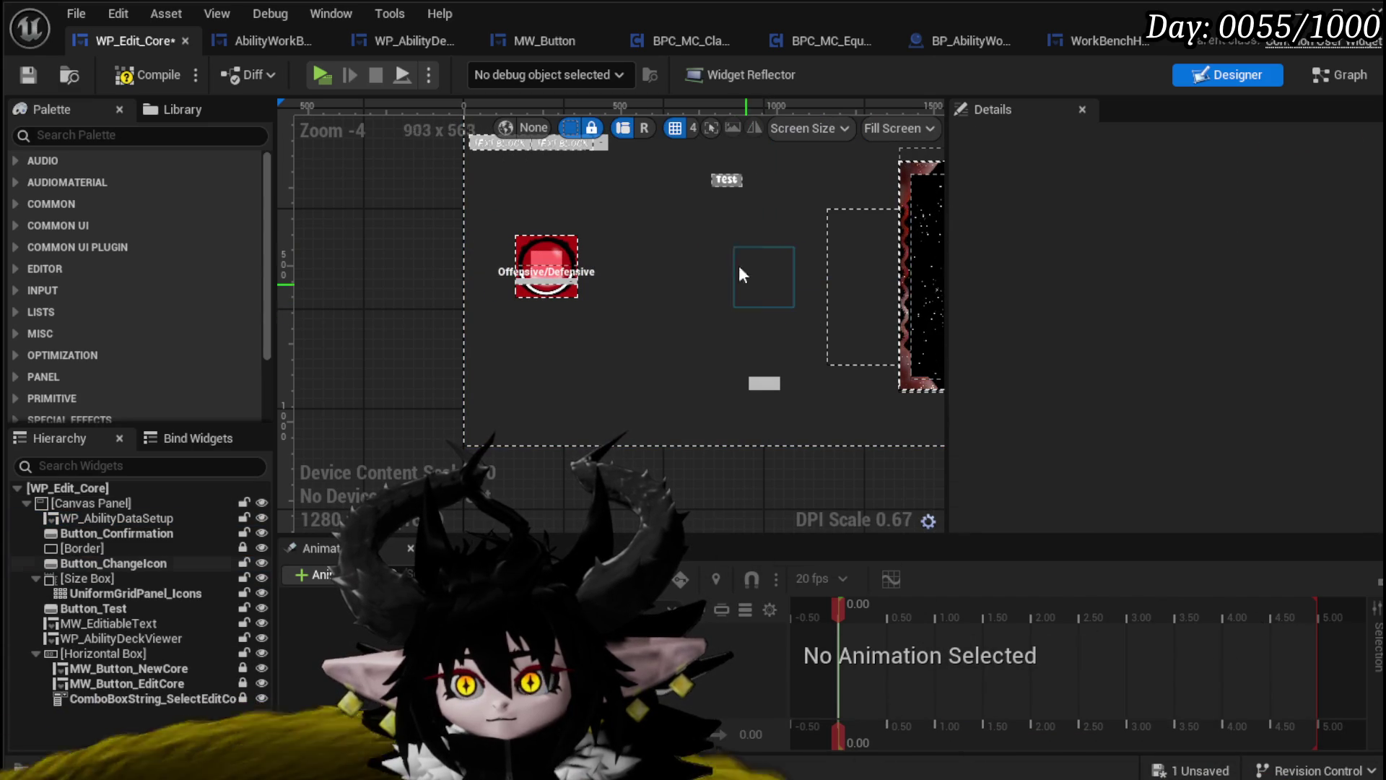
Move the Test text box below the red core widget and widen it
{"action": "left_click_drag", "start_coordinate": [722, 182], "coordinate": [519, 317]}
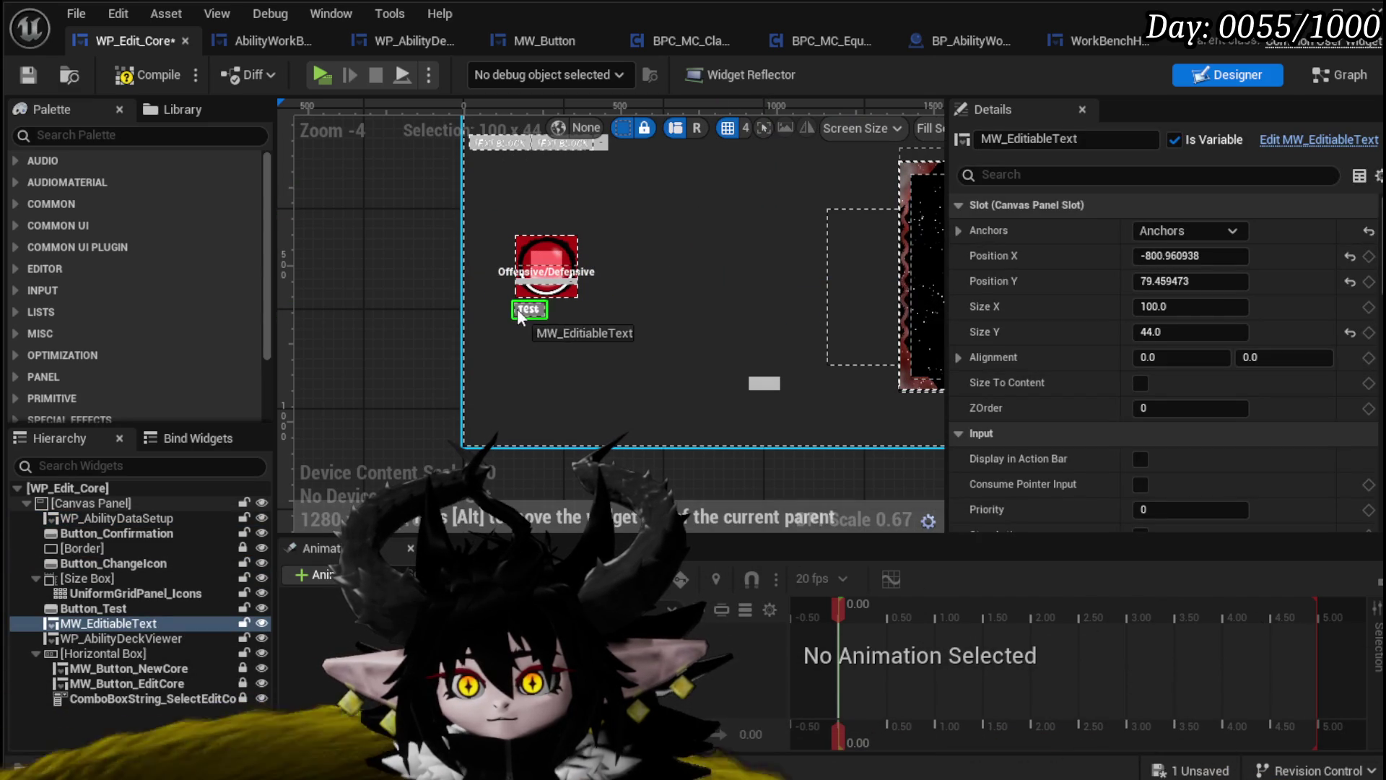
{"action": "scroll", "coordinate": [513, 310], "scroll_direction": "up", "scroll_amount": 4}
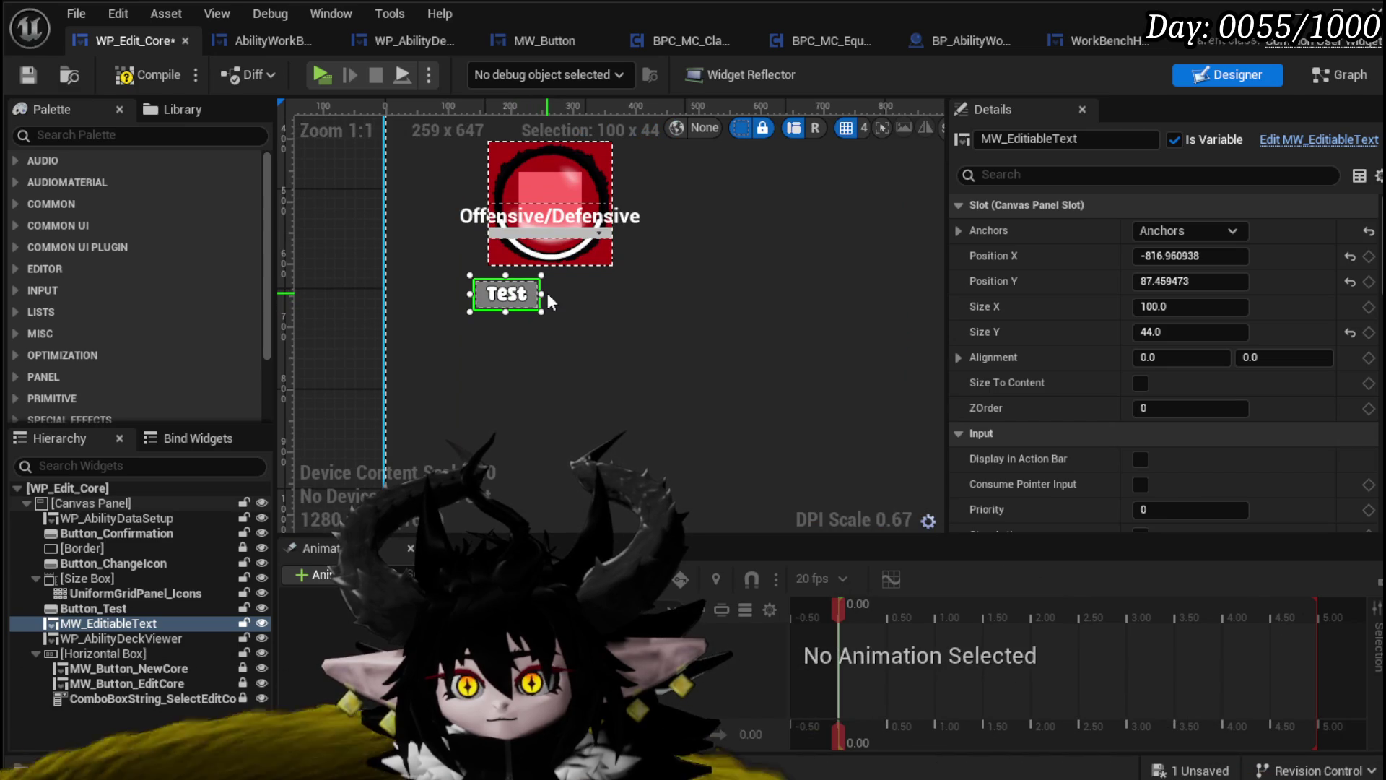
{"action": "mouse_move", "coordinate": [540, 293]}
{"action": "left_mouse_down"}
{"action": "mouse_move", "coordinate": [639, 295]}
{"action": "mouse_move", "coordinate": [626, 296]}
{"action": "left_mouse_up"}
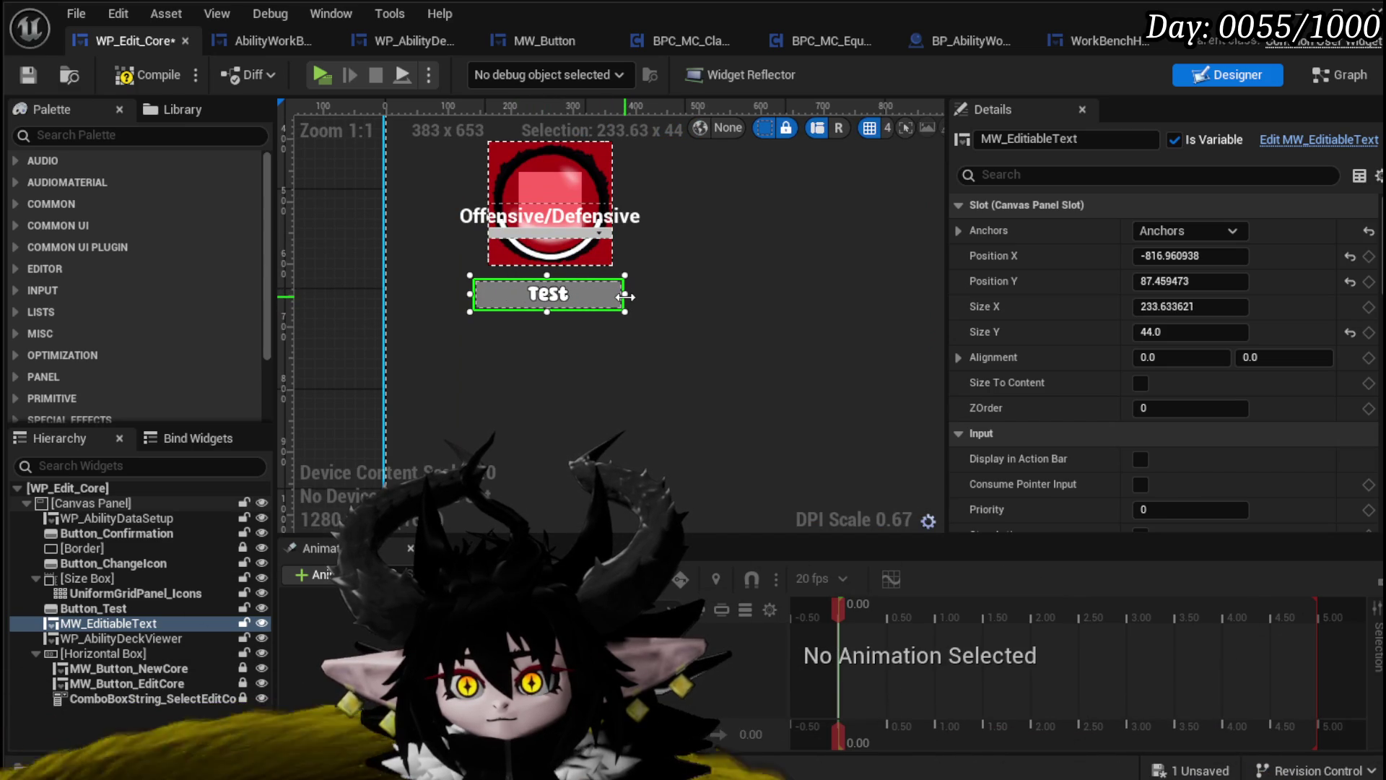
{"action": "scroll", "coordinate": [625, 296], "scroll_direction": "down", "scroll_amount": 3}
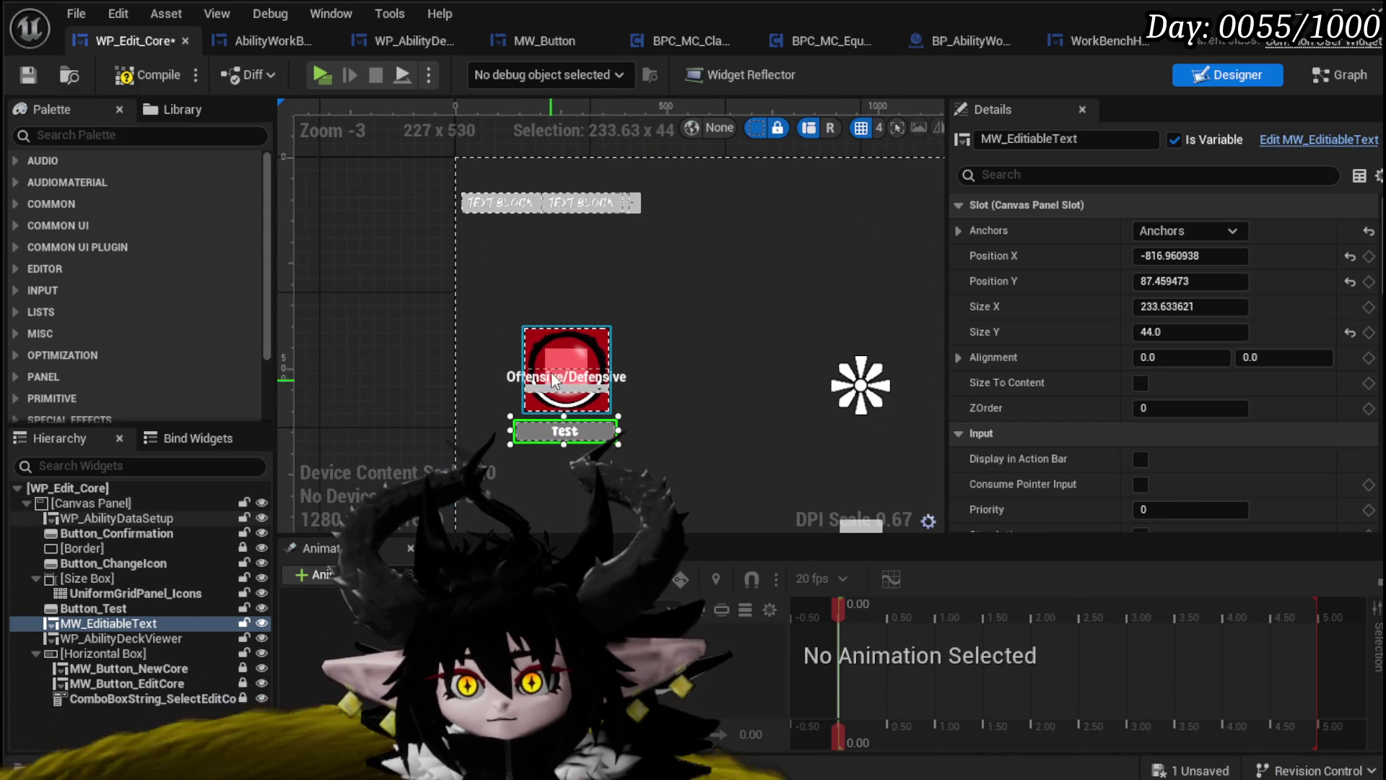
Shift the text-block row down-right, raise the red core widget, and tuck the Test box under it
{"action": "left_click", "coordinate": [562, 372]}
{"action": "left_click", "coordinate": [531, 206]}
{"action": "left_click_drag", "start_coordinate": [531, 209], "coordinate": [550, 226]}
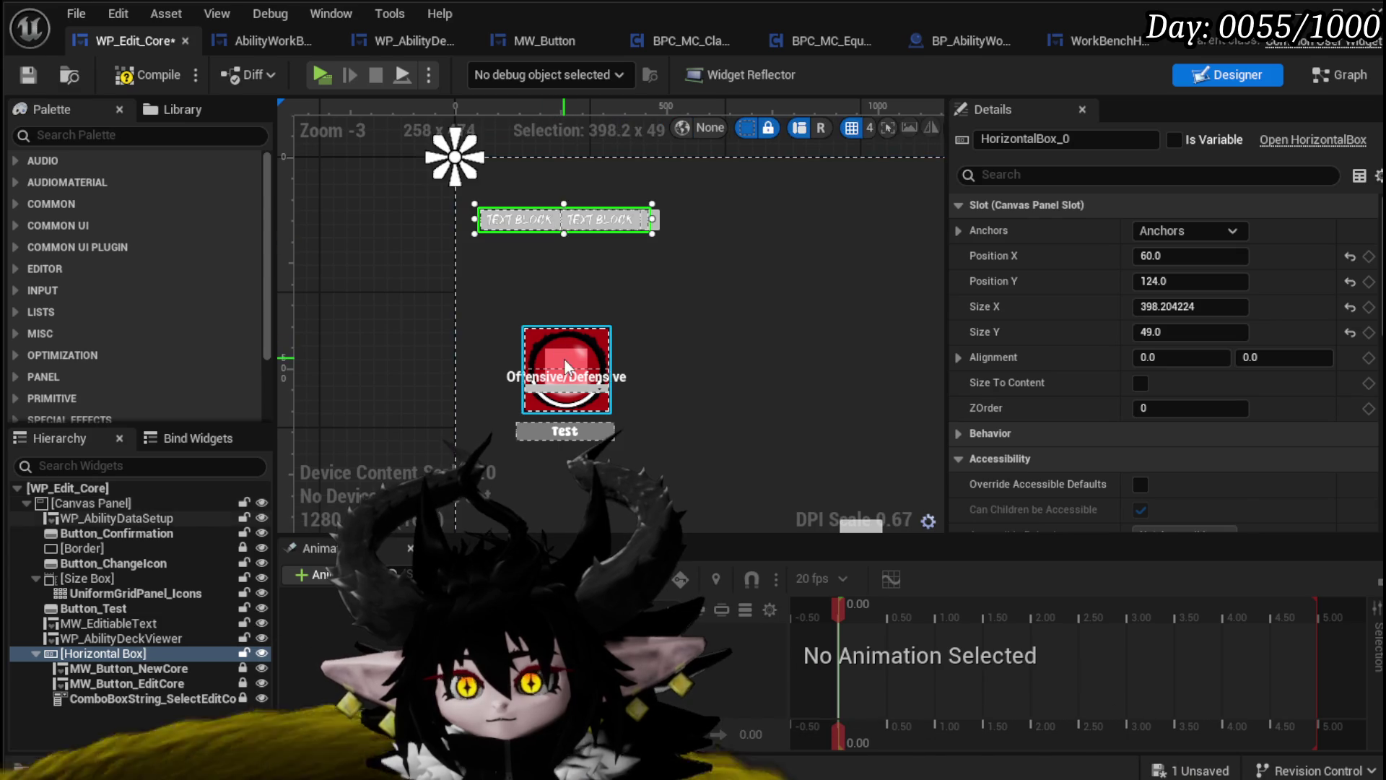
{"action": "left_click", "coordinate": [565, 357]}
{"action": "mouse_move", "coordinate": [563, 358]}
{"action": "left_mouse_down"}
{"action": "mouse_move", "coordinate": [554, 272]}
{"action": "mouse_move", "coordinate": [557, 284]}
{"action": "left_mouse_up"}
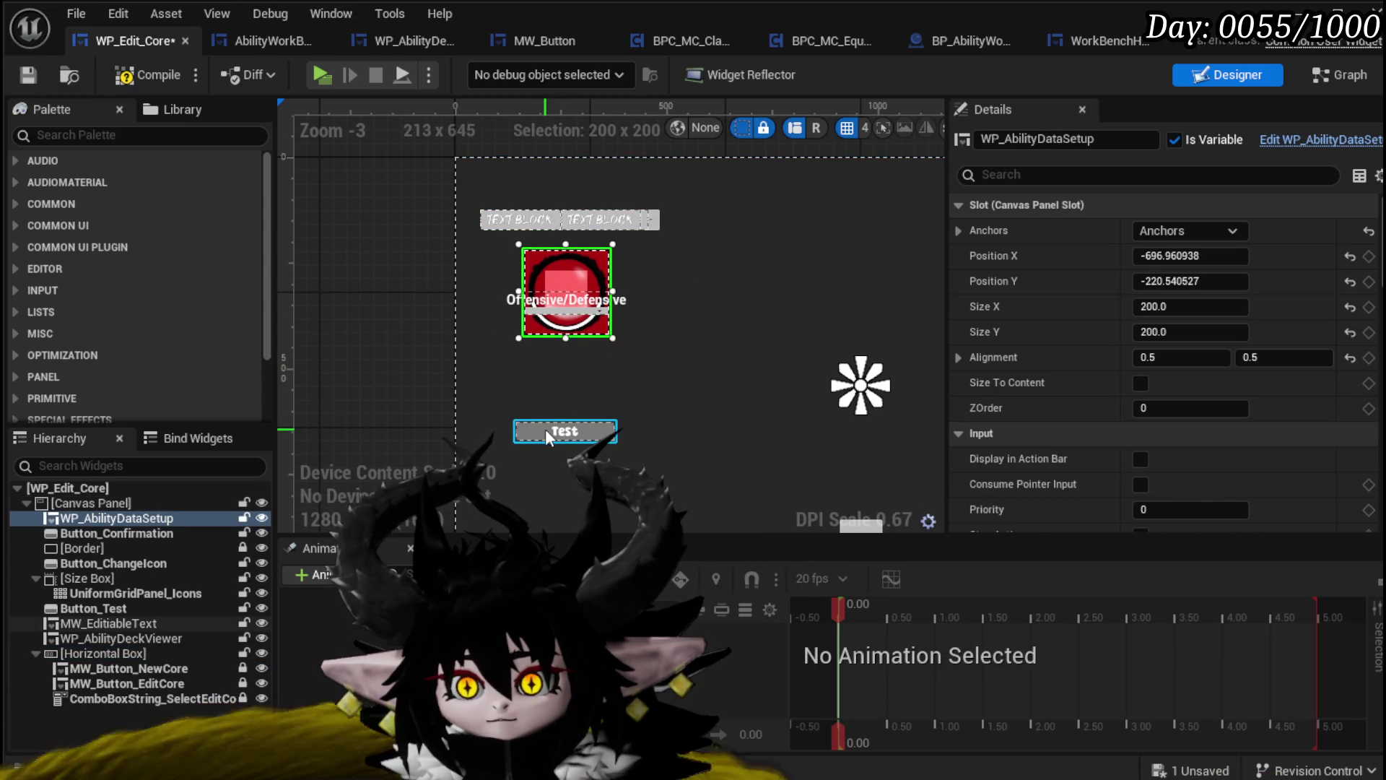
{"action": "left_click", "coordinate": [545, 432]}
{"action": "mouse_move", "coordinate": [530, 431]}
{"action": "left_mouse_down"}
{"action": "mouse_move", "coordinate": [546, 345]}
{"action": "mouse_move", "coordinate": [530, 350]}
{"action": "left_mouse_up"}
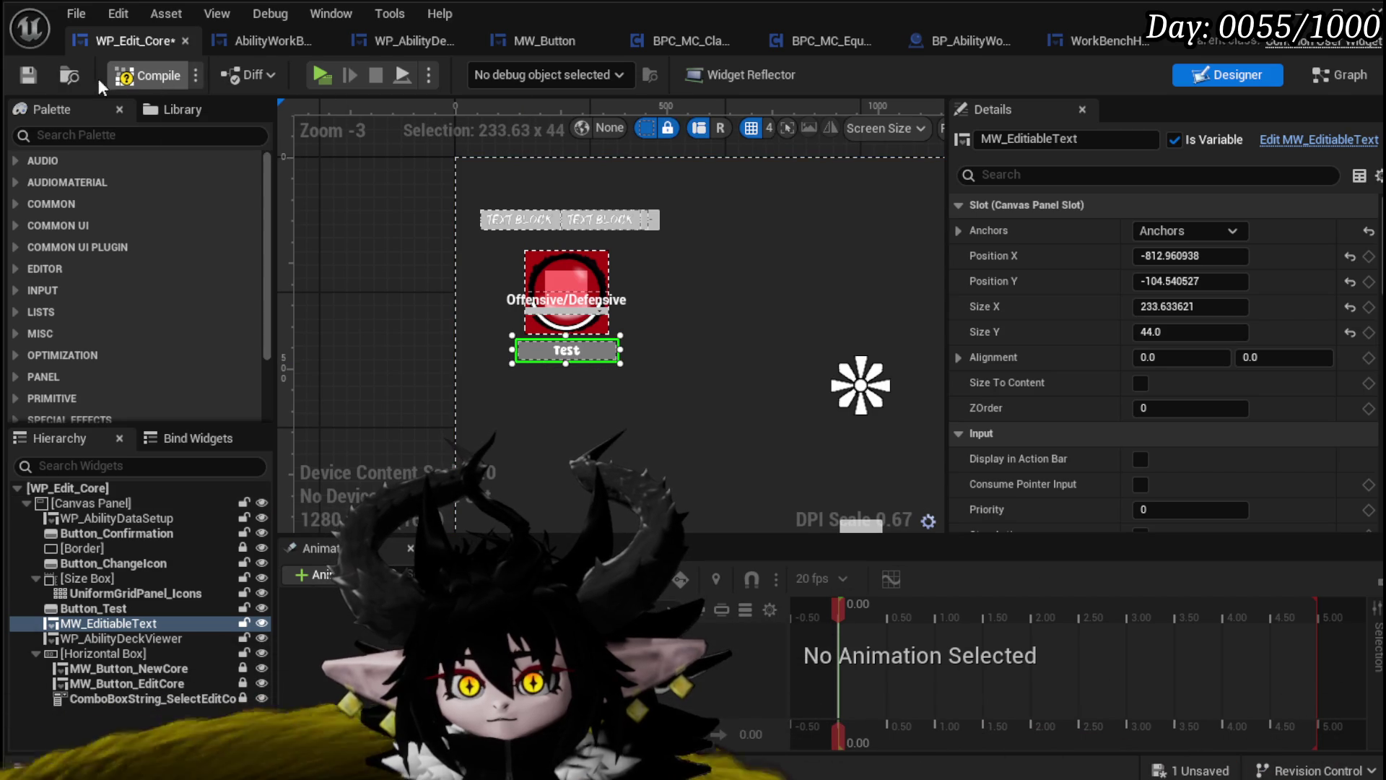
Compile, then delete the leftover OnTextCommitted nodes from the event graph
{"action": "left_click", "coordinate": [30, 79]}
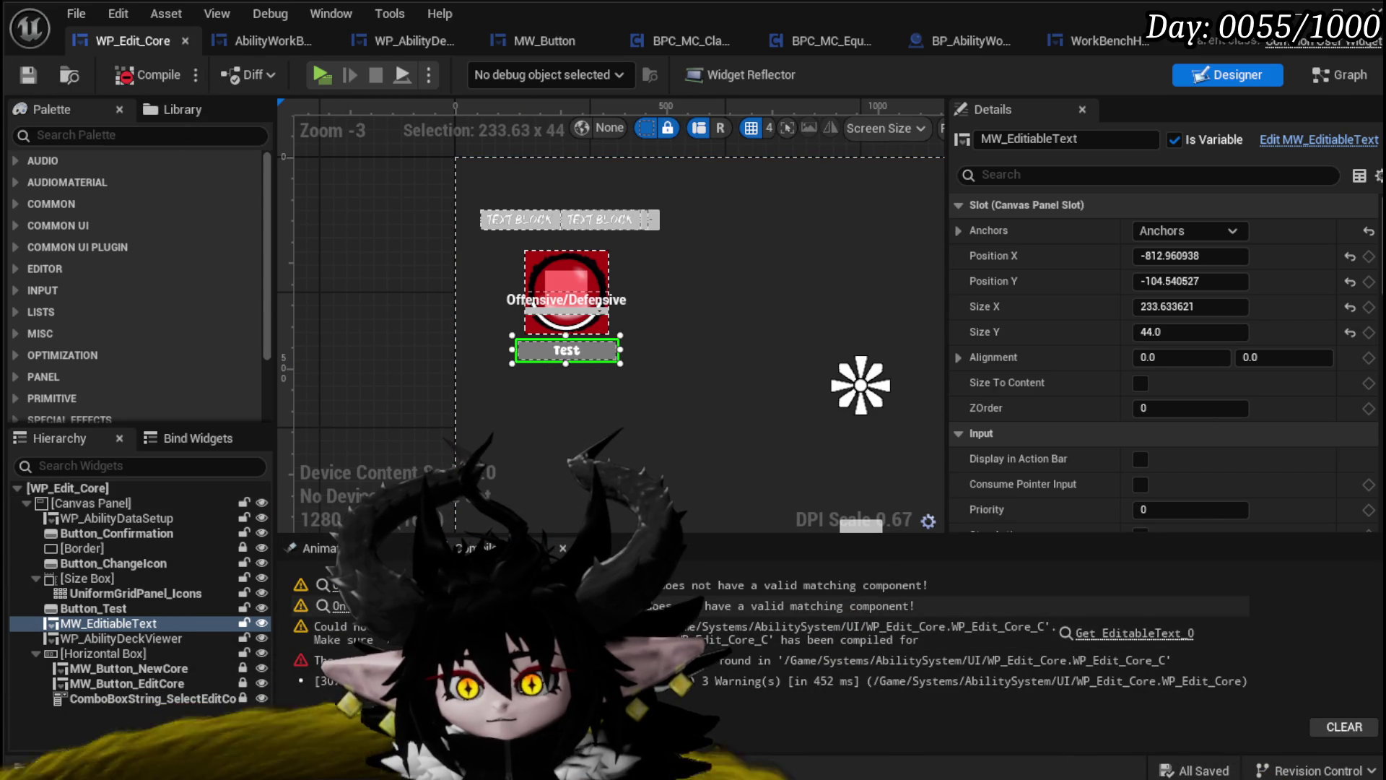
{"action": "left_click", "coordinate": [340, 604]}
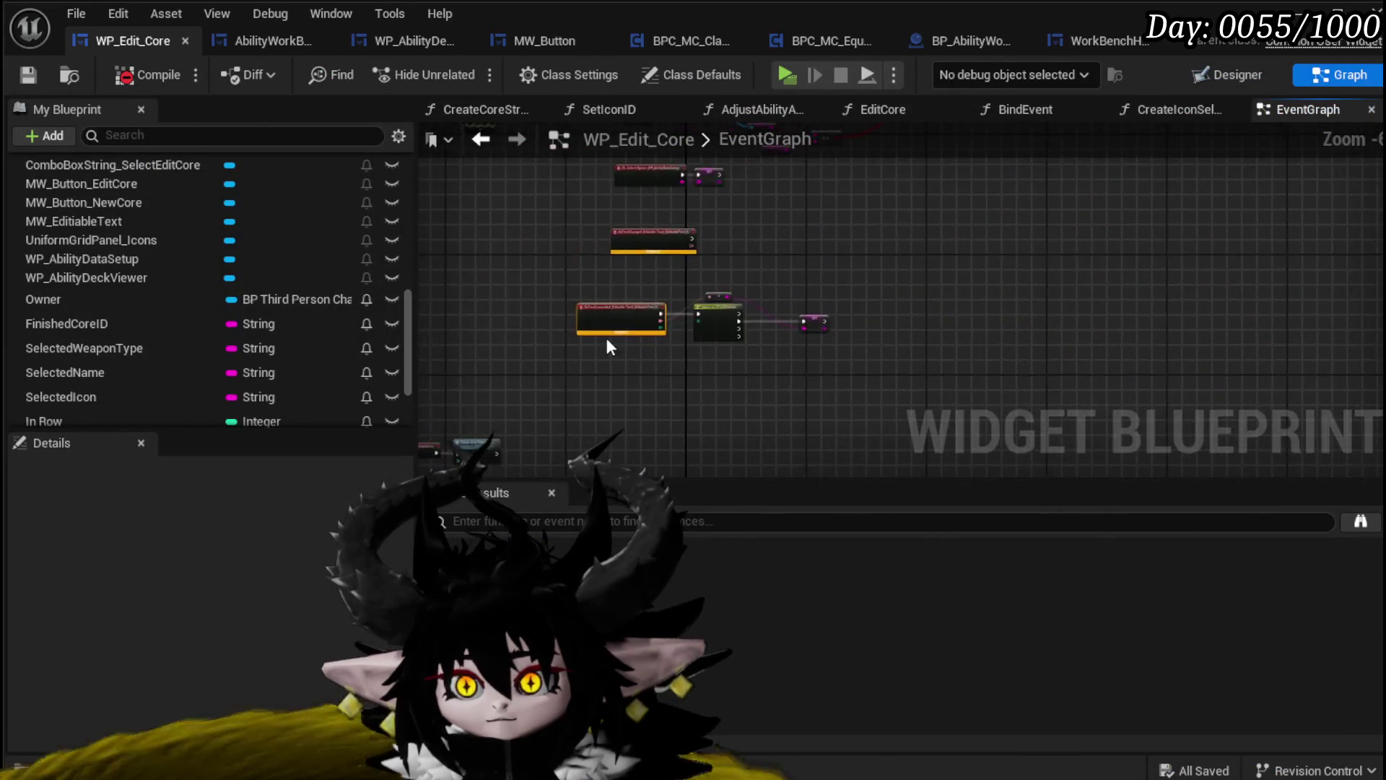
{"action": "mouse_move", "coordinate": [518, 388]}
{"action": "left_mouse_down"}
{"action": "mouse_move", "coordinate": [1266, 233]}
{"action": "mouse_move", "coordinate": [1275, 215]}
{"action": "left_mouse_up"}
{"action": "key", "text": "Delete"}
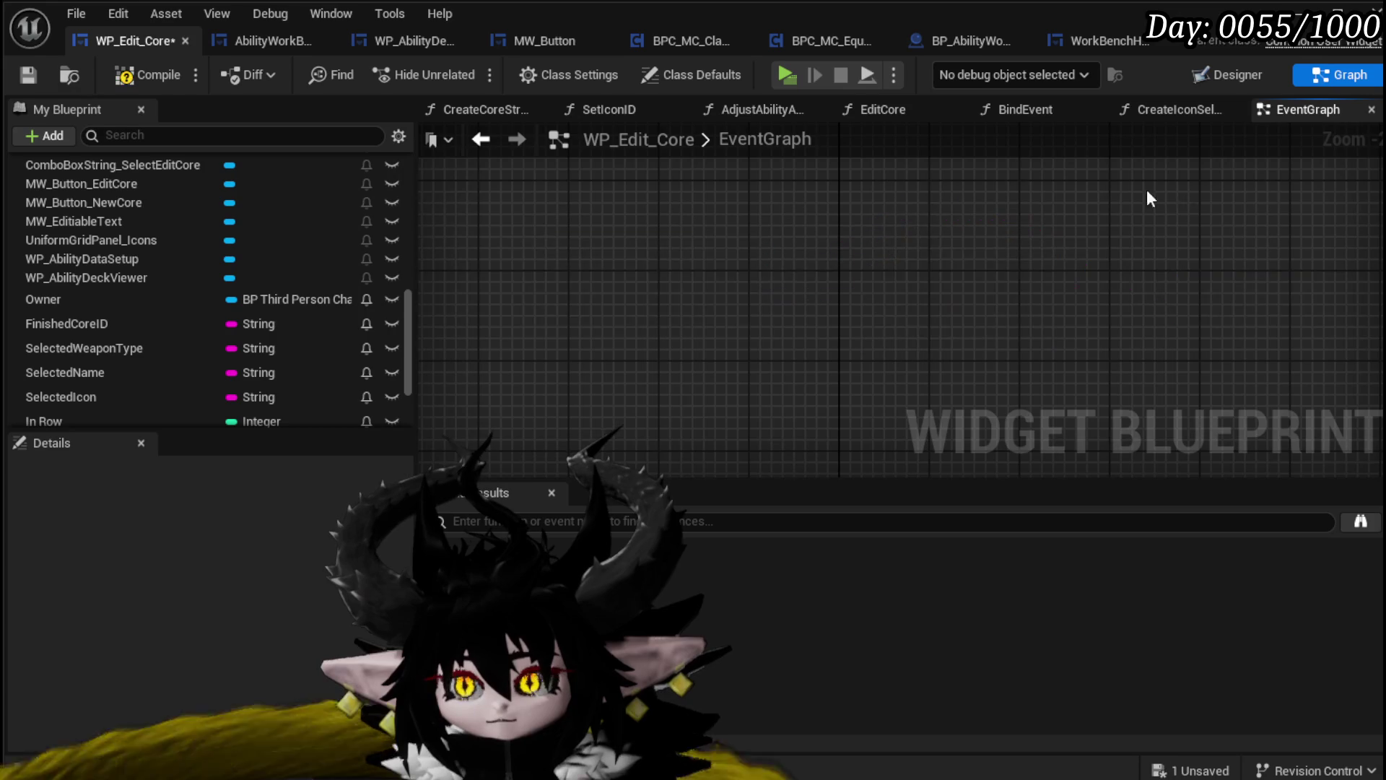
{"action": "mouse_move", "coordinate": [971, 231]}
{"action": "left_mouse_down"}
{"action": "mouse_move", "coordinate": [751, 449]}
{"action": "mouse_move", "coordinate": [852, 311]}
{"action": "left_mouse_up"}
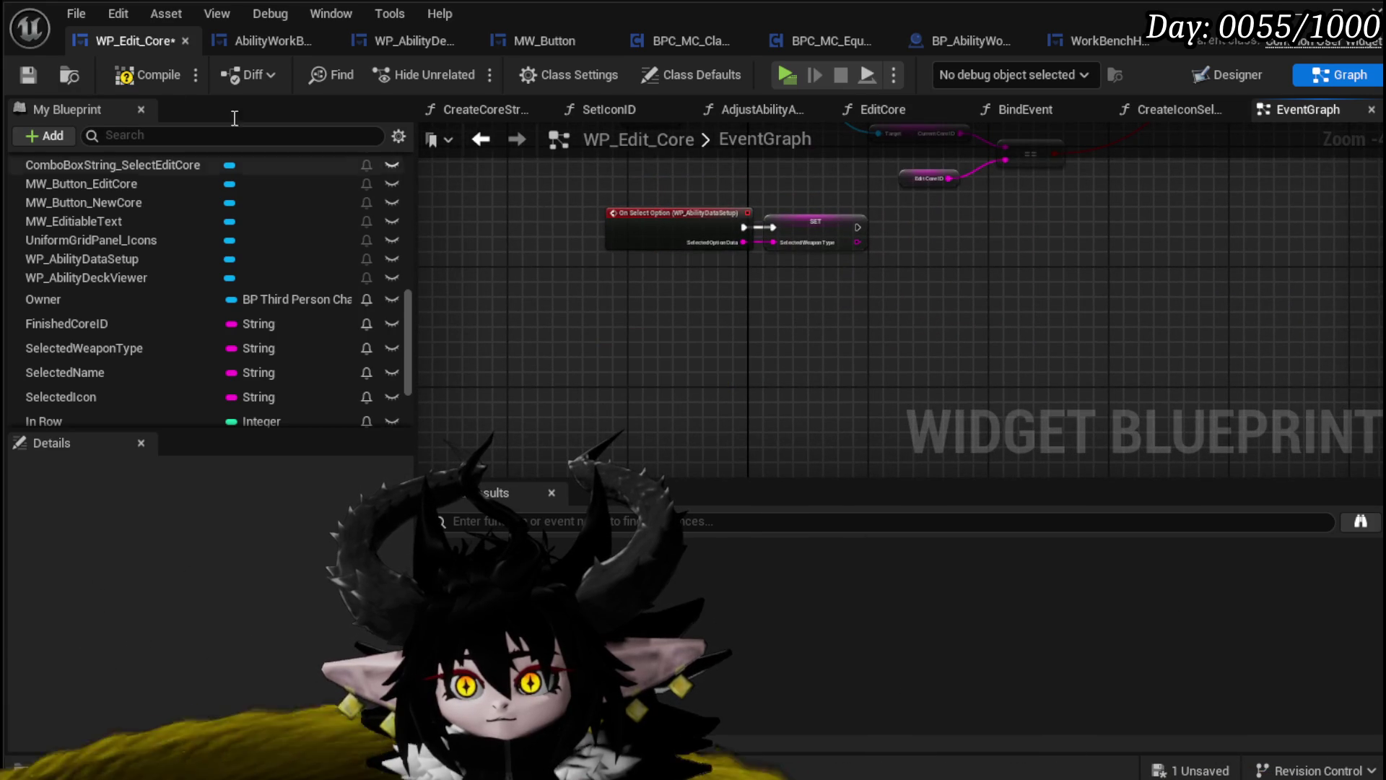
Compile WP_Edit_Core and jump to the node causing the compile error
{"action": "left_click", "coordinate": [111, 75]}
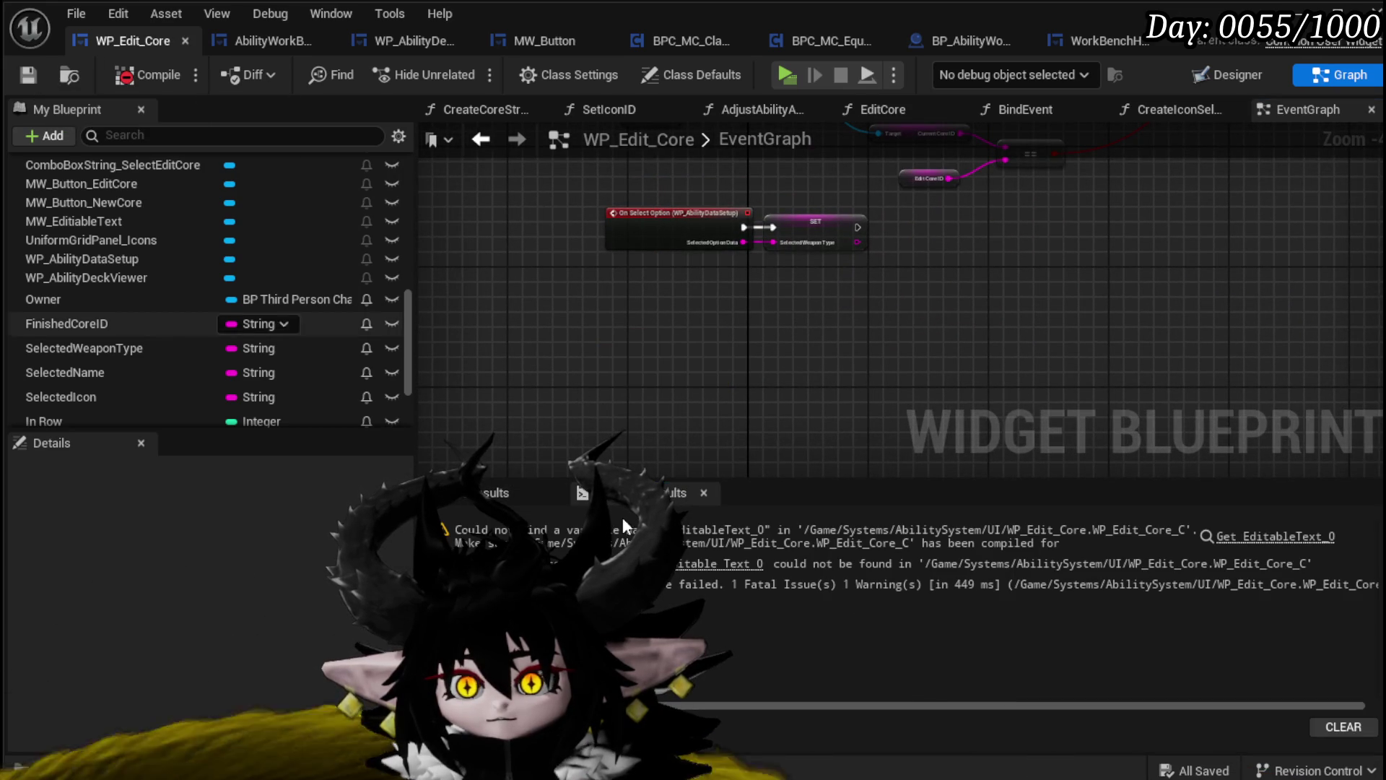
{"action": "left_click", "coordinate": [1270, 536]}
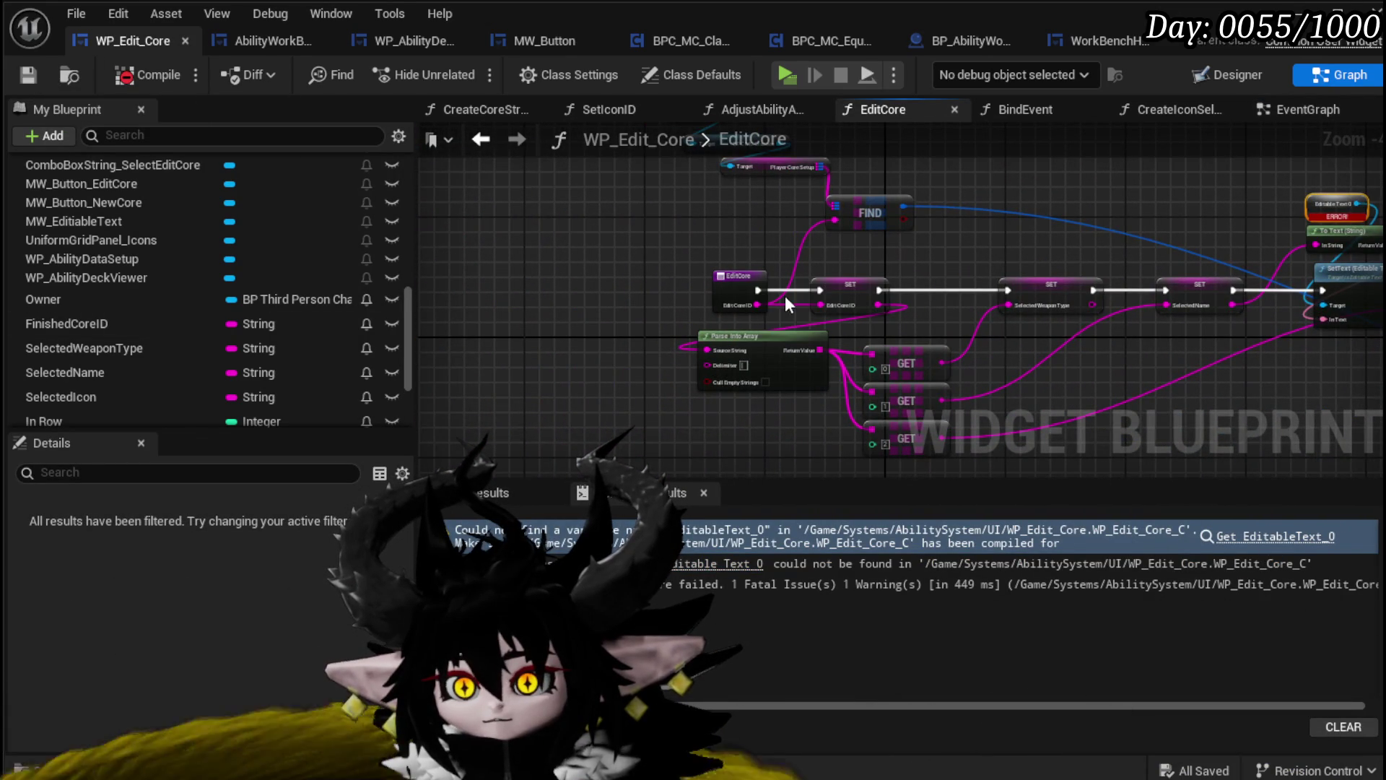
{"action": "scroll", "coordinate": [184, 267], "scroll_direction": "up", "scroll_amount": 10}
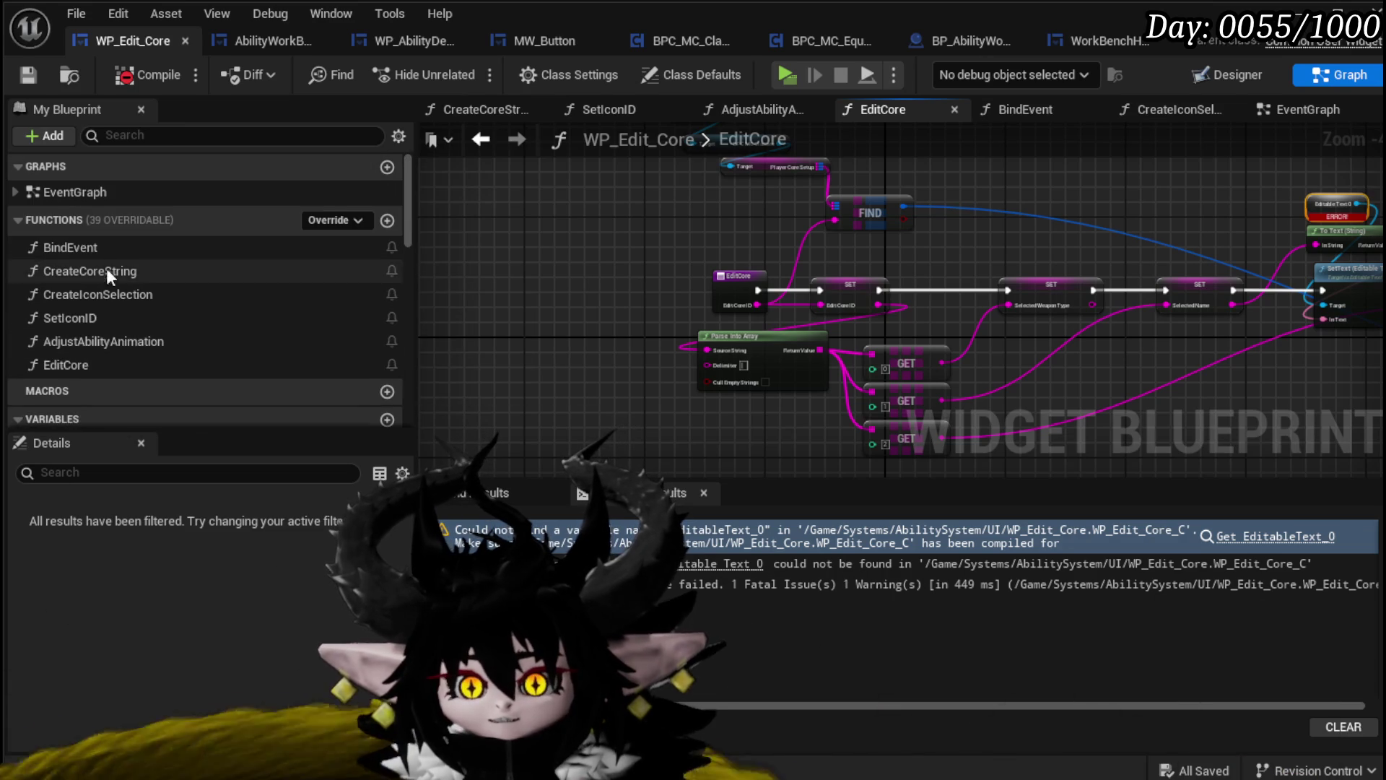
Delete the EditCore function, confirm the deletion, and save the blueprint
{"action": "left_click", "coordinate": [79, 365]}
{"action": "key", "text": "Delete"}
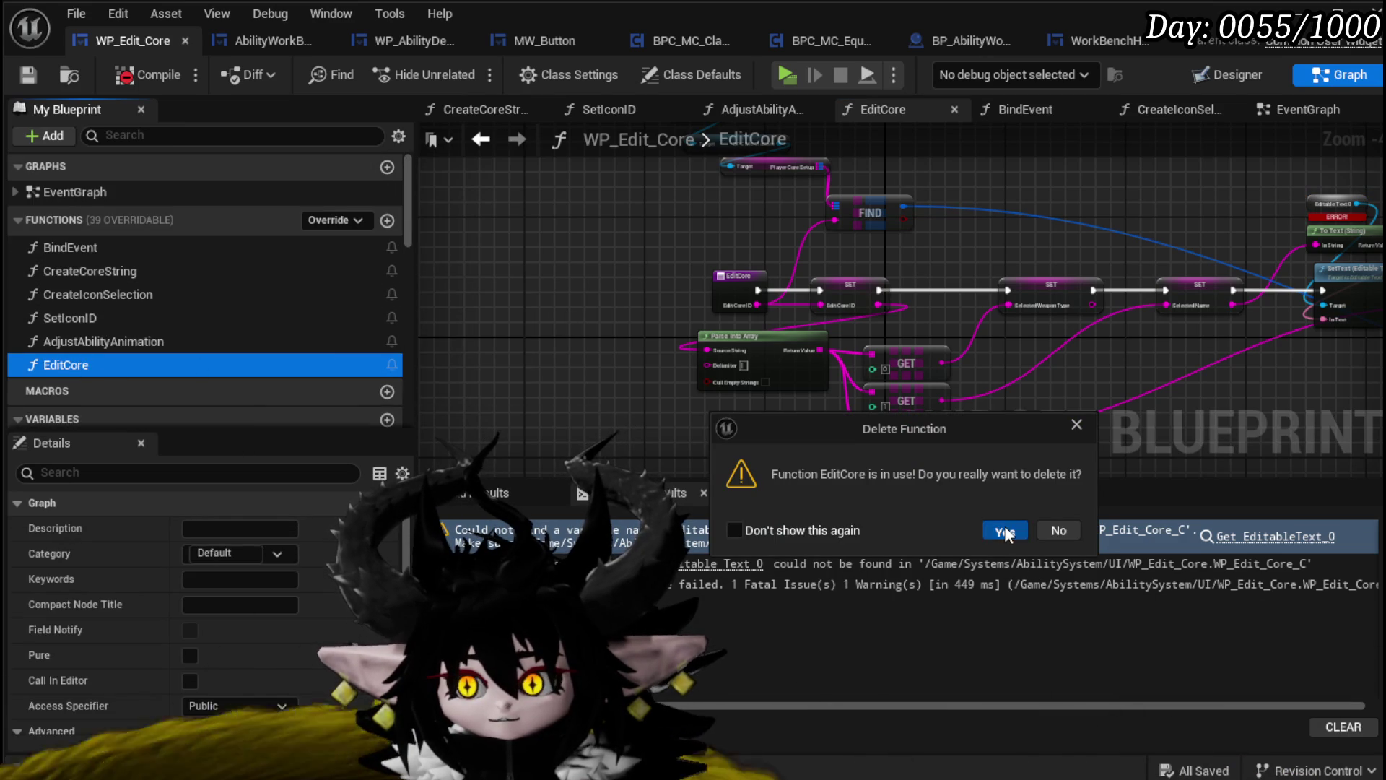
{"action": "left_click", "coordinate": [1005, 530]}
{"action": "left_click", "coordinate": [26, 75]}
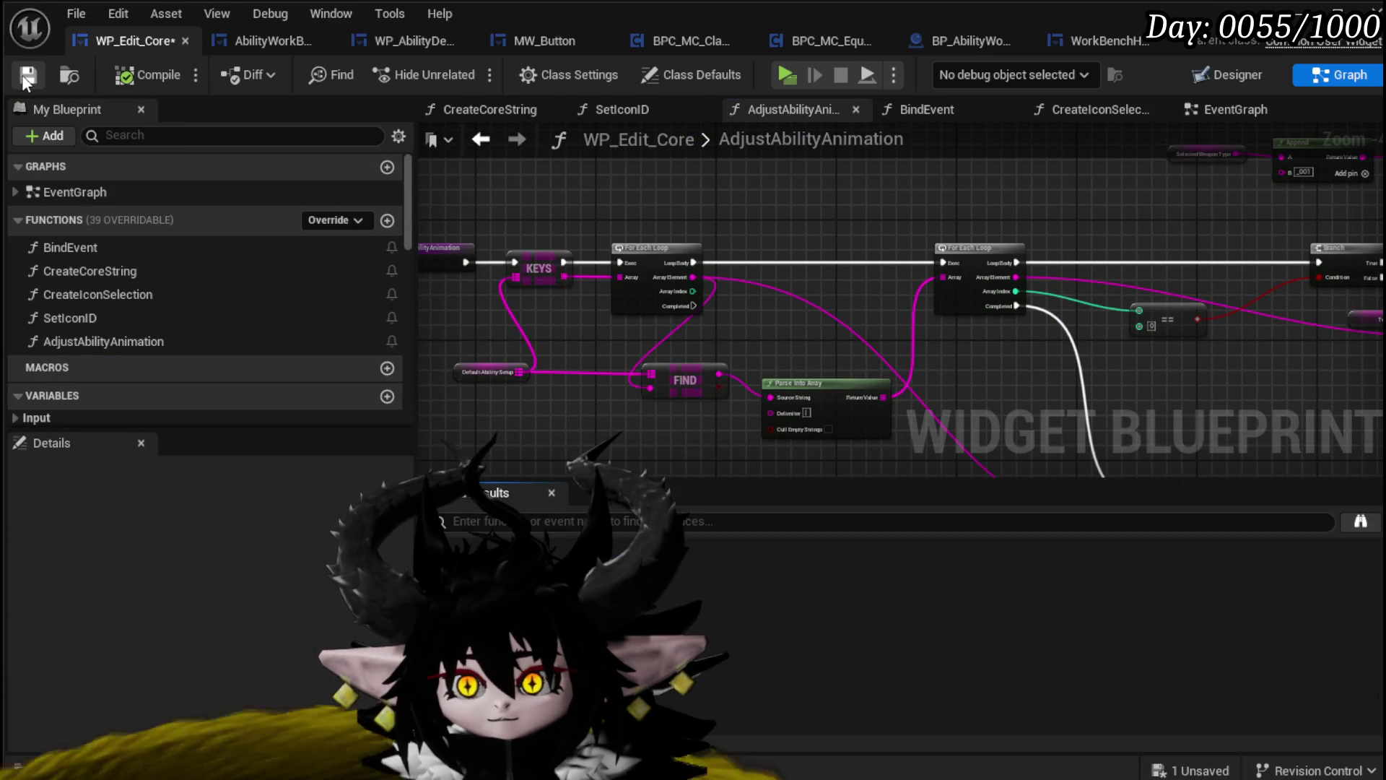
{"action": "scroll", "coordinate": [582, 261], "scroll_direction": "down", "scroll_amount": 5}
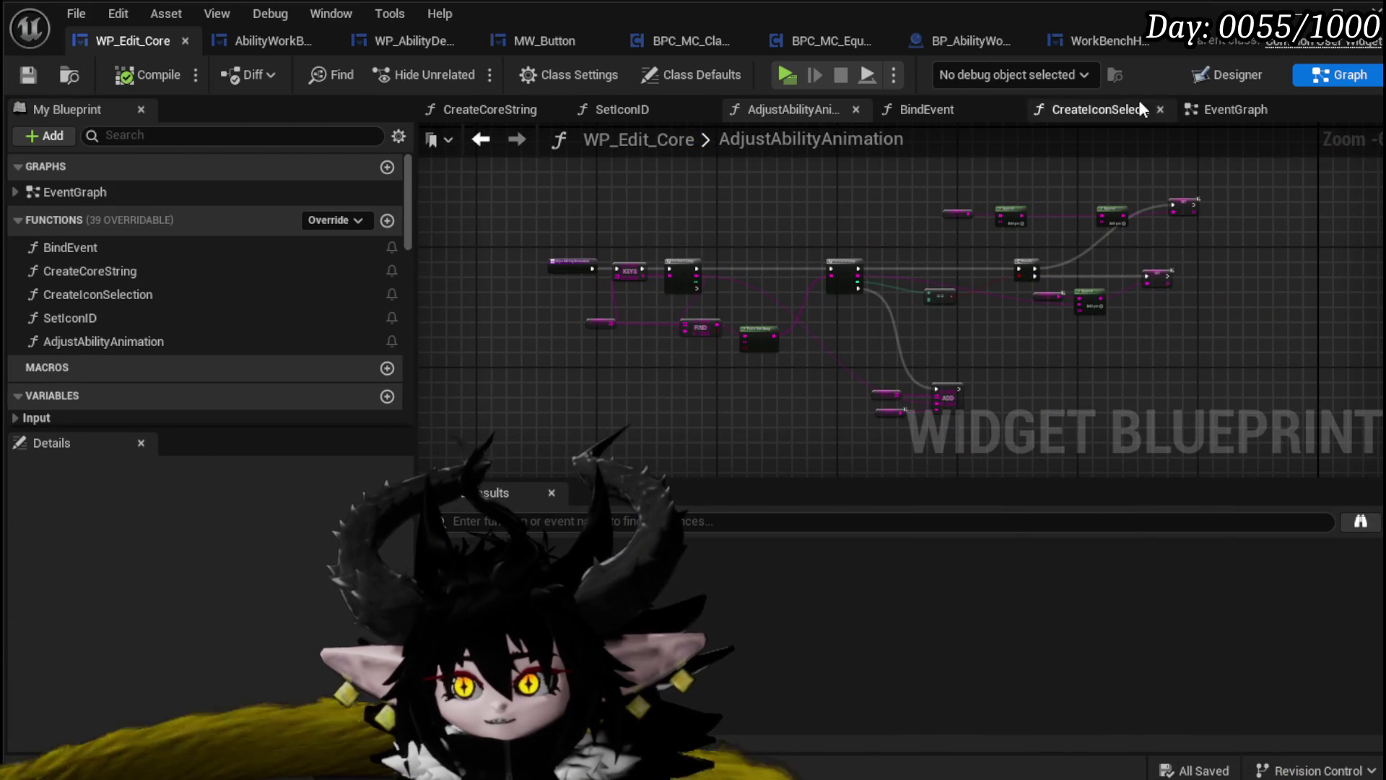
{"action": "left_click", "coordinate": [1220, 79]}
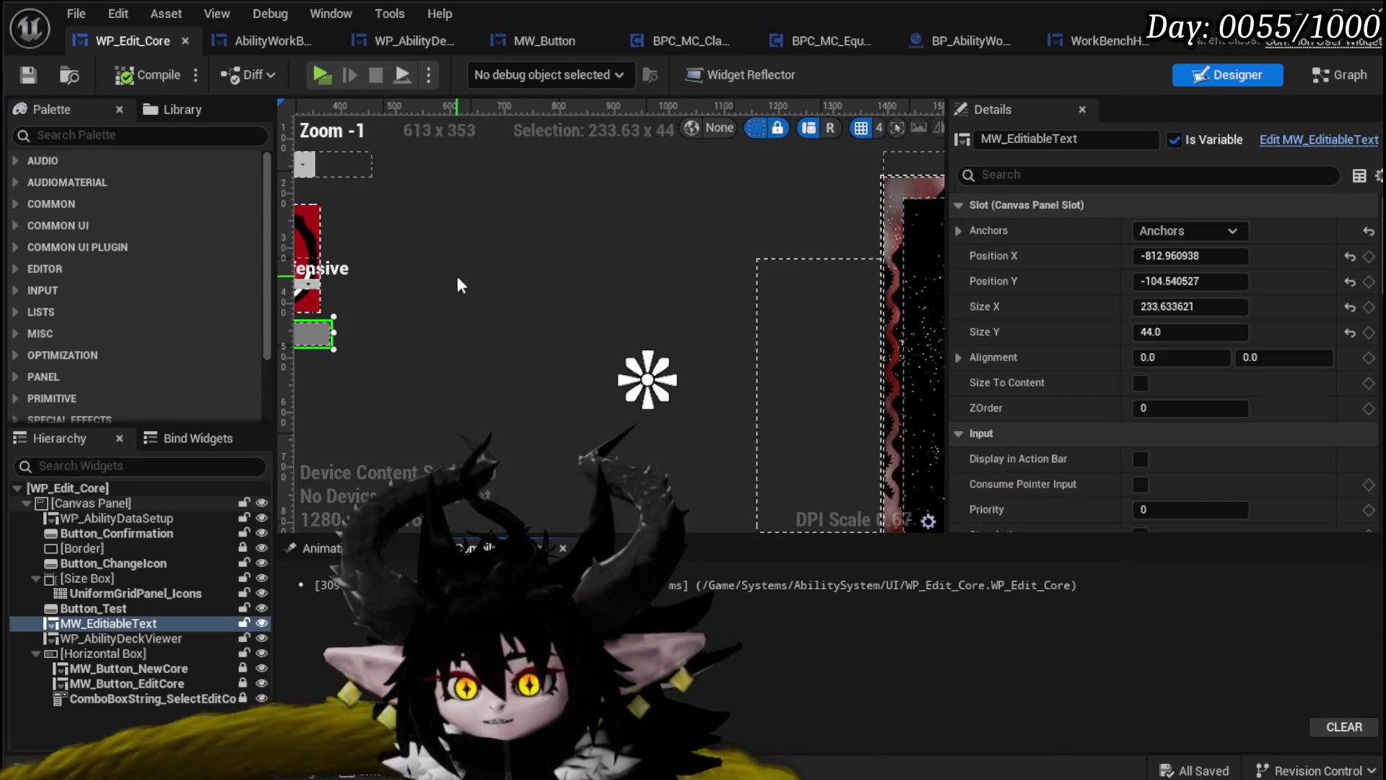
Set the core selection combo box's visibility to Collapsed and save the blueprint
{"action": "scroll", "coordinate": [457, 284], "scroll_direction": "up", "scroll_amount": 3}
{"action": "left_click", "coordinate": [491, 205]}
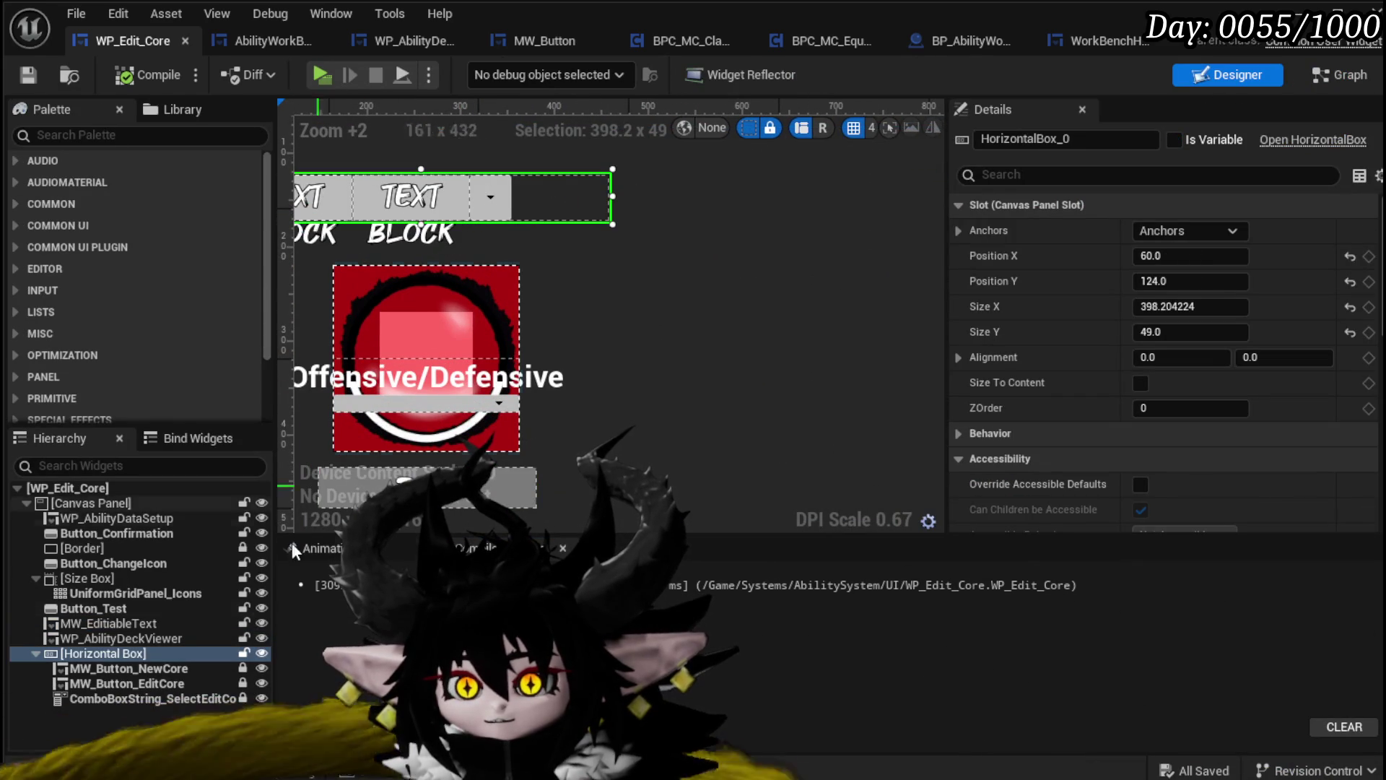
{"action": "left_click", "coordinate": [152, 698]}
{"action": "scroll", "coordinate": [1230, 433], "scroll_direction": "down", "scroll_amount": 10}
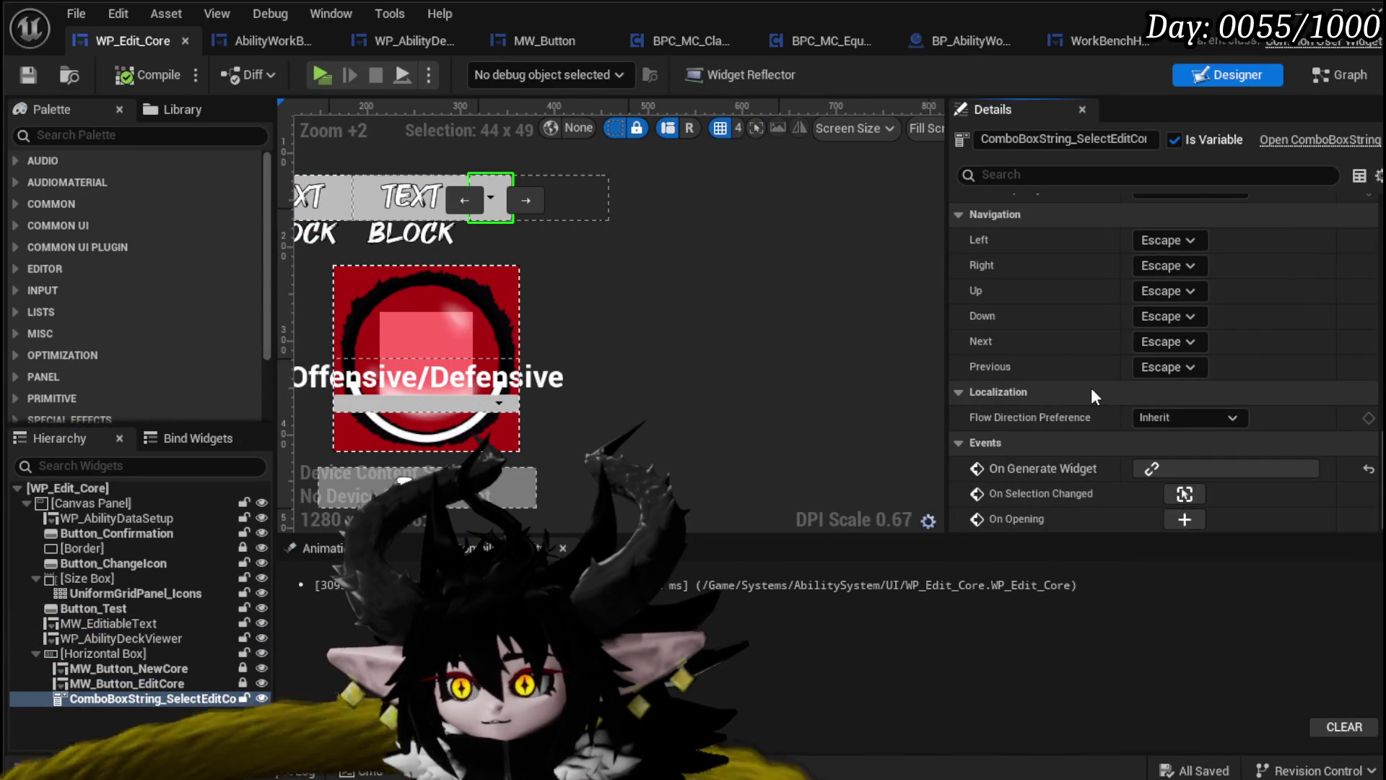
{"action": "scroll", "coordinate": [1064, 440], "scroll_direction": "up", "scroll_amount": 5}
{"action": "scroll", "coordinate": [1076, 419], "scroll_direction": "up", "scroll_amount": 8}
{"action": "left_click", "coordinate": [1169, 316]}
{"action": "left_click", "coordinate": [1174, 352]}
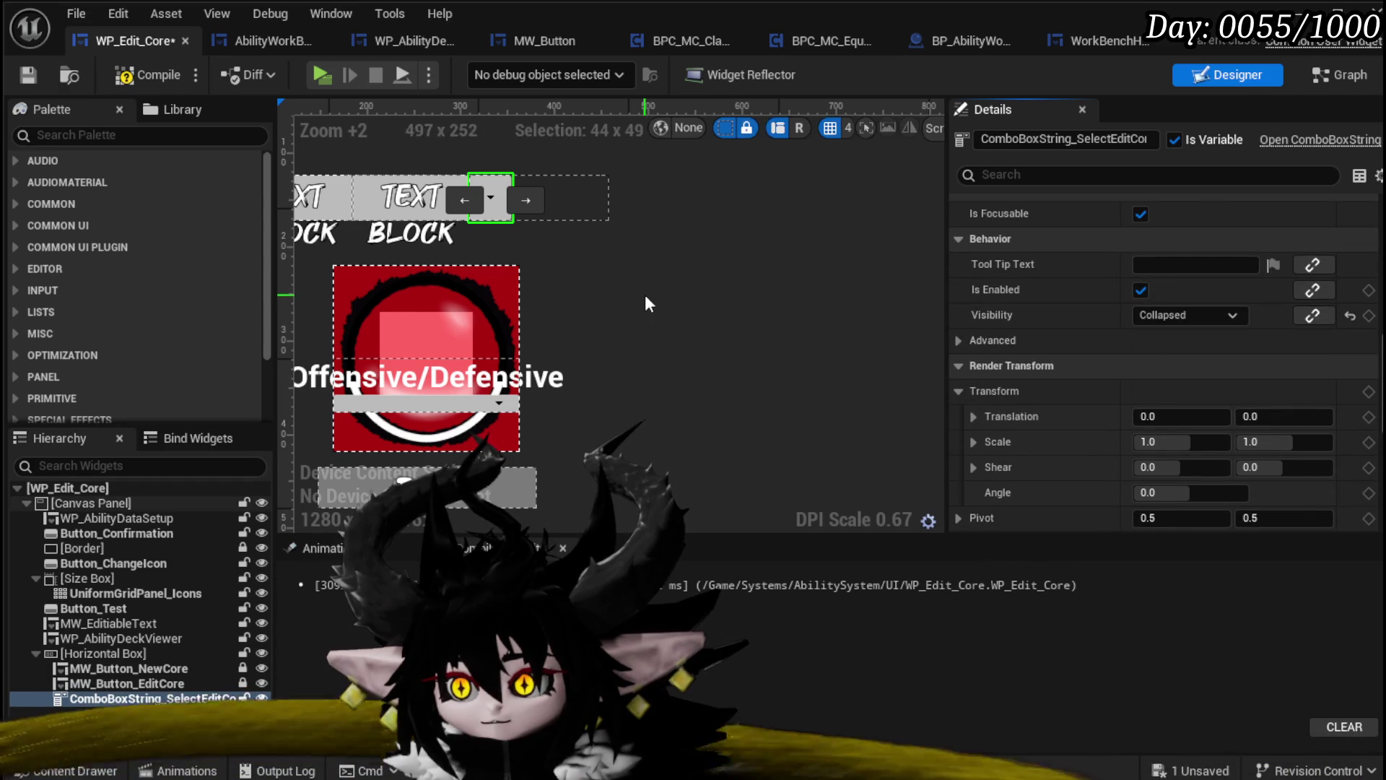
{"action": "left_click", "coordinate": [27, 75]}
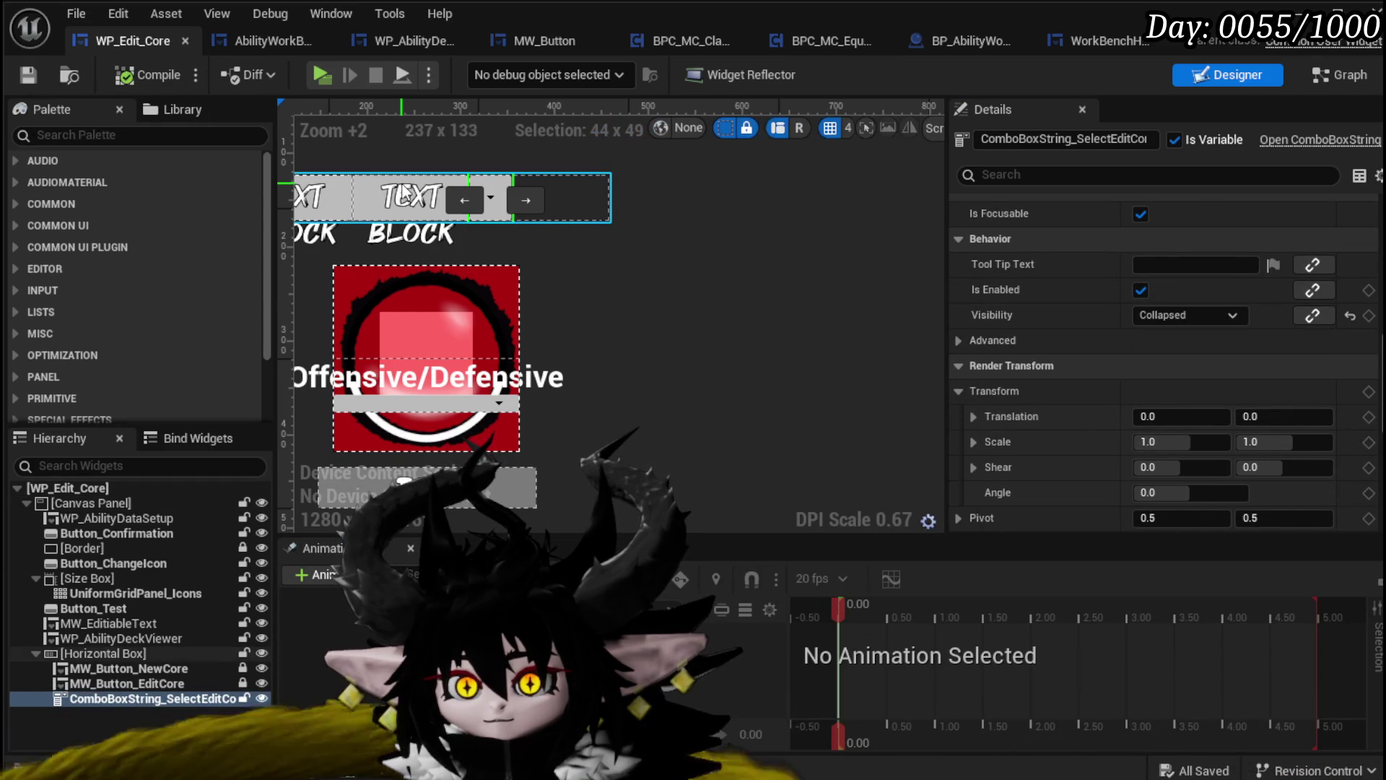
Add an On Pressed event for the MW_Button_EditCore button
{"action": "left_click", "coordinate": [373, 194]}
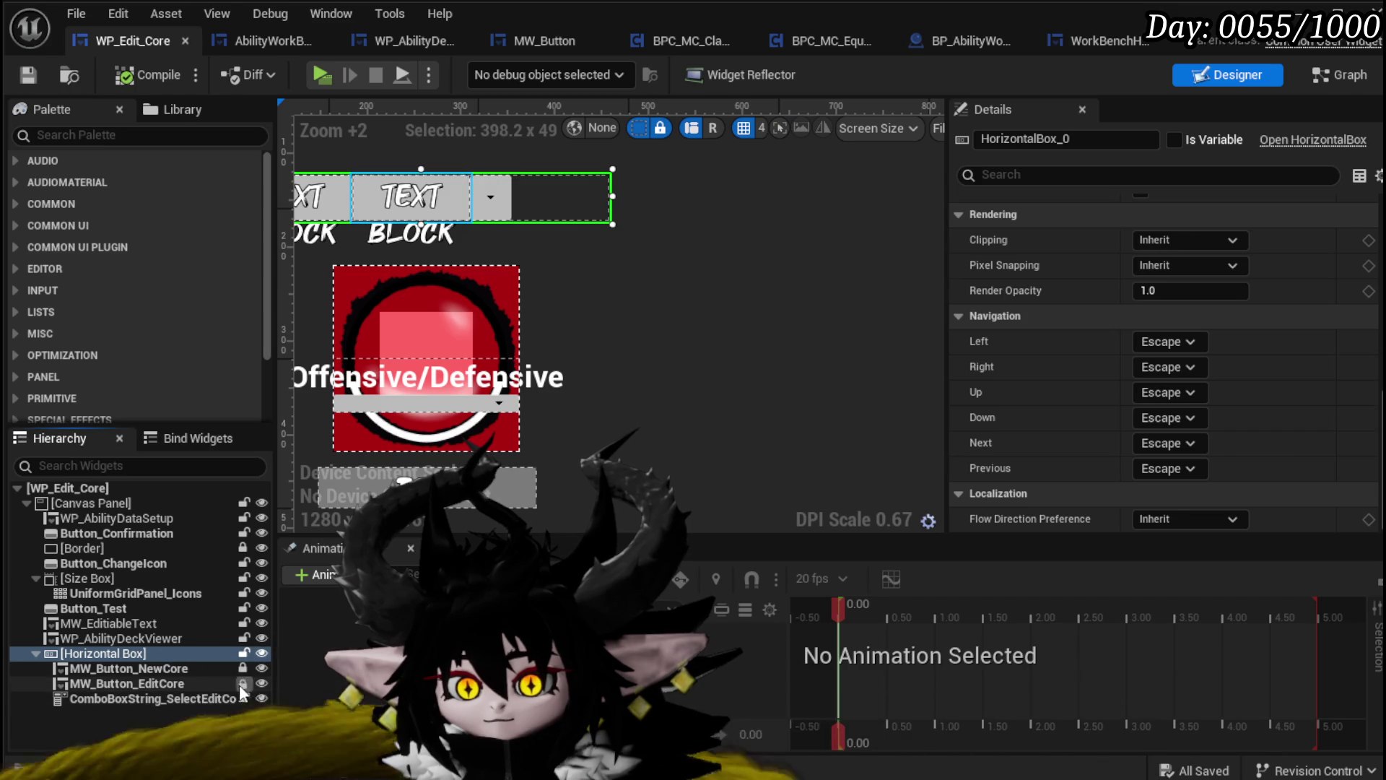
{"action": "left_click", "coordinate": [174, 683]}
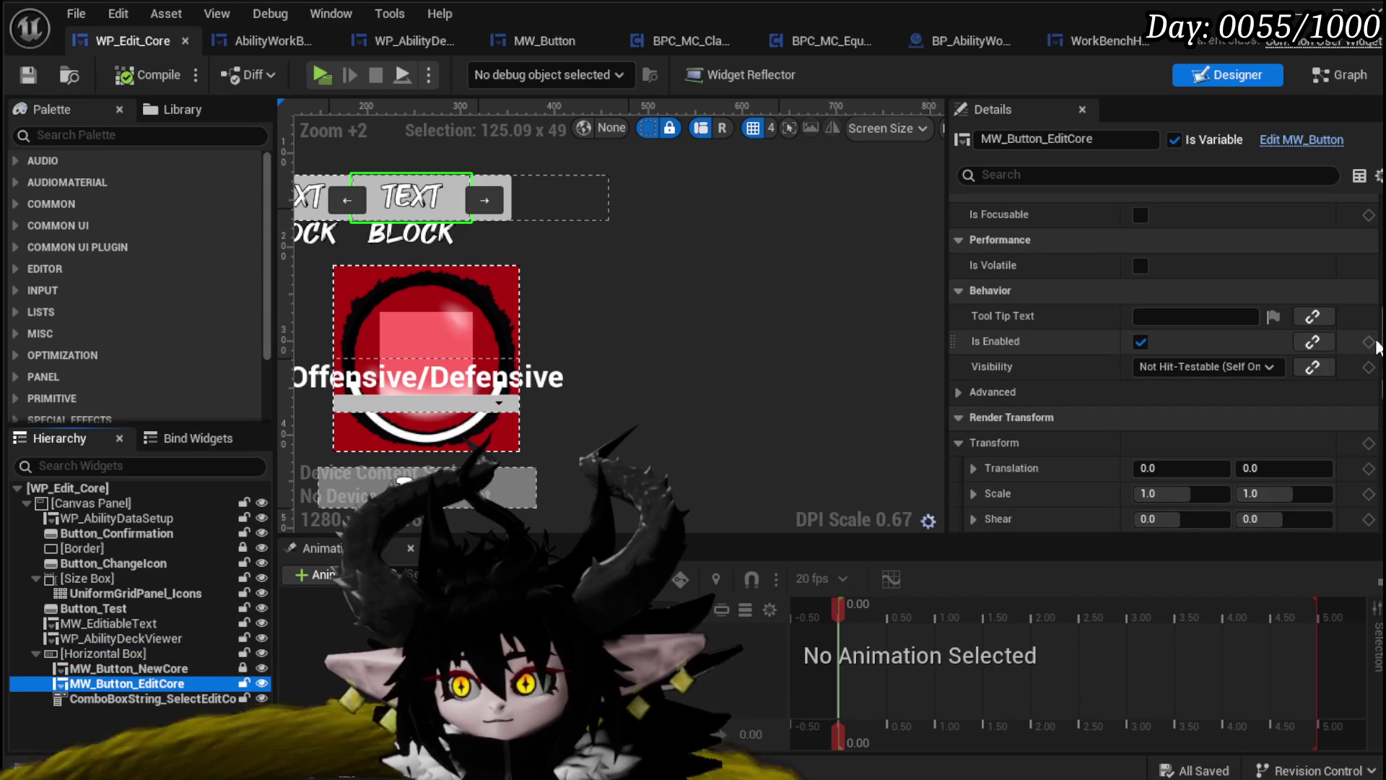
{"action": "scroll", "coordinate": [1222, 409], "scroll_direction": "down", "scroll_amount": 5}
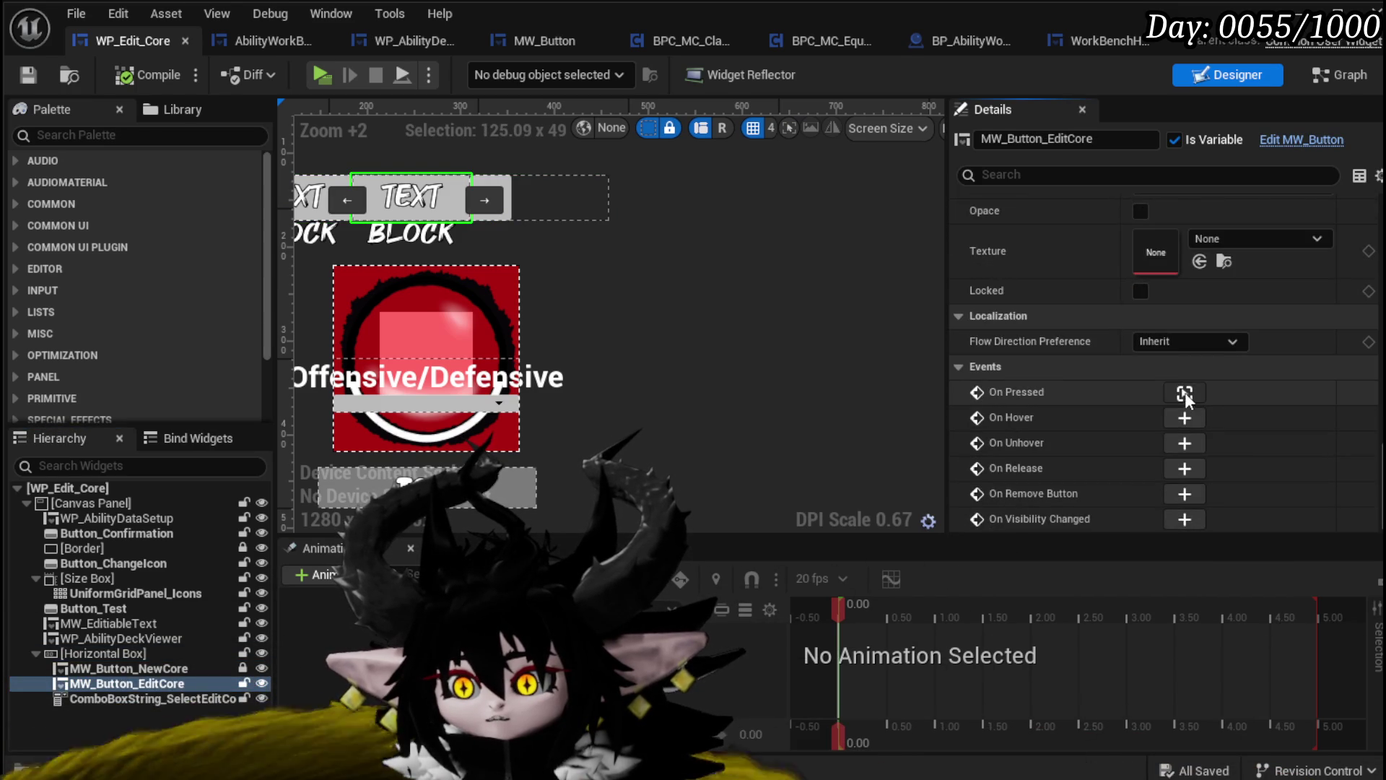
{"action": "left_click", "coordinate": [1185, 394]}
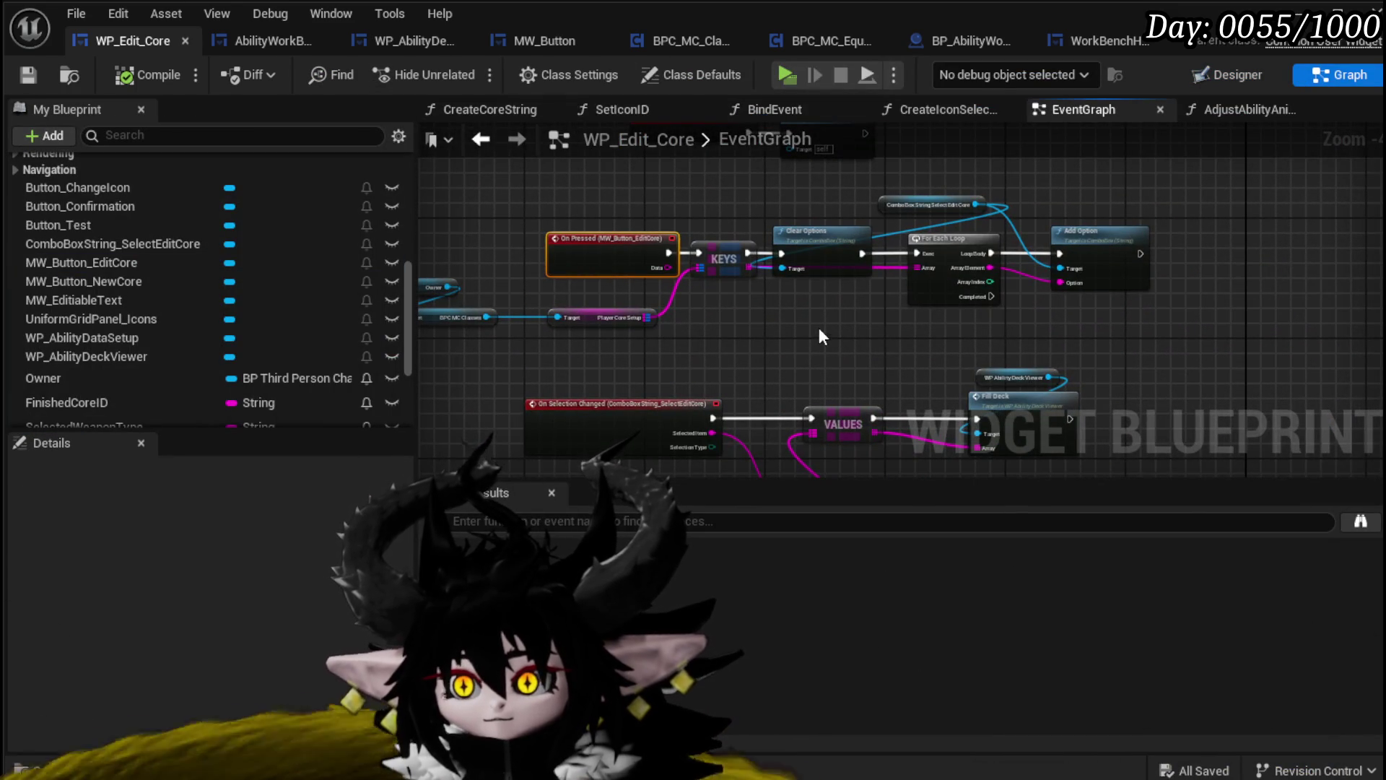
Add a Set Visibility node from the core combo box reference
{"action": "scroll", "coordinate": [898, 181], "scroll_direction": "up", "scroll_amount": 5}
{"action": "mouse_move", "coordinate": [898, 189]}
{"action": "left_mouse_down"}
{"action": "mouse_move", "coordinate": [1004, 213]}
{"action": "mouse_move", "coordinate": [581, 195]}
{"action": "mouse_move", "coordinate": [751, 229]}
{"action": "mouse_move", "coordinate": [885, 223]}
{"action": "left_mouse_up"}
{"action": "type", "text": "Set Visi"}
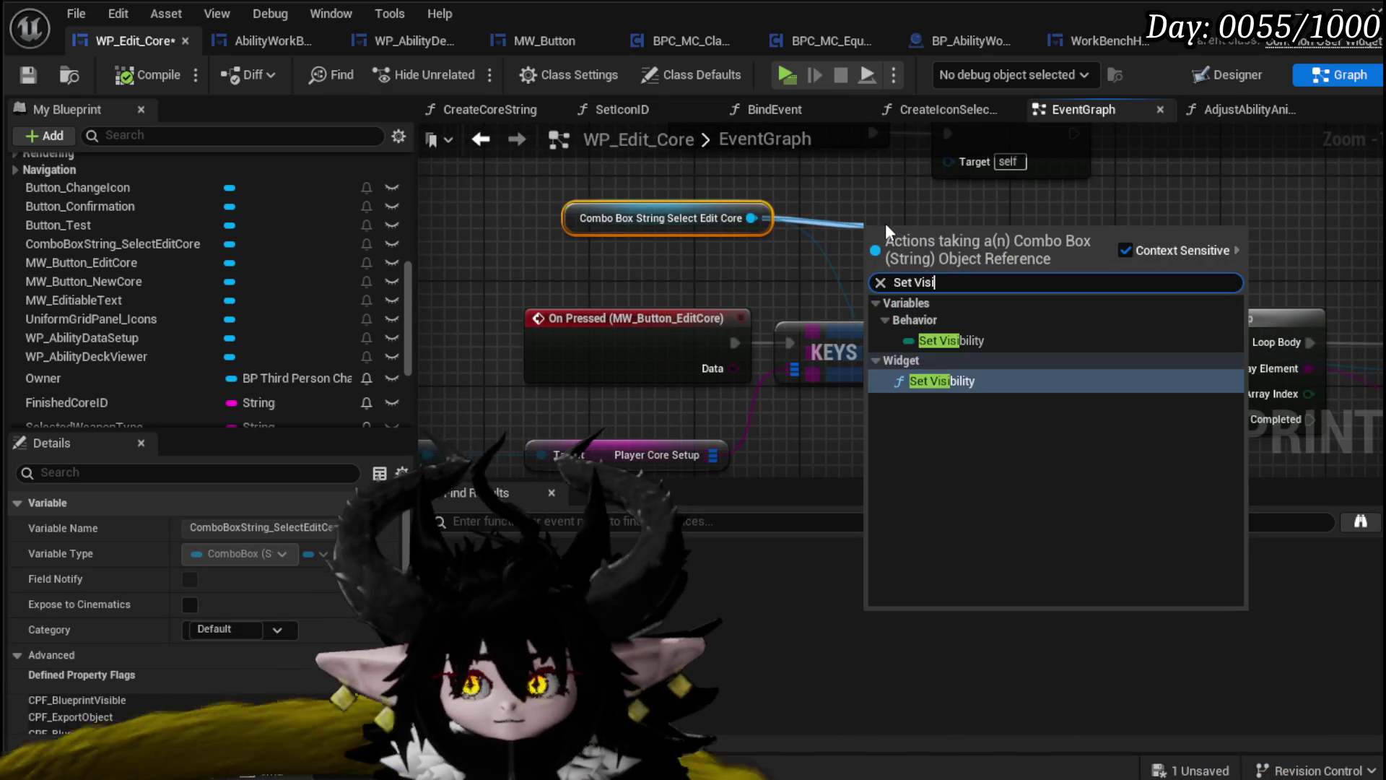
{"action": "left_click", "coordinate": [915, 381]}
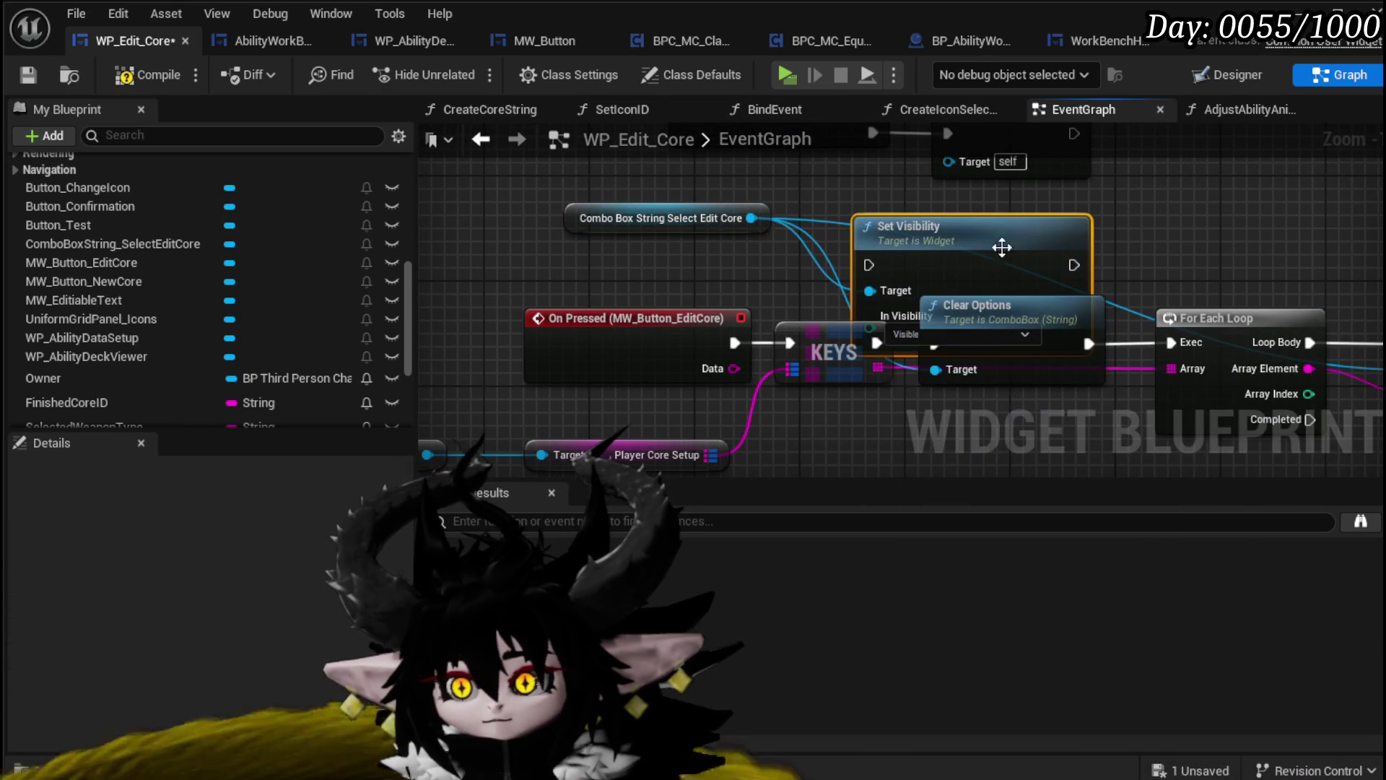
Move the Owner and Player Core Setup nodes aside to make room before KEYS
{"action": "mouse_move", "coordinate": [1009, 267]}
{"action": "left_mouse_down"}
{"action": "mouse_move", "coordinate": [751, 319]}
{"action": "mouse_move", "coordinate": [650, 296]}
{"action": "left_mouse_up"}
{"action": "left_click_drag", "start_coordinate": [508, 340], "coordinate": [904, 240]}
{"action": "left_click_drag", "start_coordinate": [869, 294], "coordinate": [1013, 358]}
{"action": "mouse_move", "coordinate": [883, 163]}
{"action": "left_mouse_down"}
{"action": "mouse_move", "coordinate": [908, 253]}
{"action": "mouse_move", "coordinate": [540, 253]}
{"action": "left_mouse_up"}
{"action": "mouse_move", "coordinate": [1220, 178]}
{"action": "left_mouse_down"}
{"action": "mouse_move", "coordinate": [847, 238]}
{"action": "mouse_move", "coordinate": [863, 254]}
{"action": "mouse_move", "coordinate": [852, 253]}
{"action": "left_mouse_up"}
Wire Set Visibility between the On Pressed event and the KEYS node
{"action": "left_click_drag", "start_coordinate": [655, 270], "coordinate": [788, 270]}
{"action": "mouse_move", "coordinate": [941, 148]}
{"action": "left_mouse_down"}
{"action": "mouse_move", "coordinate": [888, 202]}
{"action": "mouse_move", "coordinate": [704, 215]}
{"action": "left_mouse_up"}
{"action": "left_click_drag", "start_coordinate": [939, 323], "coordinate": [1024, 323]}
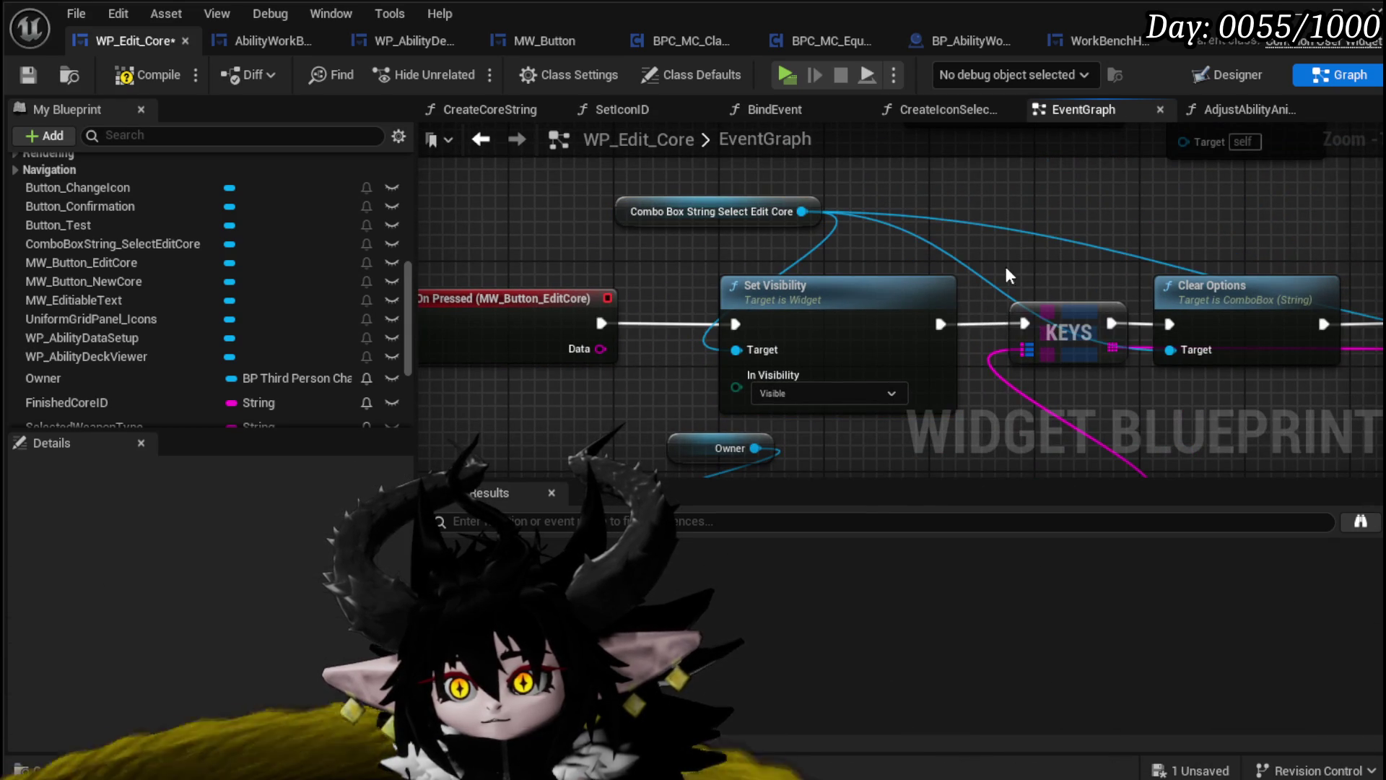
{"action": "left_click", "coordinate": [171, 77]}
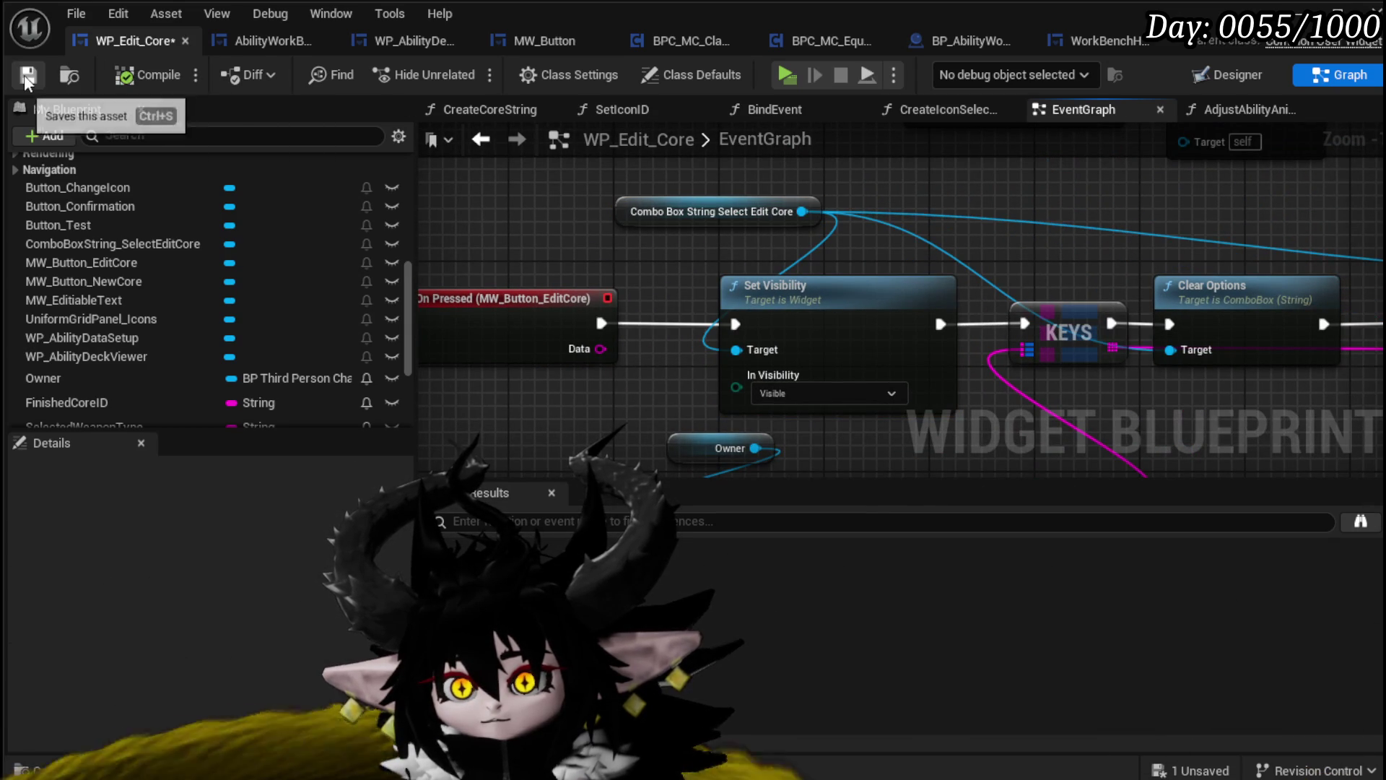
{"action": "left_click", "coordinate": [729, 206]}
{"action": "left_click", "coordinate": [980, 216]}
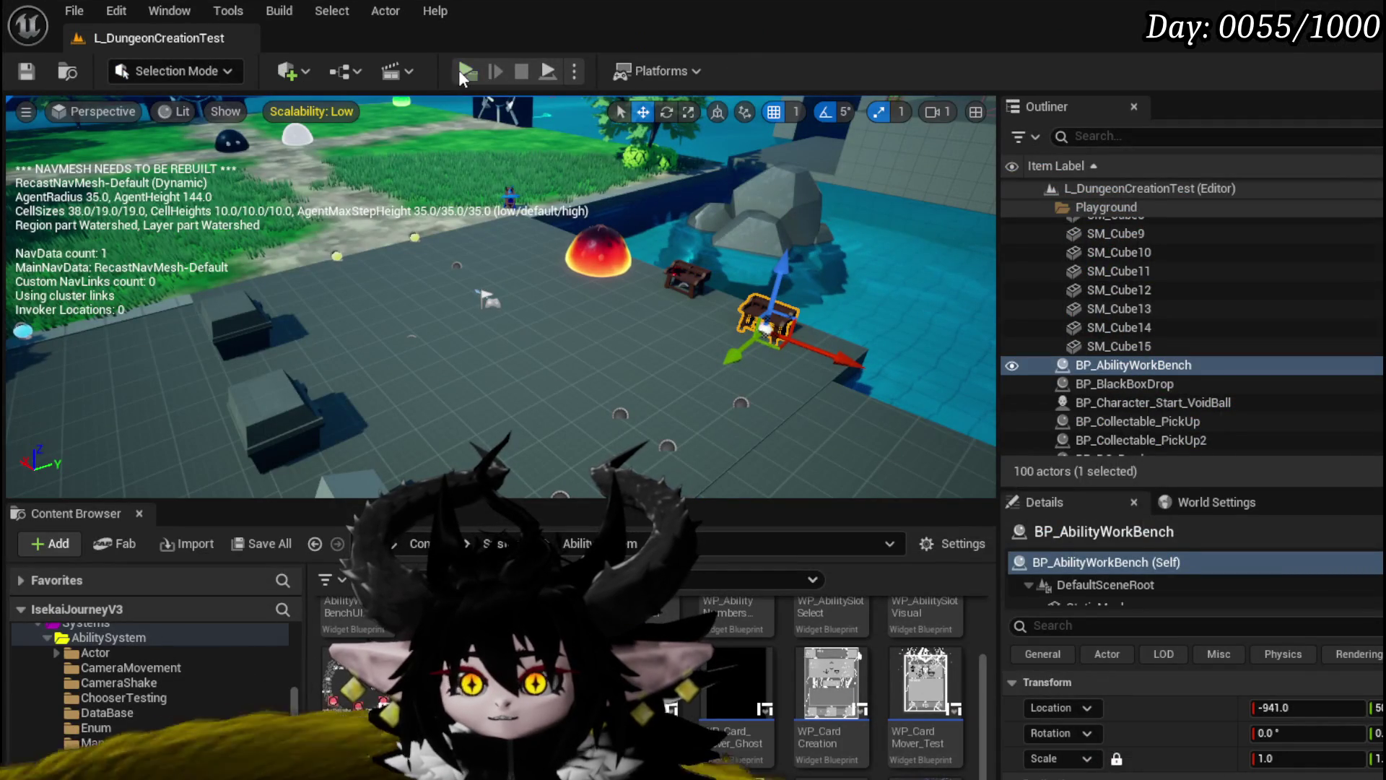
Open the failing AbilityWorkBenchUI, delete its broken Edit Core nodes, then compile and save
{"action": "left_click", "coordinate": [462, 71]}
{"action": "left_click", "coordinate": [731, 498]}
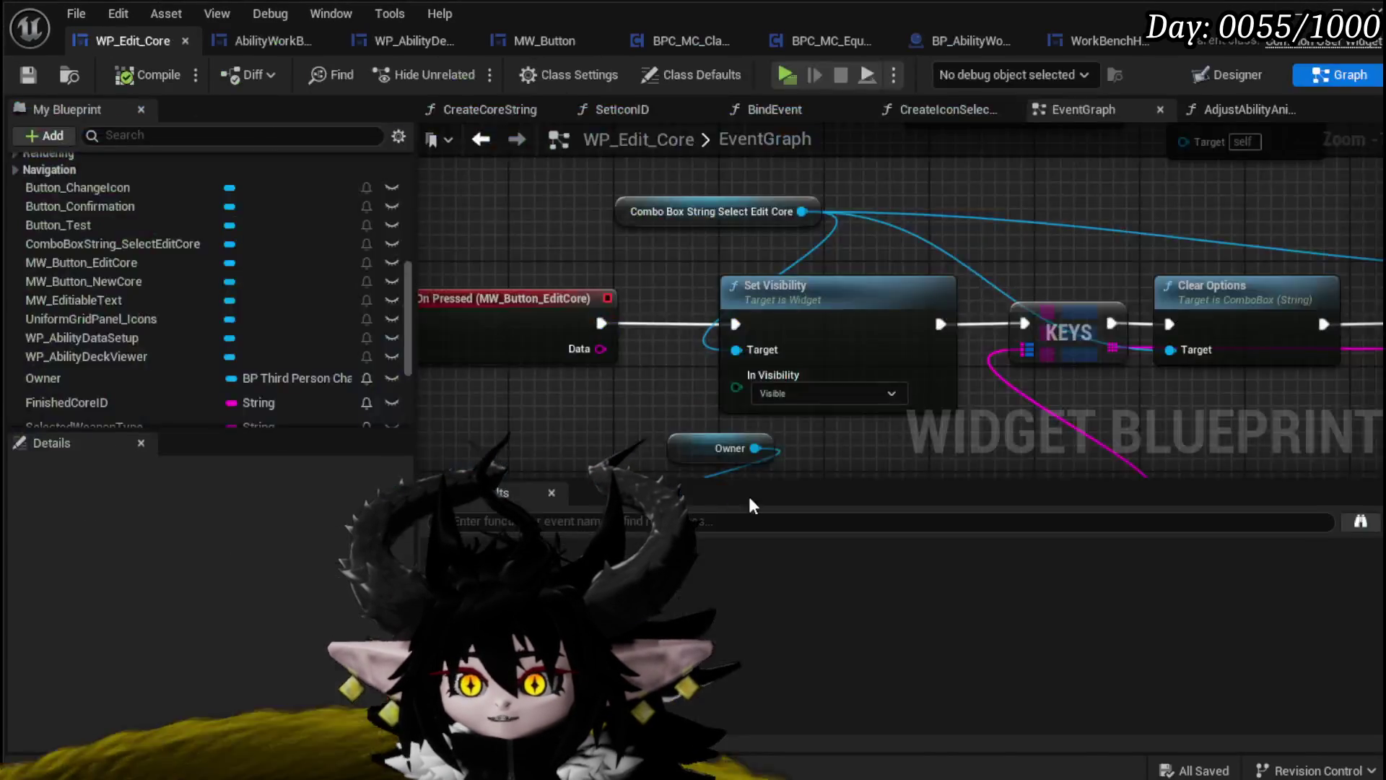
{"action": "left_click", "coordinate": [148, 75]}
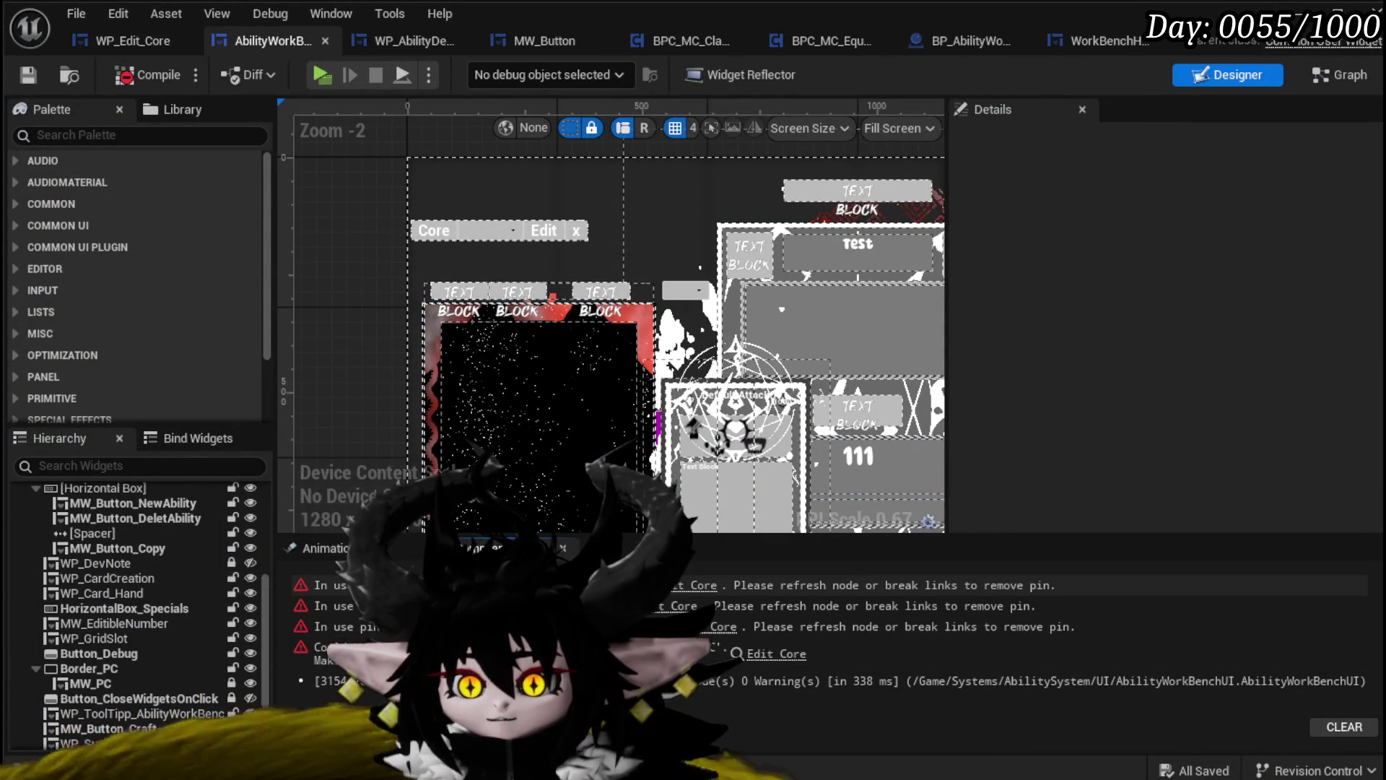
{"action": "left_click", "coordinate": [776, 654]}
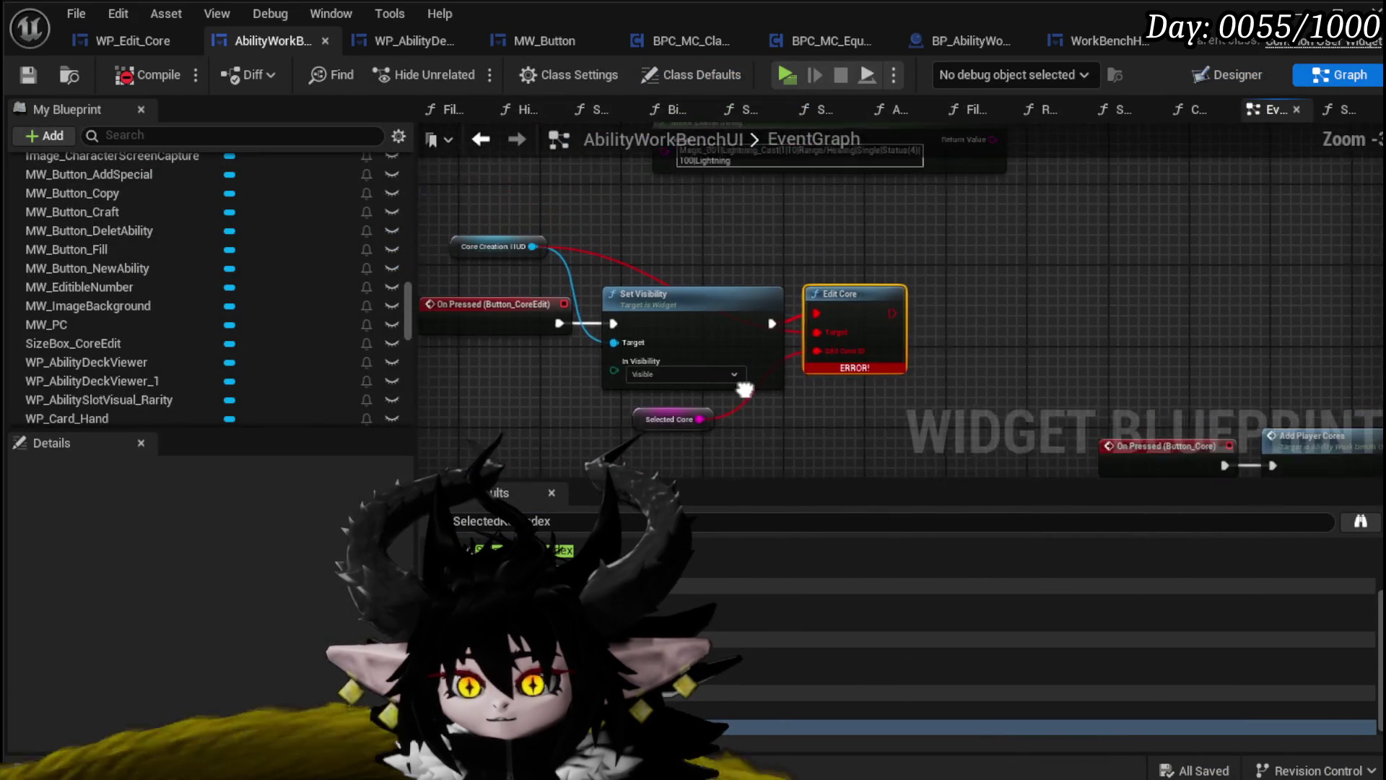
{"action": "left_click_drag", "start_coordinate": [488, 404], "coordinate": [1057, 216]}
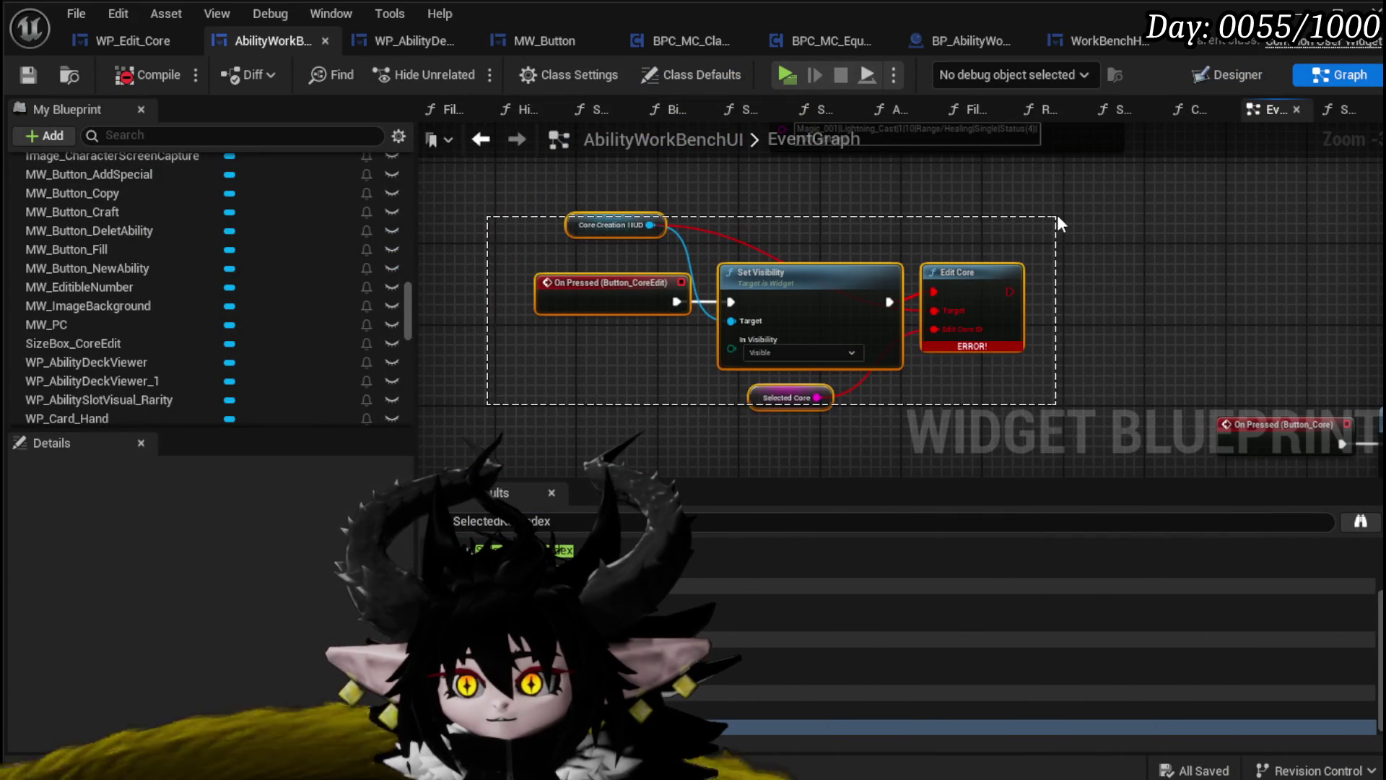
{"action": "key", "text": "Delete"}
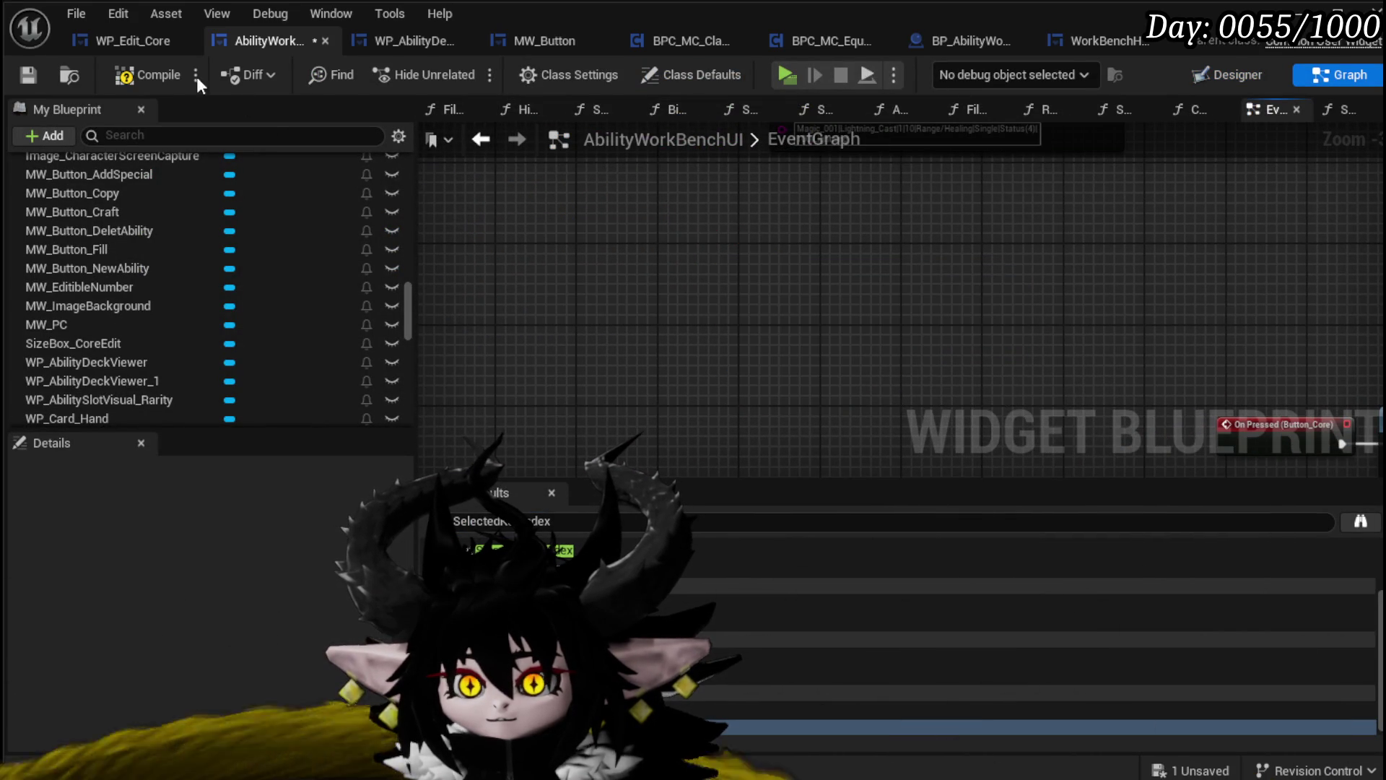
{"action": "left_click", "coordinate": [27, 77]}
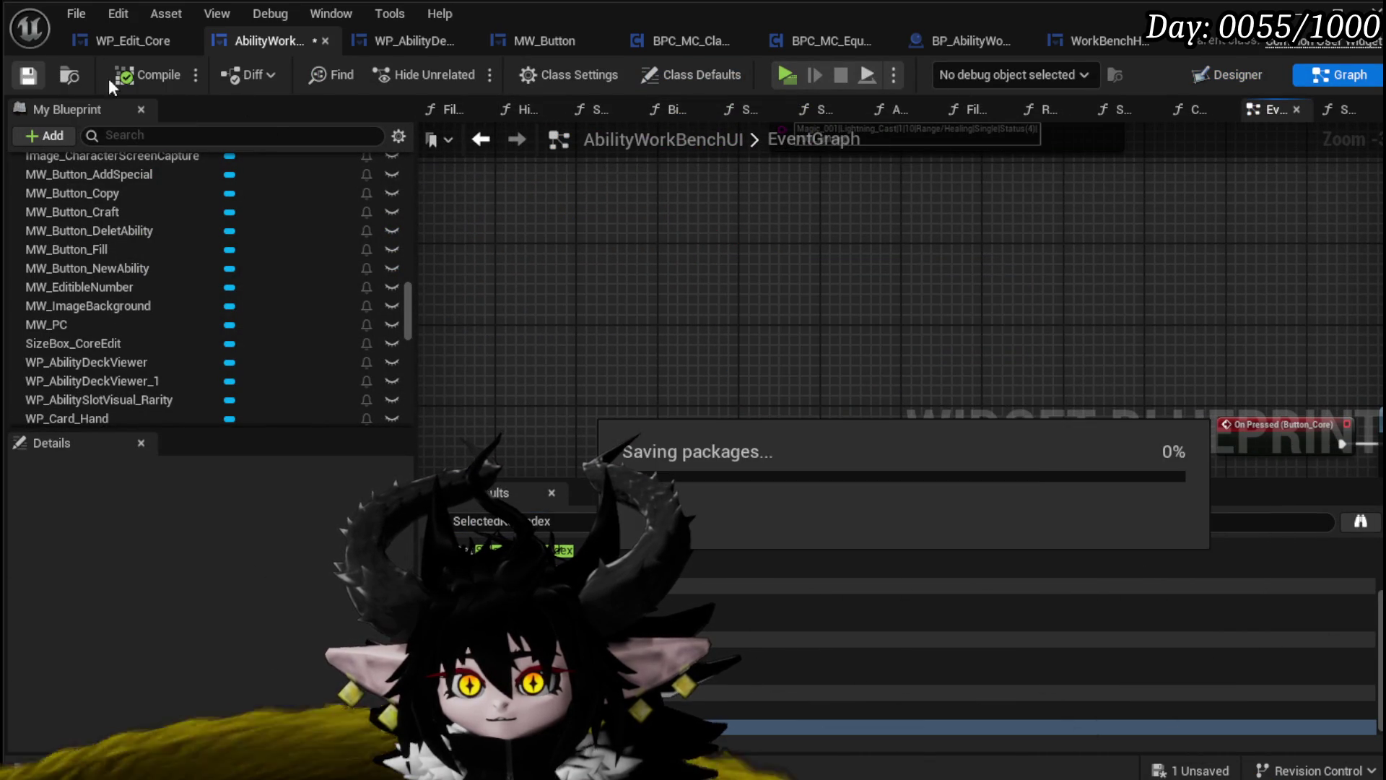
Delete the Button_CoreEdit Edit button from the workbench layout, then compile and save
{"action": "left_click", "coordinate": [1227, 74]}
{"action": "scroll", "coordinate": [337, 227], "scroll_direction": "up", "scroll_amount": 4}
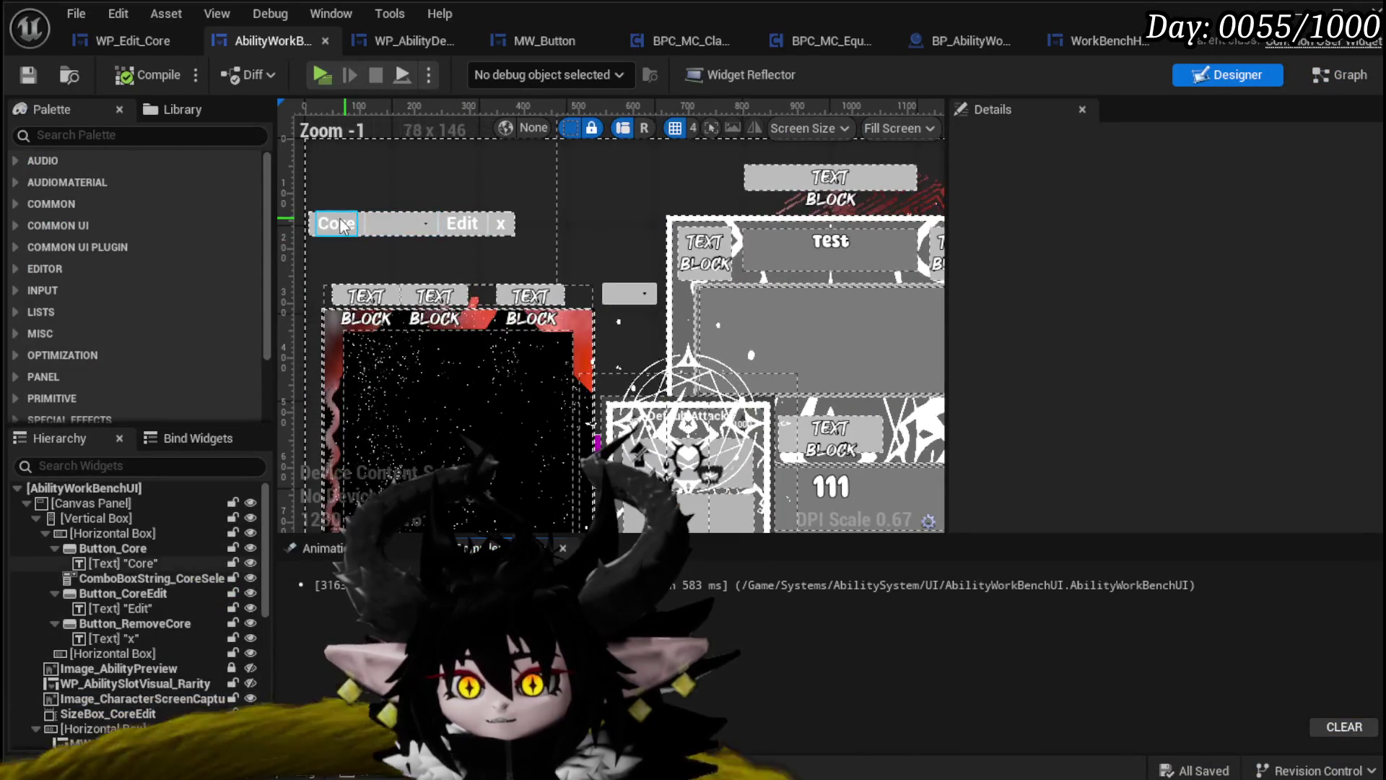
{"action": "left_click", "coordinate": [444, 225]}
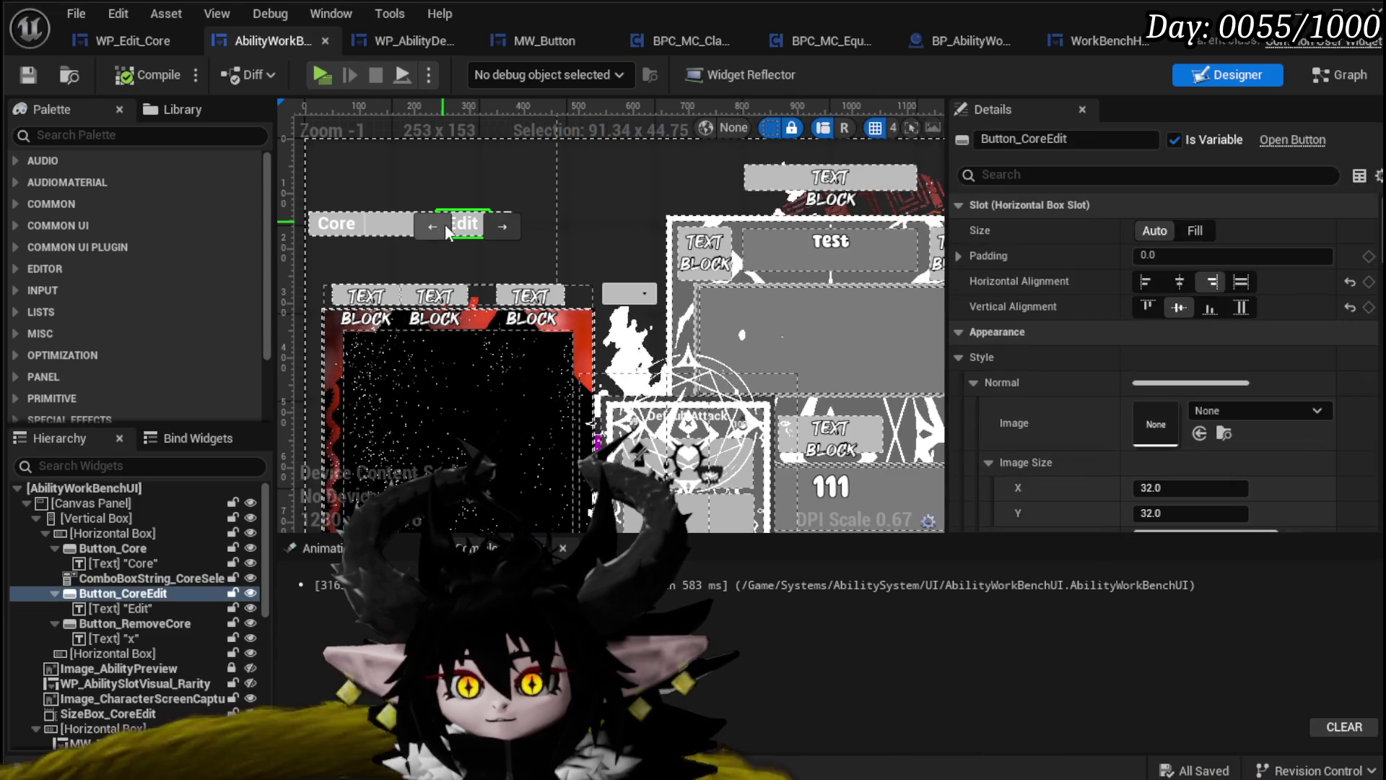
{"action": "key", "text": "Delete"}
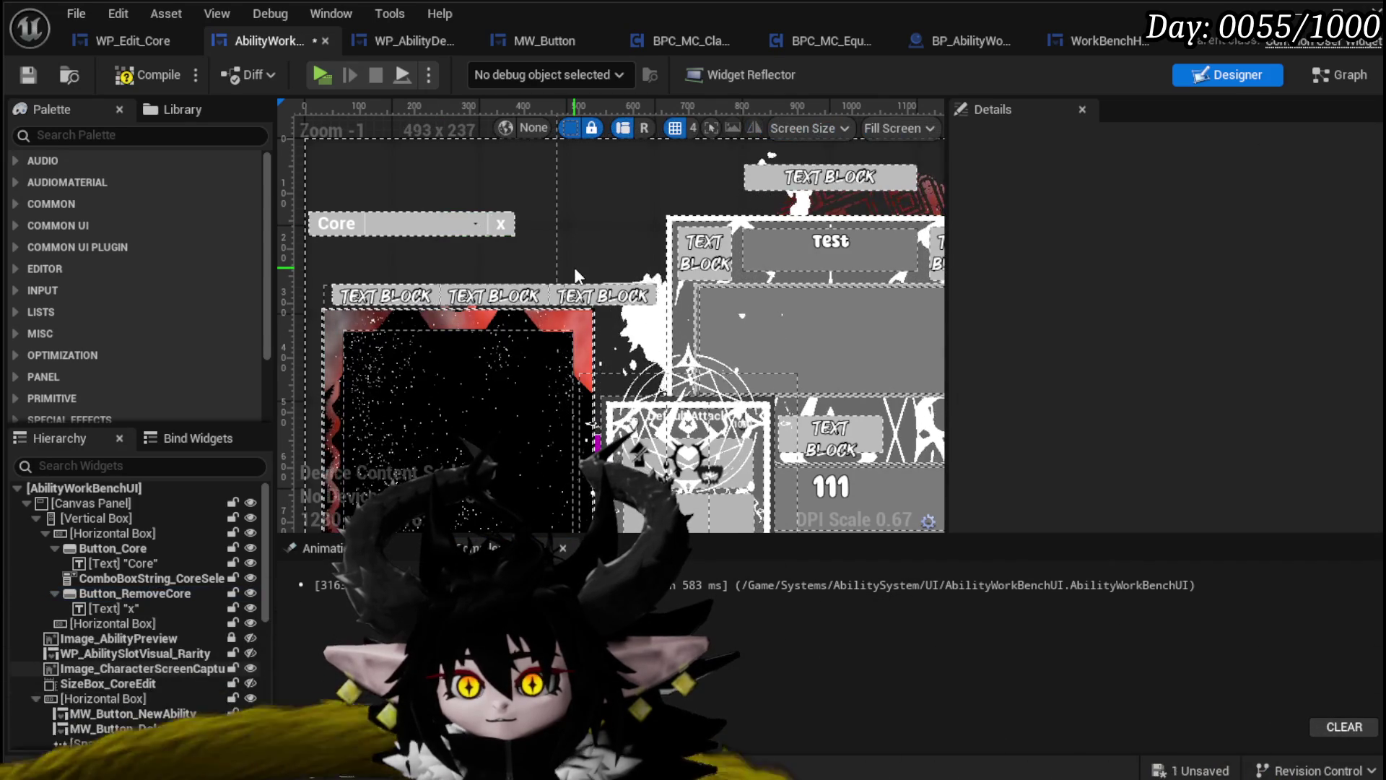
{"action": "left_click", "coordinate": [162, 76]}
{"action": "left_click", "coordinate": [28, 74]}
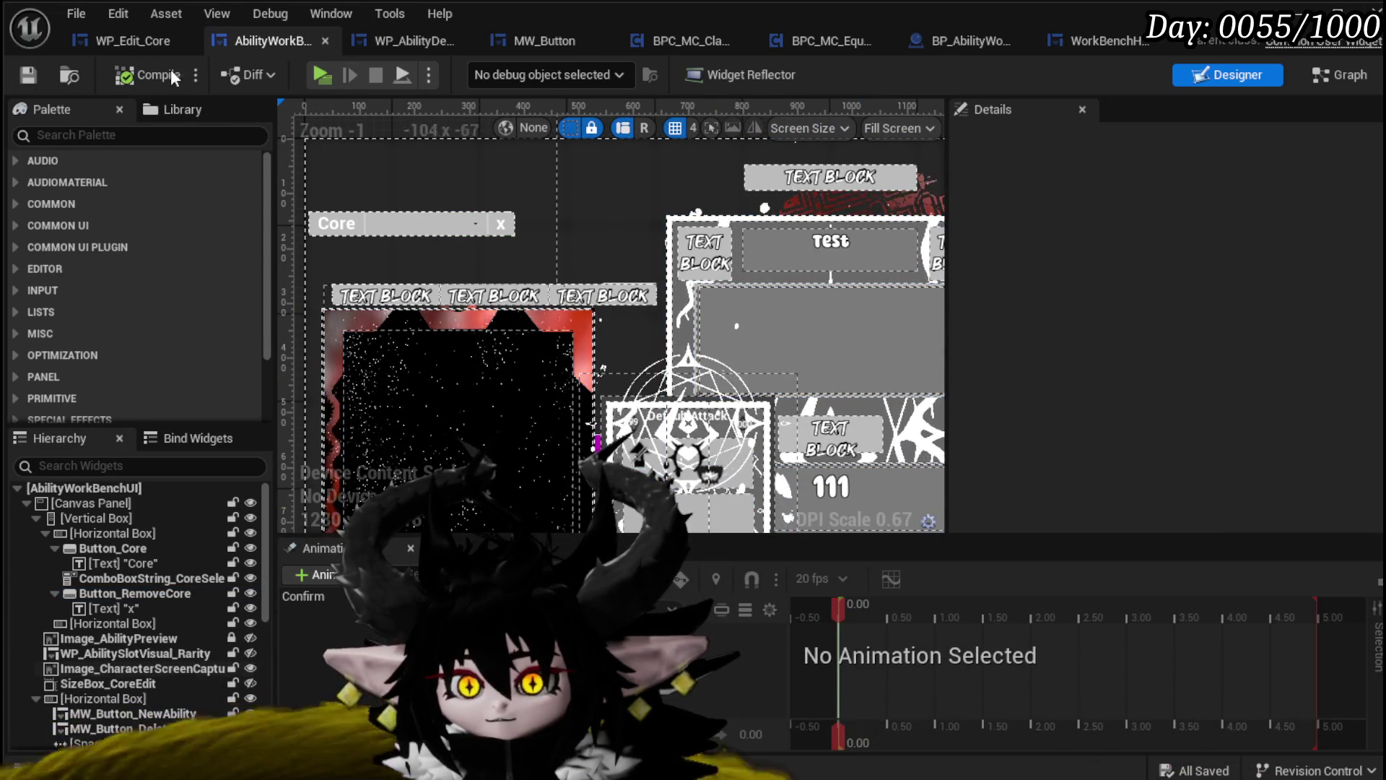
Return to the WP_Edit_Core event graph and review the Owner and BPC MC Classes nodes
{"action": "left_click", "coordinate": [130, 42]}
{"action": "scroll", "coordinate": [765, 289], "scroll_direction": "down", "scroll_amount": 2}
{"action": "left_click_drag", "start_coordinate": [536, 413], "coordinate": [677, 318]}
{"action": "left_click", "coordinate": [882, 336]}
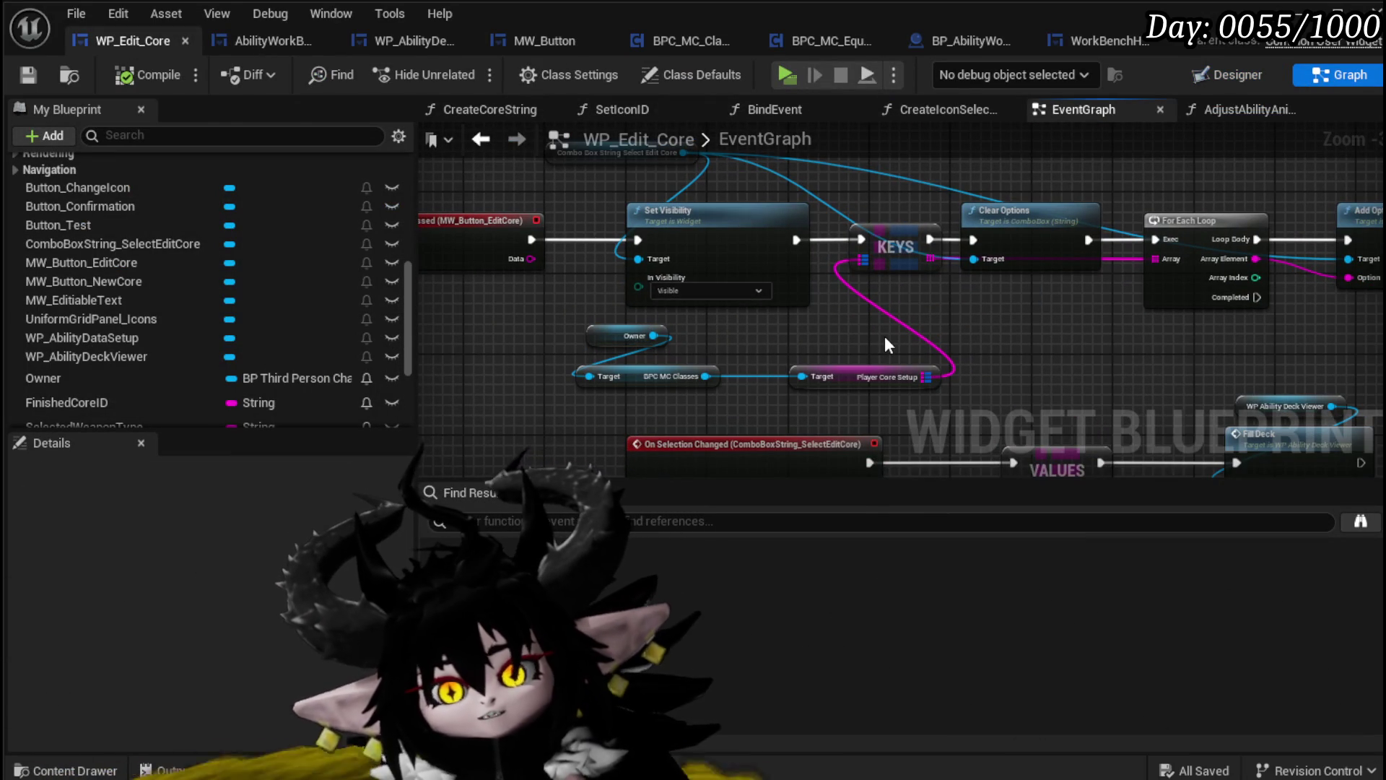
{"action": "left_click", "coordinate": [263, 40]}
{"action": "left_click", "coordinate": [28, 74]}
{"action": "left_click", "coordinate": [131, 42]}
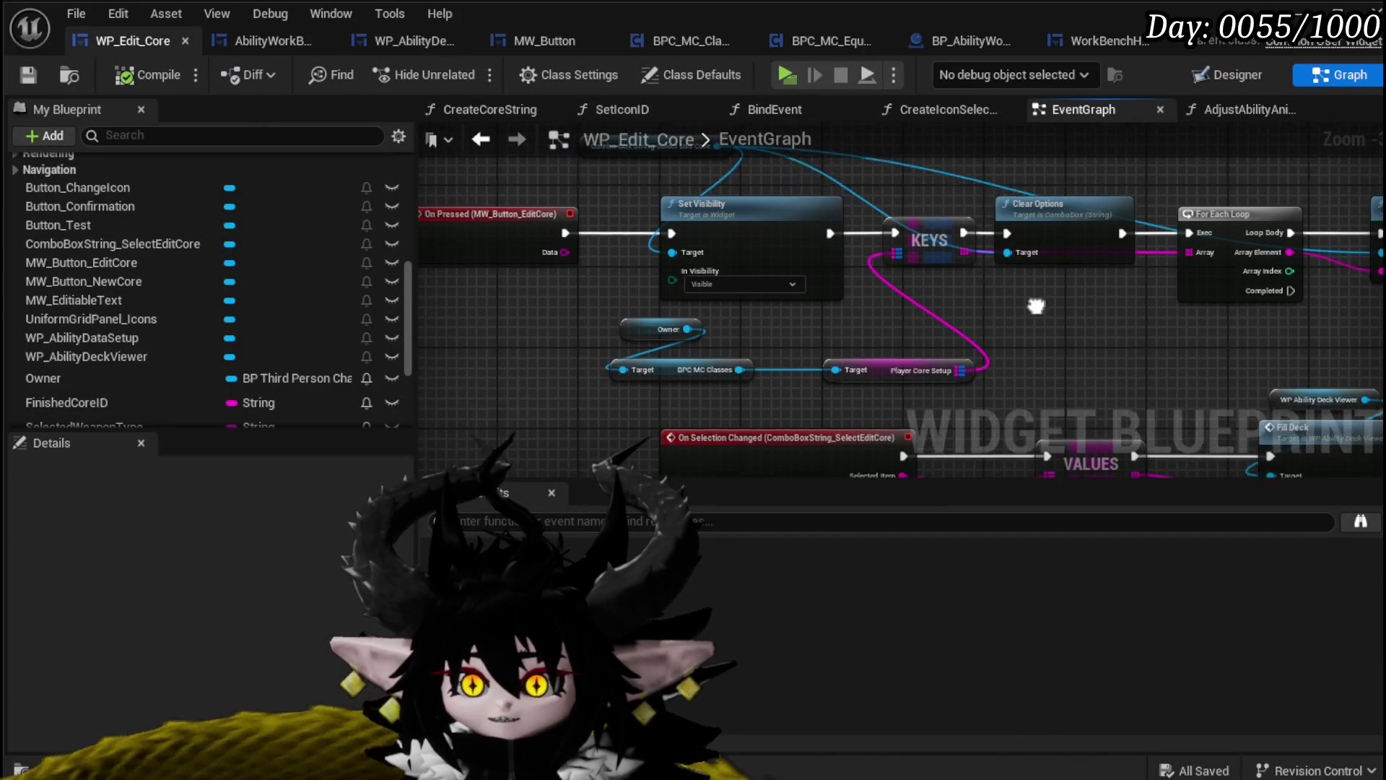
{"action": "left_click", "coordinate": [1230, 76]}
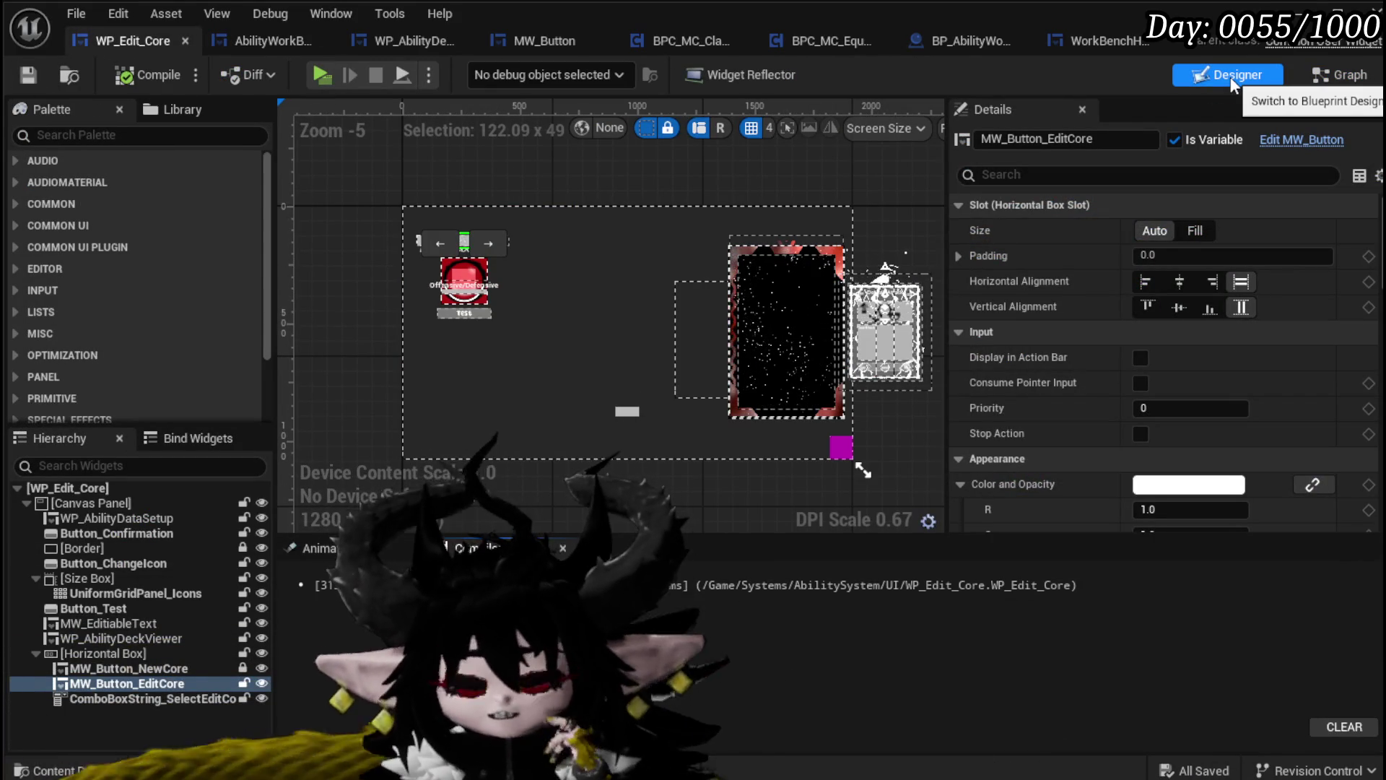
{"action": "scroll", "coordinate": [459, 289], "scroll_direction": "up", "scroll_amount": 3}
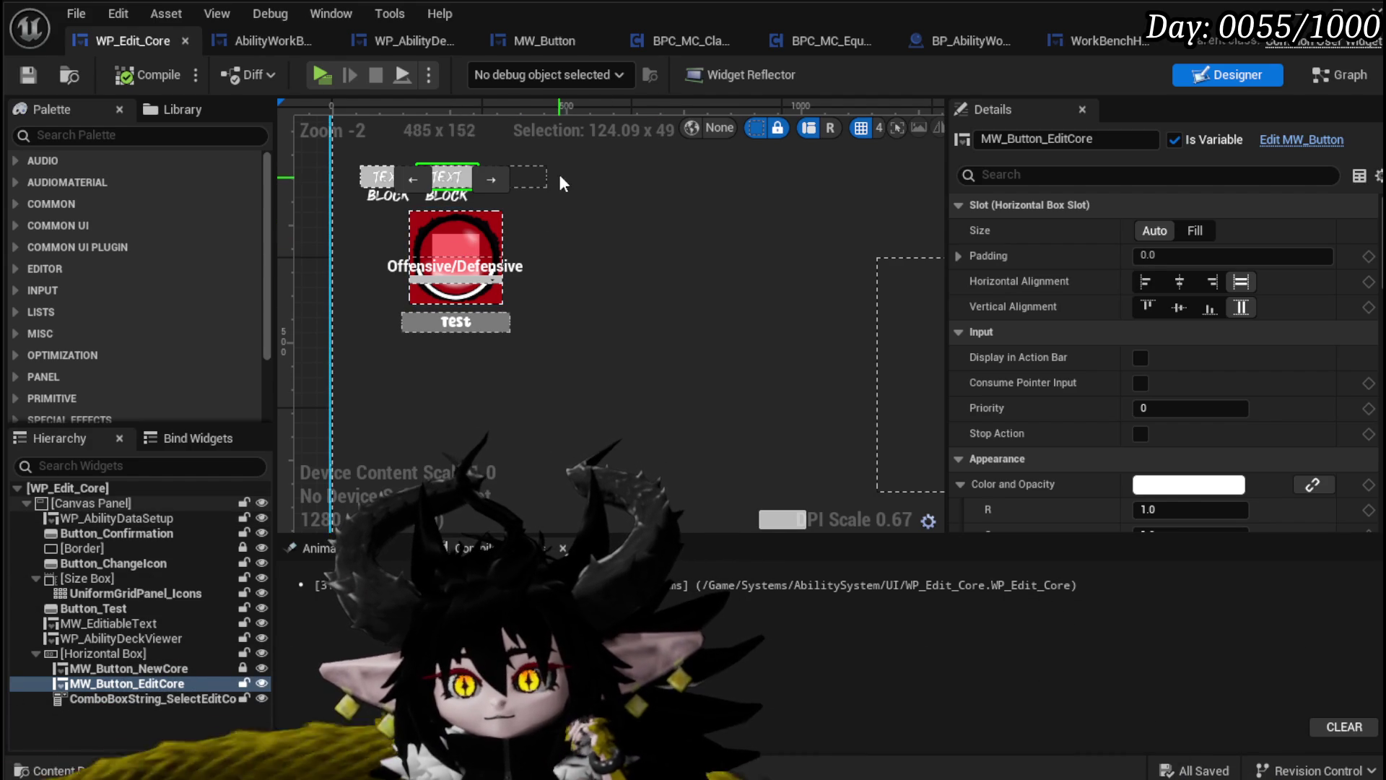
{"action": "left_click", "coordinate": [536, 176]}
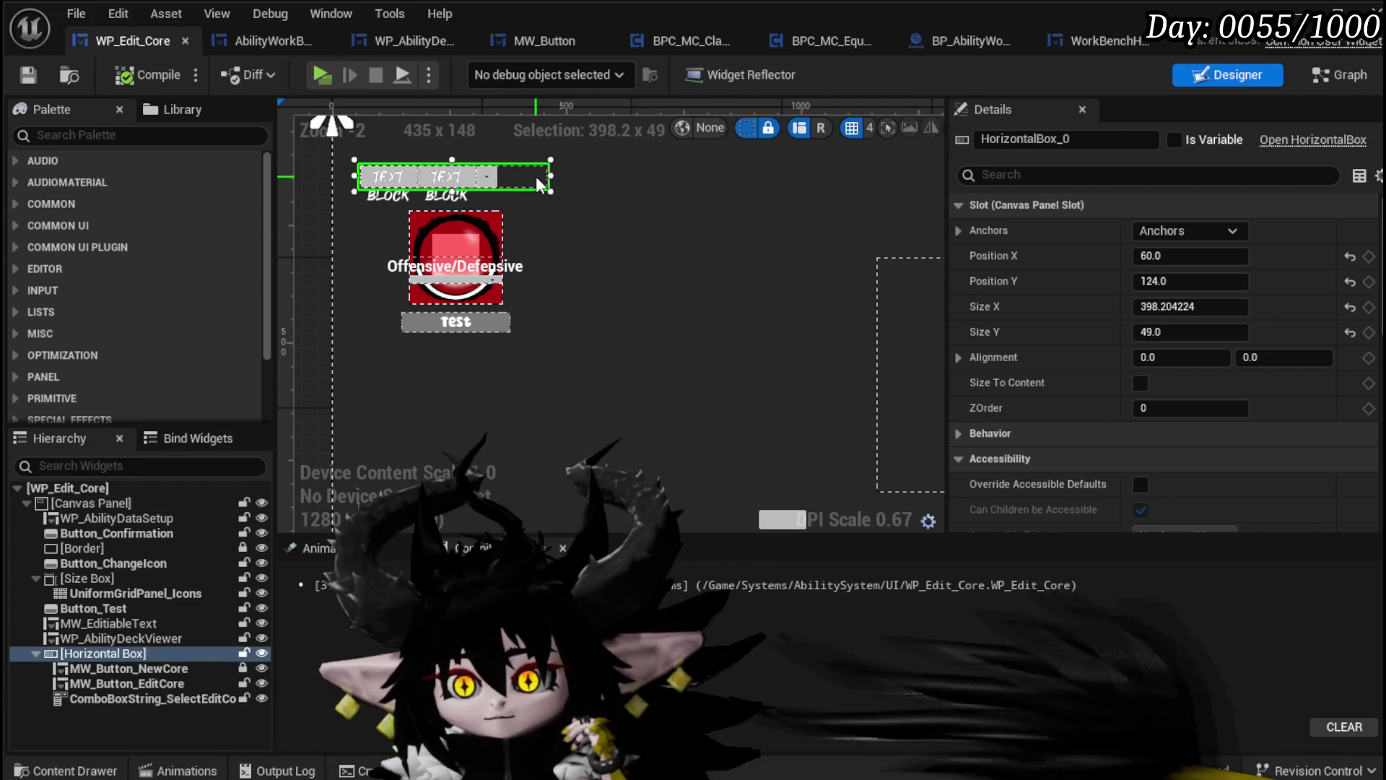
{"action": "left_click", "coordinate": [488, 176]}
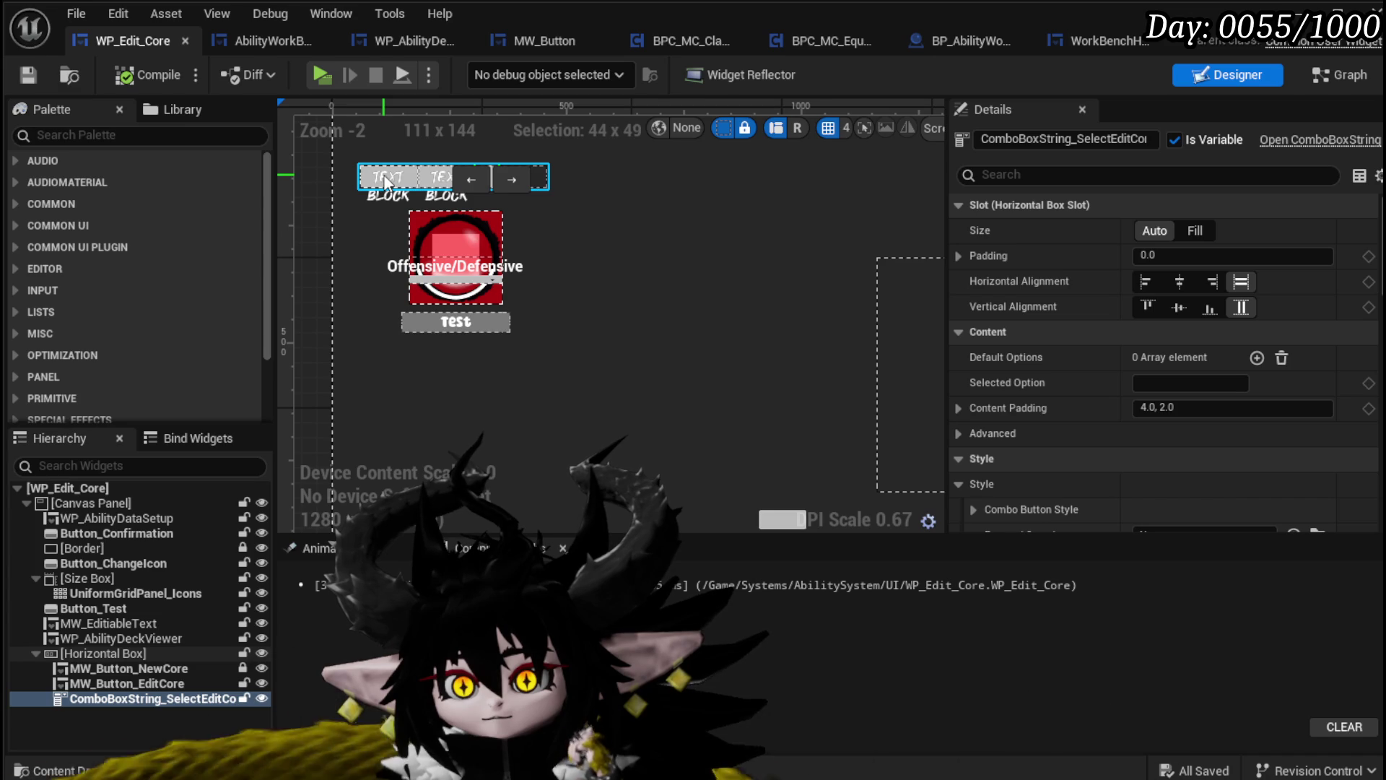
{"action": "mouse_move", "coordinate": [313, 228]}
{"action": "left_mouse_down"}
{"action": "mouse_move", "coordinate": [322, 405]}
{"action": "mouse_move", "coordinate": [353, 213]}
{"action": "mouse_move", "coordinate": [382, 267]}
{"action": "left_mouse_up"}
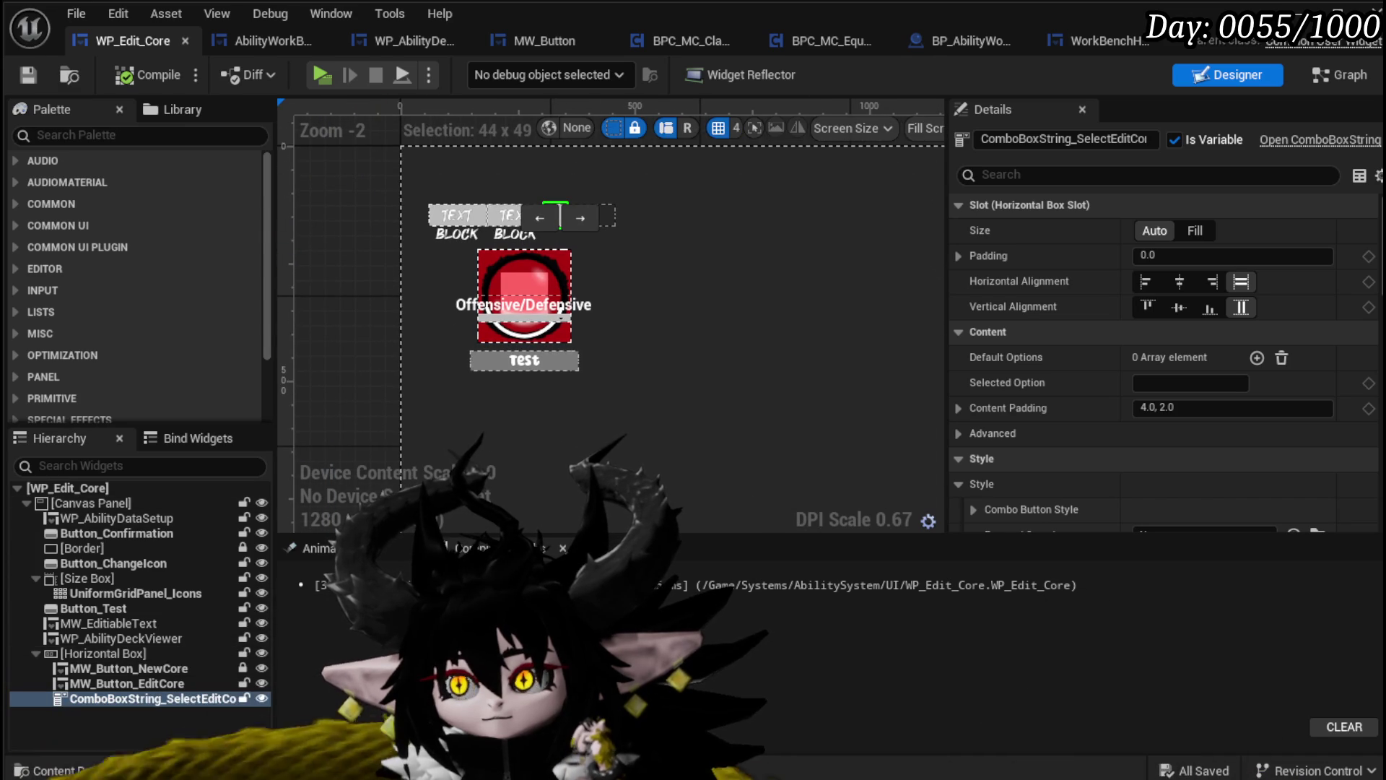
{"action": "left_click", "coordinate": [1349, 85]}
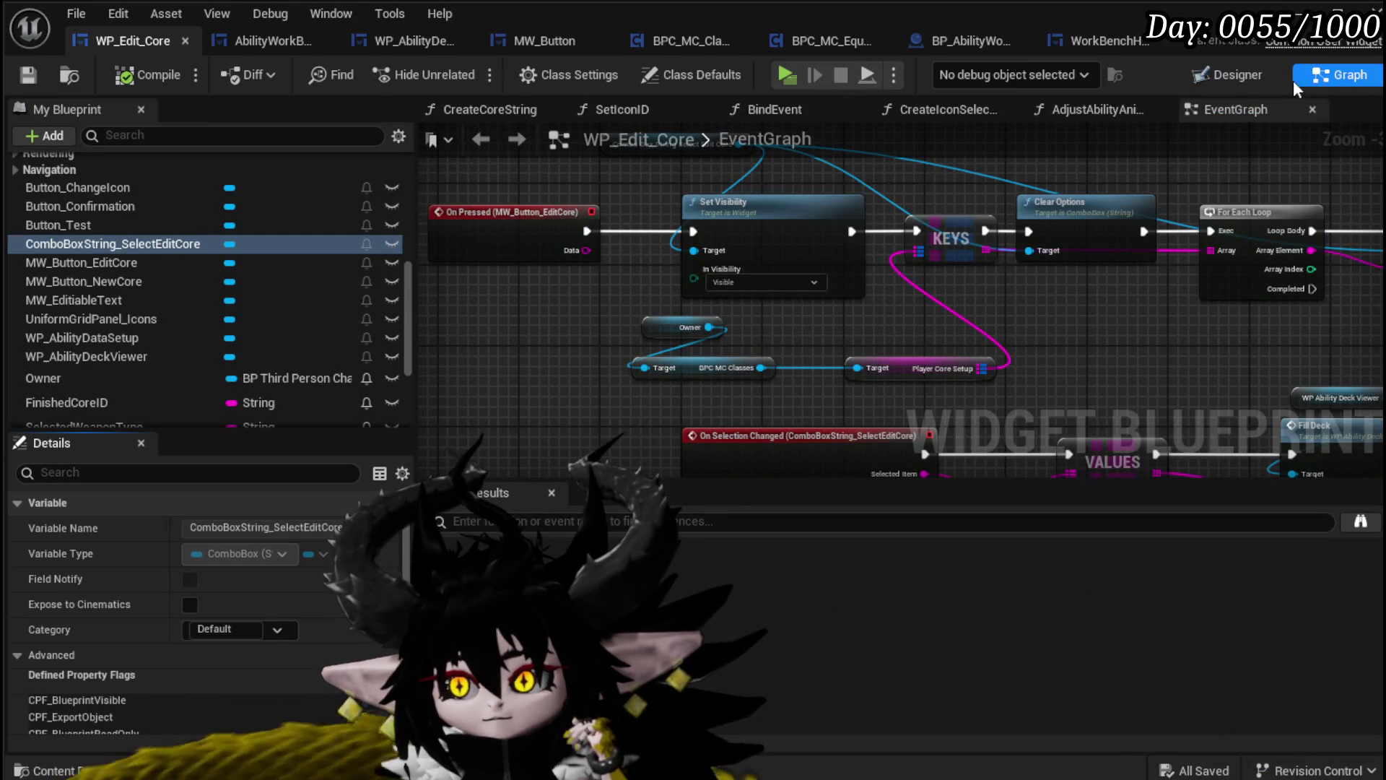
Arrange the Owner, FIND, Break S Ability Core and VALUES nodes feeding Fill Deck, and save
{"action": "left_click", "coordinate": [1234, 83]}
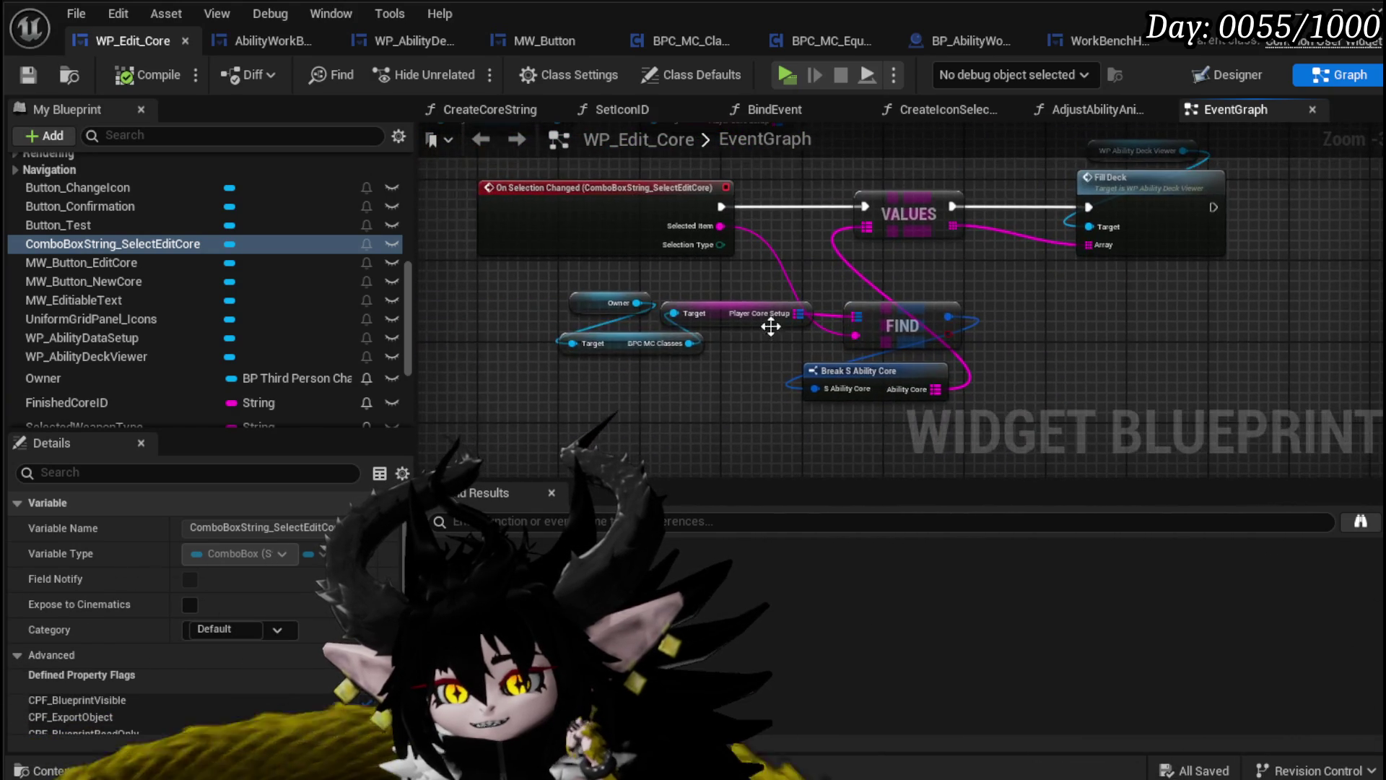
{"action": "mouse_move", "coordinate": [517, 339]}
{"action": "left_mouse_down"}
{"action": "mouse_move", "coordinate": [895, 300]}
{"action": "mouse_move", "coordinate": [736, 288]}
{"action": "left_mouse_up"}
{"action": "left_click_drag", "start_coordinate": [906, 369], "coordinate": [938, 283]}
{"action": "mouse_move", "coordinate": [856, 240]}
{"action": "left_mouse_down"}
{"action": "mouse_move", "coordinate": [646, 253]}
{"action": "mouse_move", "coordinate": [791, 222]}
{"action": "left_mouse_up"}
{"action": "left_click", "coordinate": [903, 189]}
{"action": "left_click", "coordinate": [713, 228]}
{"action": "left_click_drag", "start_coordinate": [777, 333], "coordinate": [951, 286]}
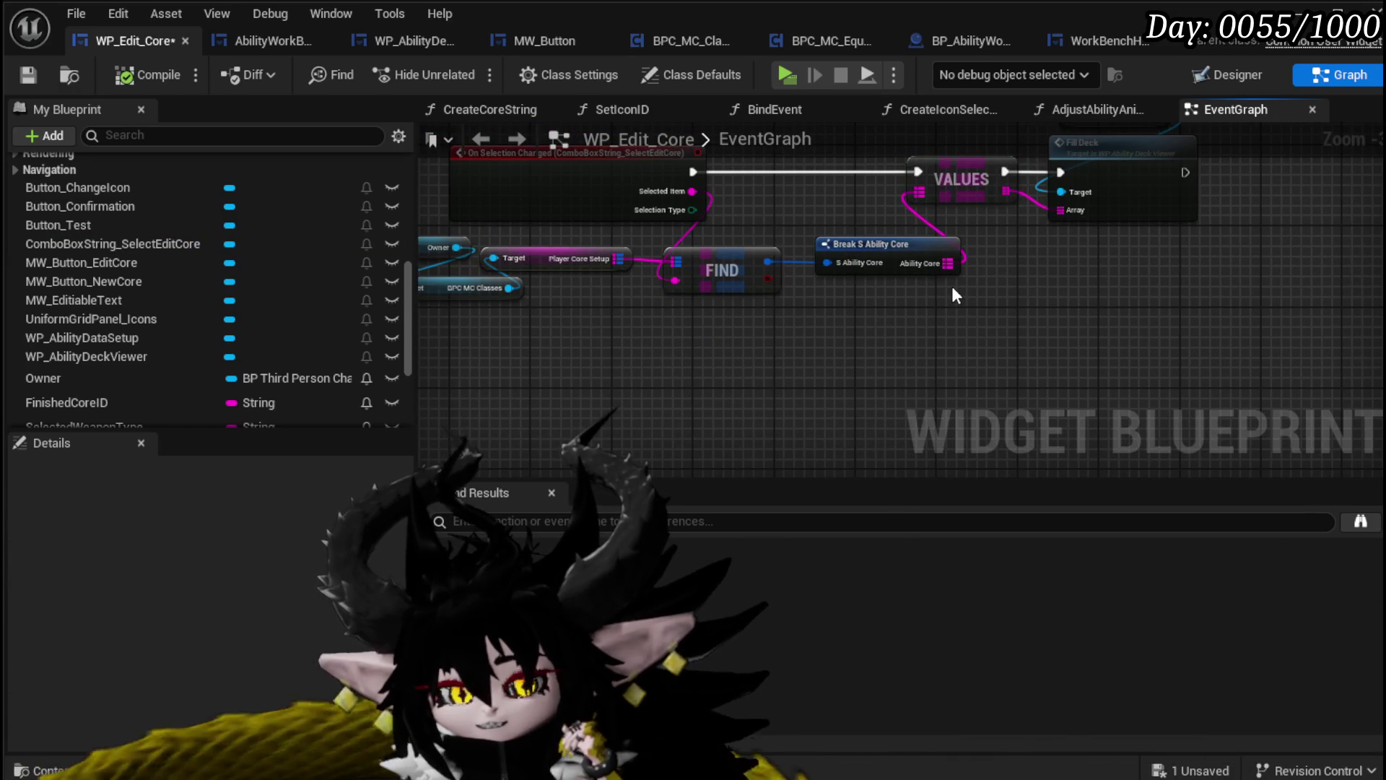
{"action": "left_click", "coordinate": [29, 75]}
Pan across the event graph to review the full core-selection chain
{"action": "left_click_drag", "start_coordinate": [531, 327], "coordinate": [599, 309]}
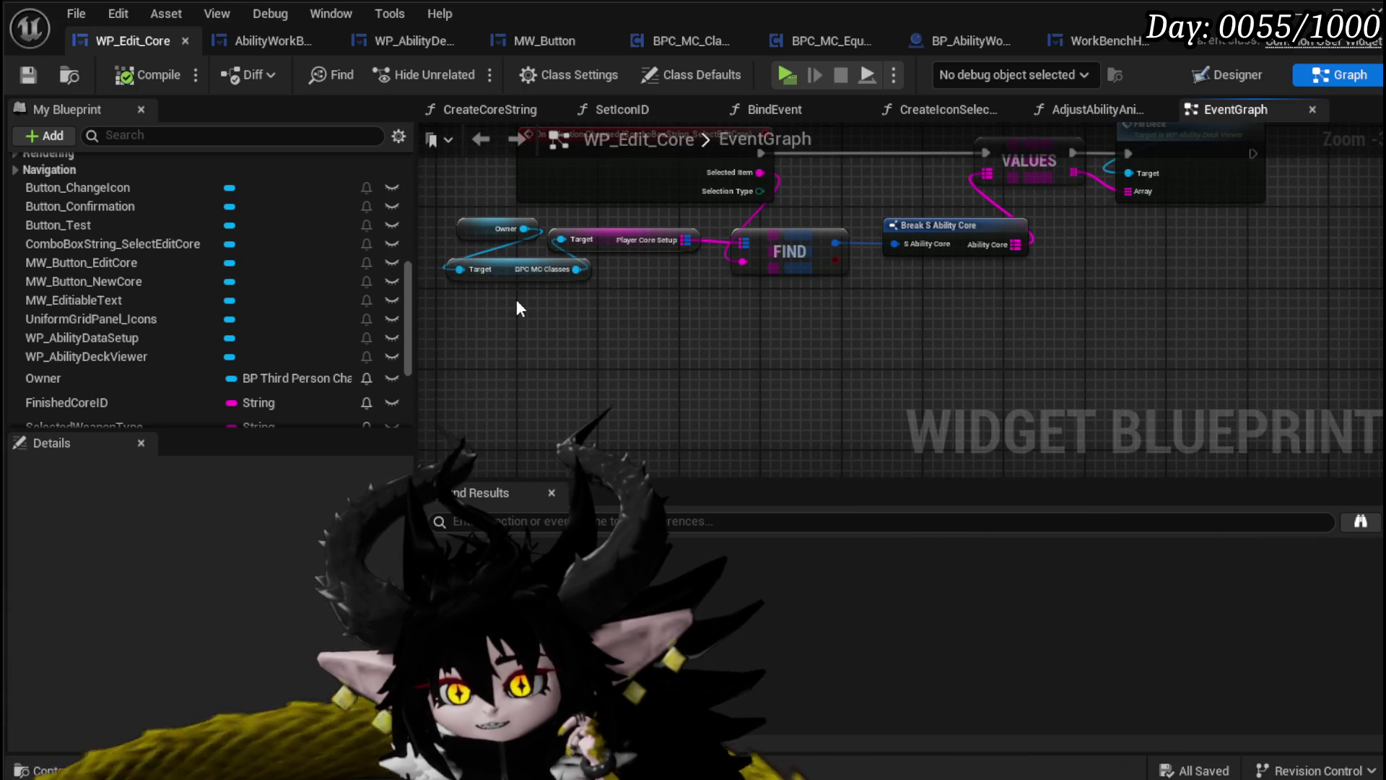
{"action": "left_click_drag", "start_coordinate": [762, 305], "coordinate": [736, 303]}
{"action": "mouse_move", "coordinate": [1121, 247]}
{"action": "left_mouse_down"}
{"action": "mouse_move", "coordinate": [970, 288]}
{"action": "mouse_move", "coordinate": [933, 350]}
{"action": "left_mouse_up"}
{"action": "mouse_move", "coordinate": [644, 296]}
{"action": "left_mouse_down"}
{"action": "mouse_move", "coordinate": [886, 256]}
{"action": "mouse_move", "coordinate": [727, 228]}
{"action": "left_mouse_up"}
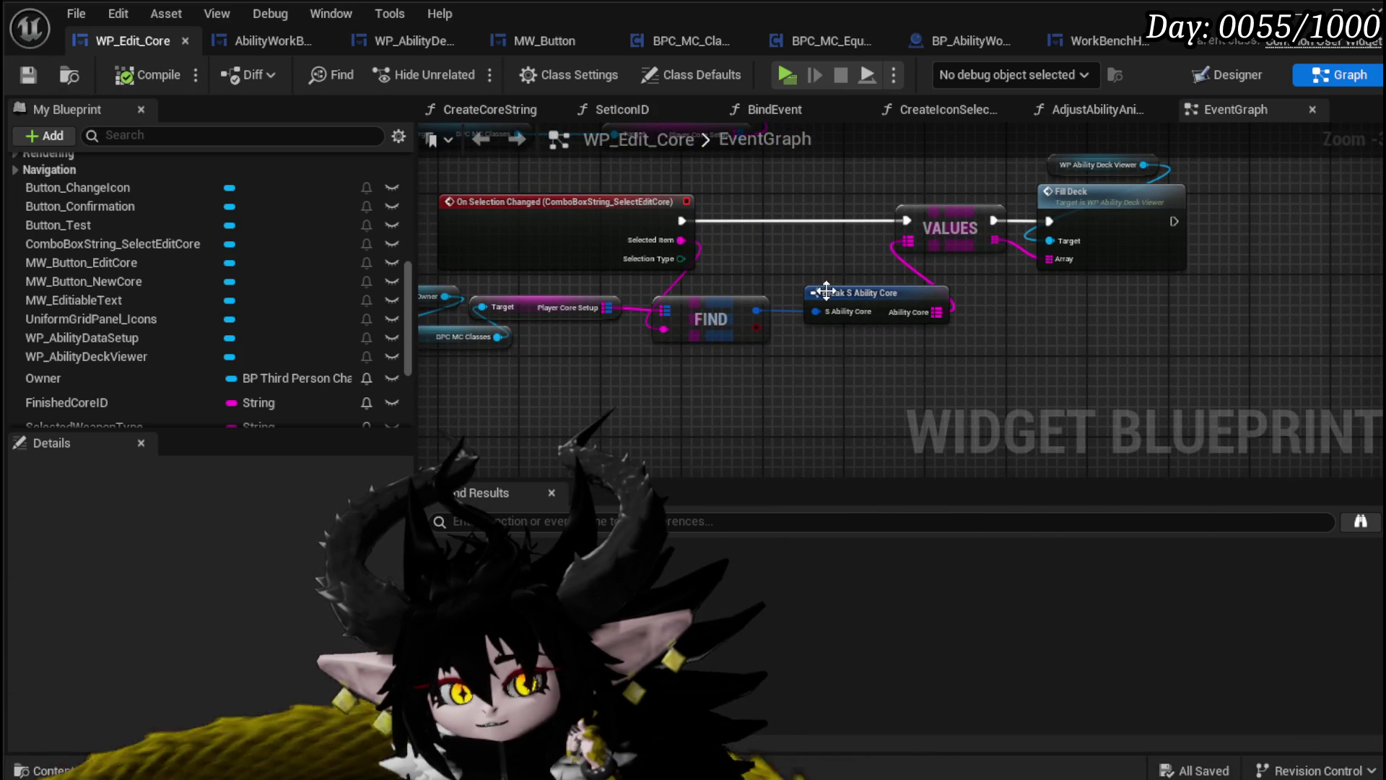
{"action": "left_click_drag", "start_coordinate": [778, 269], "coordinate": [849, 280]}
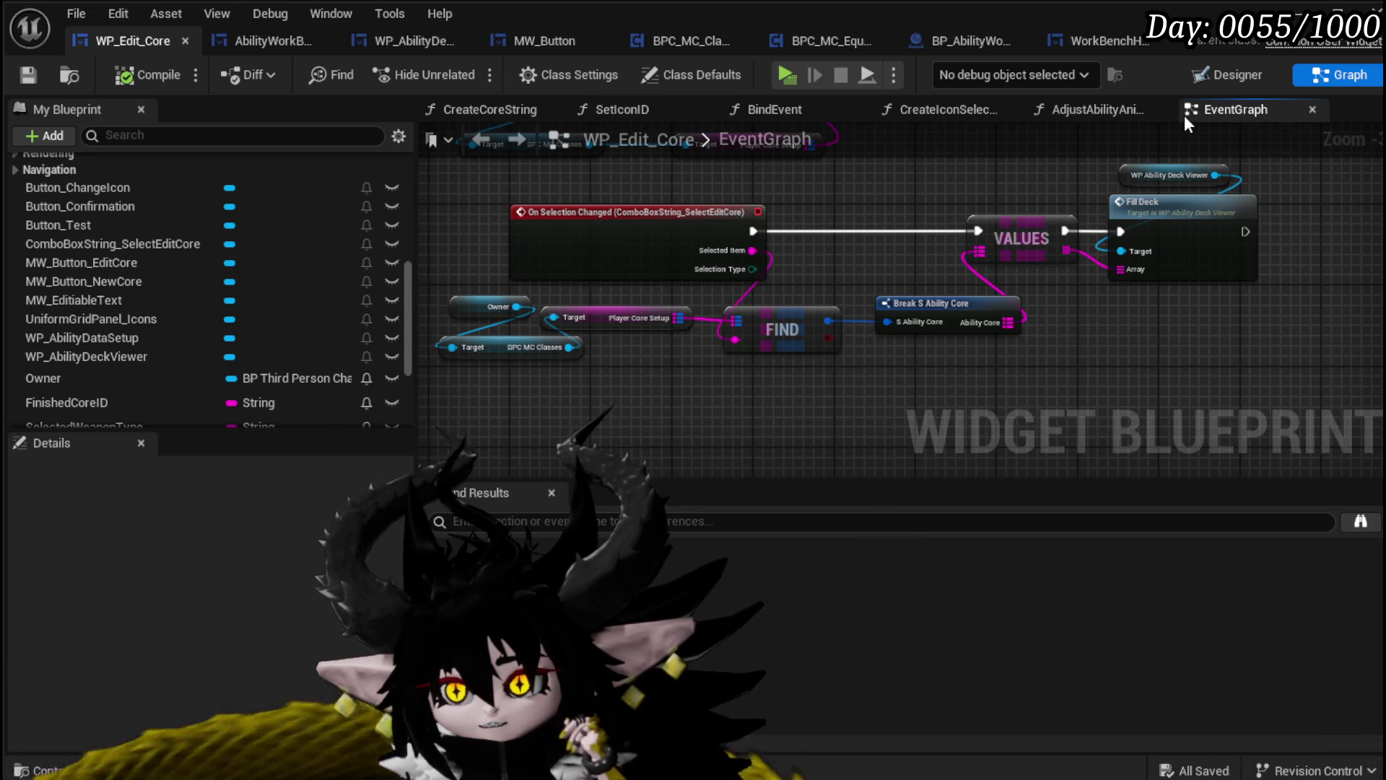
Rename the editable text widget to MW_EditiableText_Name in the Details name field
{"action": "left_click", "coordinate": [1223, 73]}
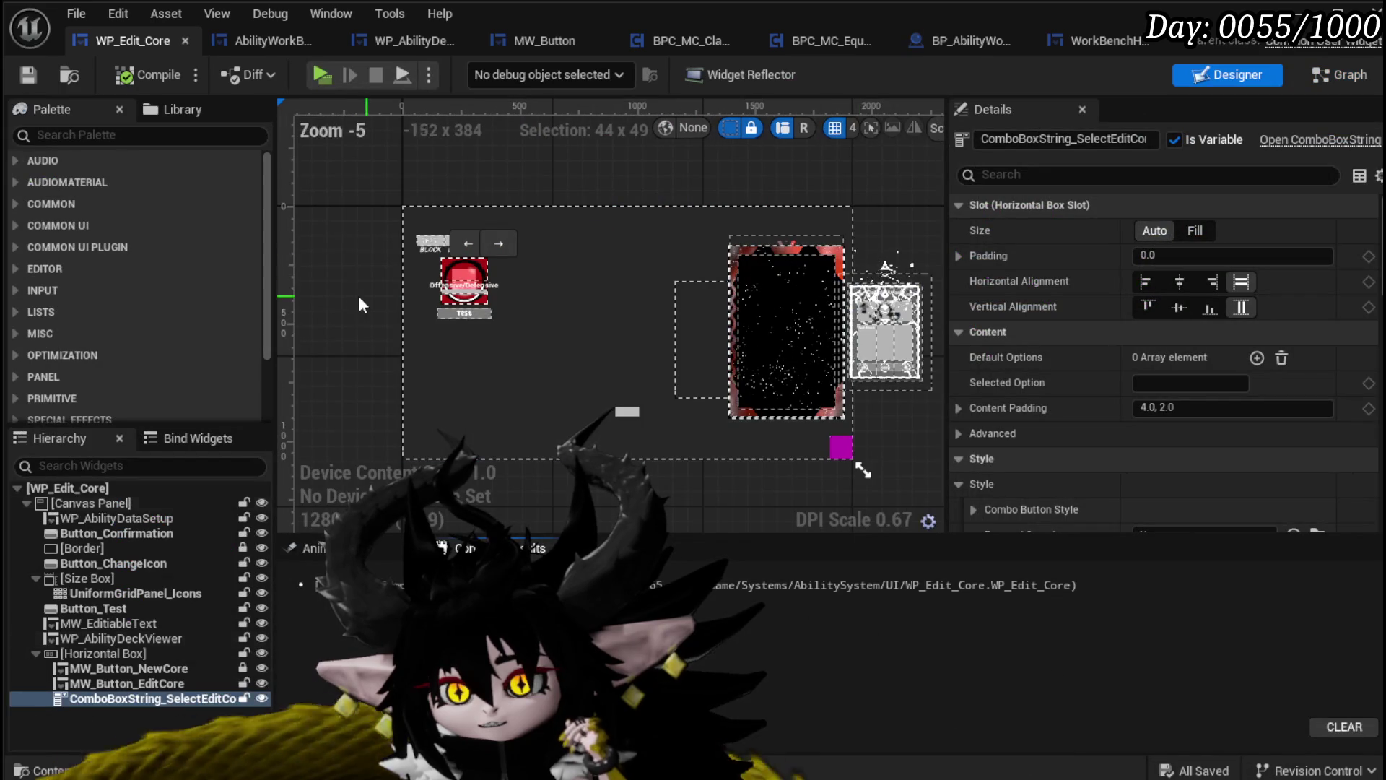
{"action": "left_click", "coordinate": [484, 285]}
{"action": "left_click", "coordinate": [456, 315]}
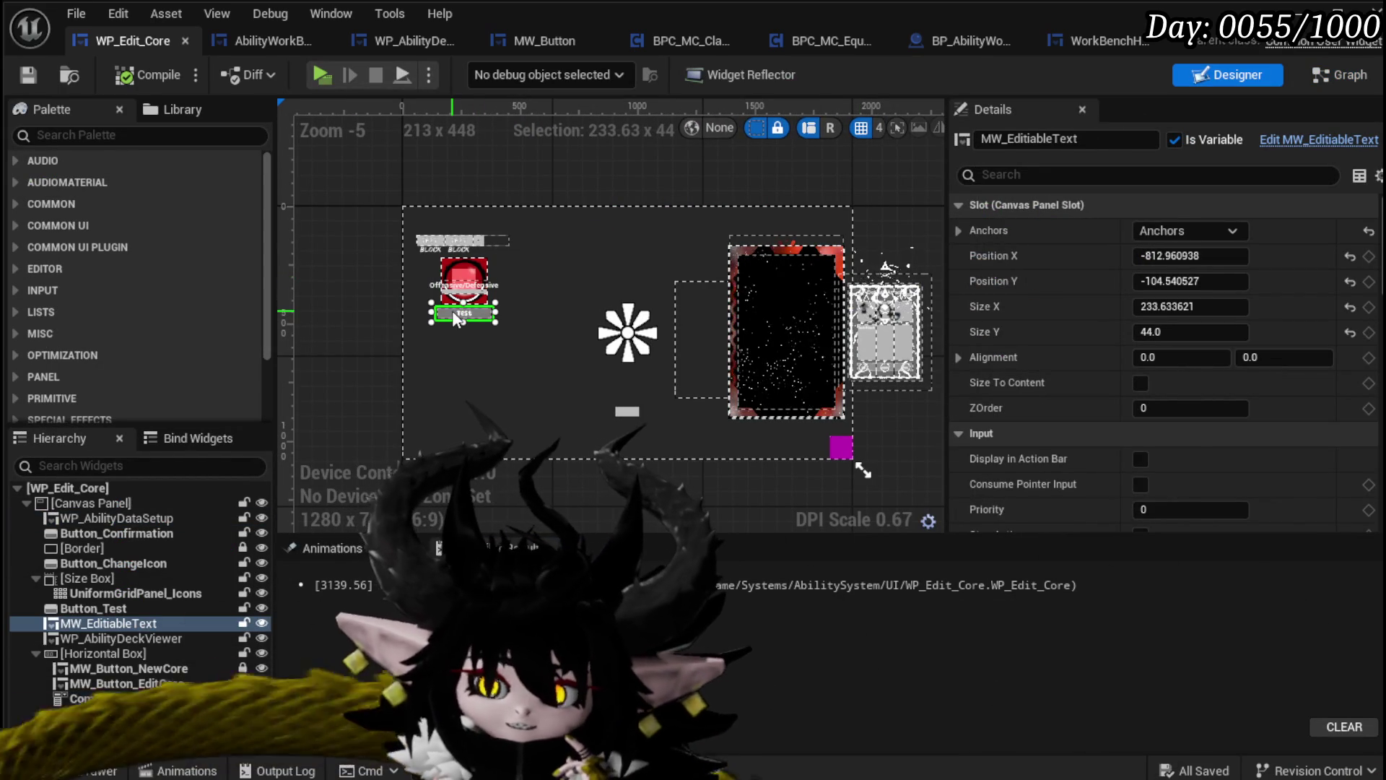
{"action": "scroll", "coordinate": [1162, 361], "scroll_direction": "down", "scroll_amount": 10}
{"action": "scroll", "coordinate": [1162, 361], "scroll_direction": "up", "scroll_amount": 5}
{"action": "scroll", "coordinate": [1162, 361], "scroll_direction": "down", "scroll_amount": 15}
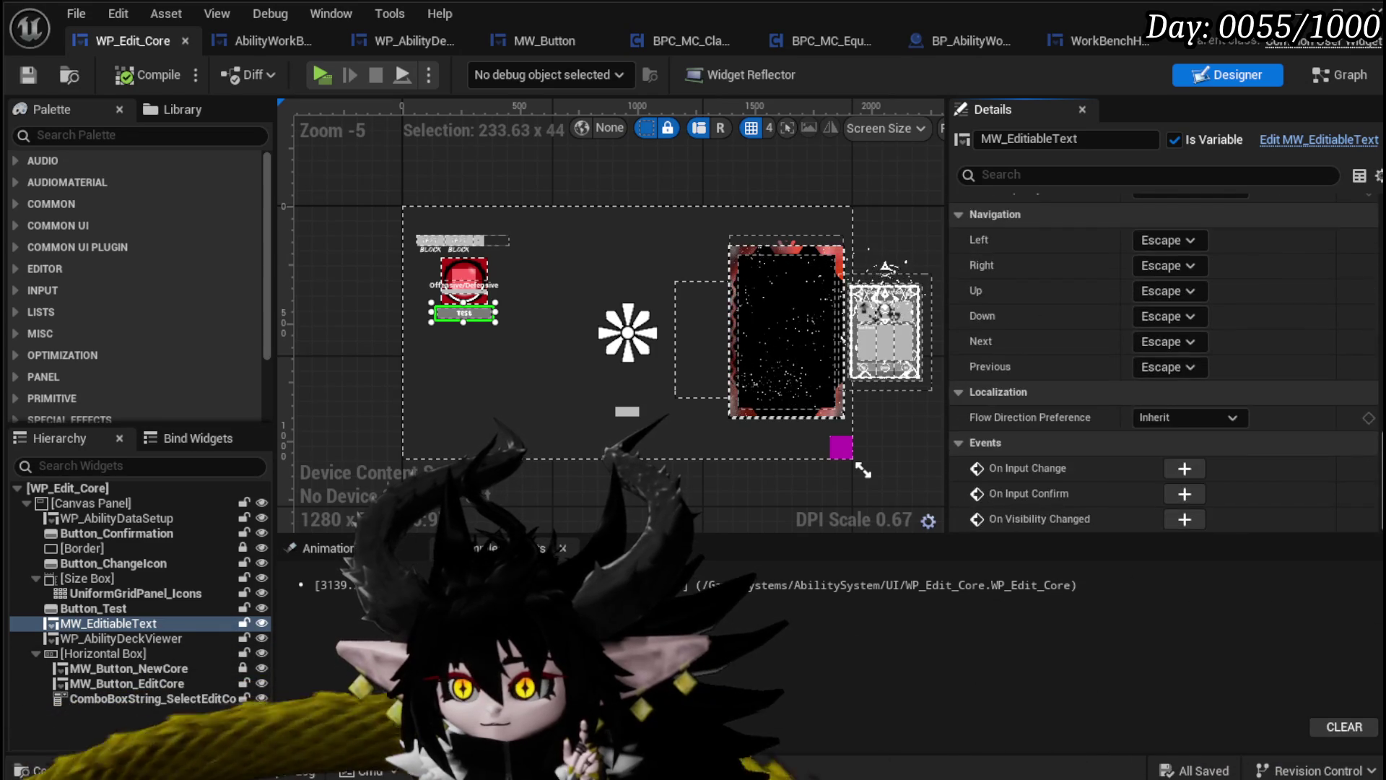
{"action": "scroll", "coordinate": [1163, 361], "scroll_direction": "up", "scroll_amount": 10}
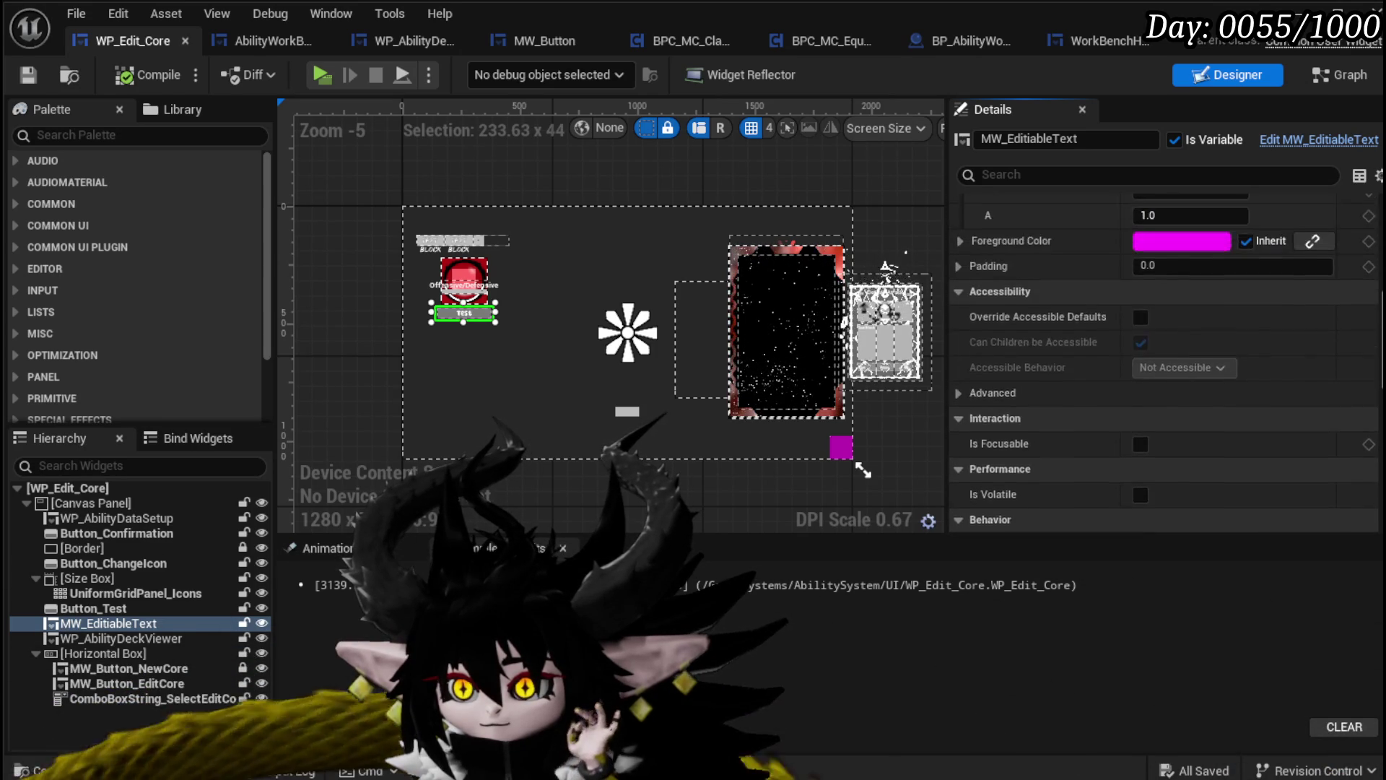
{"action": "scroll", "coordinate": [1162, 361], "scroll_direction": "up", "scroll_amount": 2}
{"action": "scroll", "coordinate": [1162, 360], "scroll_direction": "down", "scroll_amount": 10}
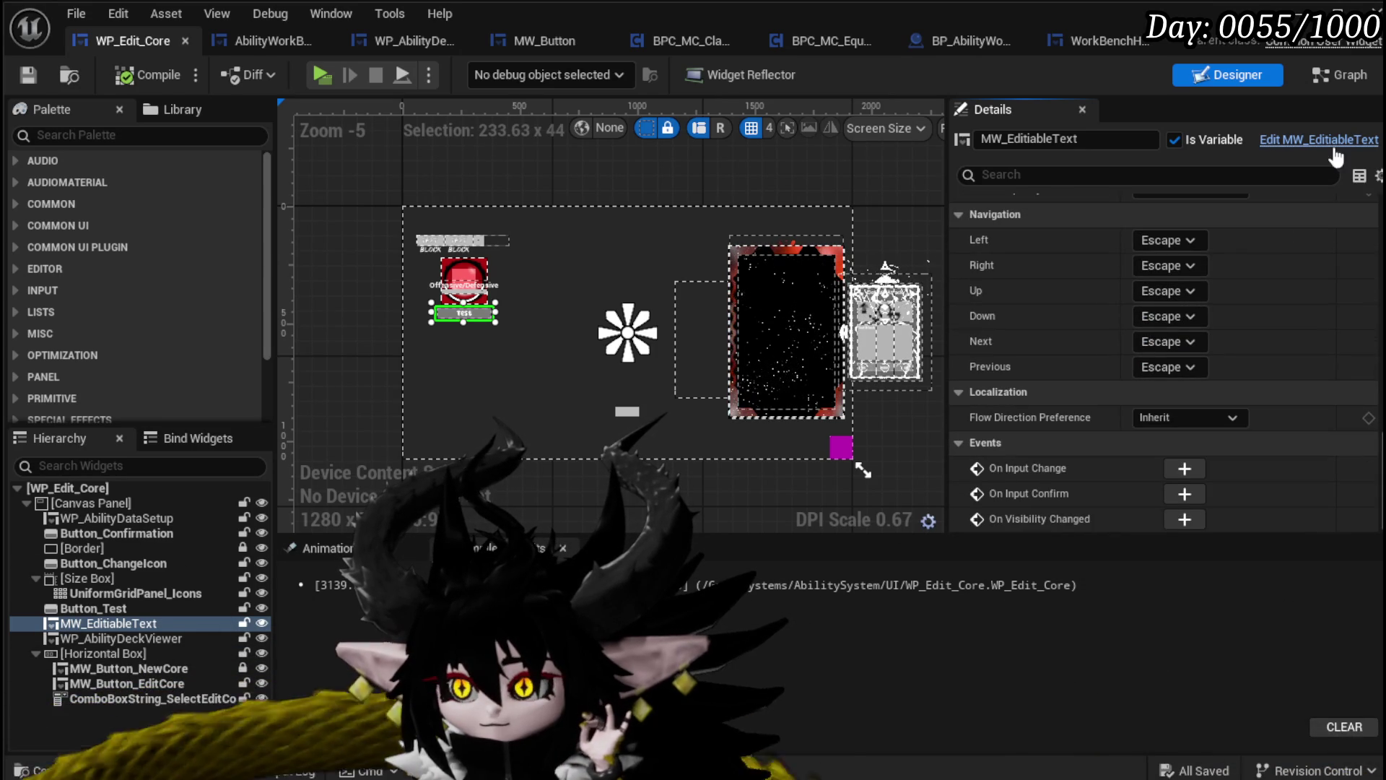
{"action": "left_click", "coordinate": [1093, 139]}
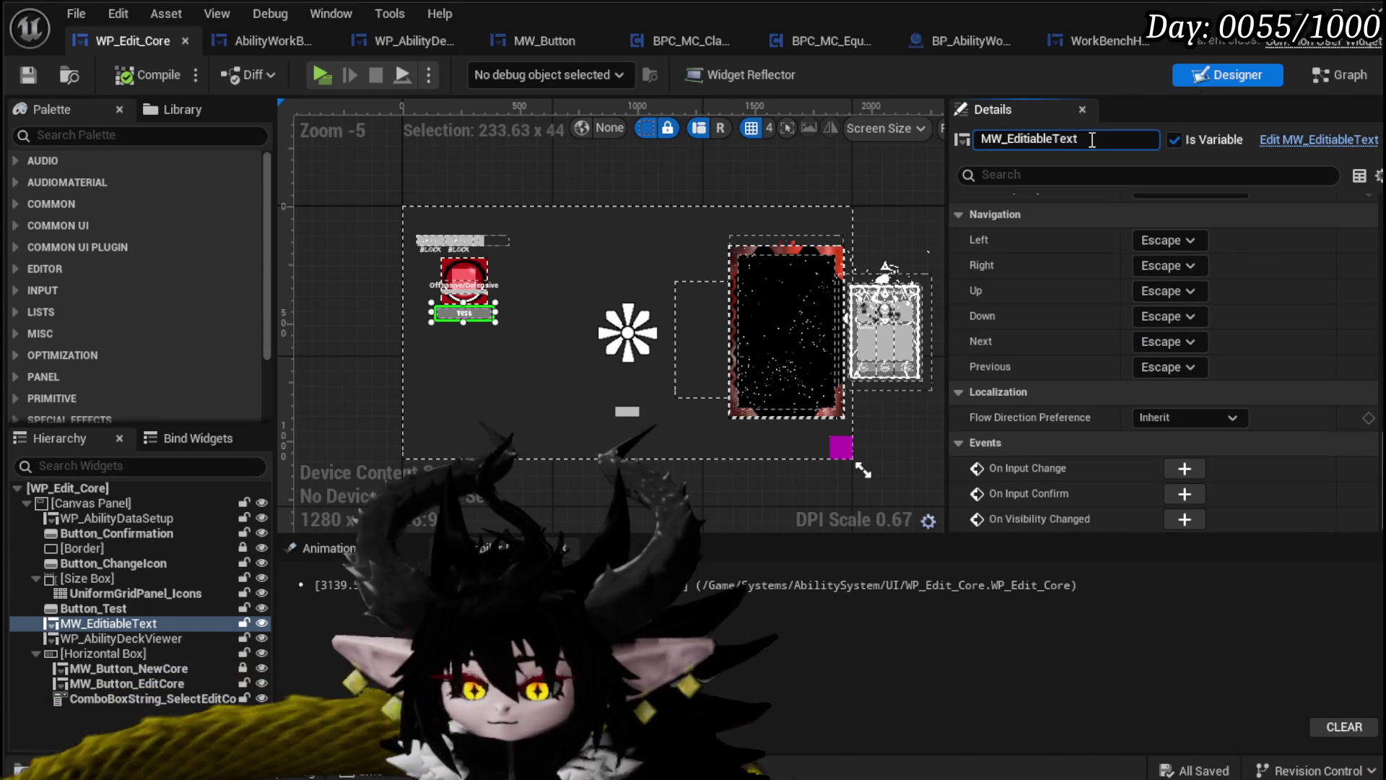
{"action": "type", "text": "_Name"}
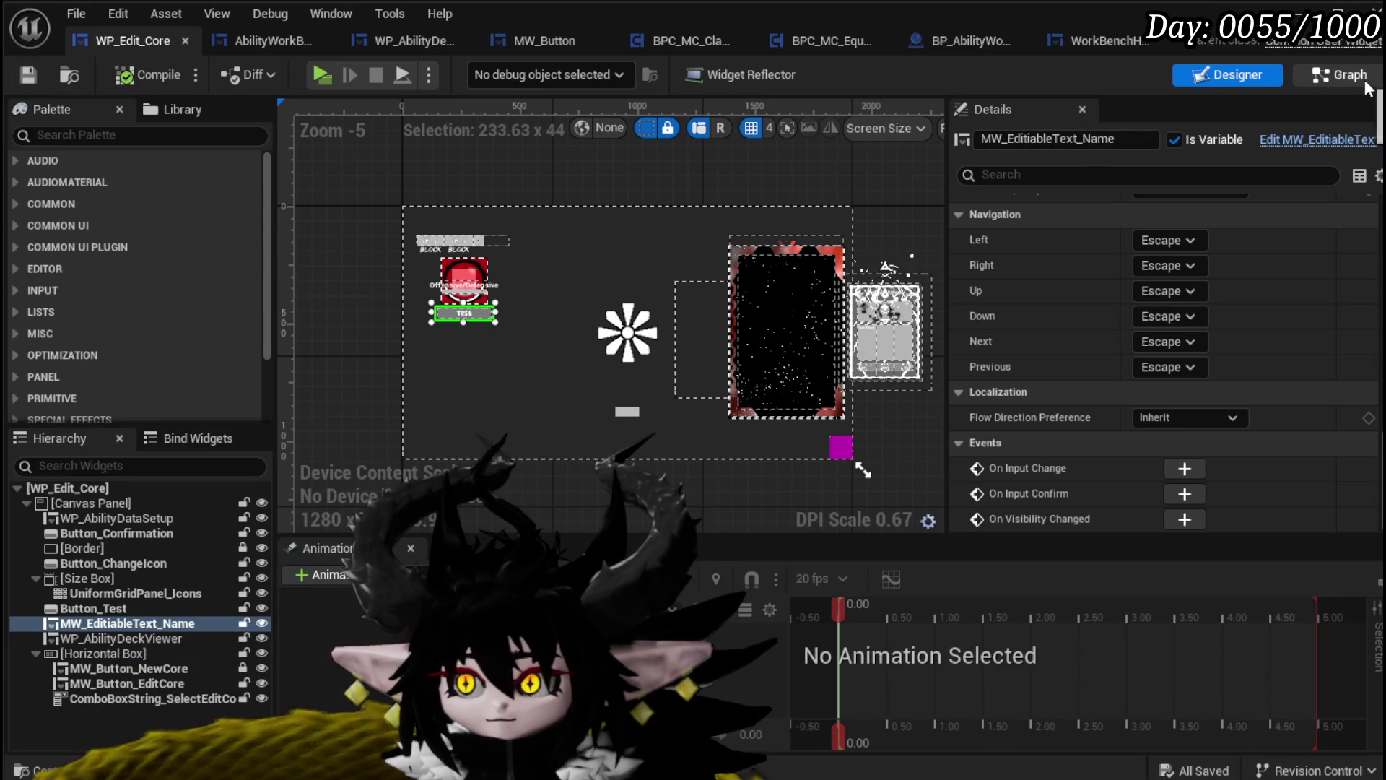
{"action": "key", "text": "shift+F4"}
Add a Set Text node for MW_EditableText_Name, chained right after Fill Deck
{"action": "mouse_move", "coordinate": [145, 299]}
{"action": "left_mouse_down"}
{"action": "mouse_move", "coordinate": [273, 299]}
{"action": "mouse_move", "coordinate": [626, 427]}
{"action": "mouse_move", "coordinate": [820, 427]}
{"action": "left_mouse_up"}
{"action": "left_click", "coordinate": [661, 450]}
{"action": "type", "text": "Set Te"}
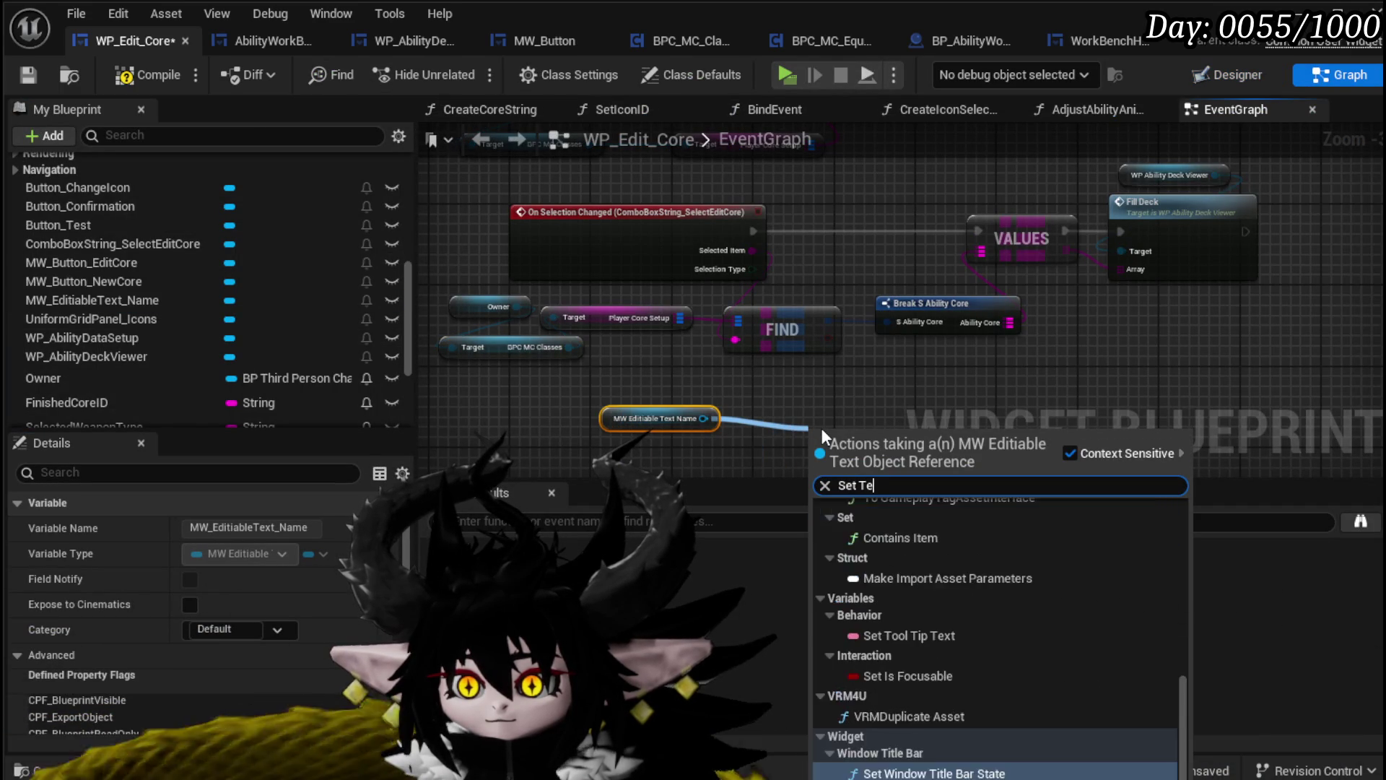
{"action": "type", "text": "xt"}
{"action": "left_click", "coordinate": [914, 526]}
{"action": "mouse_move", "coordinate": [848, 388]}
{"action": "left_mouse_down"}
{"action": "mouse_move", "coordinate": [660, 417]}
{"action": "mouse_move", "coordinate": [1203, 223]}
{"action": "mouse_move", "coordinate": [1132, 217]}
{"action": "left_mouse_up"}
{"action": "mouse_move", "coordinate": [736, 346]}
{"action": "left_mouse_down"}
{"action": "mouse_move", "coordinate": [900, 360]}
{"action": "mouse_move", "coordinate": [718, 361]}
{"action": "left_mouse_up"}
Add a Keys node on the Ability Core map from Break S Ability Core
{"action": "left_click_drag", "start_coordinate": [803, 295], "coordinate": [820, 384]}
{"action": "left_click", "coordinate": [841, 369]}
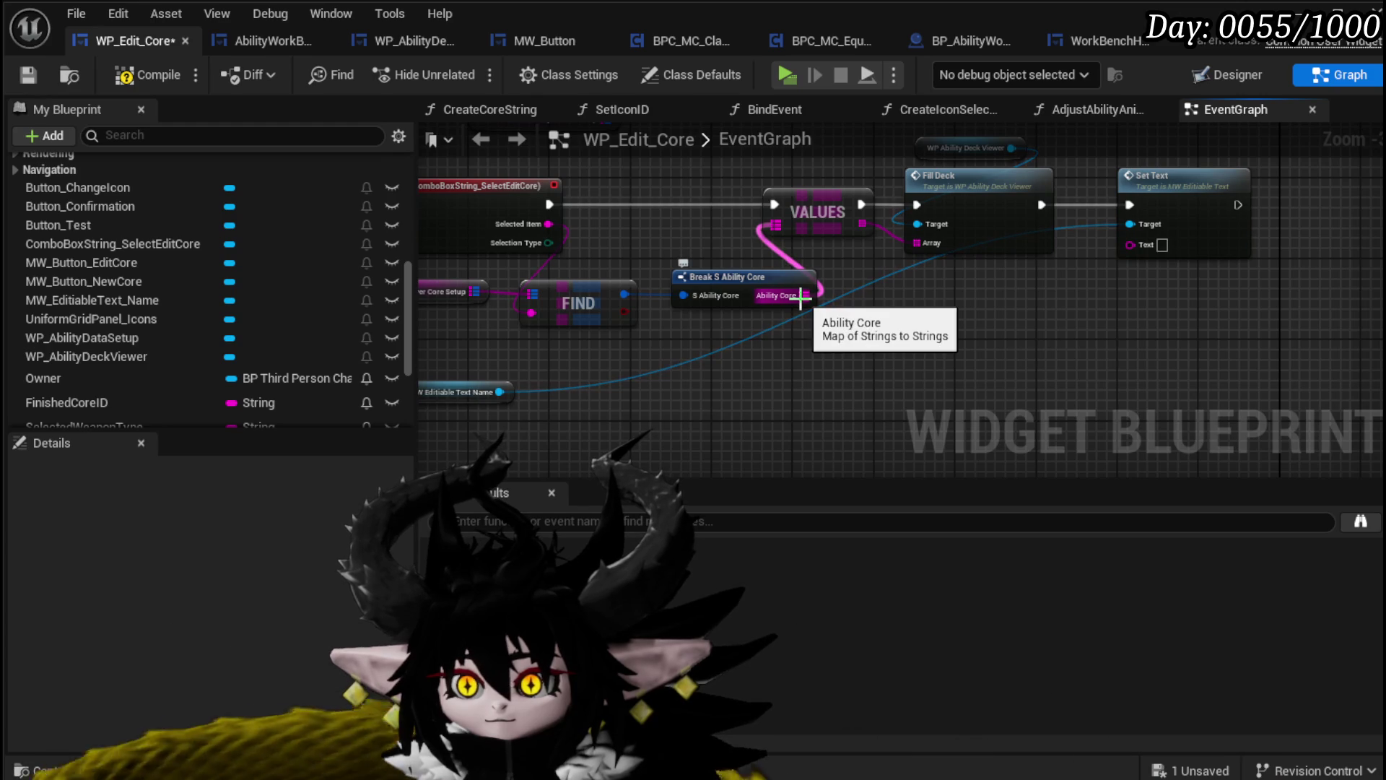
{"action": "mouse_move", "coordinate": [769, 288]}
{"action": "left_mouse_down"}
{"action": "mouse_move", "coordinate": [702, 259]}
{"action": "mouse_move", "coordinate": [800, 334]}
{"action": "left_mouse_up"}
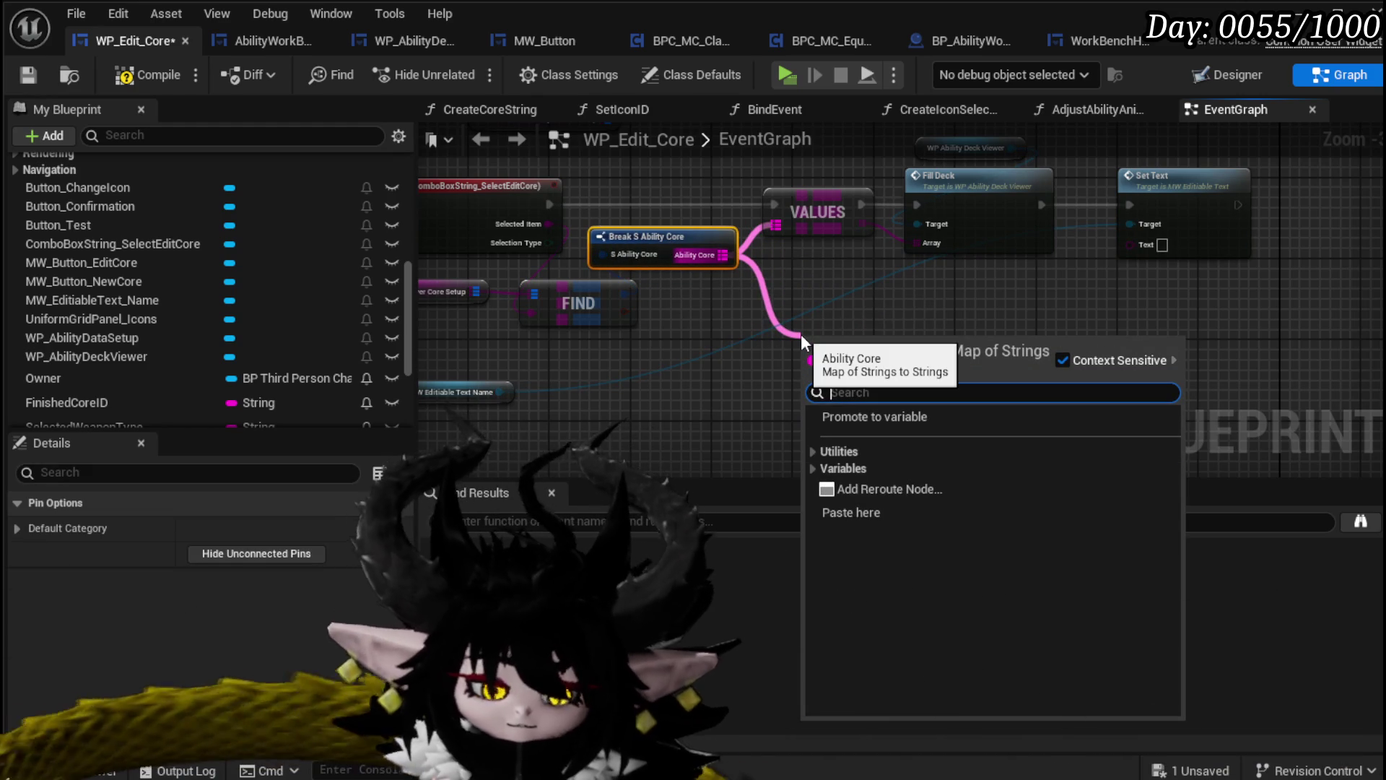
{"action": "type", "text": "Ke"}
{"action": "key", "text": "Return"}
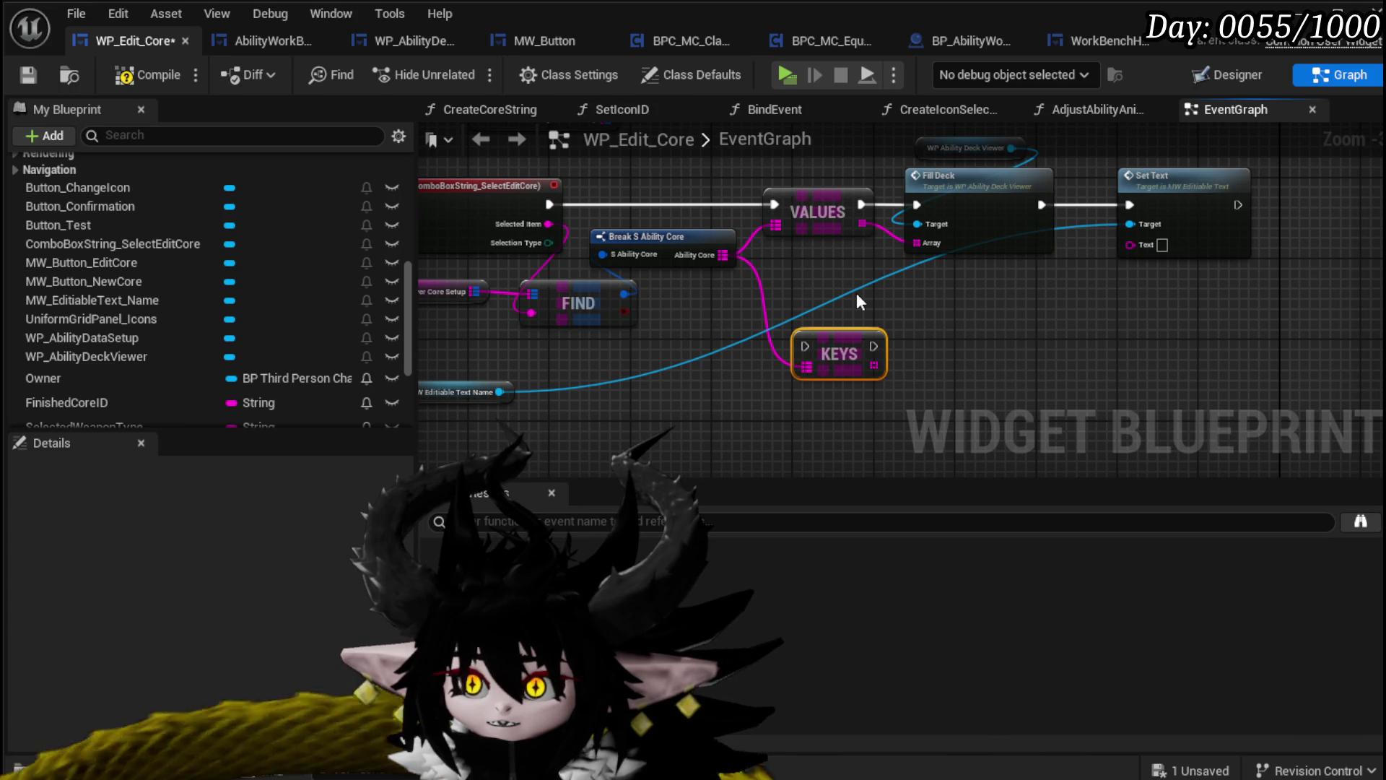
{"action": "left_click_drag", "start_coordinate": [857, 293], "coordinate": [1008, 261]}
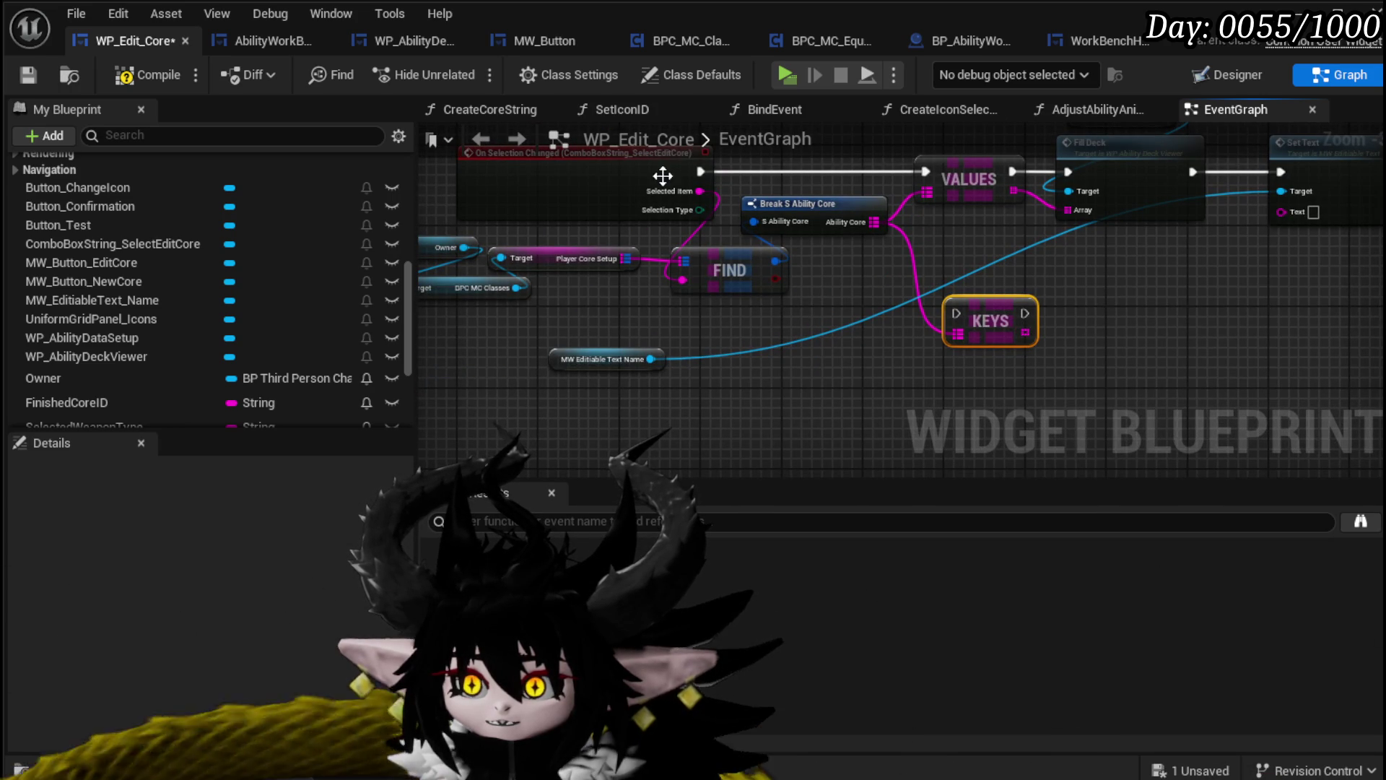
Rearrange Fill Deck, Set Text and the text widget reference above Set Text
{"action": "mouse_move", "coordinate": [699, 190]}
{"action": "left_mouse_down"}
{"action": "mouse_move", "coordinate": [787, 249]}
{"action": "mouse_move", "coordinate": [1038, 311]}
{"action": "left_mouse_up"}
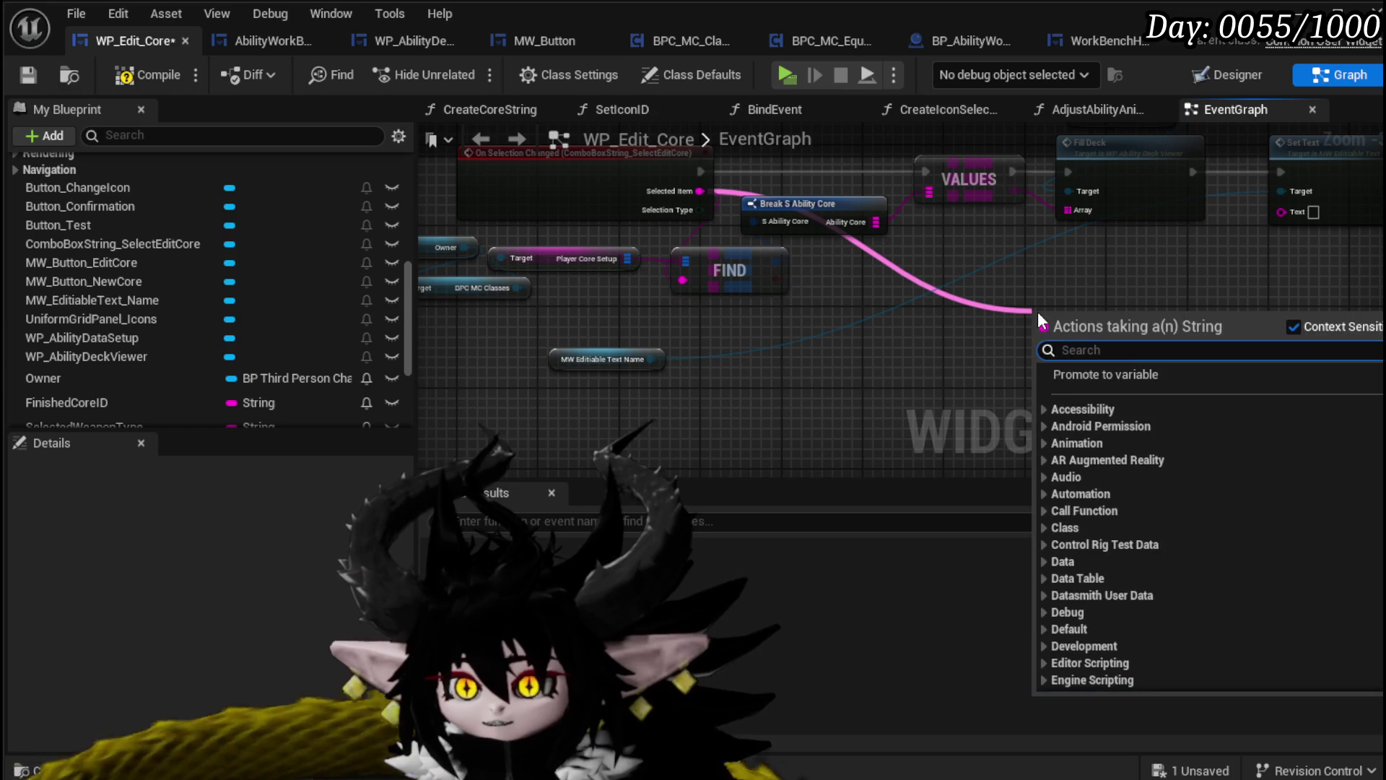
{"action": "type", "text": "Parse"}
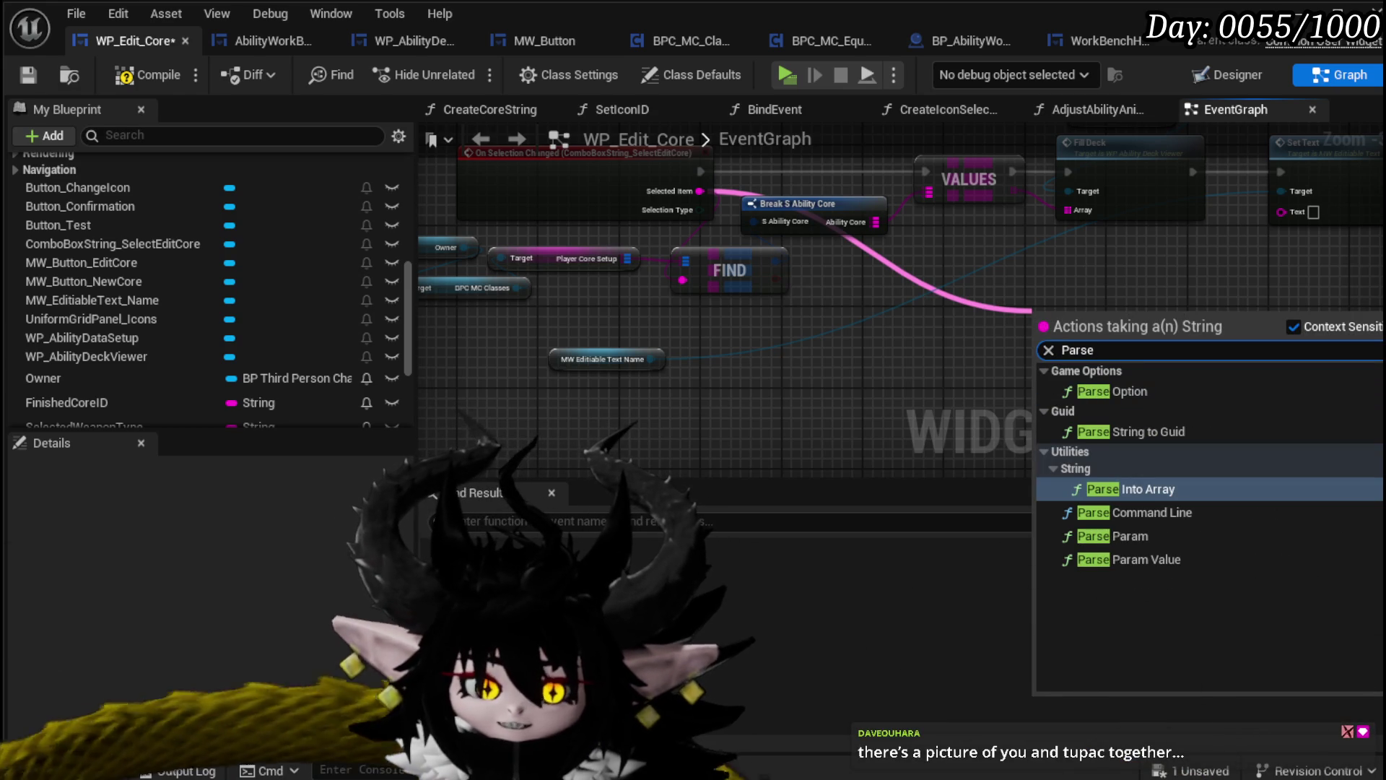
{"action": "key", "text": "Escape"}
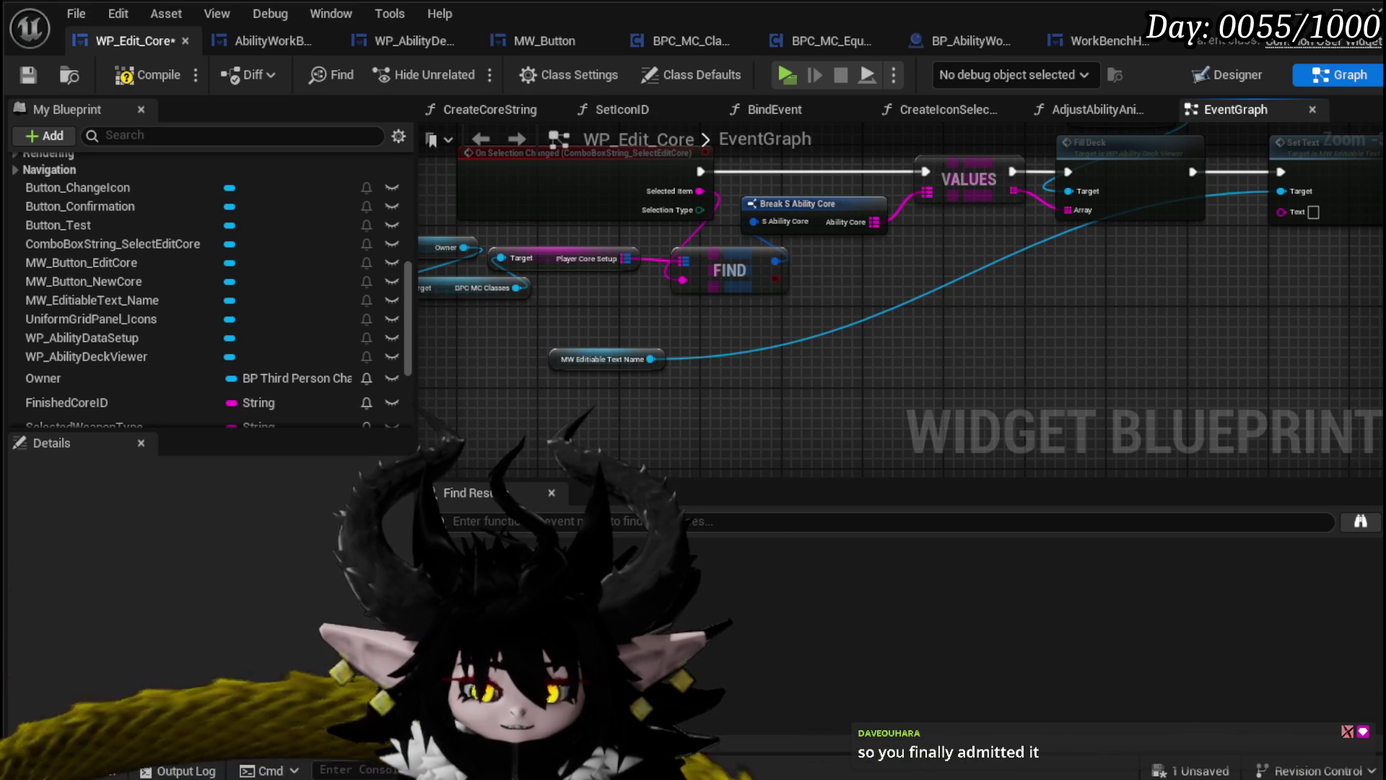
{"action": "mouse_move", "coordinate": [1130, 317]}
{"action": "left_mouse_down"}
{"action": "mouse_move", "coordinate": [1034, 340]}
{"action": "mouse_move", "coordinate": [760, 313]}
{"action": "mouse_move", "coordinate": [715, 294]}
{"action": "mouse_move", "coordinate": [691, 310]}
{"action": "mouse_move", "coordinate": [835, 315]}
{"action": "mouse_move", "coordinate": [635, 309]}
{"action": "mouse_move", "coordinate": [609, 288]}
{"action": "mouse_move", "coordinate": [664, 323]}
{"action": "mouse_move", "coordinate": [642, 299]}
{"action": "left_mouse_up"}
{"action": "mouse_move", "coordinate": [429, 343]}
{"action": "left_mouse_down"}
{"action": "mouse_move", "coordinate": [578, 329]}
{"action": "mouse_move", "coordinate": [495, 379]}
{"action": "mouse_move", "coordinate": [1191, 138]}
{"action": "left_mouse_up"}
{"action": "mouse_move", "coordinate": [870, 319]}
{"action": "left_mouse_down"}
{"action": "mouse_move", "coordinate": [751, 304]}
{"action": "mouse_move", "coordinate": [766, 297]}
{"action": "left_mouse_up"}
{"action": "scroll", "coordinate": [751, 305], "scroll_direction": "up", "scroll_amount": 2}
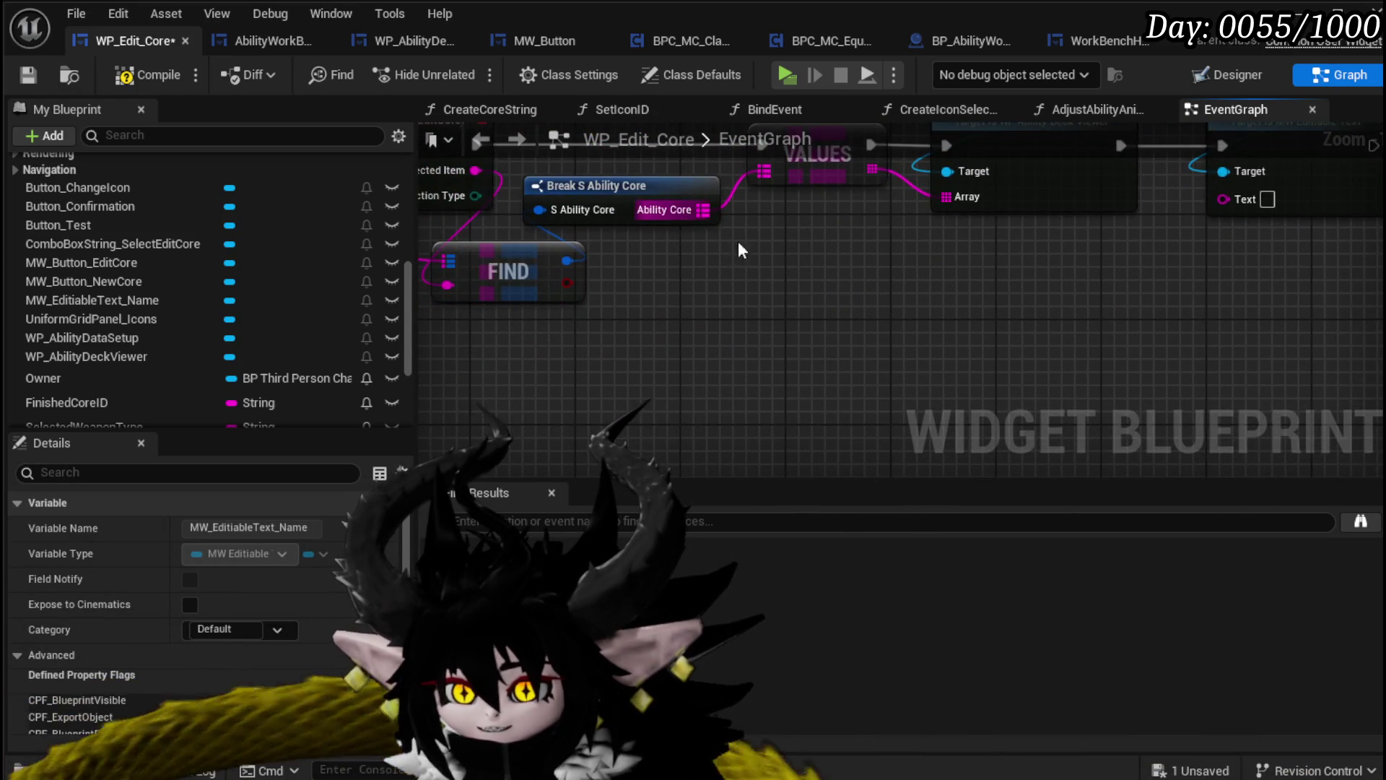
Add a Parse Into Array node fed by the Selected Item string and edit its delimiter
{"action": "left_click_drag", "start_coordinate": [693, 230], "coordinate": [875, 280]}
{"action": "left_click_drag", "start_coordinate": [657, 221], "coordinate": [1106, 353]}
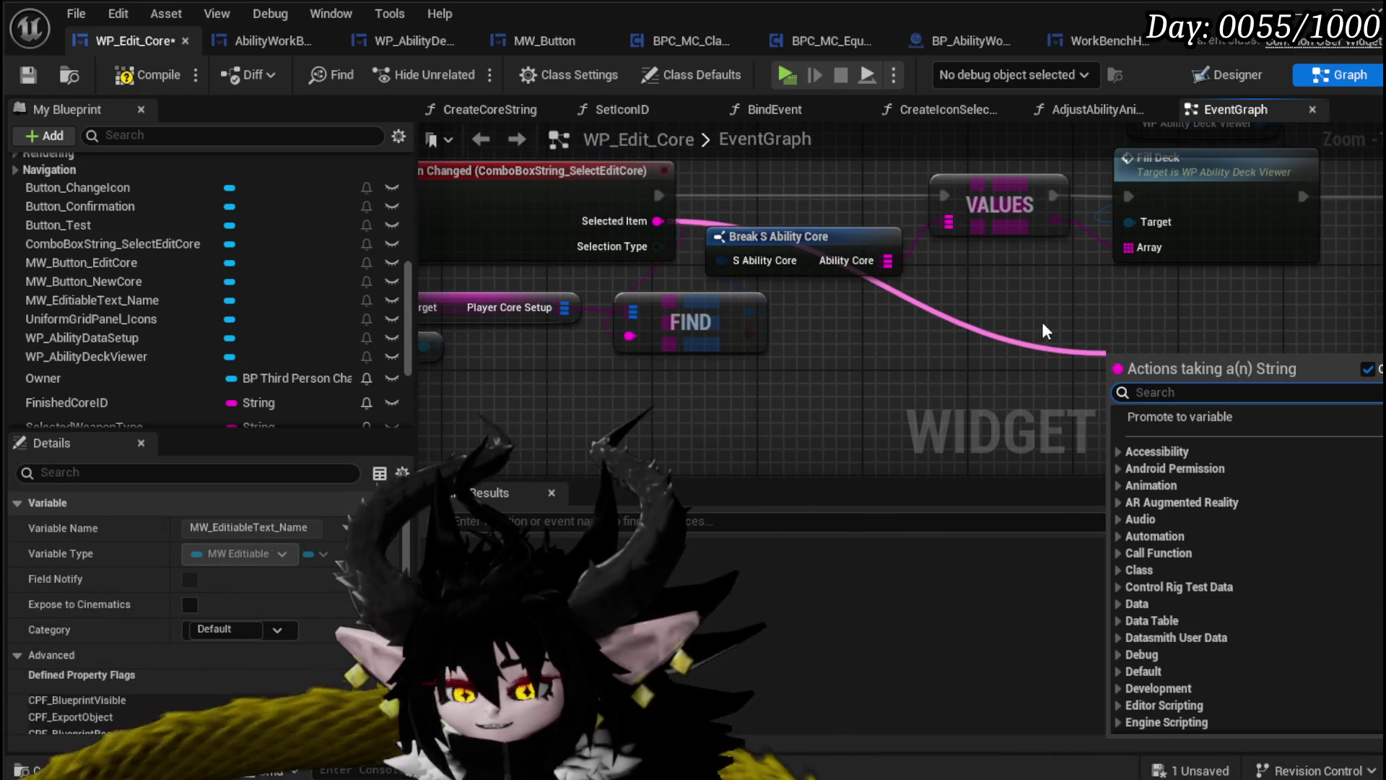
{"action": "type", "text": "parse"}
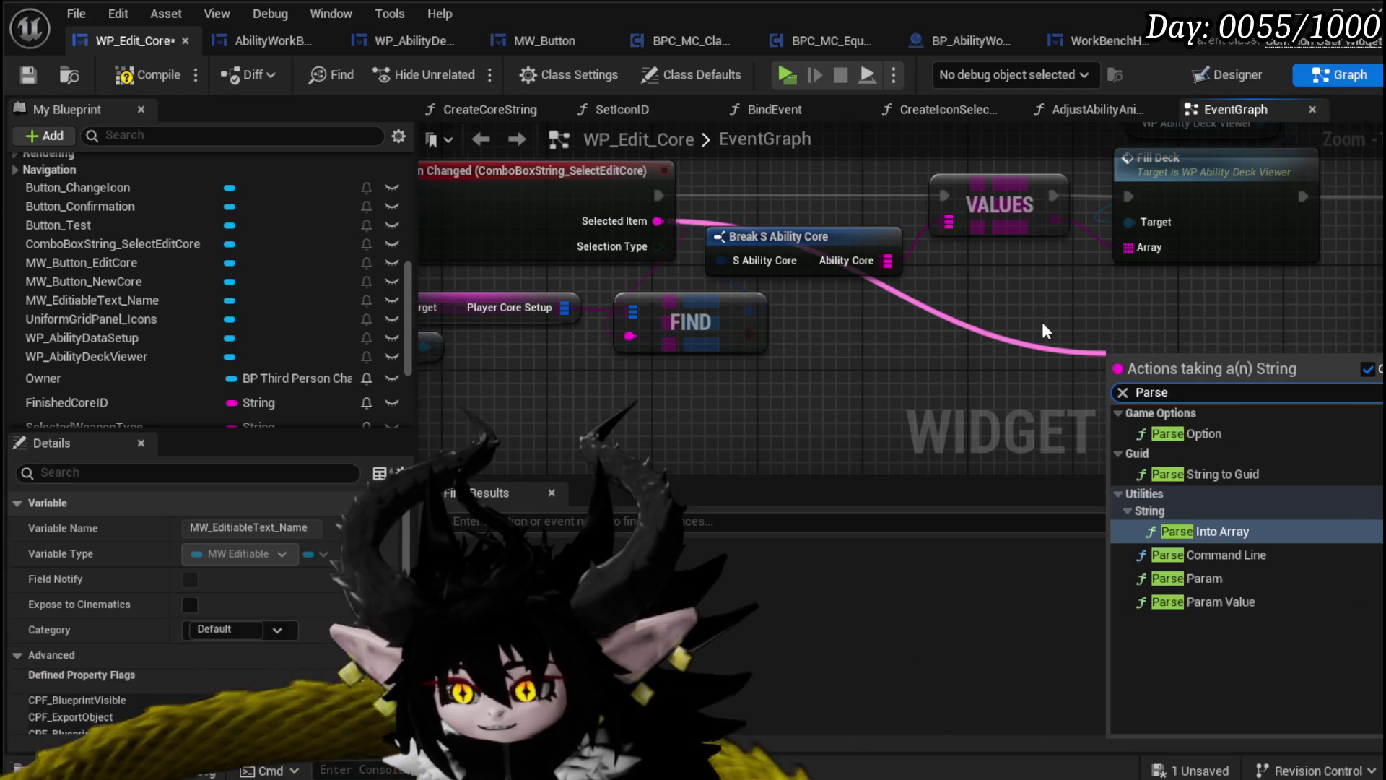
{"action": "key", "text": "Return"}
{"action": "left_click_drag", "start_coordinate": [1042, 322], "coordinate": [710, 307]}
{"action": "left_click", "coordinate": [850, 392]}
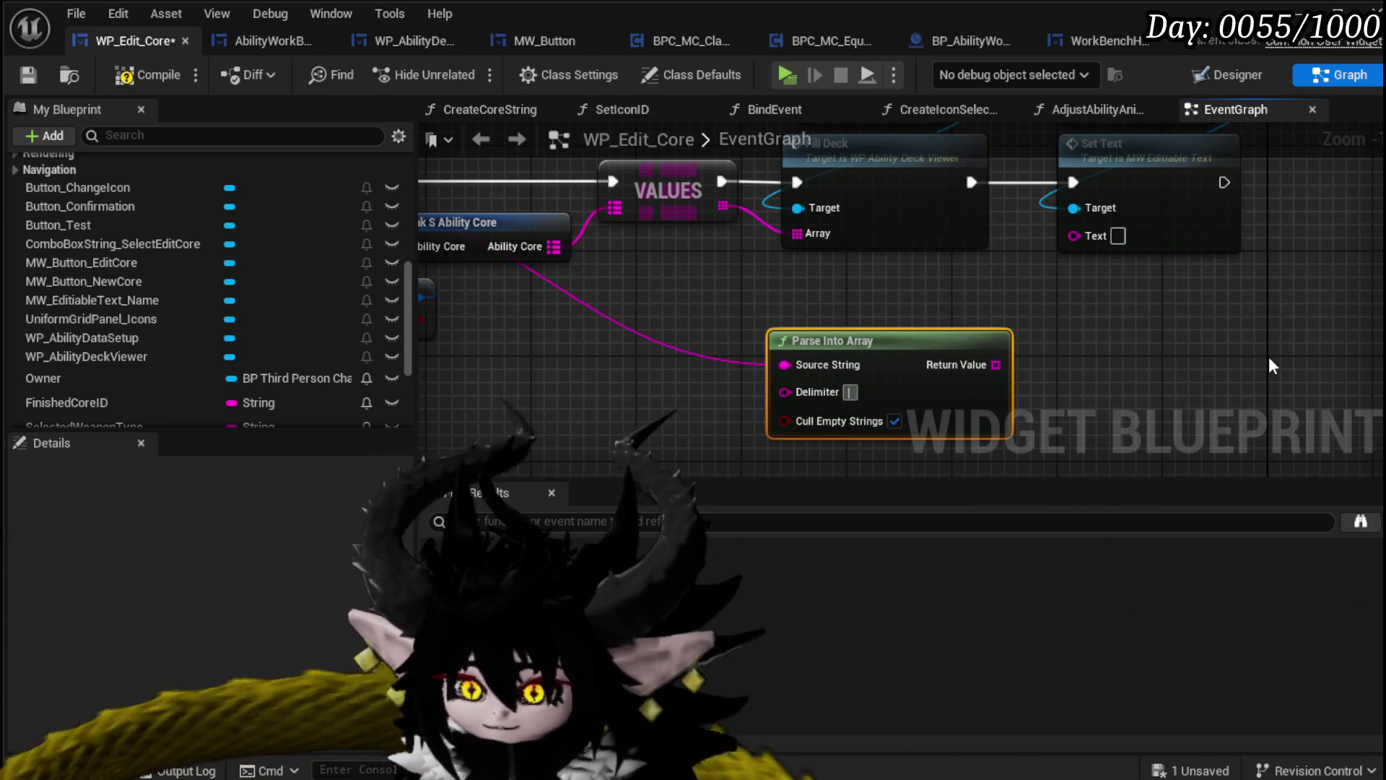
Add a Get node from the parsed name array and set its index to 1
{"action": "left_click_drag", "start_coordinate": [785, 364], "coordinate": [754, 357]}
{"action": "left_click_drag", "start_coordinate": [884, 377], "coordinate": [703, 368]}
{"action": "mouse_move", "coordinate": [814, 359]}
{"action": "left_mouse_down"}
{"action": "mouse_move", "coordinate": [814, 264]}
{"action": "mouse_move", "coordinate": [807, 274]}
{"action": "left_mouse_up"}
{"action": "type", "text": "get"}
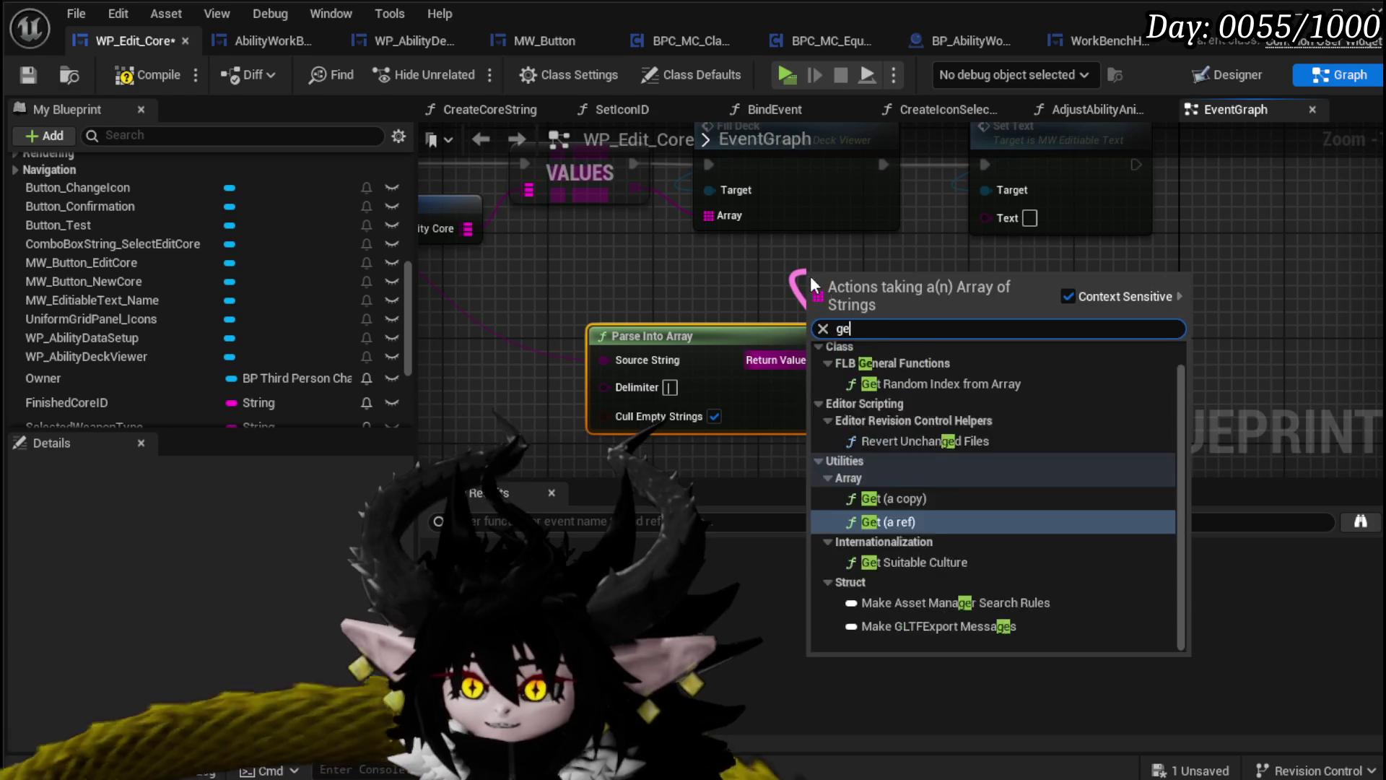
{"action": "key", "text": "Return"}
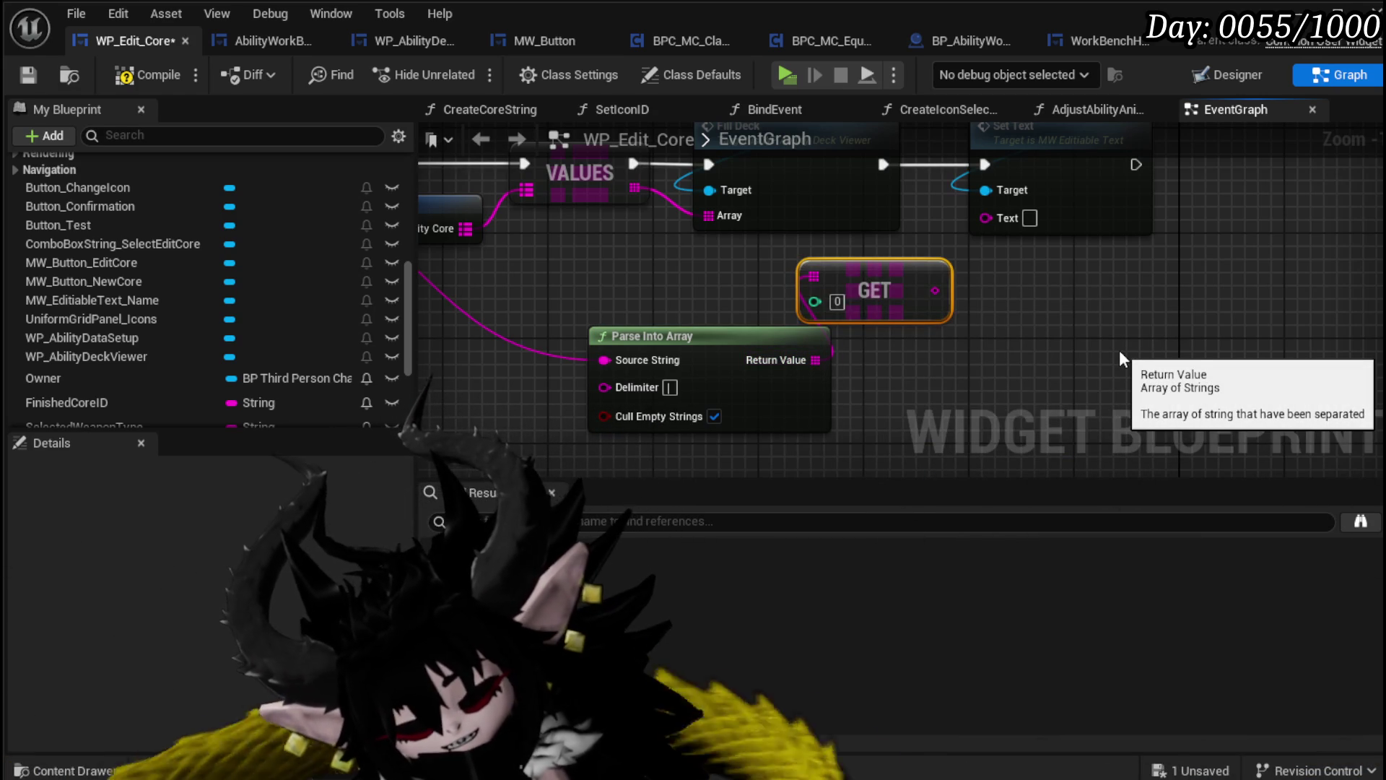
{"action": "left_click", "coordinate": [837, 301]}
{"action": "type", "text": "1"}
Arrange the GET and Parse Into Array nodes, turn off Cull Empty Strings, and feed Set Text
{"action": "mouse_move", "coordinate": [1012, 293]}
{"action": "left_mouse_down"}
{"action": "mouse_move", "coordinate": [940, 323]}
{"action": "mouse_move", "coordinate": [957, 248]}
{"action": "left_mouse_up"}
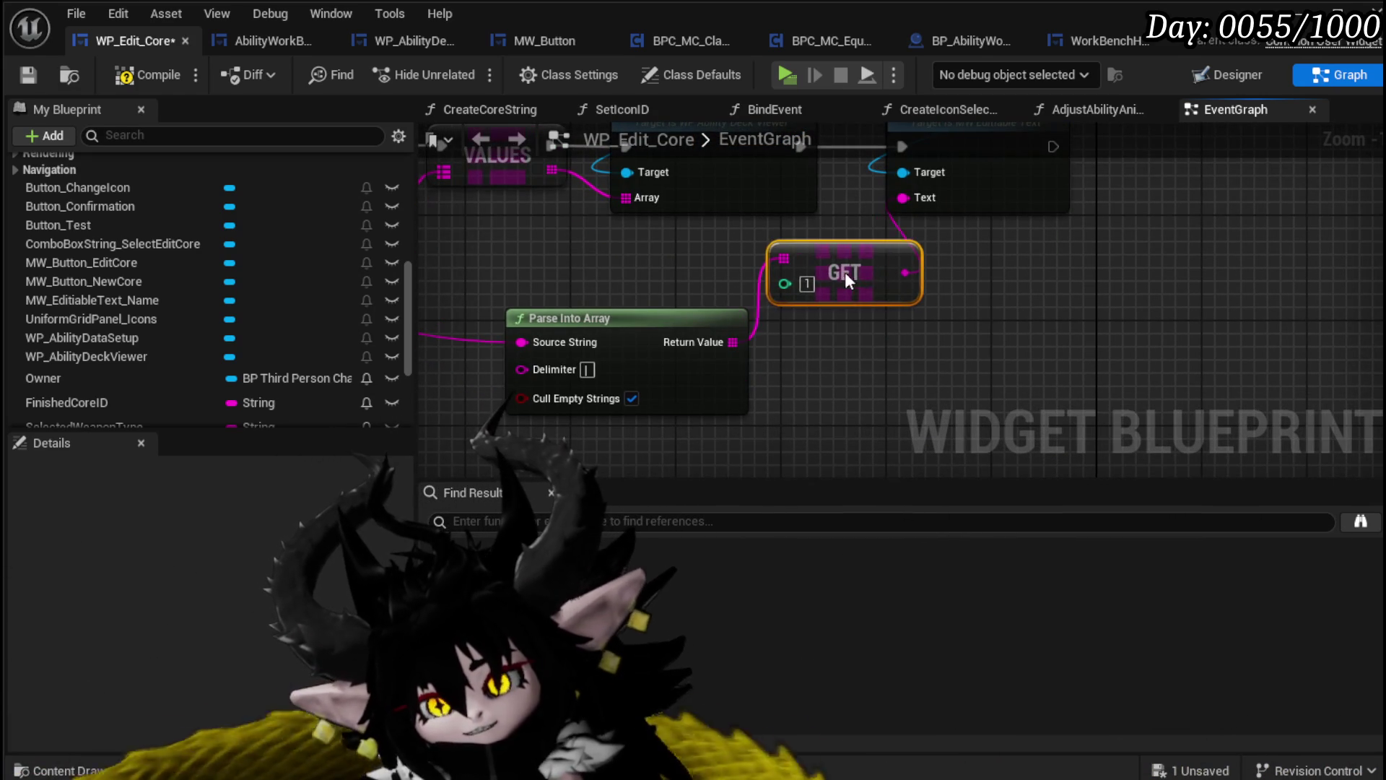
{"action": "left_click_drag", "start_coordinate": [868, 258], "coordinate": [760, 286]}
{"action": "left_click_drag", "start_coordinate": [884, 328], "coordinate": [892, 249]}
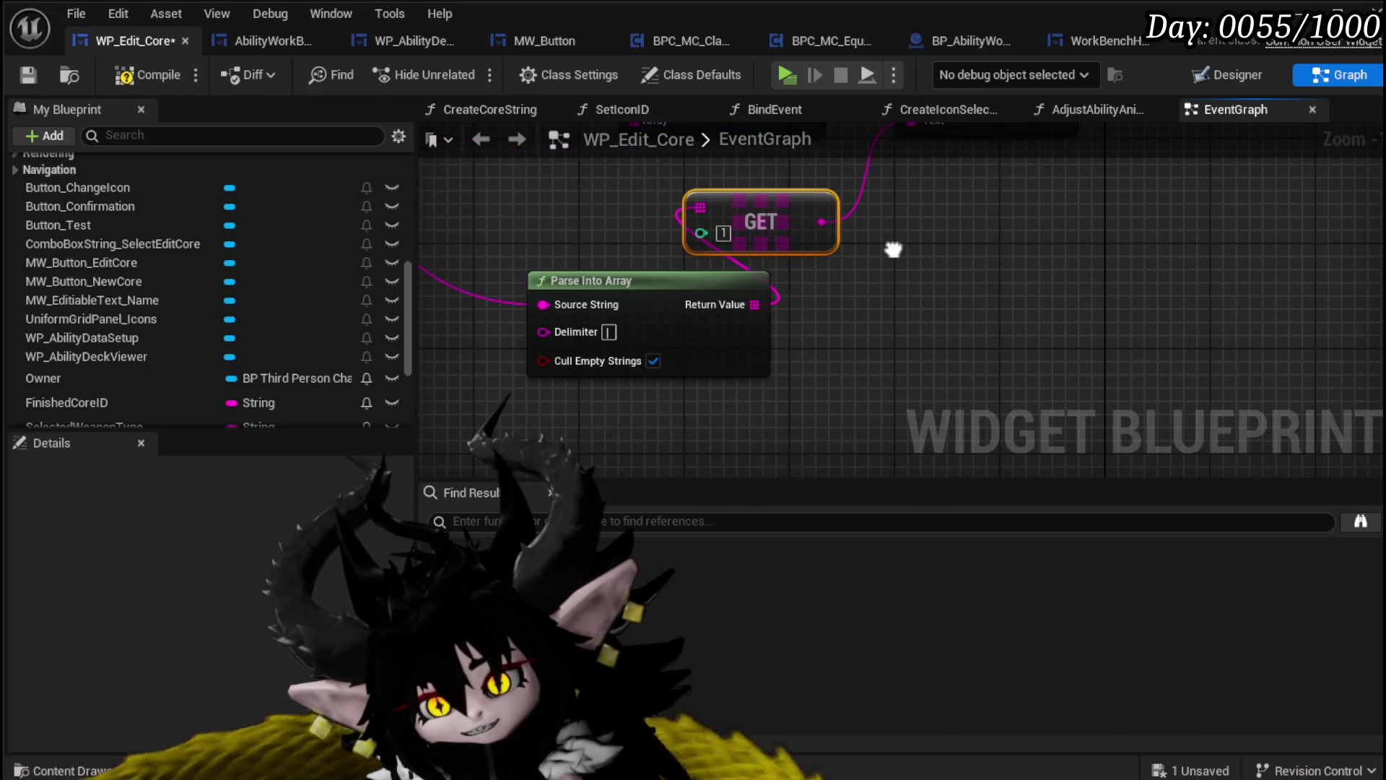
{"action": "left_click_drag", "start_coordinate": [633, 287], "coordinate": [608, 287]}
{"action": "left_click", "coordinate": [626, 358]}
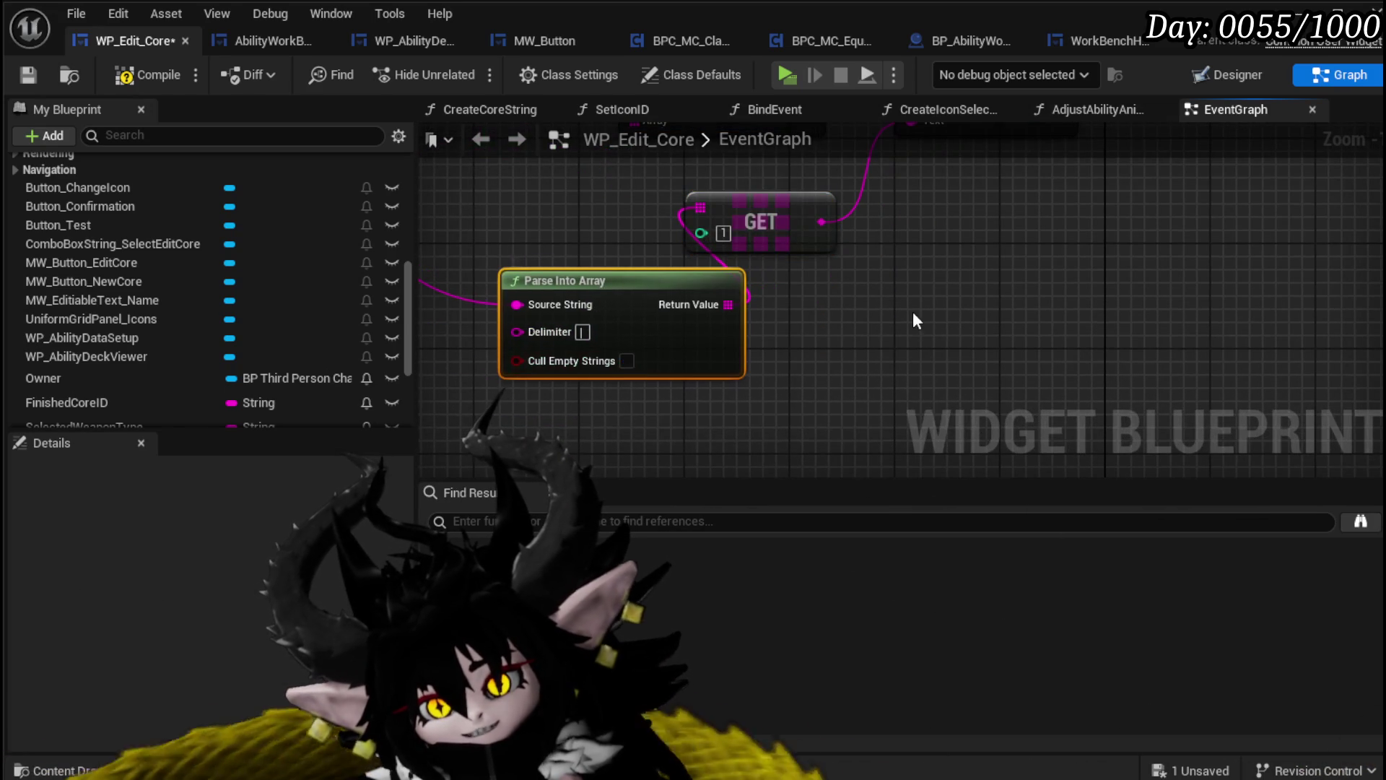
{"action": "left_click_drag", "start_coordinate": [716, 325], "coordinate": [729, 323]}
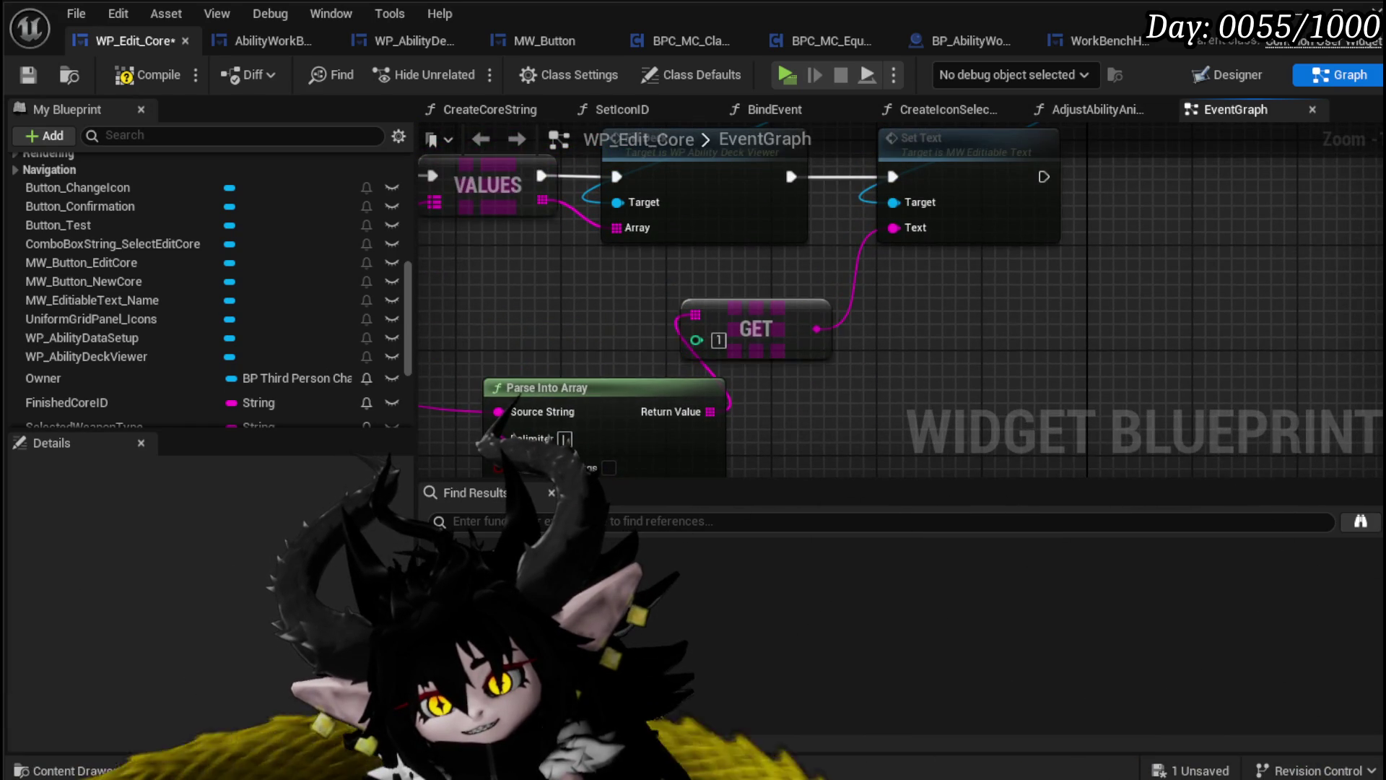
{"action": "left_click_drag", "start_coordinate": [1045, 314], "coordinate": [1188, 251]}
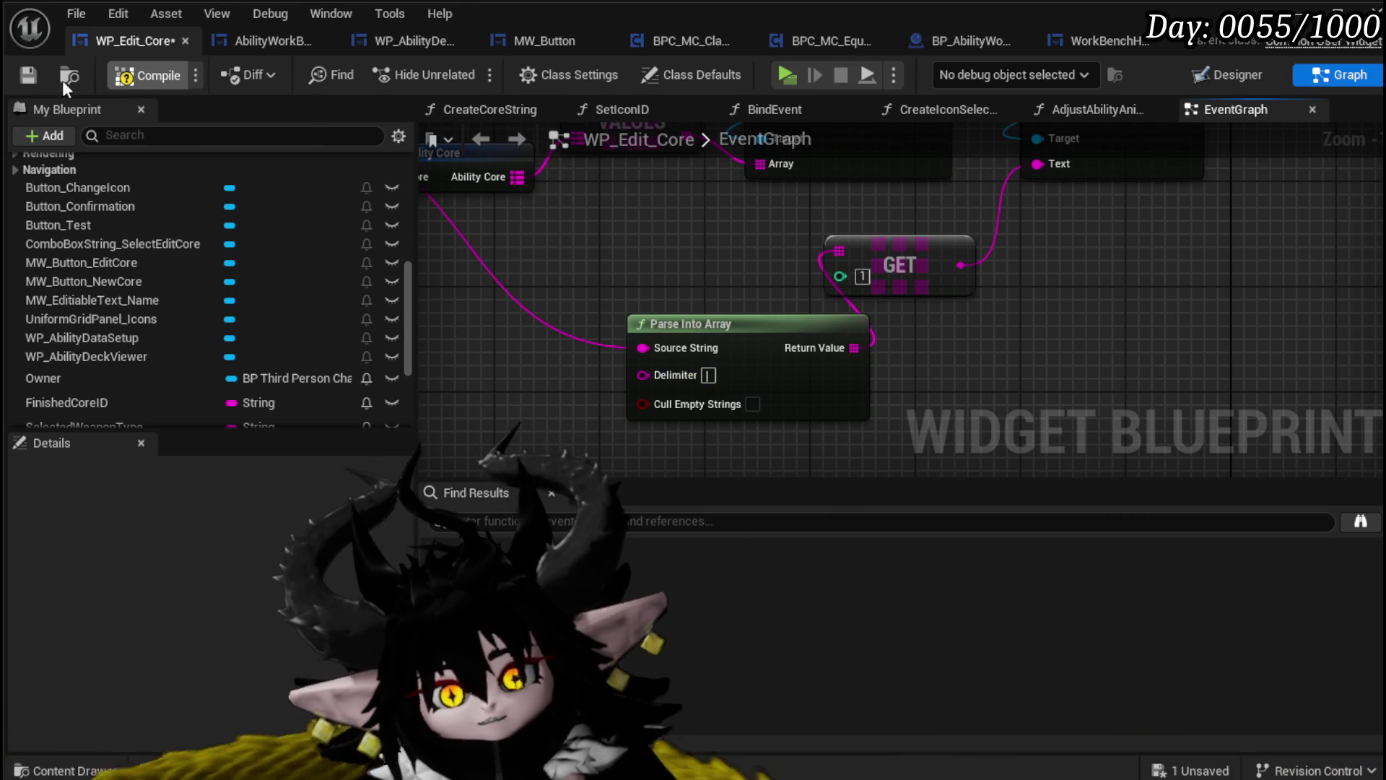
Save the compiled WP_Edit_Core widget and return to the level editor
{"action": "left_click", "coordinate": [25, 79]}
{"action": "scroll", "coordinate": [544, 221], "scroll_direction": "down", "scroll_amount": 1}
{"action": "mouse_move", "coordinate": [544, 221]}
{"action": "left_mouse_down"}
{"action": "mouse_move", "coordinate": [521, 346]}
{"action": "mouse_move", "coordinate": [506, 340]}
{"action": "mouse_move", "coordinate": [749, 266]}
{"action": "mouse_move", "coordinate": [702, 312]}
{"action": "left_mouse_up"}
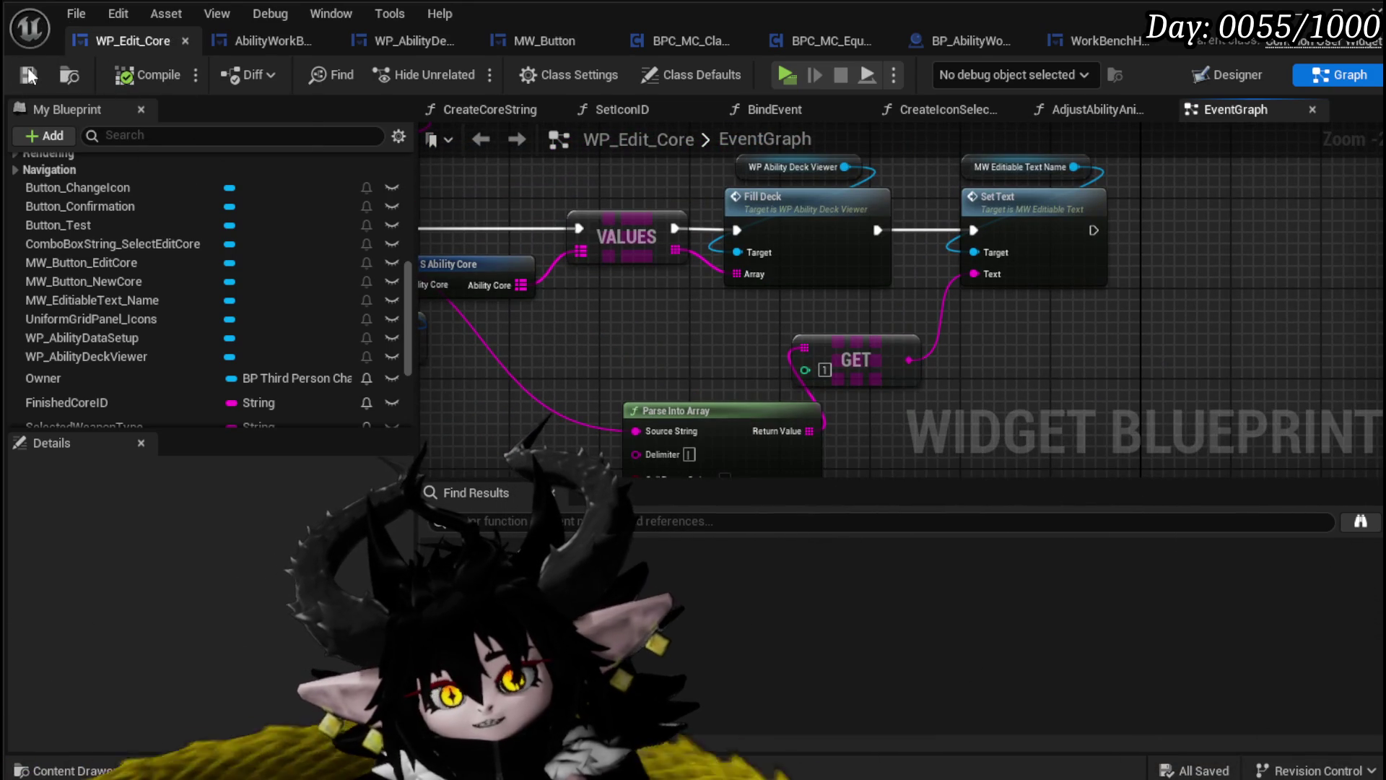
{"action": "key", "text": "alt+Tab"}
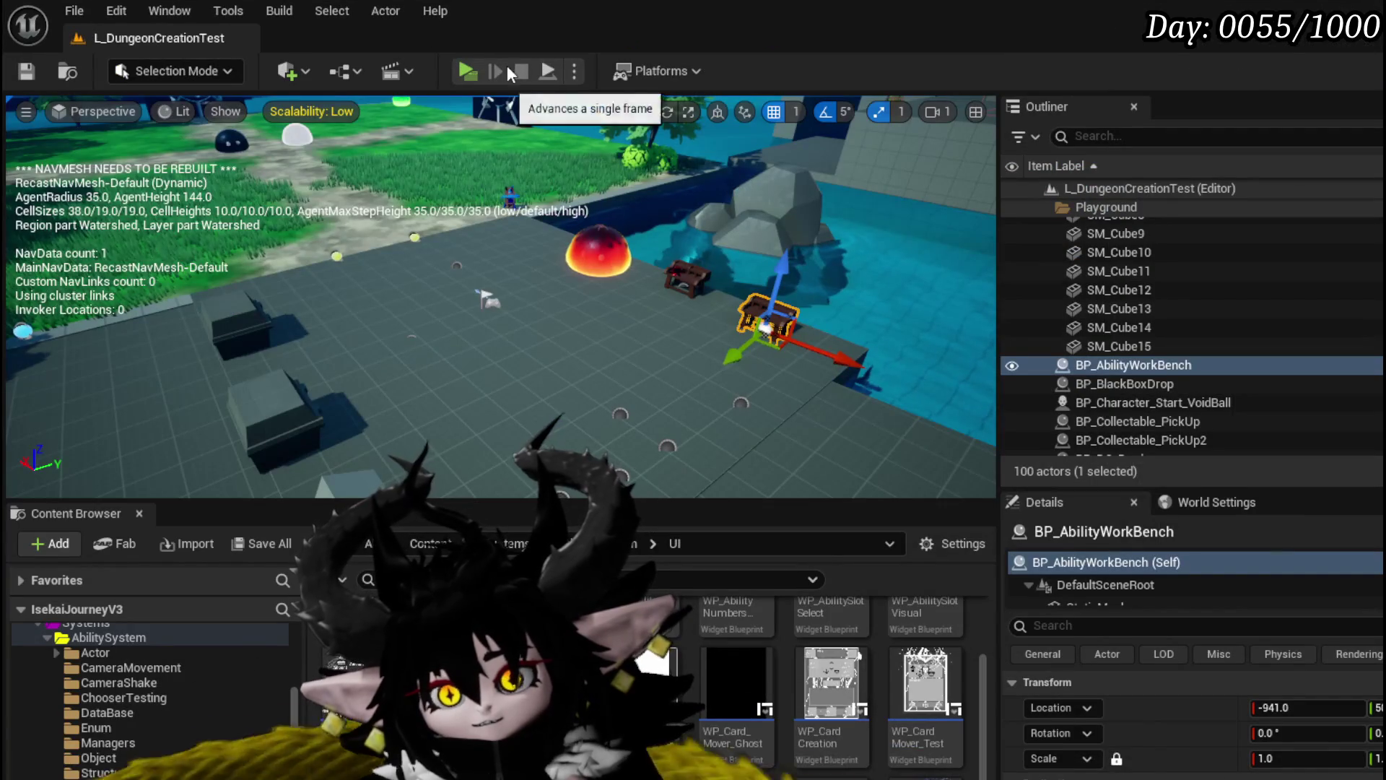
Play-test the level and pick Magic|ChuraMagicSummon|001 from the core list in the ability panel
{"action": "left_click", "coordinate": [478, 72]}
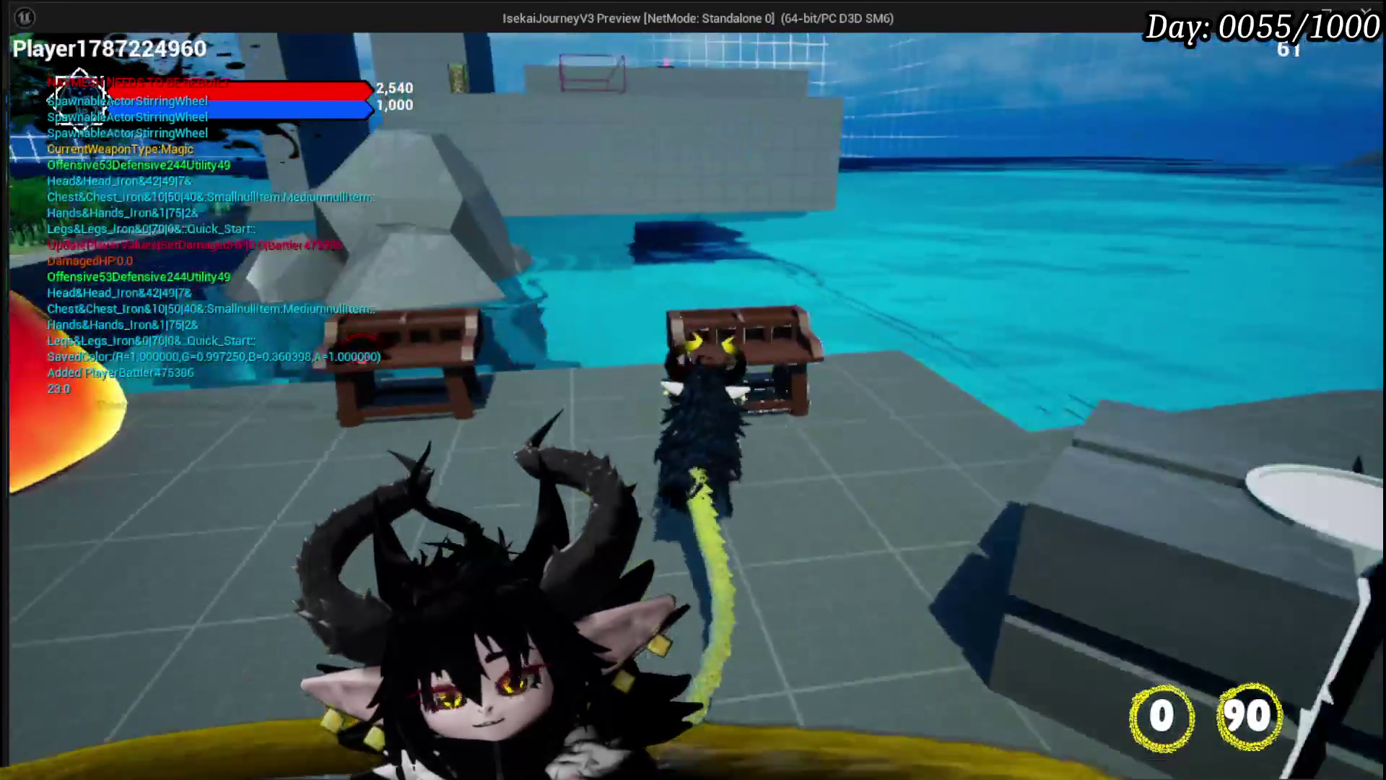
{"action": "key", "text": "Tab"}
{"action": "left_click", "coordinate": [61, 58]}
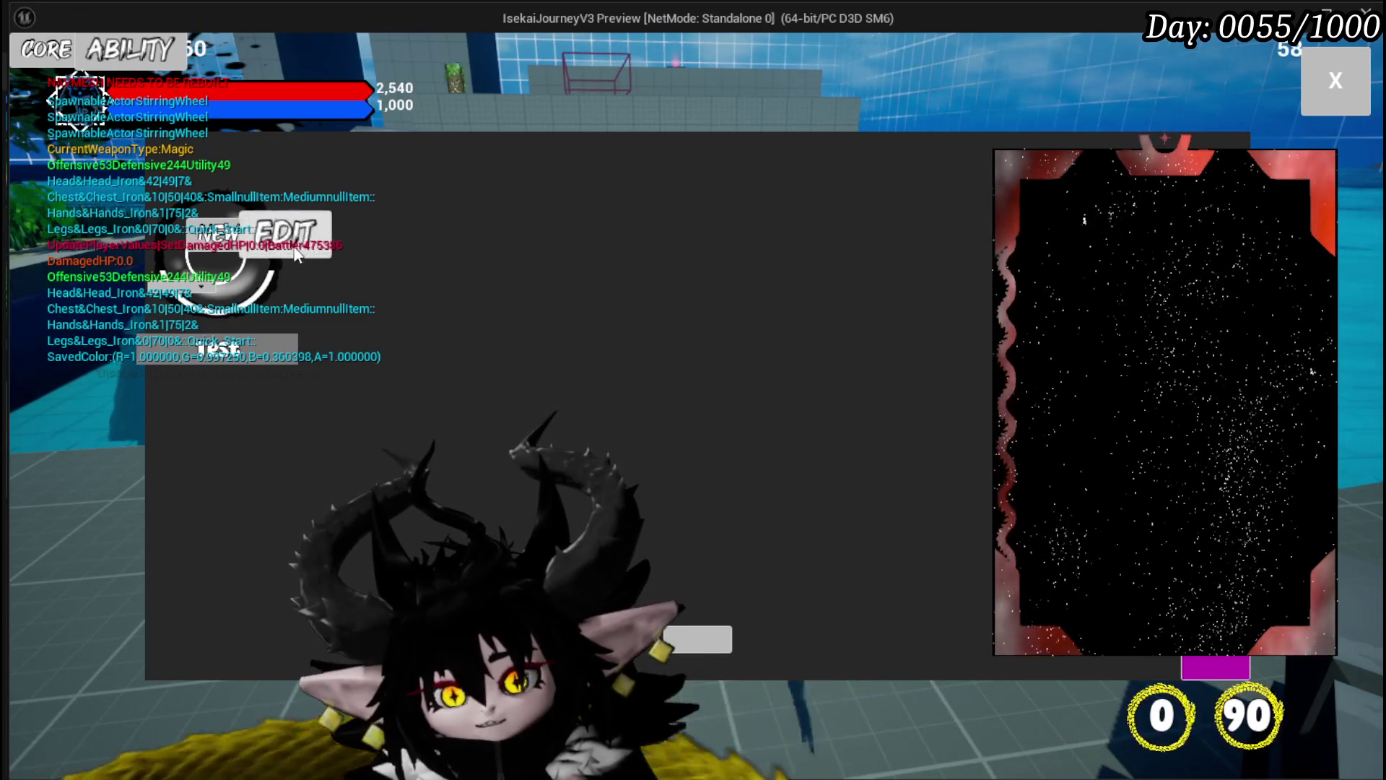
{"action": "left_click", "coordinate": [293, 246]}
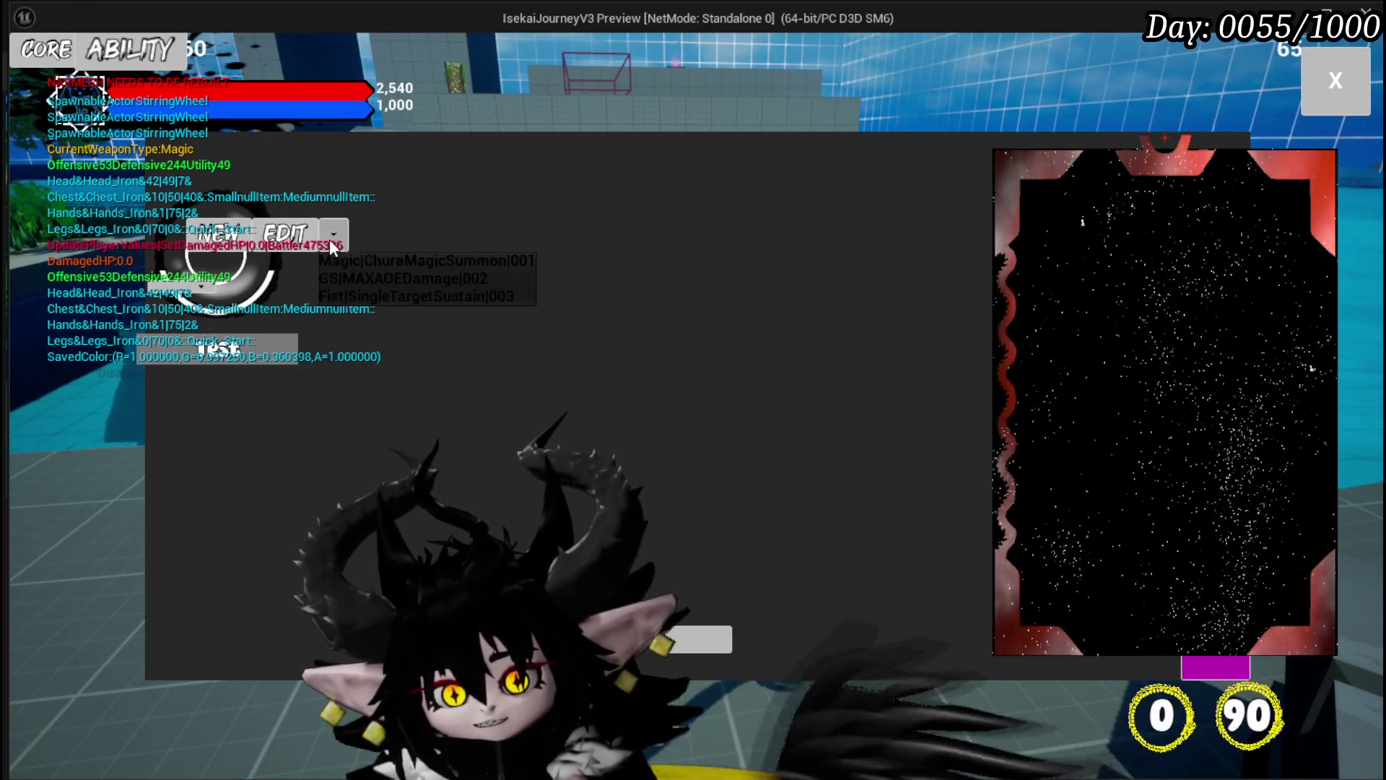
{"action": "left_click", "coordinate": [421, 266]}
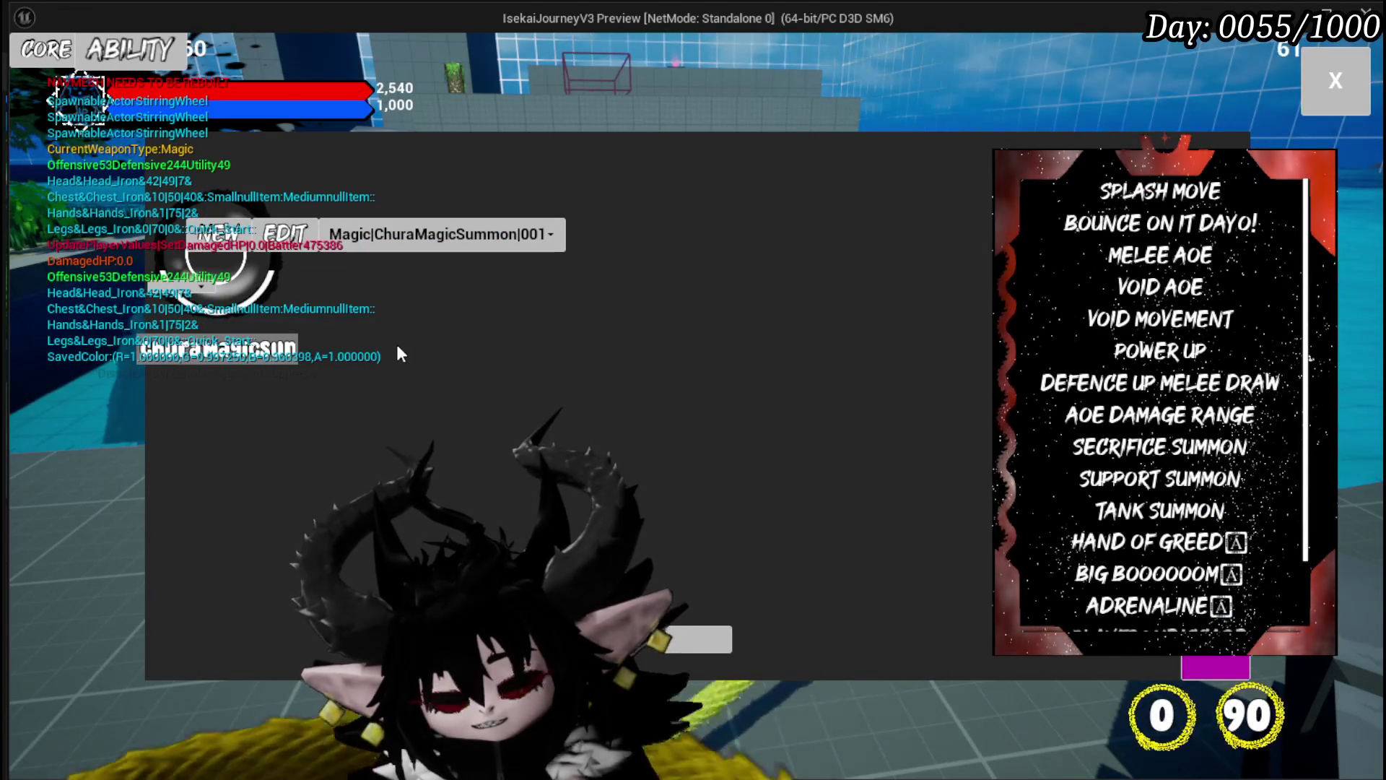
Stop the play-test and return to the WP_Edit_Core blueprint graph
{"action": "key", "text": "Escape"}
{"action": "left_click", "coordinate": [29, 72]}
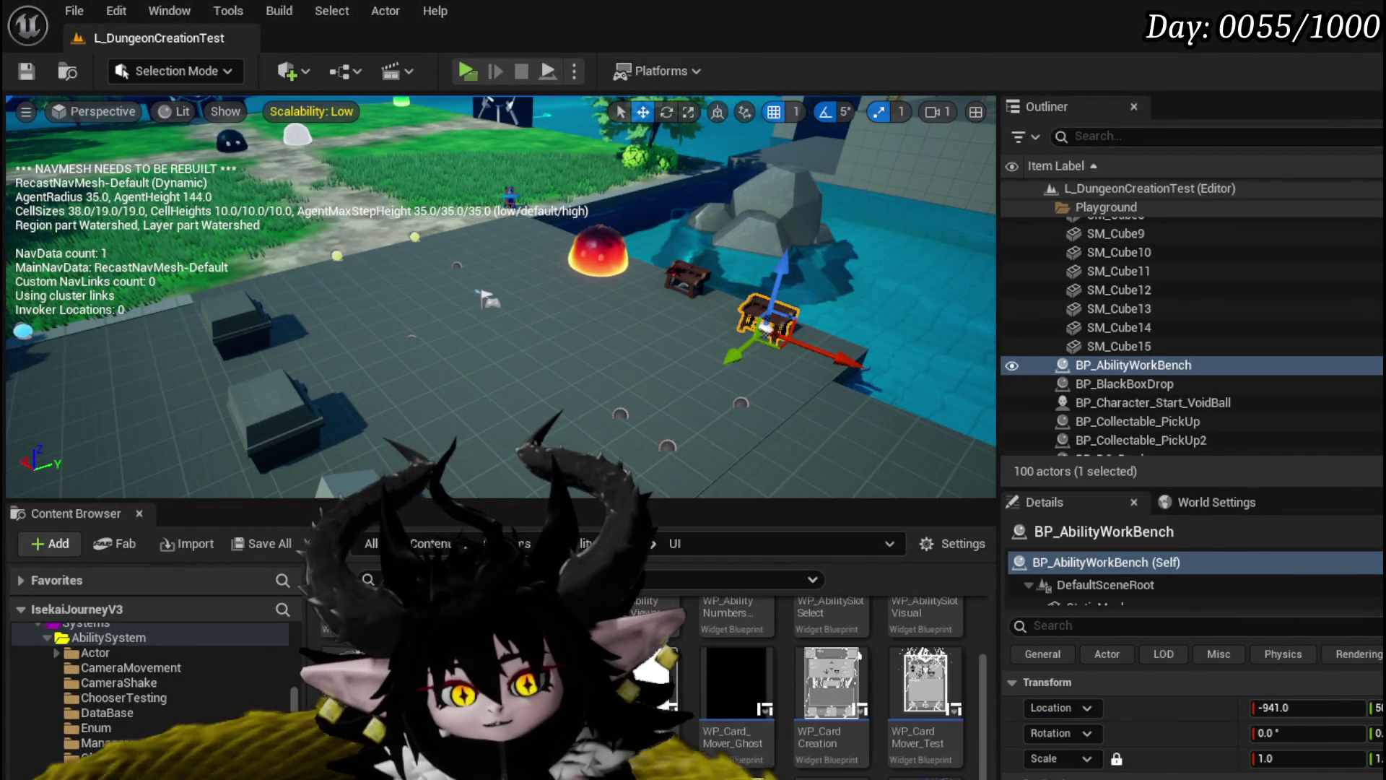
{"action": "key", "text": "alt+Tab"}
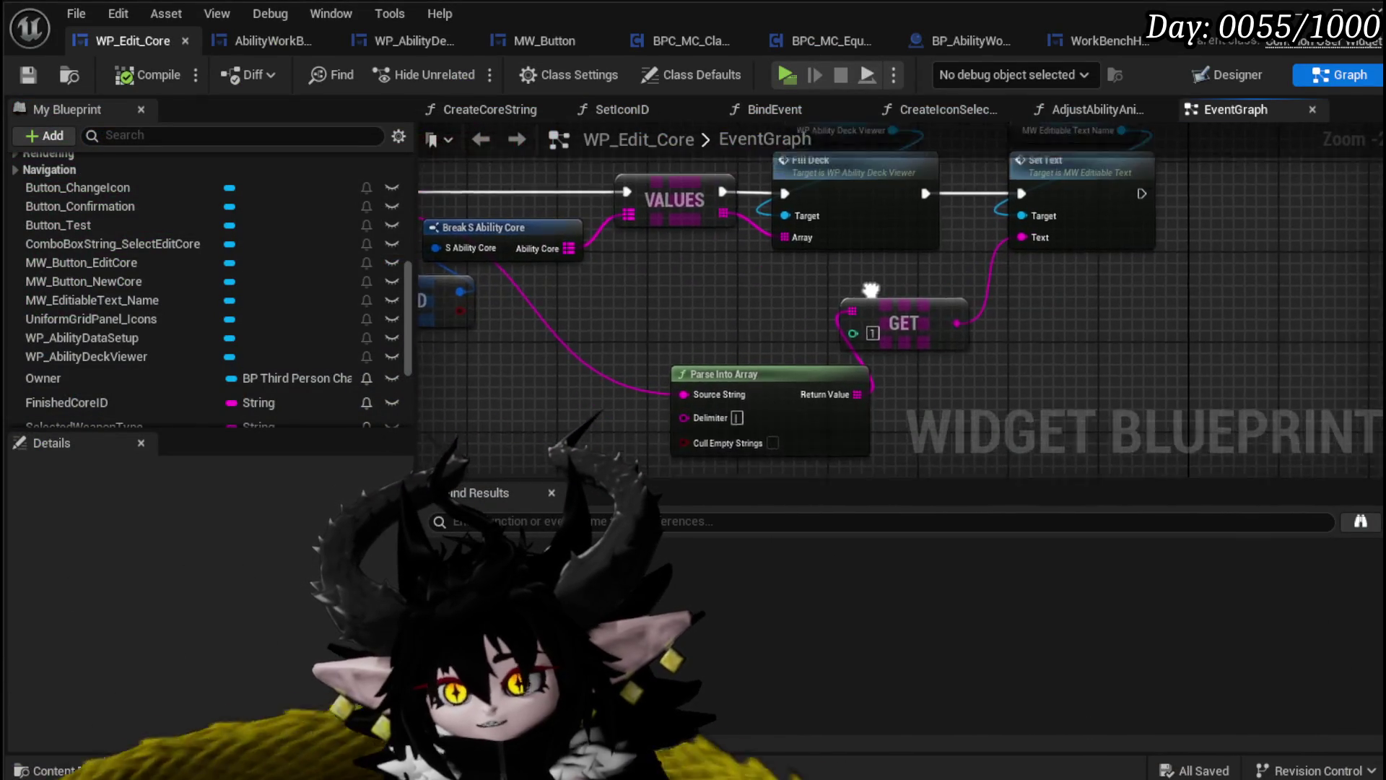
In the Designer, enable Size To Content on MW_EditableText_Name and compile-save
{"action": "left_click", "coordinate": [1220, 74]}
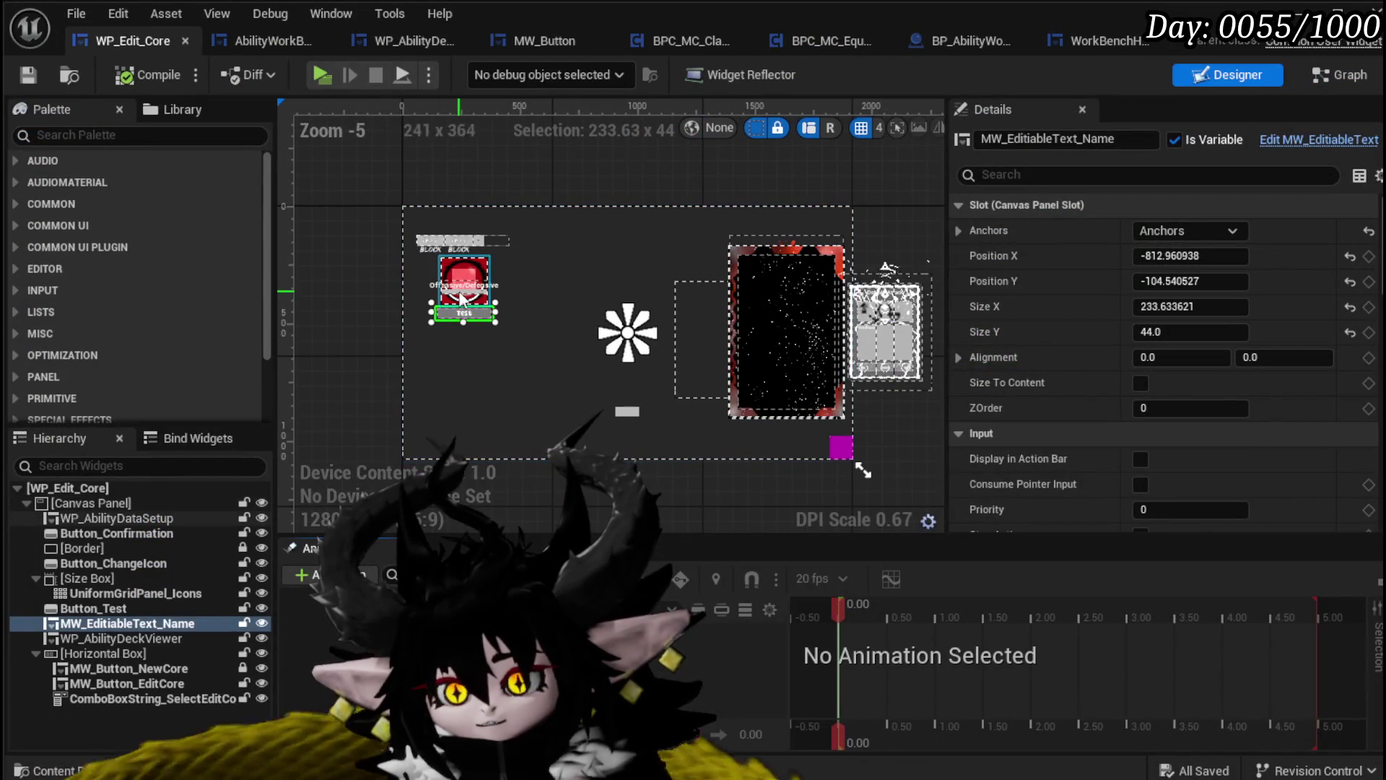
{"action": "scroll", "coordinate": [1343, 289], "scroll_direction": "down", "scroll_amount": 10}
{"action": "scroll", "coordinate": [1145, 385], "scroll_direction": "up", "scroll_amount": 10}
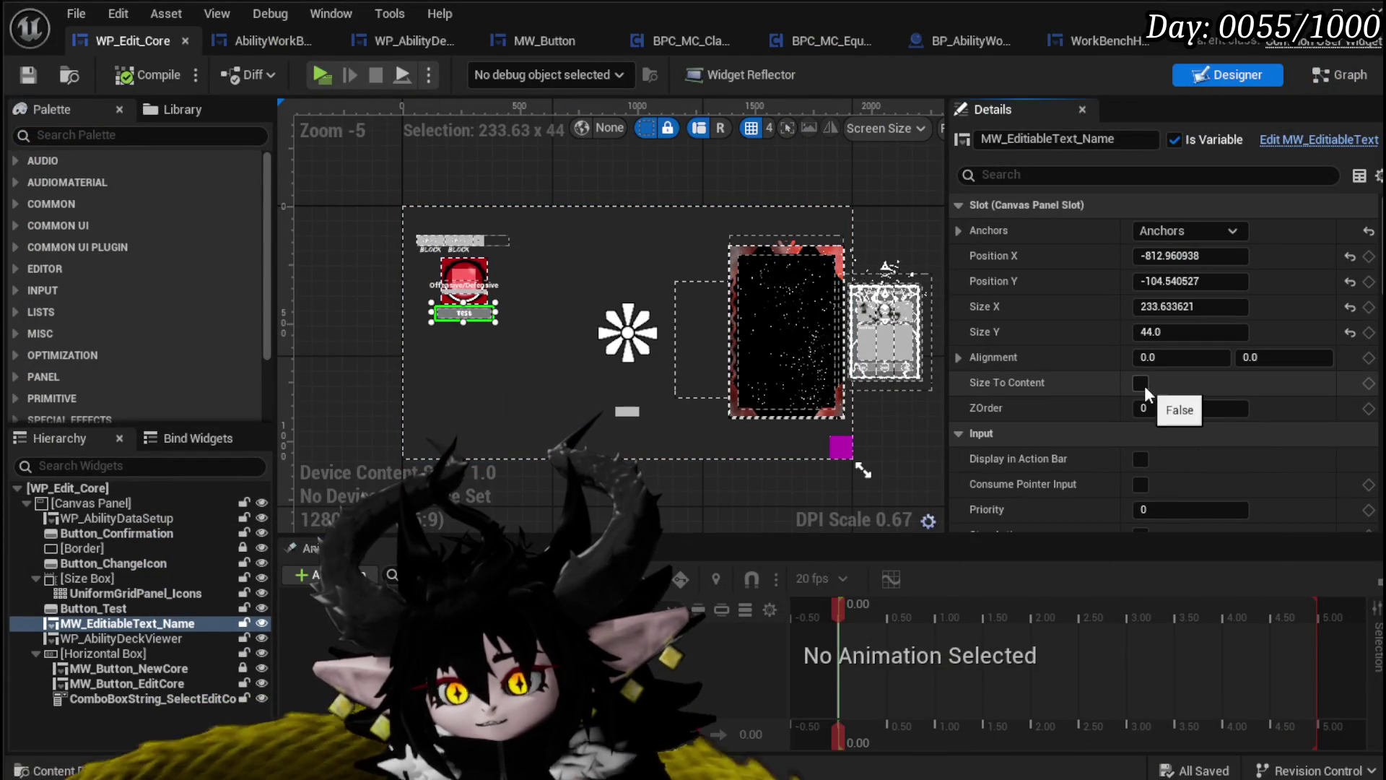
{"action": "left_click", "coordinate": [1140, 383]}
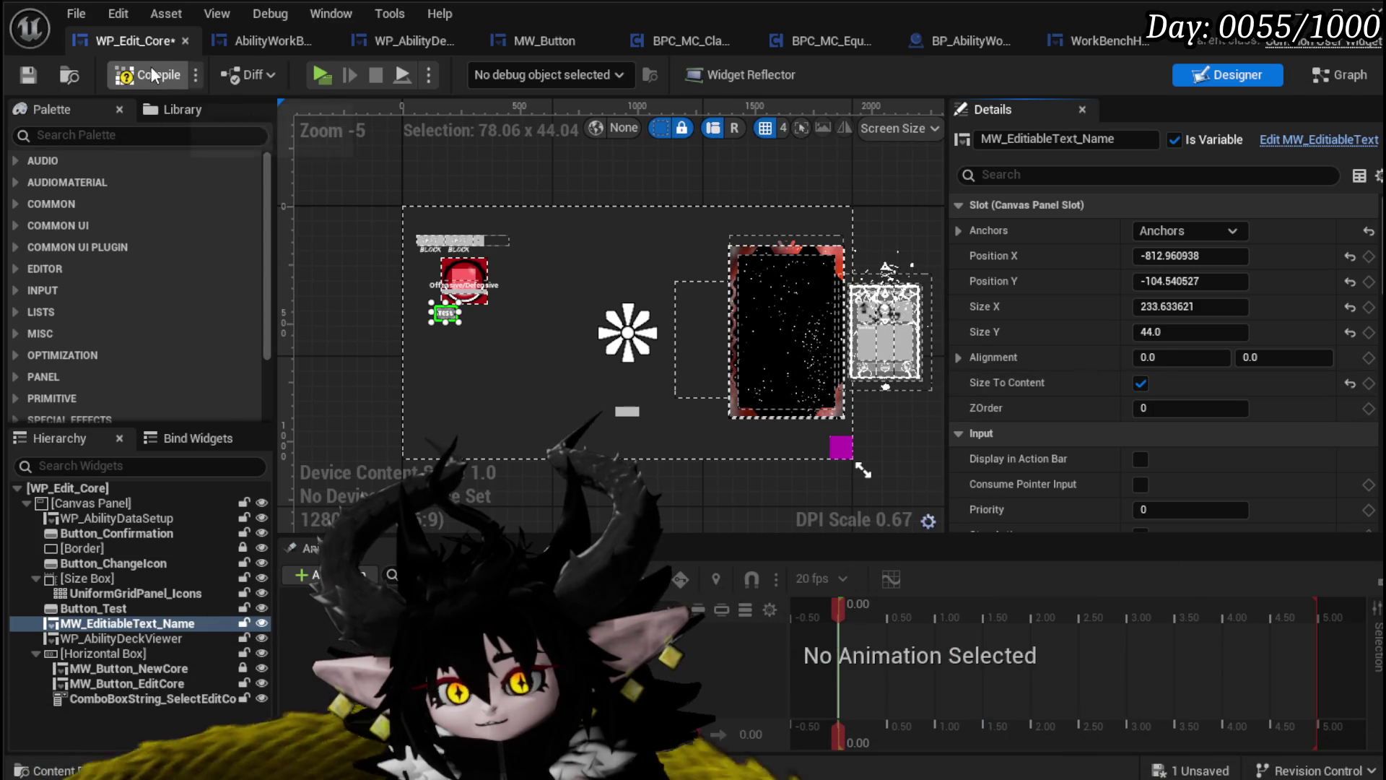
{"action": "key", "text": "ctrl+s"}
Anchor the Horizontal Box holding the core buttons to the canvas centre and save
{"action": "scroll", "coordinate": [470, 260], "scroll_direction": "up", "scroll_amount": 3}
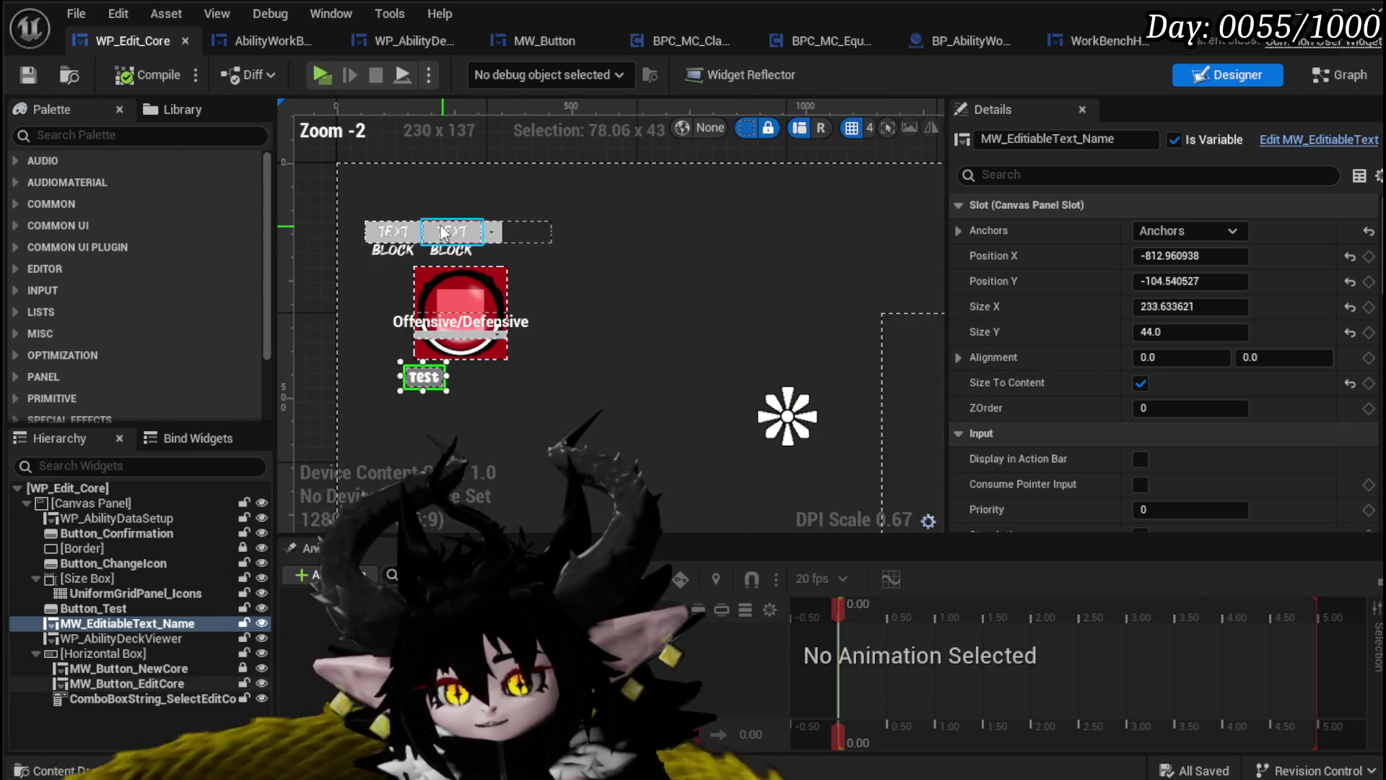
{"action": "left_click", "coordinate": [462, 304]}
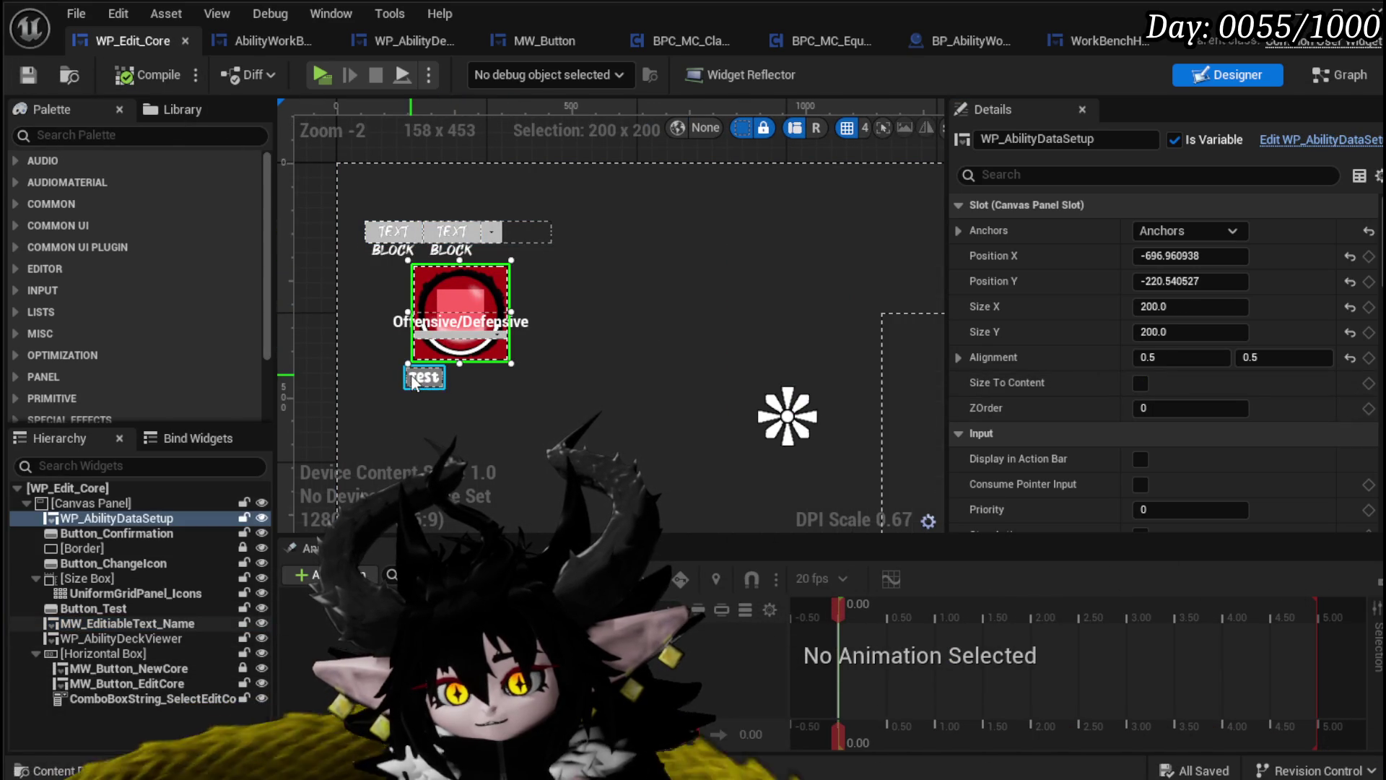
{"action": "key", "text": "ctrl+z"}
{"action": "left_click", "coordinate": [527, 223]}
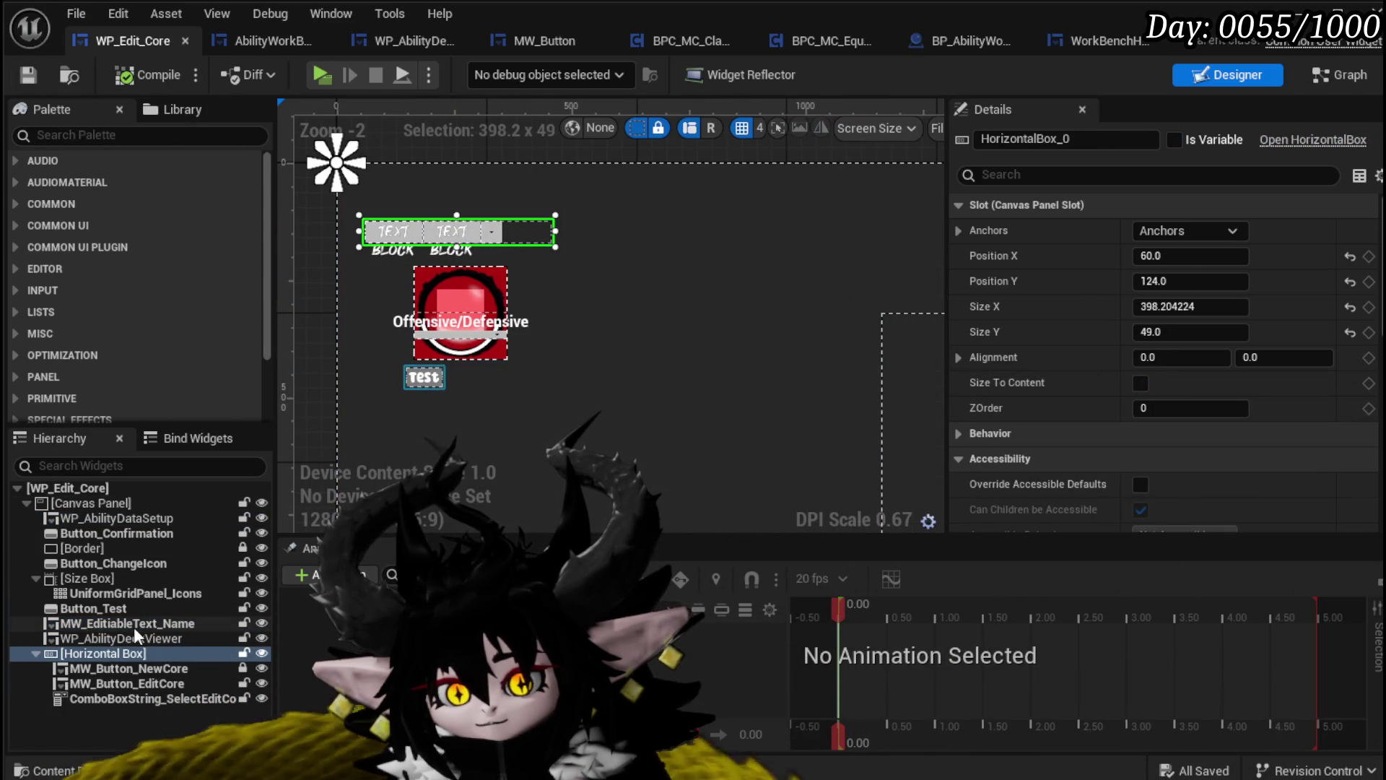
{"action": "left_click", "coordinate": [1193, 230]}
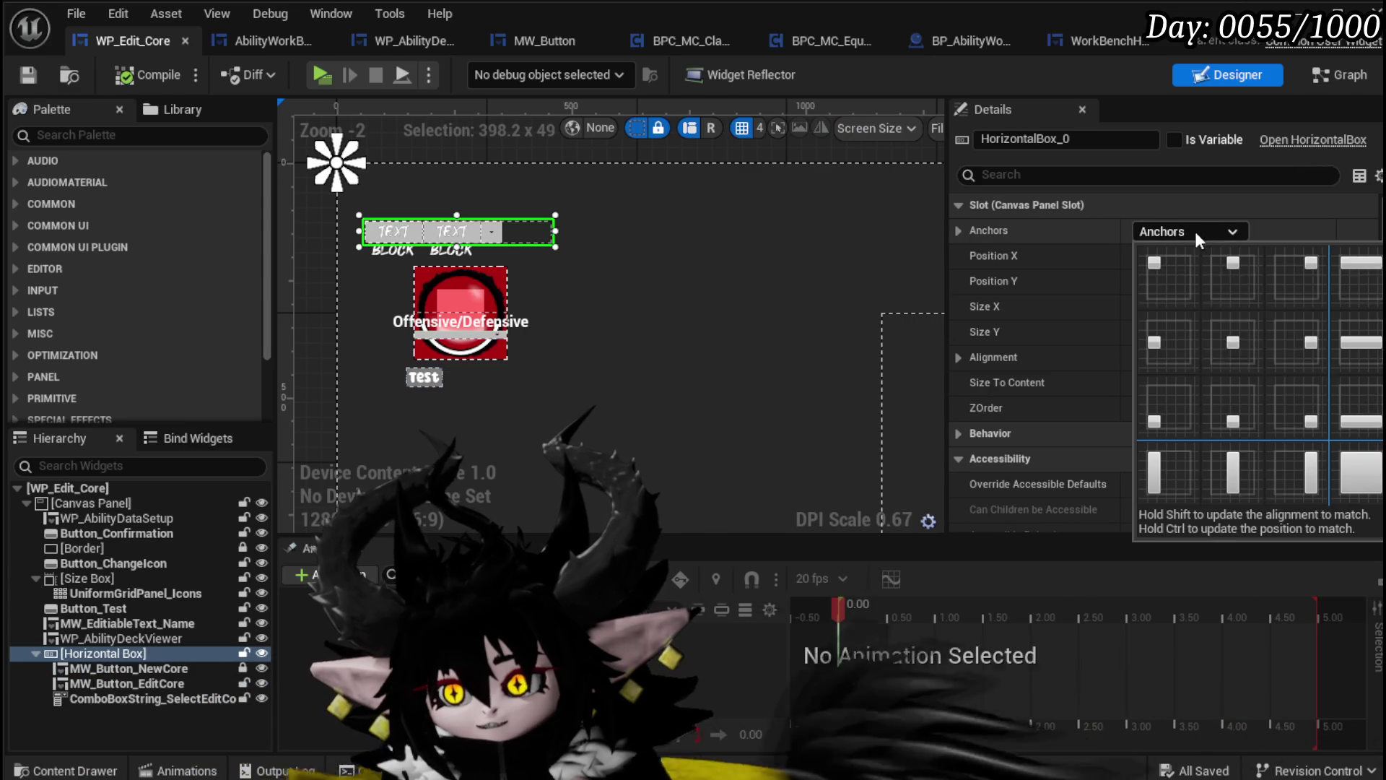
{"action": "left_click", "coordinate": [1237, 348], "text": "ctrl"}
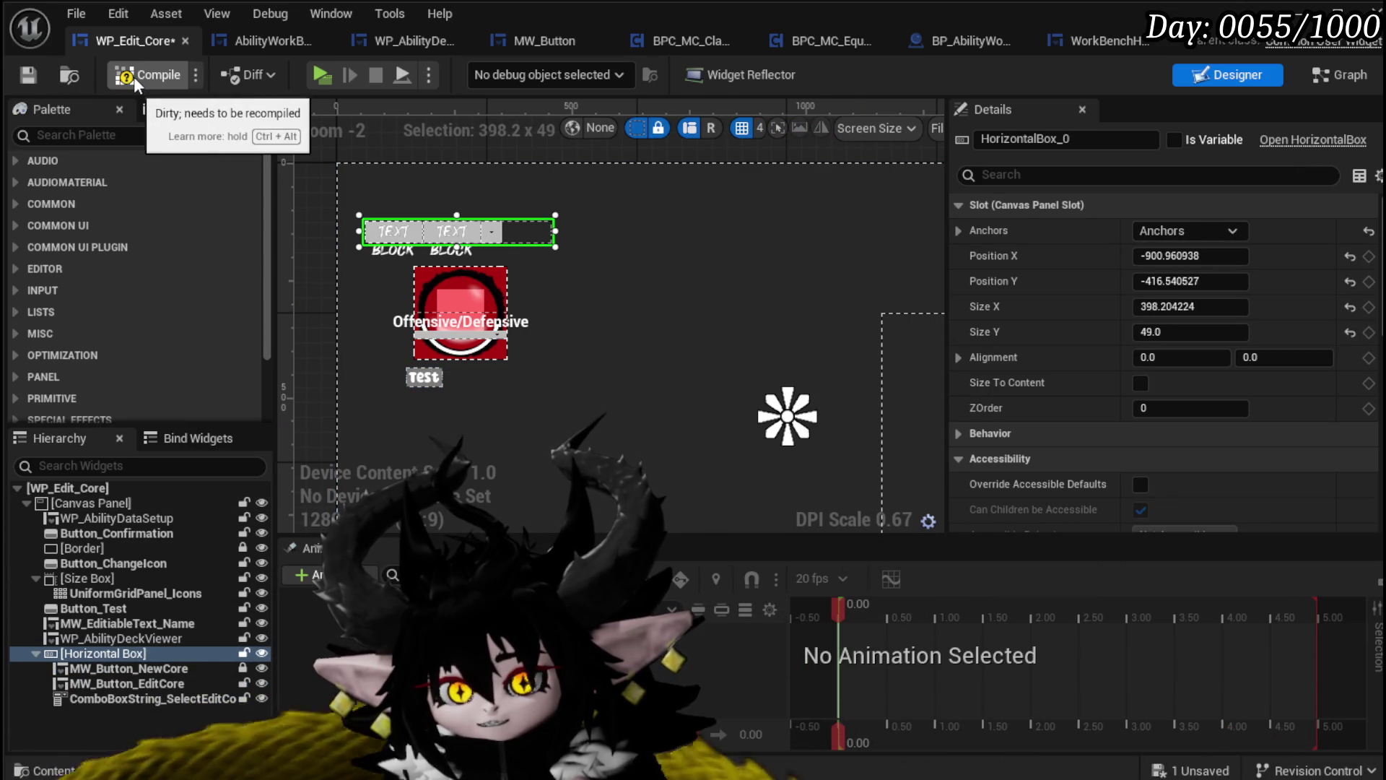
{"action": "left_click", "coordinate": [22, 73]}
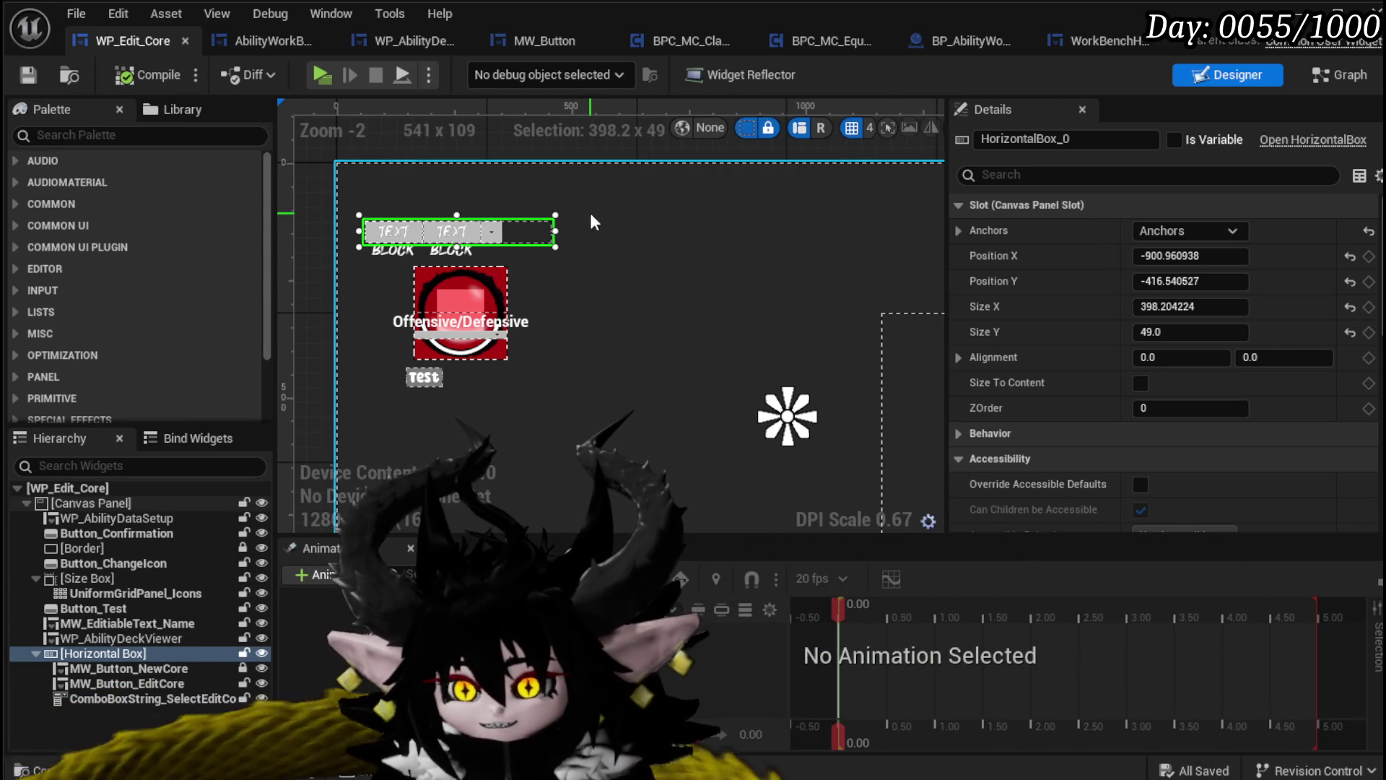
{"action": "scroll", "coordinate": [422, 278], "scroll_direction": "down", "scroll_amount": 3}
{"action": "left_click", "coordinate": [392, 196]}
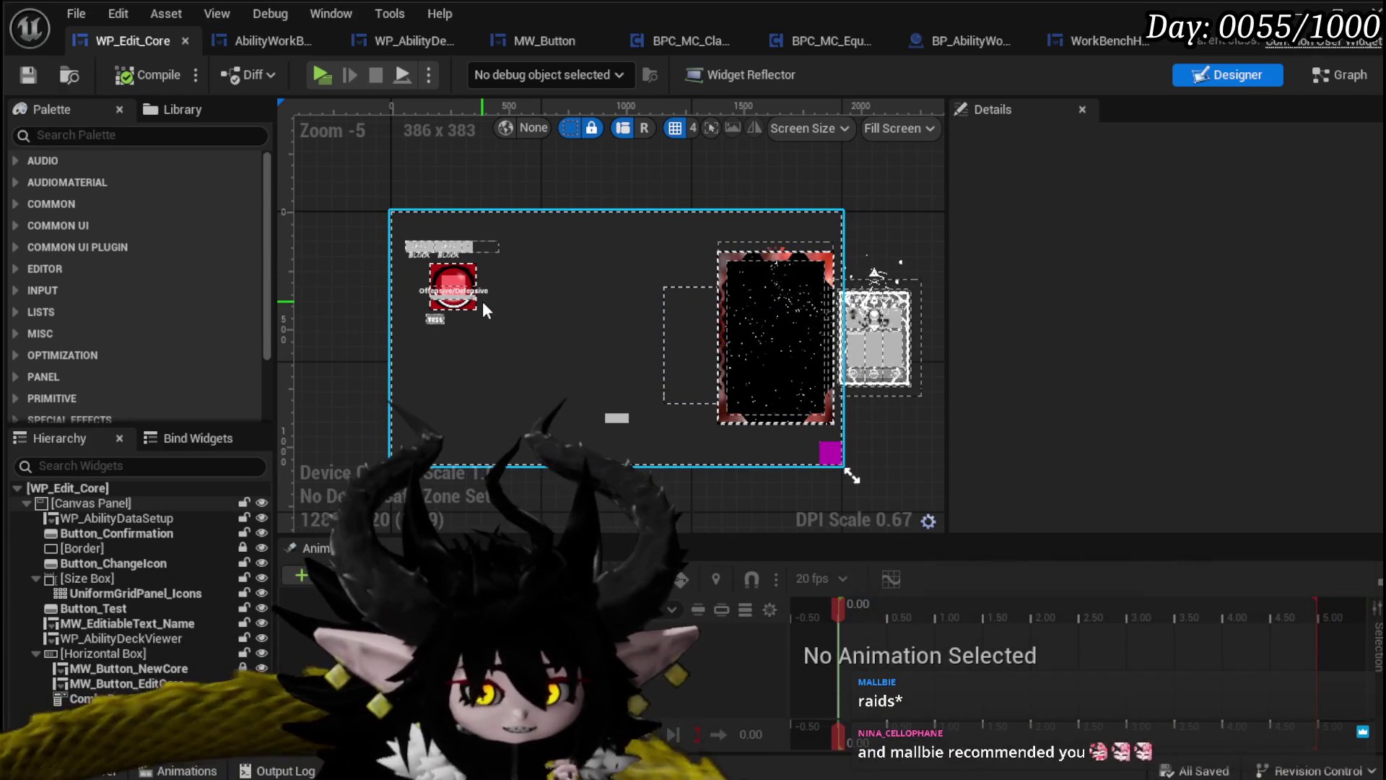
Play the Tank Summon card onto the target spot, then select the Play From Deck card
{"action": "key", "text": "Escape"}
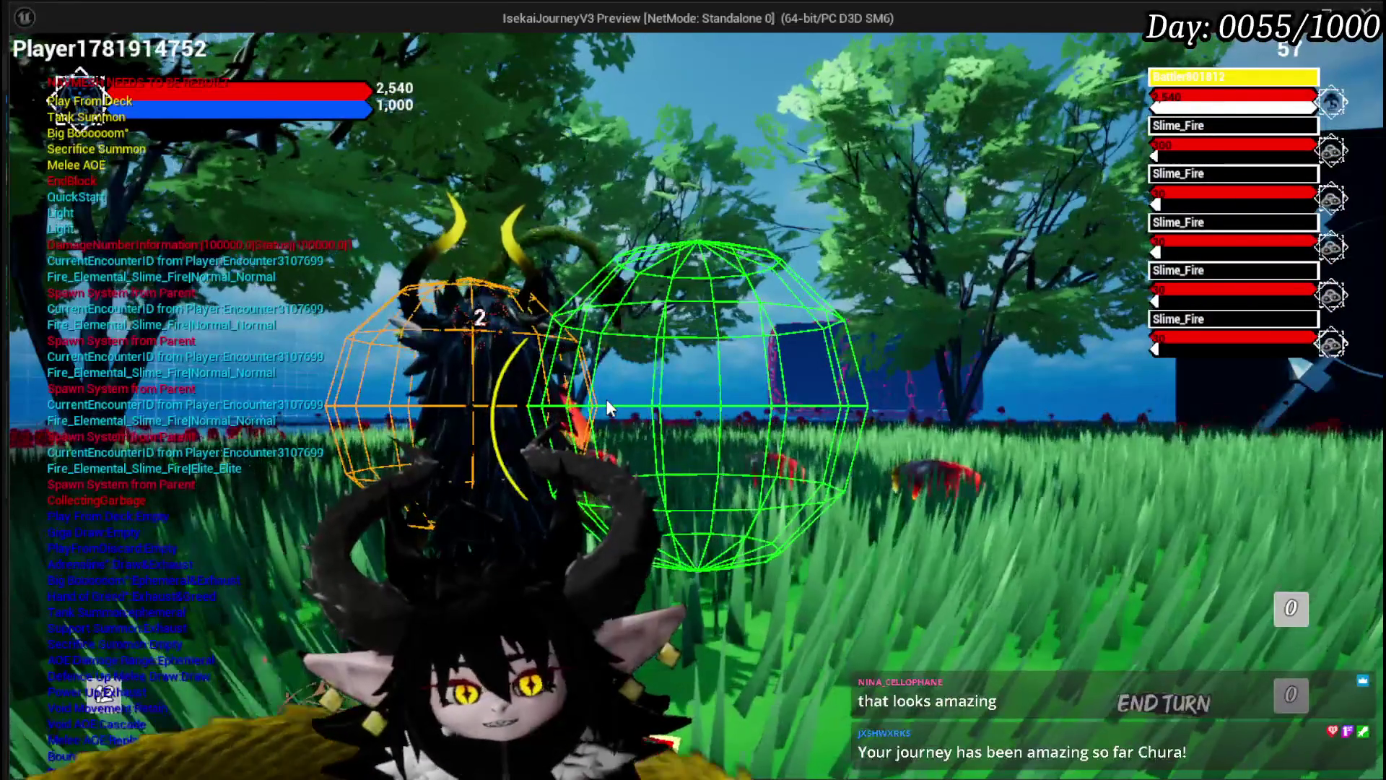
{"action": "left_click", "coordinate": [607, 408]}
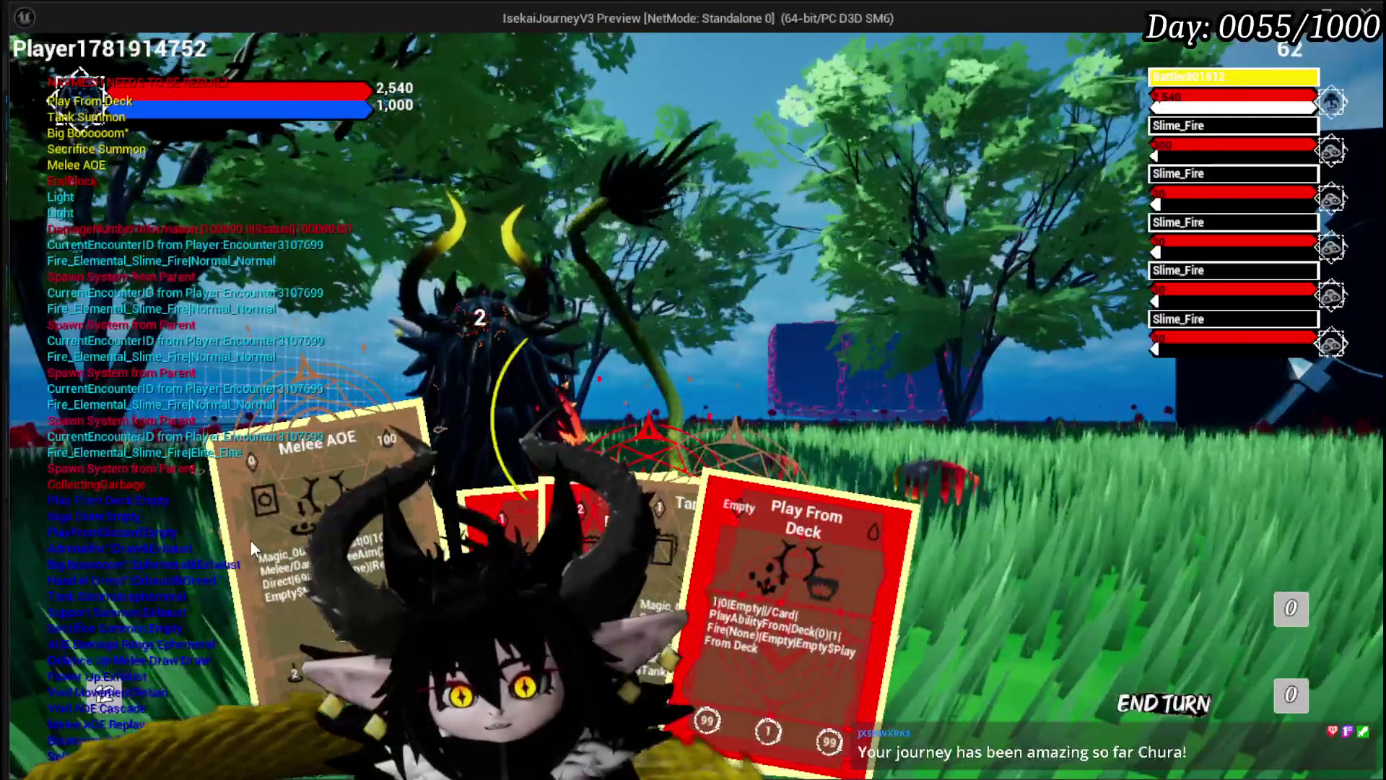
{"action": "left_click", "coordinate": [250, 539]}
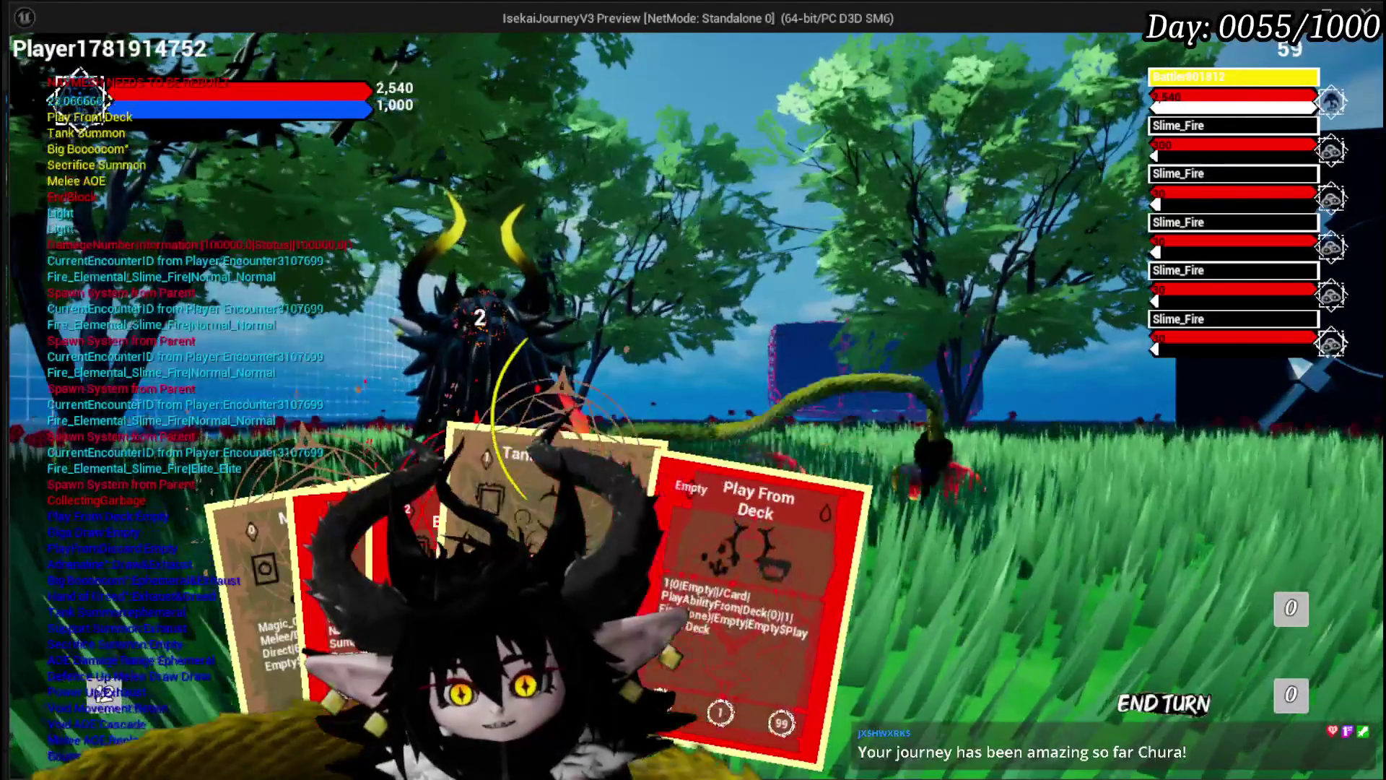
{"action": "left_click", "coordinate": [505, 499]}
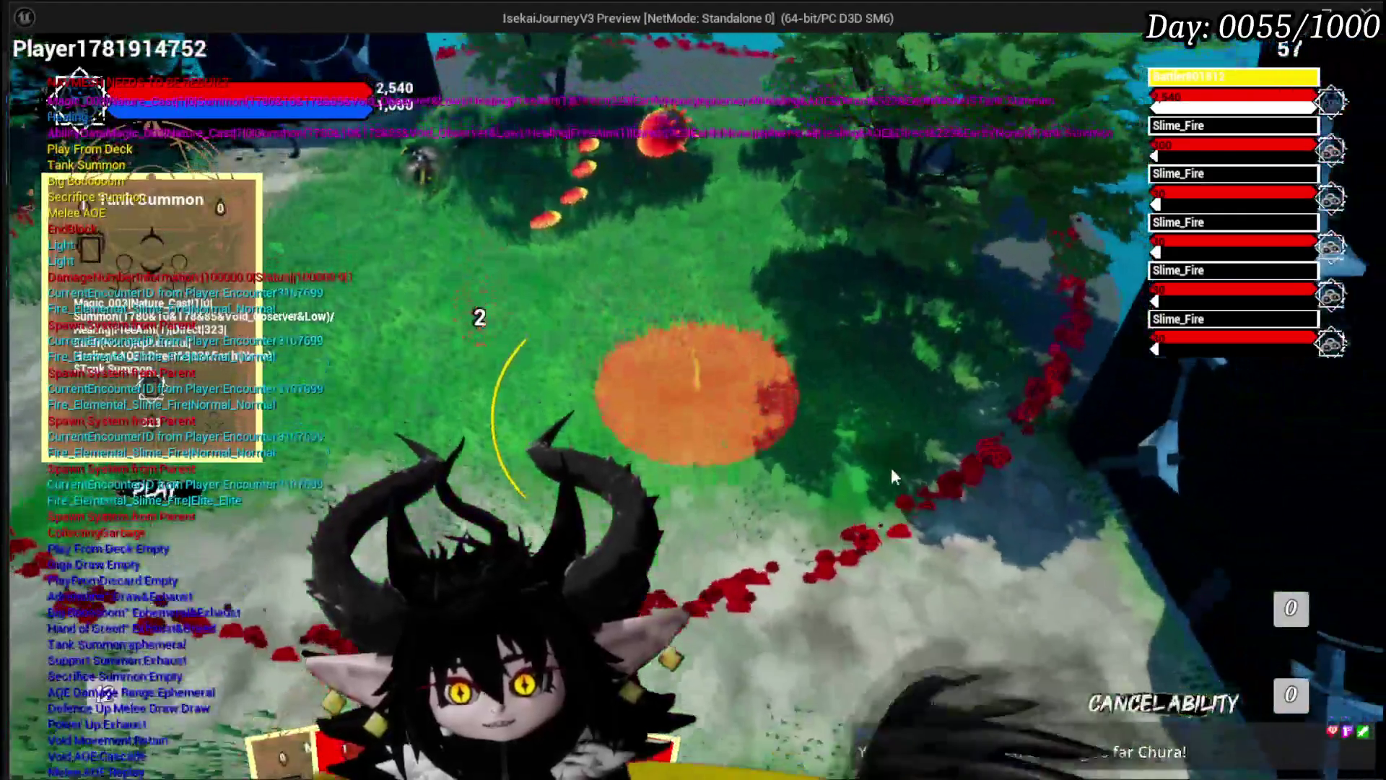
{"action": "left_click", "coordinate": [895, 467]}
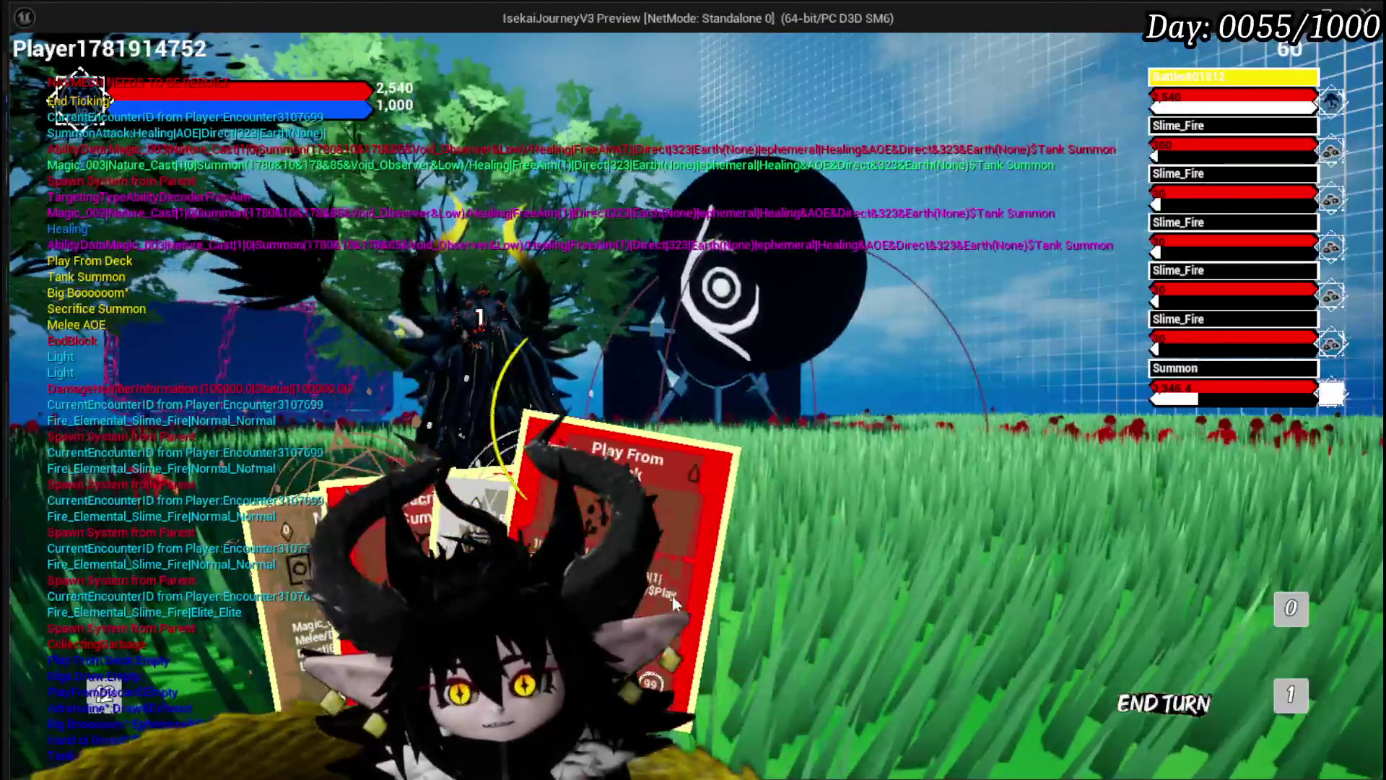
{"action": "left_click", "coordinate": [695, 610]}
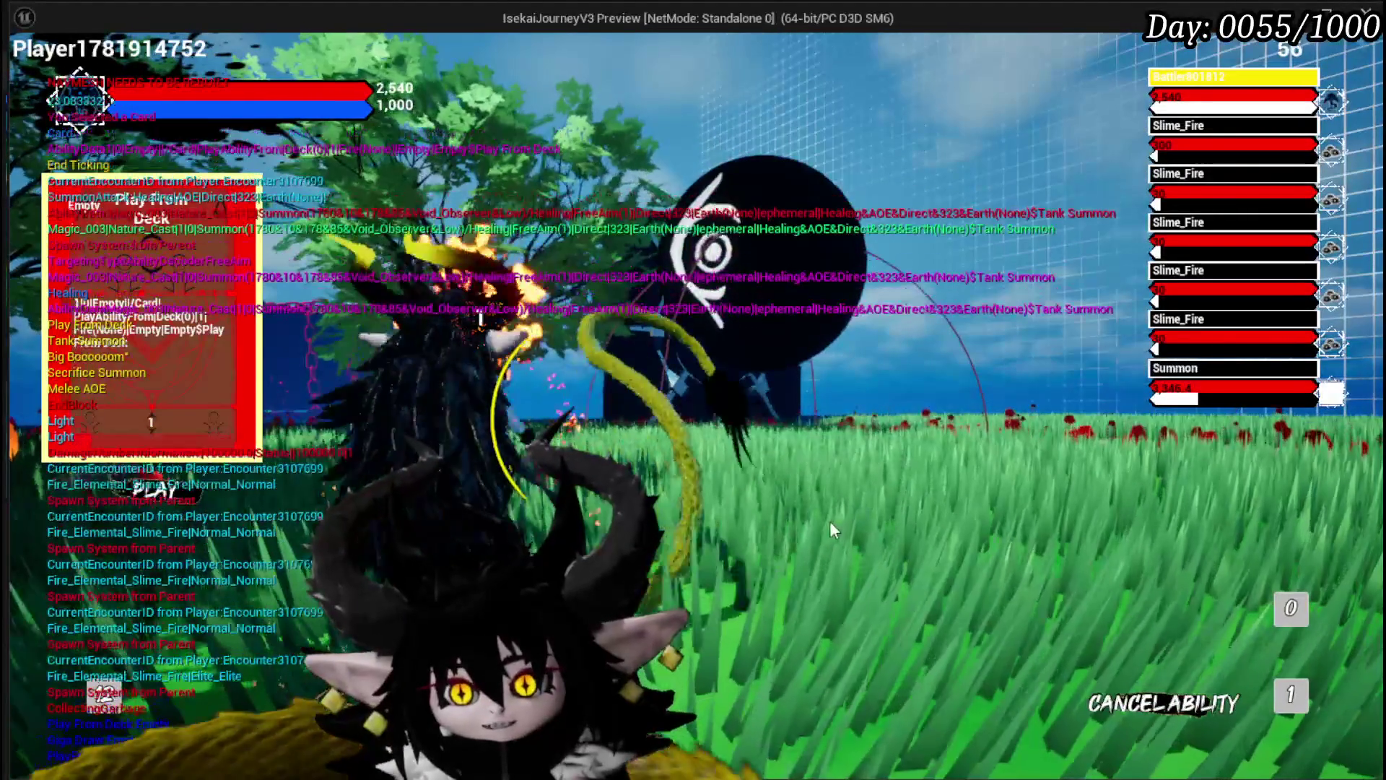
Play Play From Deck on the enemy, aim Splash Move at a slime, then end the test
{"action": "left_click", "coordinate": [830, 522]}
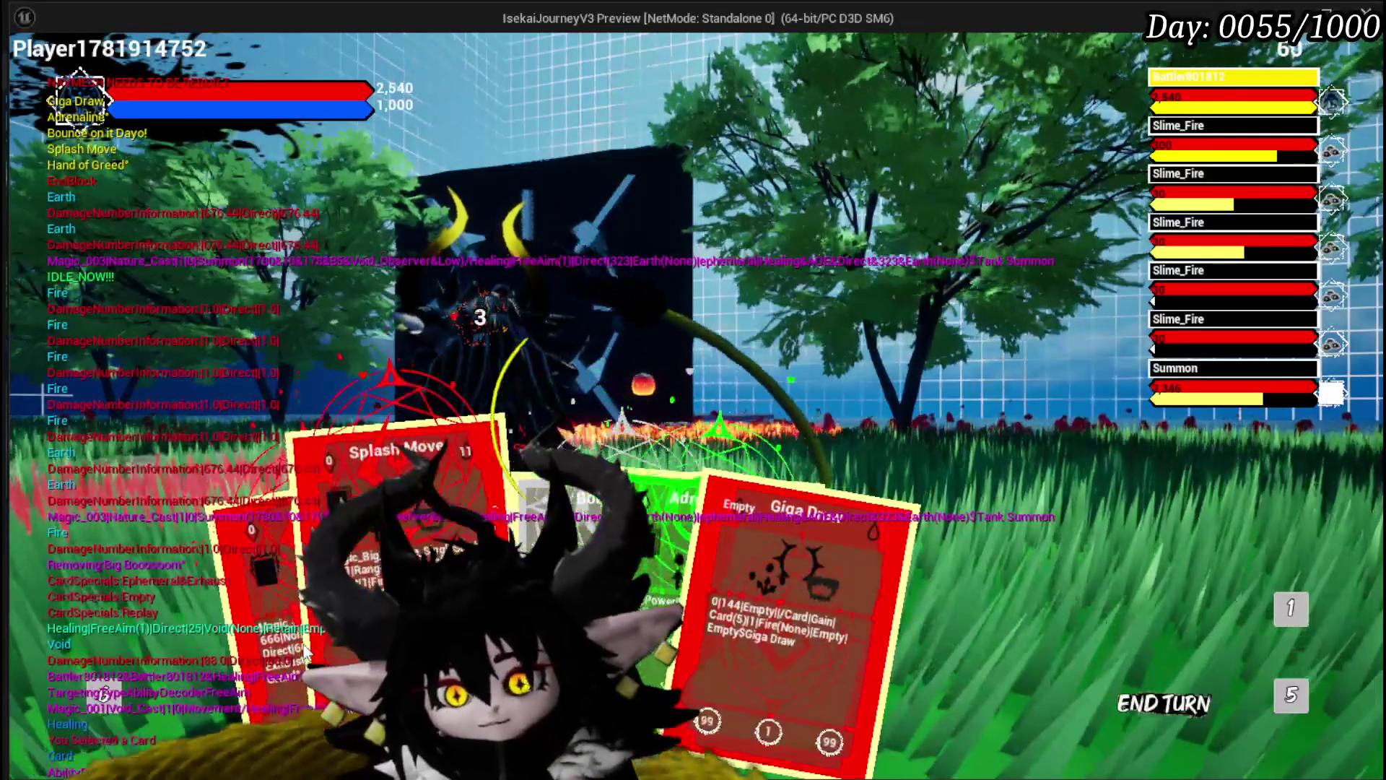
{"action": "left_click", "coordinate": [305, 651]}
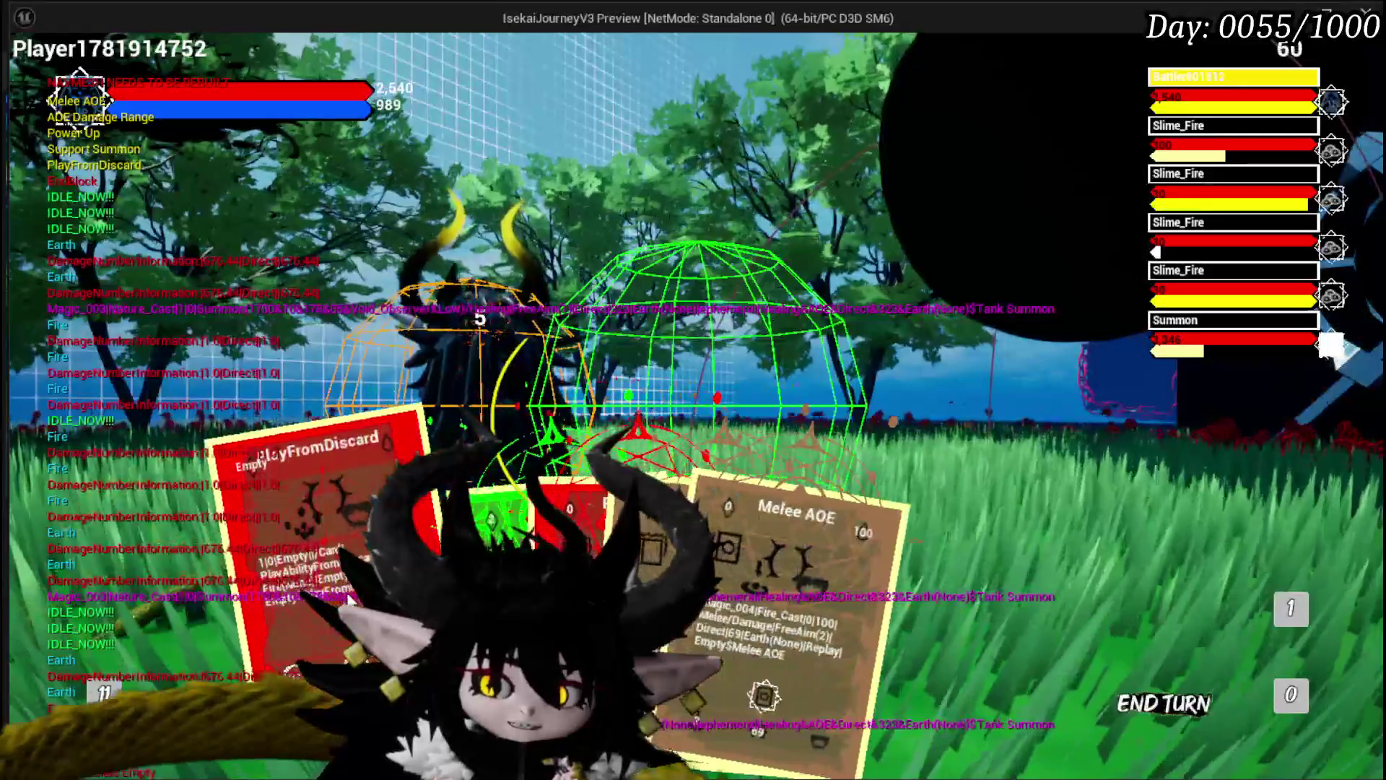
{"action": "key", "text": "Escape"}
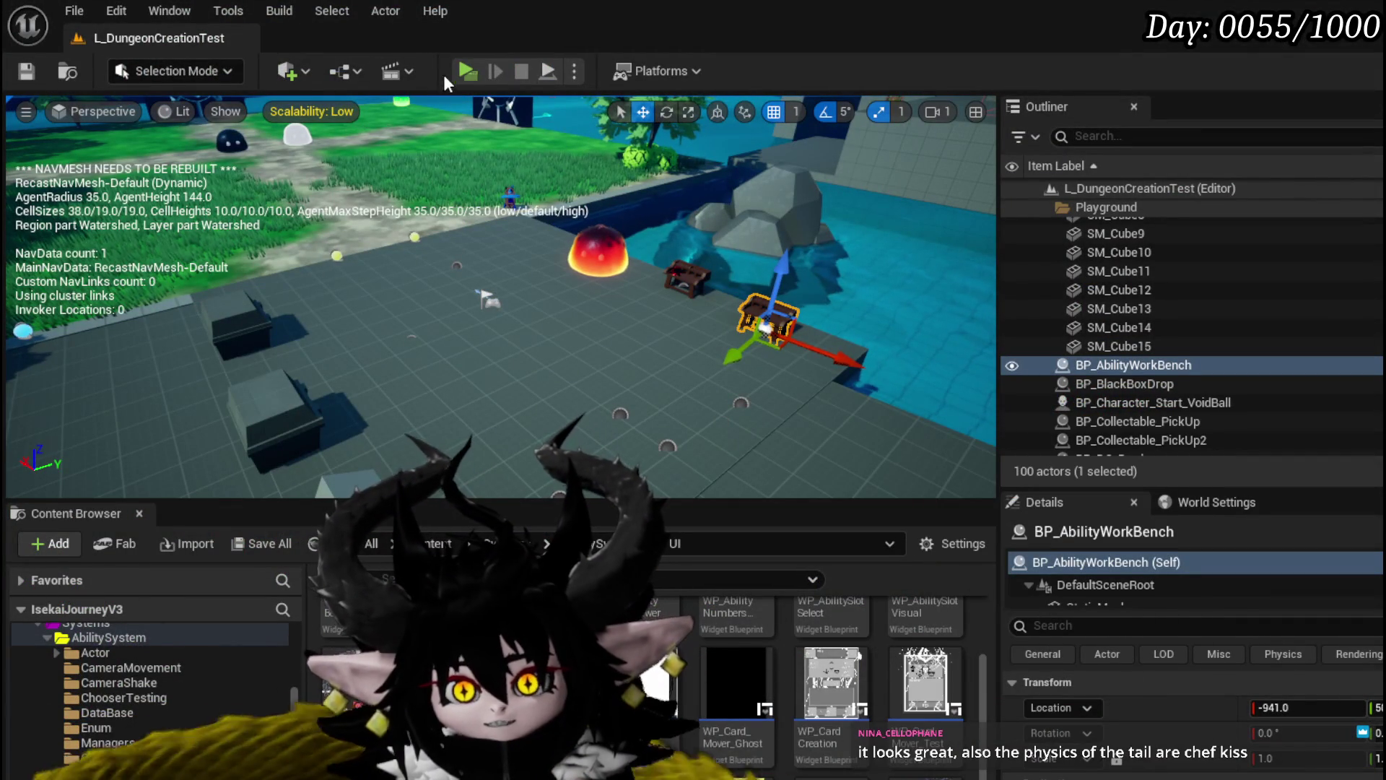
Start a new play-test and load the Magic|ChuraMagicSummon|001 core in the Core Ability editor
{"action": "left_click", "coordinate": [469, 71]}
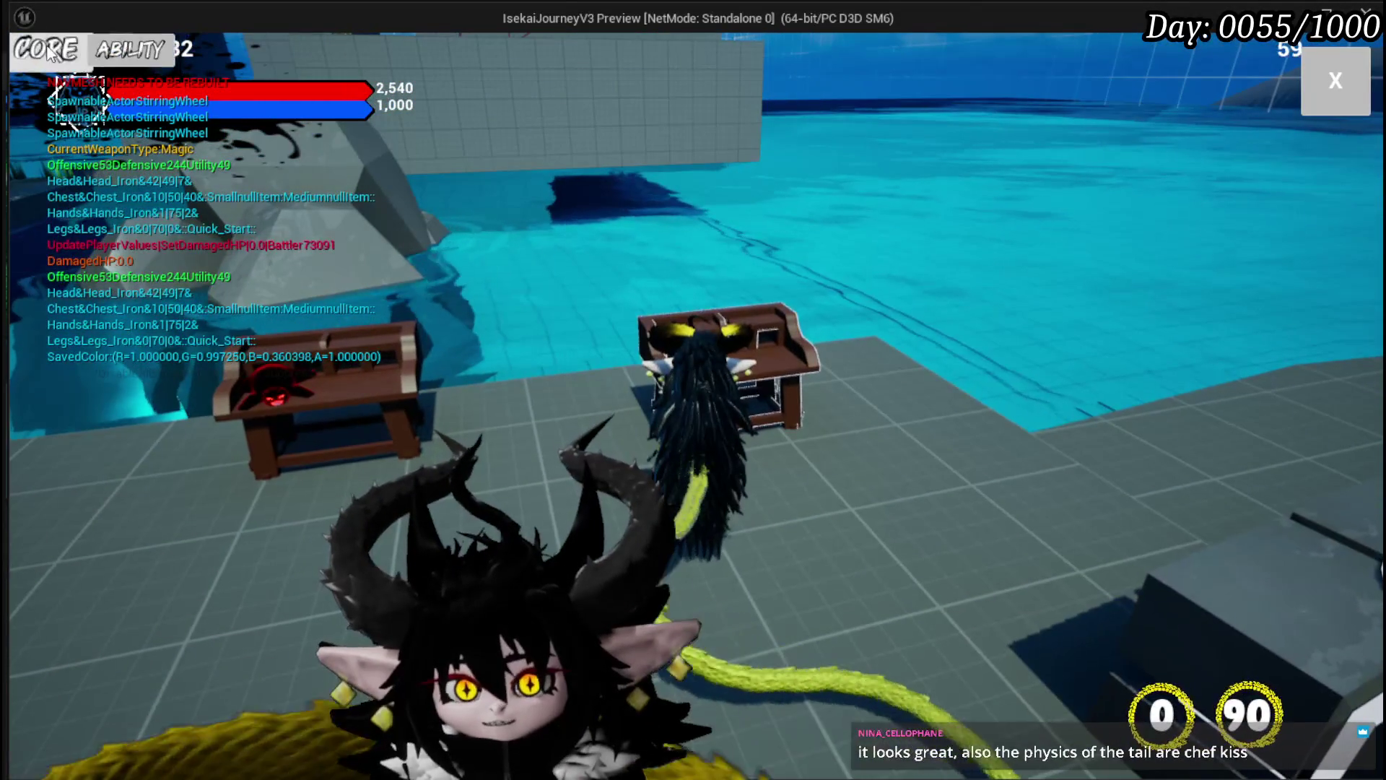
{"action": "left_click", "coordinate": [132, 56]}
{"action": "left_click", "coordinate": [154, 140]}
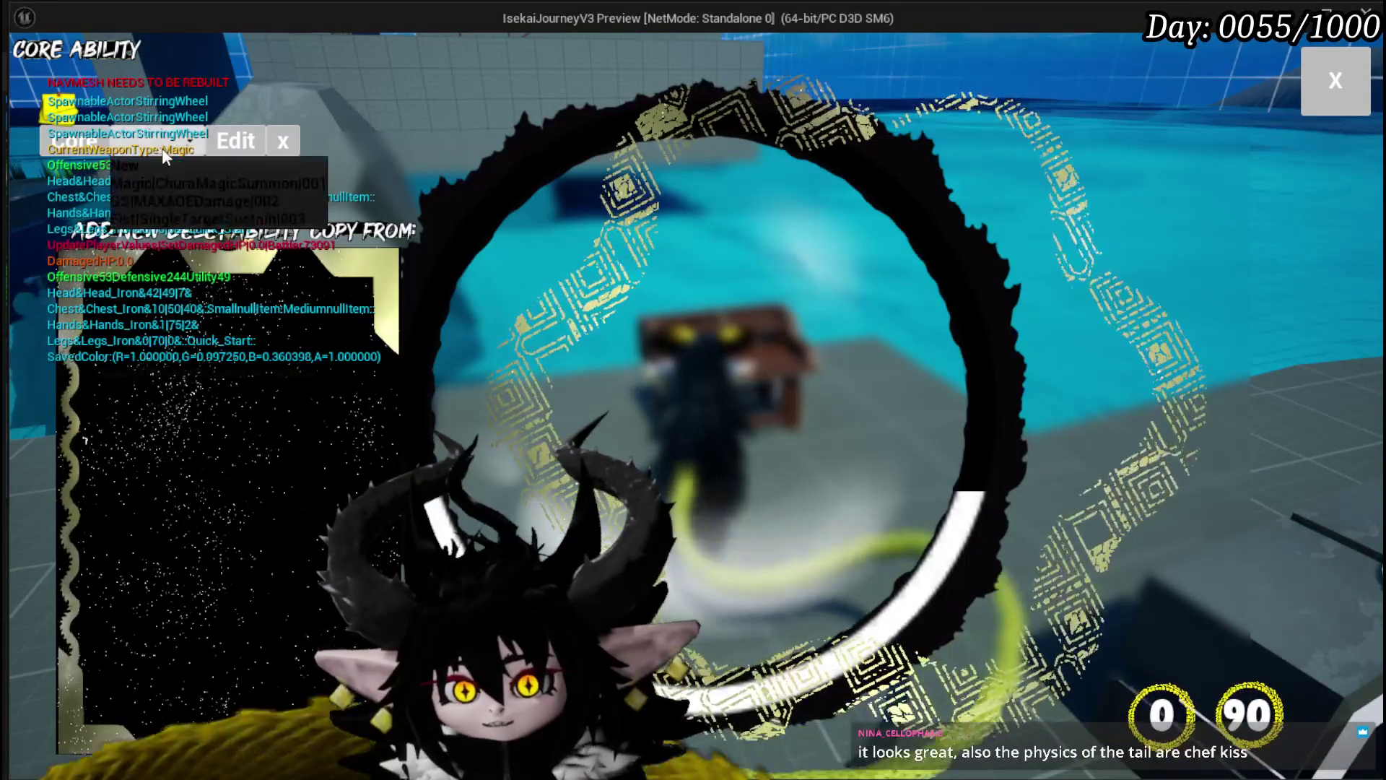
{"action": "left_click", "coordinate": [174, 182]}
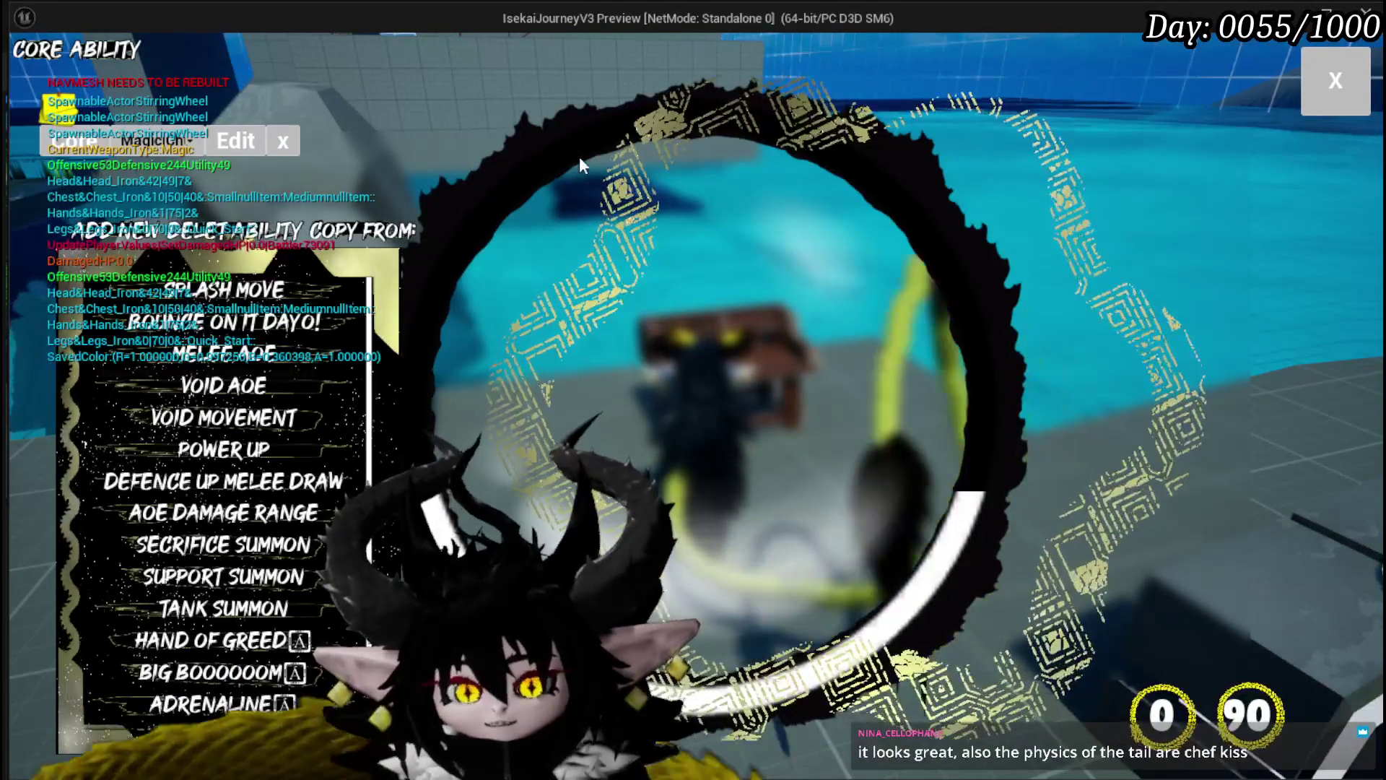
{"action": "mouse_move", "coordinate": [308, 322]}
{"action": "scroll", "coordinate": [309, 322], "scroll_direction": "down", "scroll_amount": 3}
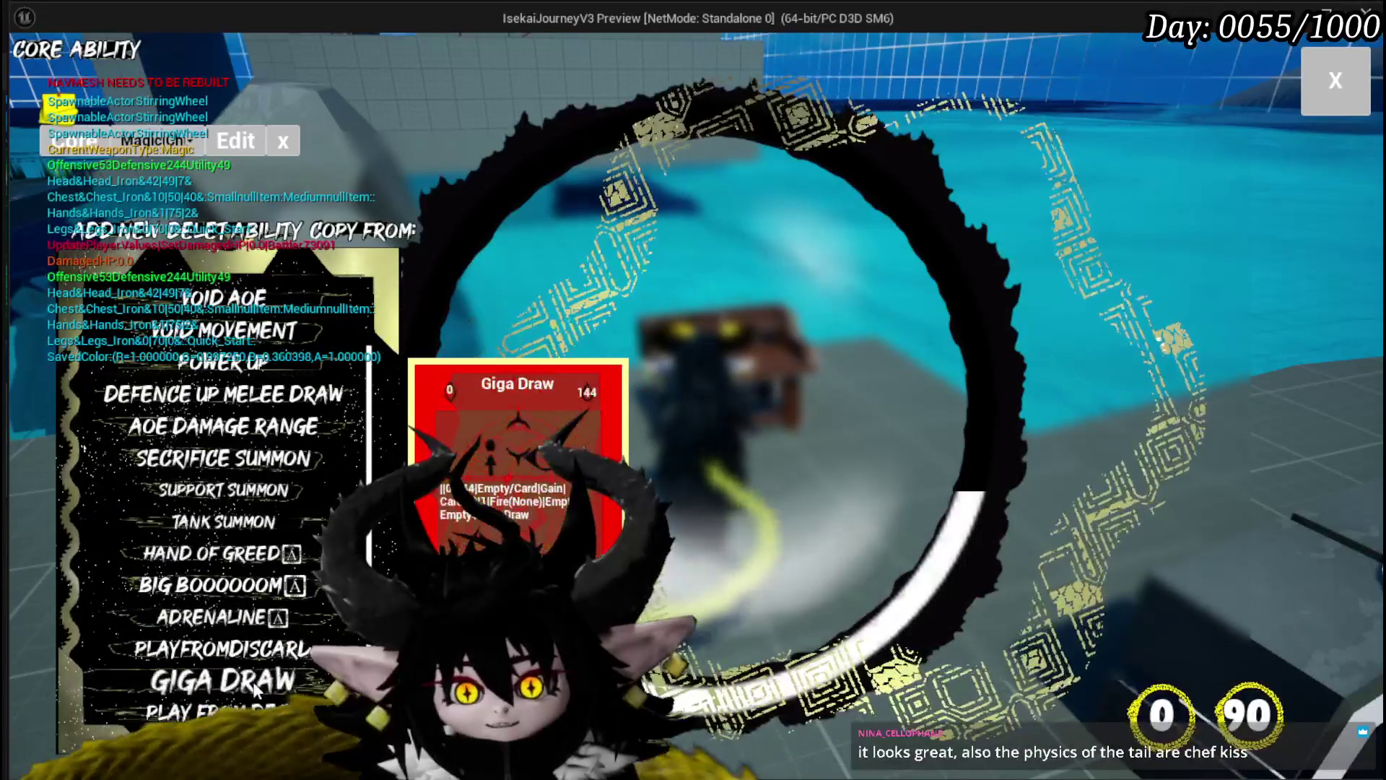
Add a new ability card, New_17, and set its type to Support
{"action": "left_click", "coordinate": [93, 231]}
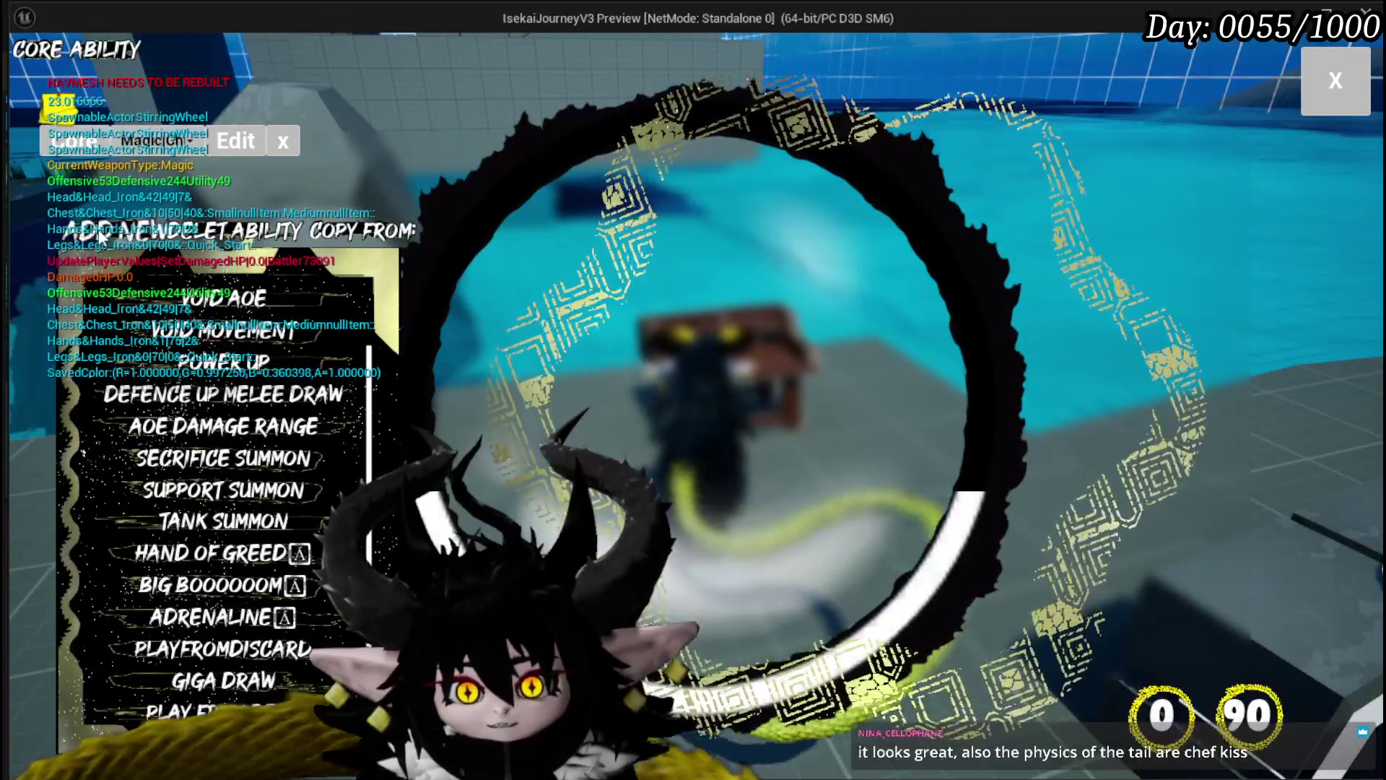
{"action": "left_click", "coordinate": [535, 260]}
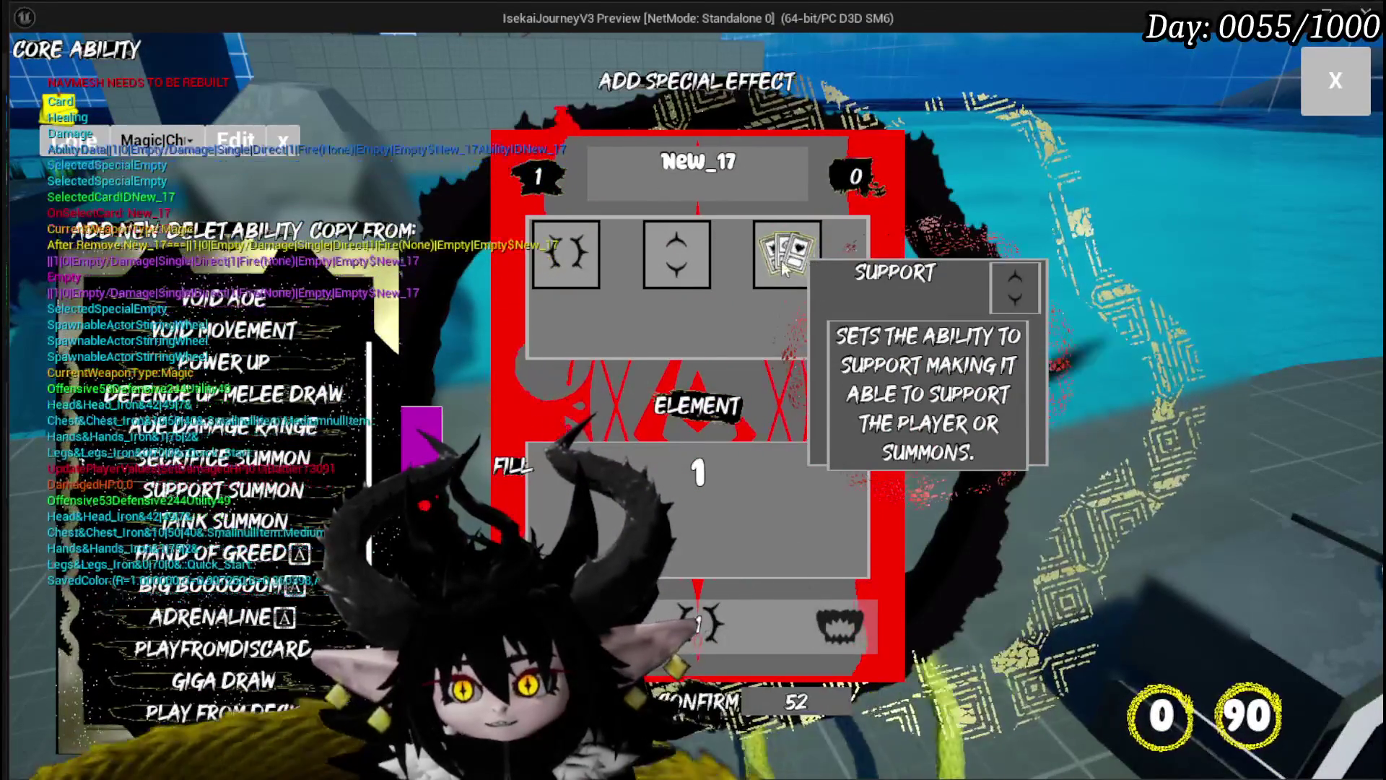
{"action": "left_click", "coordinate": [683, 241]}
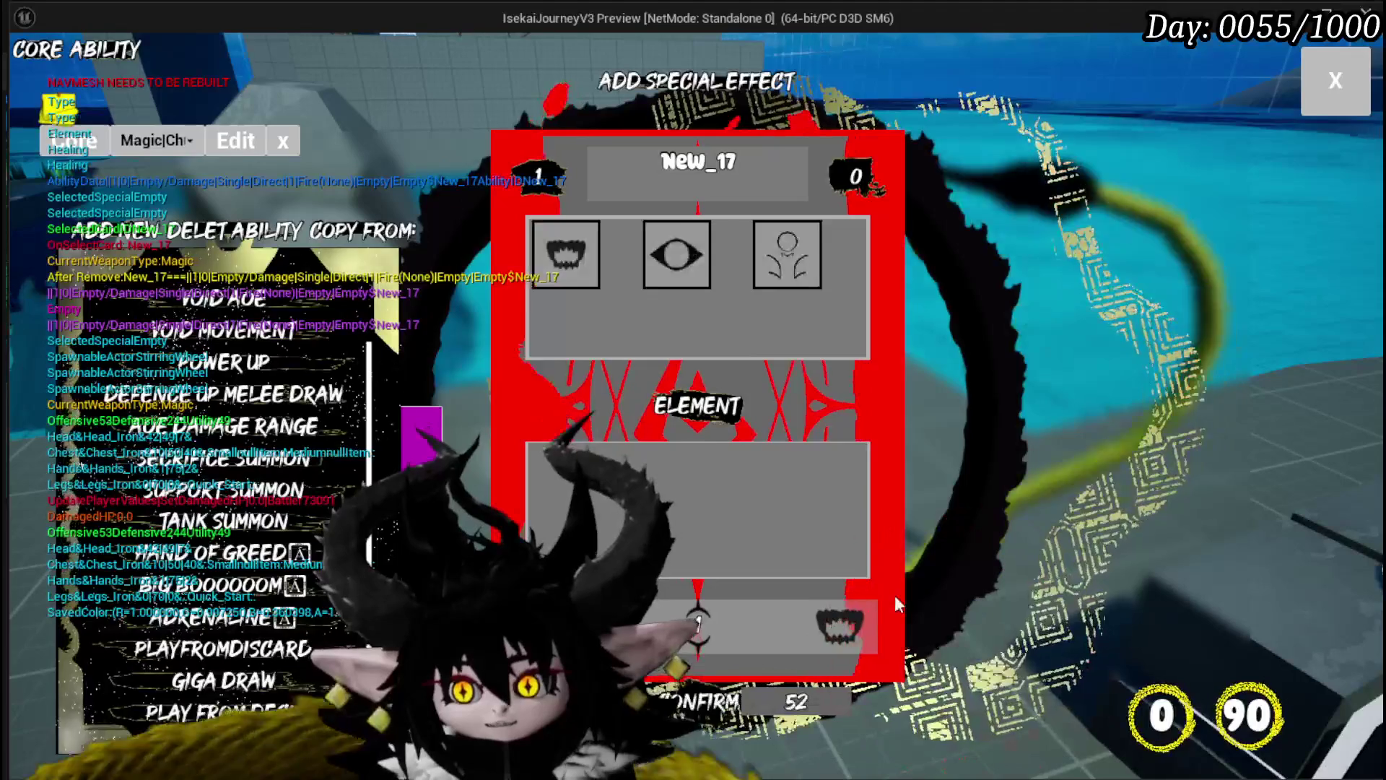
Give New_17 a Shield status effect of 5 and a Bounce targeting effect of 5
{"action": "left_click", "coordinate": [678, 228]}
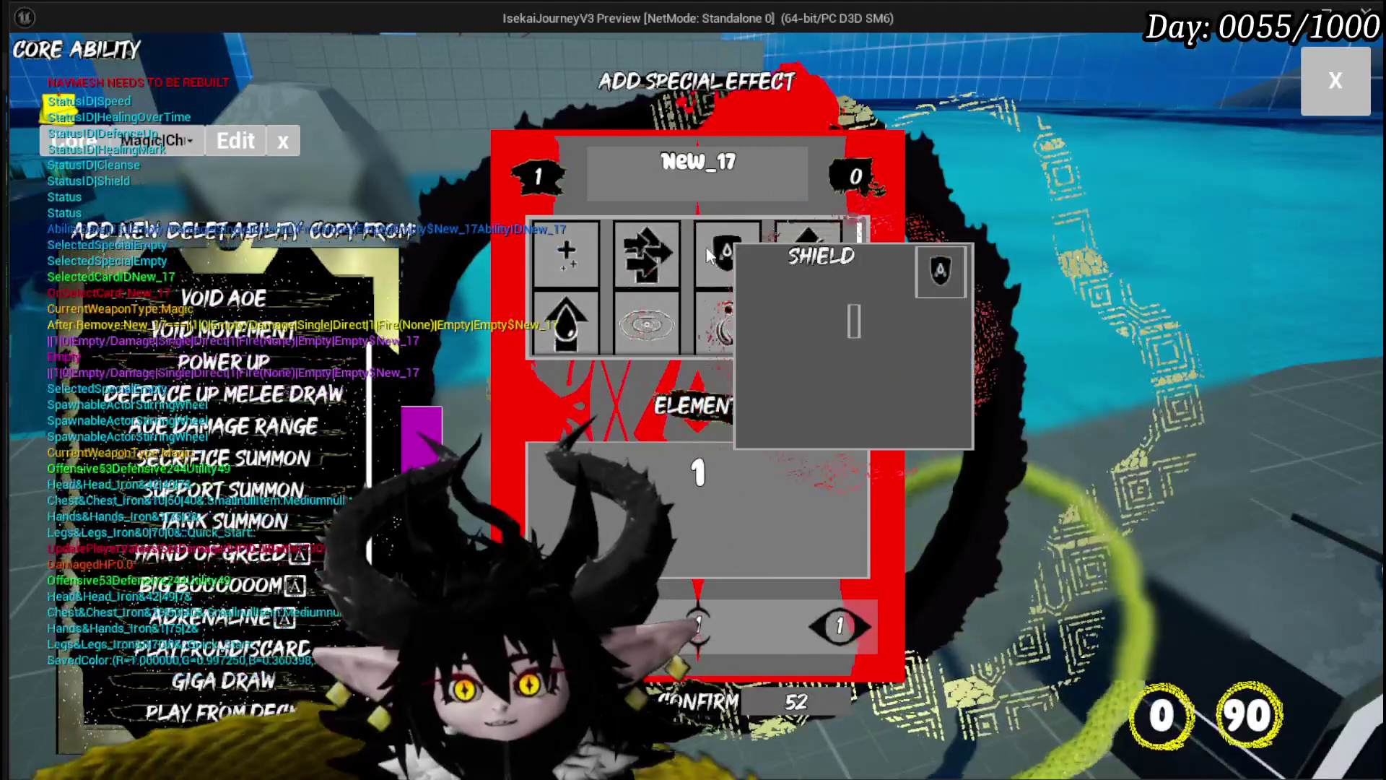
{"action": "left_click", "coordinate": [721, 253]}
{"action": "double_click", "coordinate": [697, 472]}
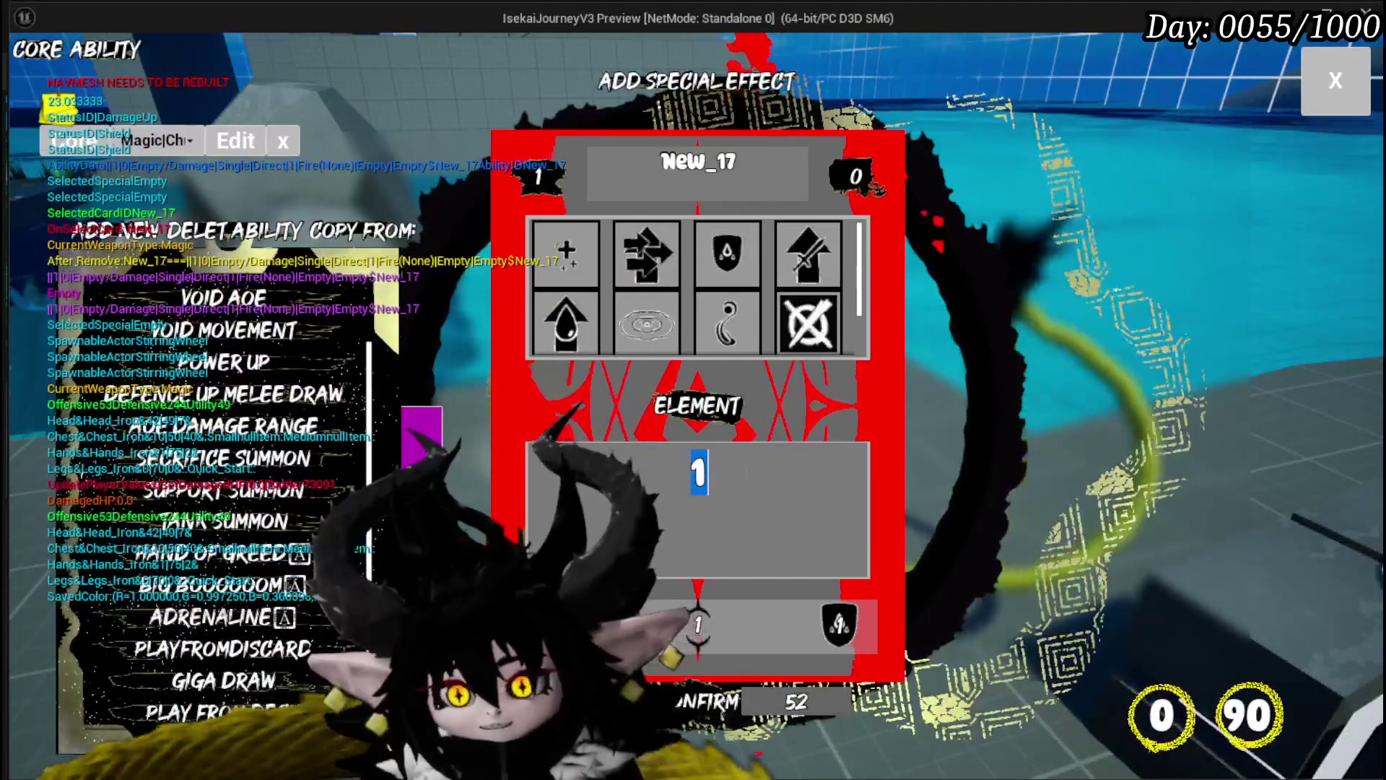
{"action": "type", "text": "5"}
{"action": "key", "text": "Return"}
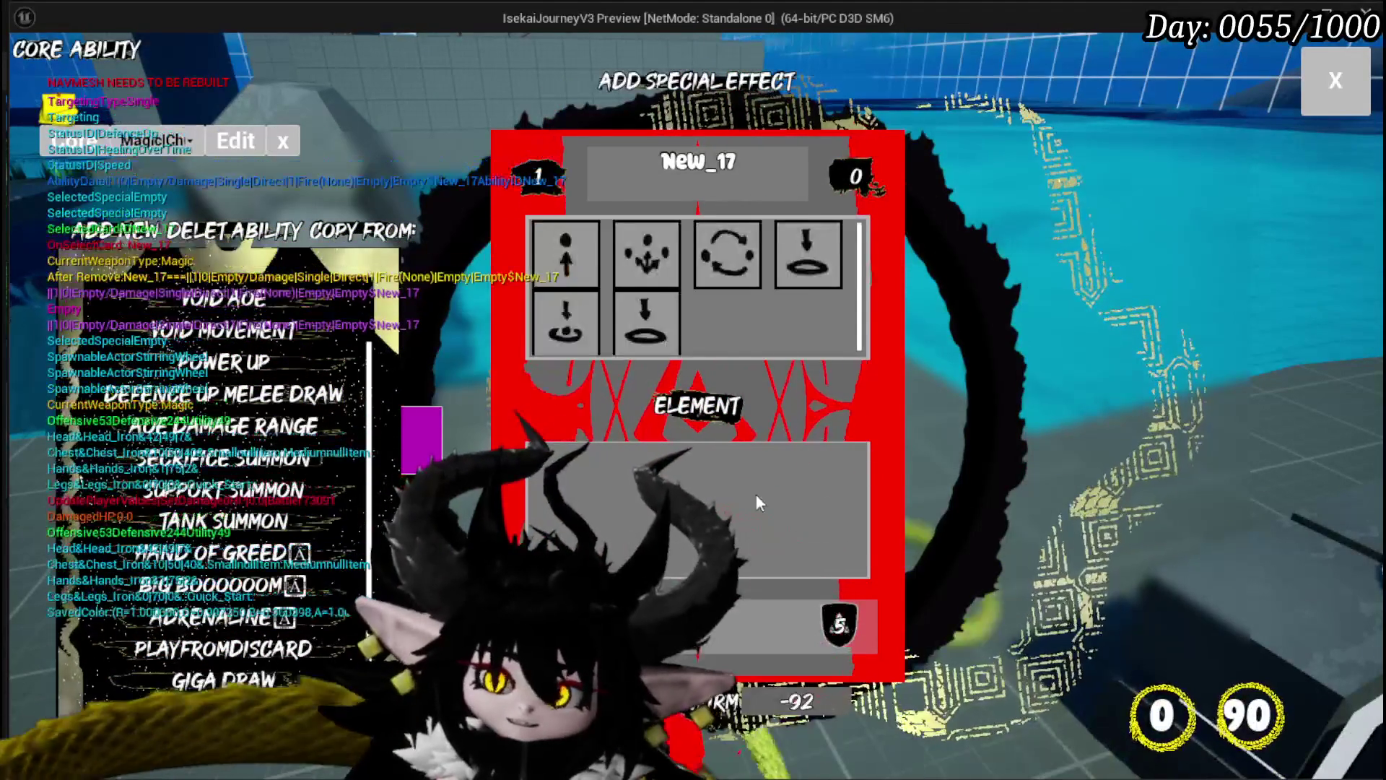
{"action": "mouse_move", "coordinate": [725, 254]}
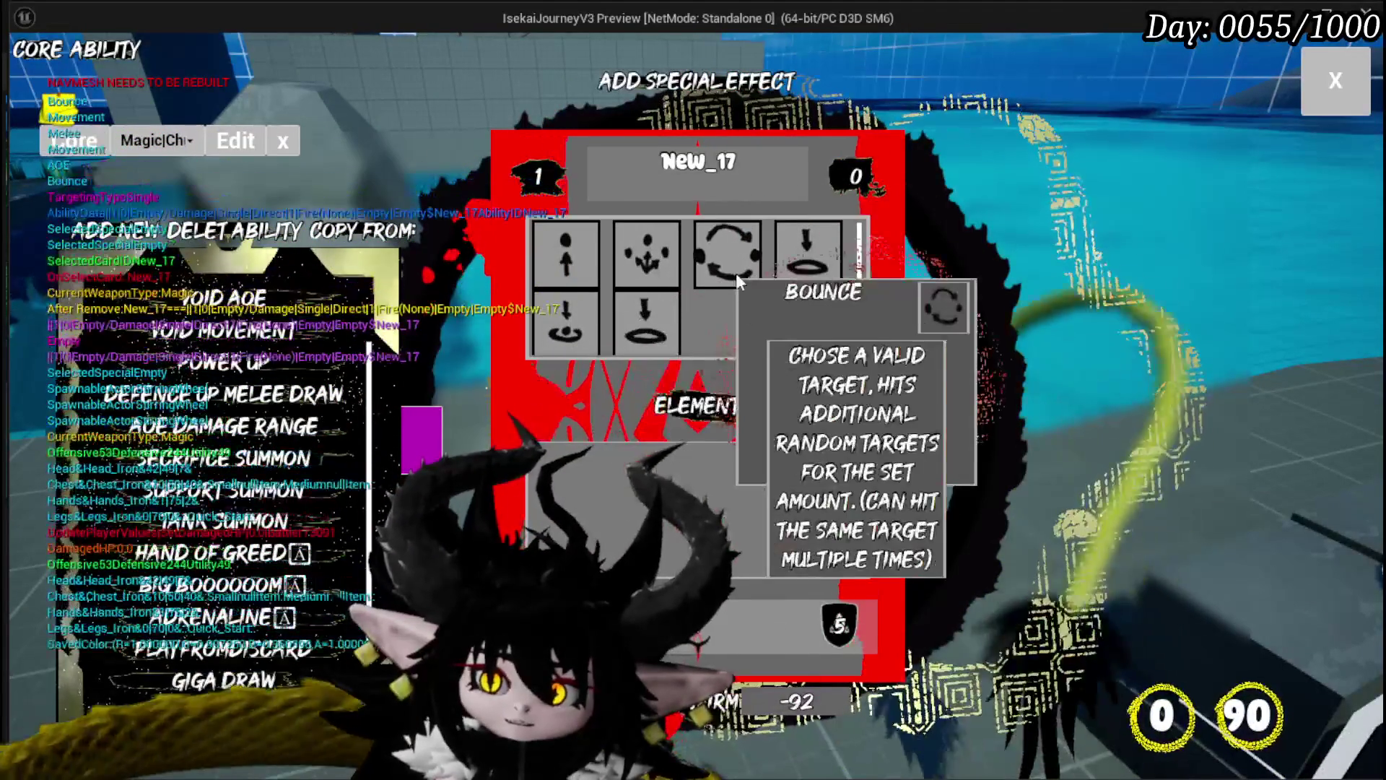
{"action": "left_click", "coordinate": [735, 271]}
{"action": "left_click_drag", "start_coordinate": [686, 473], "coordinate": [889, 487]}
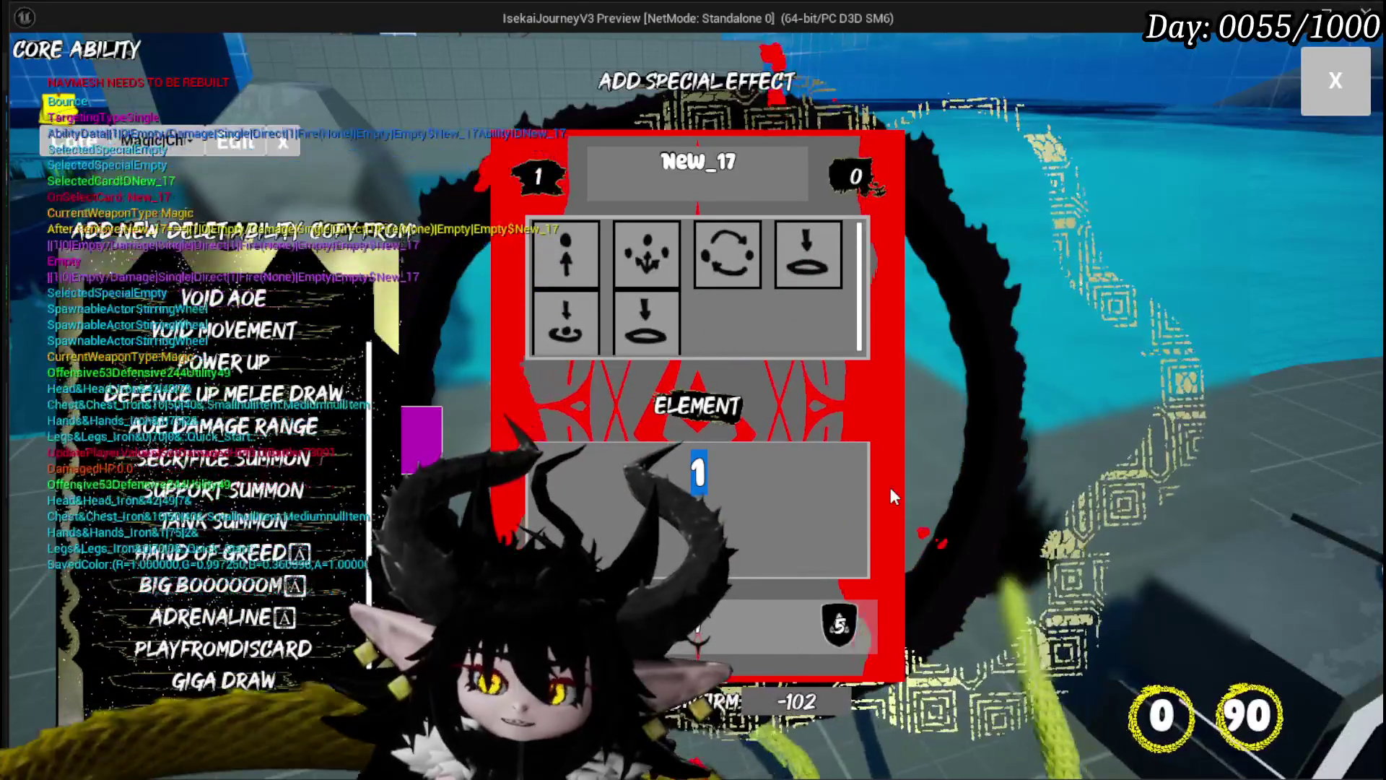
{"action": "type", "text": "5"}
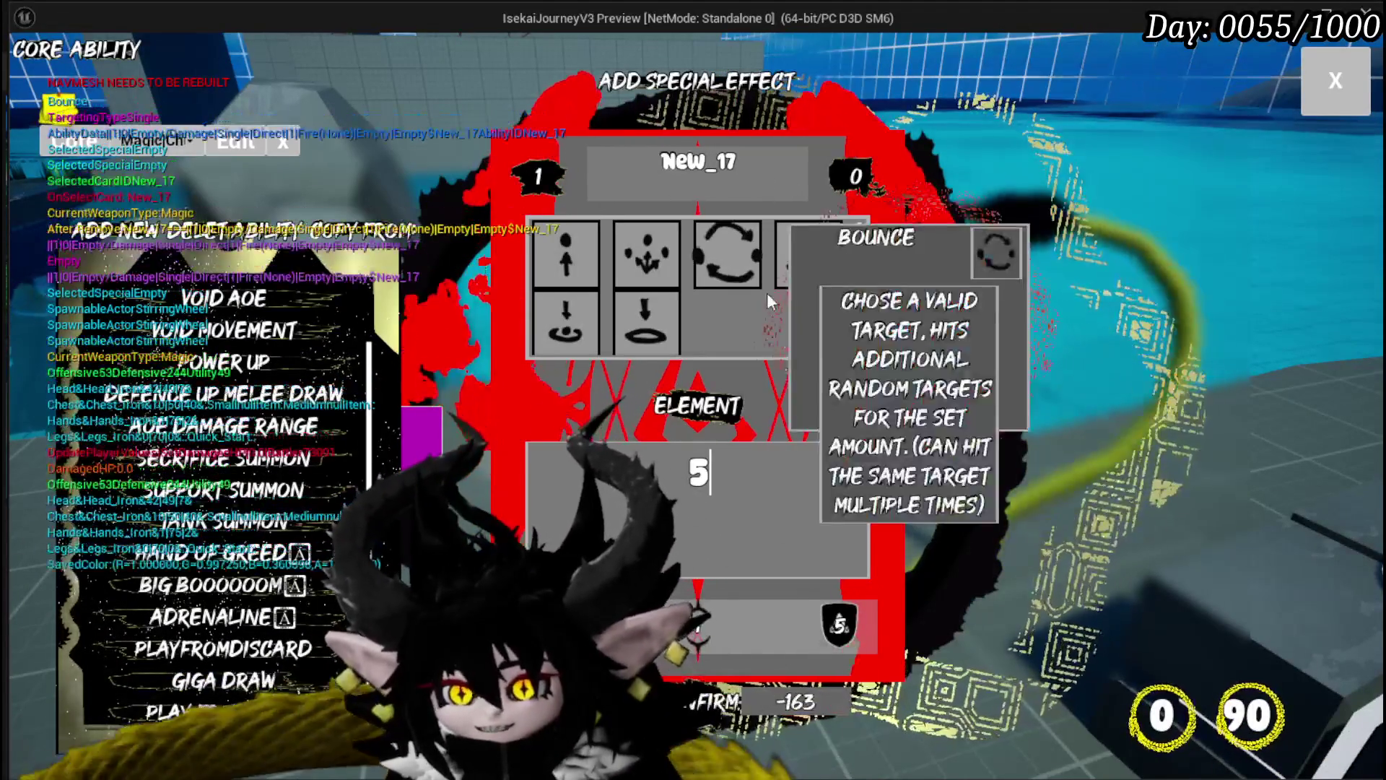
Set the ability's element to Void, replacing the initially chosen Wind
{"action": "left_click", "coordinate": [794, 437]}
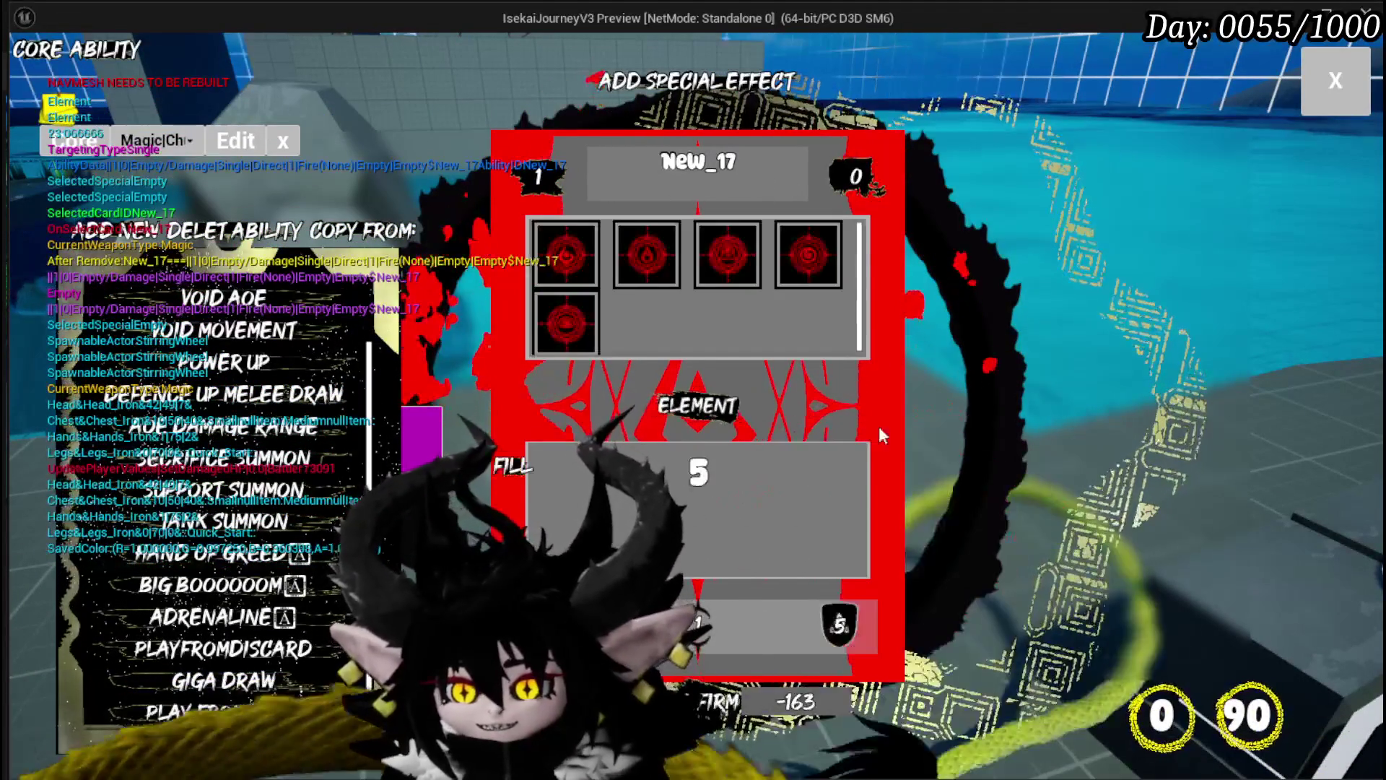
{"action": "left_click", "coordinate": [794, 268]}
{"action": "left_click", "coordinate": [679, 406]}
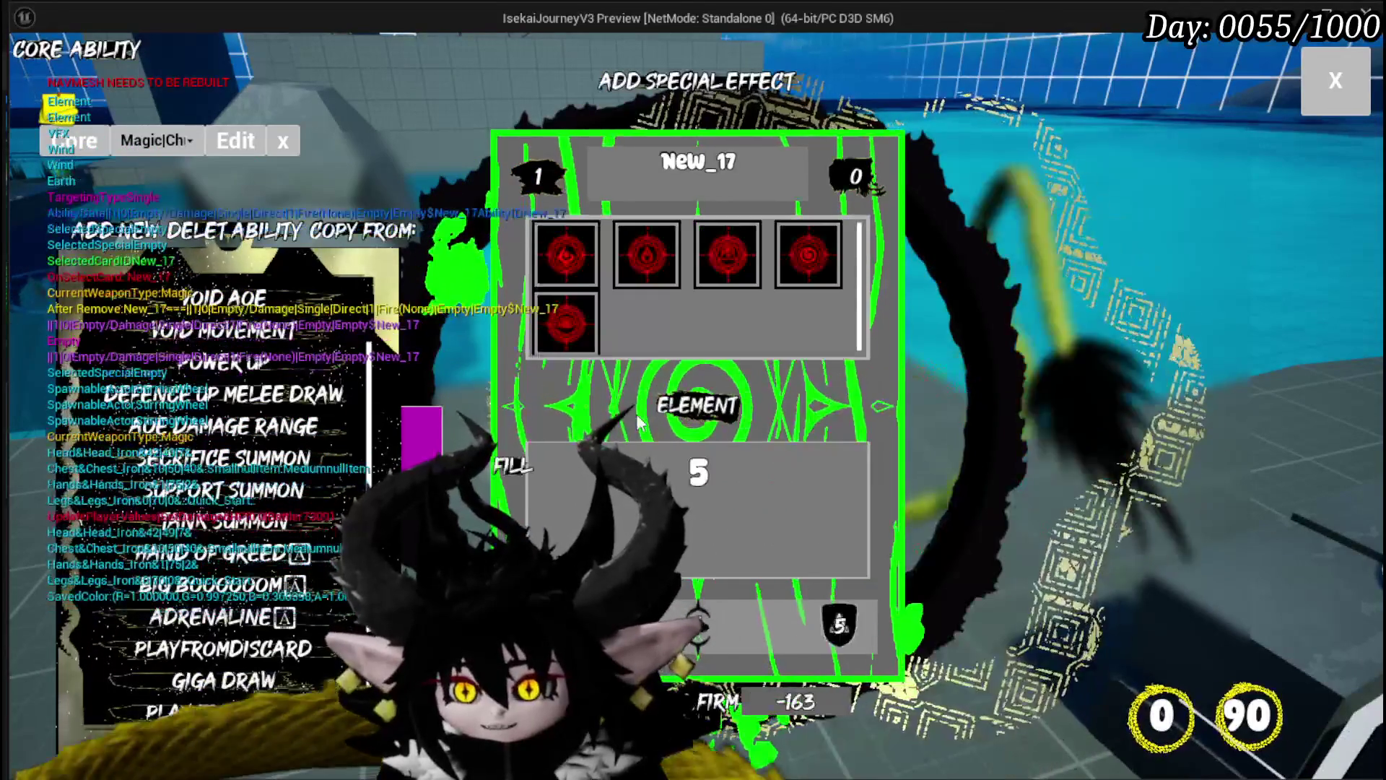
{"action": "left_click", "coordinate": [549, 334]}
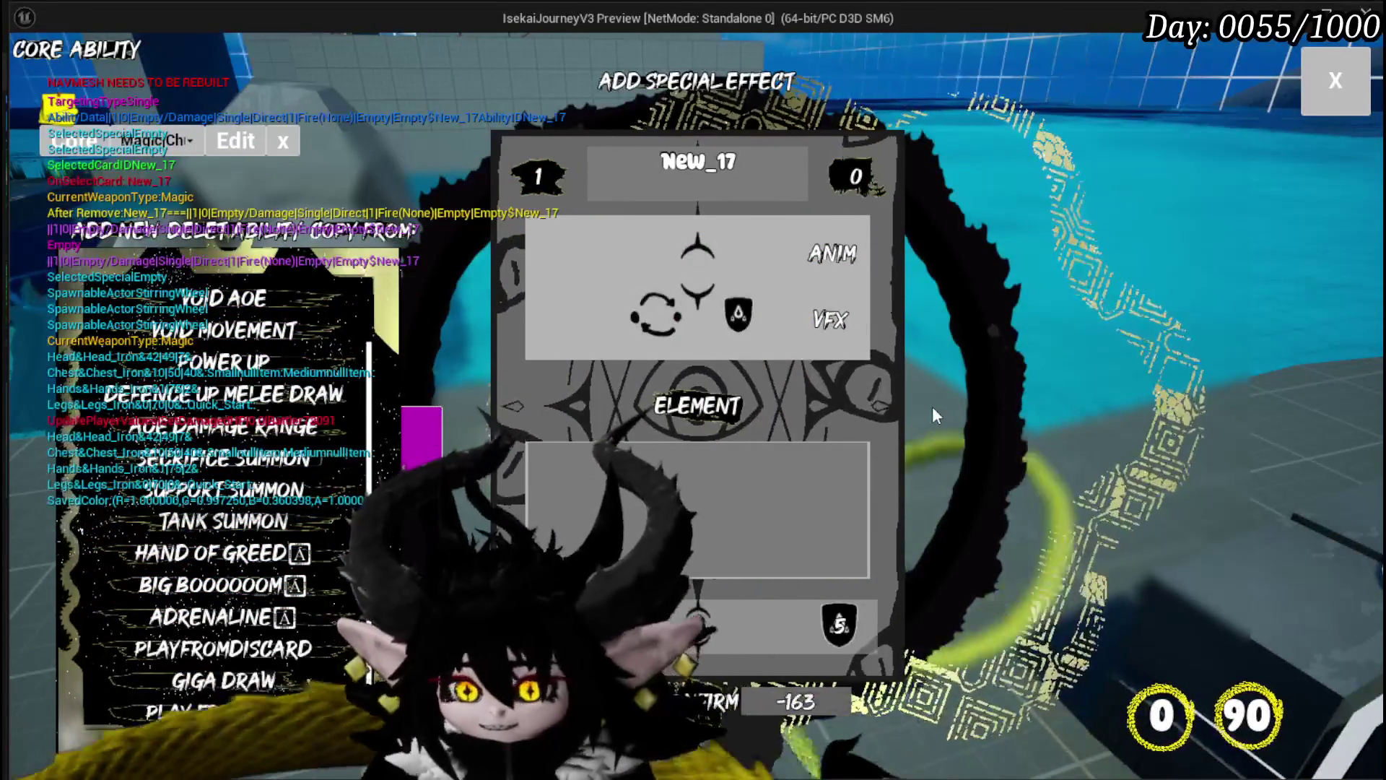
{"action": "mouse_move", "coordinate": [831, 314]}
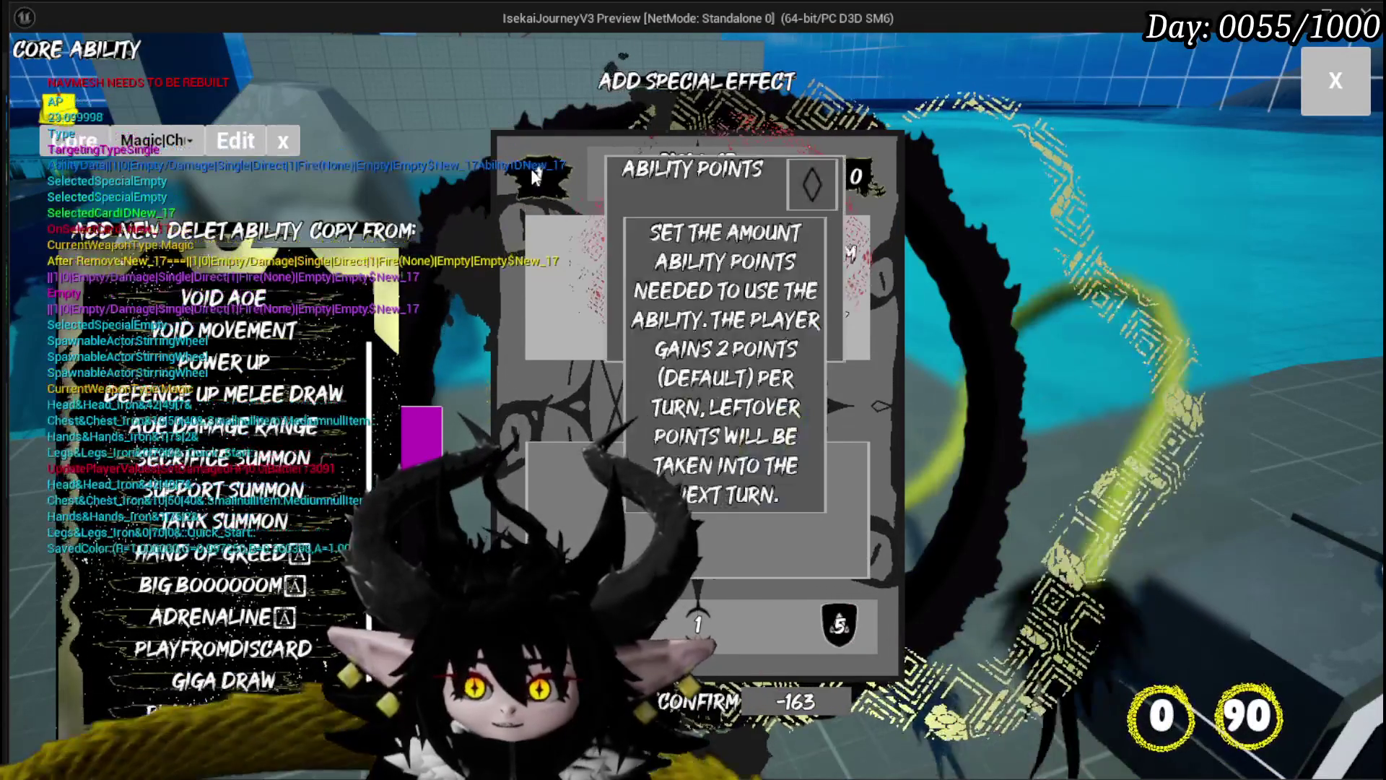
Set the ability point cost to 4 and select the second cost value
{"action": "double_click", "coordinate": [697, 473]}
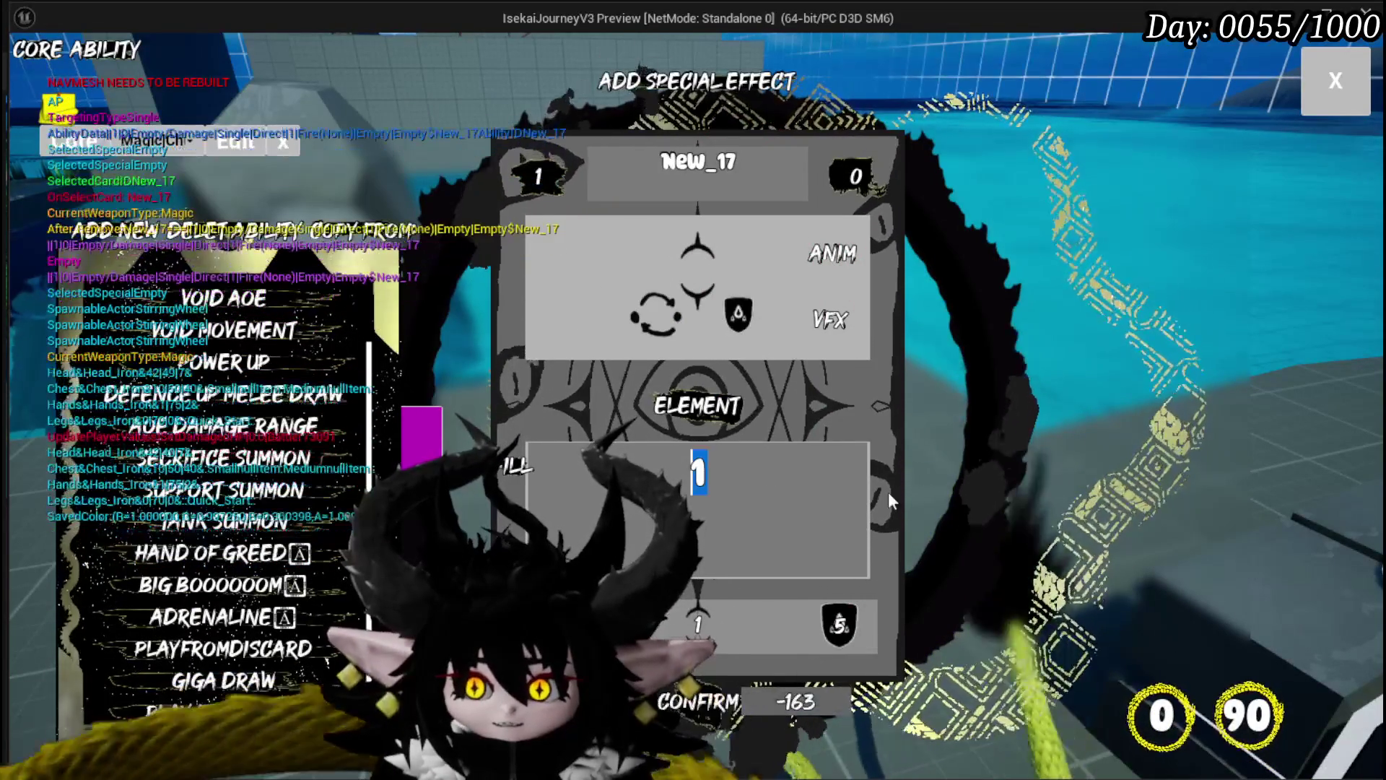
{"action": "type", "text": "4"}
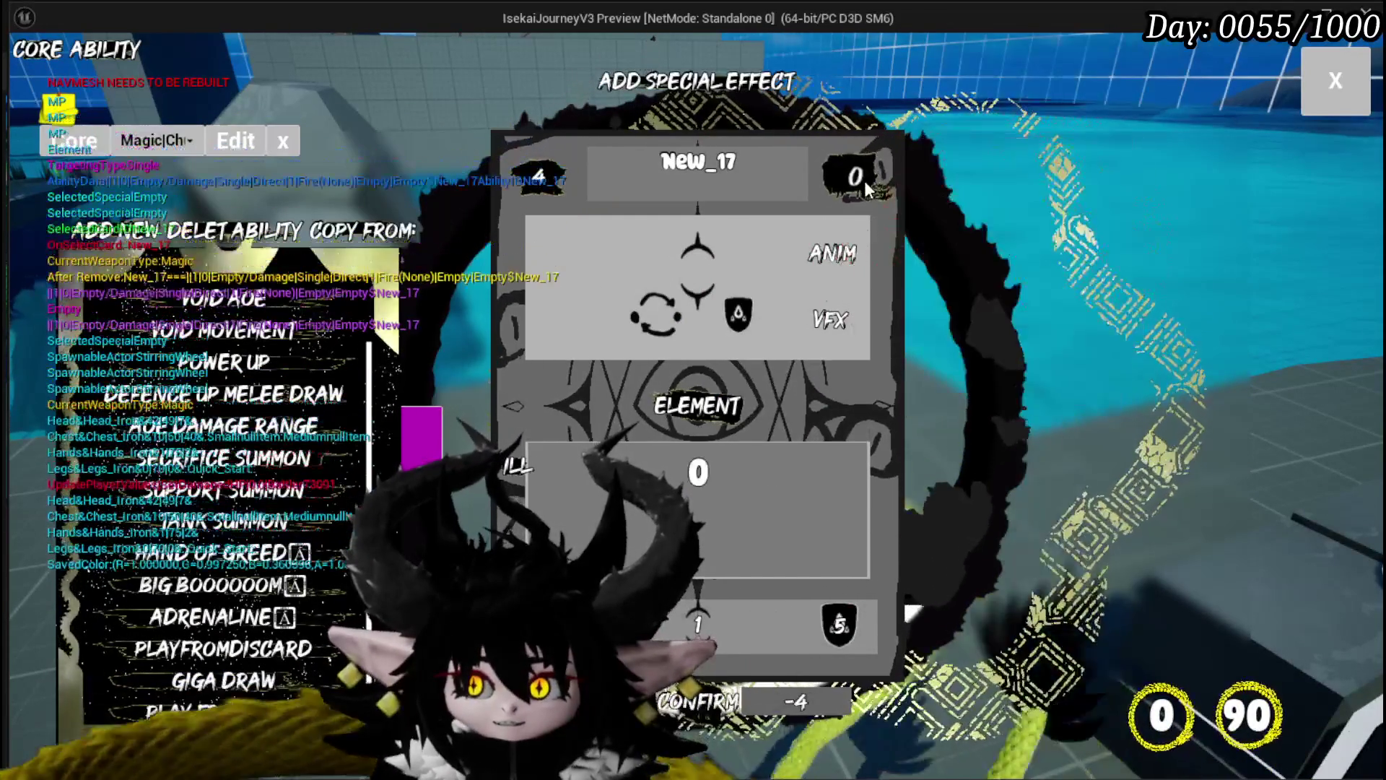
{"action": "type", "text": "41"}
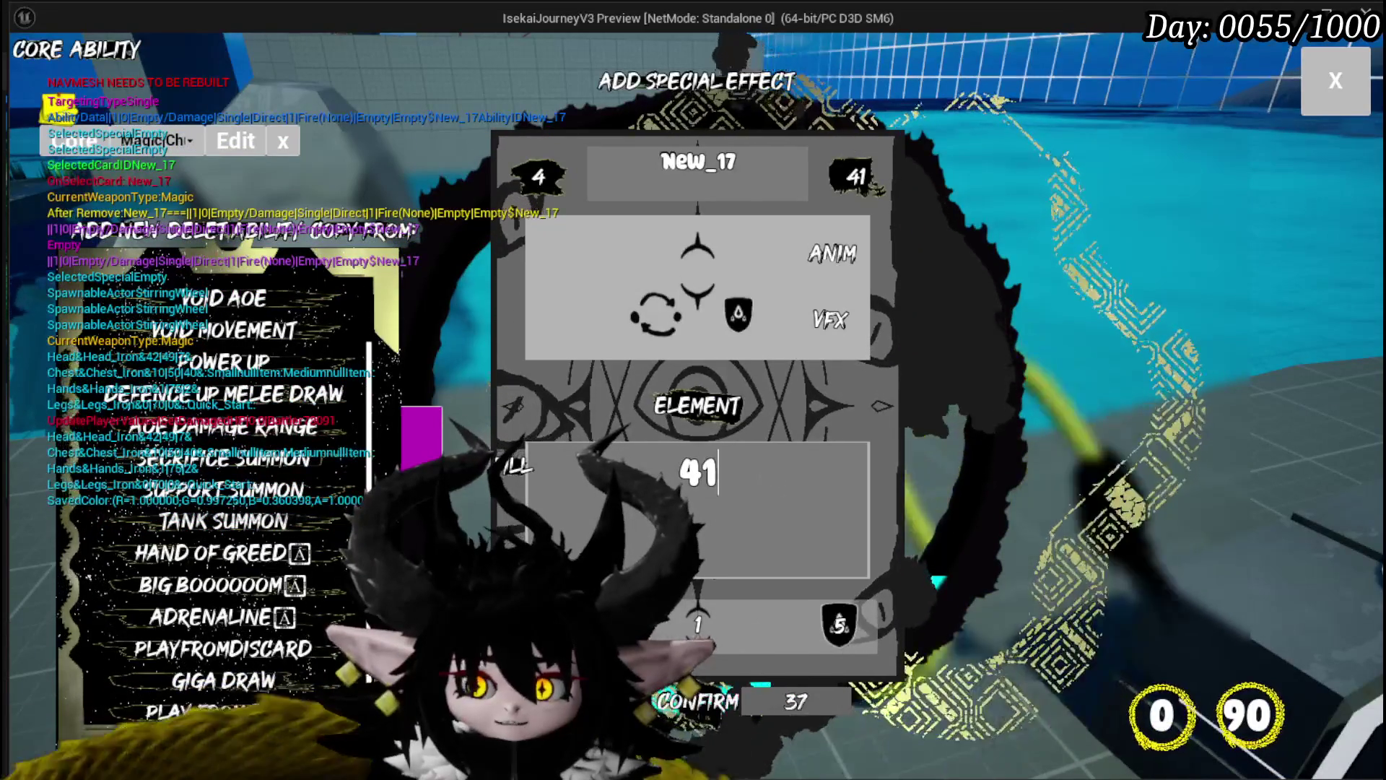
{"action": "double_click", "coordinate": [698, 473]}
Set the second cost to 10 and the offensive/defensive strength to 7
{"action": "type", "text": "10"}
{"action": "left_click", "coordinate": [908, 501]}
{"action": "left_click", "coordinate": [682, 620]}
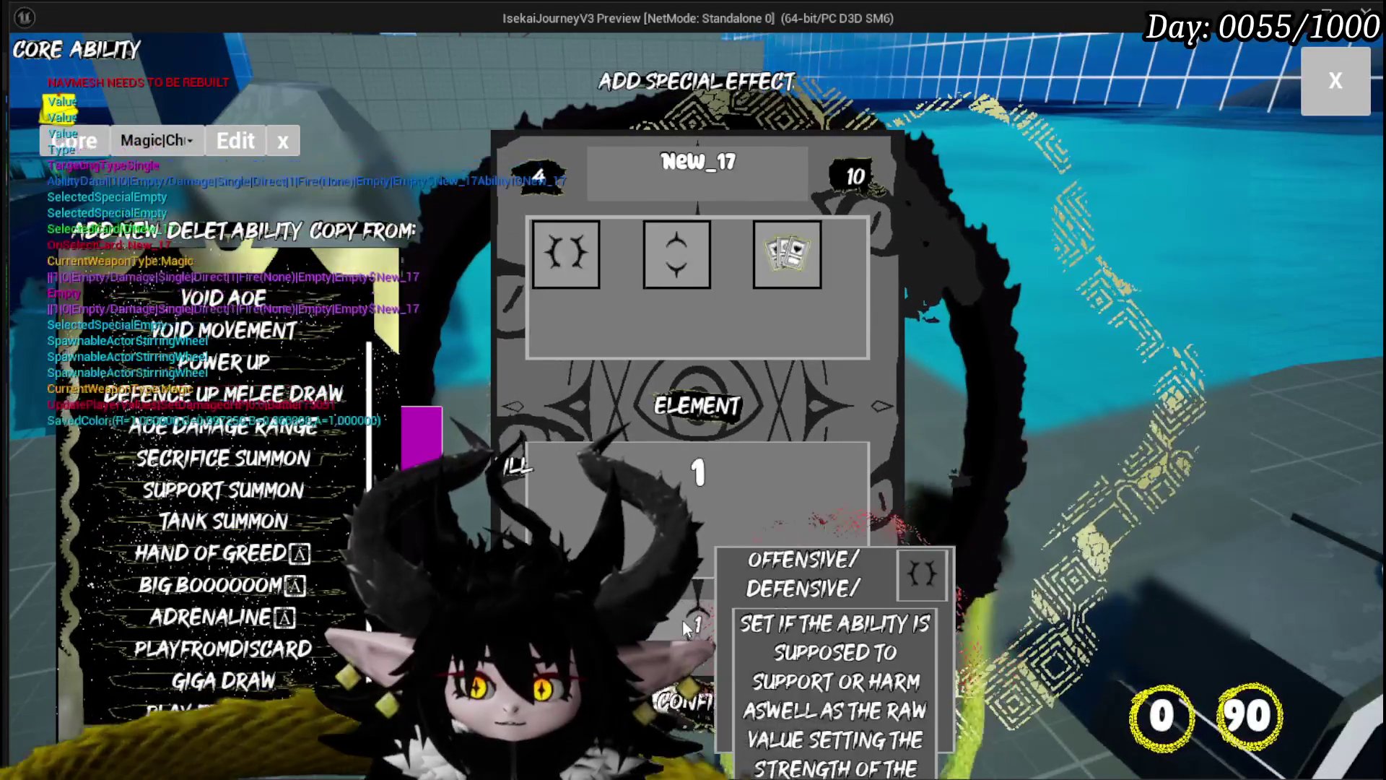
{"action": "key", "text": "BackSpace"}
{"action": "type", "text": "7"}
{"action": "left_click", "coordinate": [937, 475]}
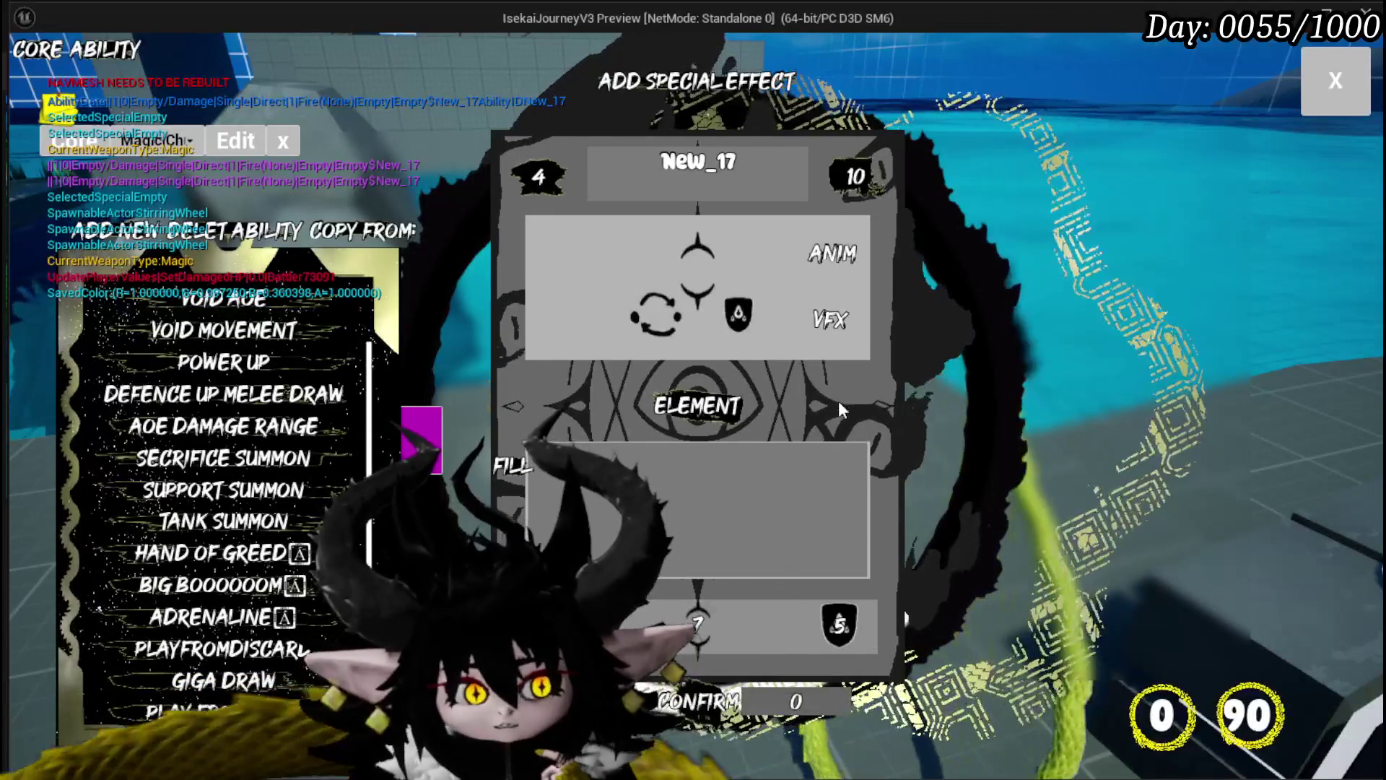
Preview the AOE Damage Range card in the Copy From list, then close the ability editor
{"action": "left_click", "coordinate": [838, 401]}
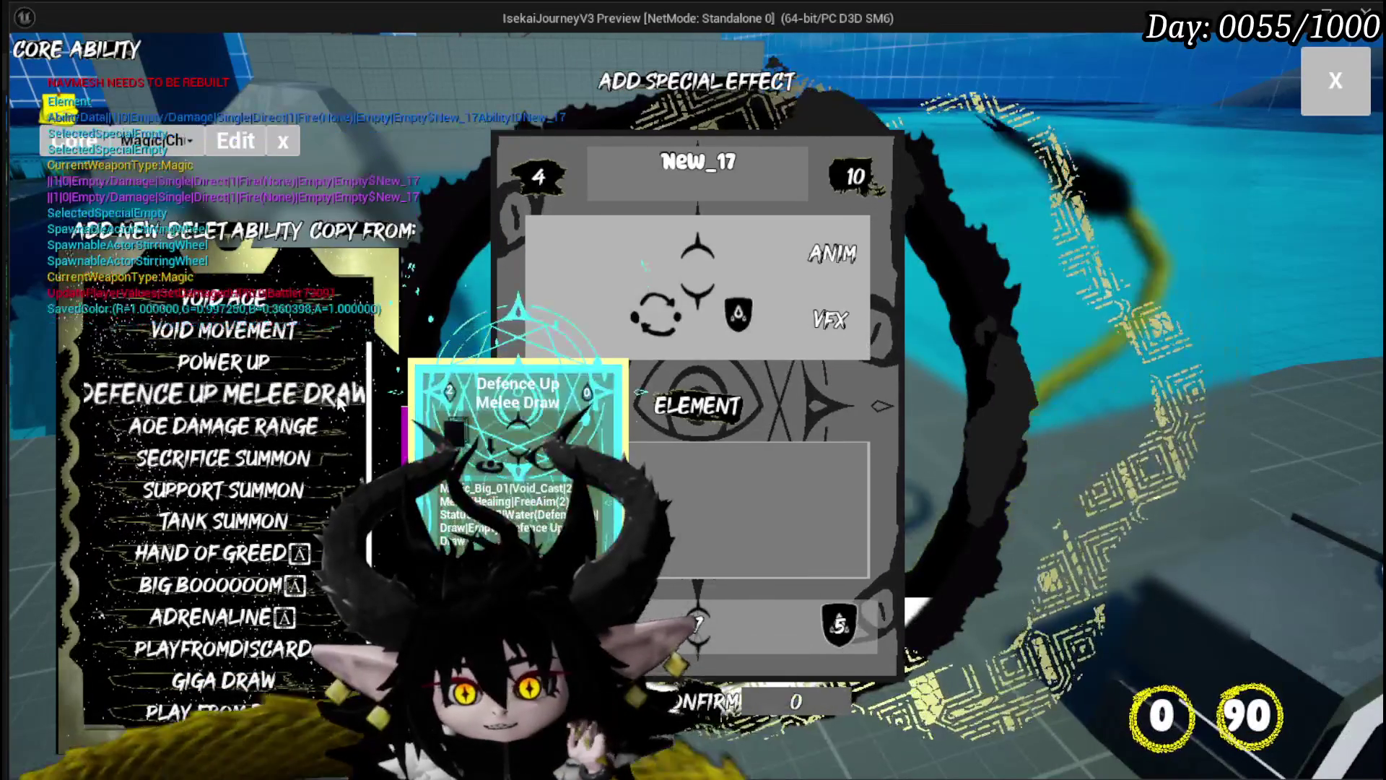
{"action": "scroll", "coordinate": [223, 693], "scroll_direction": "down", "scroll_amount": 1}
{"action": "scroll", "coordinate": [224, 693], "scroll_direction": "up", "scroll_amount": 2}
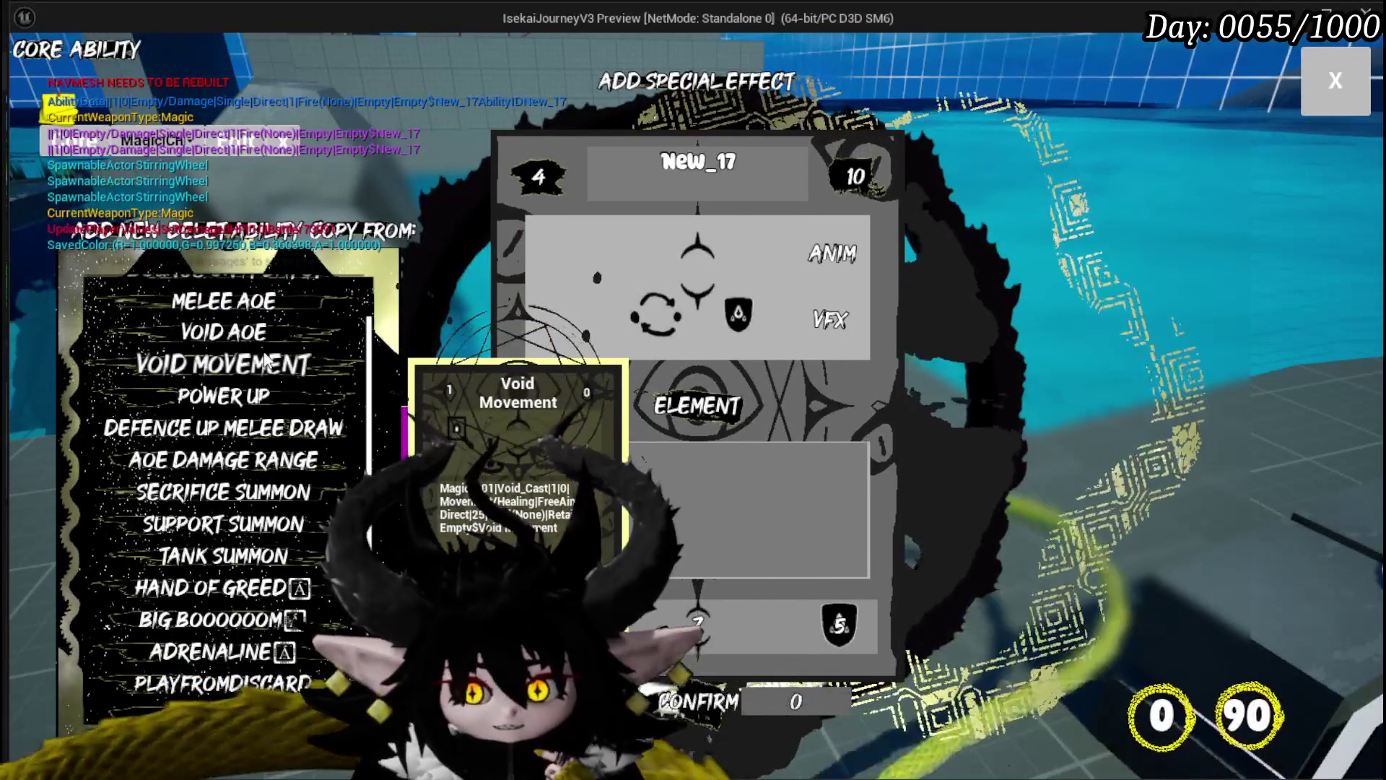
{"action": "scroll", "coordinate": [265, 361], "scroll_direction": "down", "scroll_amount": 2}
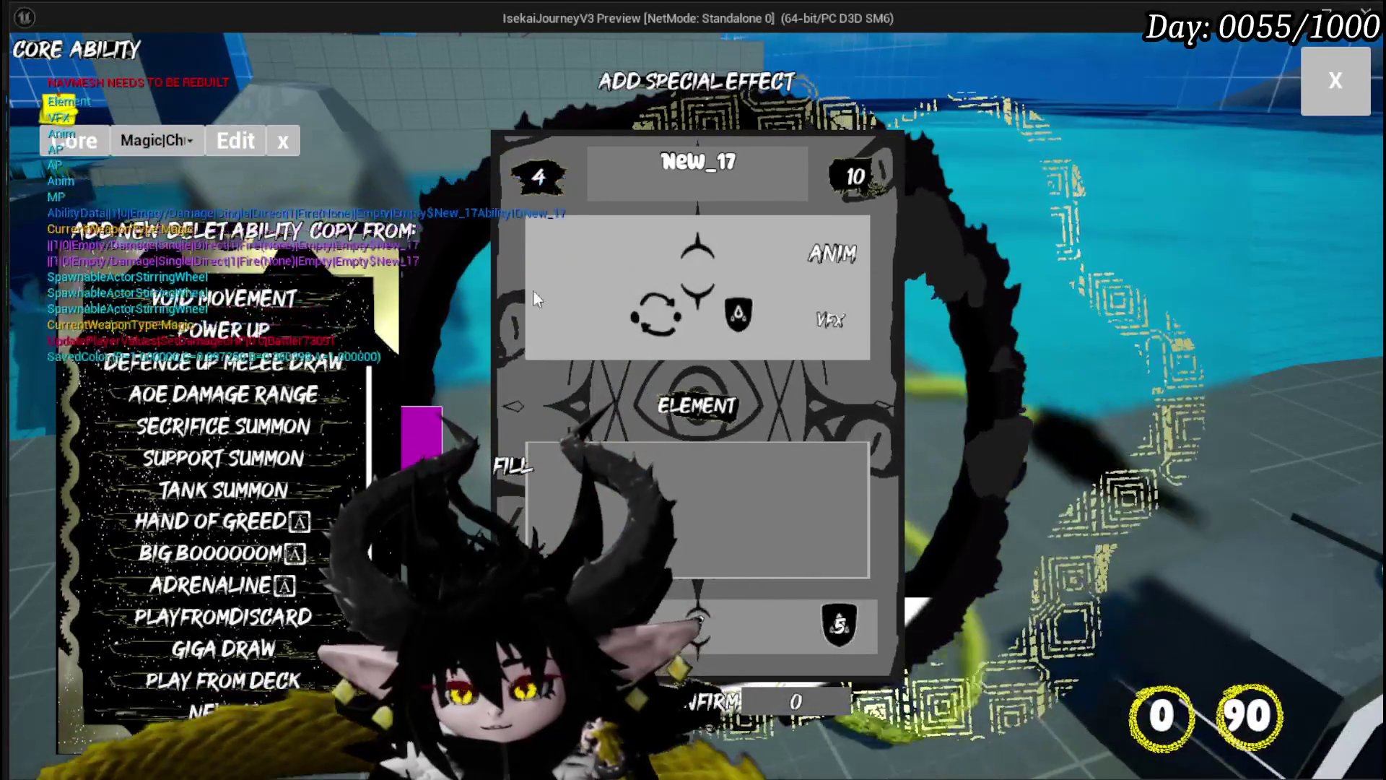
{"action": "left_click", "coordinate": [1336, 80]}
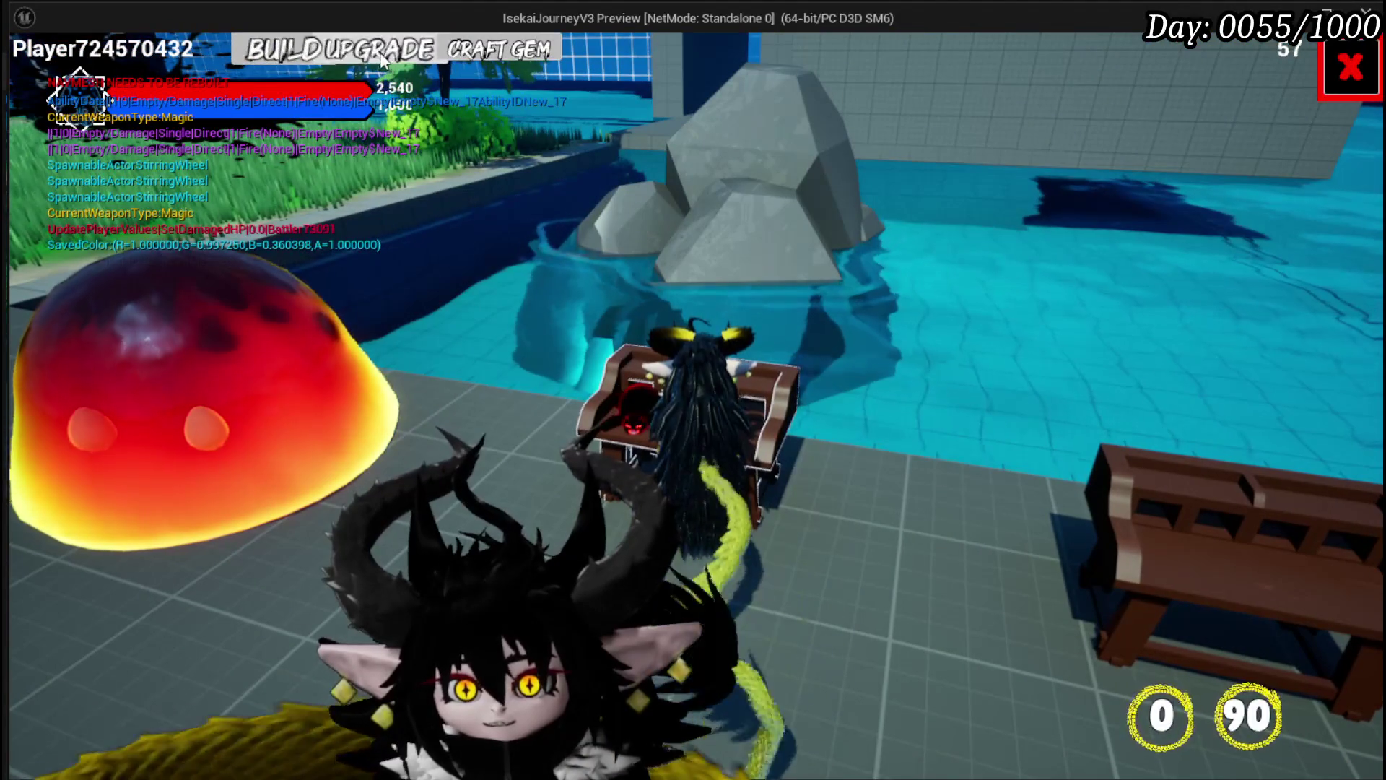
Choose the chest armour for upgrade and add copper and iron as resources
{"action": "left_click", "coordinate": [631, 296]}
{"action": "left_click", "coordinate": [803, 390]}
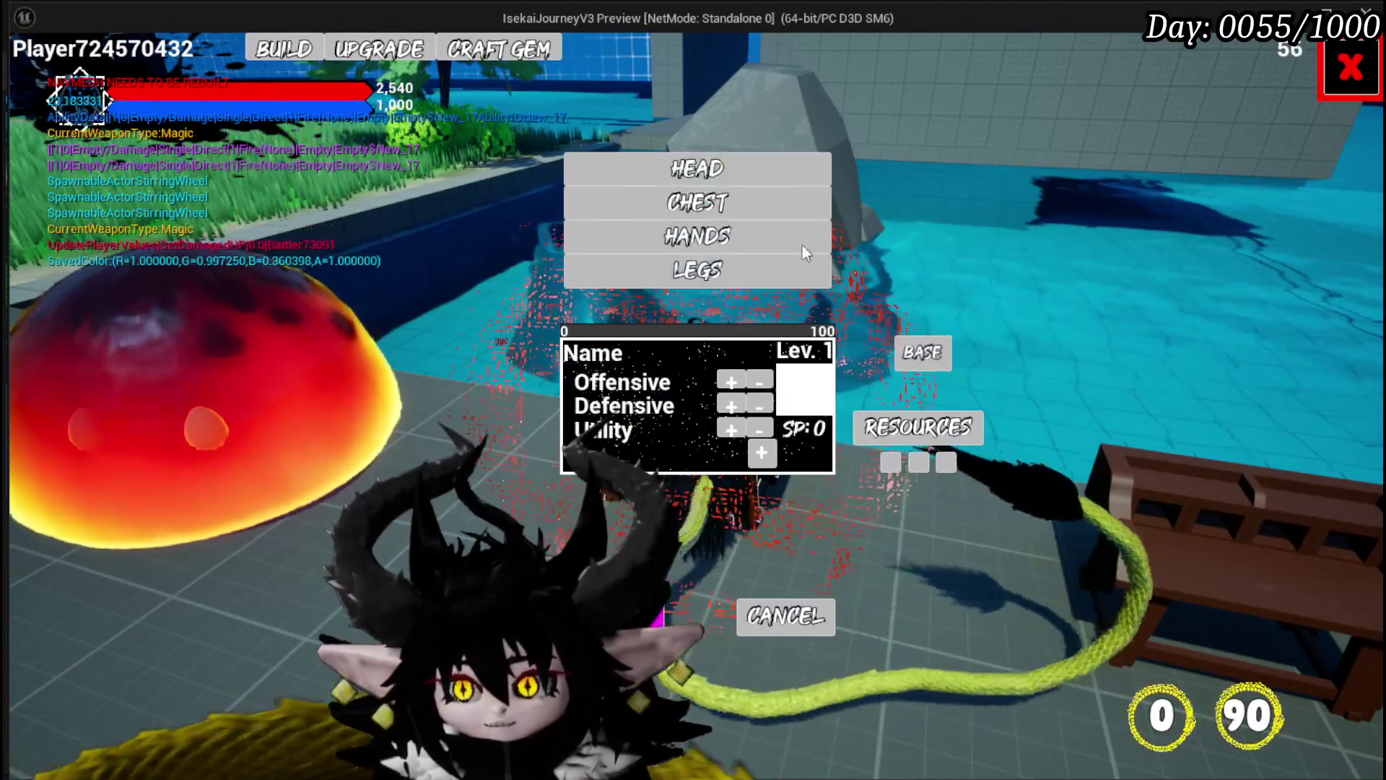
{"action": "left_click", "coordinate": [738, 205]}
{"action": "left_click", "coordinate": [918, 427]}
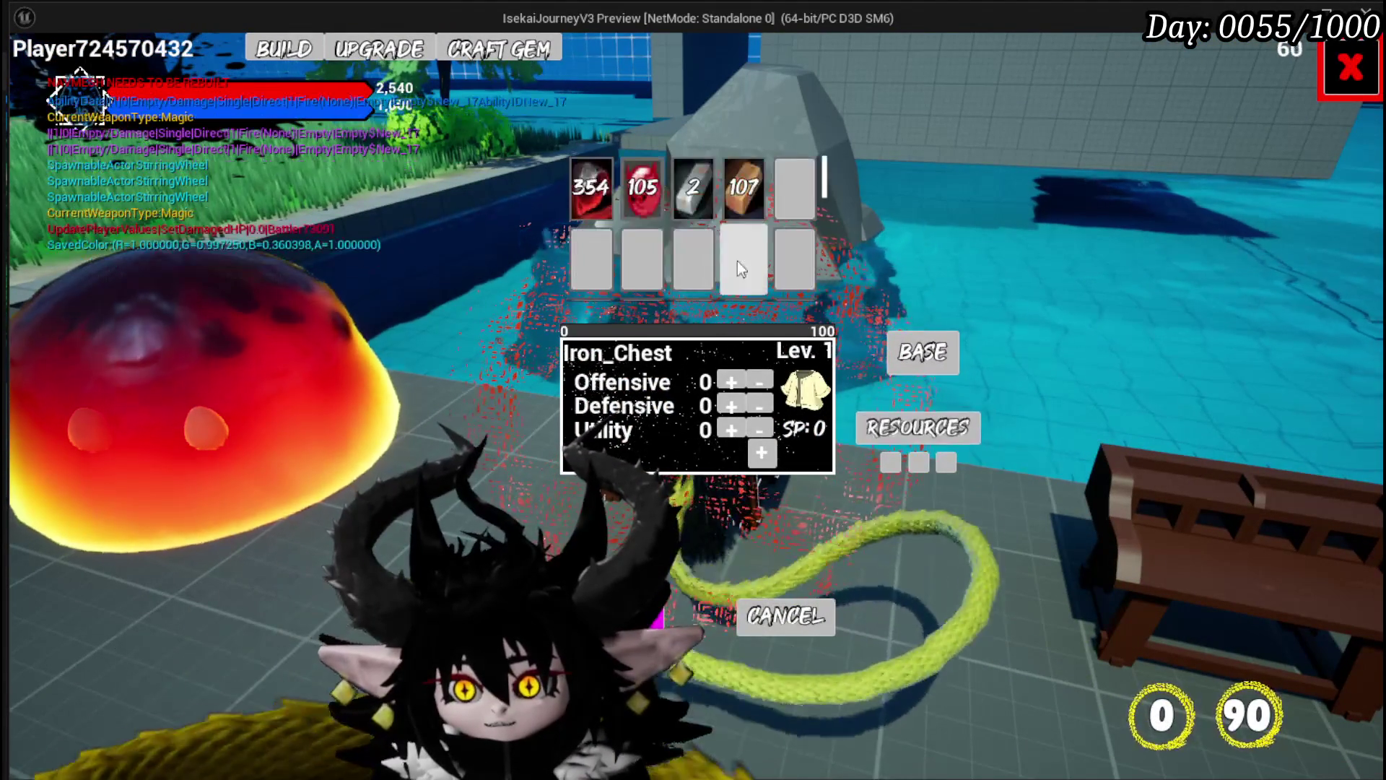
{"action": "left_click", "coordinate": [732, 190]}
{"action": "left_click", "coordinate": [693, 189]}
{"action": "left_click", "coordinate": [744, 189]}
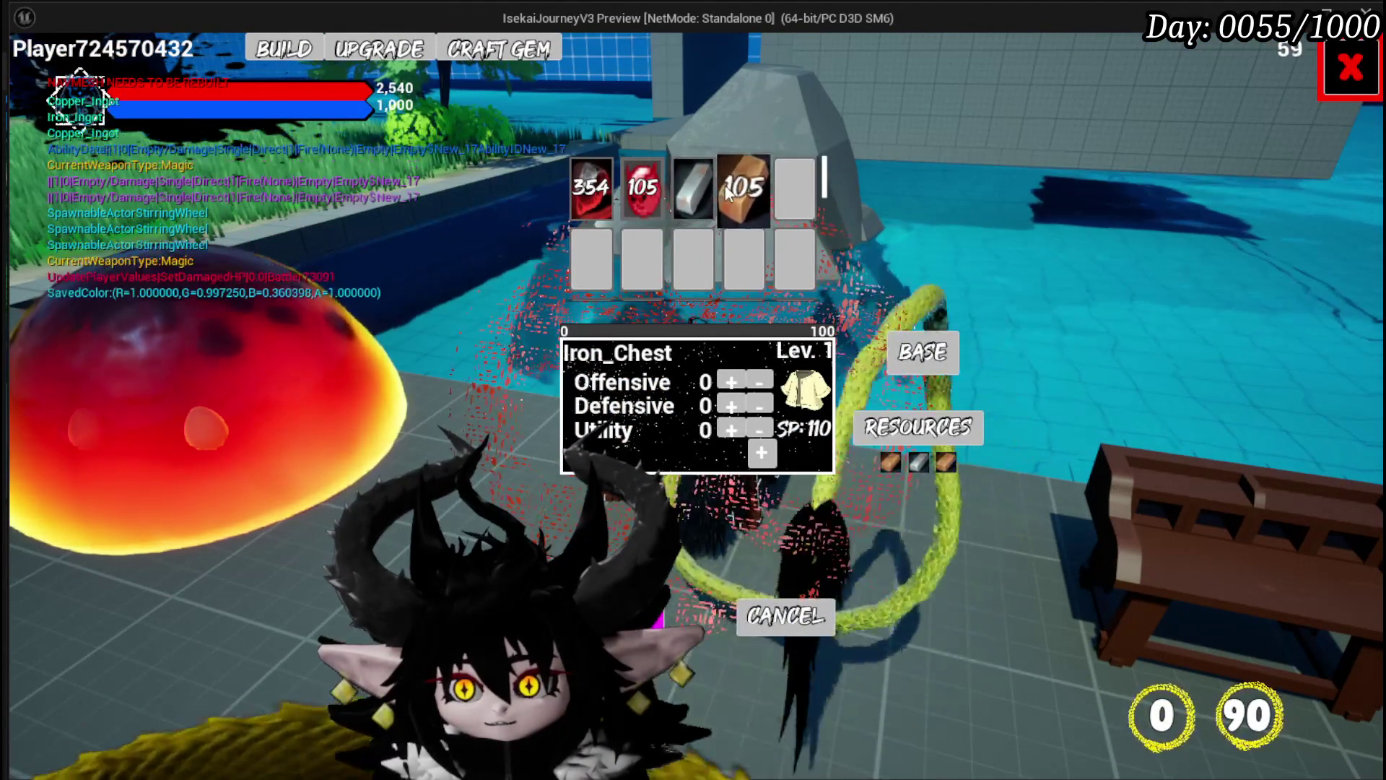
{"action": "left_click", "coordinate": [761, 452]}
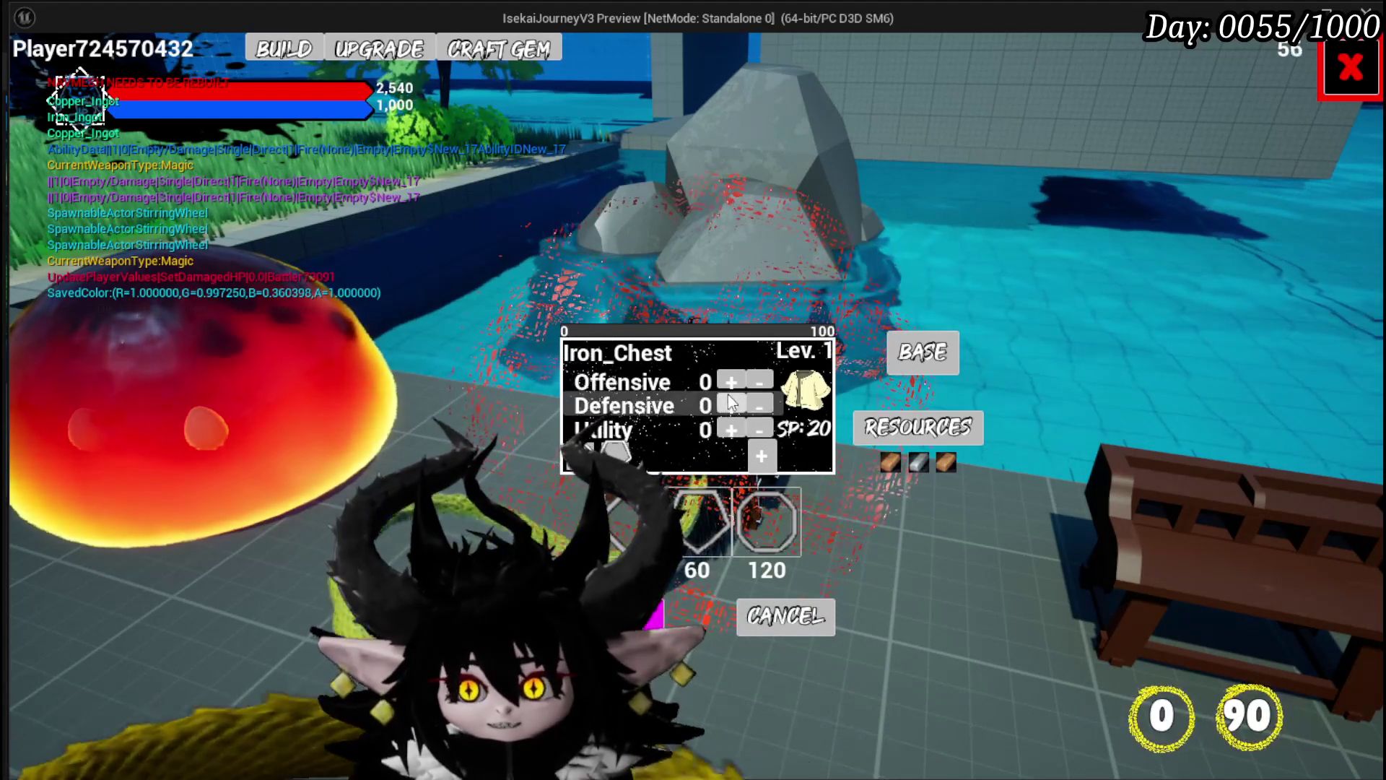
Raise Iron_Chest's Defensive stat to 20, close the panel, and run off the bench
{"action": "left_click", "coordinate": [730, 401]}
{"action": "left_click", "coordinate": [731, 402]}
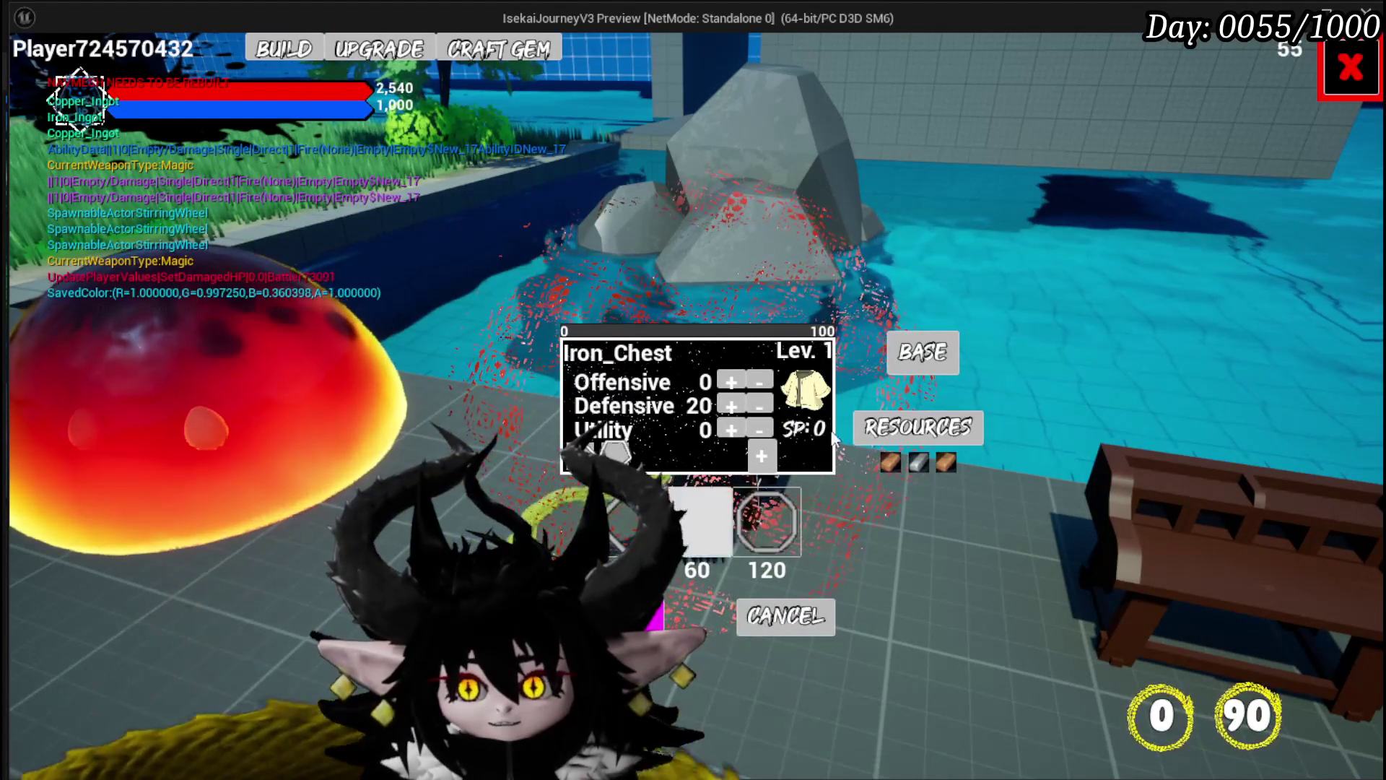
{"action": "left_click", "coordinate": [1325, 85]}
{"action": "key", "text": "w"}
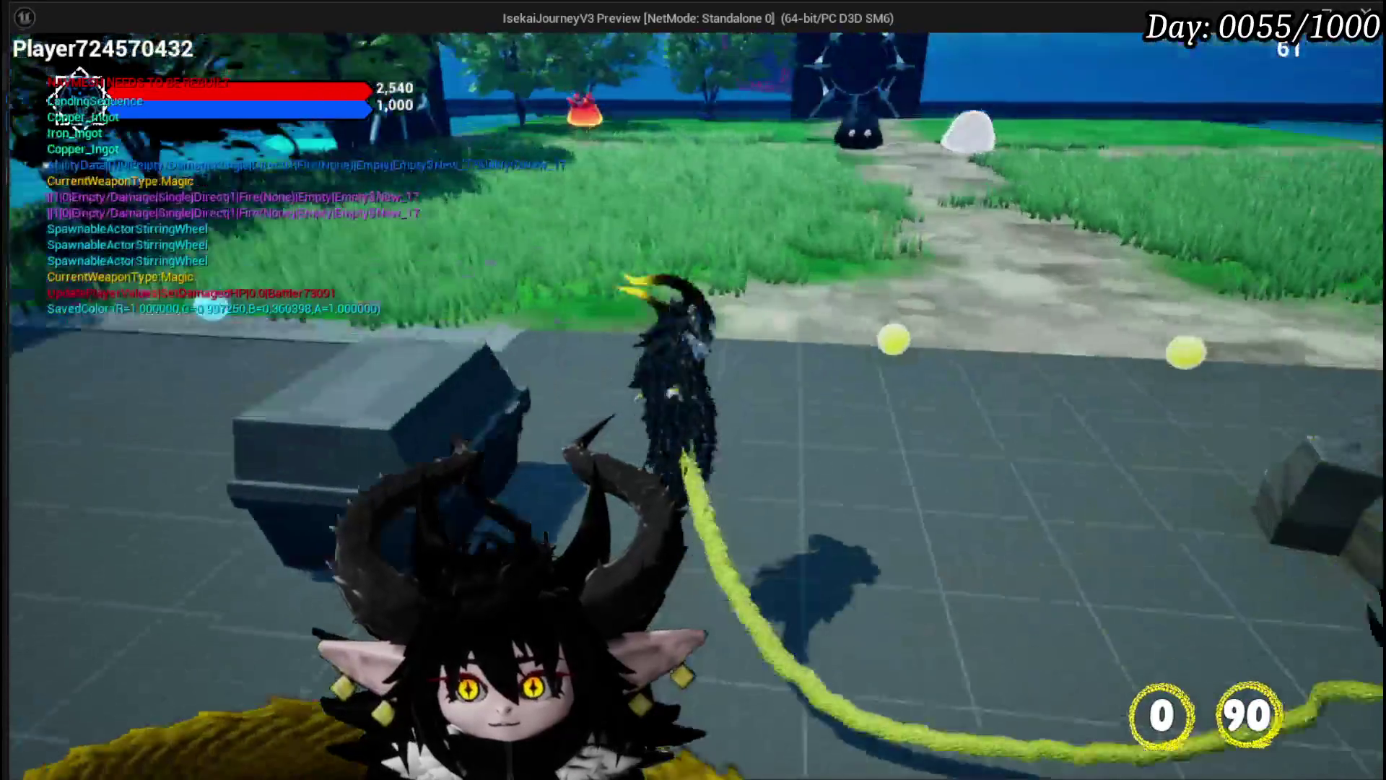
{"action": "key", "text": "w"}
{"action": "key", "text": "w"}
{"action": "key", "text": "w"}
{"action": "key", "text": "w"}
{"action": "key", "text": "w"}
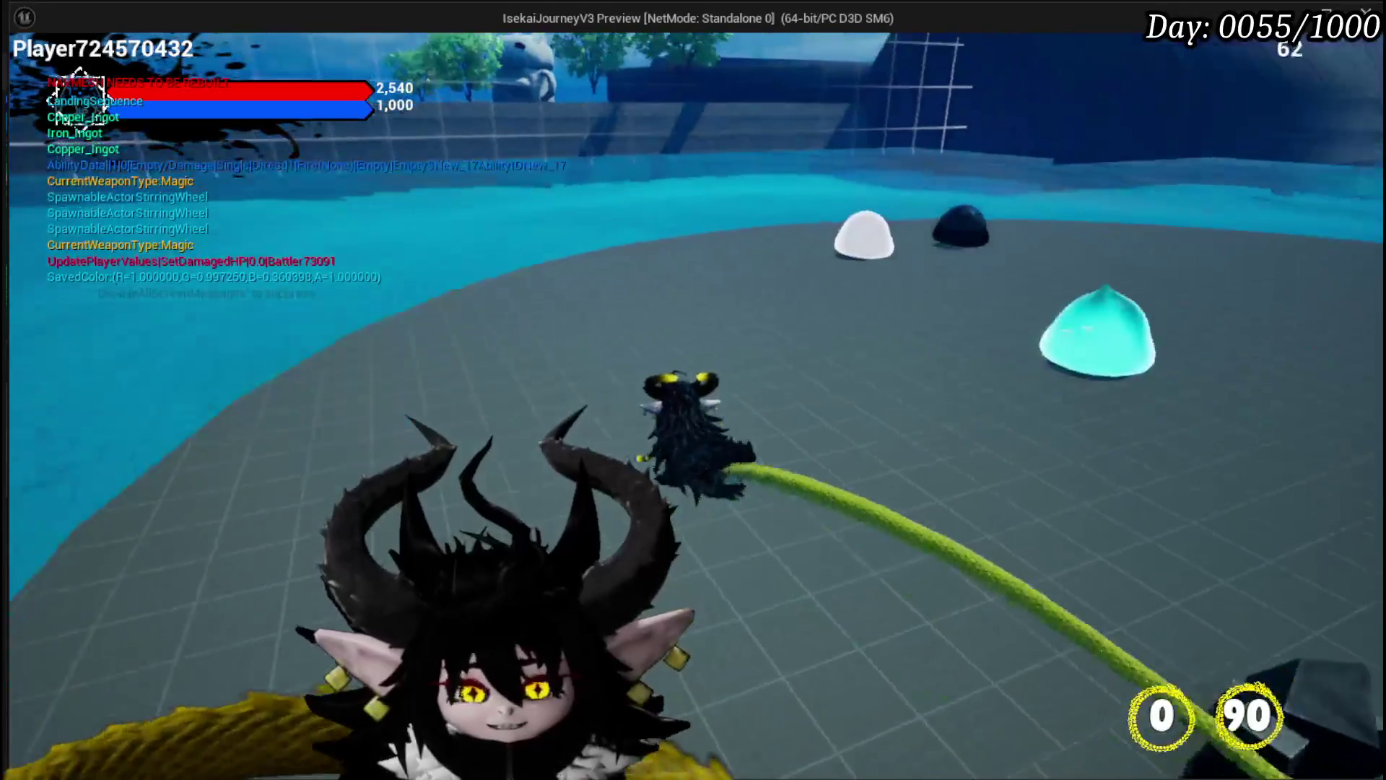
Run along the path and jump to the black gate, bringing up the MarketPlace destination picker
{"action": "key", "text": "w"}
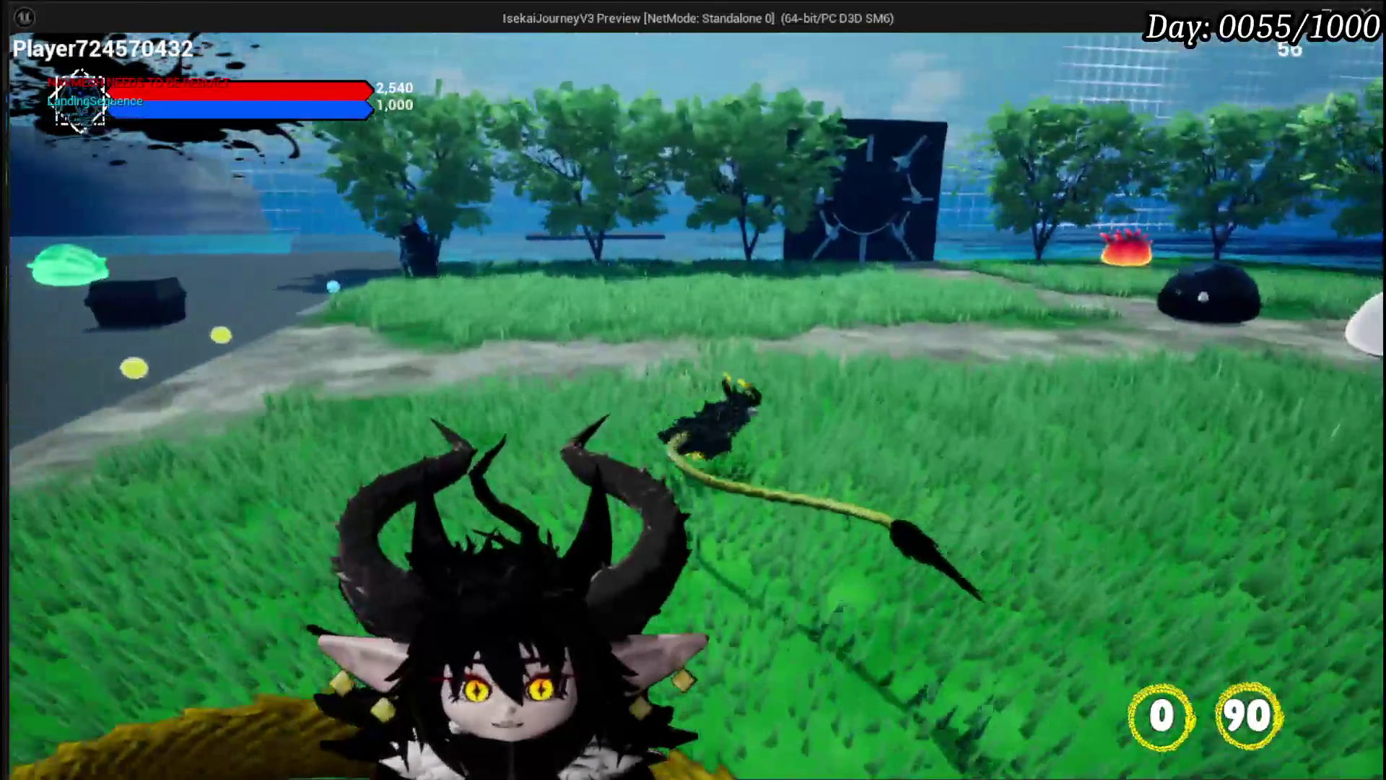
{"action": "key", "text": "w"}
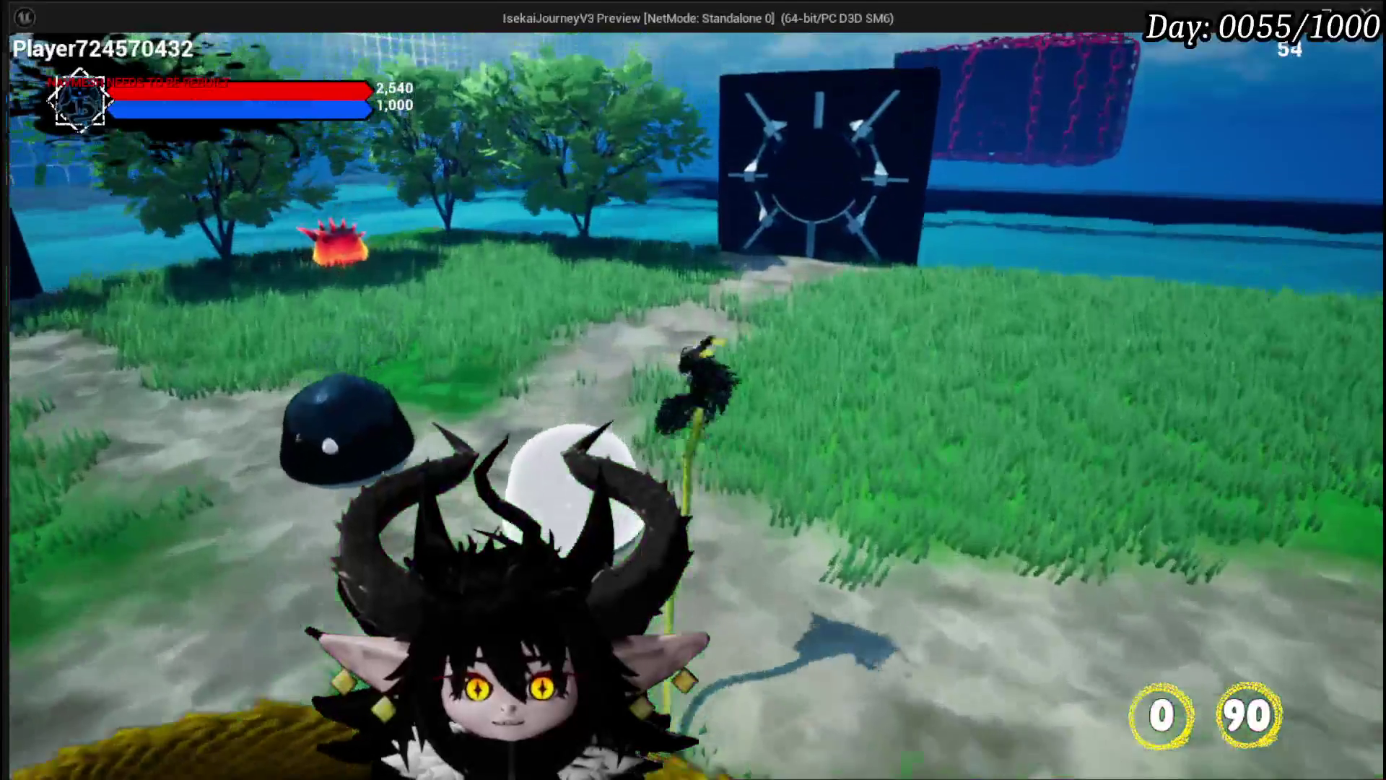
{"action": "key", "text": "space"}
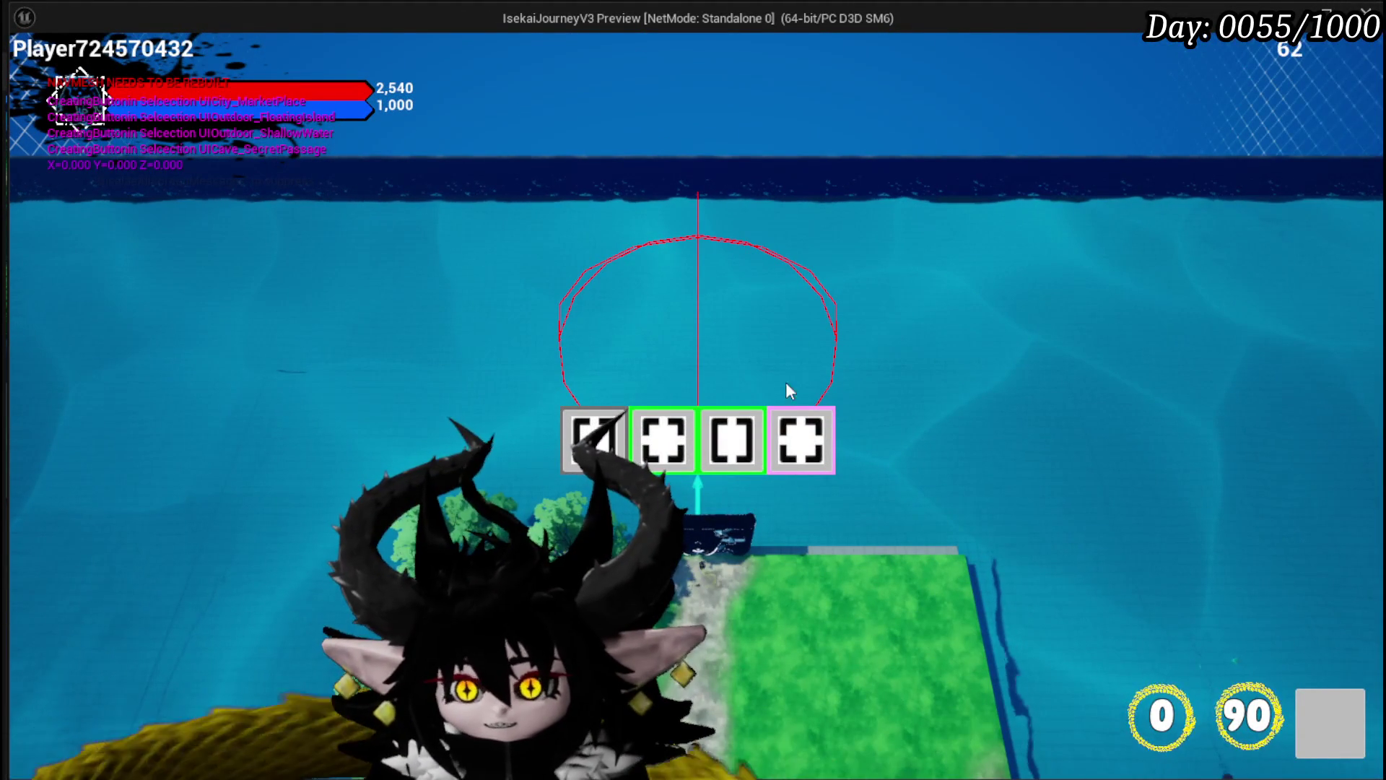
Travel to the MarketPlace and look at its trading screen before closing it
{"action": "left_click", "coordinate": [806, 451]}
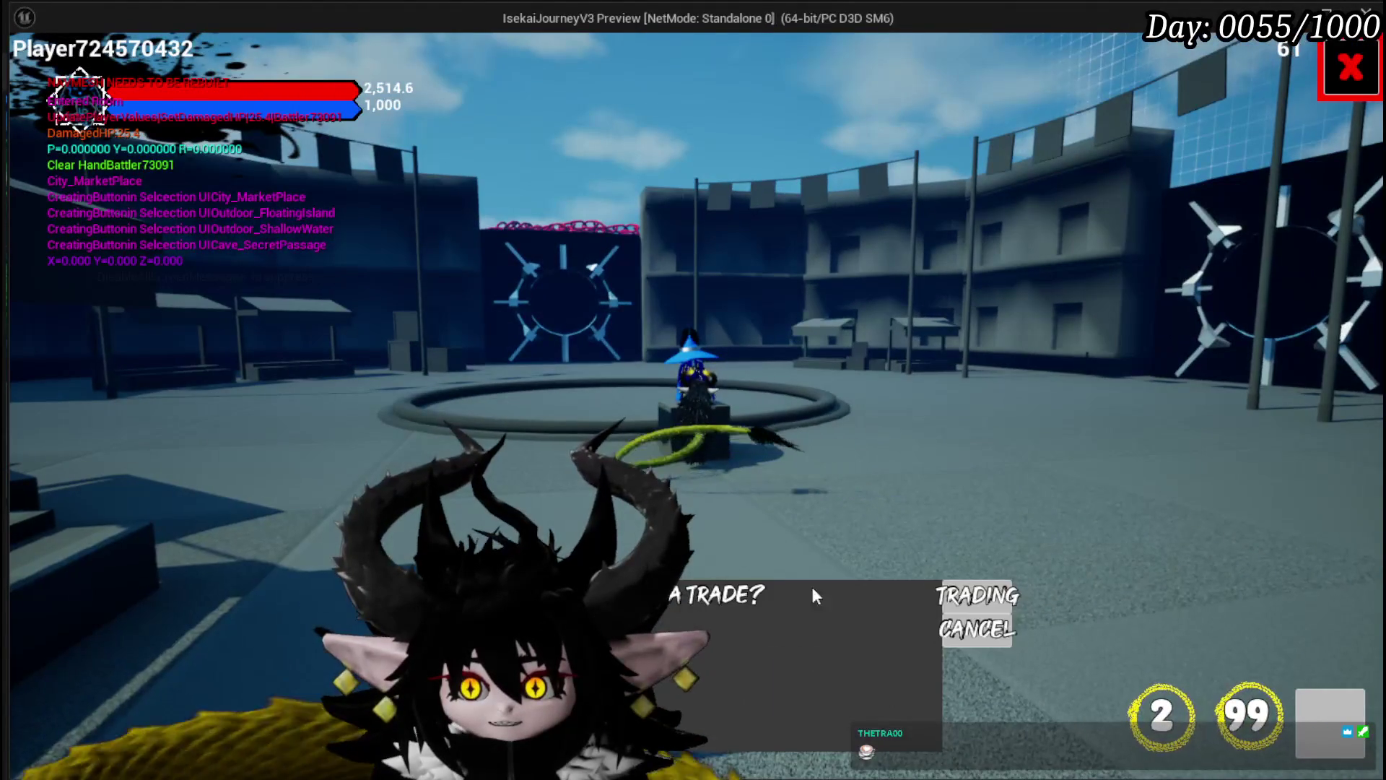
{"action": "left_click", "coordinate": [967, 598]}
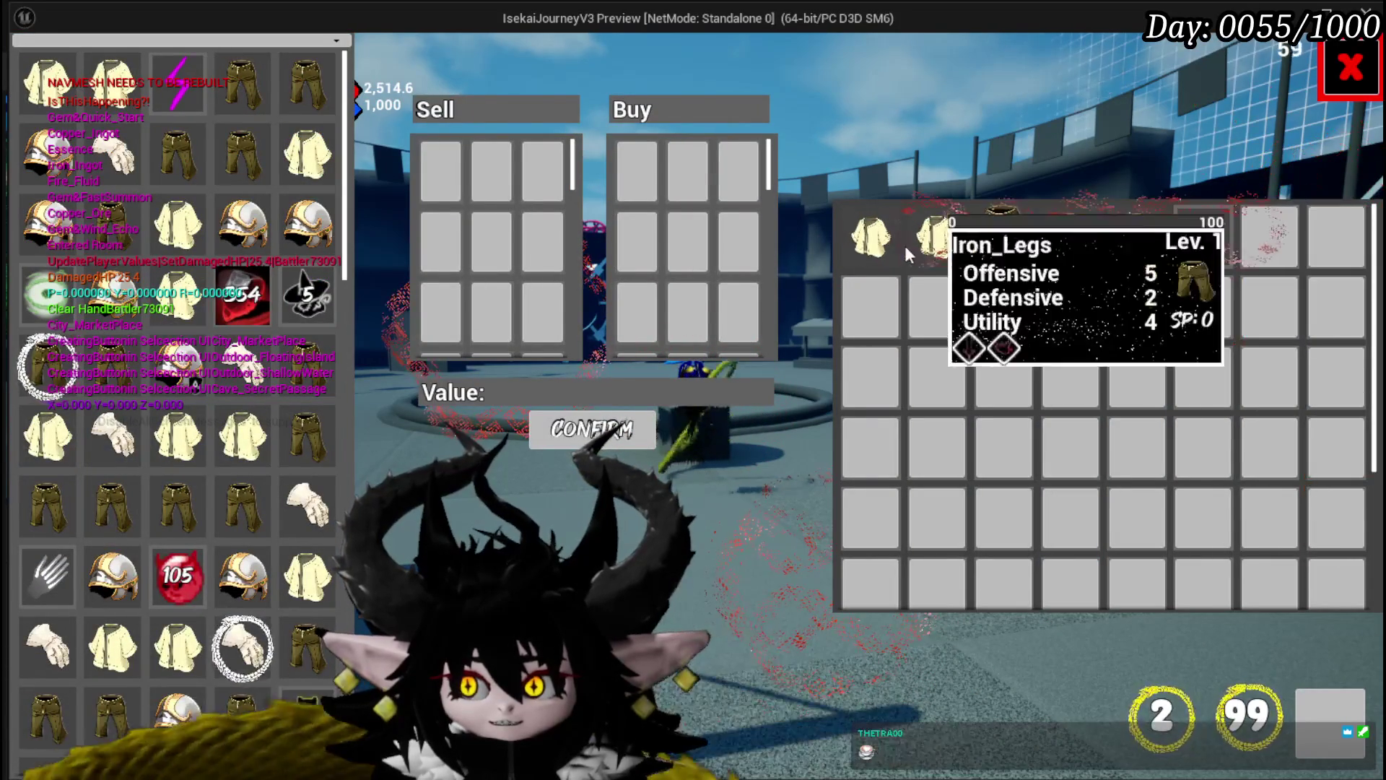
{"action": "left_click", "coordinate": [1348, 69]}
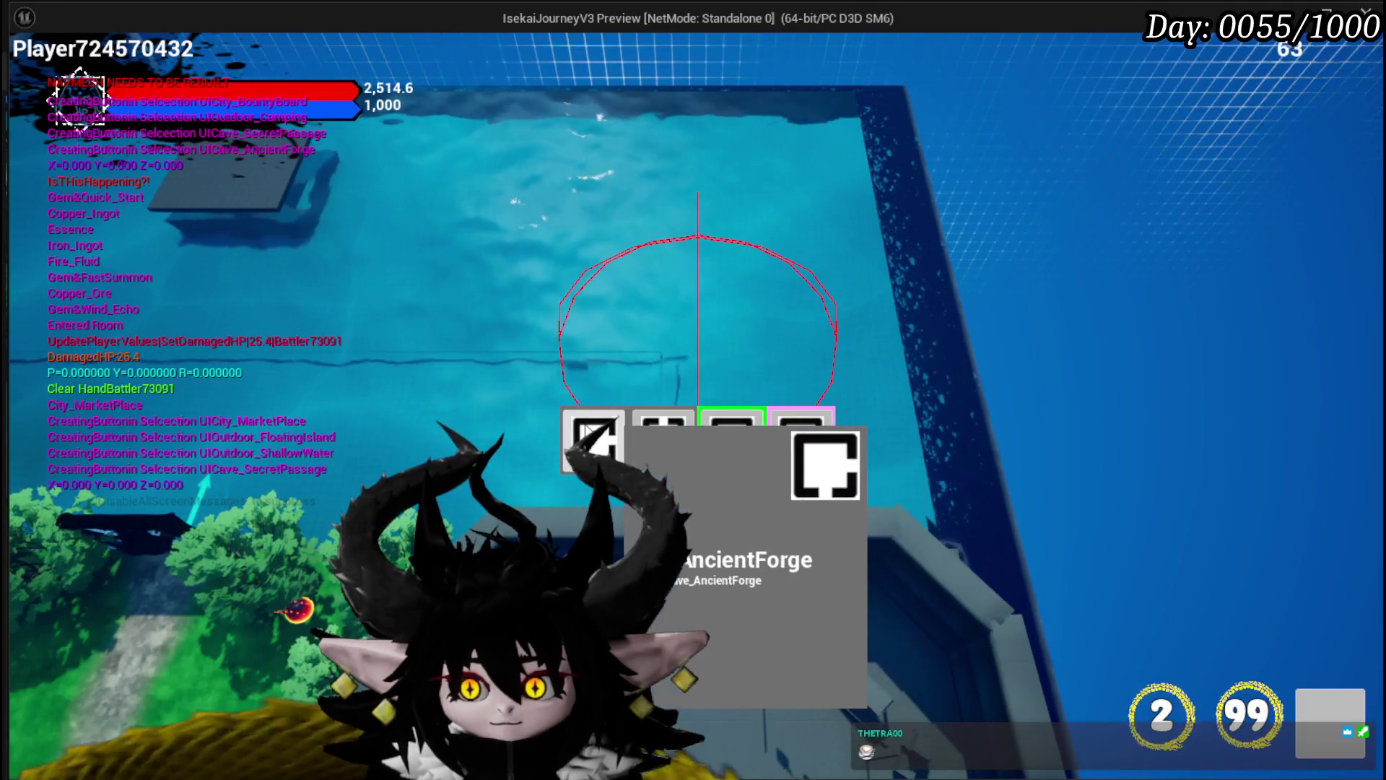
Travel on to the BountyBoard area, then stop the play-test and select BP_AbilityWorkBench
{"action": "left_click", "coordinate": [820, 429]}
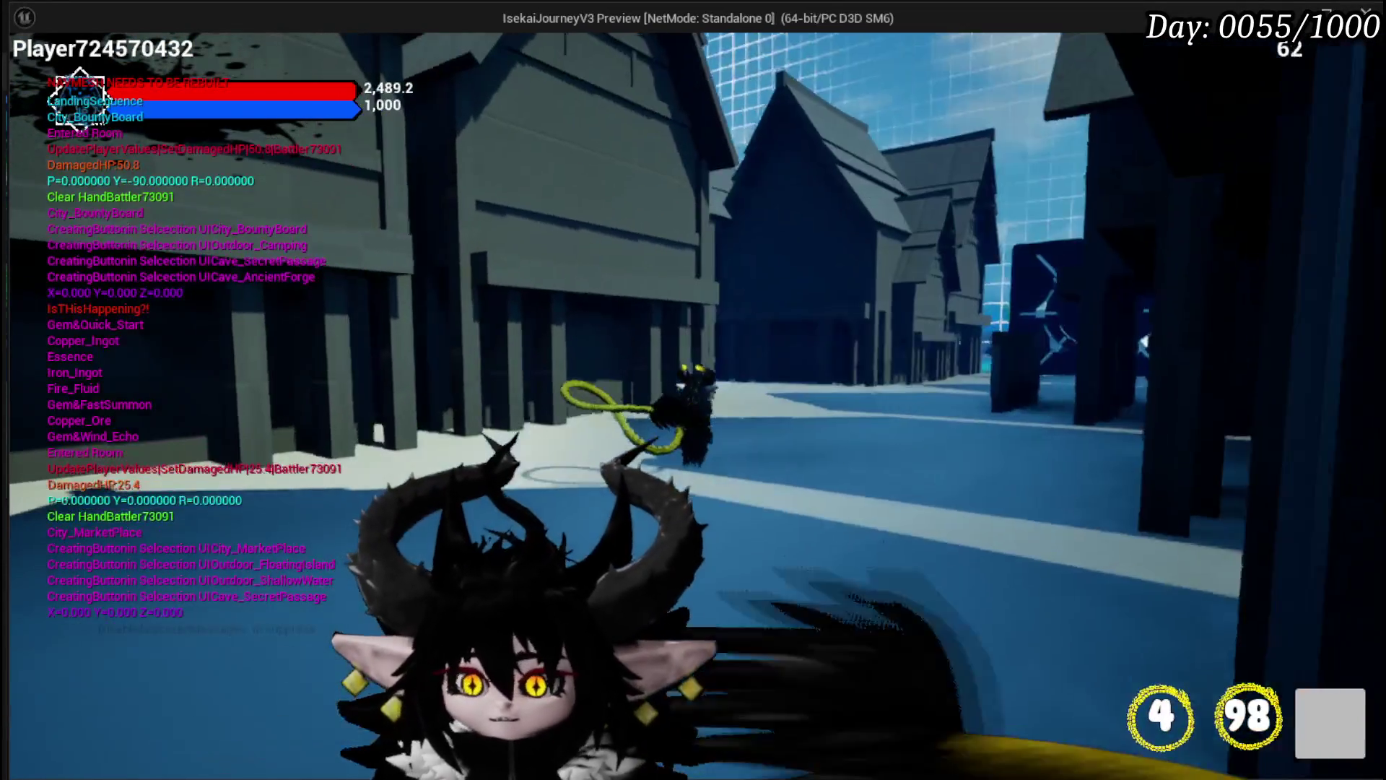
{"action": "key", "text": "alt+Tab"}
{"action": "key", "text": "Escape"}
{"action": "left_click", "coordinate": [1274, 365]}
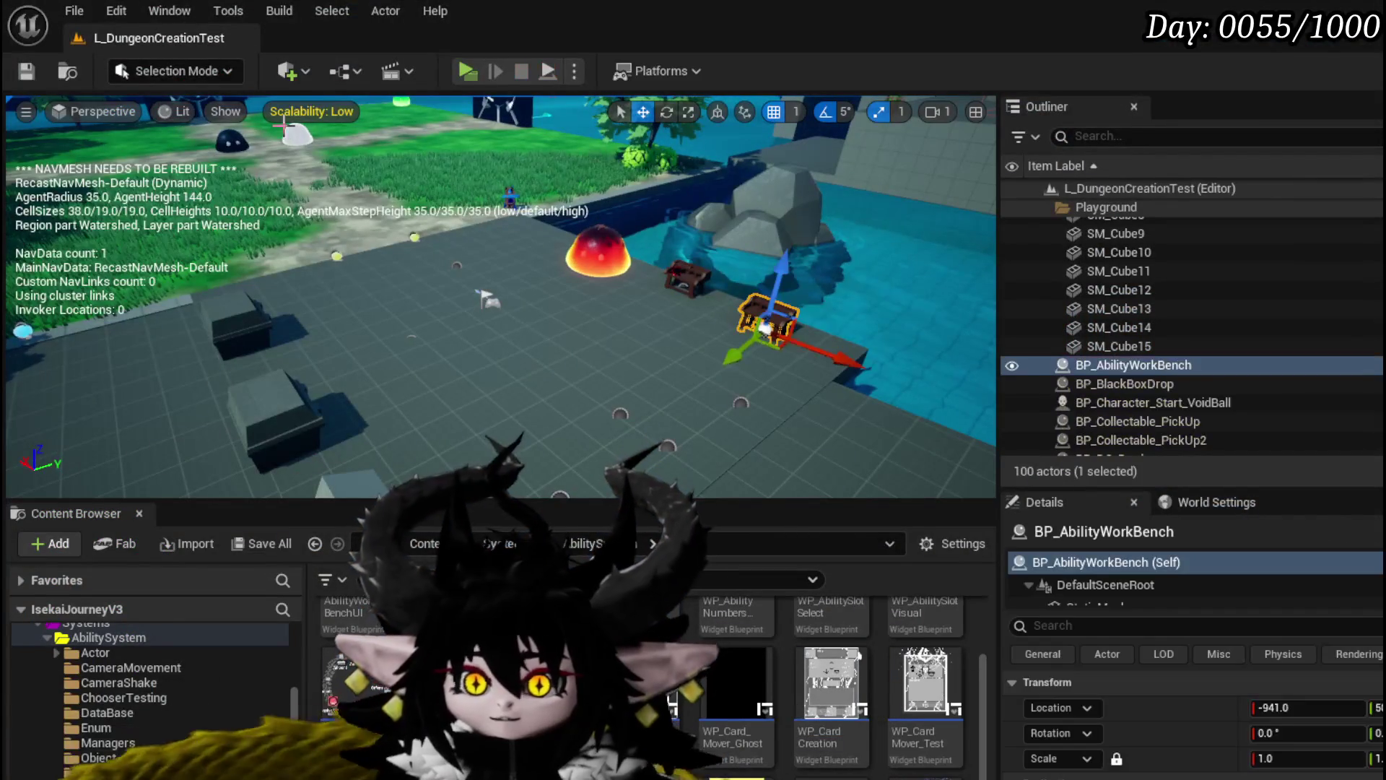
Save the level and review WP_Edit_Core's On Selection Changed chain through Fill Deck and Set Text
{"action": "left_click", "coordinate": [32, 71]}
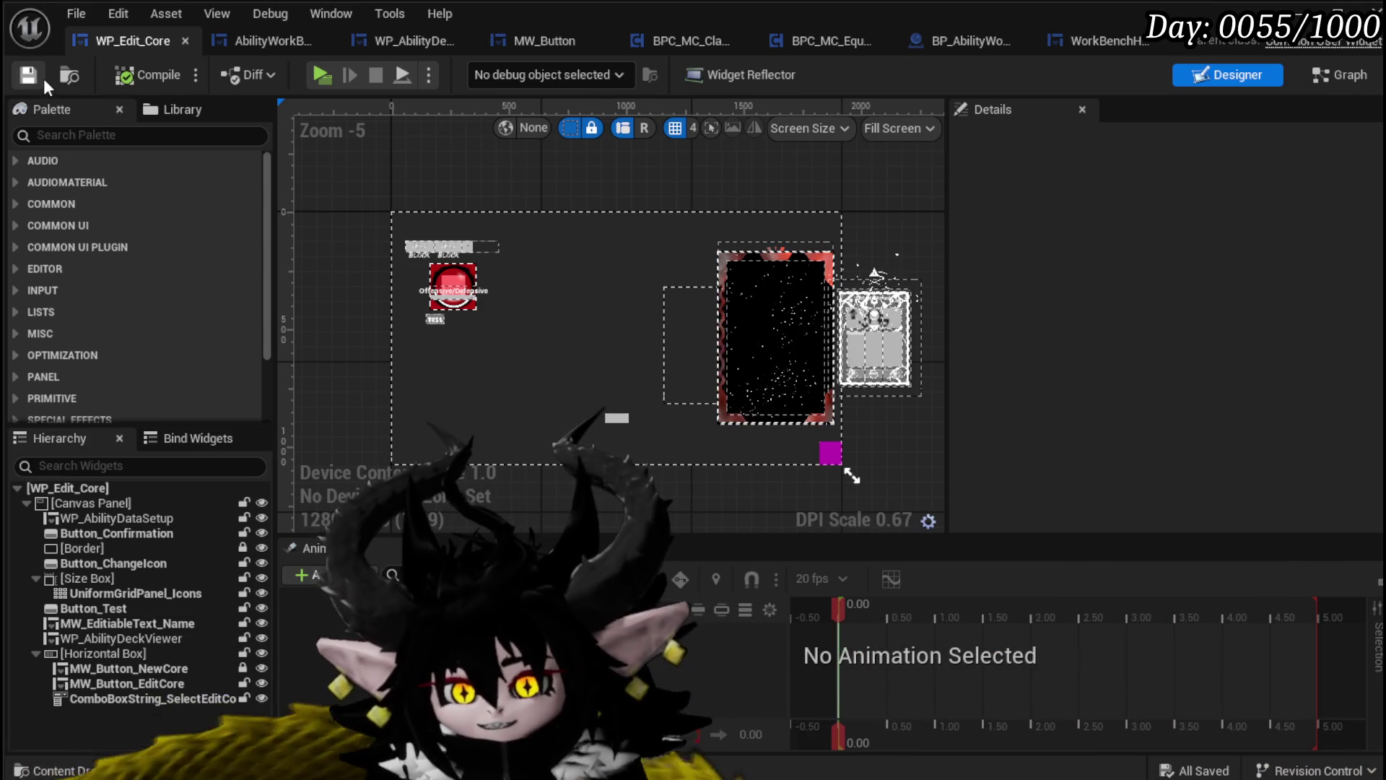
{"action": "left_click", "coordinate": [1338, 75]}
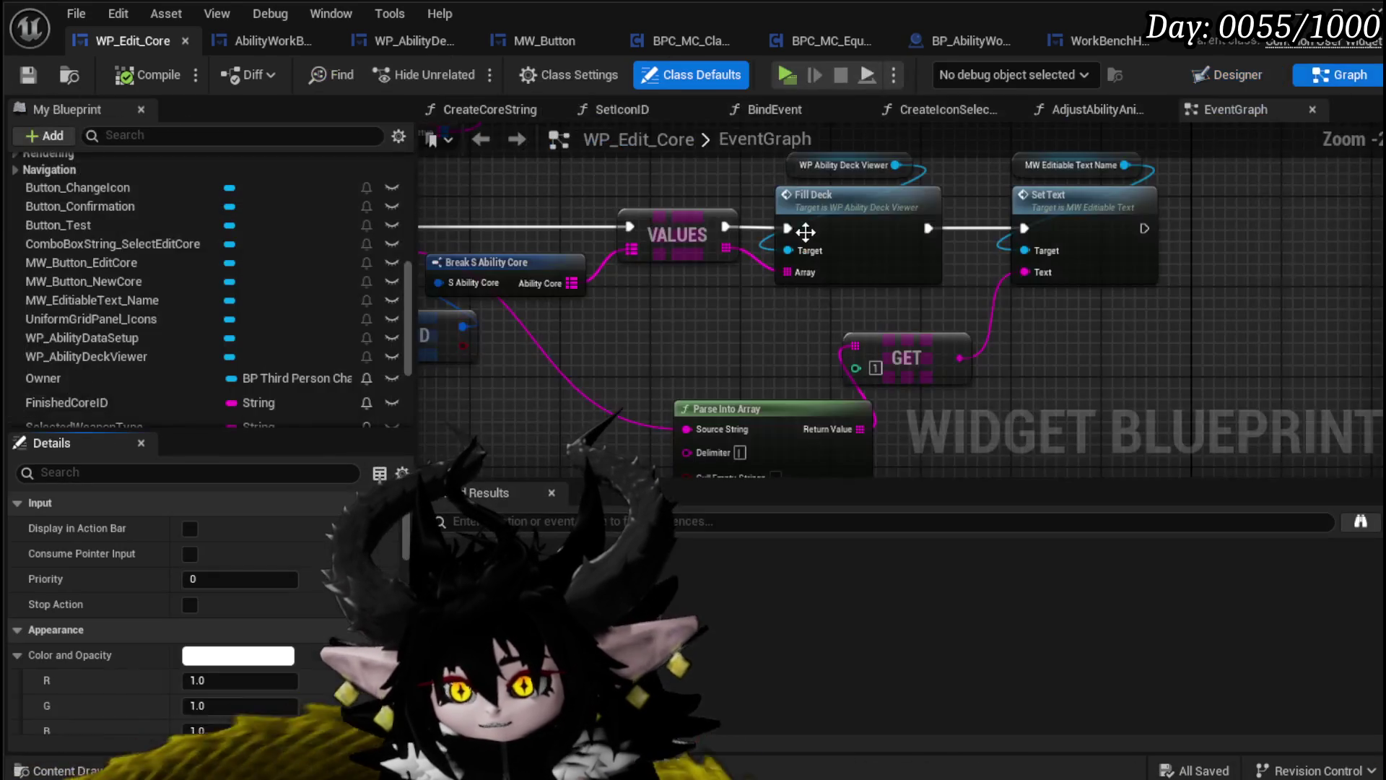
{"action": "scroll", "coordinate": [758, 357], "scroll_direction": "down", "scroll_amount": 2}
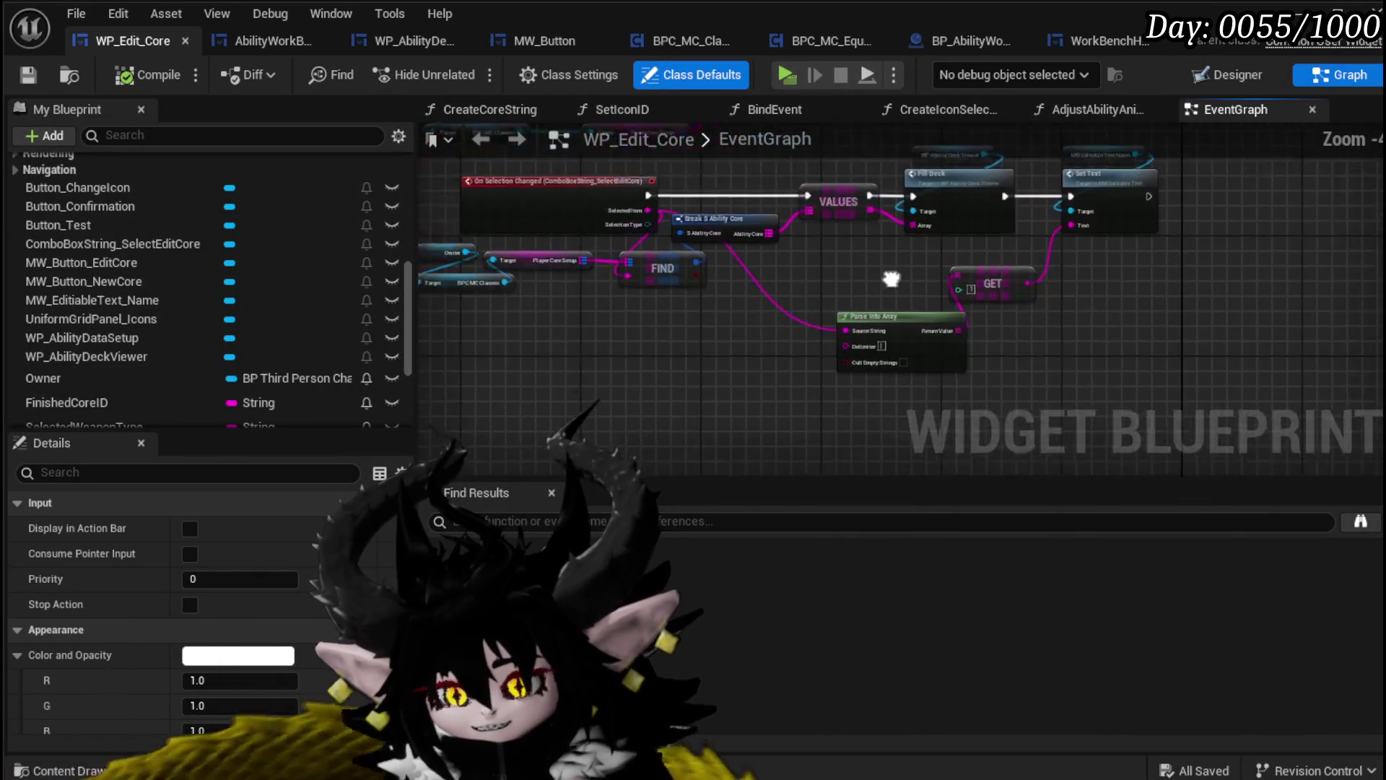
{"action": "left_click_drag", "start_coordinate": [898, 319], "coordinate": [810, 326]}
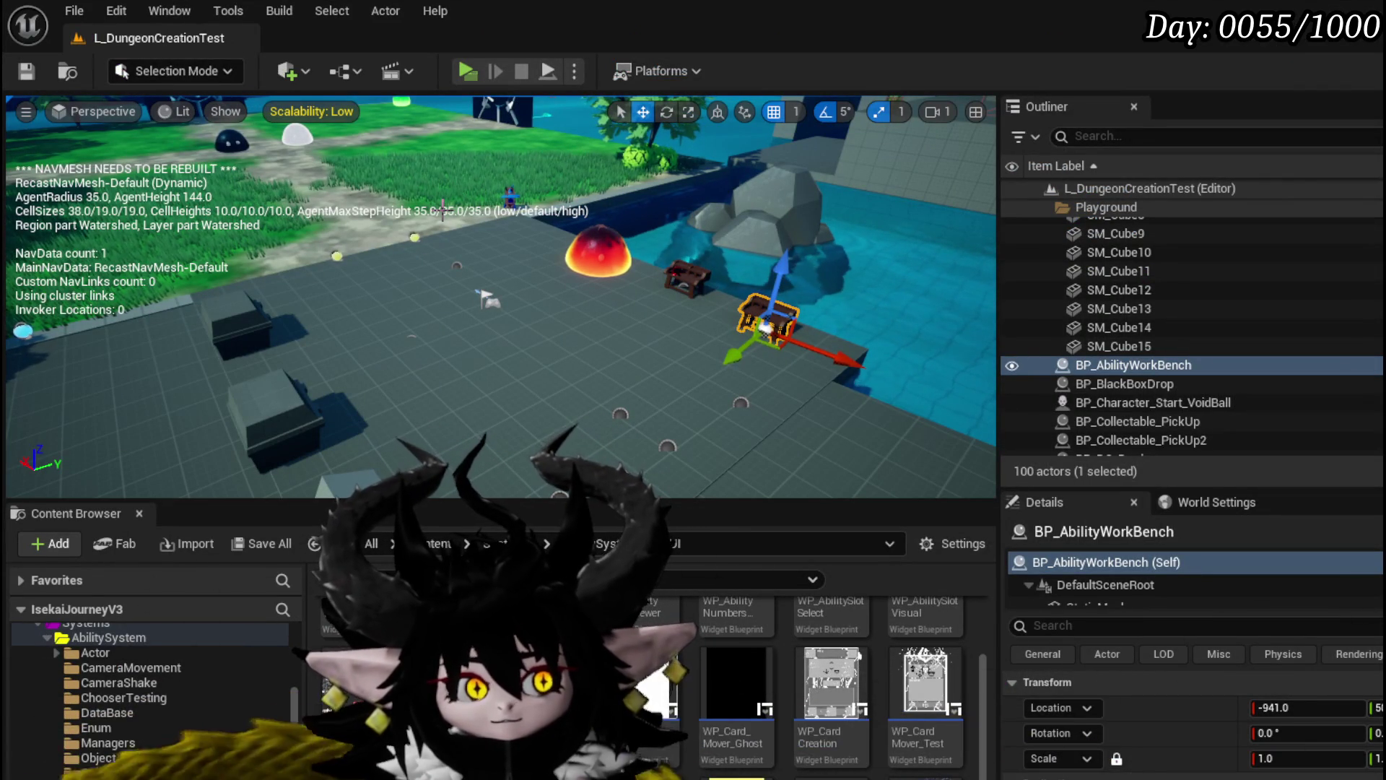
Play-test a card battle against the Slime_Fire enemies, then stop and save L_DungeonCreationTest
{"action": "left_click", "coordinate": [467, 72]}
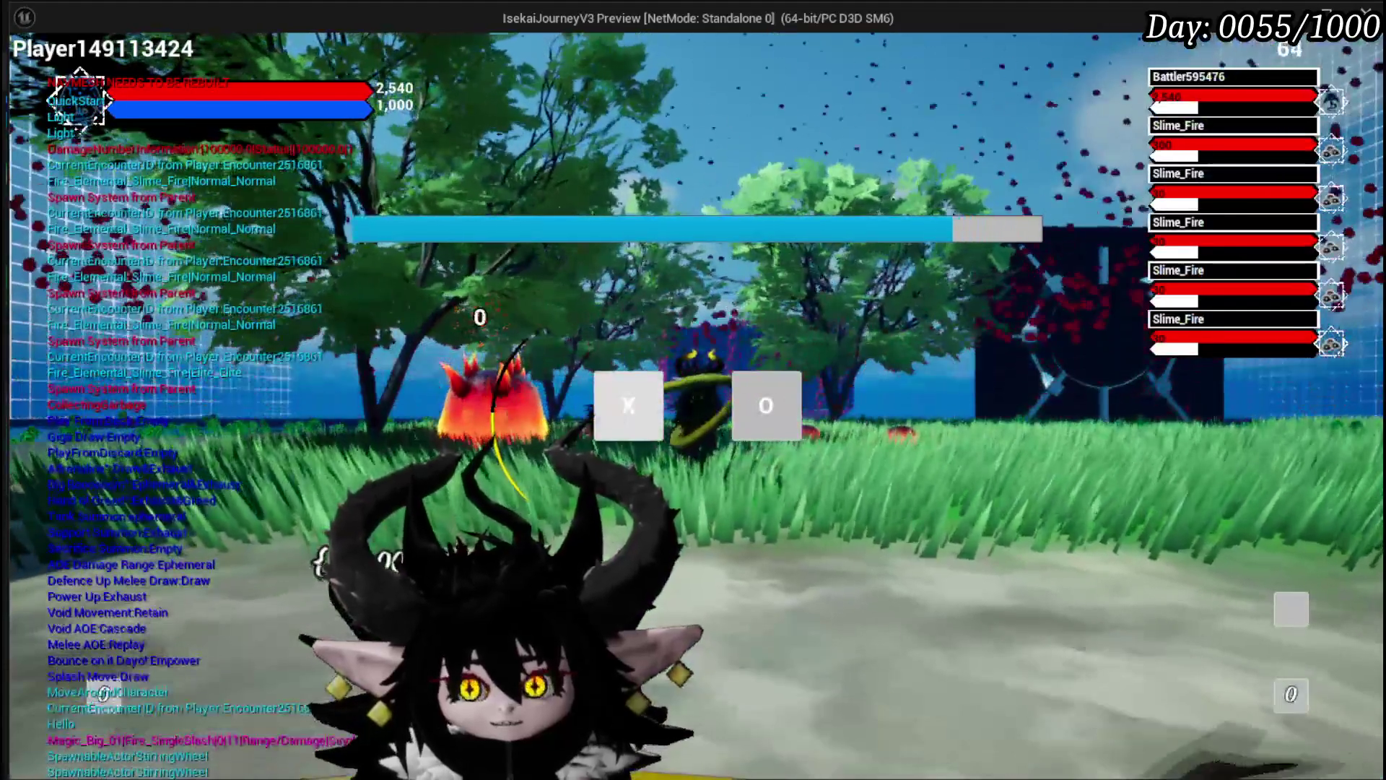
{"action": "left_click", "coordinate": [613, 409]}
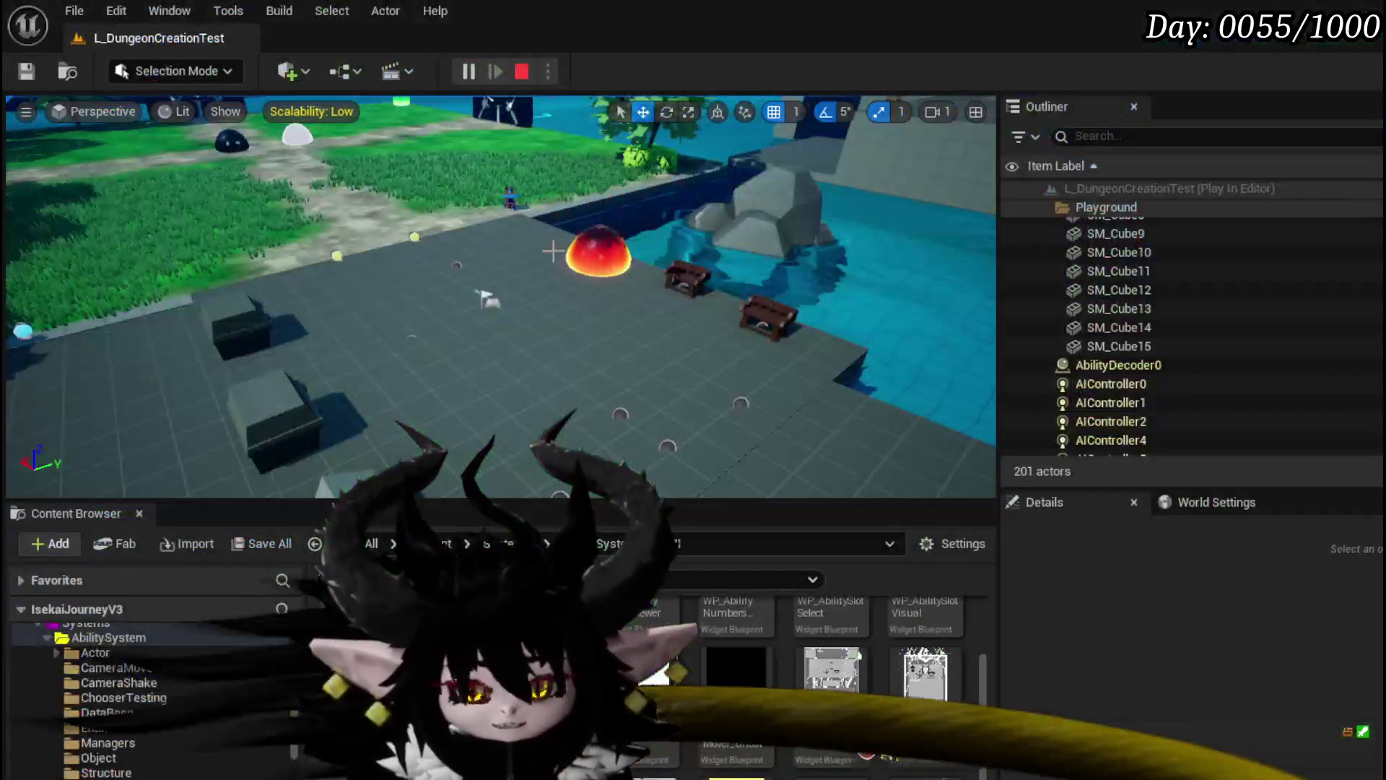
{"action": "key", "text": "Escape"}
{"action": "left_click", "coordinate": [35, 73]}
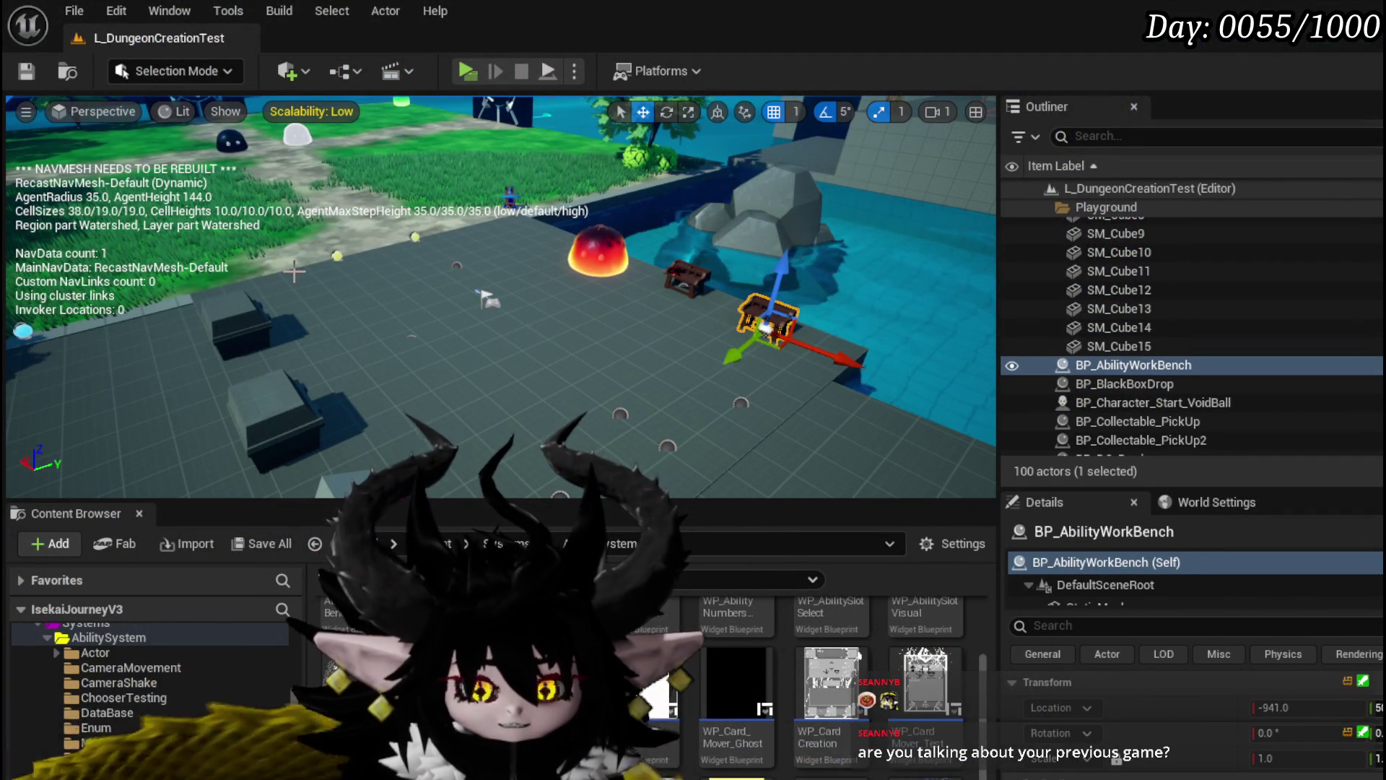
Fly the viewport camera around the level toward the gate and grass path
{"action": "mouse_move", "coordinate": [591, 283]}
{"action": "left_mouse_down"}
{"action": "mouse_move", "coordinate": [505, 303]}
{"action": "mouse_move", "coordinate": [623, 280]}
{"action": "left_mouse_up"}
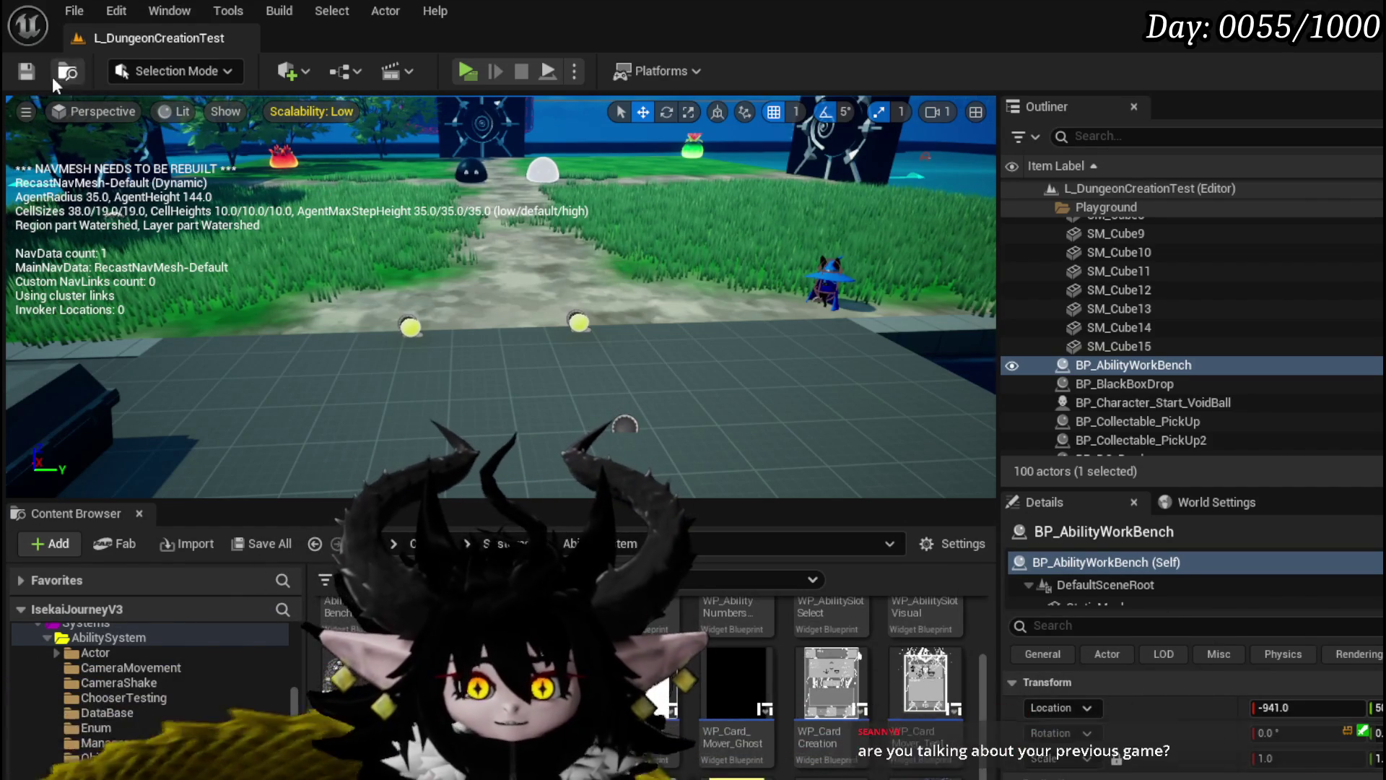
{"action": "scroll", "coordinate": [501, 297], "scroll_direction": "down", "scroll_amount": 5}
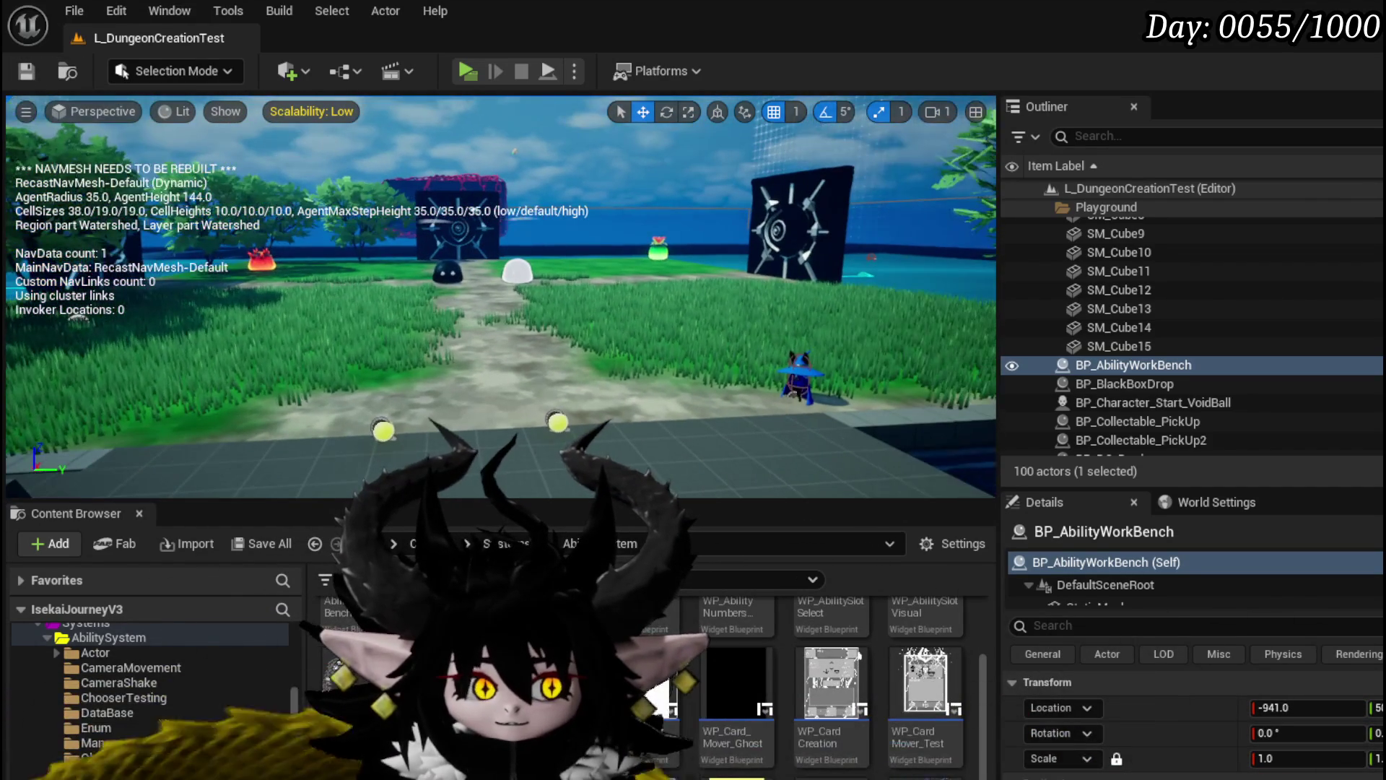
{"action": "scroll", "coordinate": [501, 296], "scroll_direction": "up", "scroll_amount": 8}
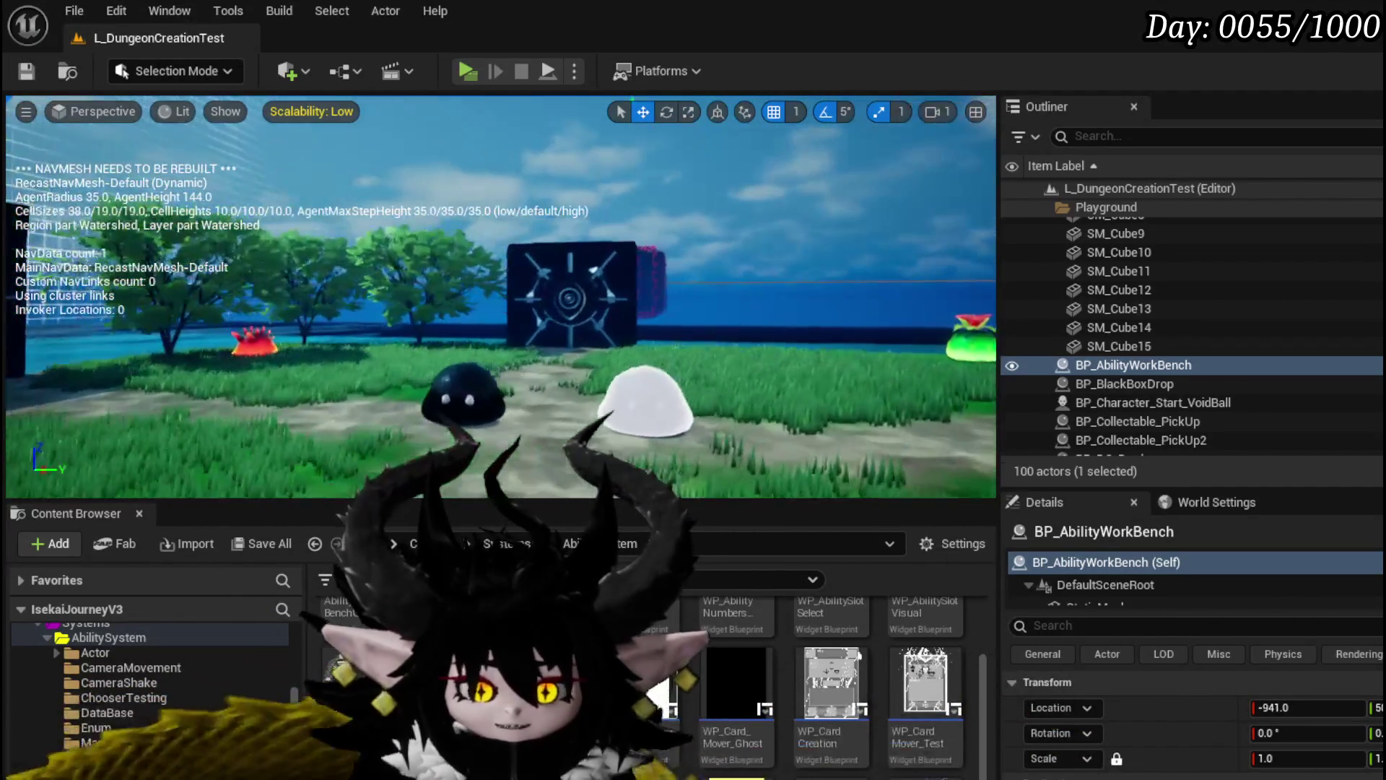
{"action": "scroll", "coordinate": [501, 297], "scroll_direction": "up", "scroll_amount": 3}
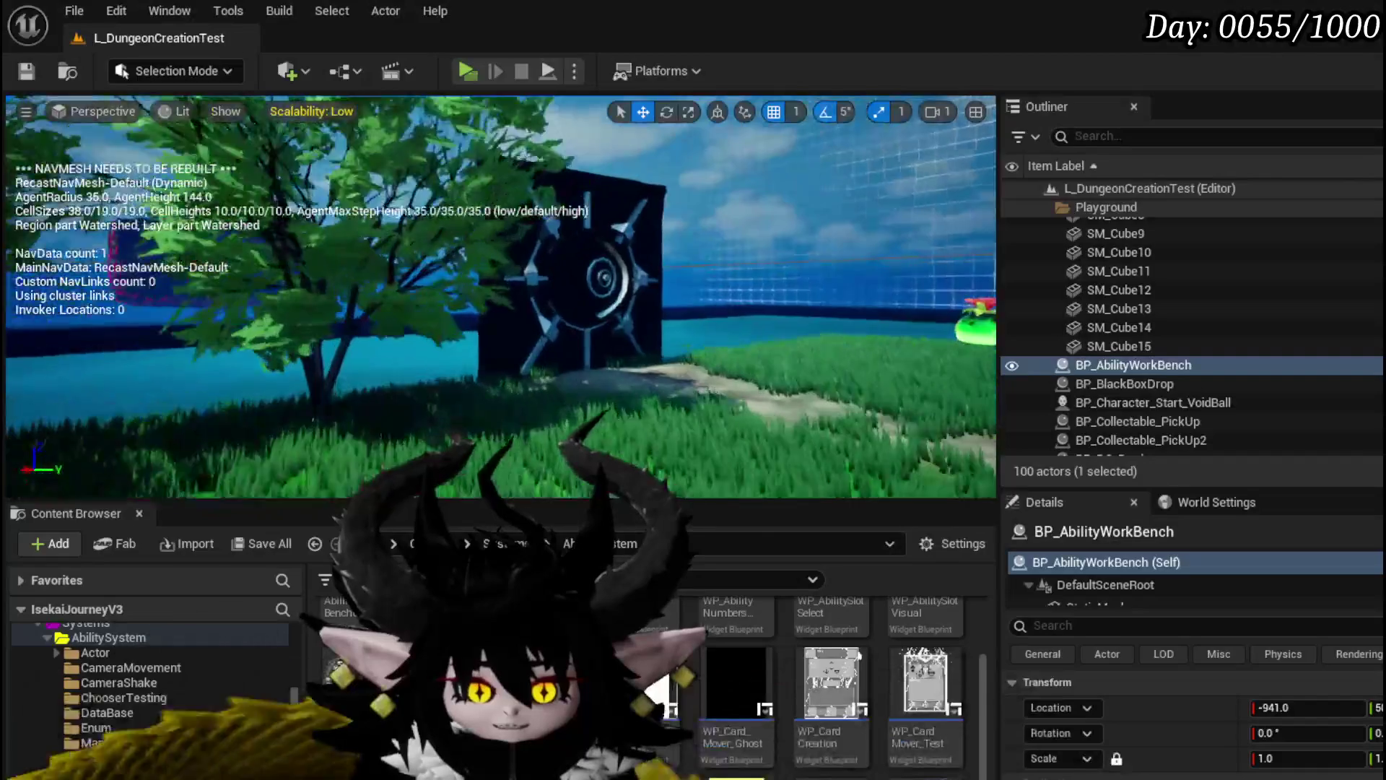
{"action": "scroll", "coordinate": [501, 296], "scroll_direction": "up", "scroll_amount": 4}
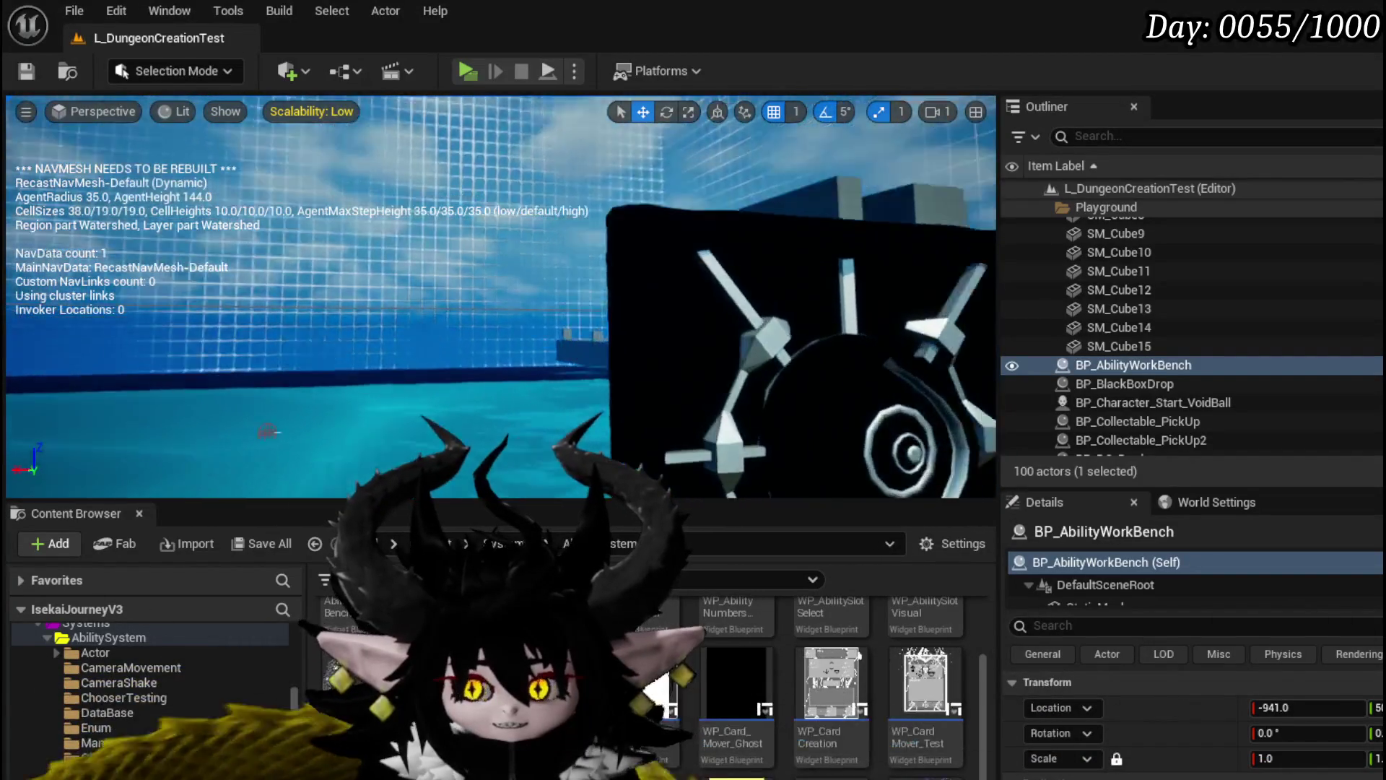
{"action": "scroll", "coordinate": [501, 297], "scroll_direction": "down", "scroll_amount": 5}
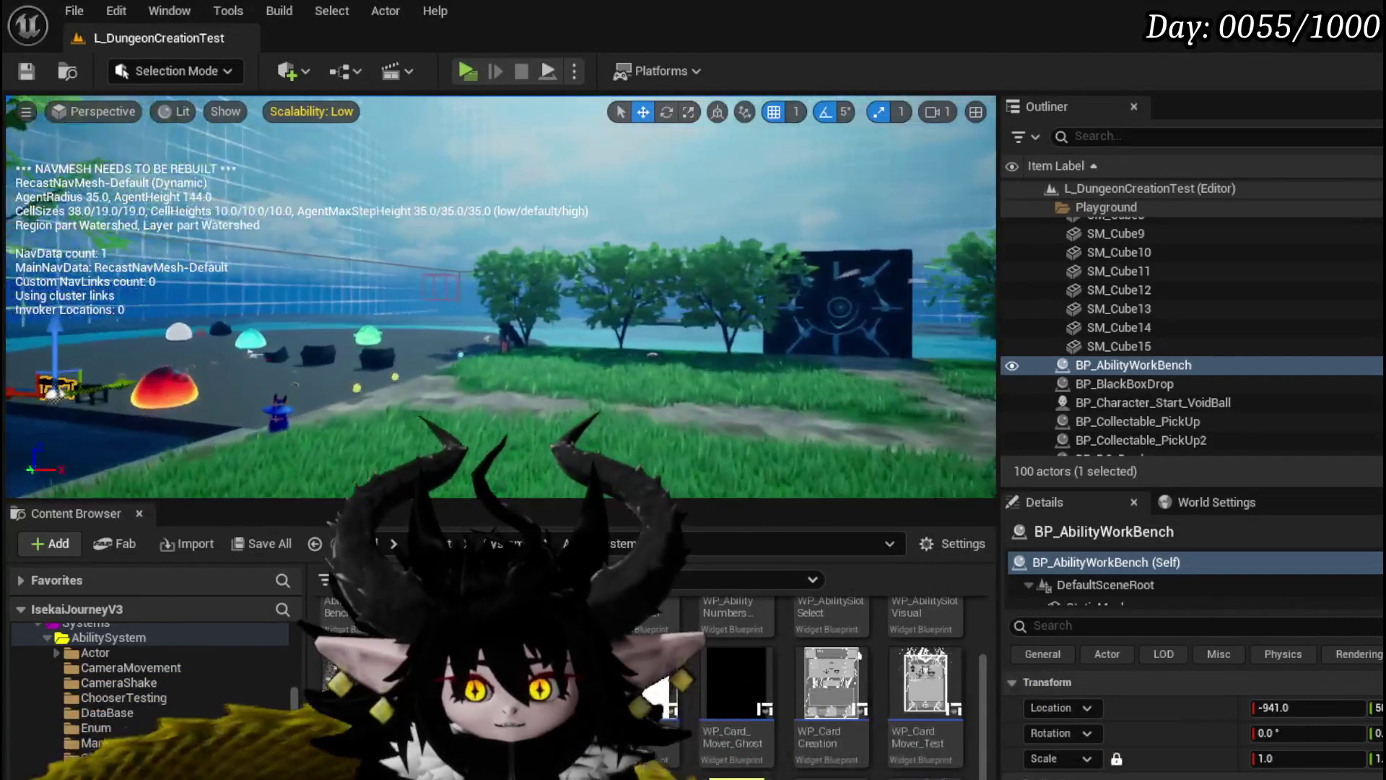
{"action": "scroll", "coordinate": [501, 297], "scroll_direction": "up", "scroll_amount": 4}
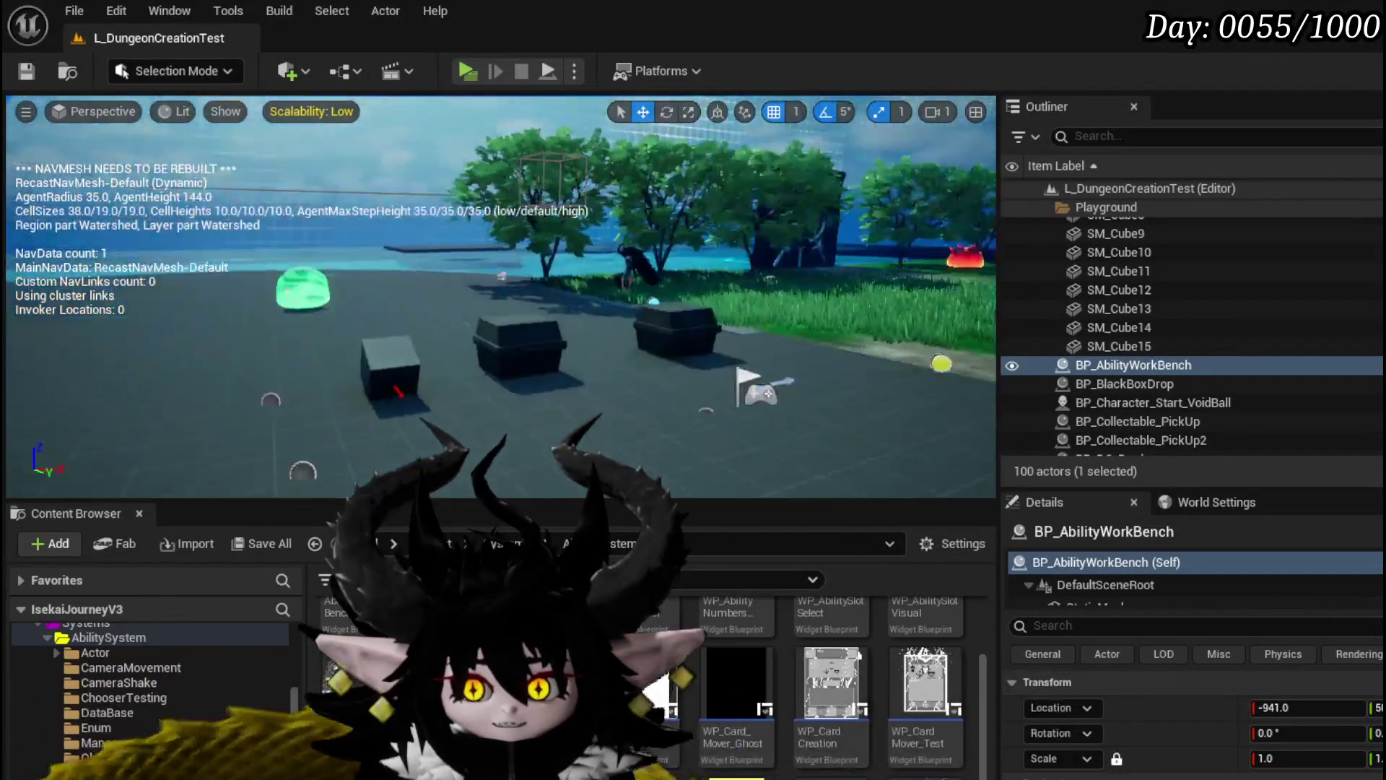
{"action": "scroll", "coordinate": [501, 297], "scroll_direction": "down", "scroll_amount": 4}
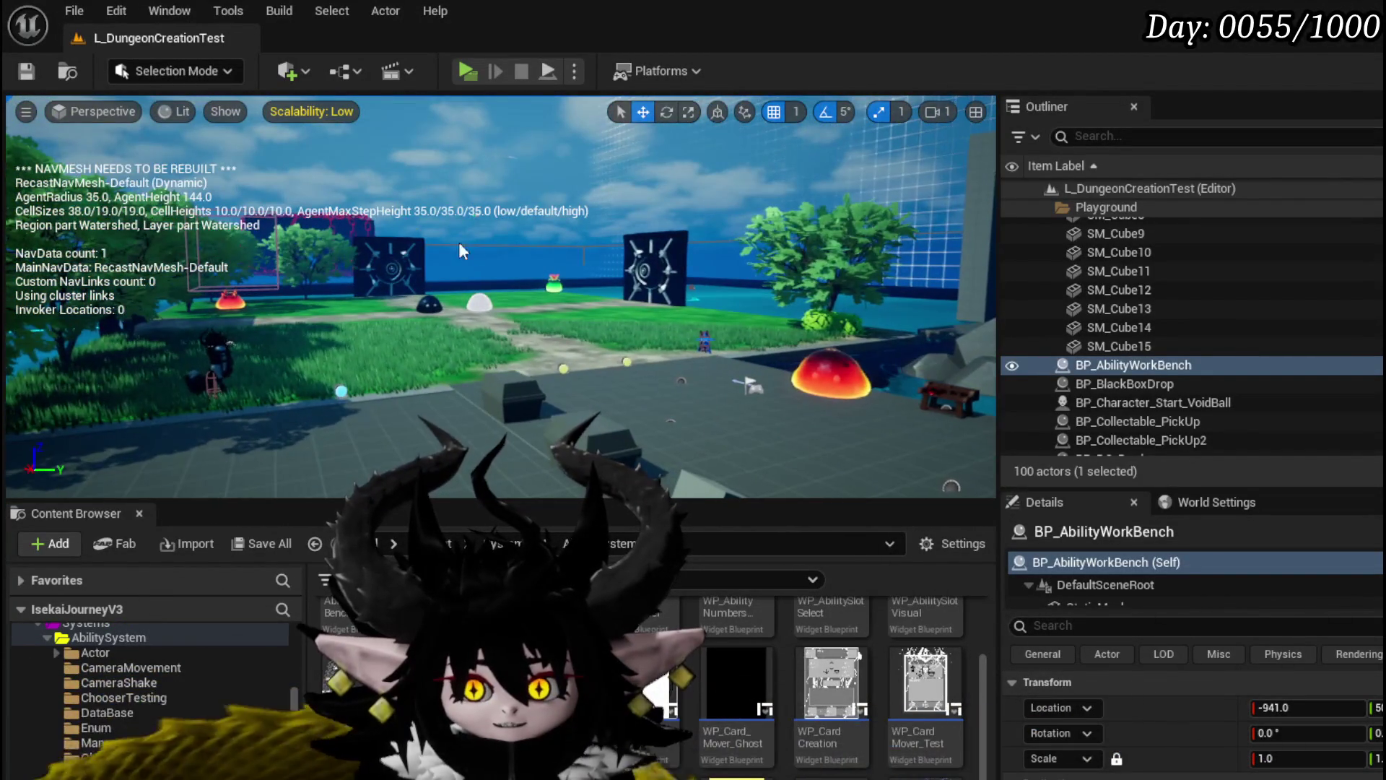
{"action": "scroll", "coordinate": [501, 297], "scroll_direction": "down", "scroll_amount": 5}
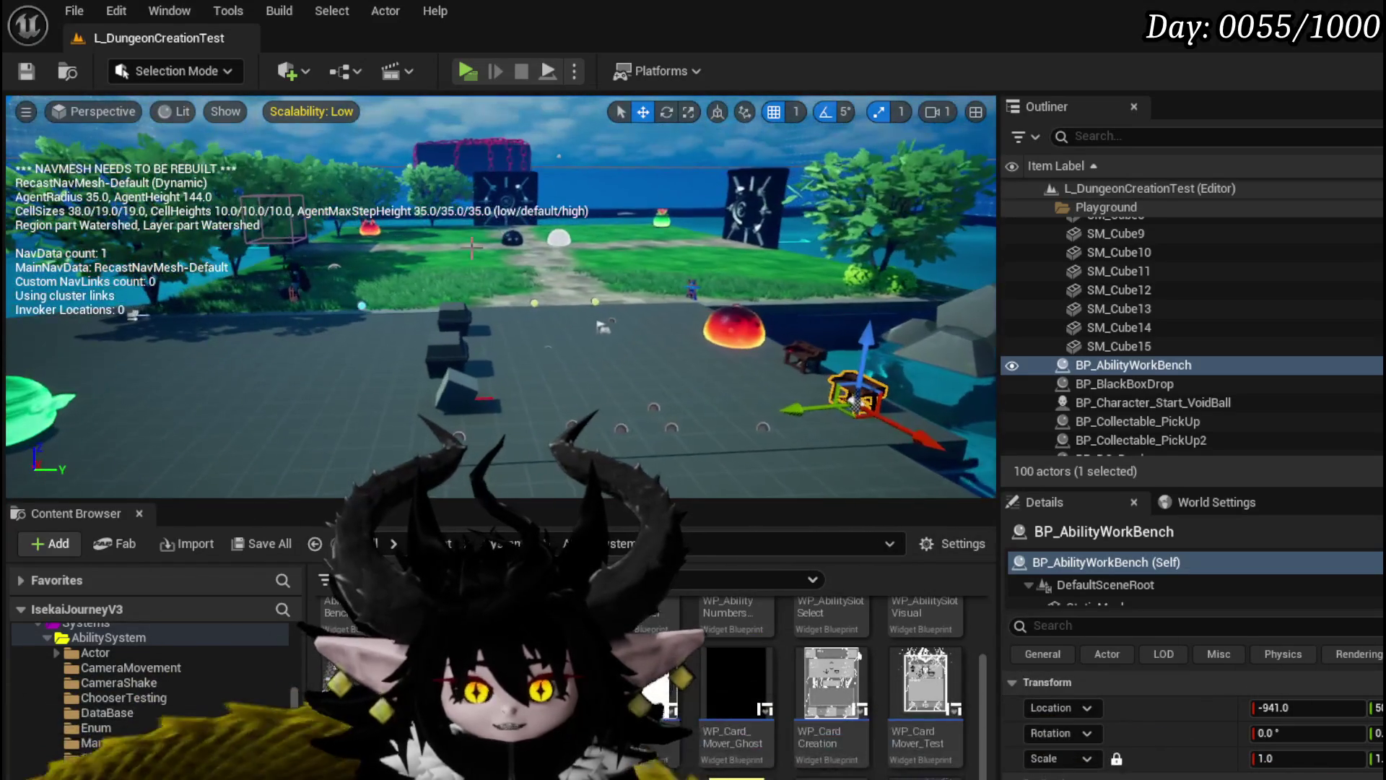
{"action": "scroll", "coordinate": [582, 212], "scroll_direction": "down", "scroll_amount": 3}
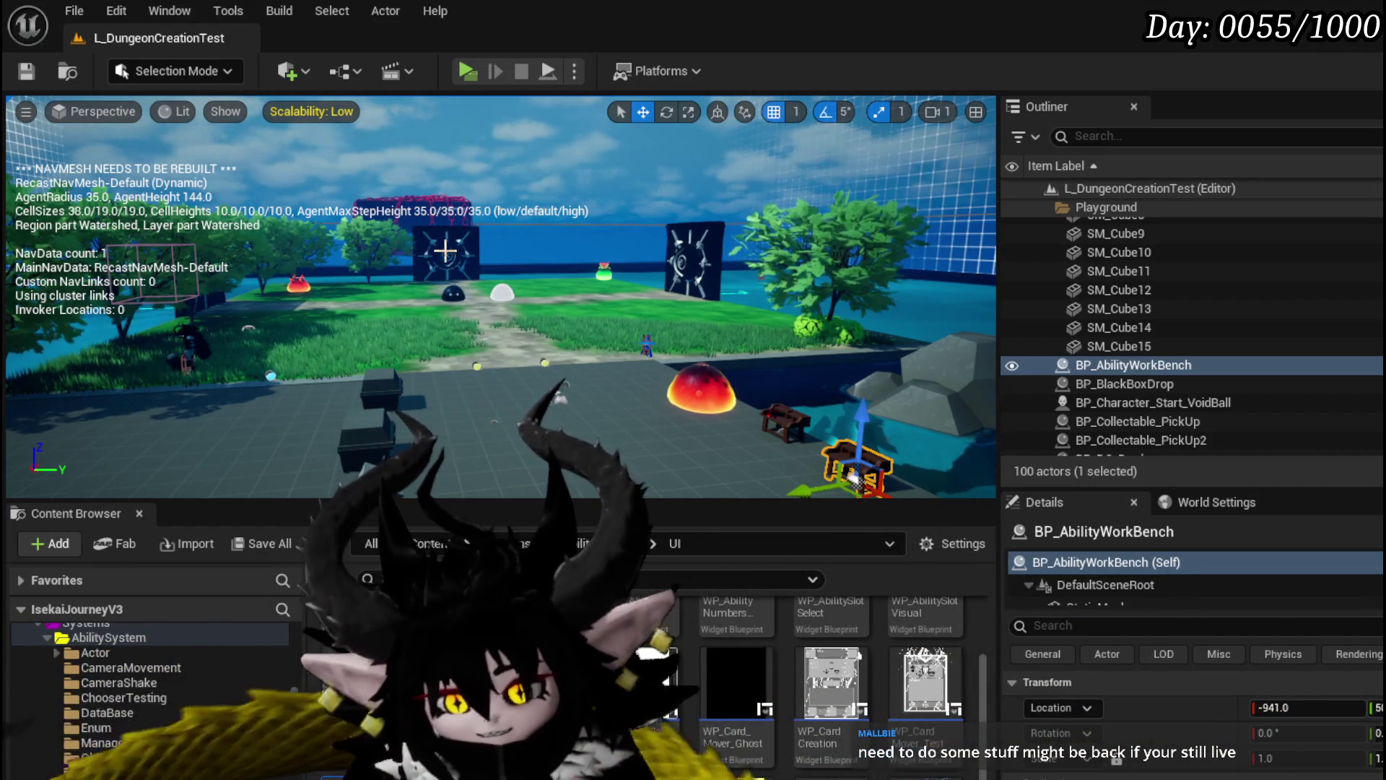
Save the L_DungeonCreationTest level
{"action": "key", "text": "ctrl+s"}
{"action": "mouse_move", "coordinate": [614, 339]}
{"action": "left_mouse_down"}
{"action": "mouse_move", "coordinate": [599, 318]}
{"action": "mouse_move", "coordinate": [603, 344]}
{"action": "mouse_move", "coordinate": [632, 333]}
{"action": "left_mouse_up"}
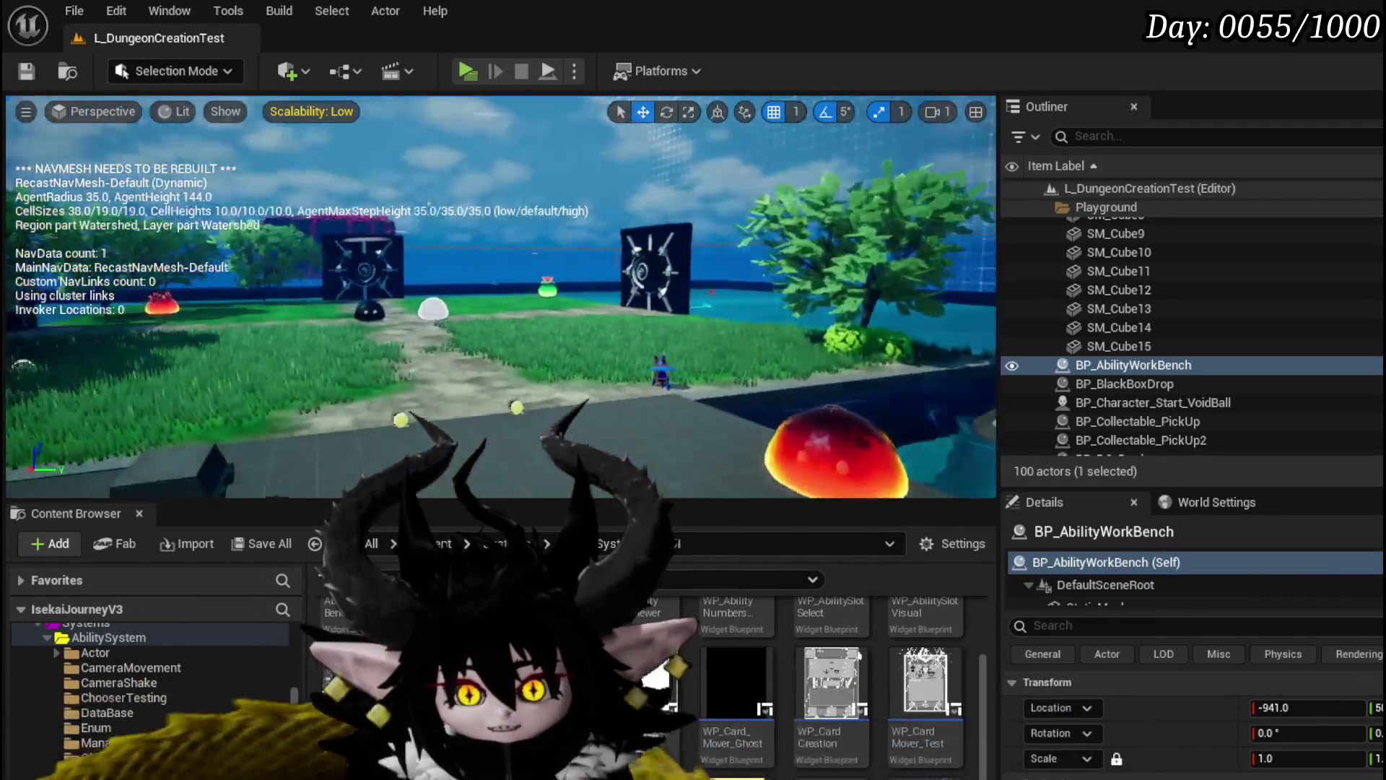
{"action": "left_click", "coordinate": [37, 75]}
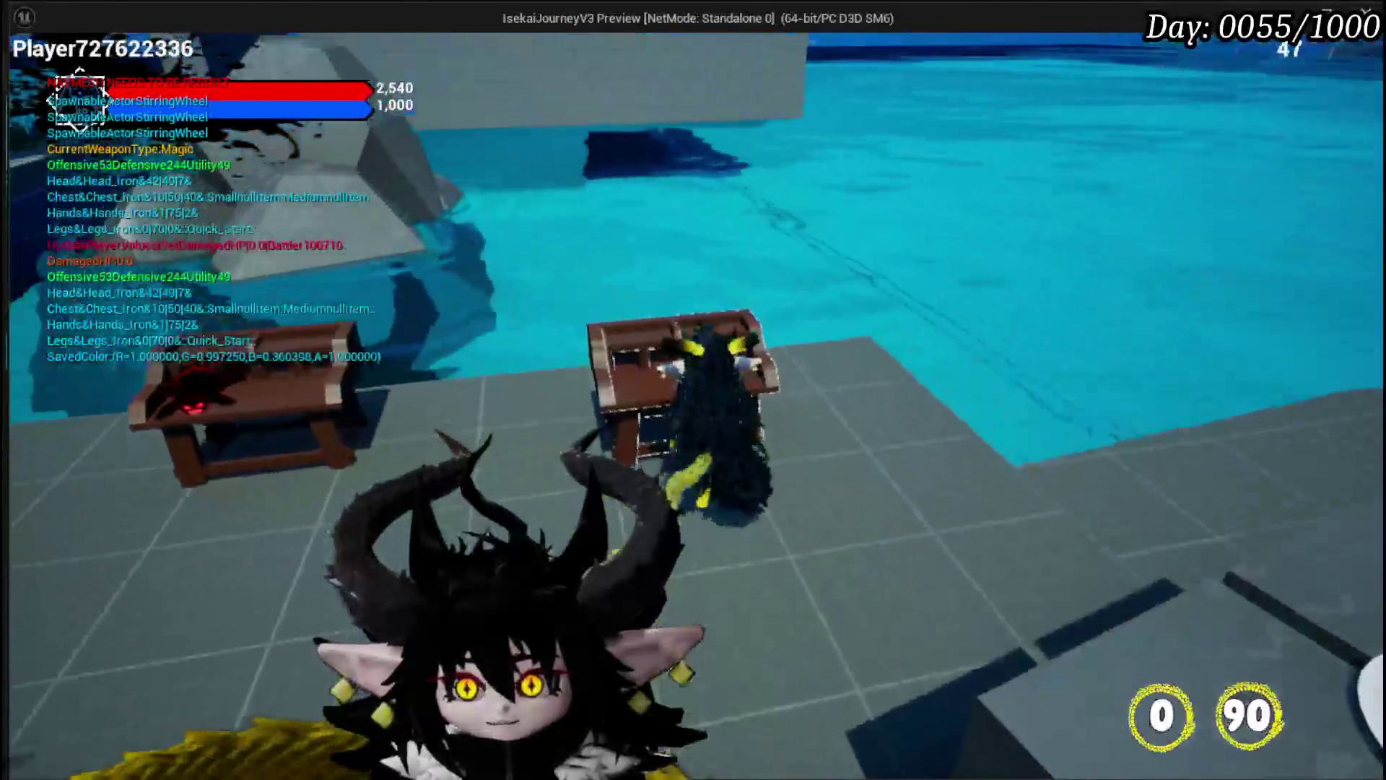
At the workbench, pick the Magic|ChuraMagicSummon core in the core ability editor
{"action": "key", "text": "Tab"}
{"action": "left_click", "coordinate": [129, 49]}
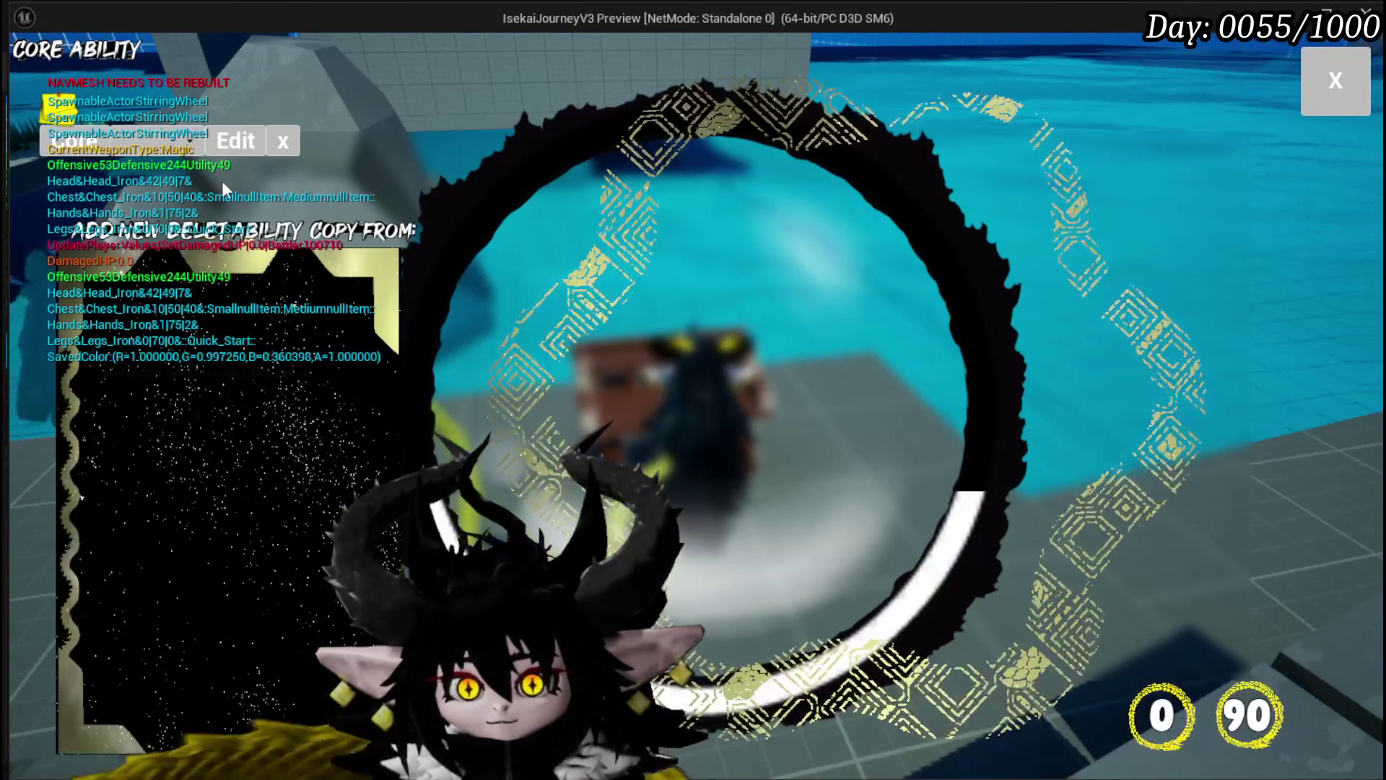
{"action": "left_click", "coordinate": [166, 140]}
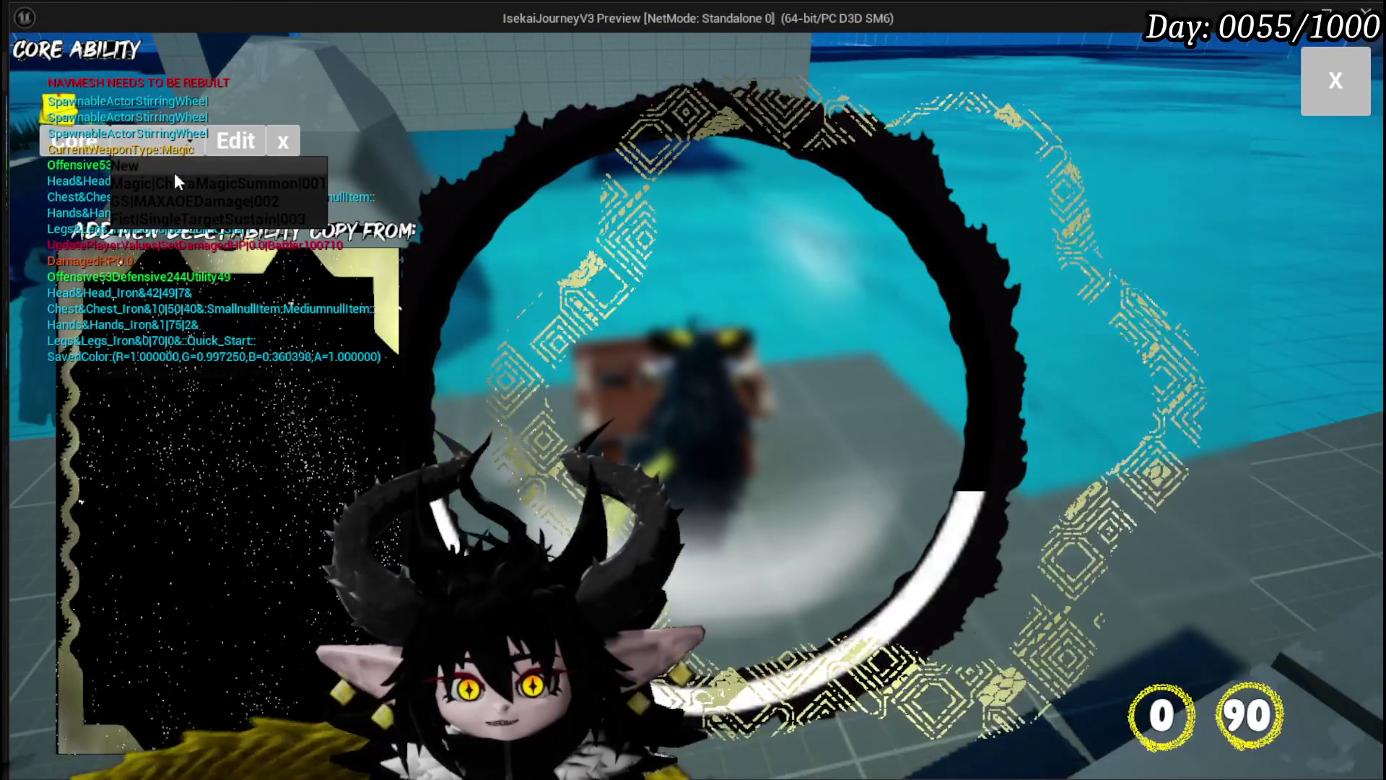
{"action": "left_click", "coordinate": [171, 184]}
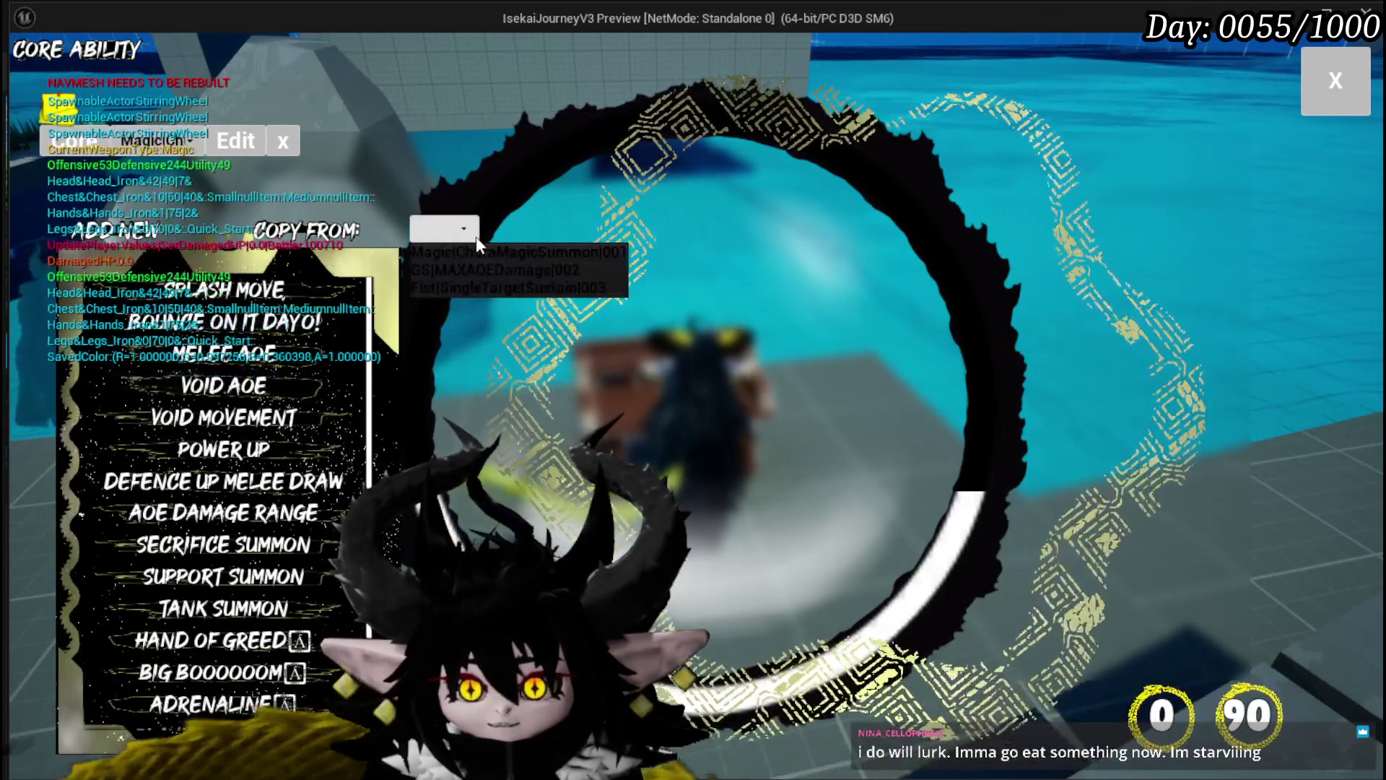
Copy an ability from the Copy From list and remove the Initial Set Data breakpoint to resume
{"action": "left_click", "coordinate": [375, 231]}
{"action": "scroll", "coordinate": [224, 411], "scroll_direction": "down", "scroll_amount": 3}
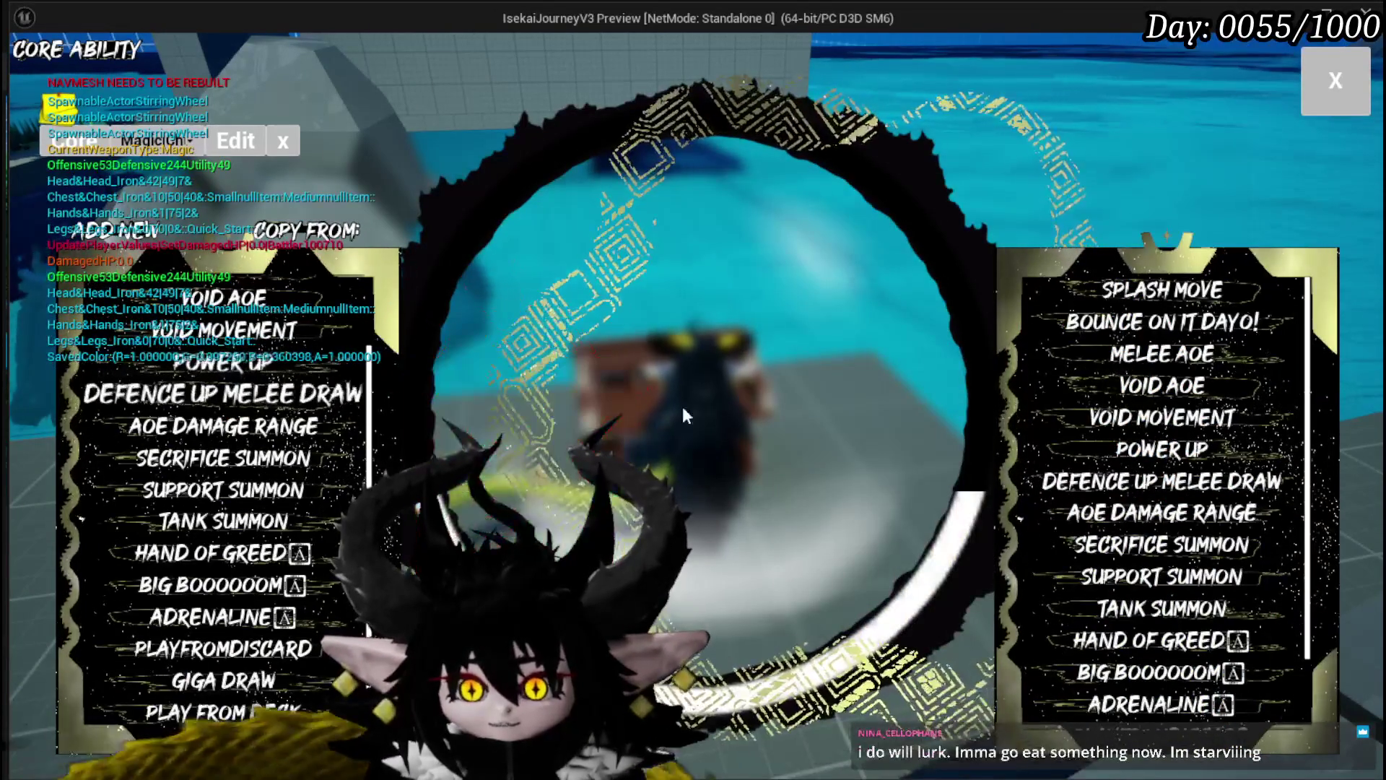
{"action": "left_click", "coordinate": [1220, 460]}
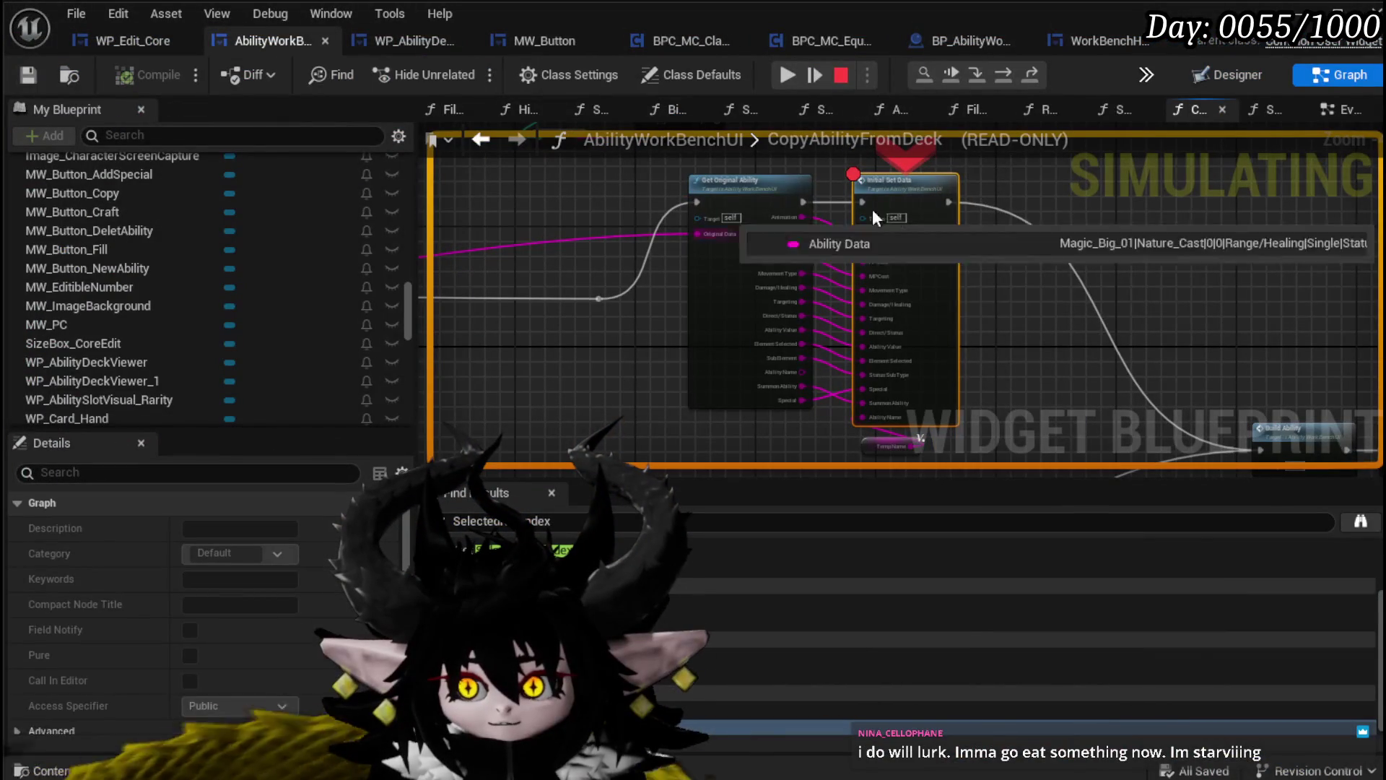
{"action": "right_click", "coordinate": [899, 209]}
{"action": "left_click", "coordinate": [973, 348]}
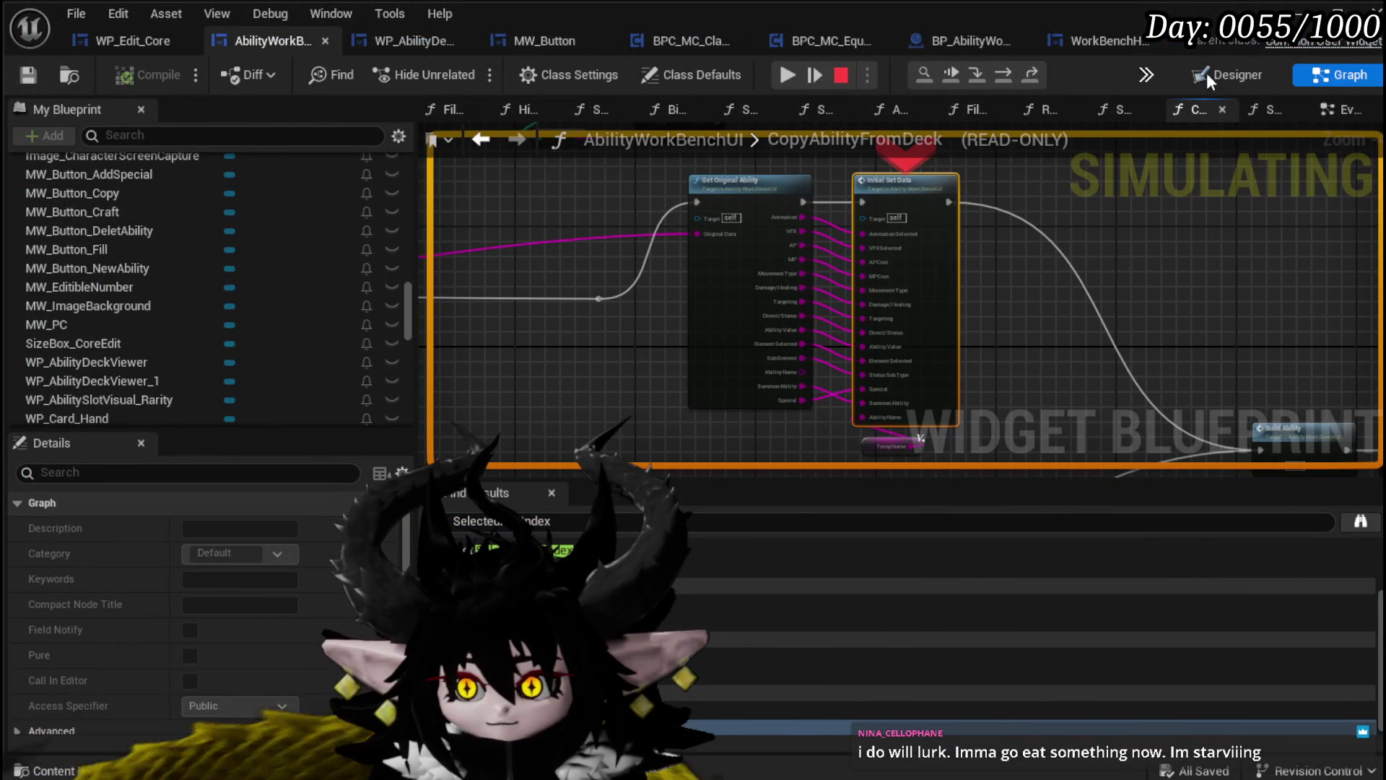
{"action": "left_click", "coordinate": [791, 73]}
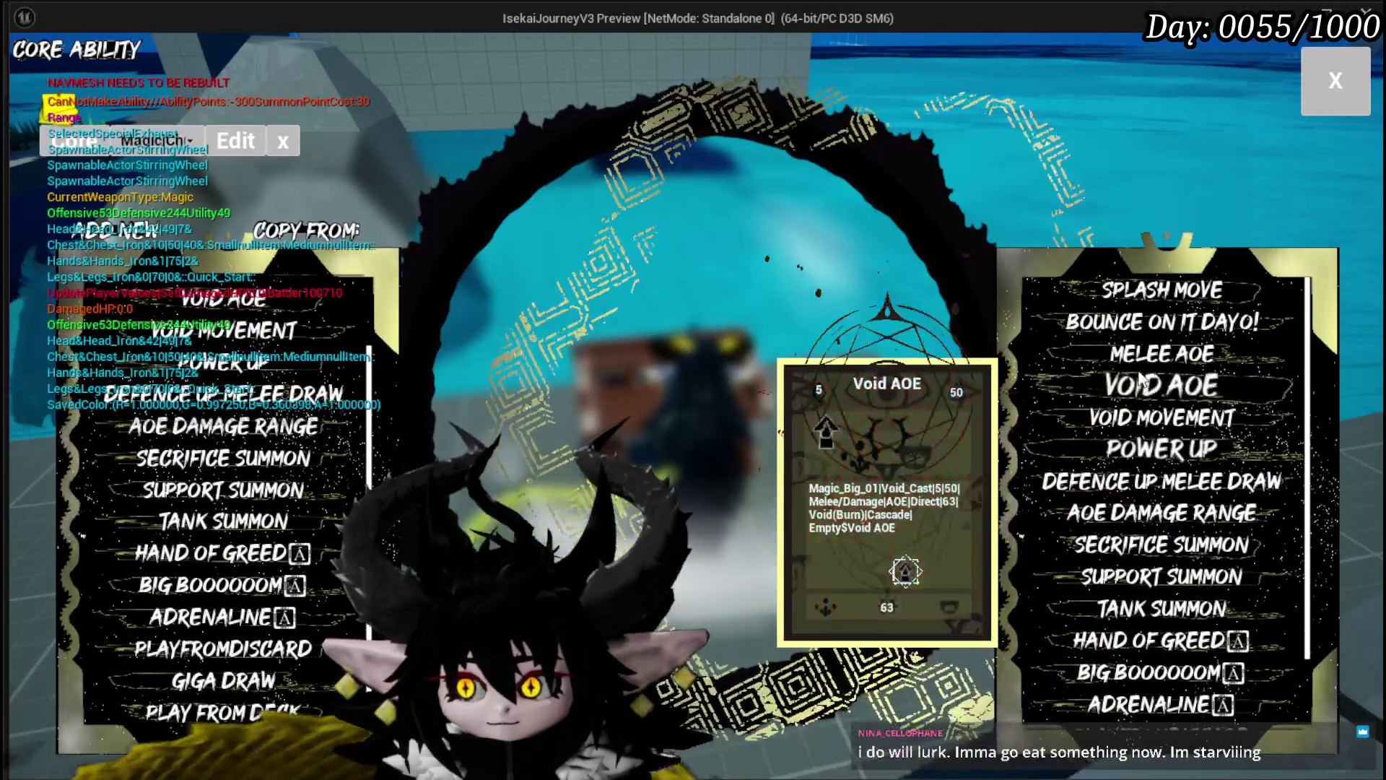
Copy Defence Up Melee Draw and Play From Deck into the core's deck, then close the editor
{"action": "left_click", "coordinate": [1144, 422]}
{"action": "left_click", "coordinate": [1132, 499]}
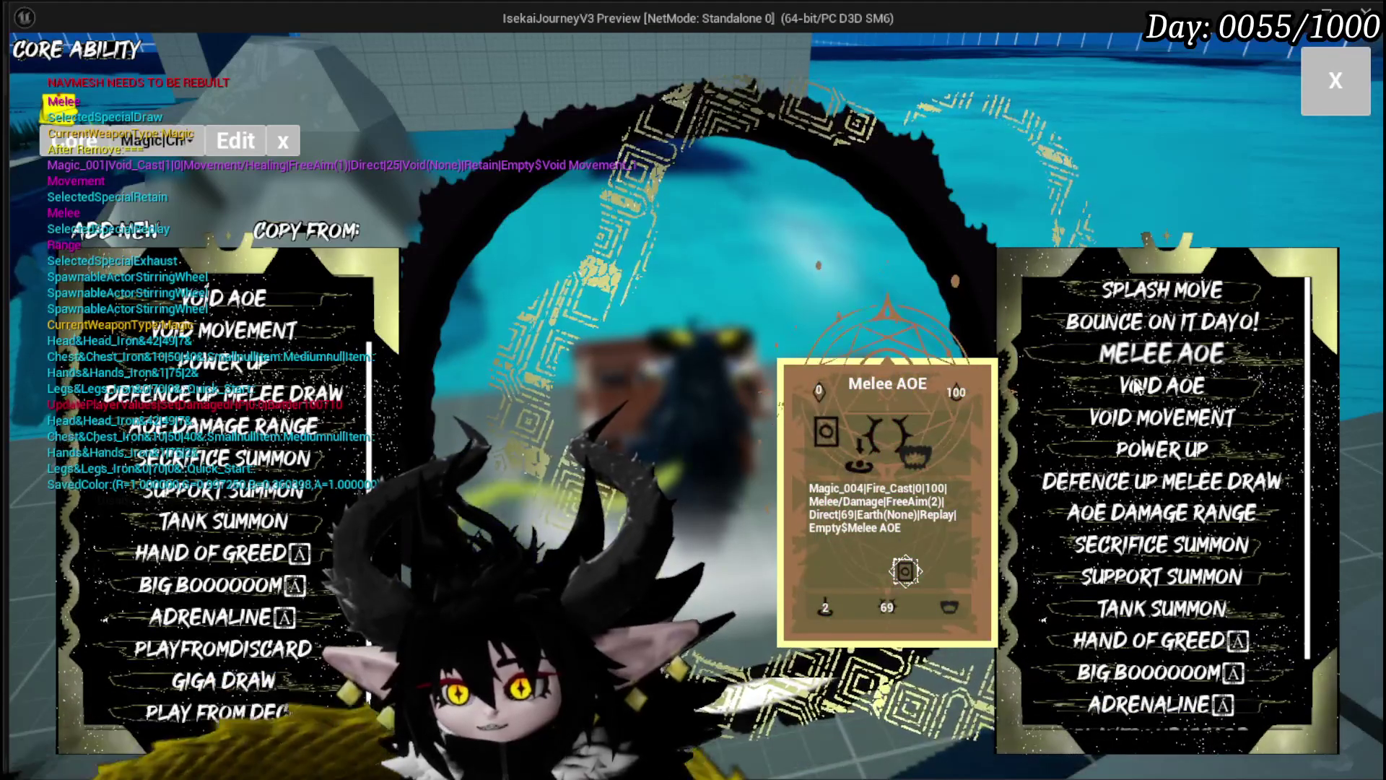
{"action": "scroll", "coordinate": [1162, 559], "scroll_direction": "down", "scroll_amount": 3}
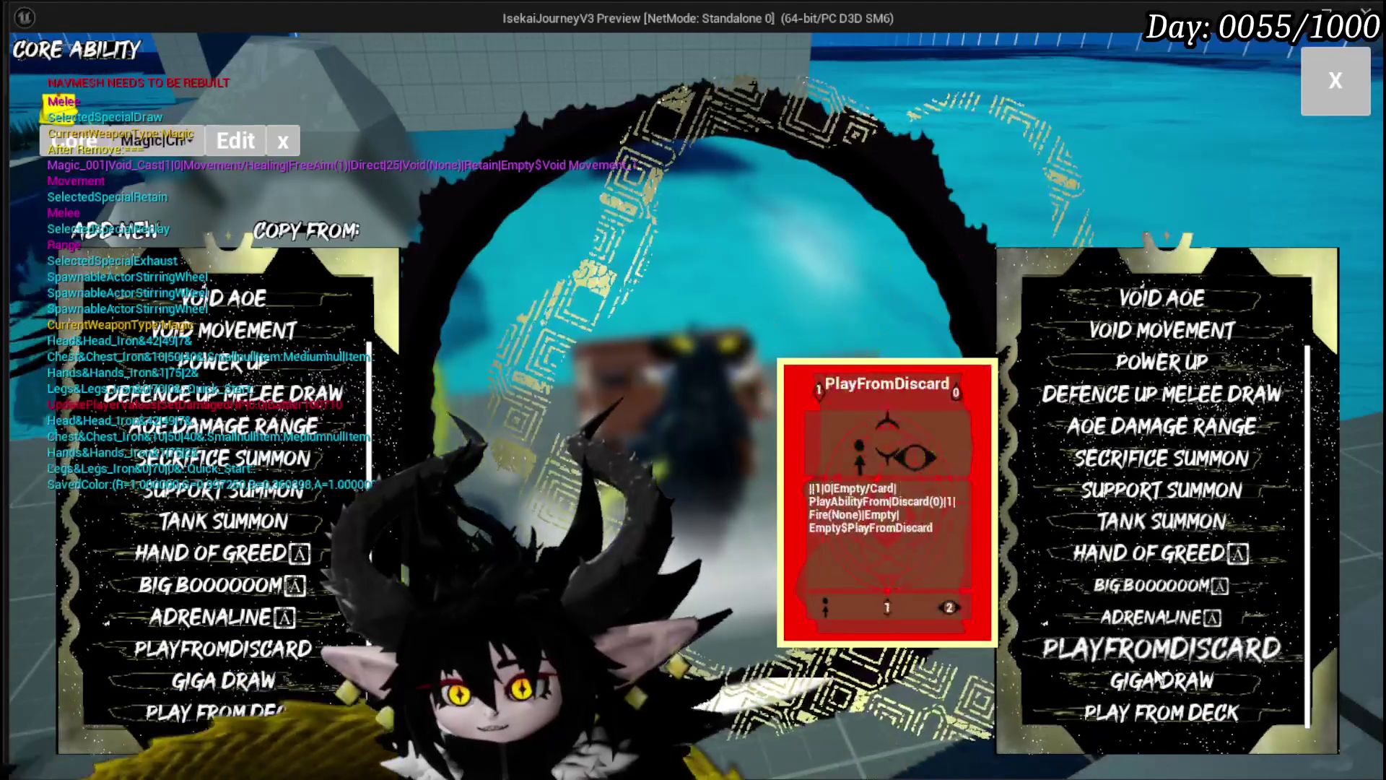
{"action": "left_click", "coordinate": [1134, 722]}
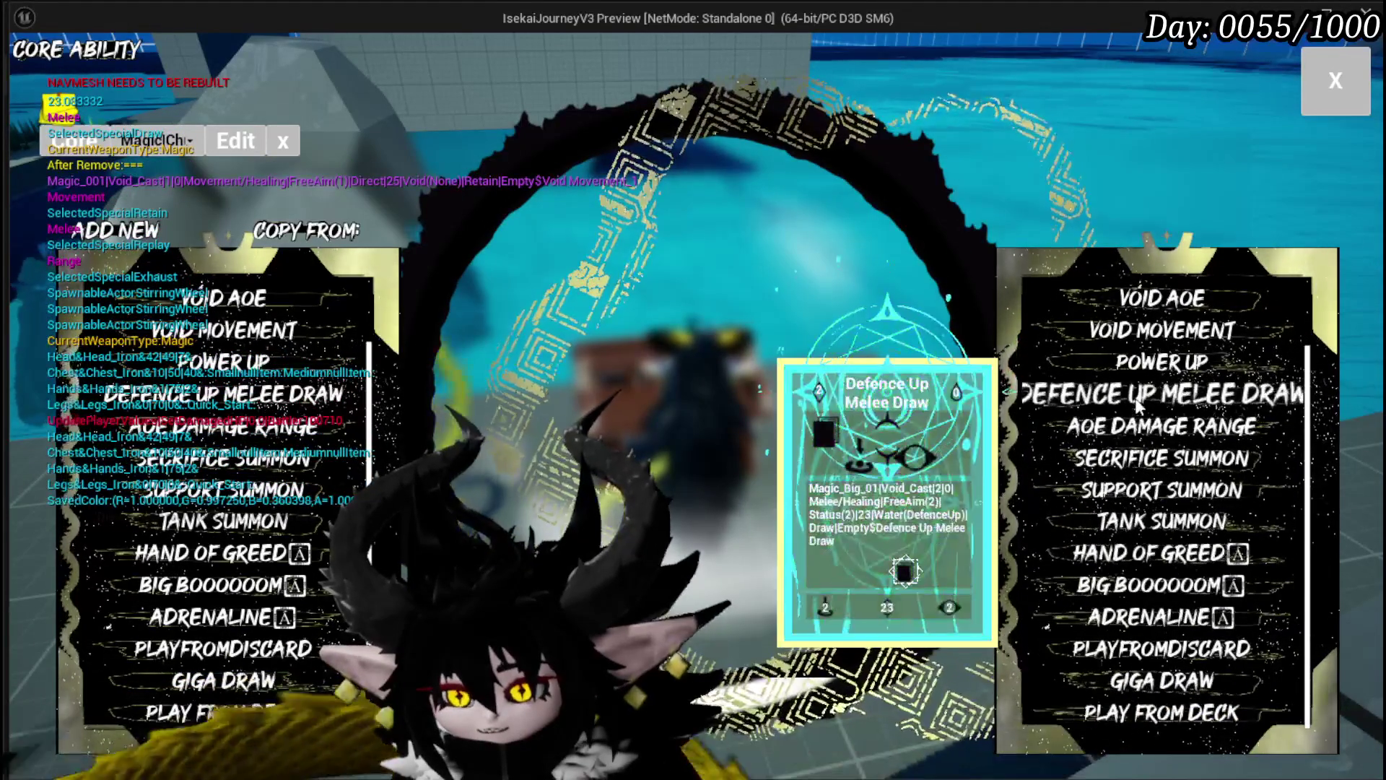
{"action": "left_click", "coordinate": [1313, 90]}
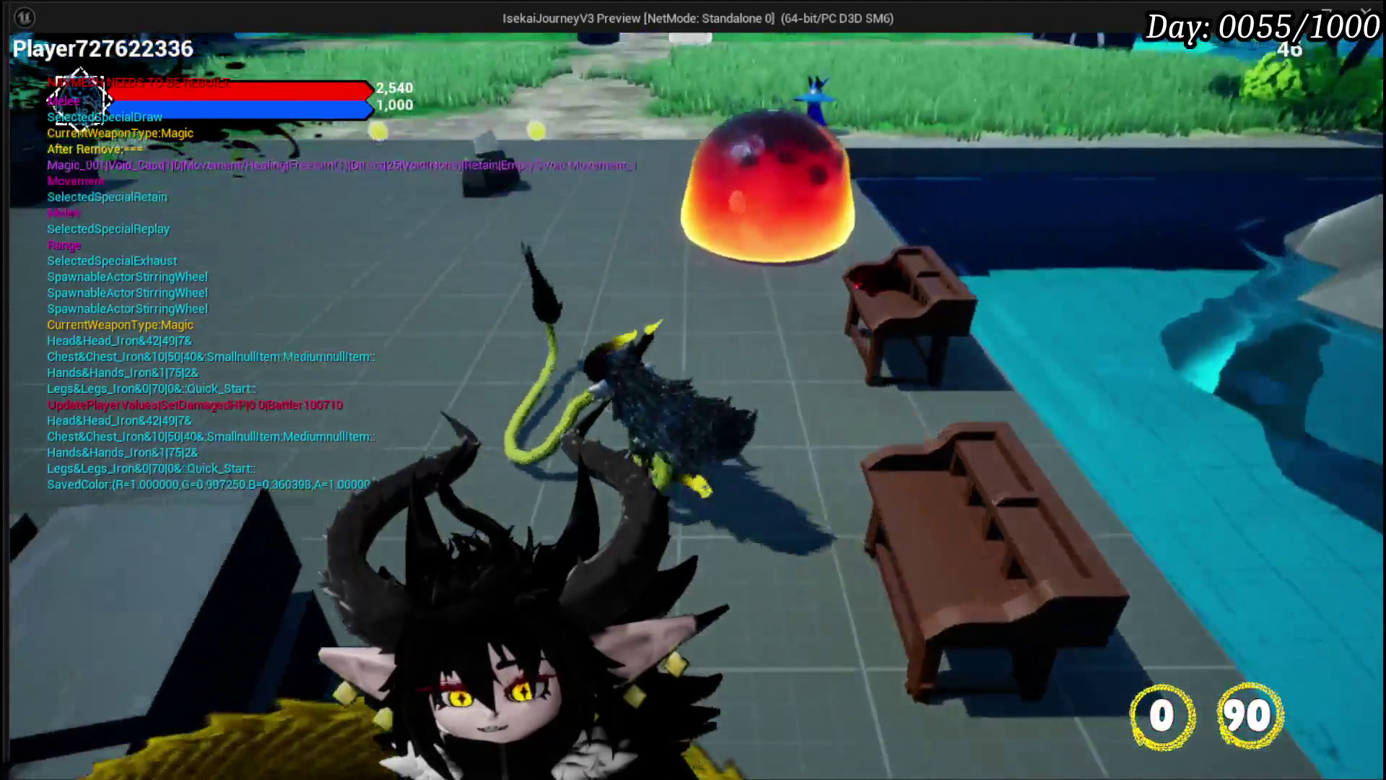